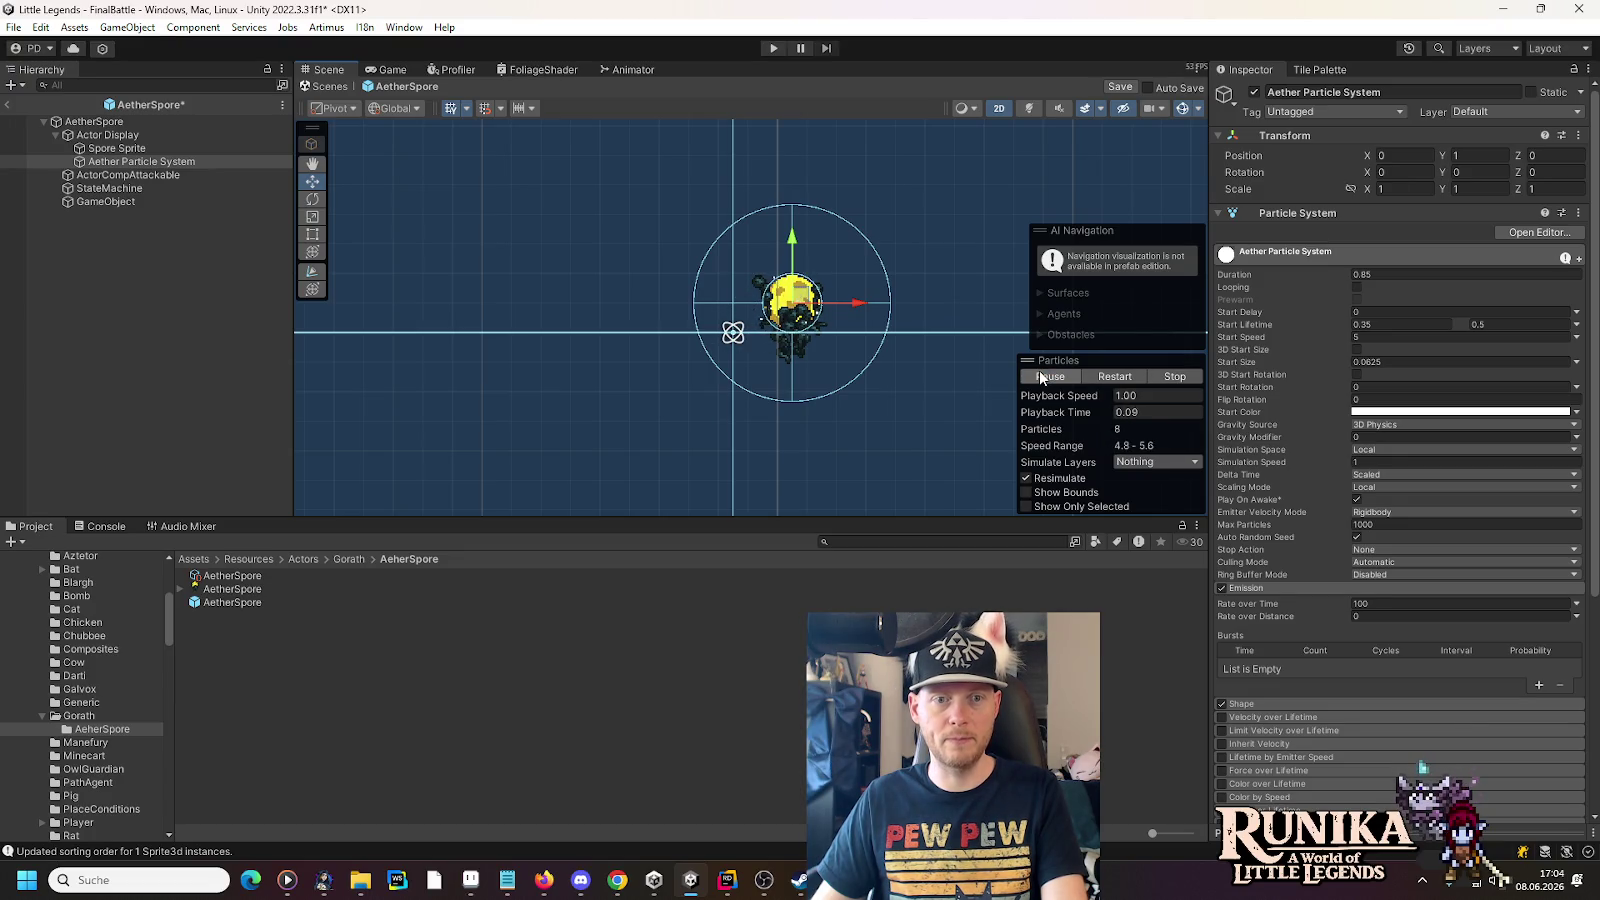
- Set Start Lifetime to a single constant value of 0.5
click(1425, 330)
text(0.5)
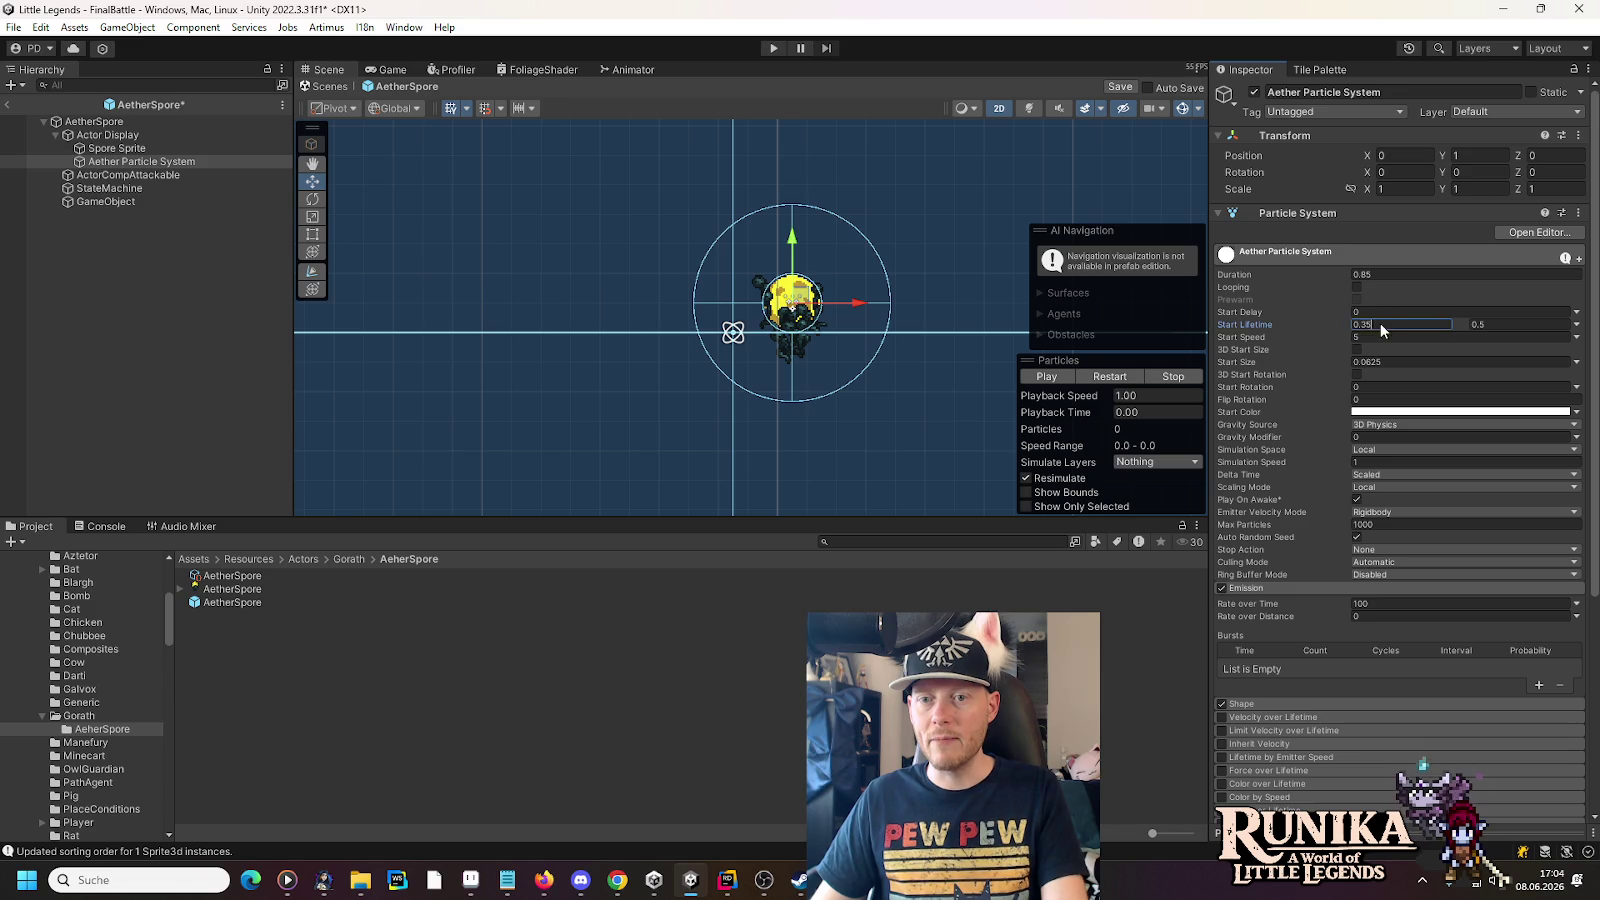
click(1579, 328)
click(1400, 338)
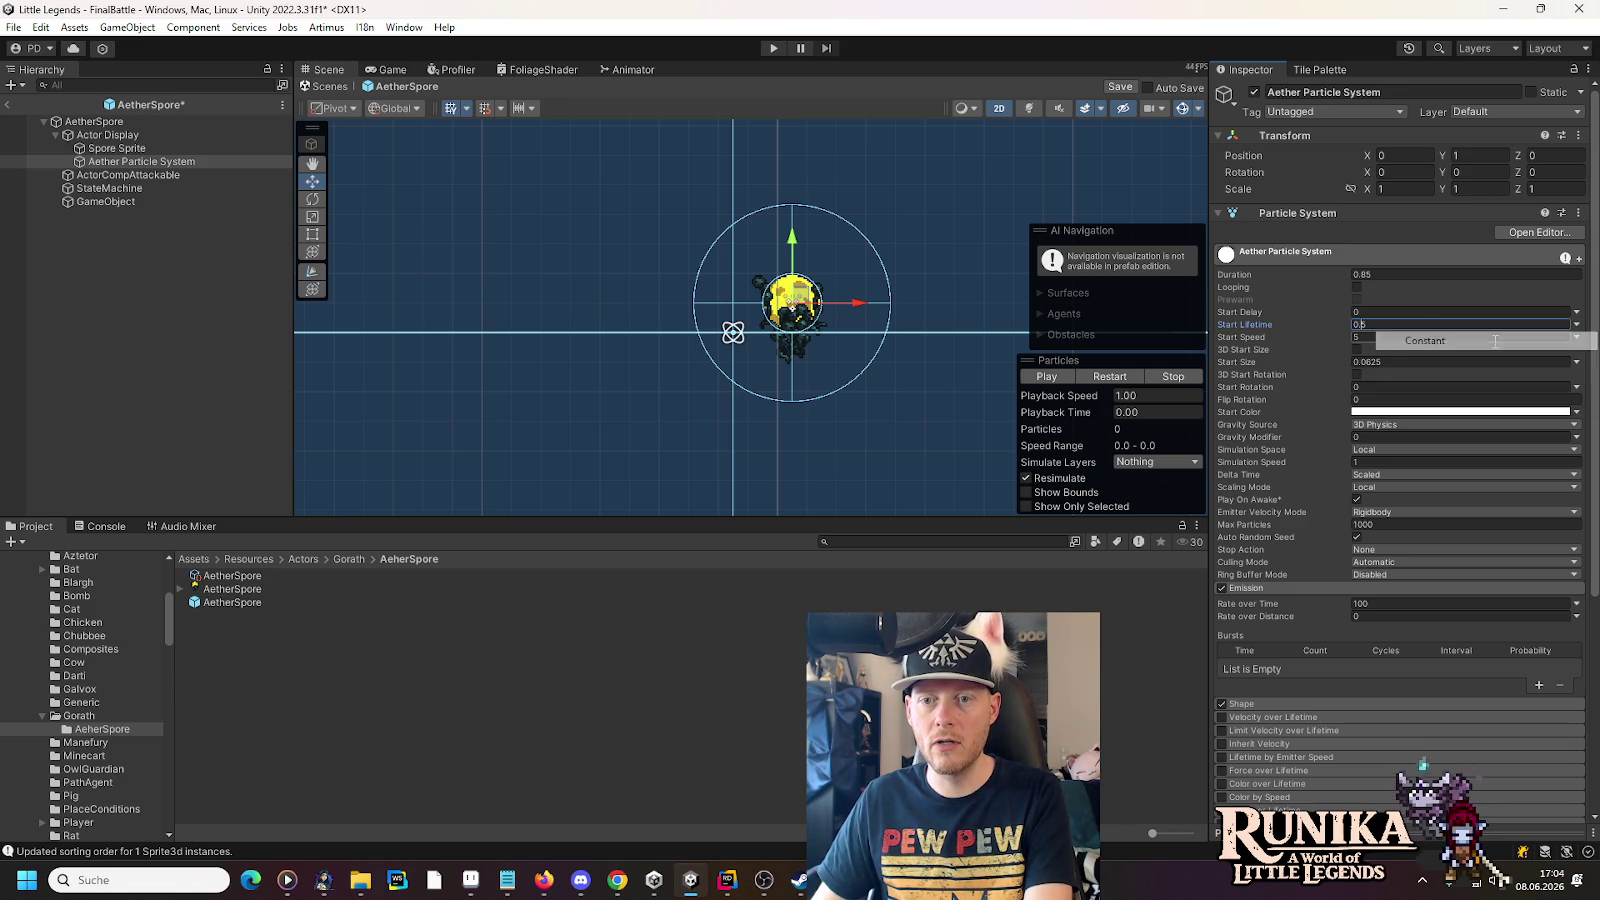
- Replay the particle preview repeatedly to watch the 0.5-lifetime emission
click(1046, 377)
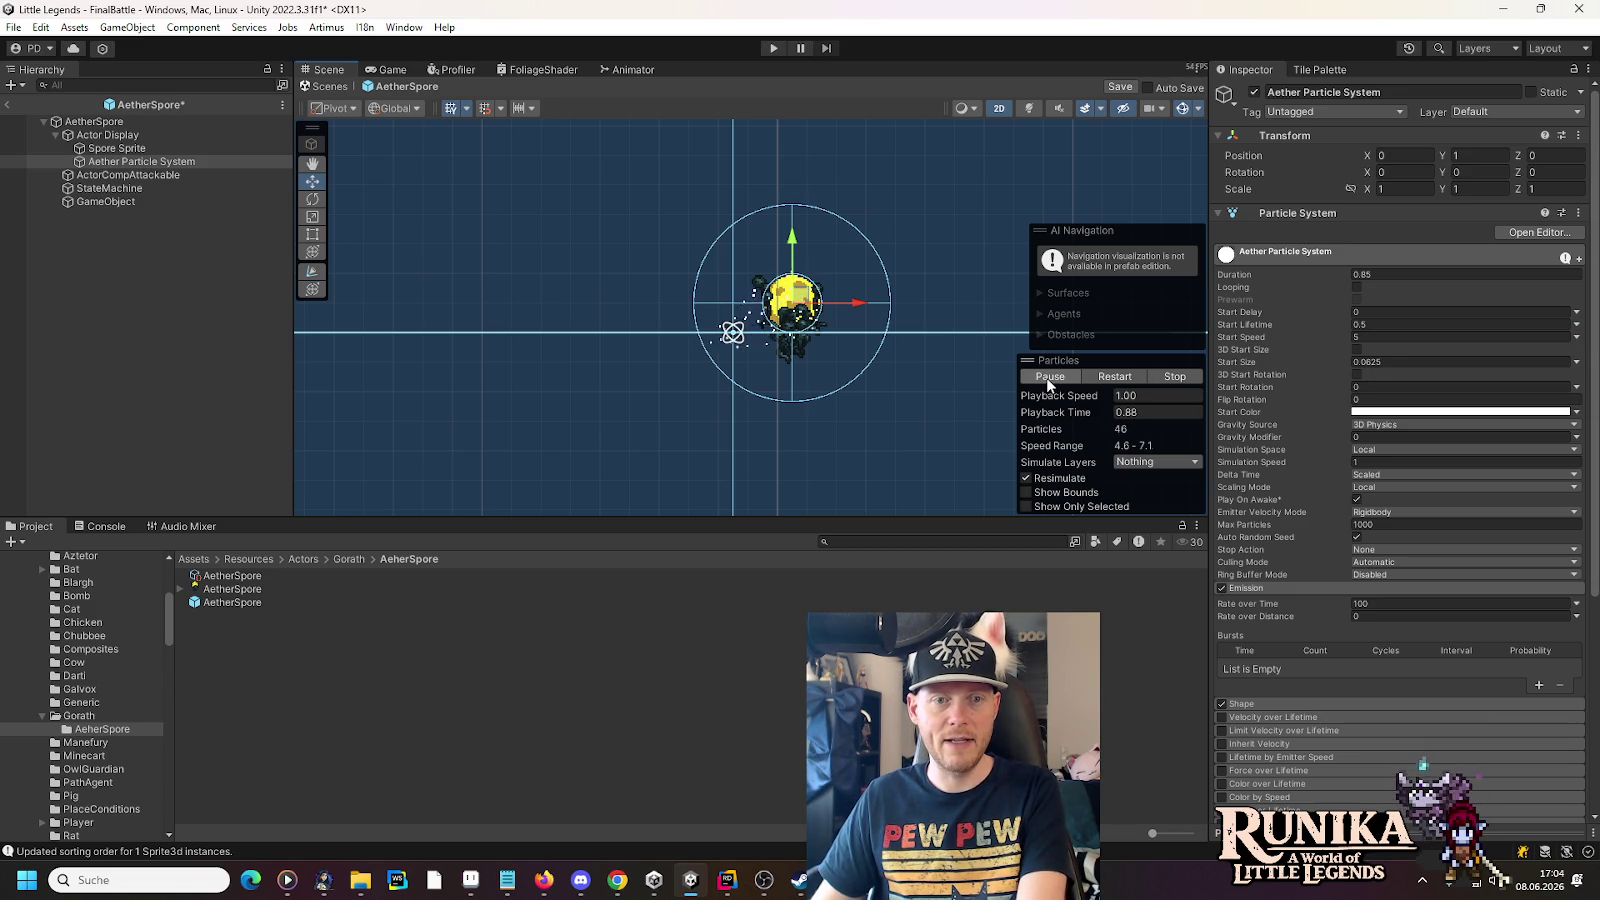
click(1046, 377)
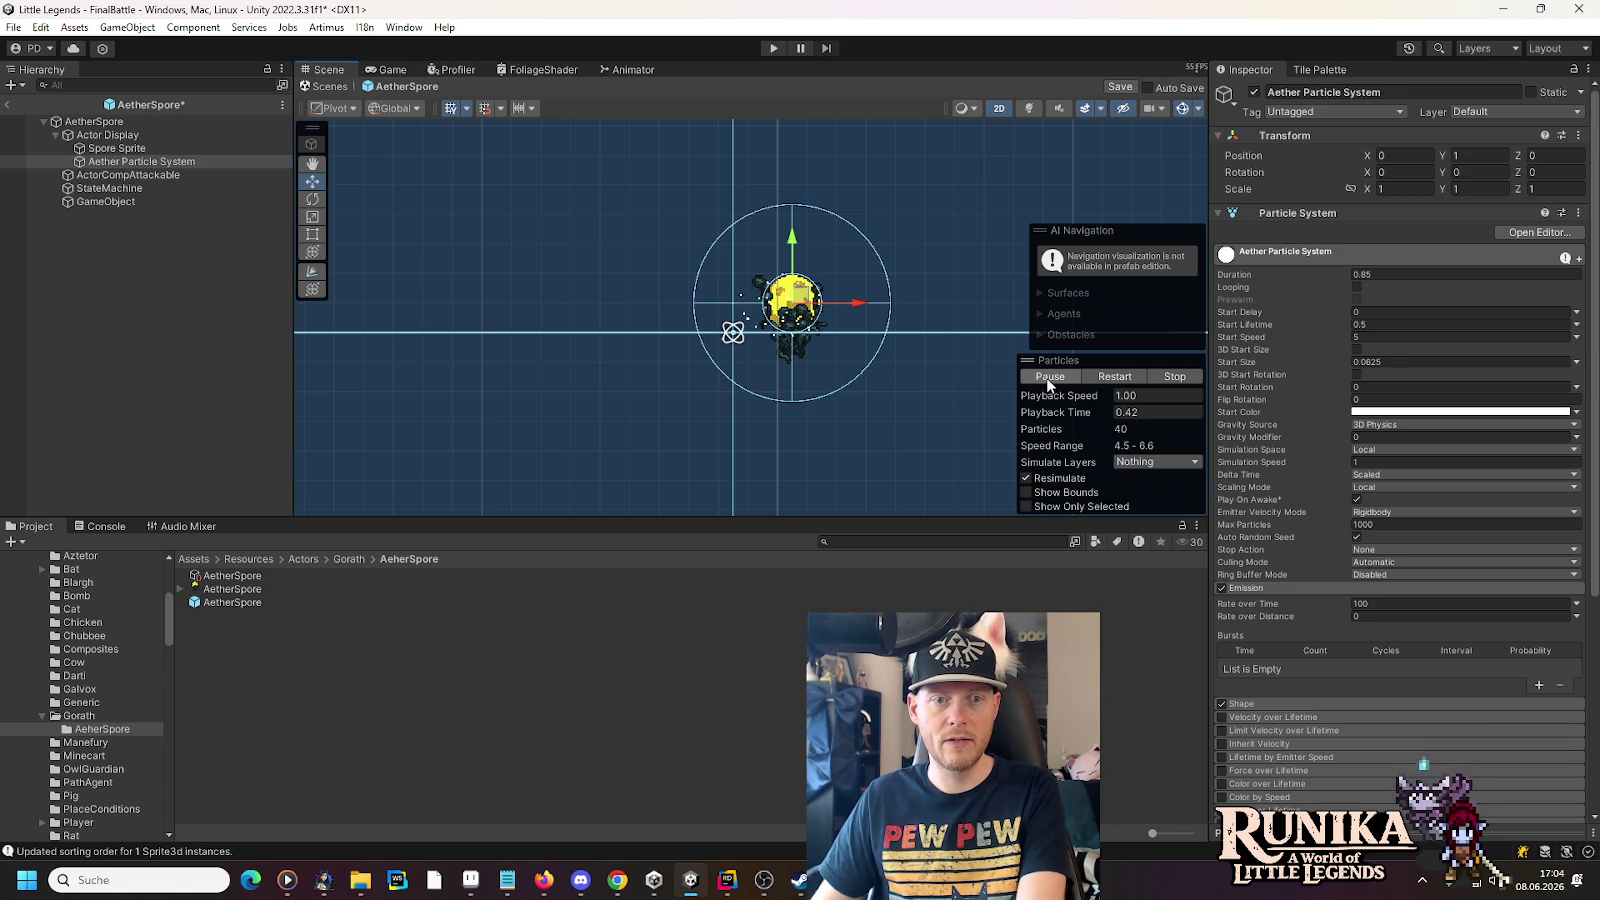
click(1047, 378)
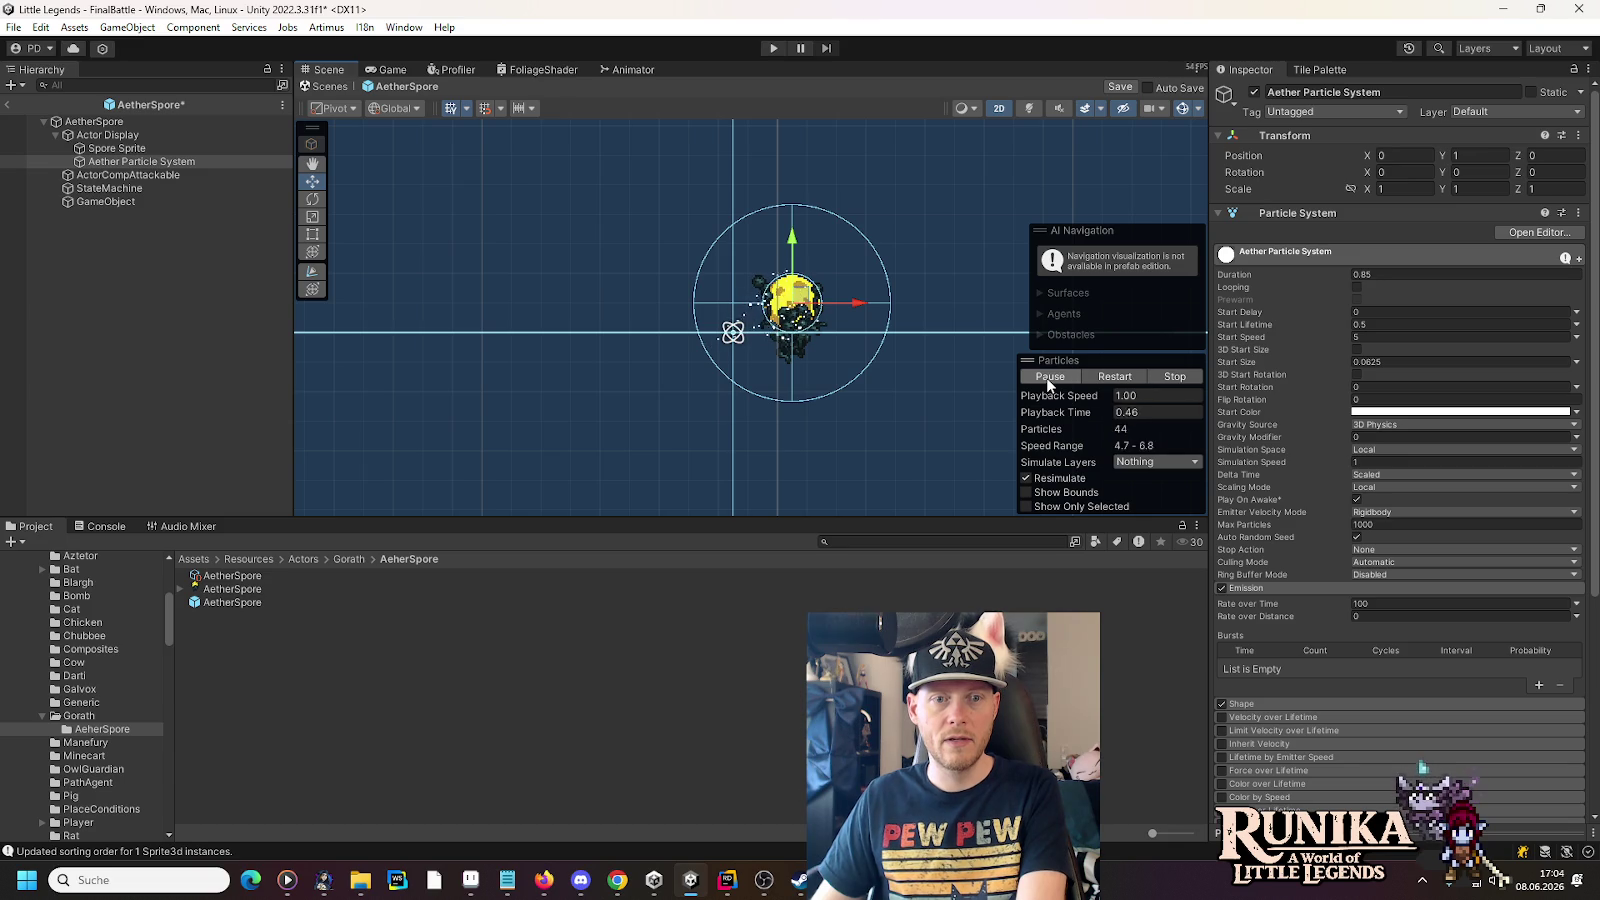
click(1046, 377)
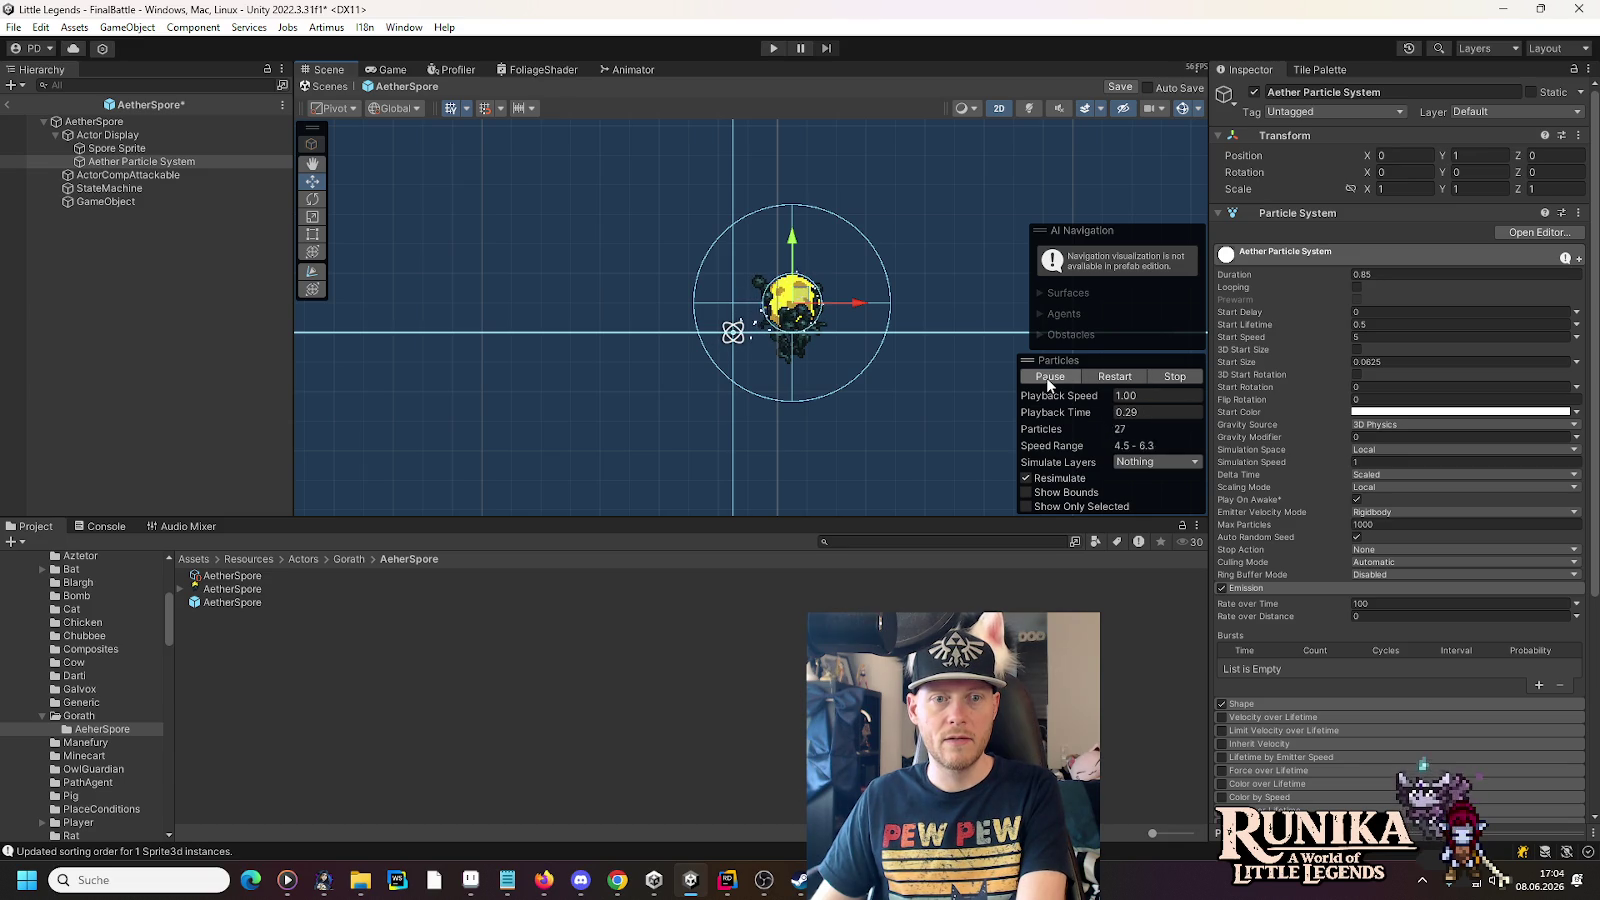
click(1046, 377)
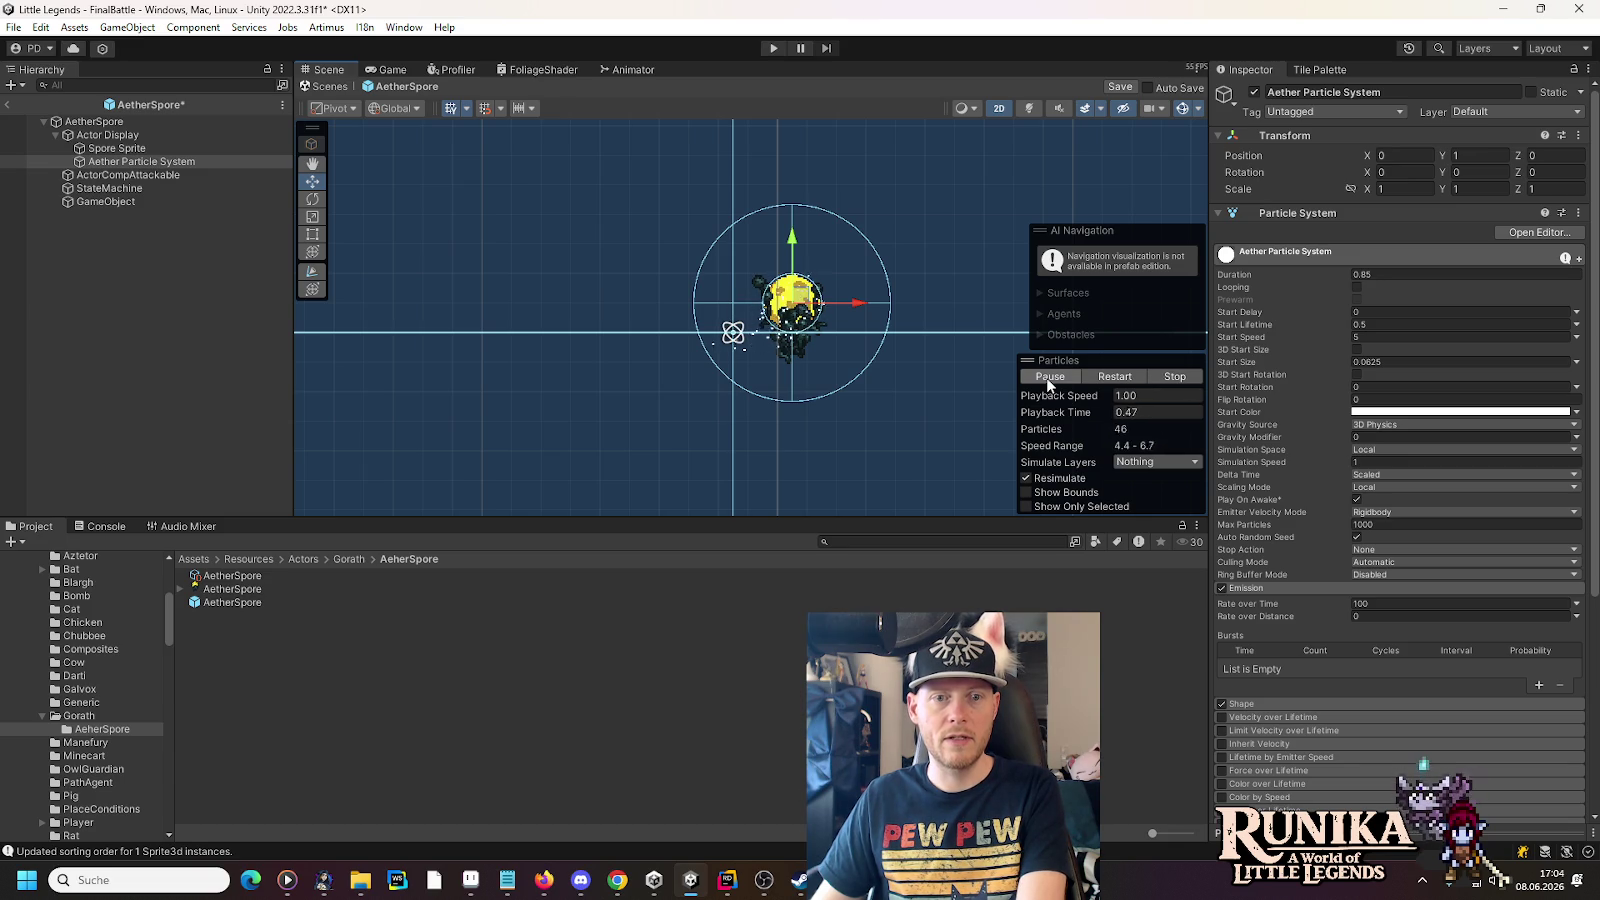
click(1046, 377)
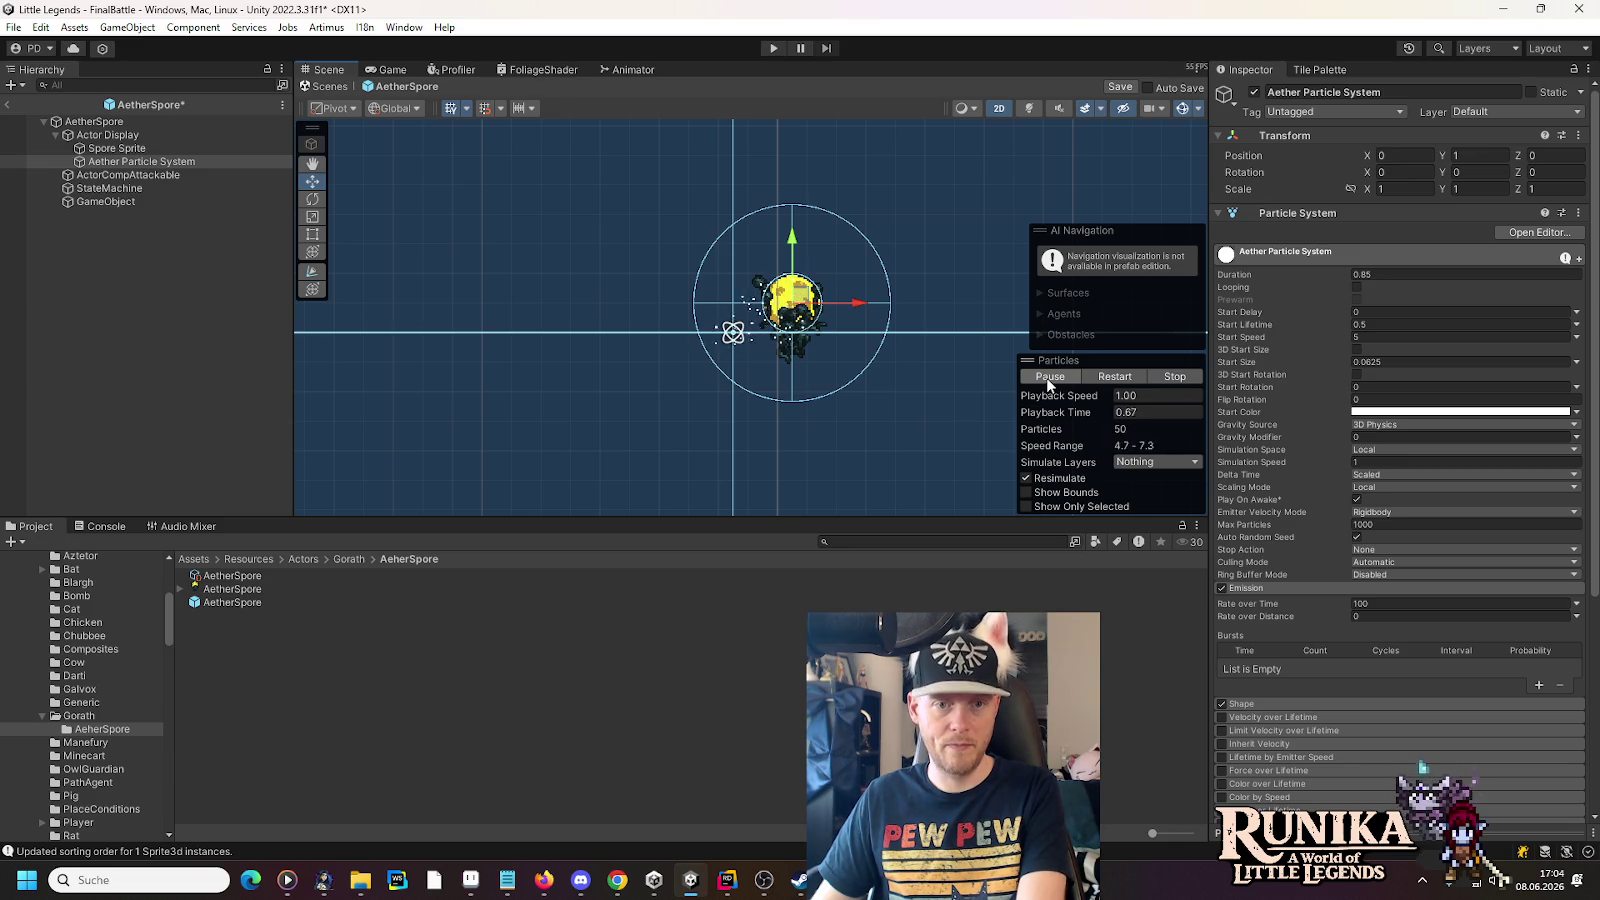
click(1046, 377)
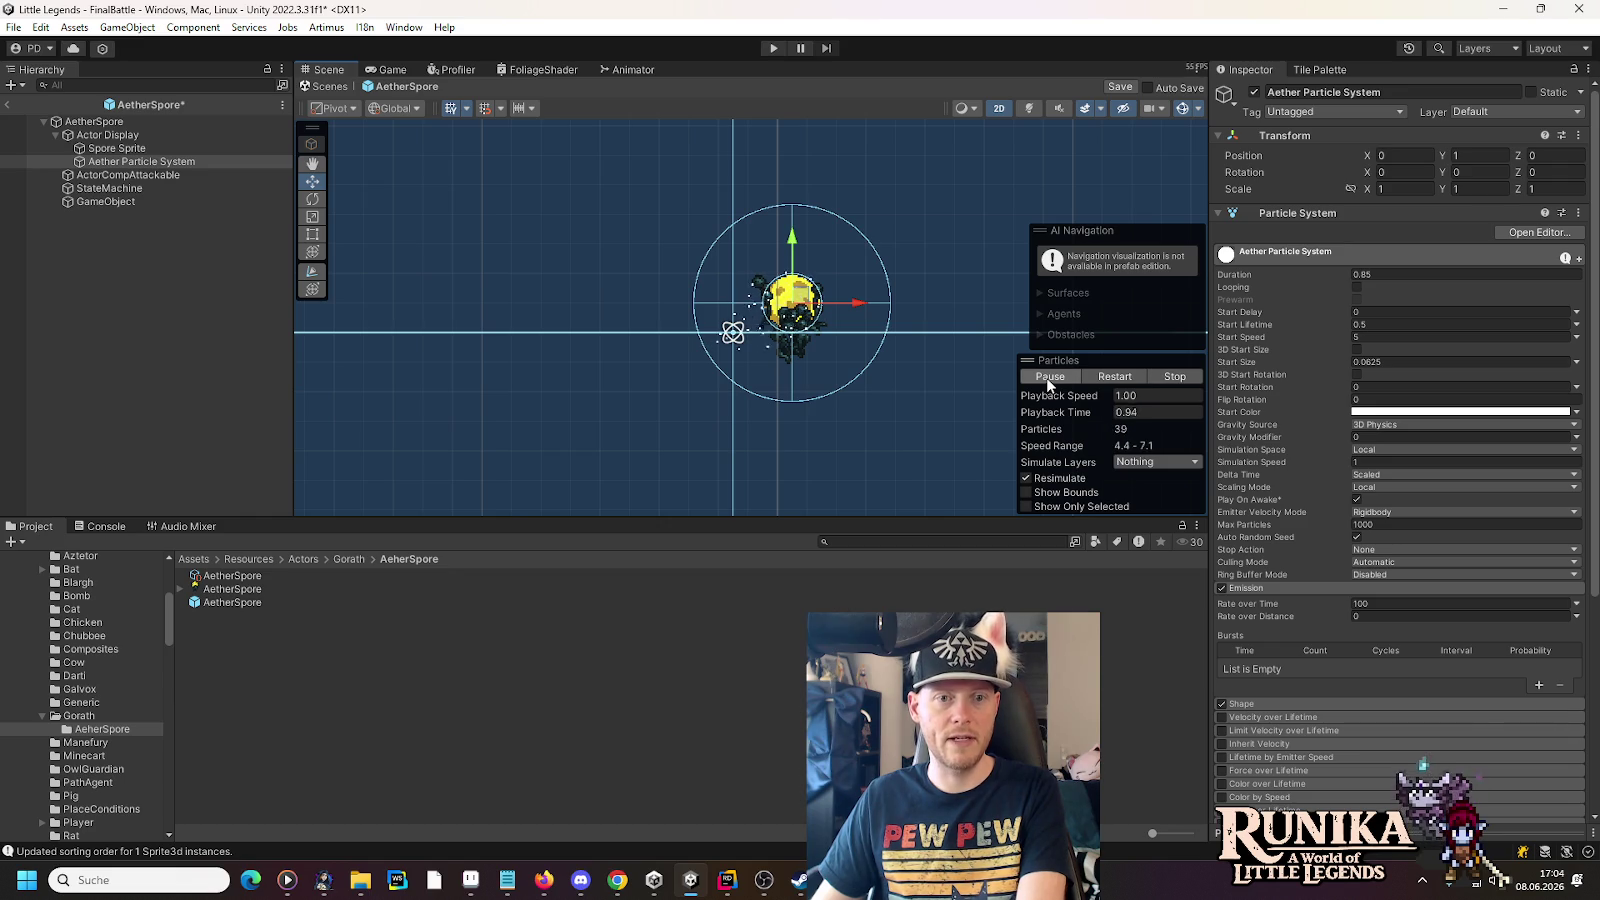
click(1046, 377)
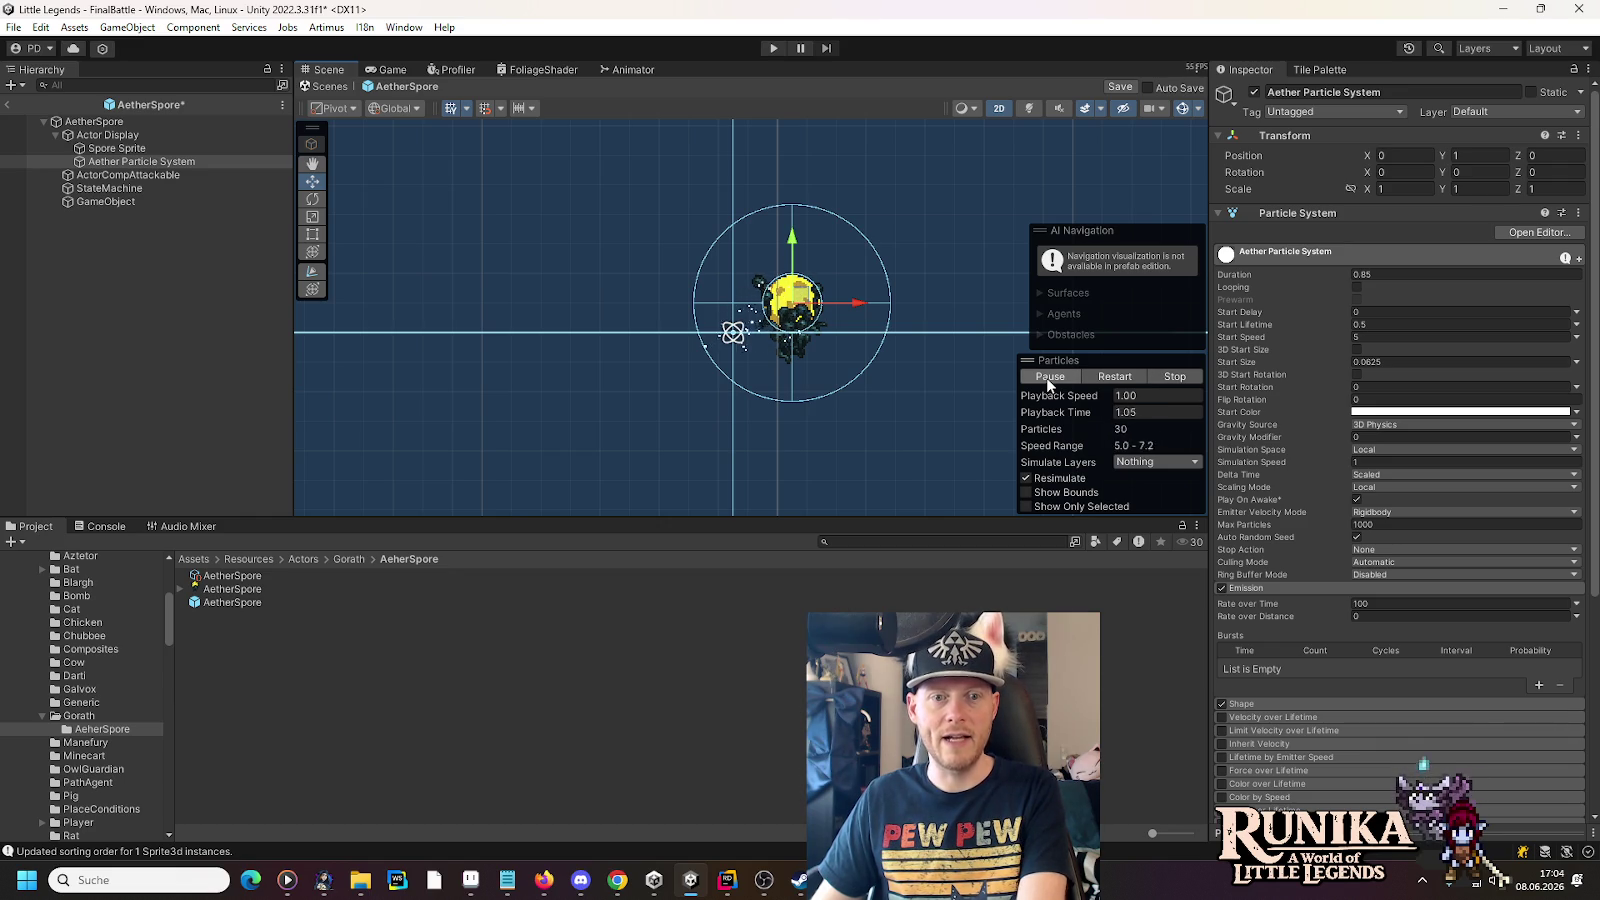
click(1426, 273)
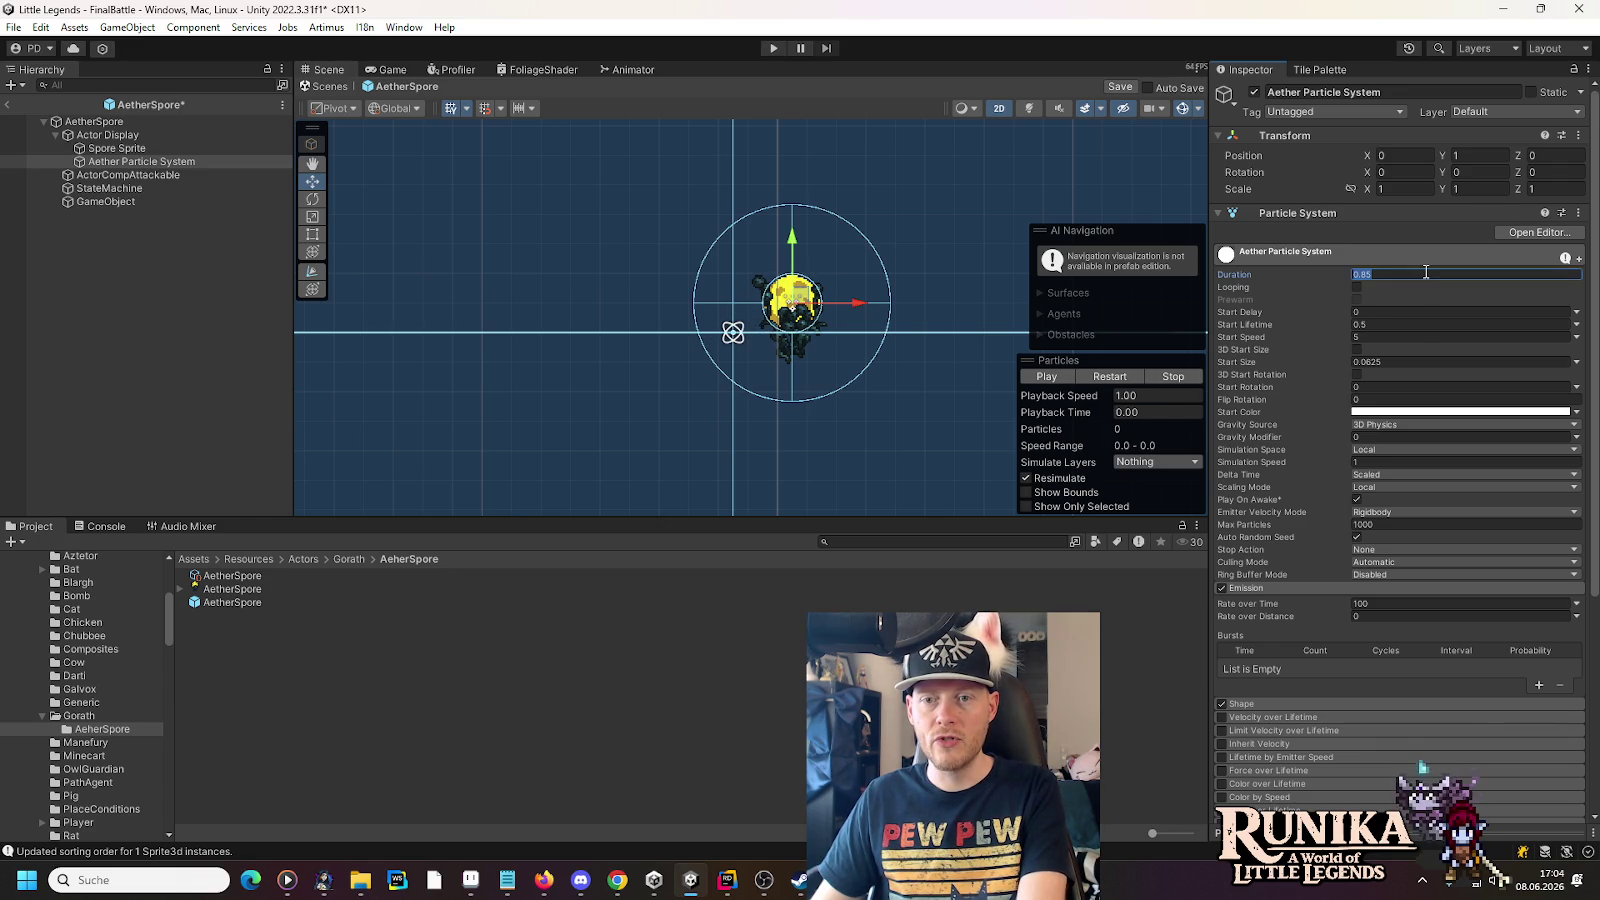
- Try a start lifetime of 0.45, then 0.4, replaying the preview after each
click(1421, 326)
text(.45)
click(1058, 378)
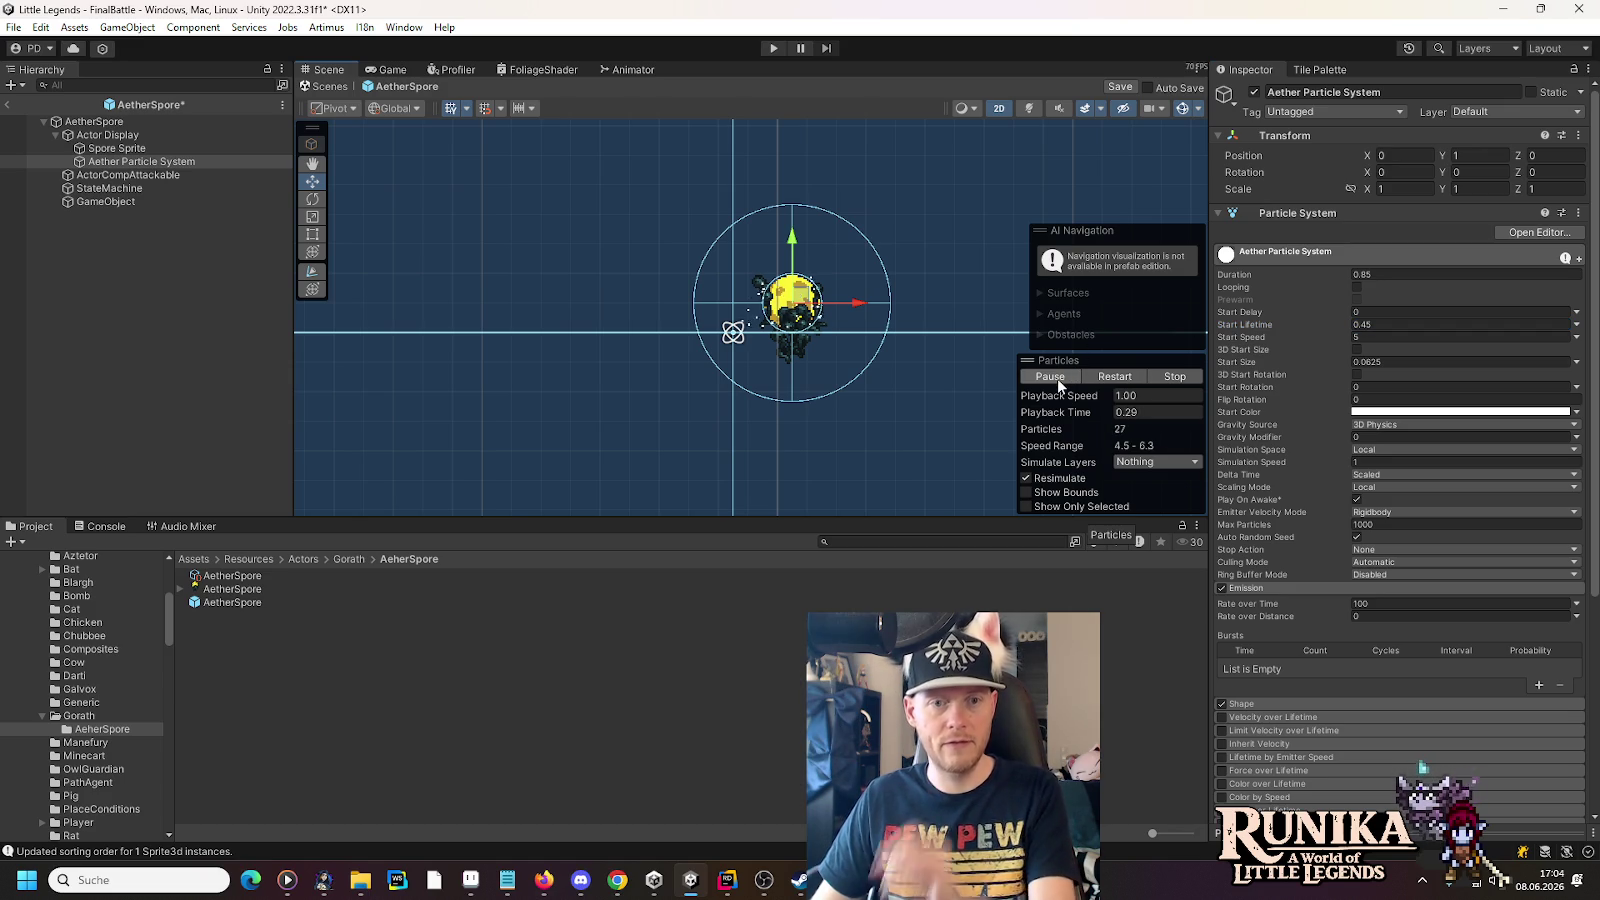
click(1455, 325)
text(.4)
click(1034, 377)
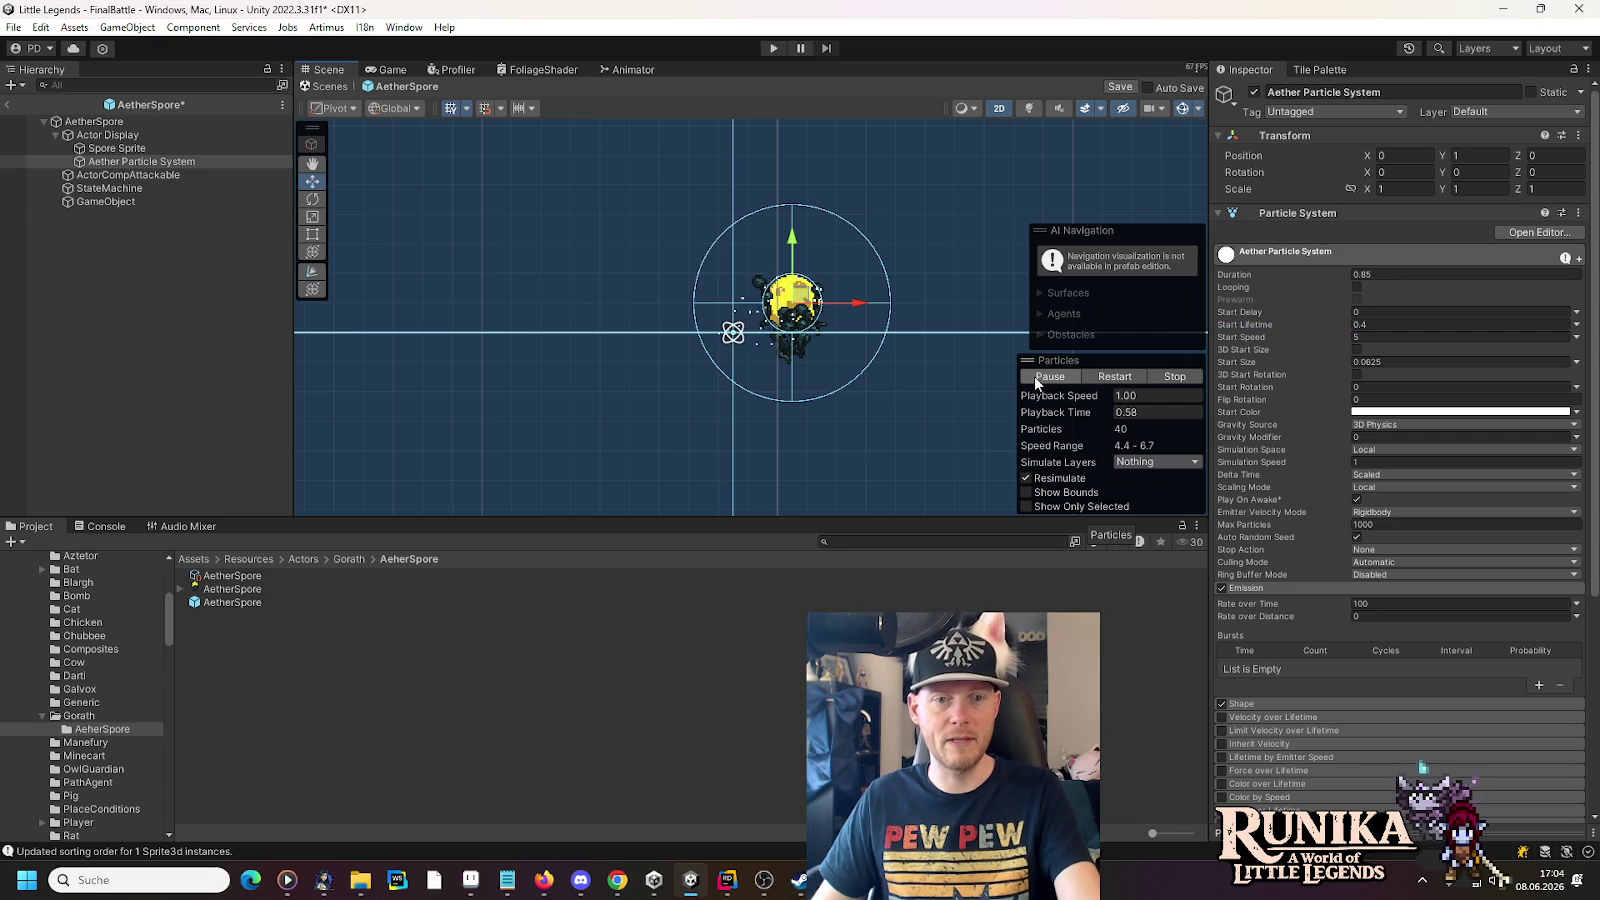
click(1050, 376)
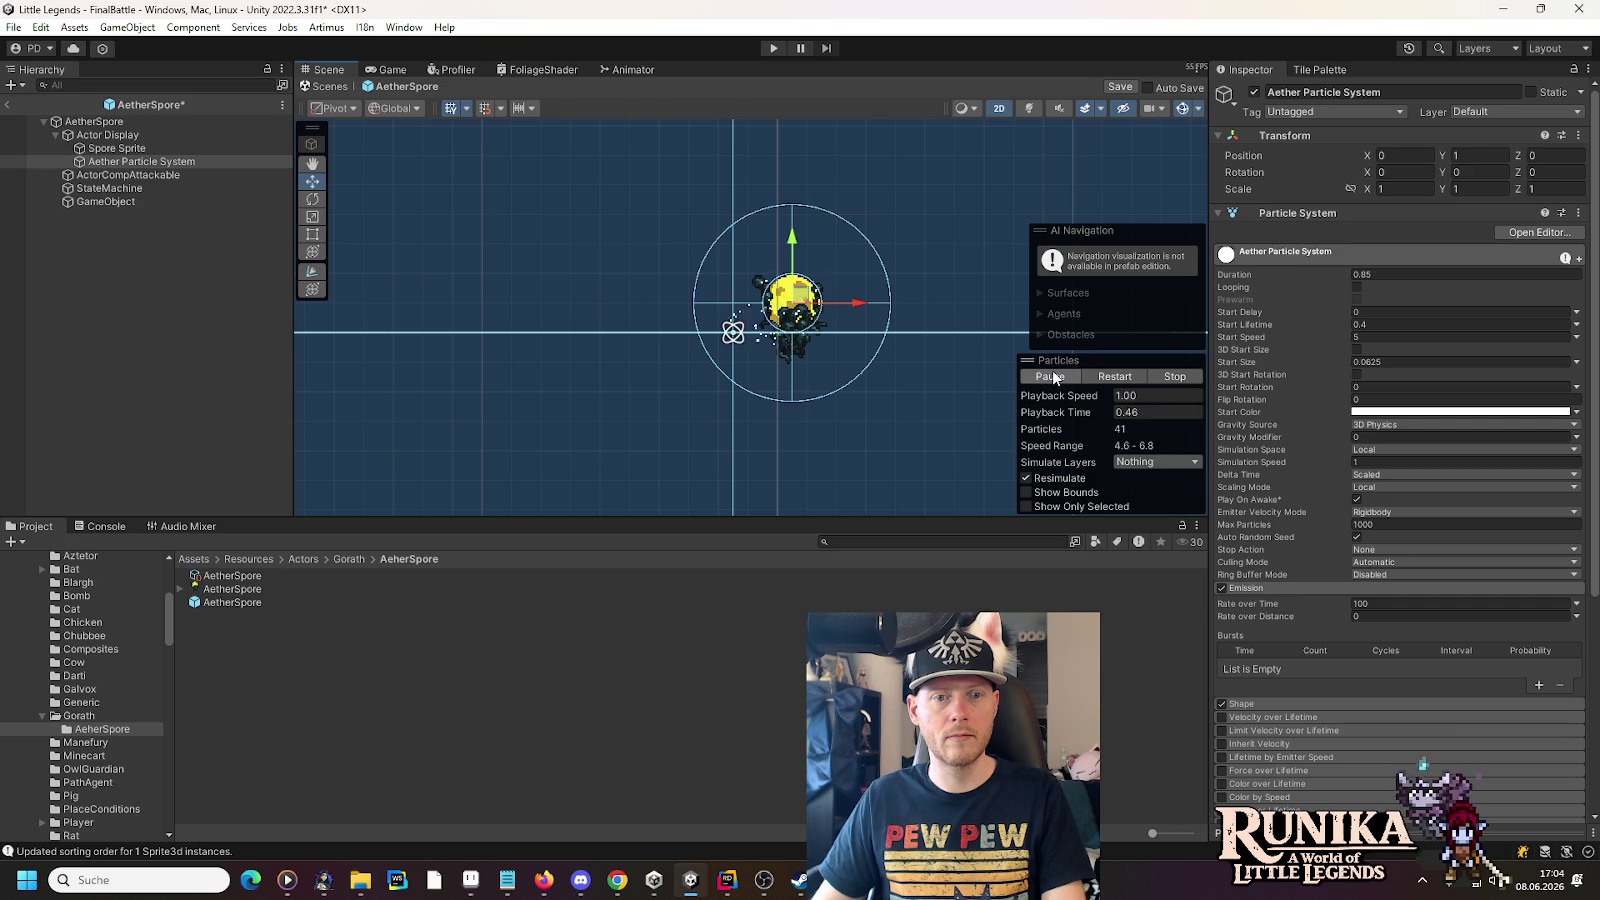
click(1052, 372)
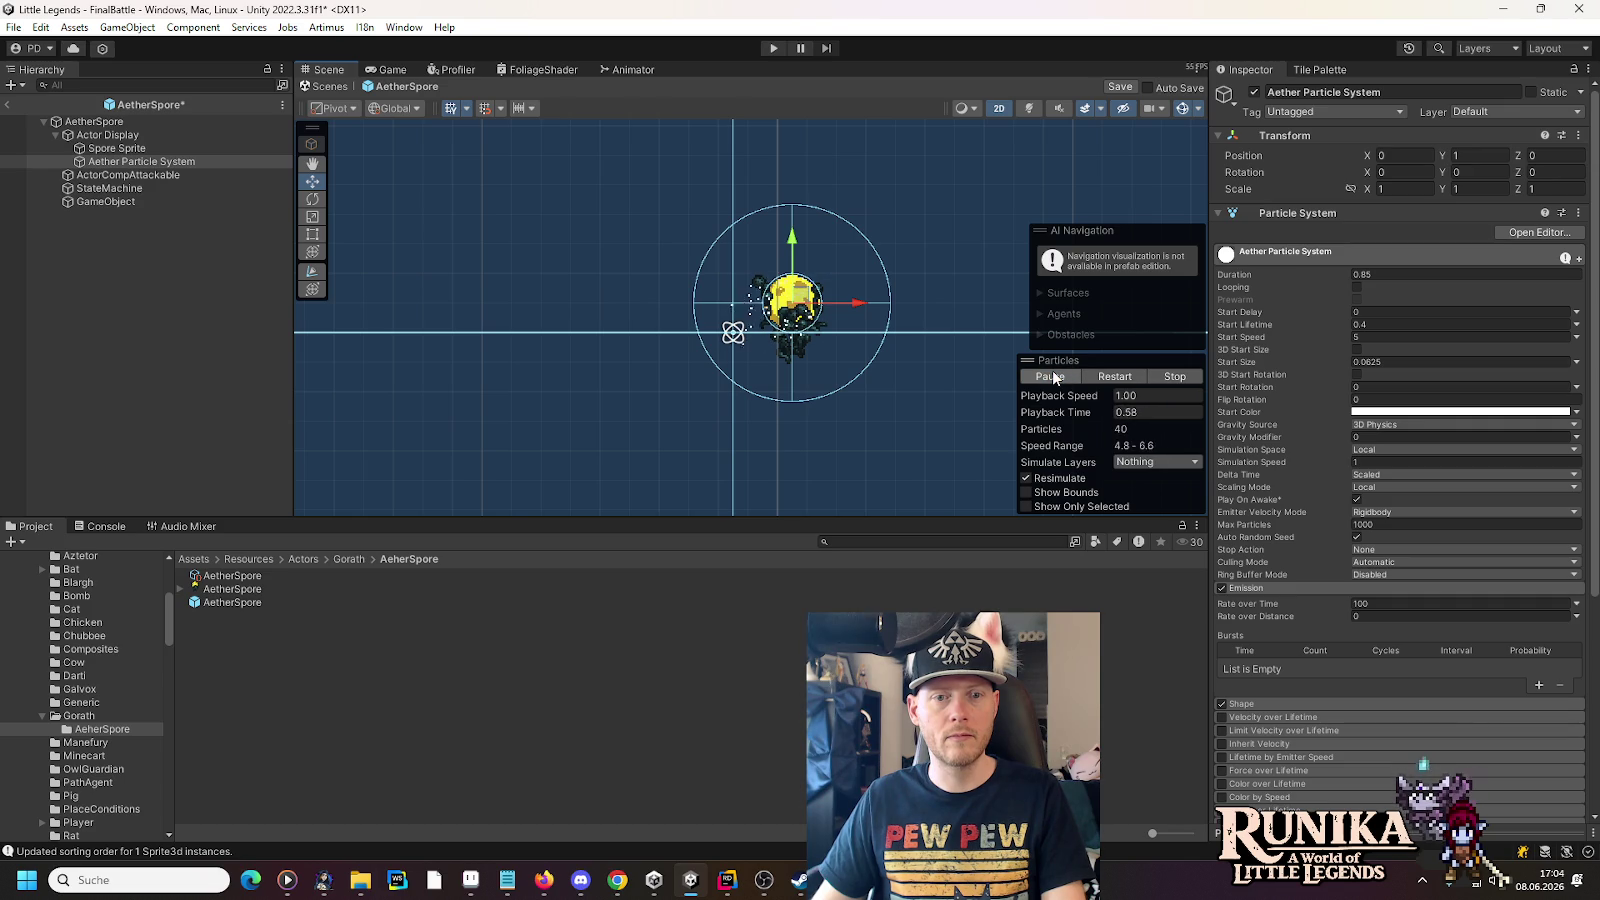
click(1386, 337)
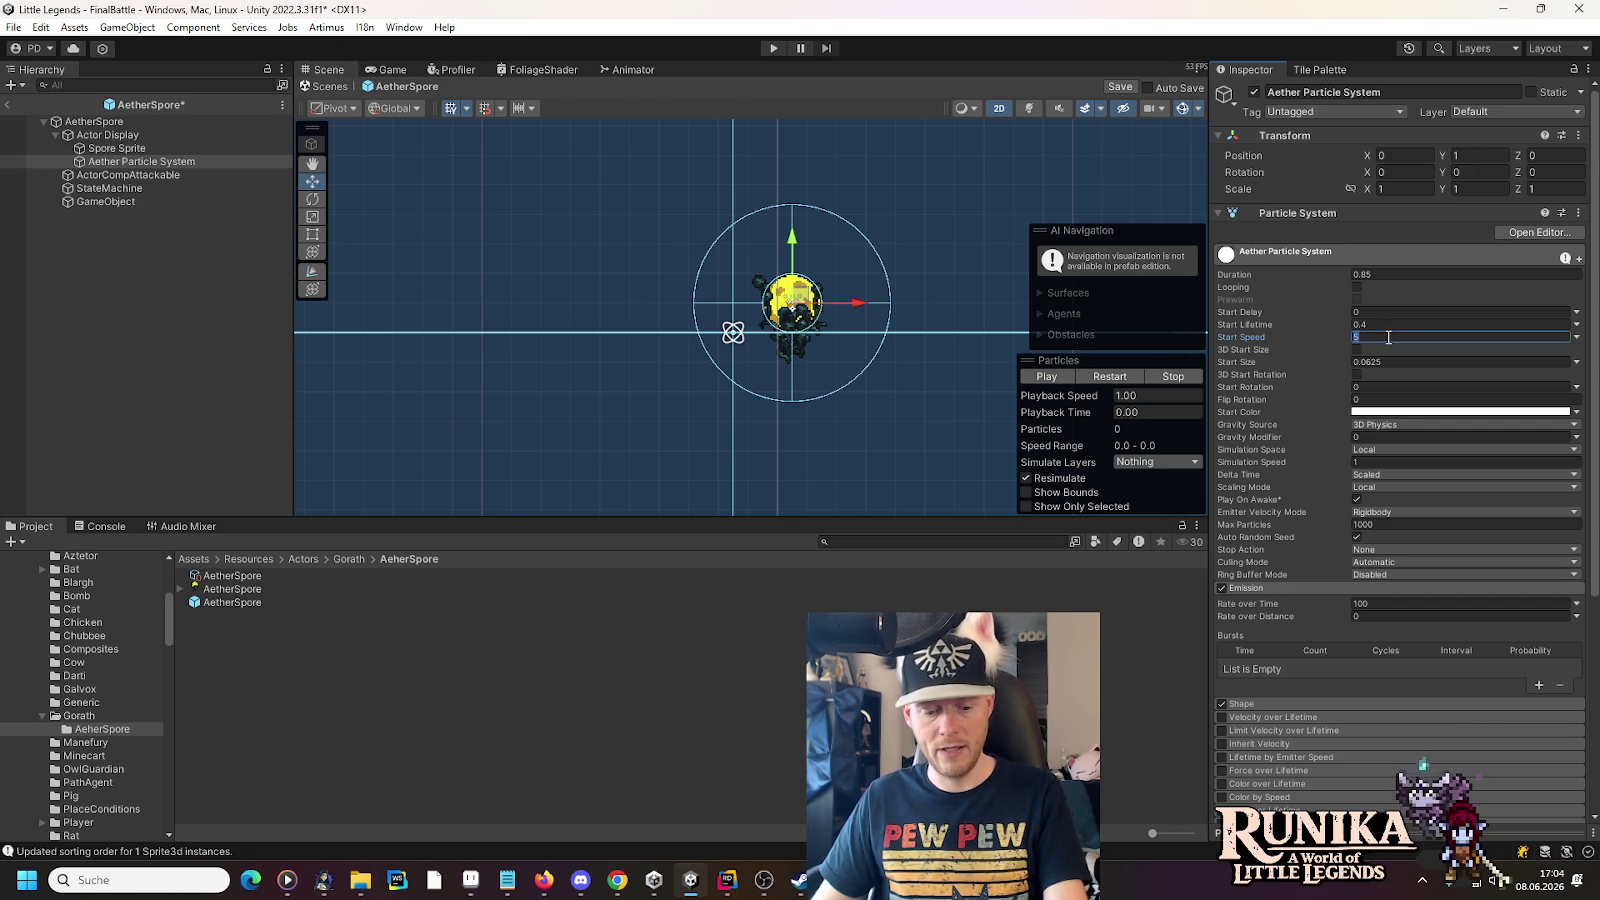
- Set Start Speed to 10 and preview the particles
text(10)
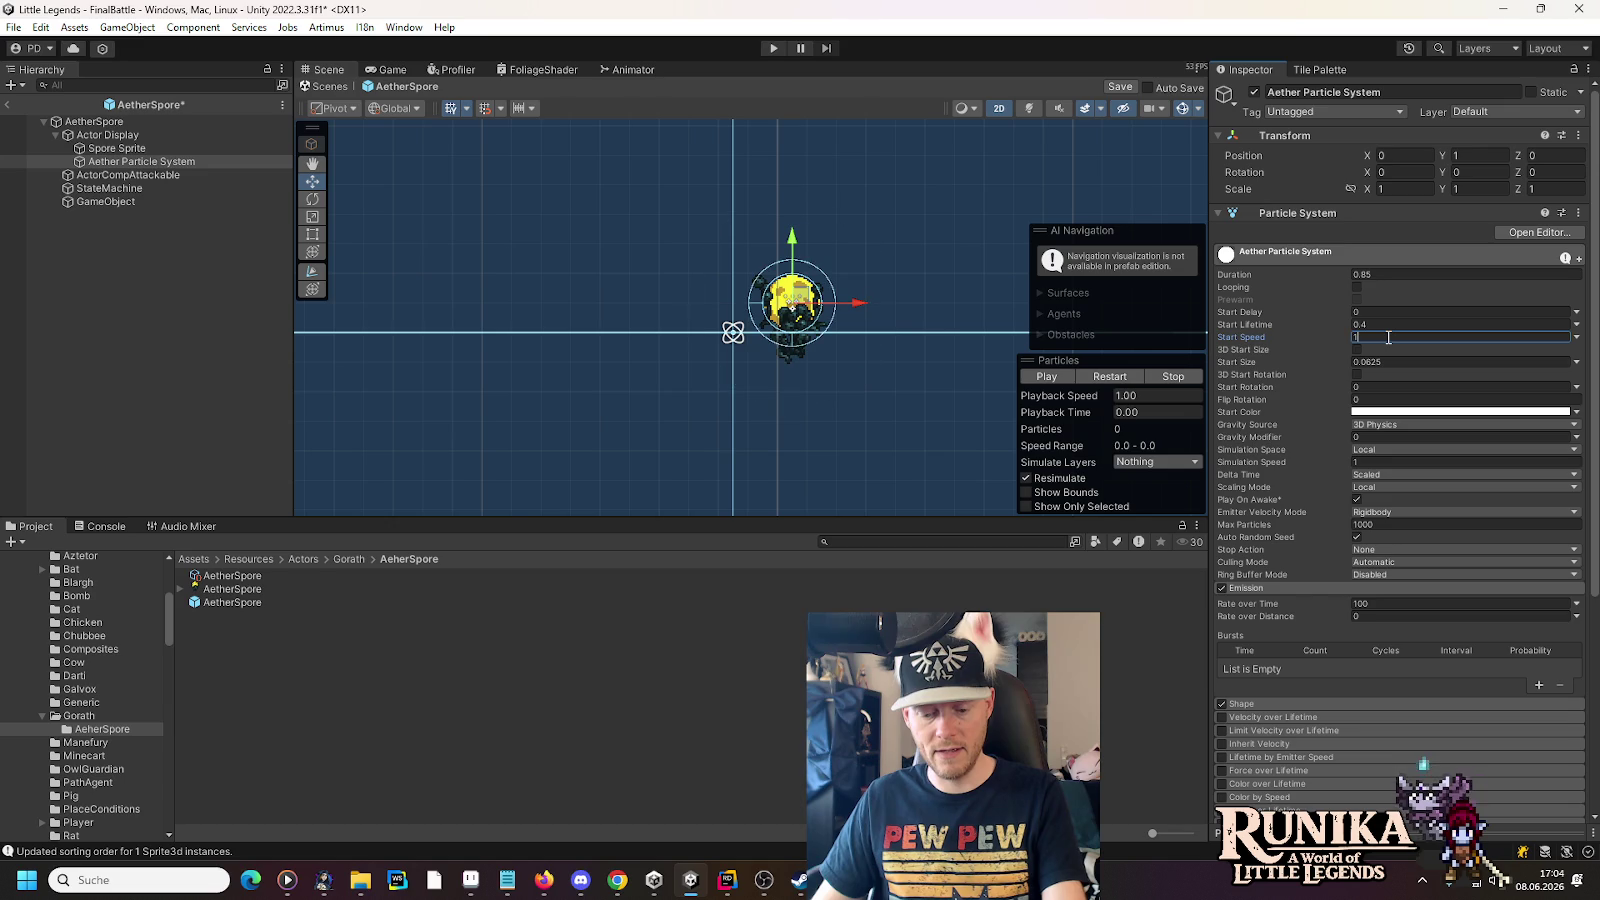
click(1034, 378)
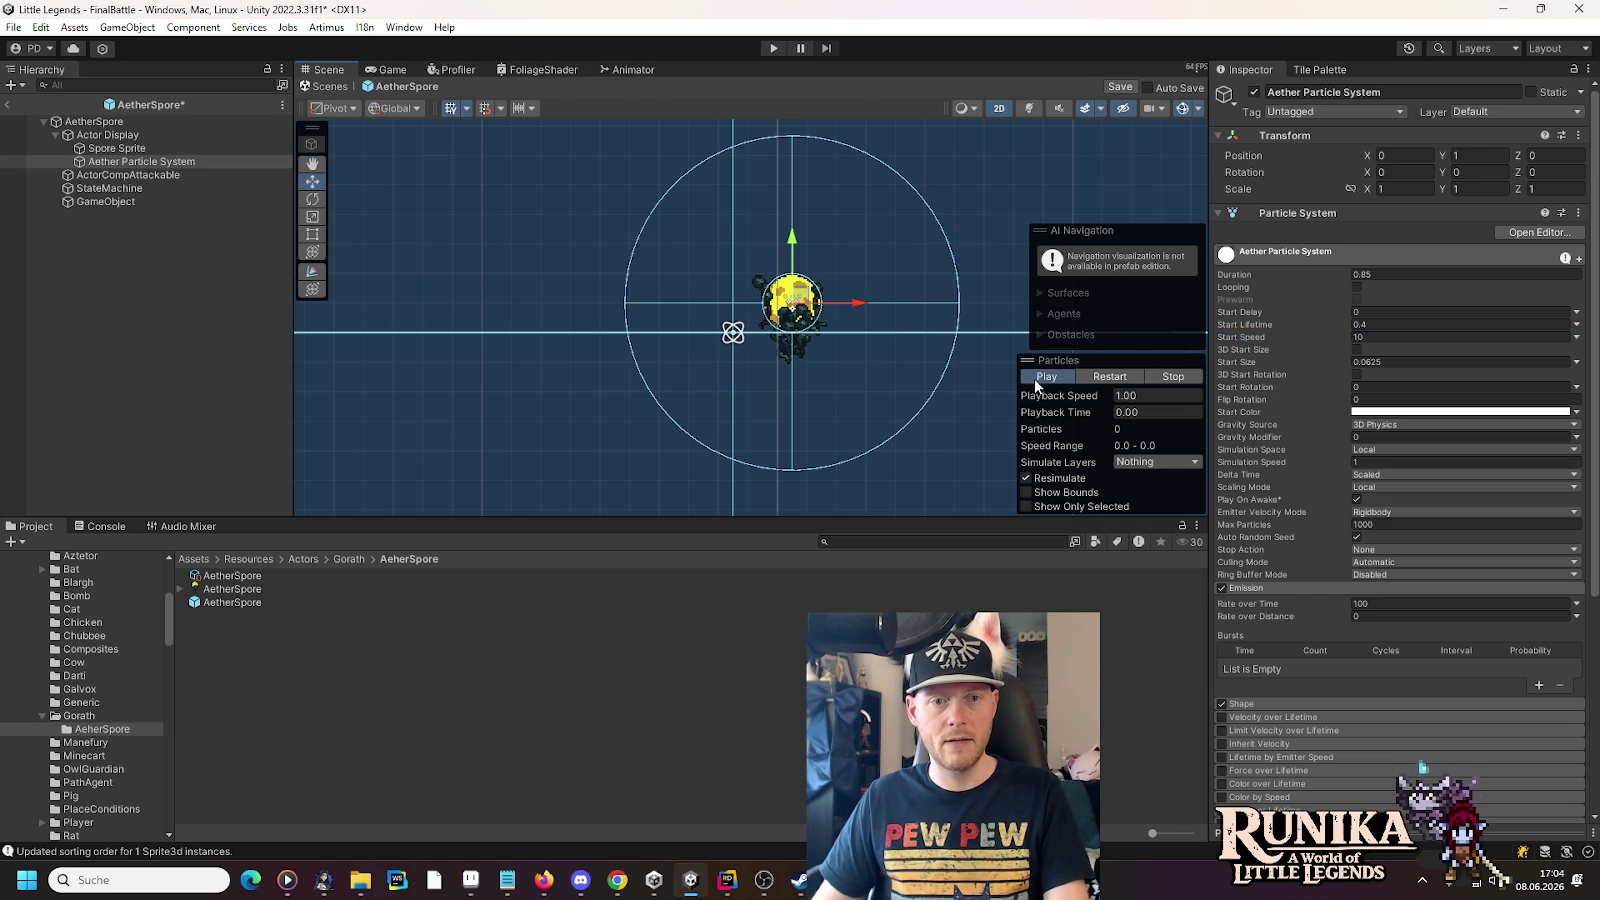
click(1034, 378)
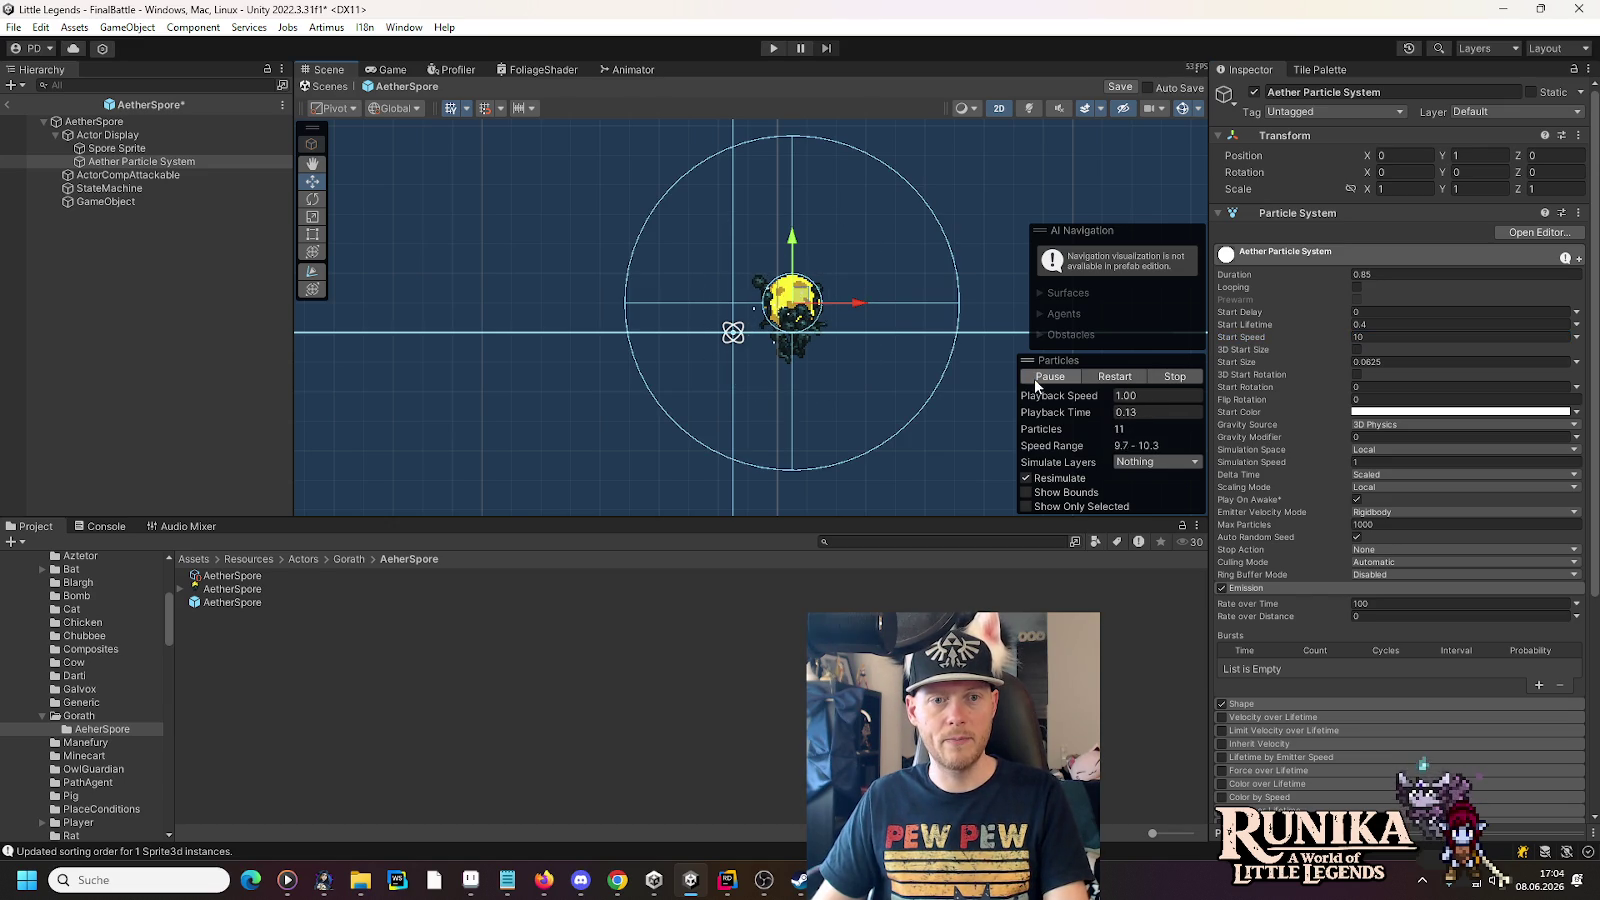
click(1034, 378)
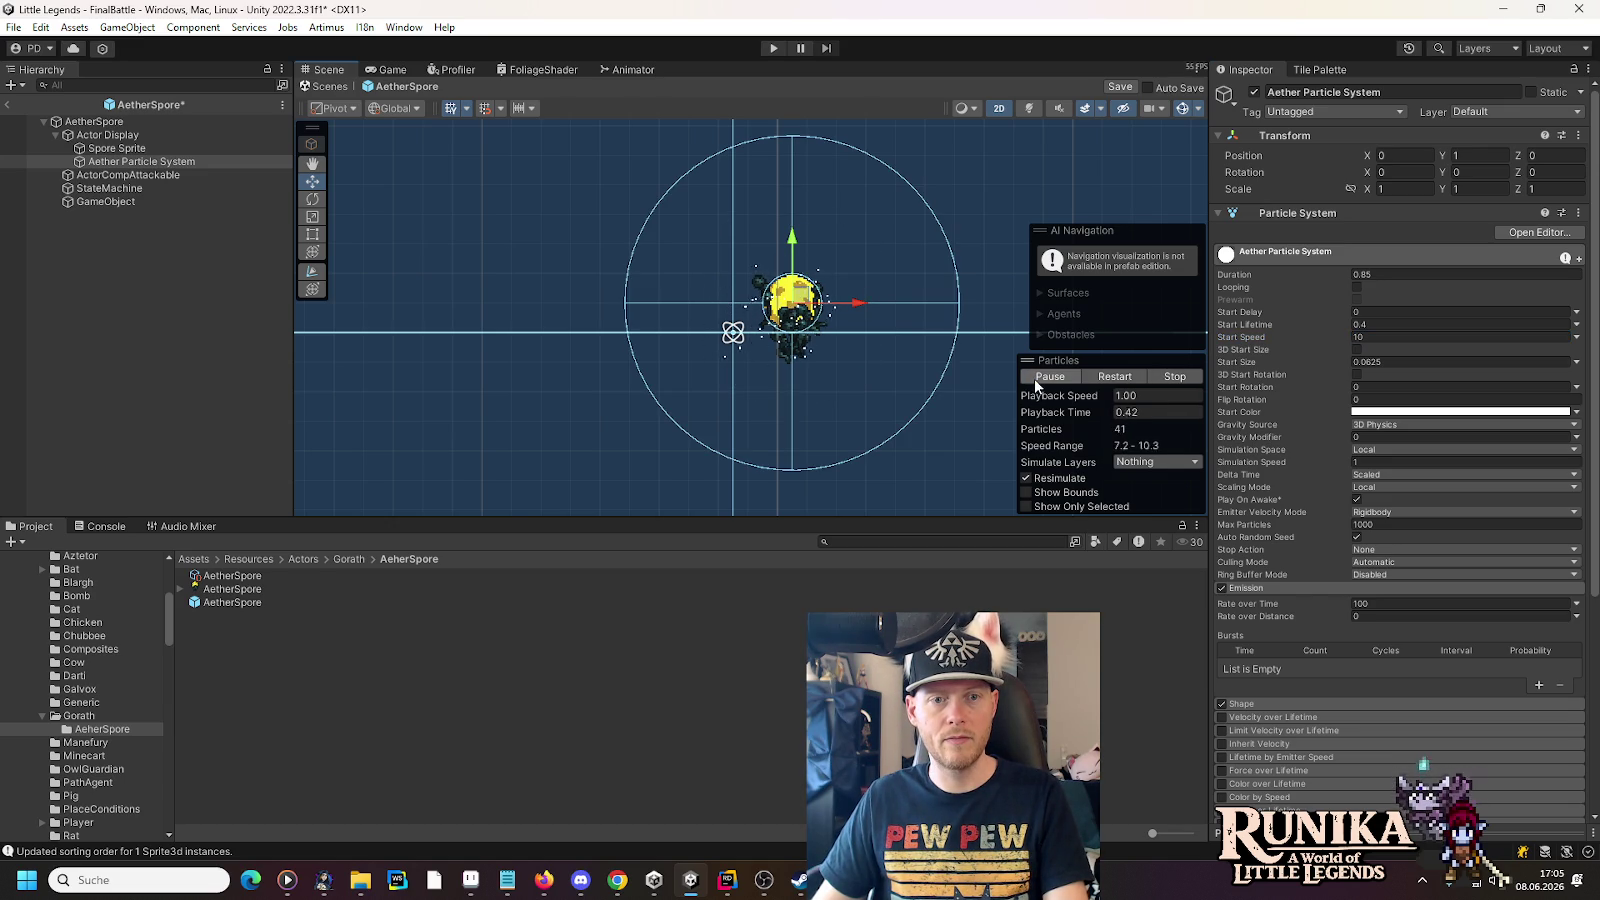
click(1034, 378)
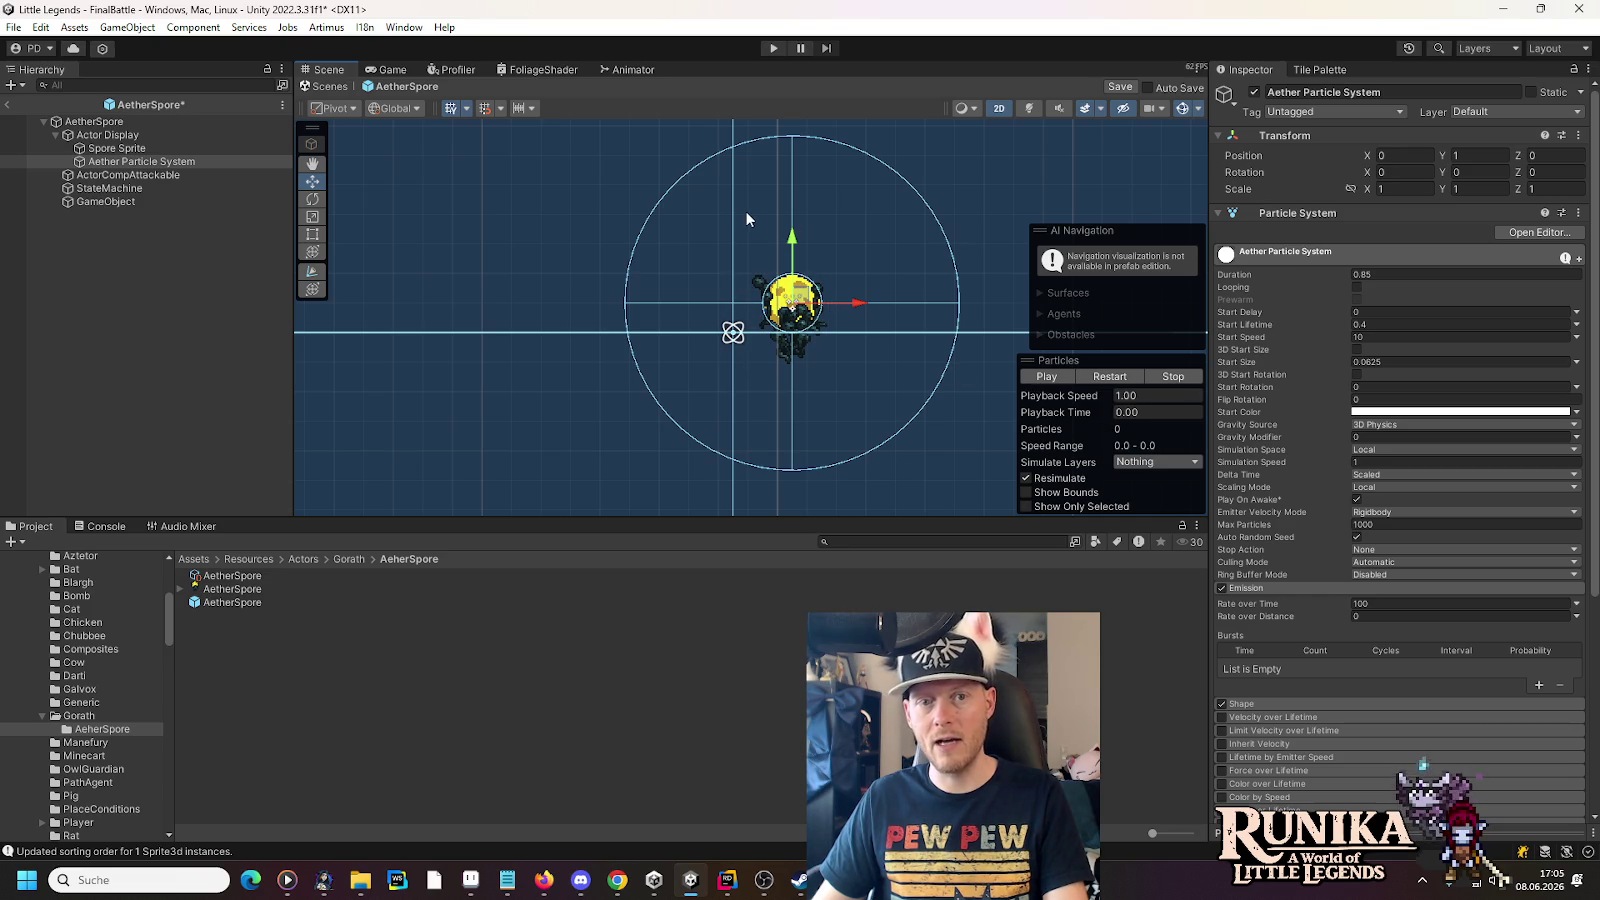
click(1034, 378)
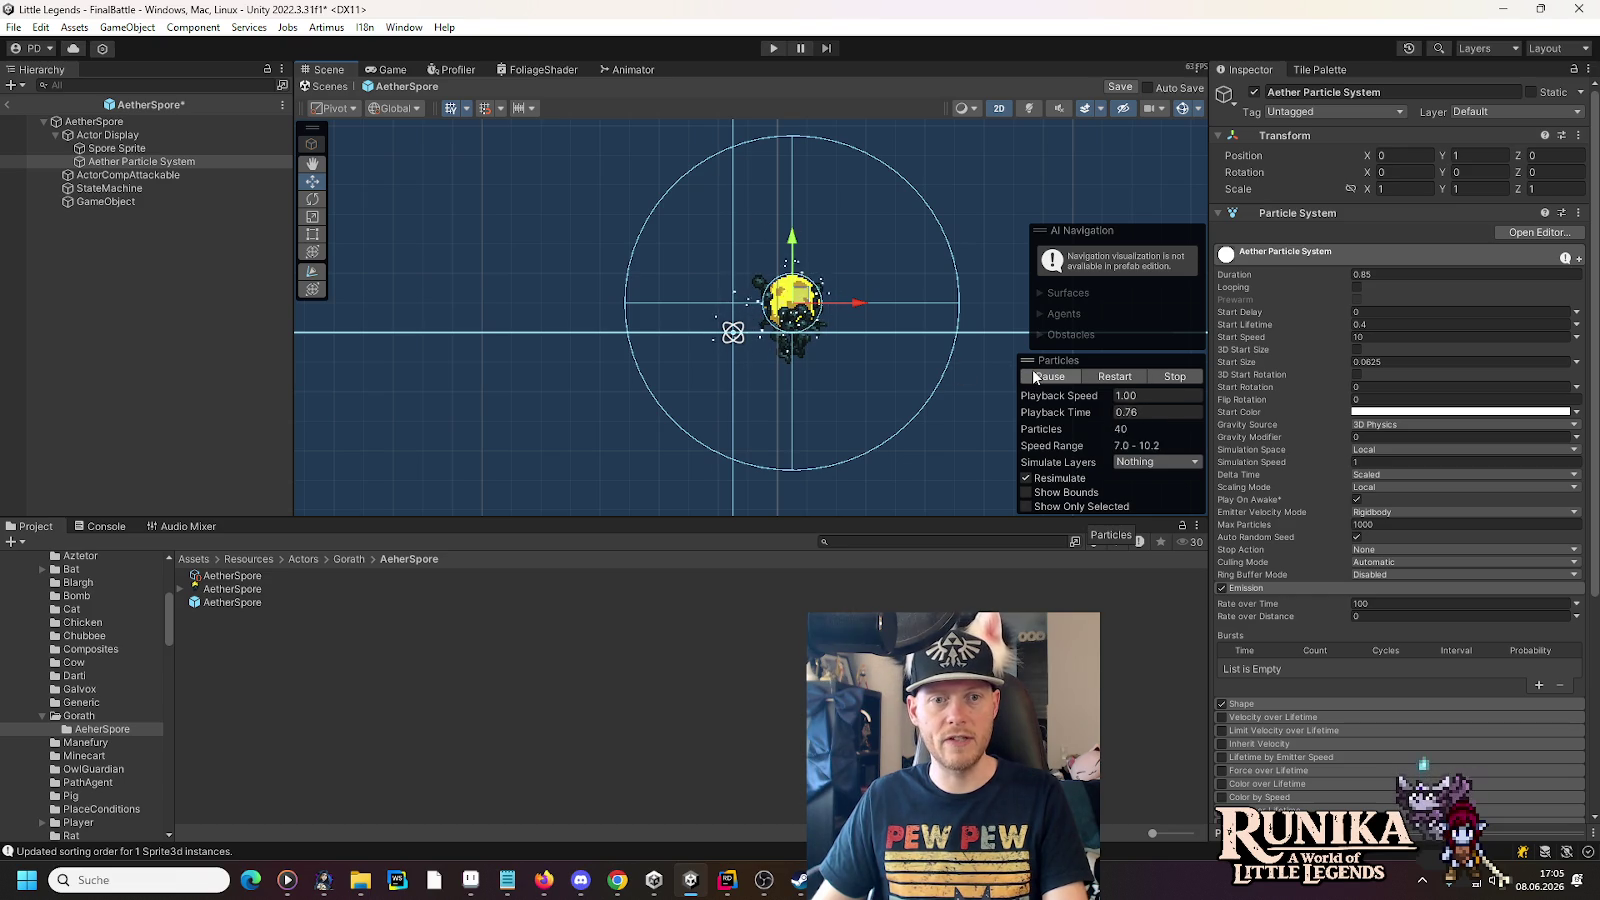
click(1034, 378)
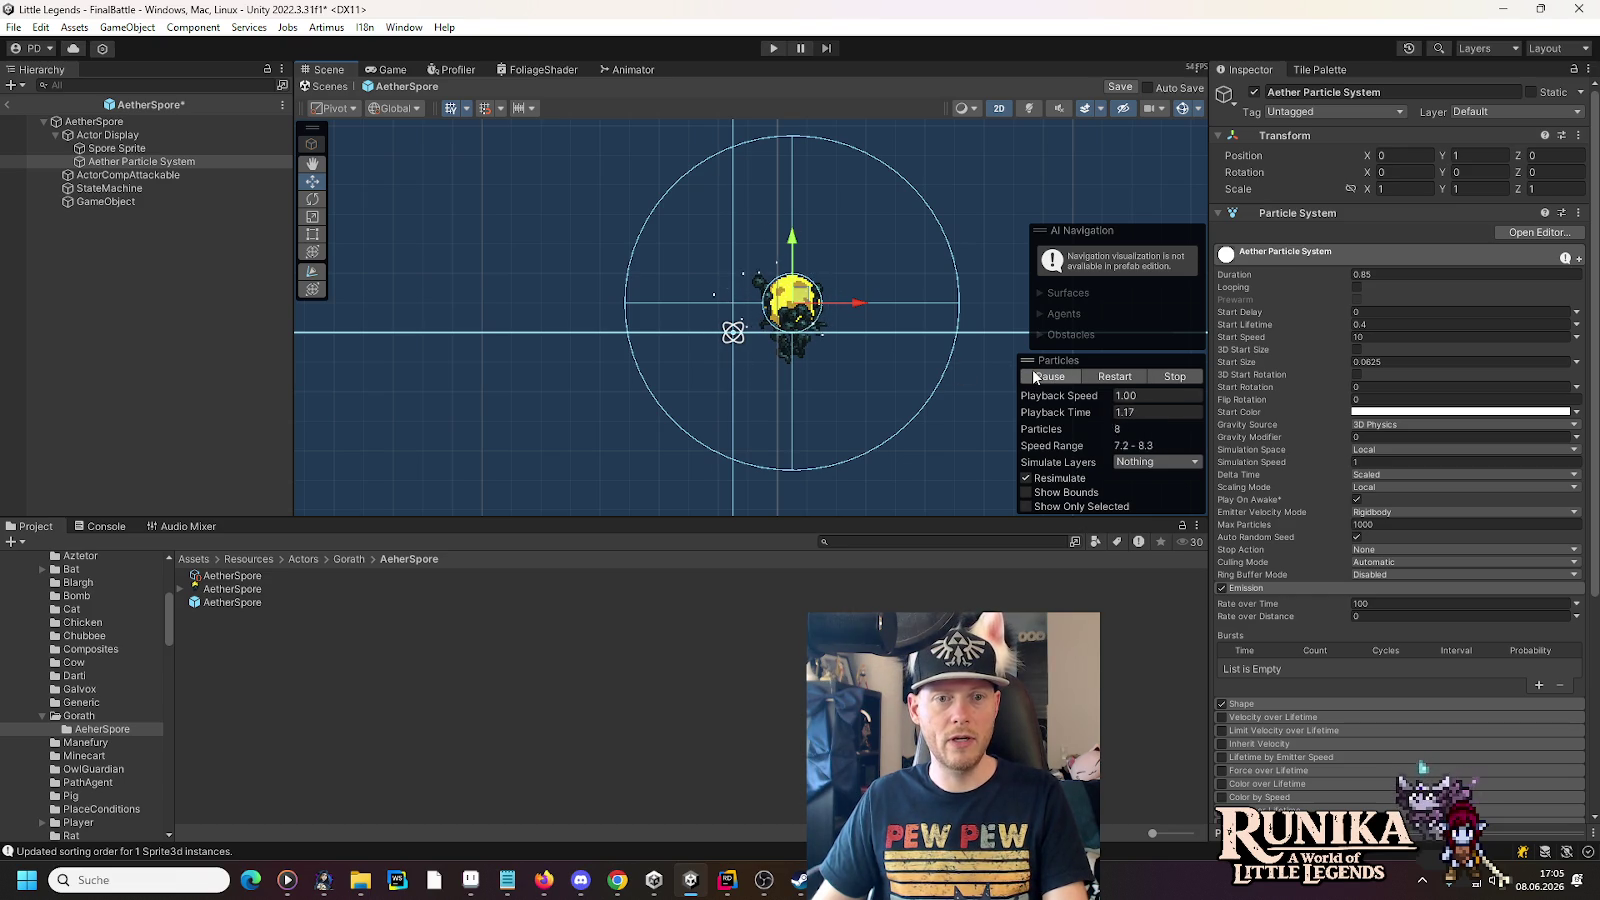
- Keep replaying the preview to judge the speed-10 emission
click(1036, 376)
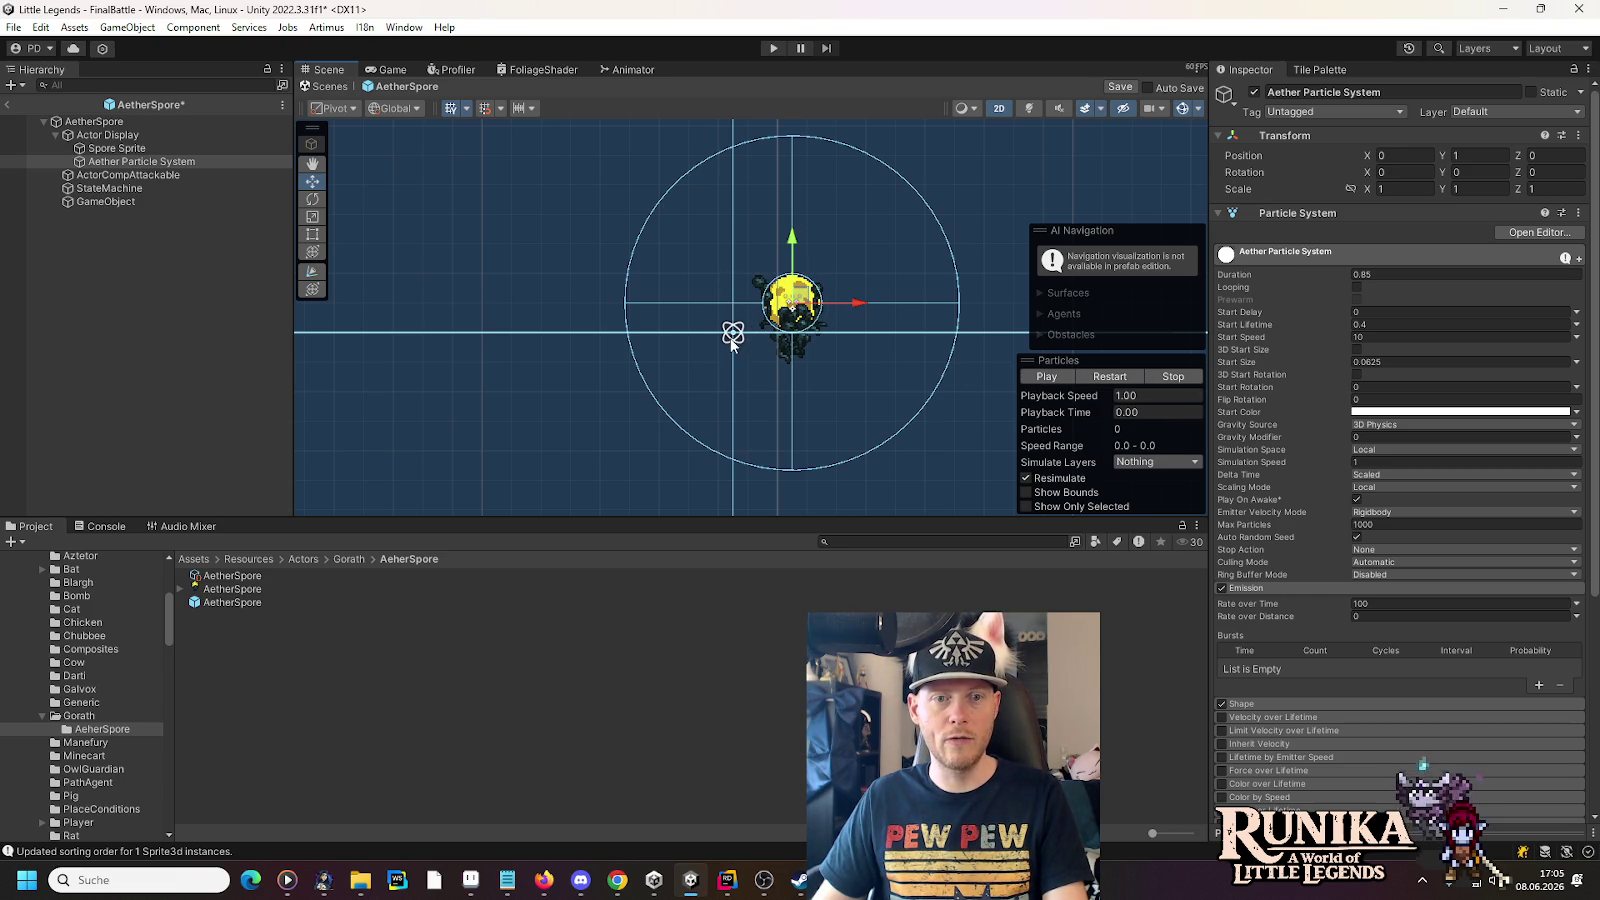
click(1050, 376)
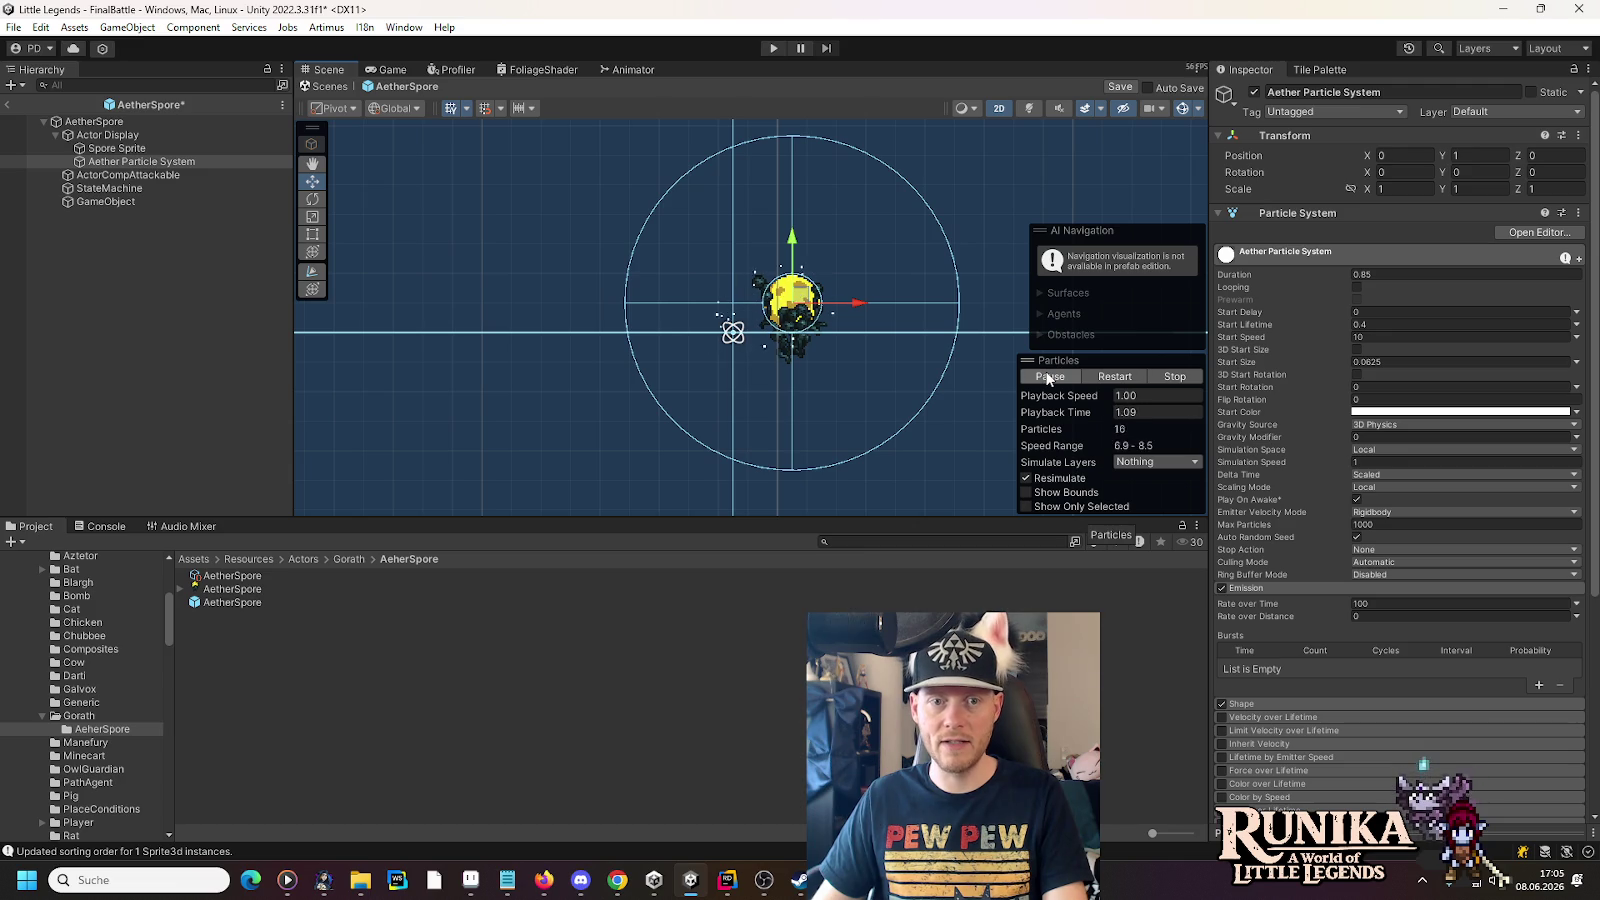
click(1047, 378)
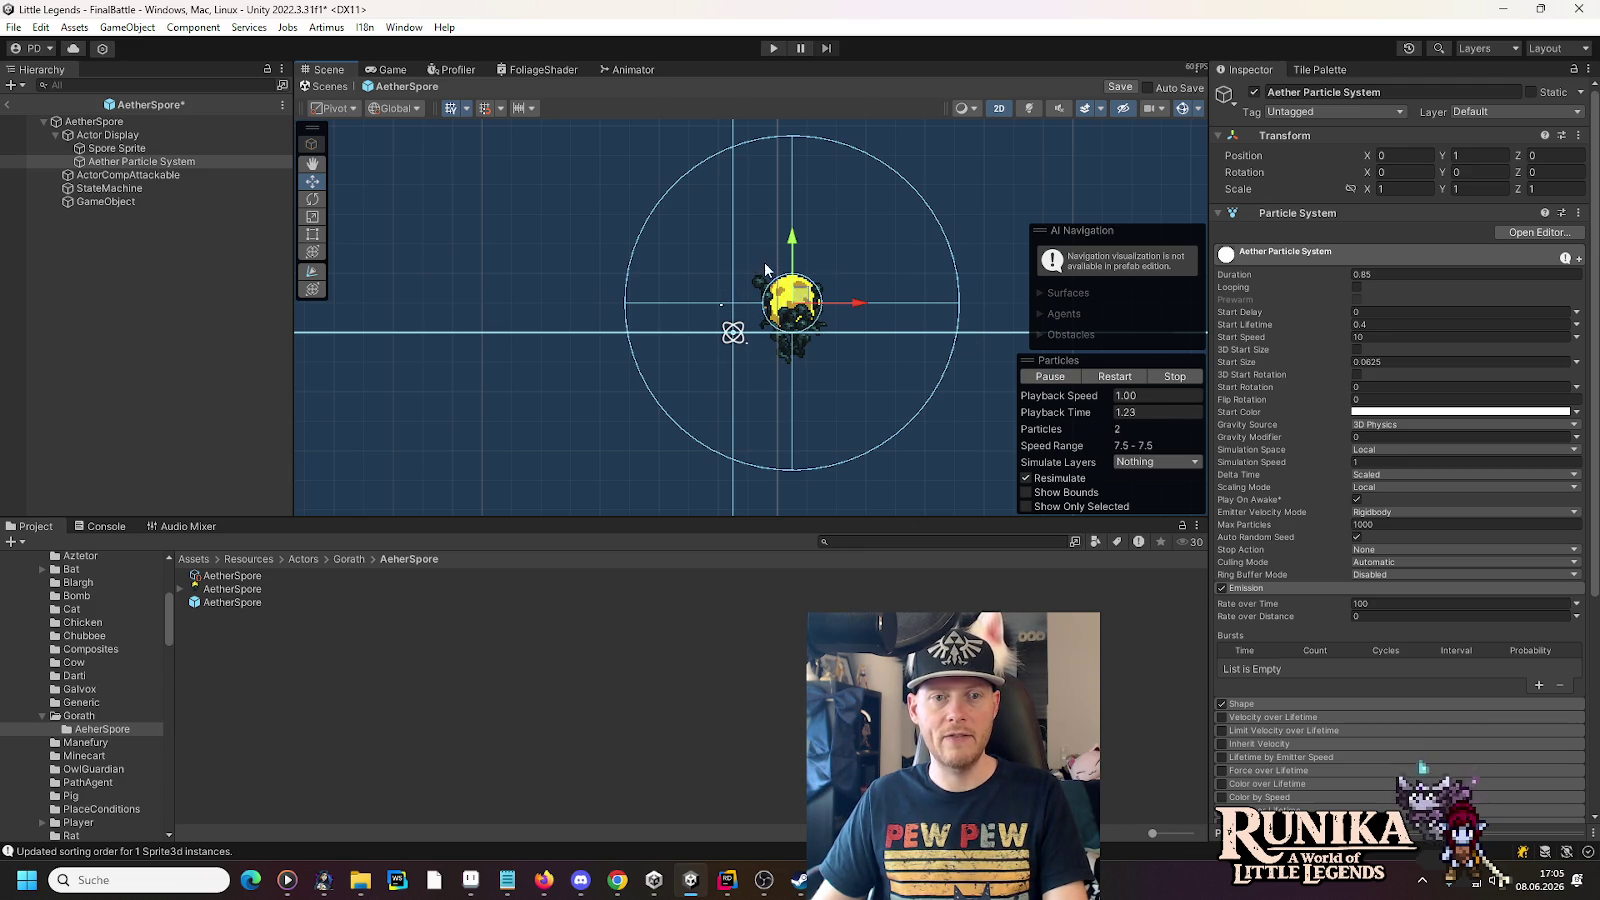
click(1048, 377)
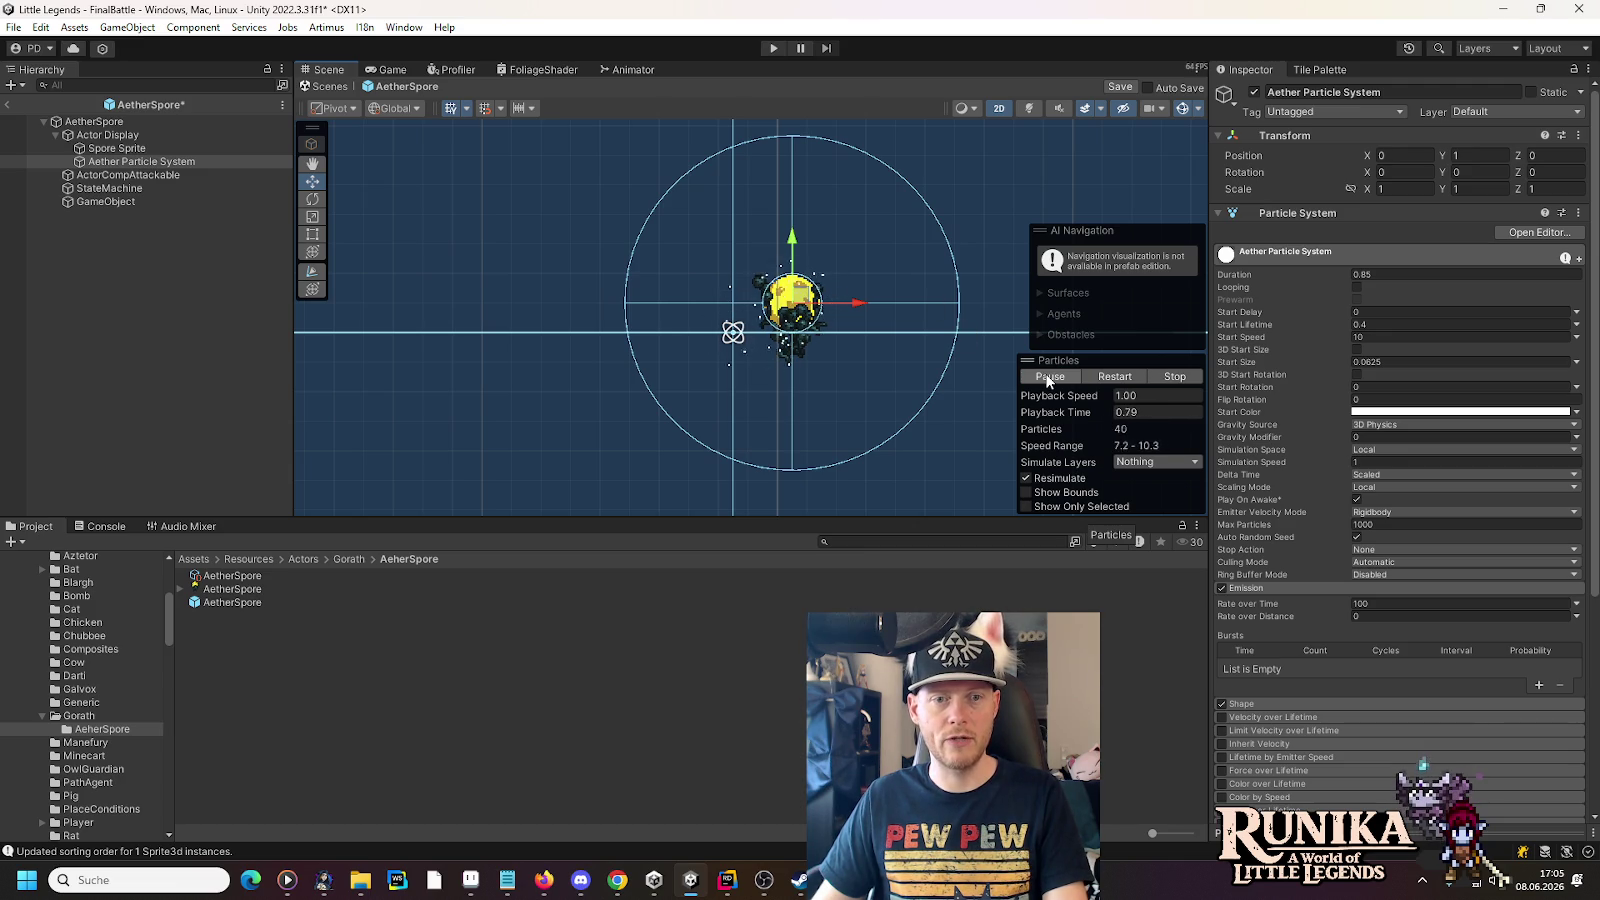
click(1047, 378)
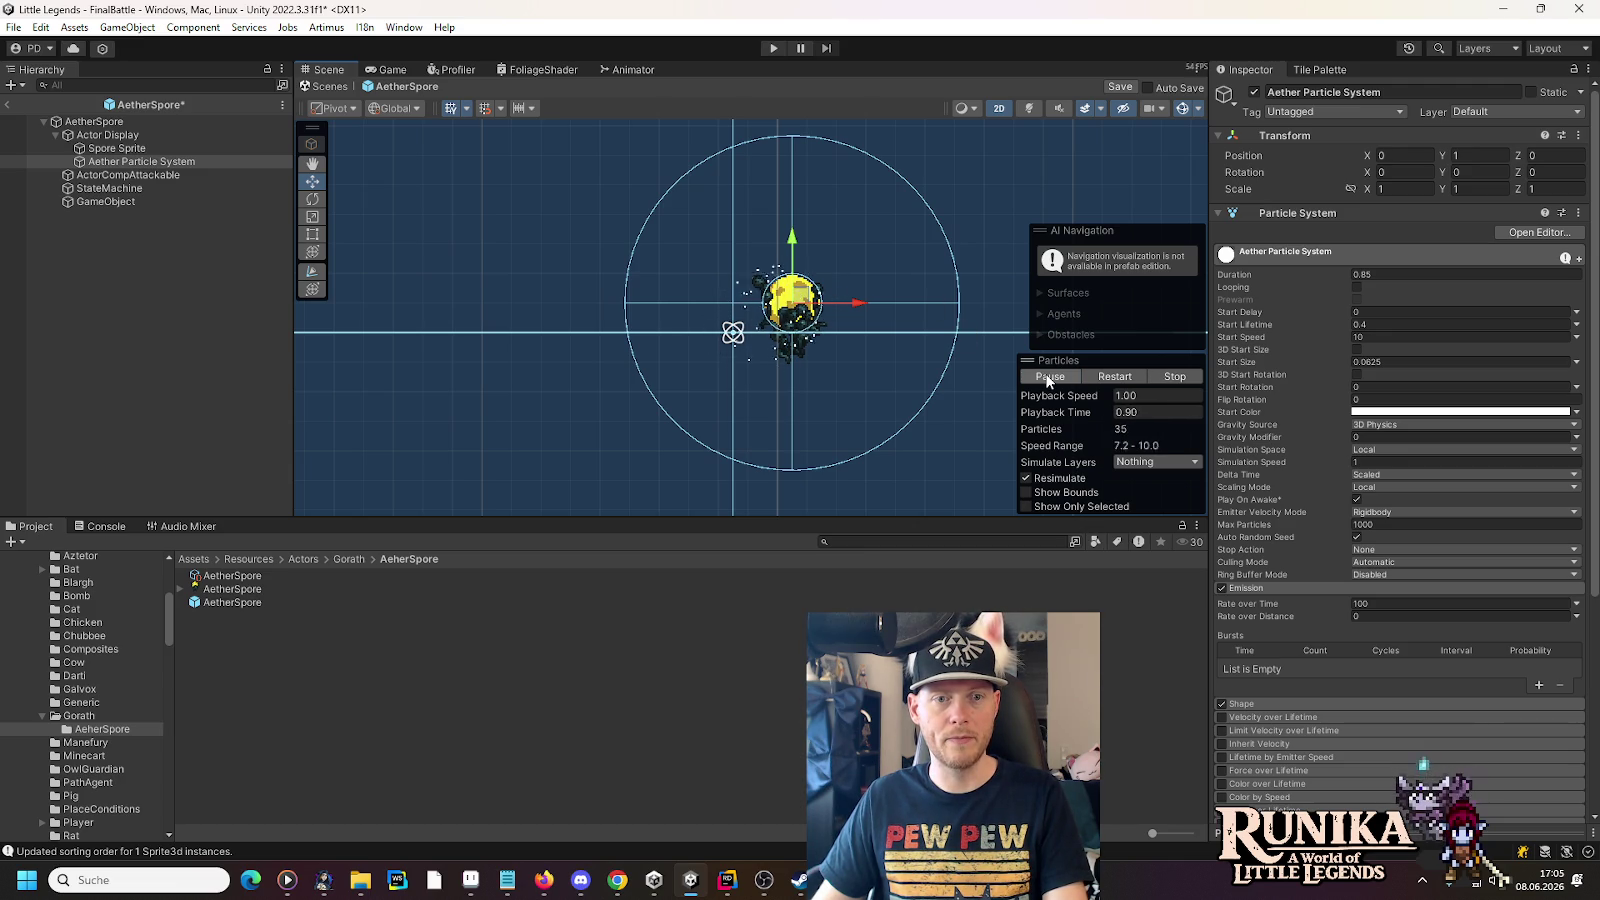
click(1047, 378)
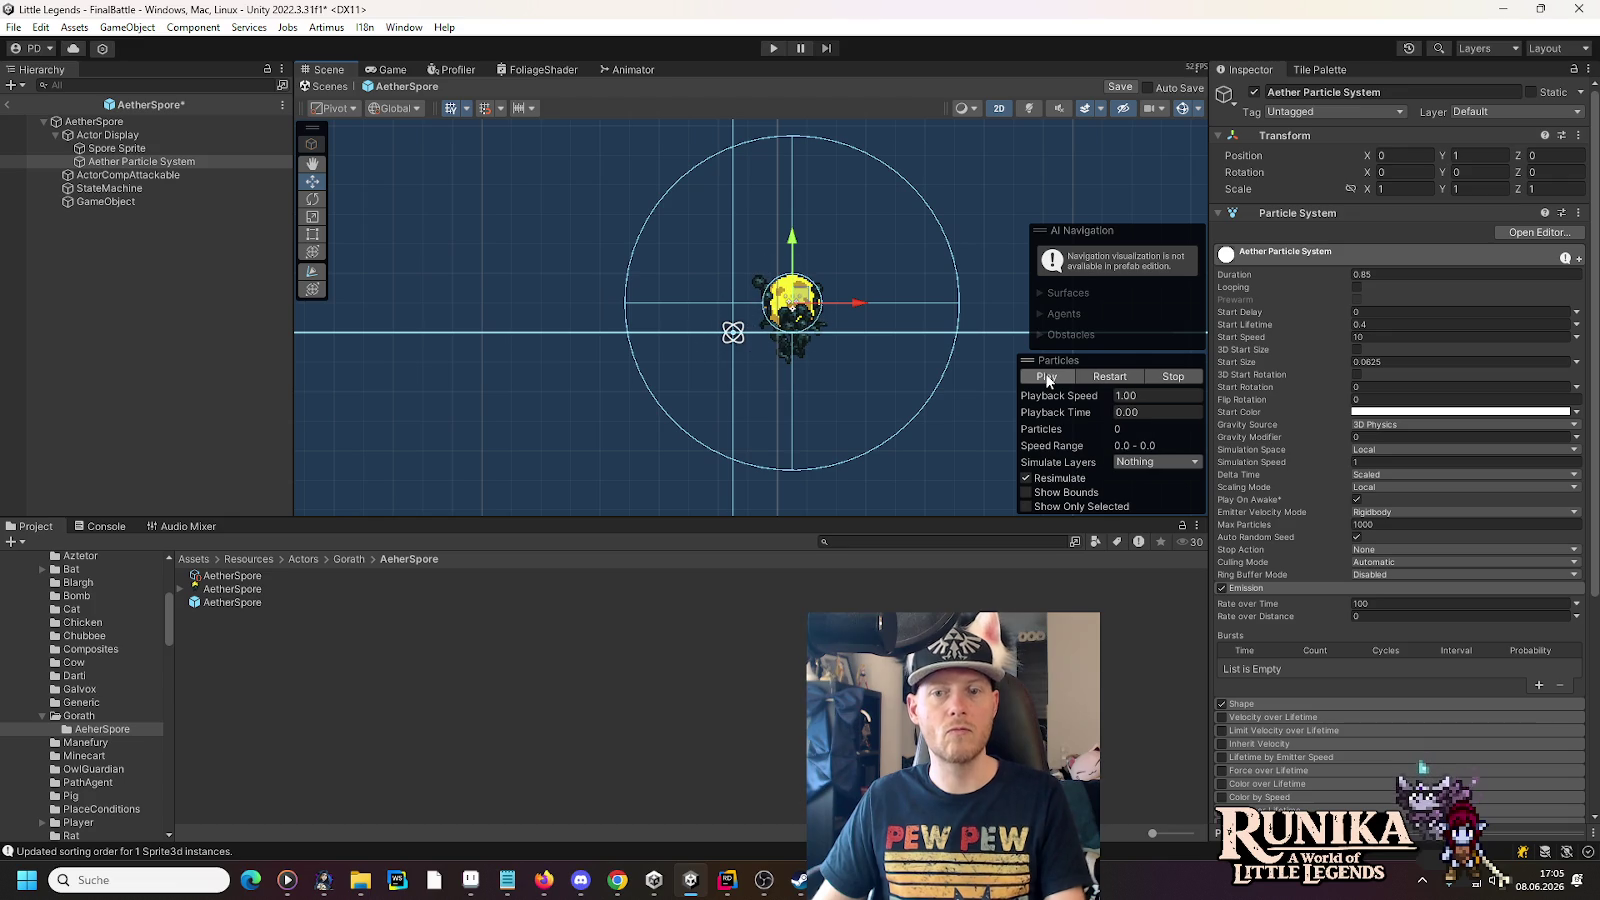
click(1400, 337)
- Lower Start Speed to 8 and preview the slower particles
text(8)
click(1043, 379)
click(1043, 378)
click(1043, 379)
click(1043, 379)
click(1043, 379)
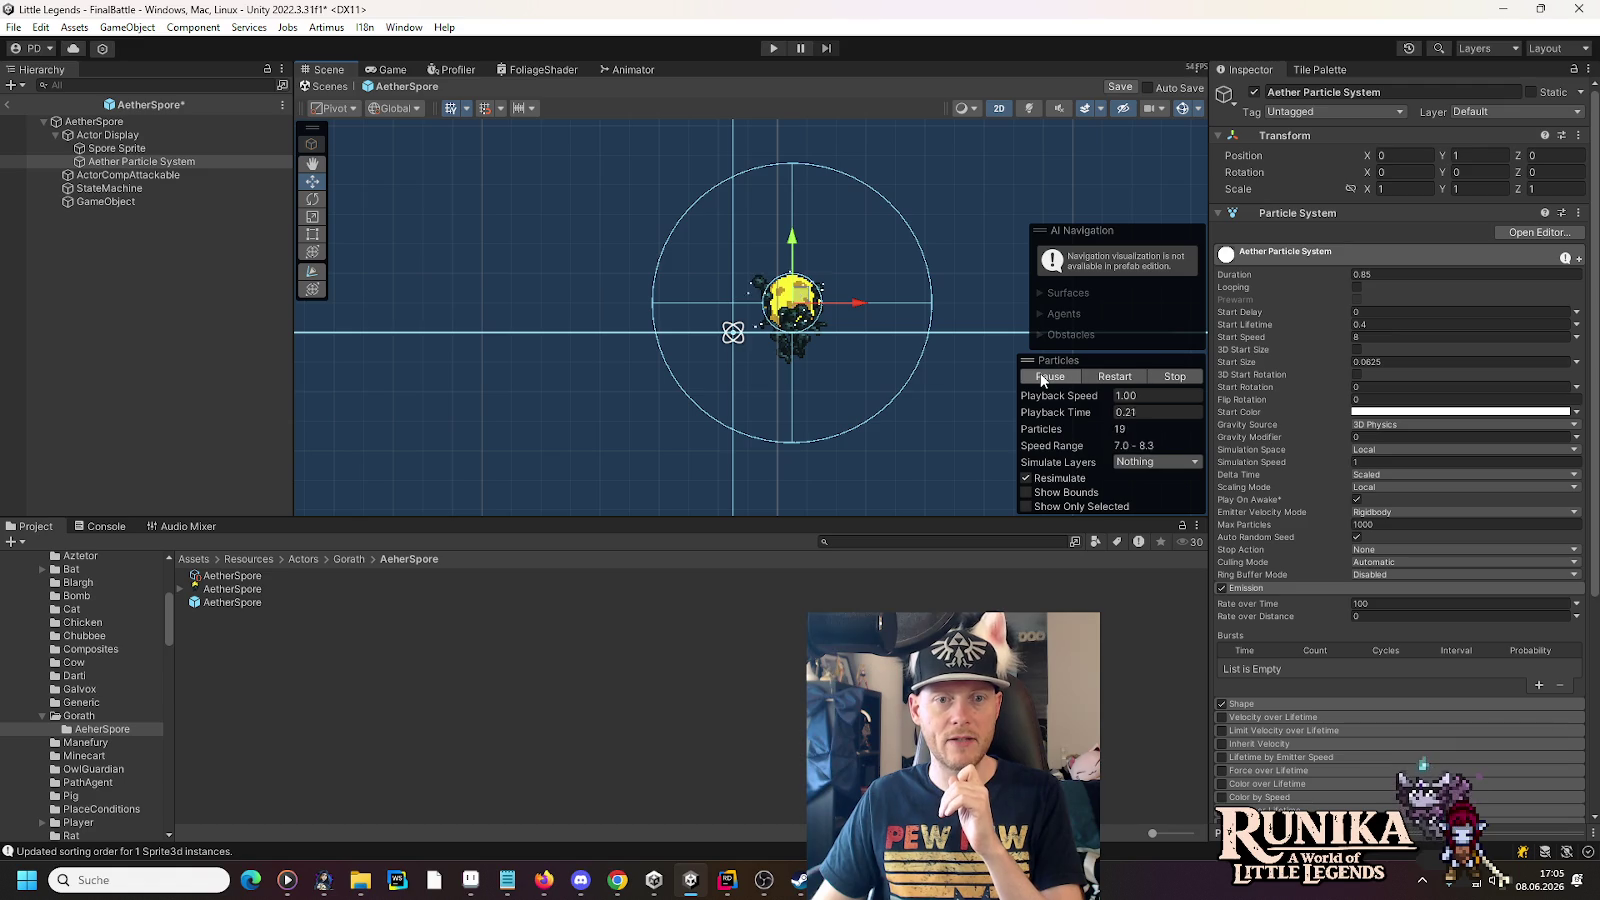
click(1043, 379)
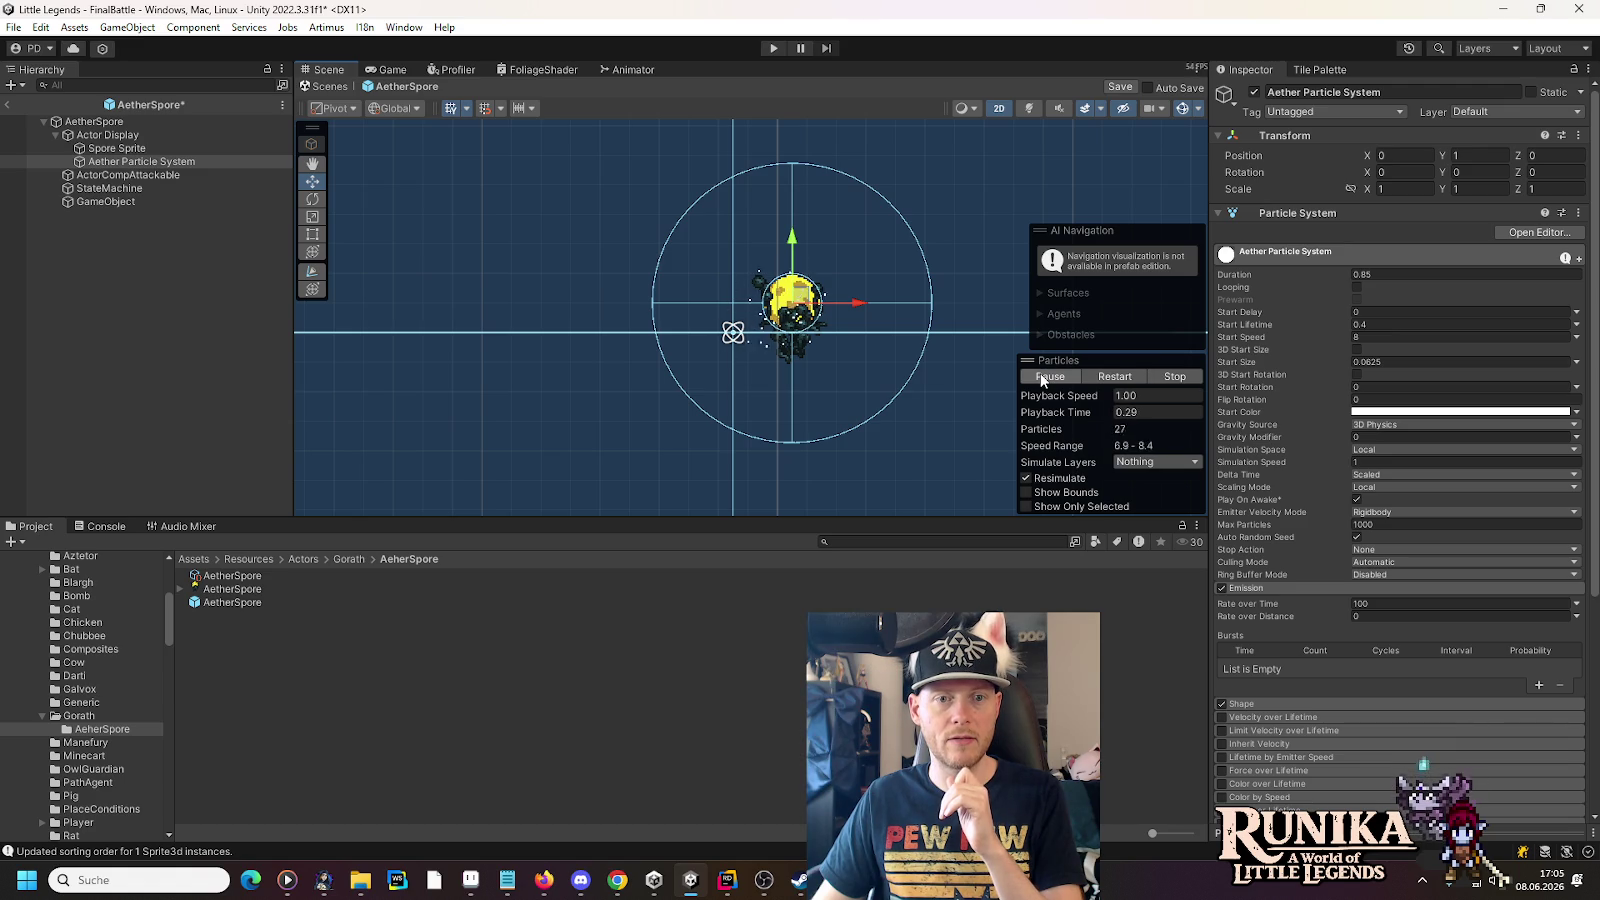
click(1042, 380)
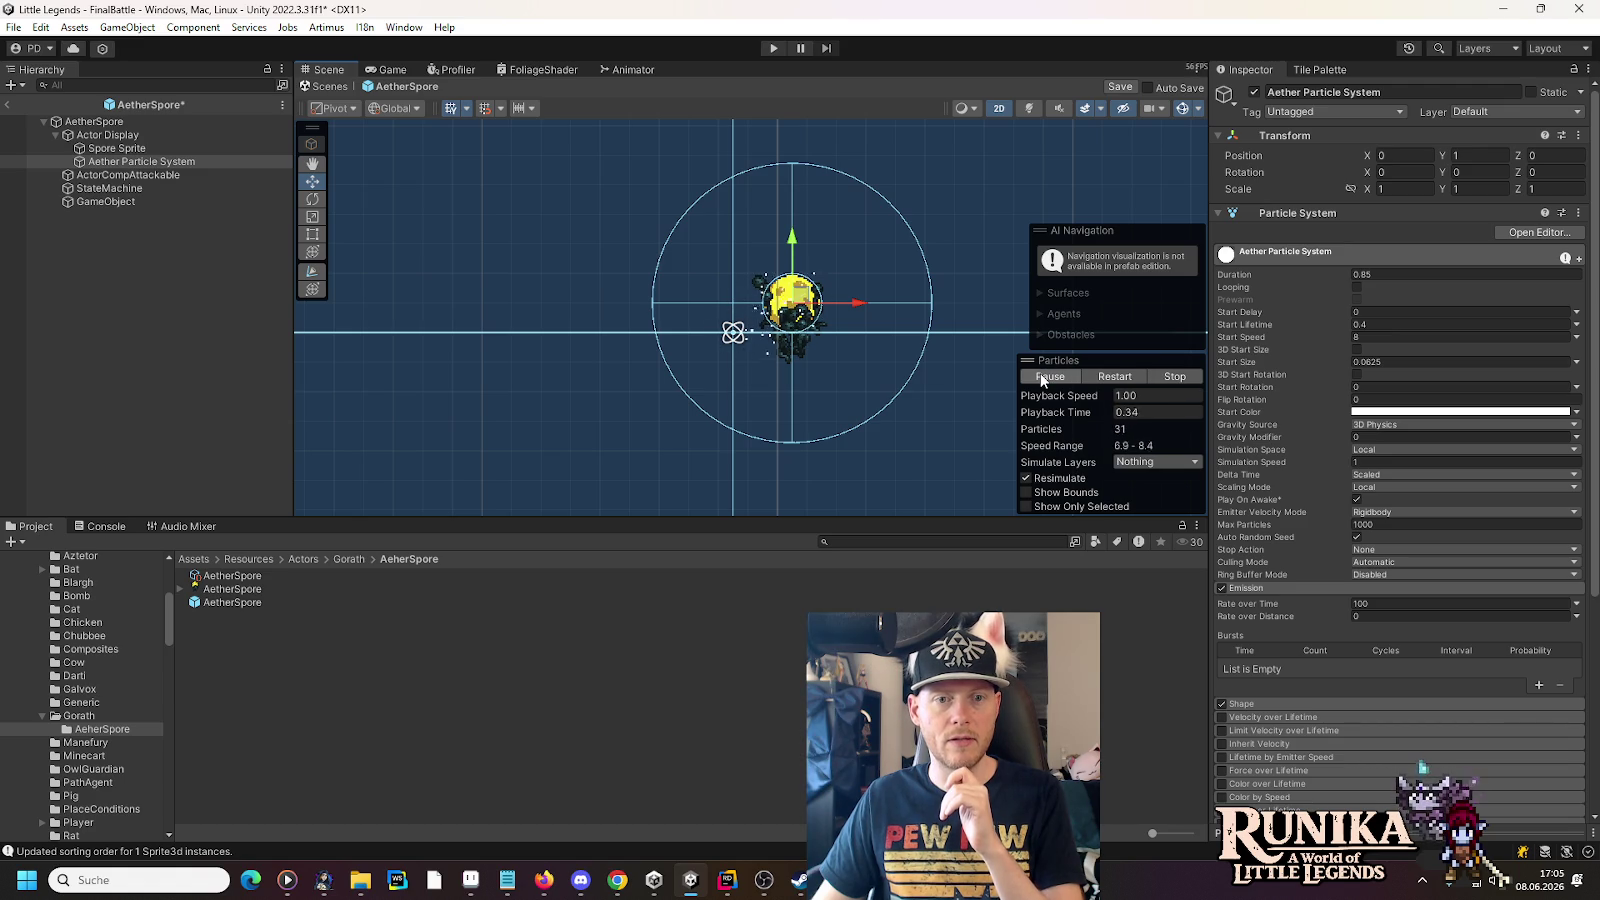
click(1043, 380)
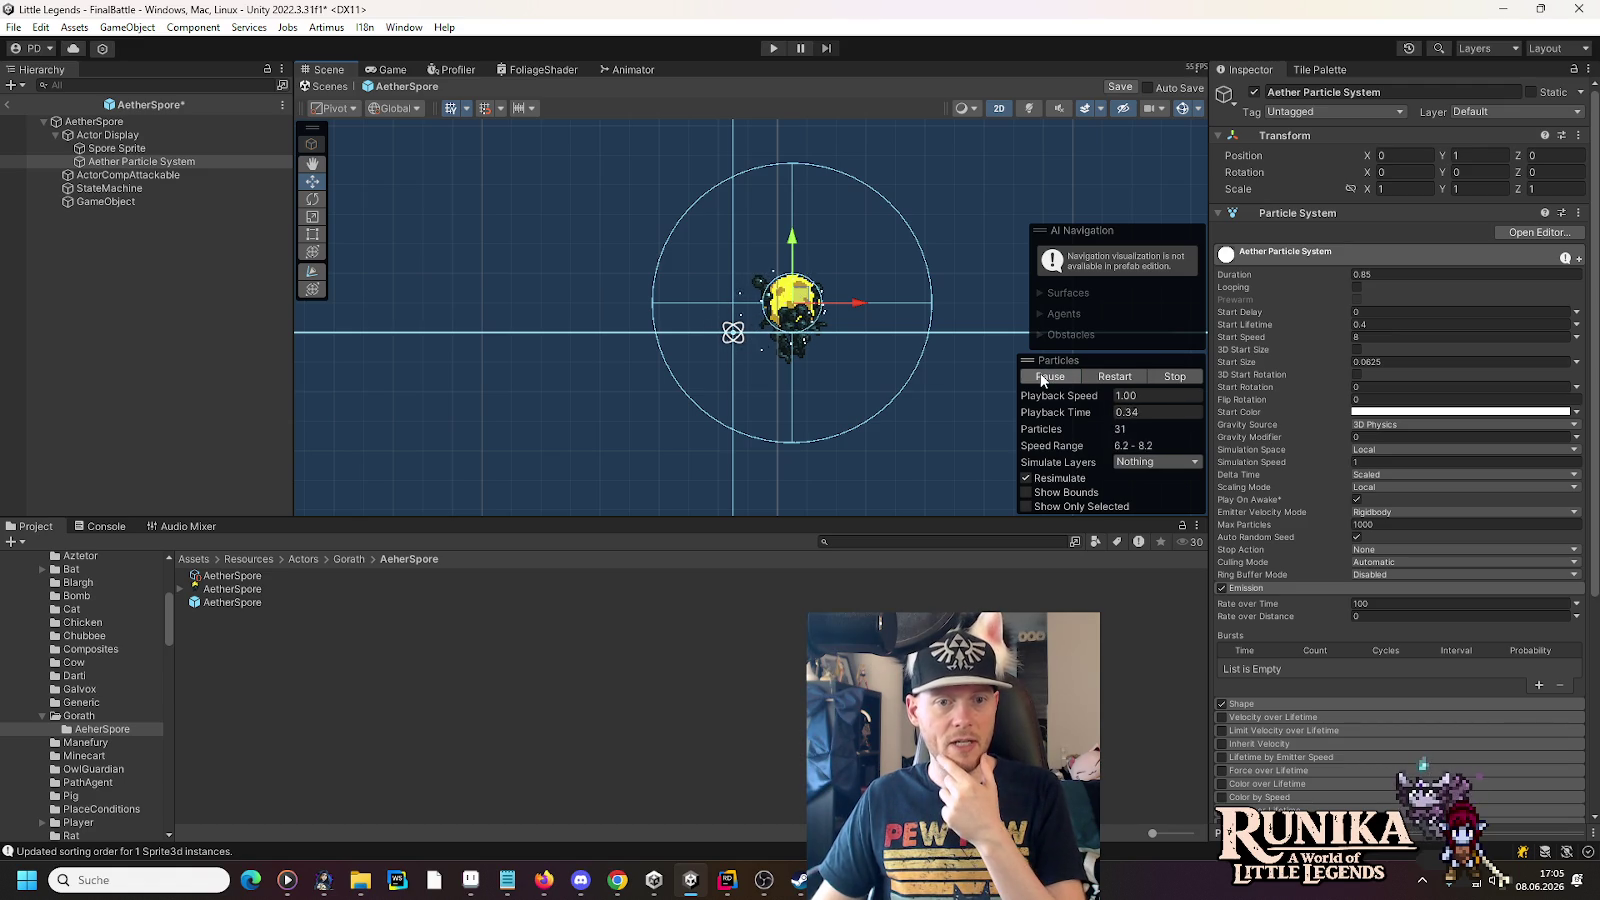
- Keep replaying the speed-8 preview, then select GameObject to see its force field settings
click(1043, 378)
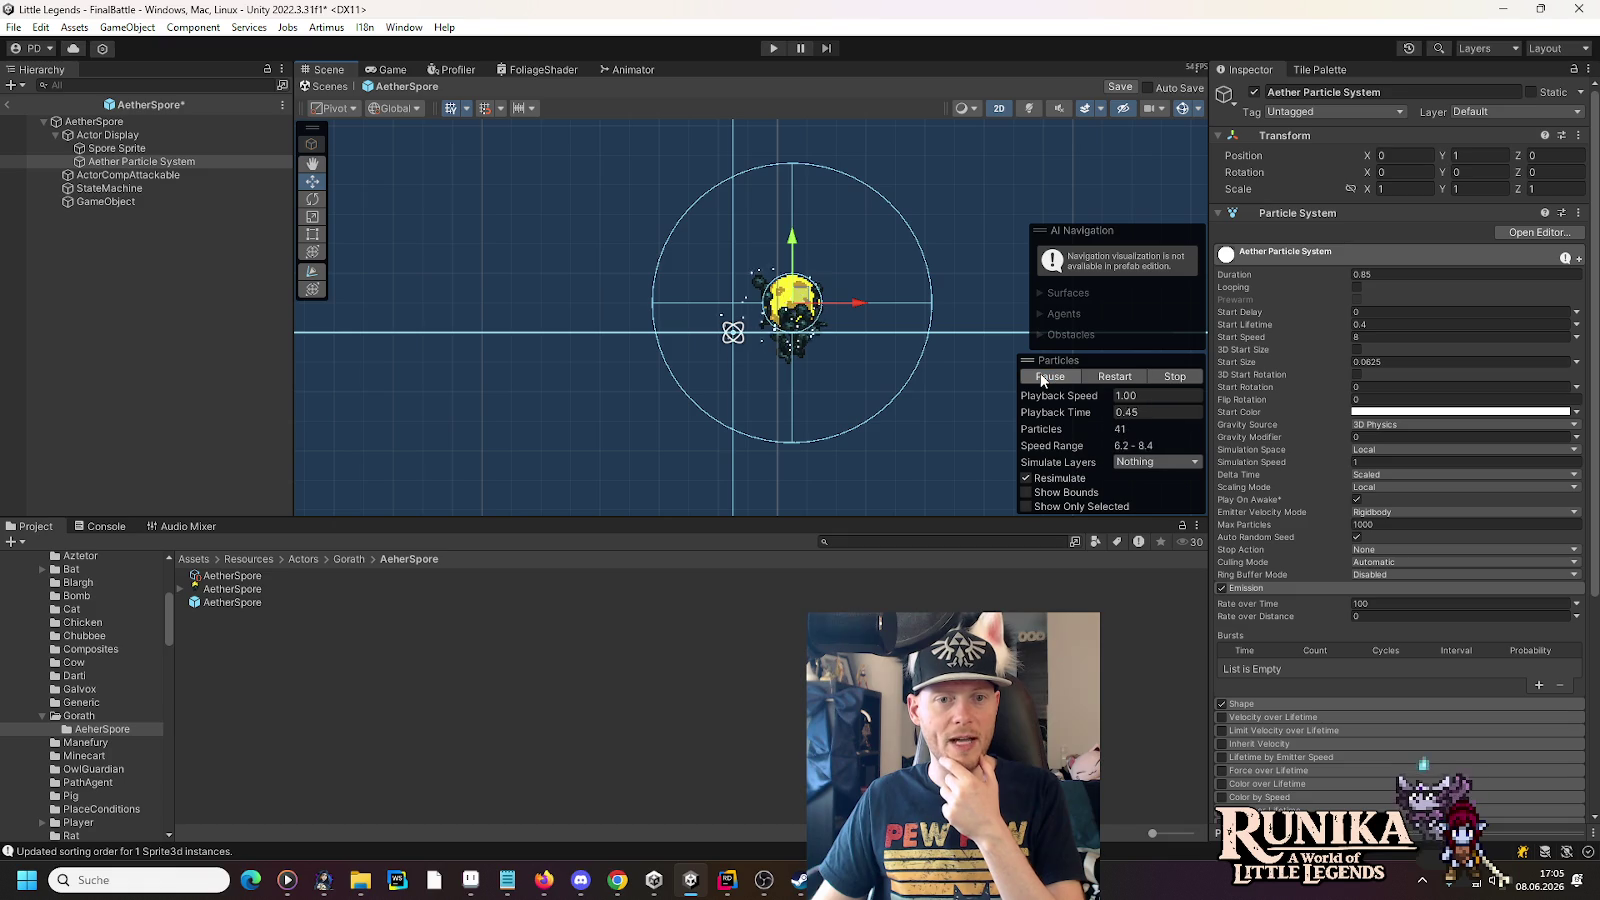
click(1043, 378)
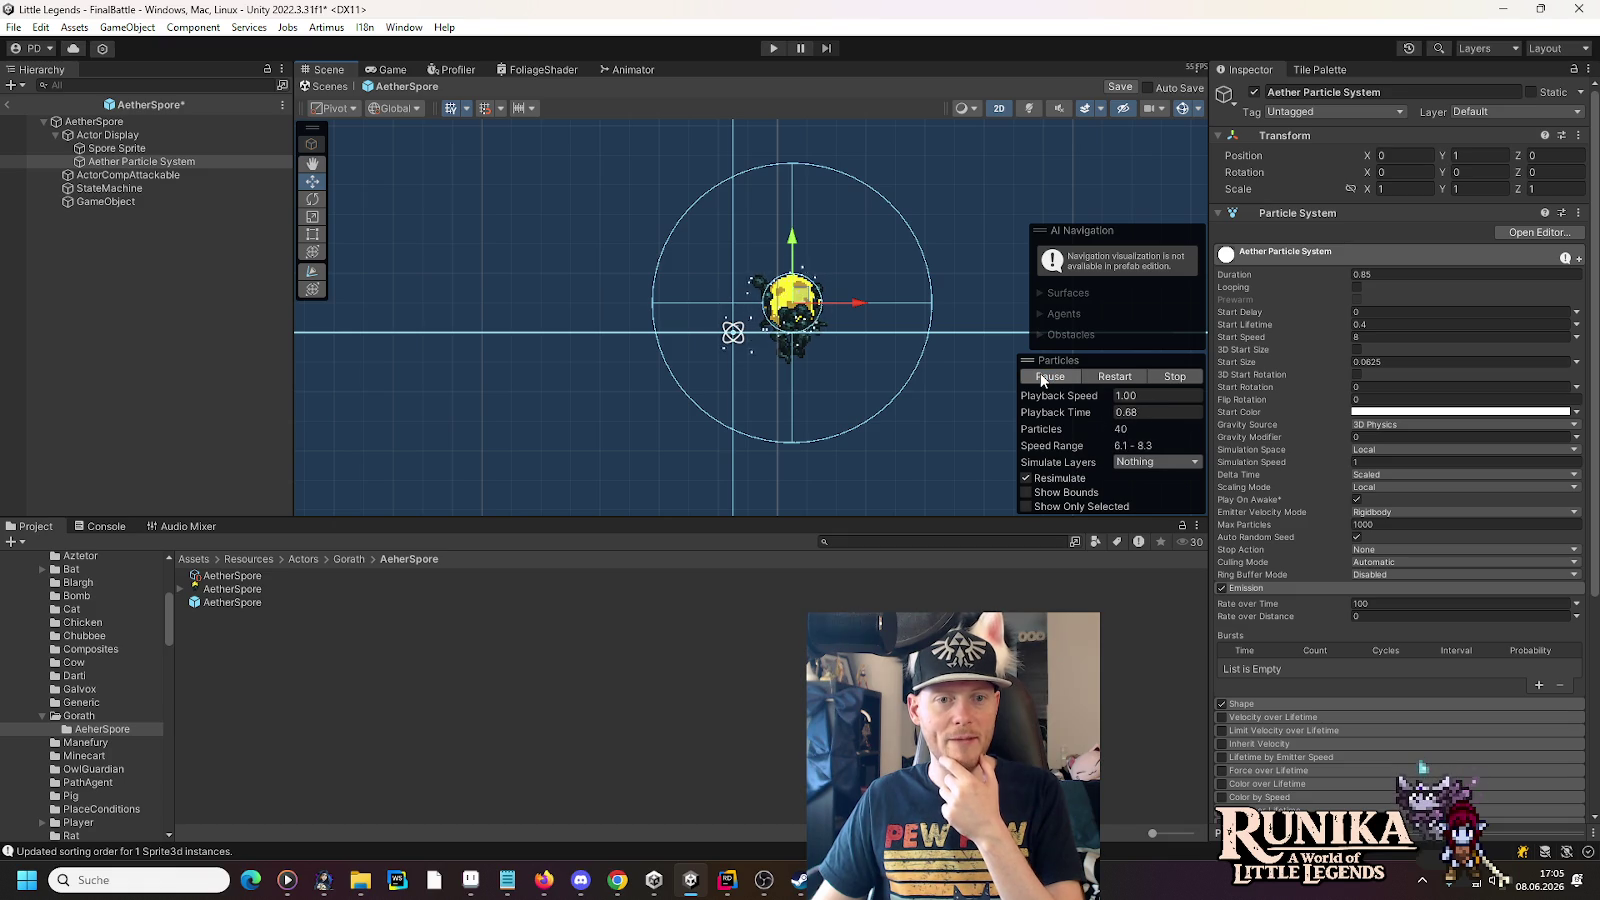
click(1043, 378)
click(1043, 378)
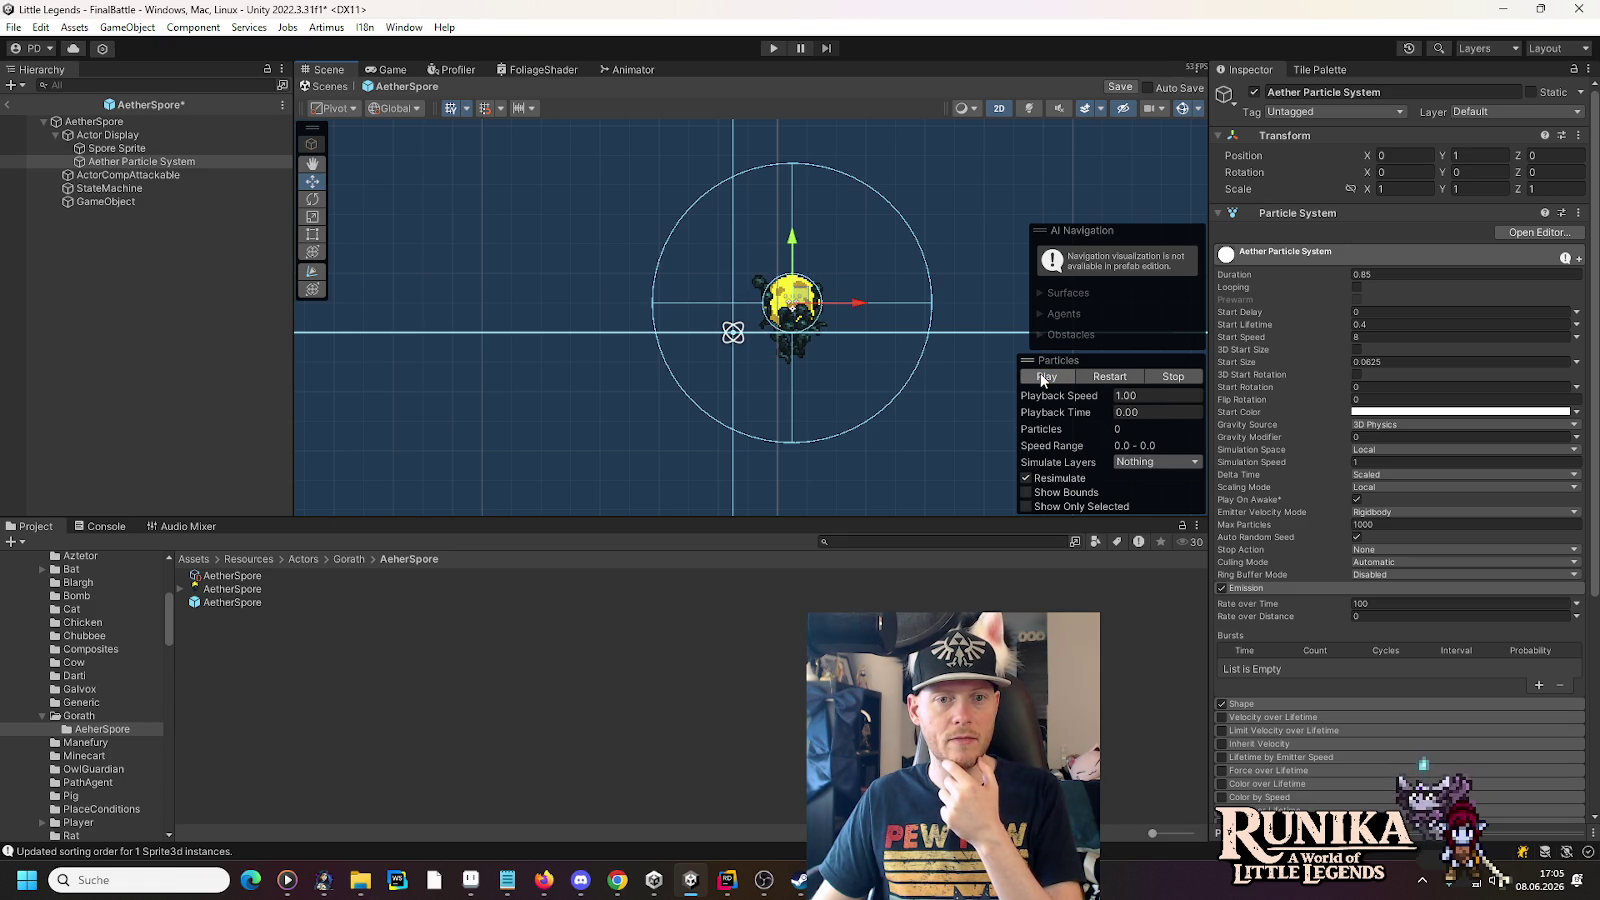
click(1043, 378)
click(1043, 378)
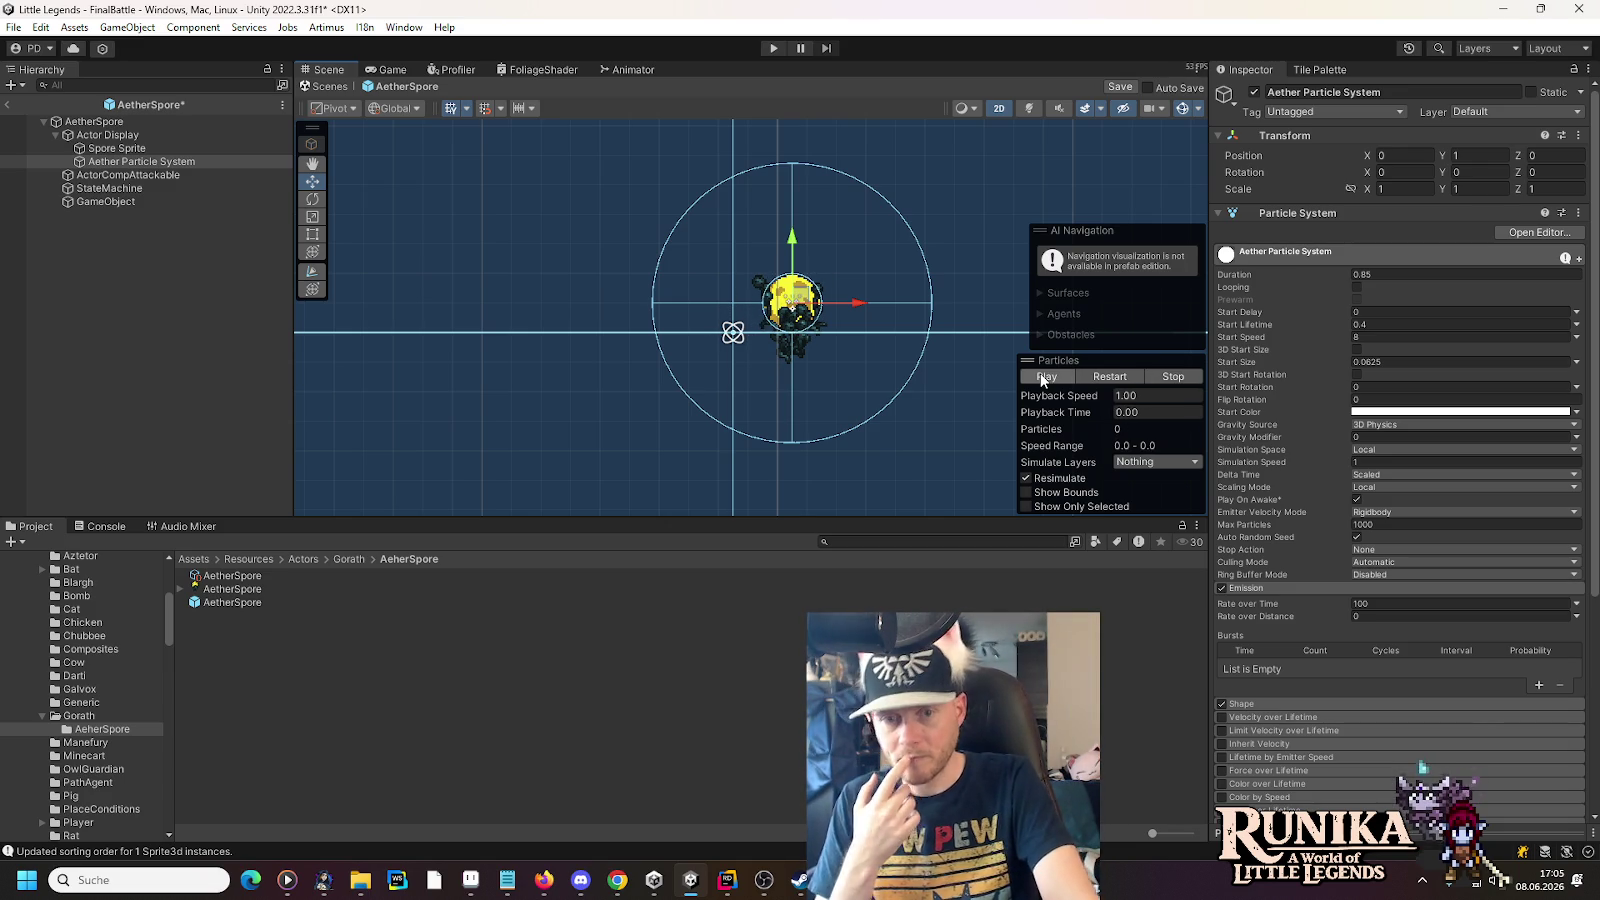
click(1041, 378)
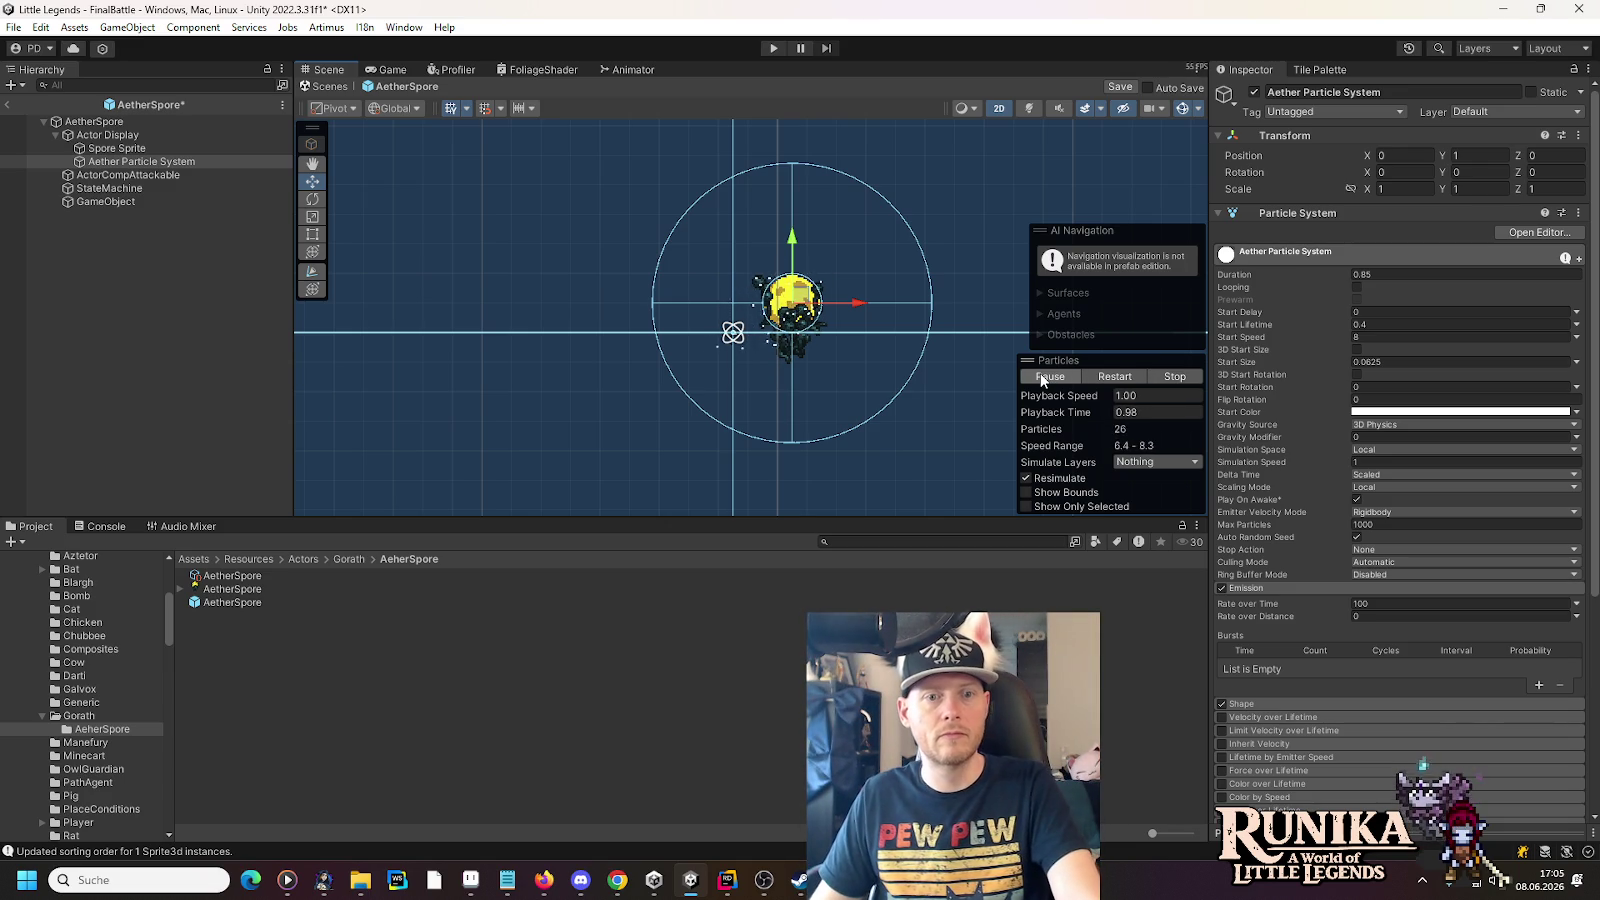
click(1042, 379)
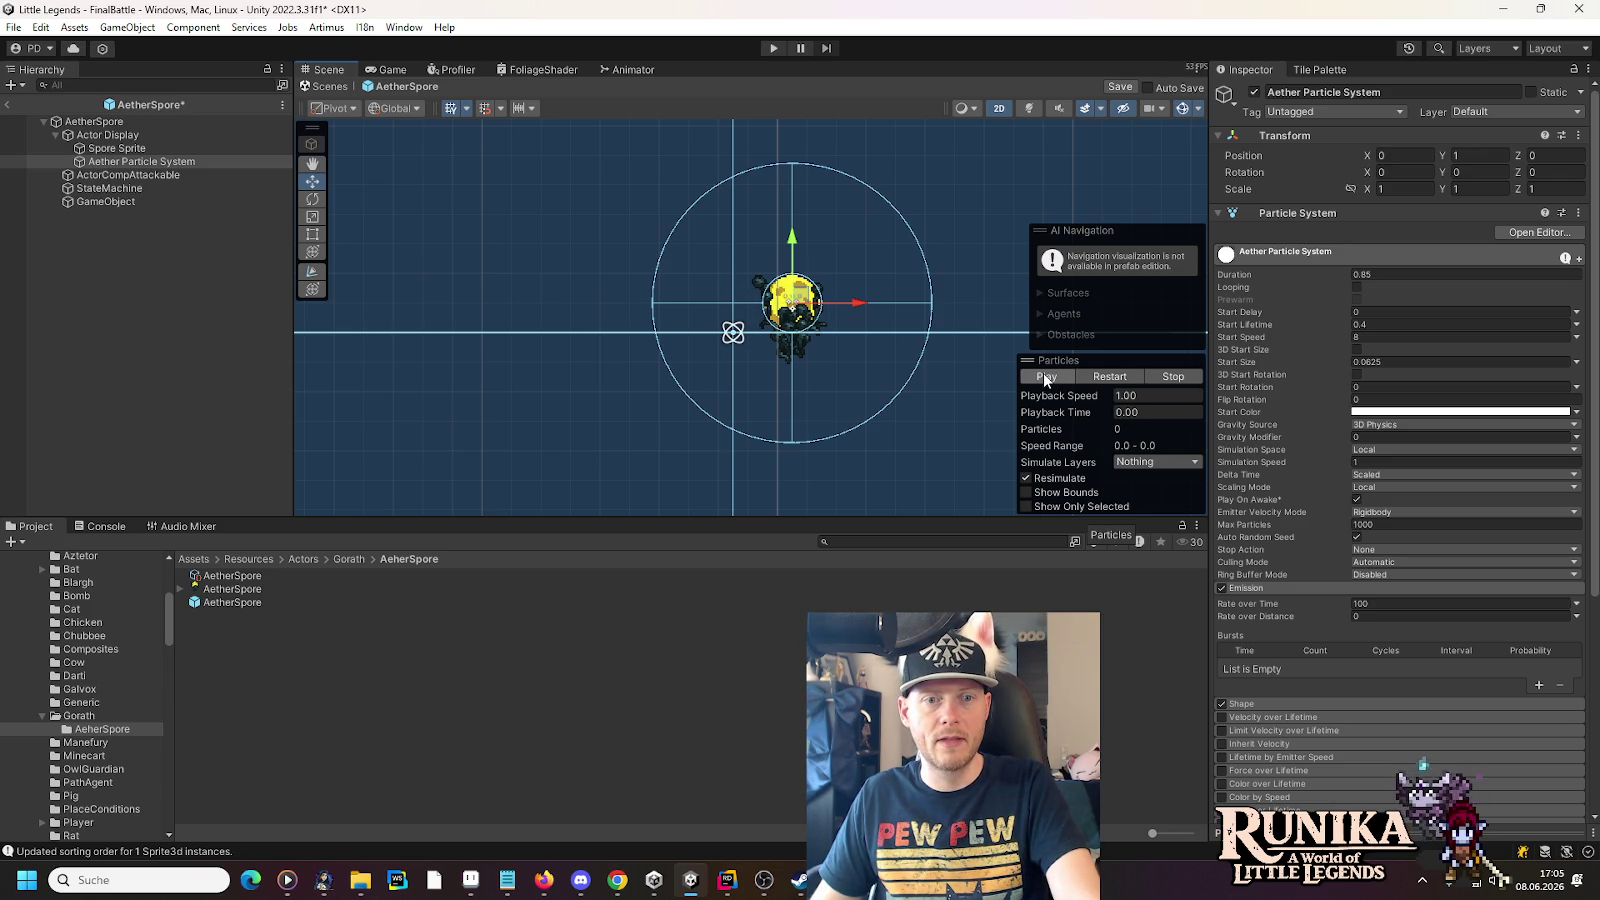
click(141, 205)
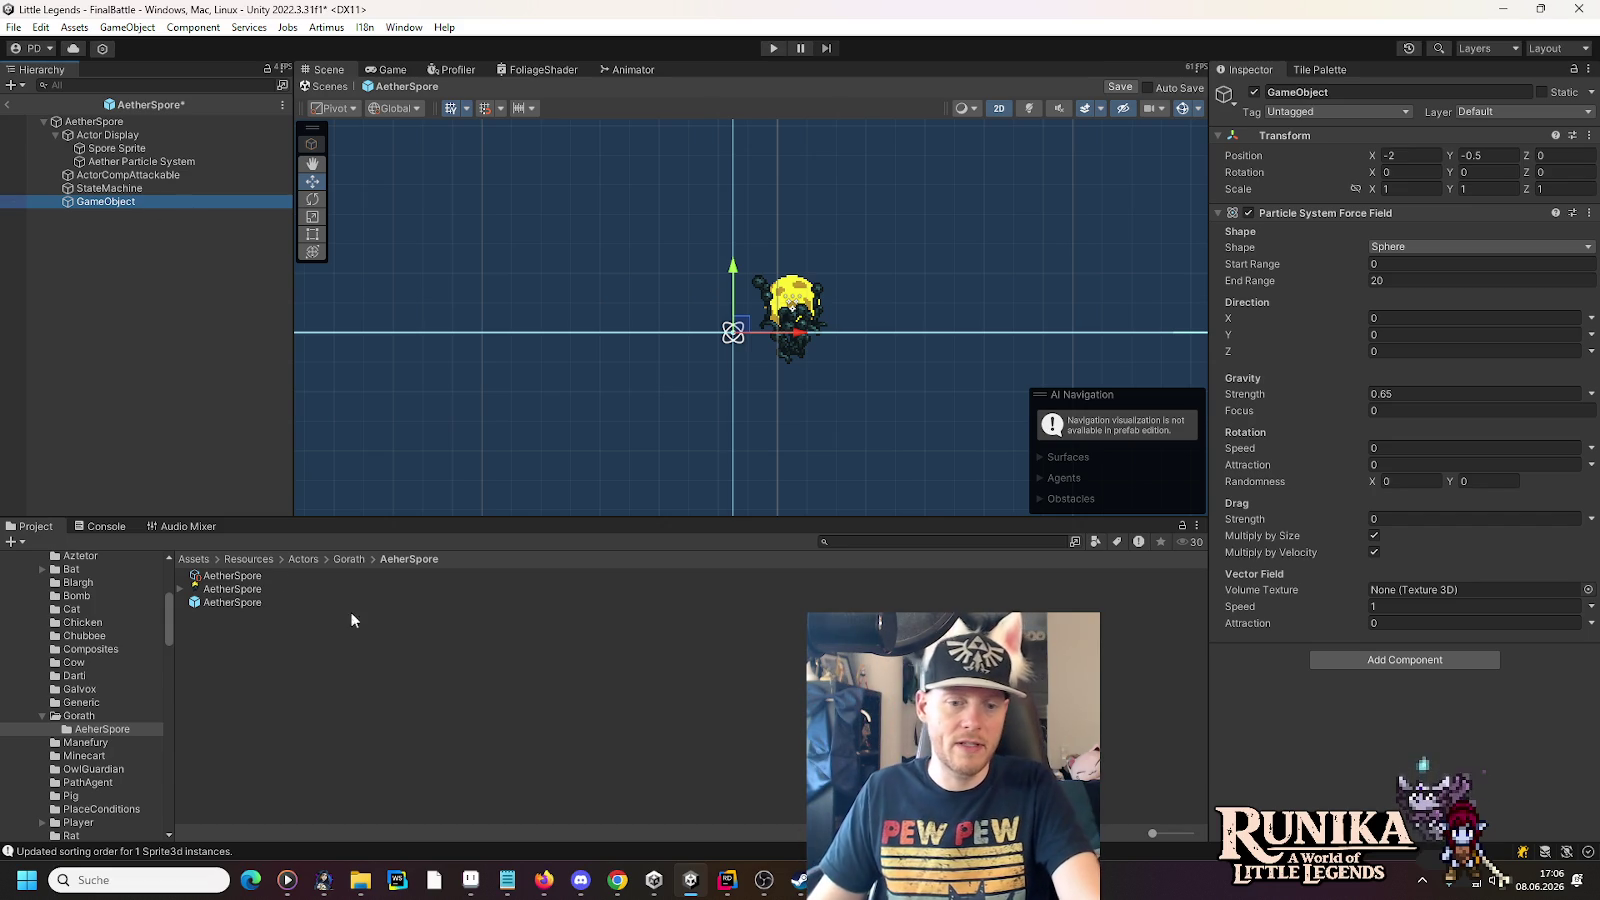
- Switch to Rider to see the AI chat about making a GameObject attract particles
click(727, 880)
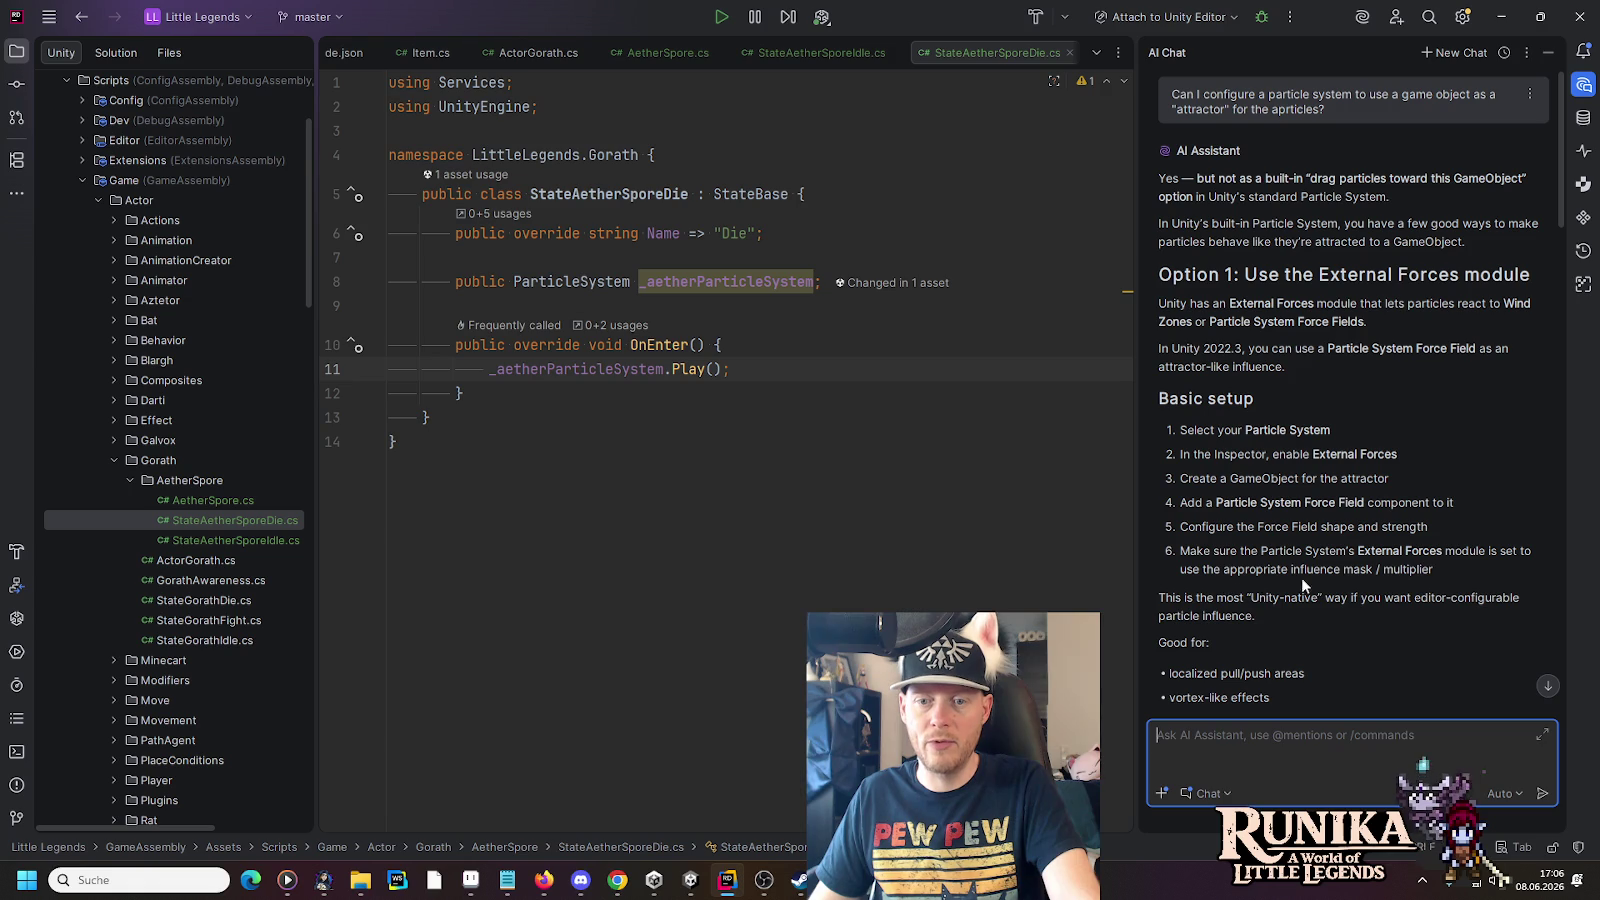
- Scroll through the AI's answer recommending External Forces with a Force Field
scroll(1347, 587, down, 5)
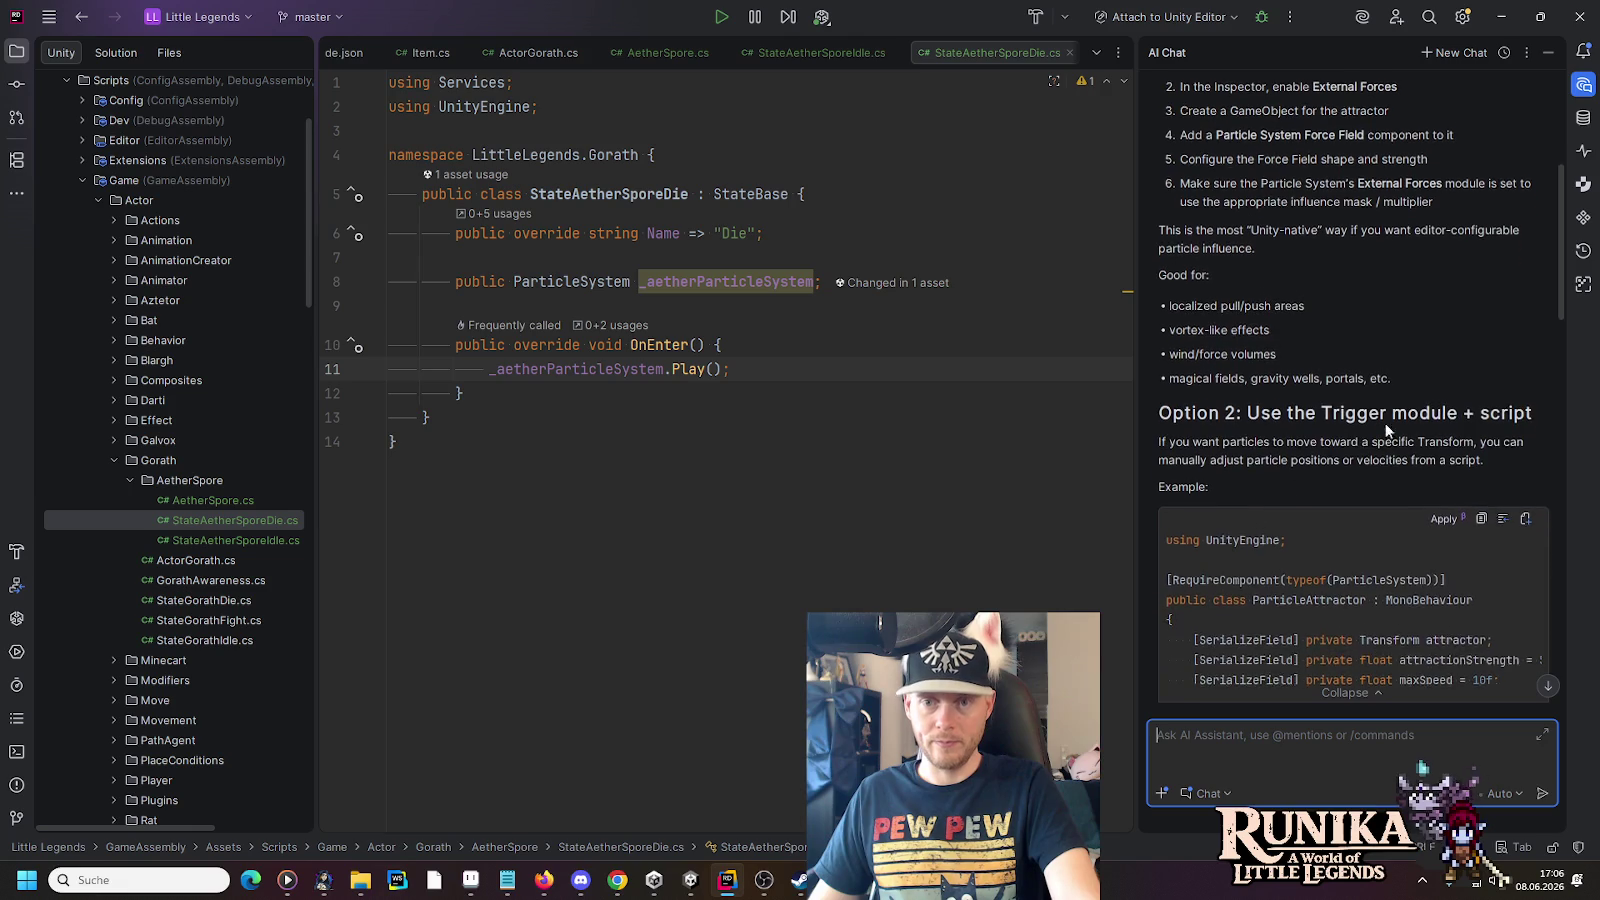
mouse_move(1556, 213)
mouse_down()
mouse_move(1558, 552)
mouse_move(1555, 528)
mouse_up()
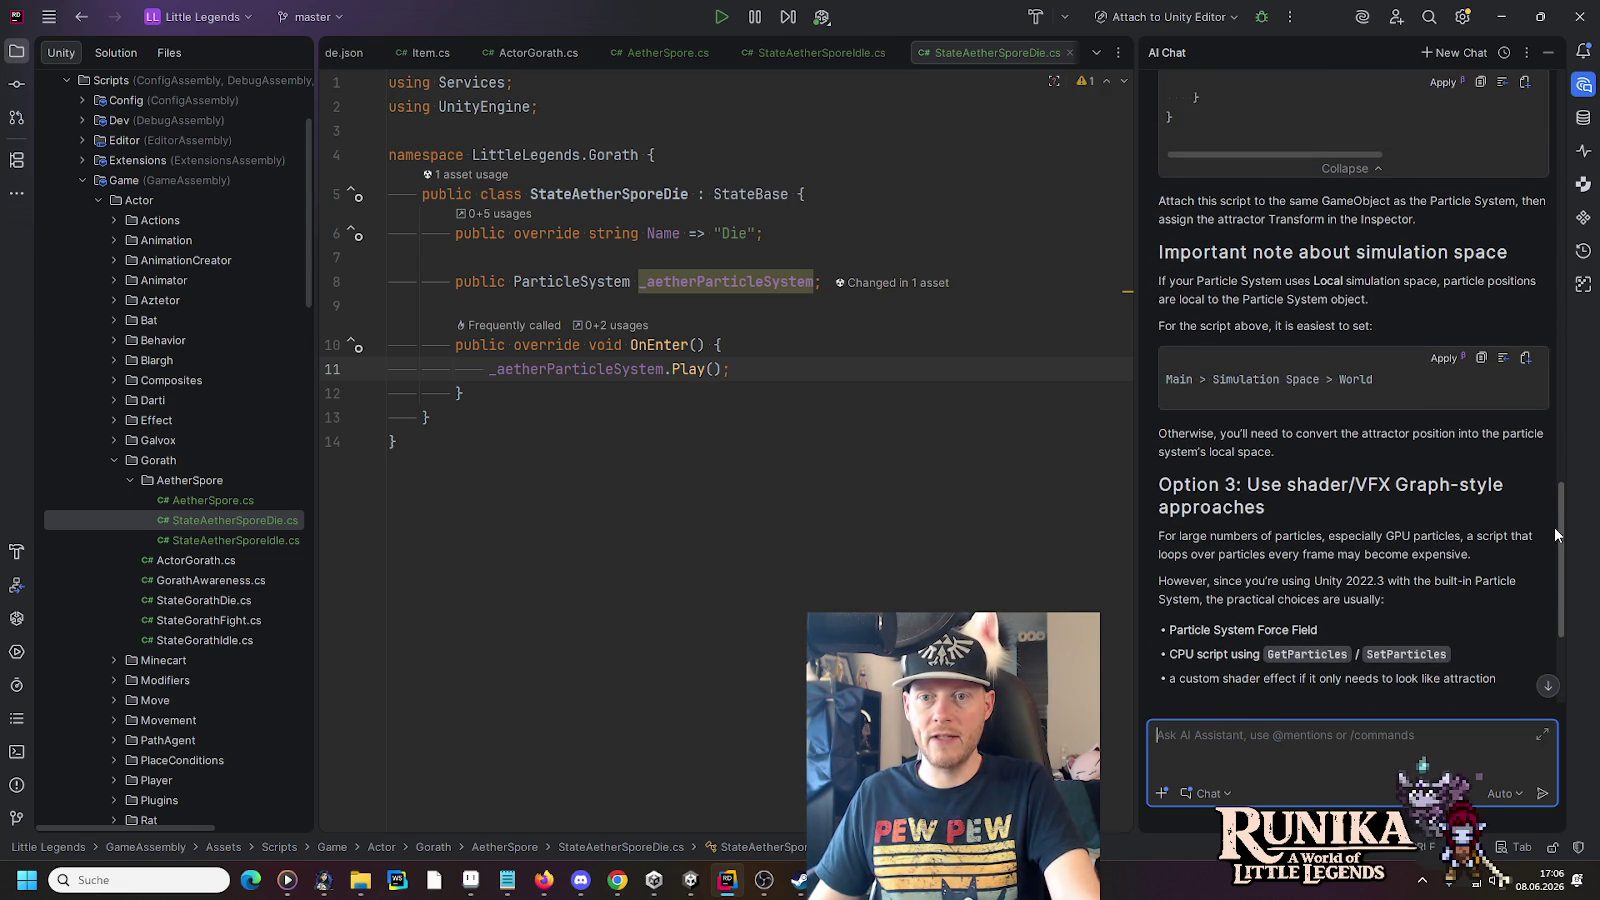
drag(1555, 535, 1548, 574)
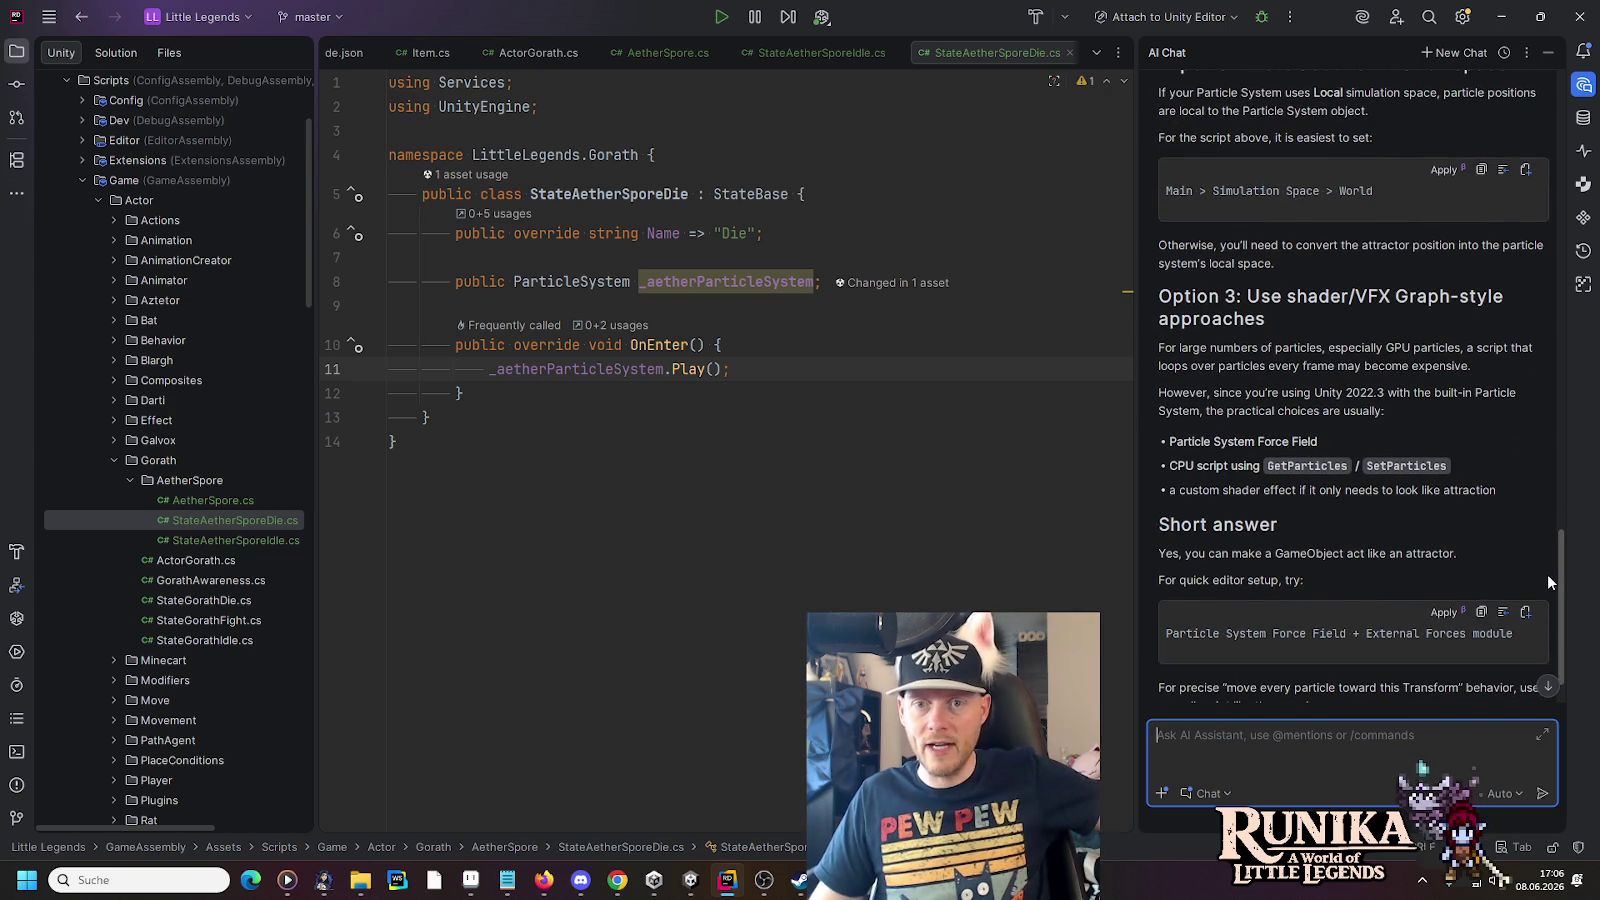
scroll(1540, 628, down, 2)
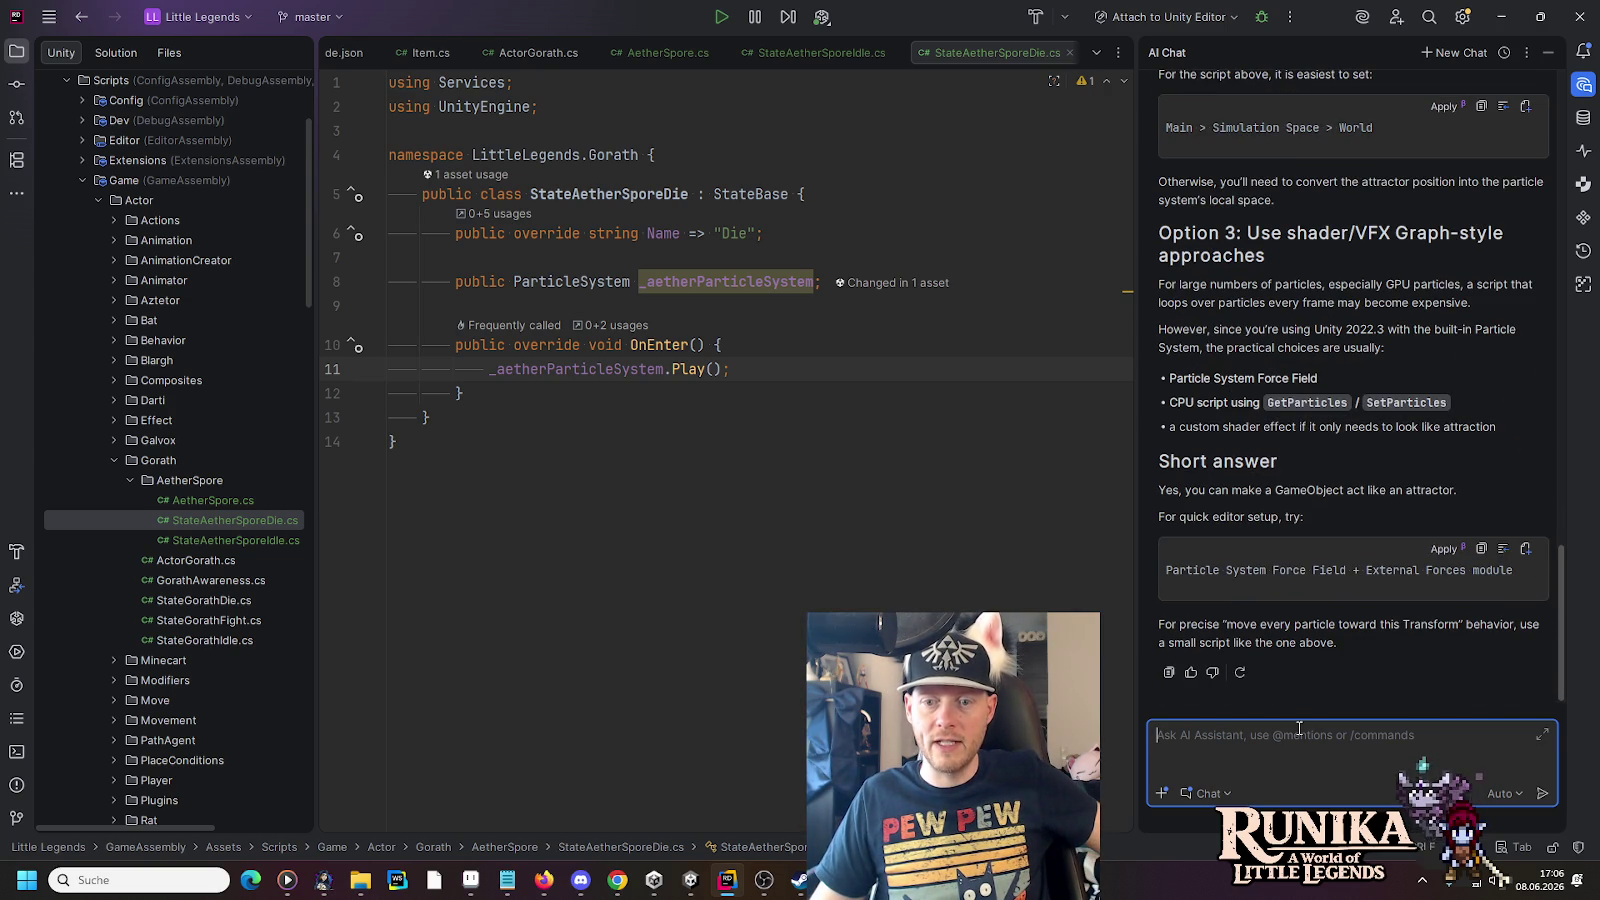
- Ask a follow-up: how to make particles vanish at the attractor's center instead of circling it
text(It works quite well with the)
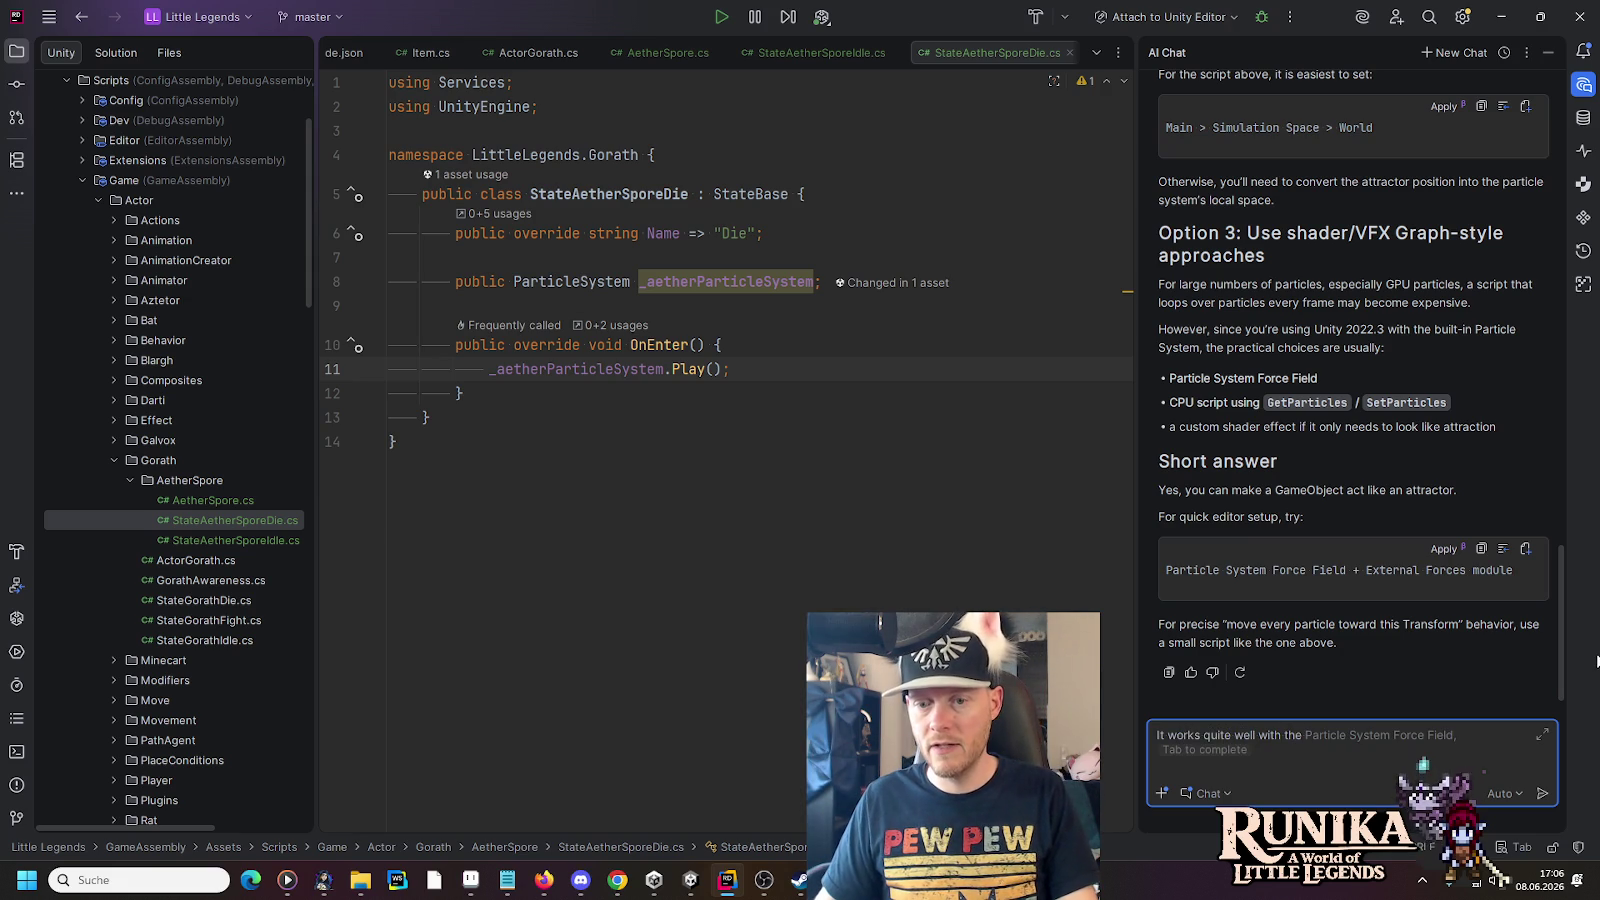
key(Tab)
drag(1558, 651, 1566, 243)
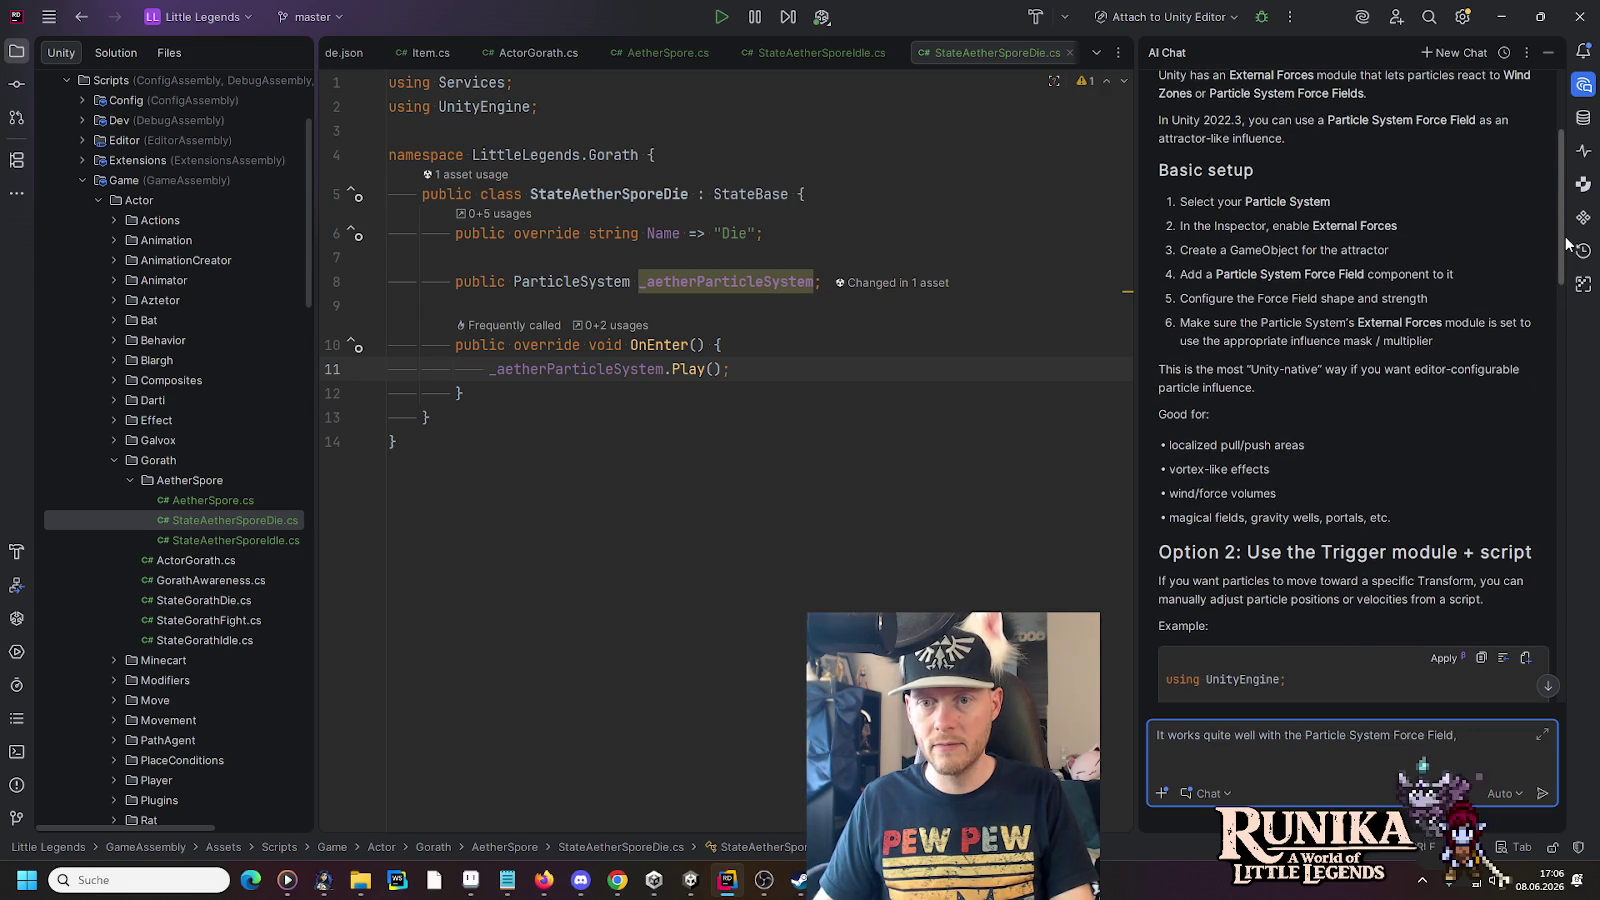
text( is thre a)
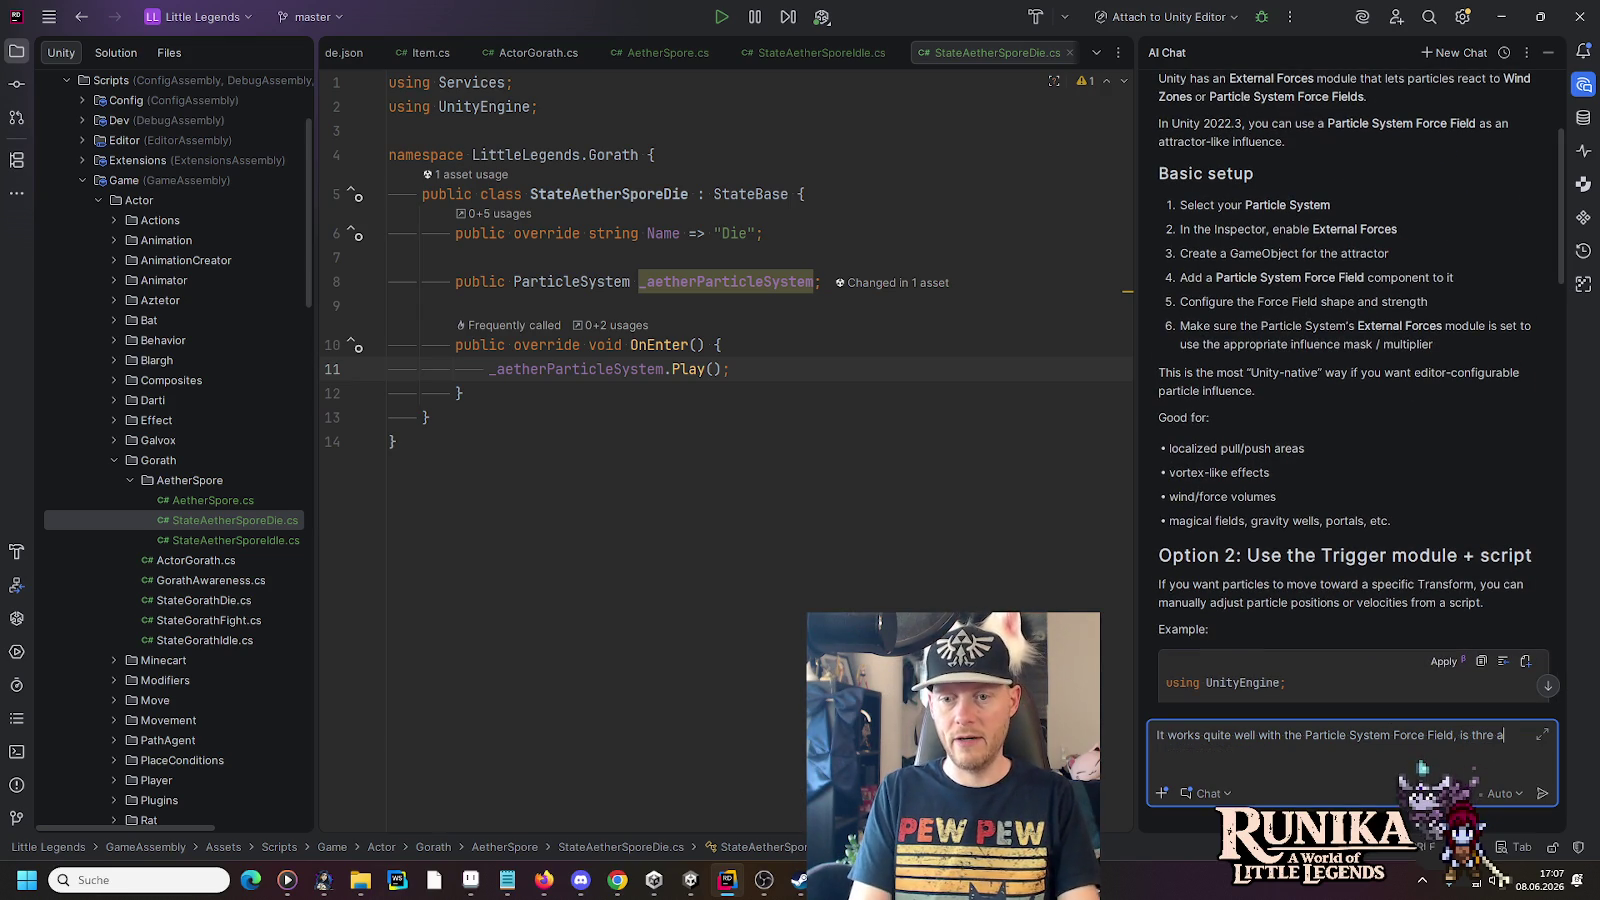
text( wa)
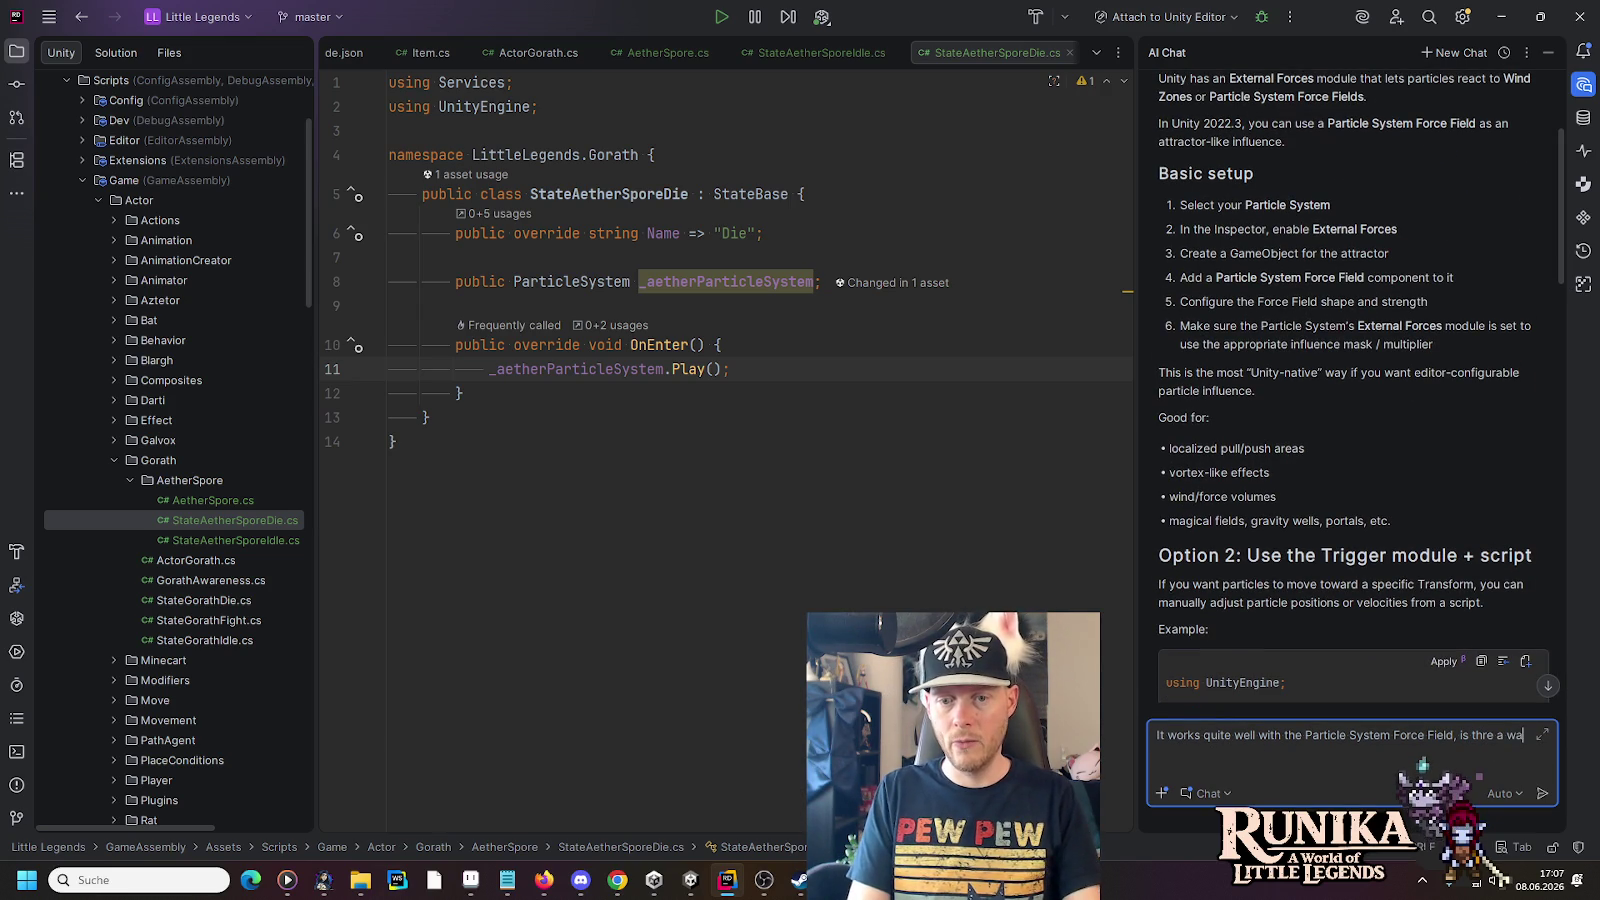
text(y to make the parti)
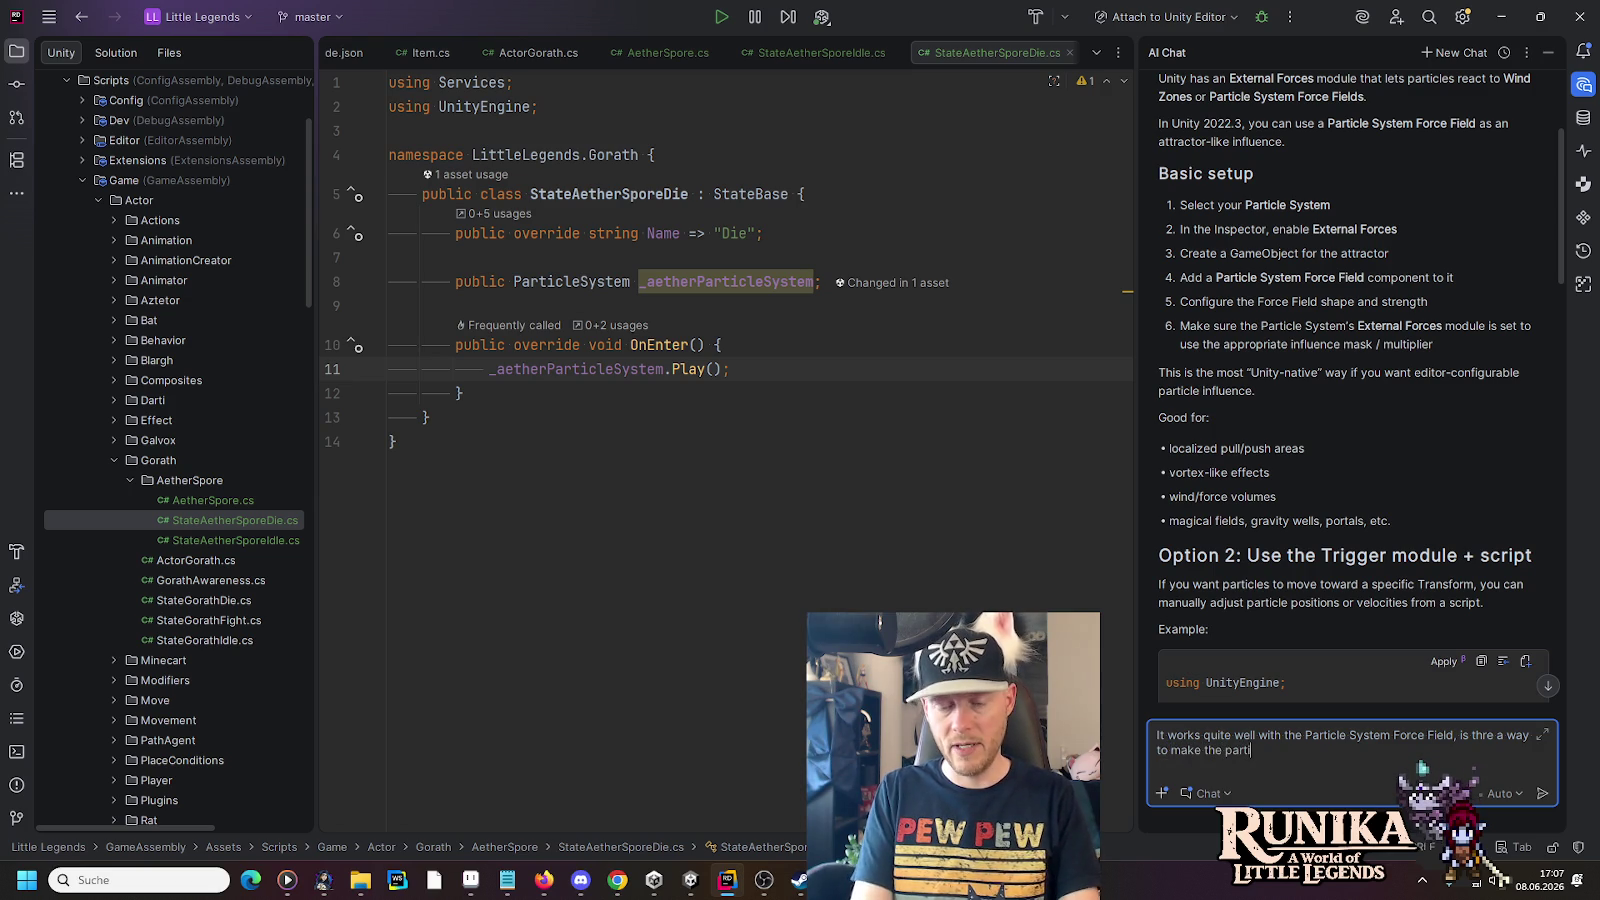
text(cles disappear)
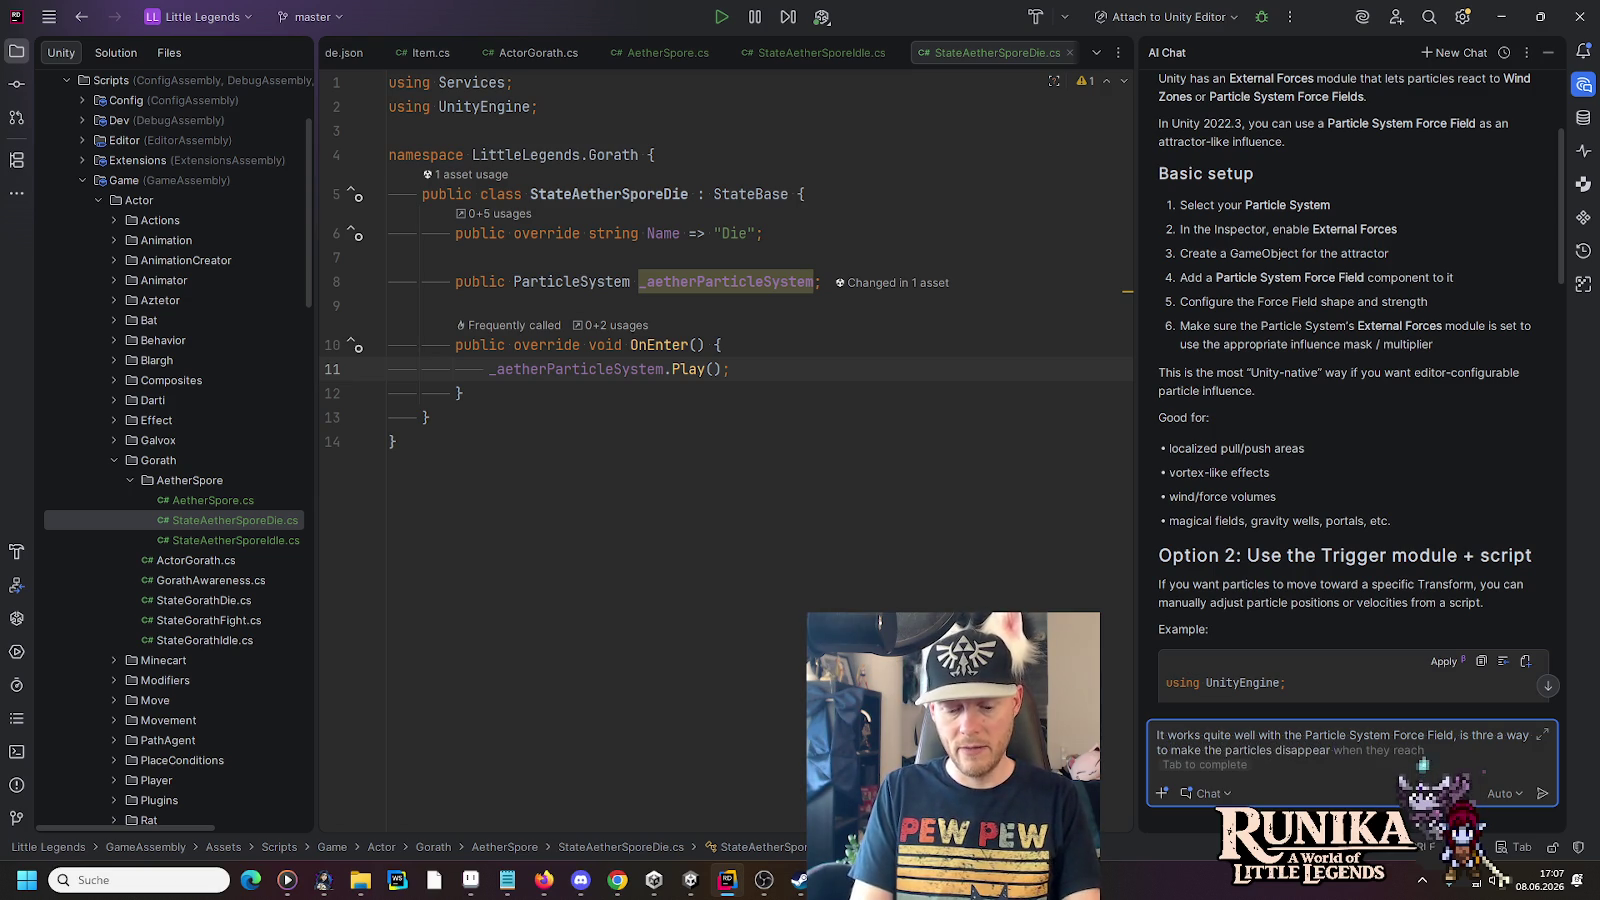
text( when r)
text(achi)
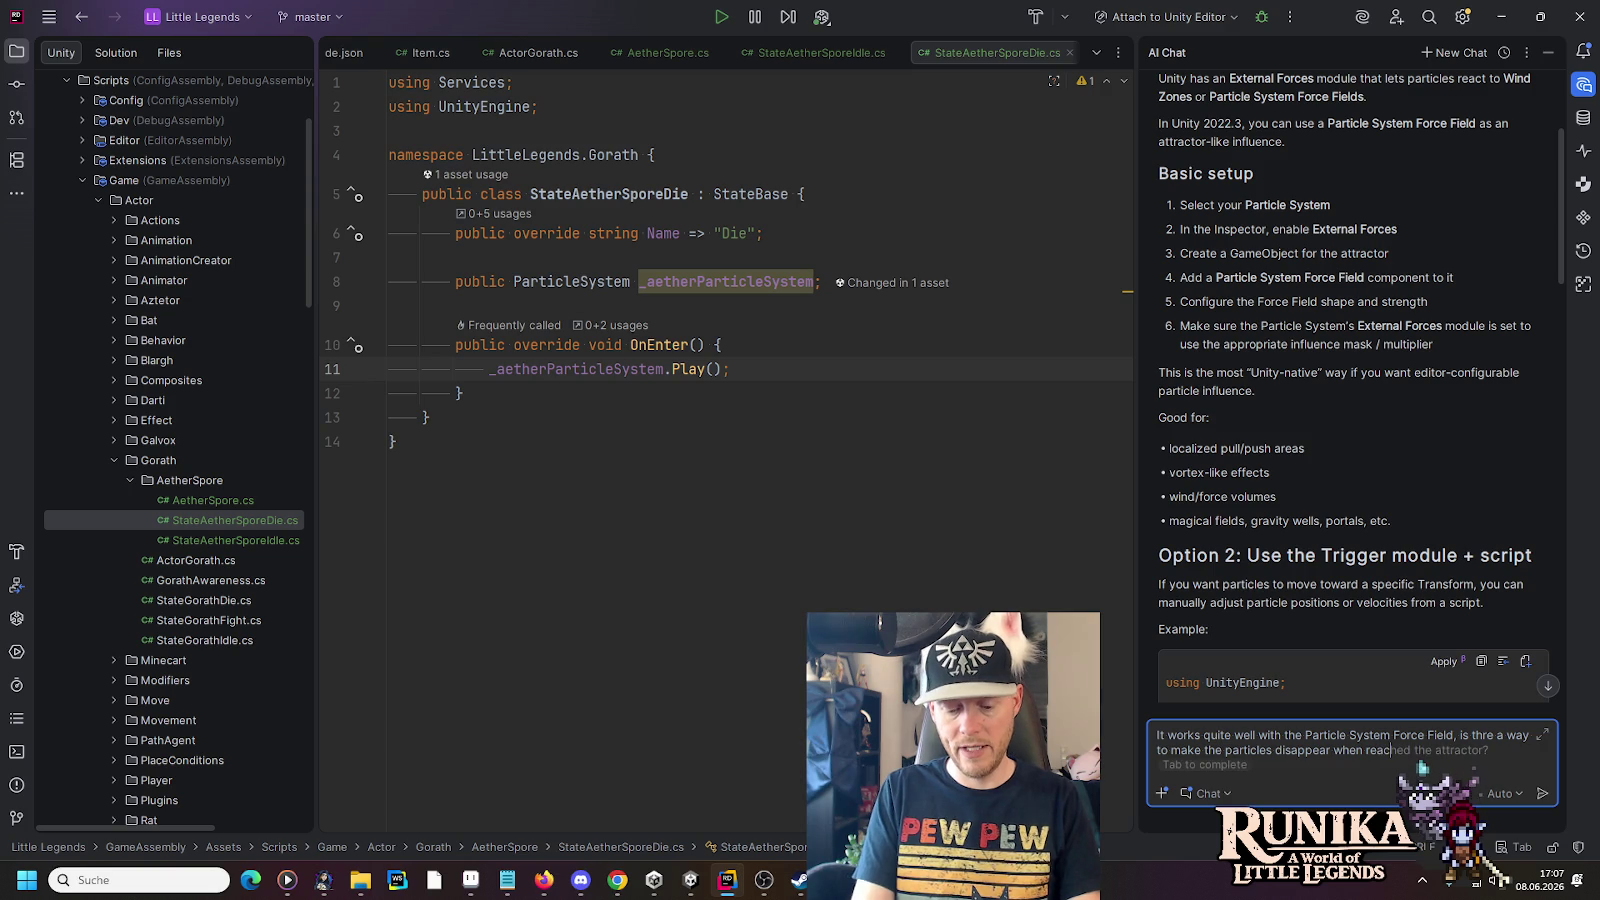
text(ente)
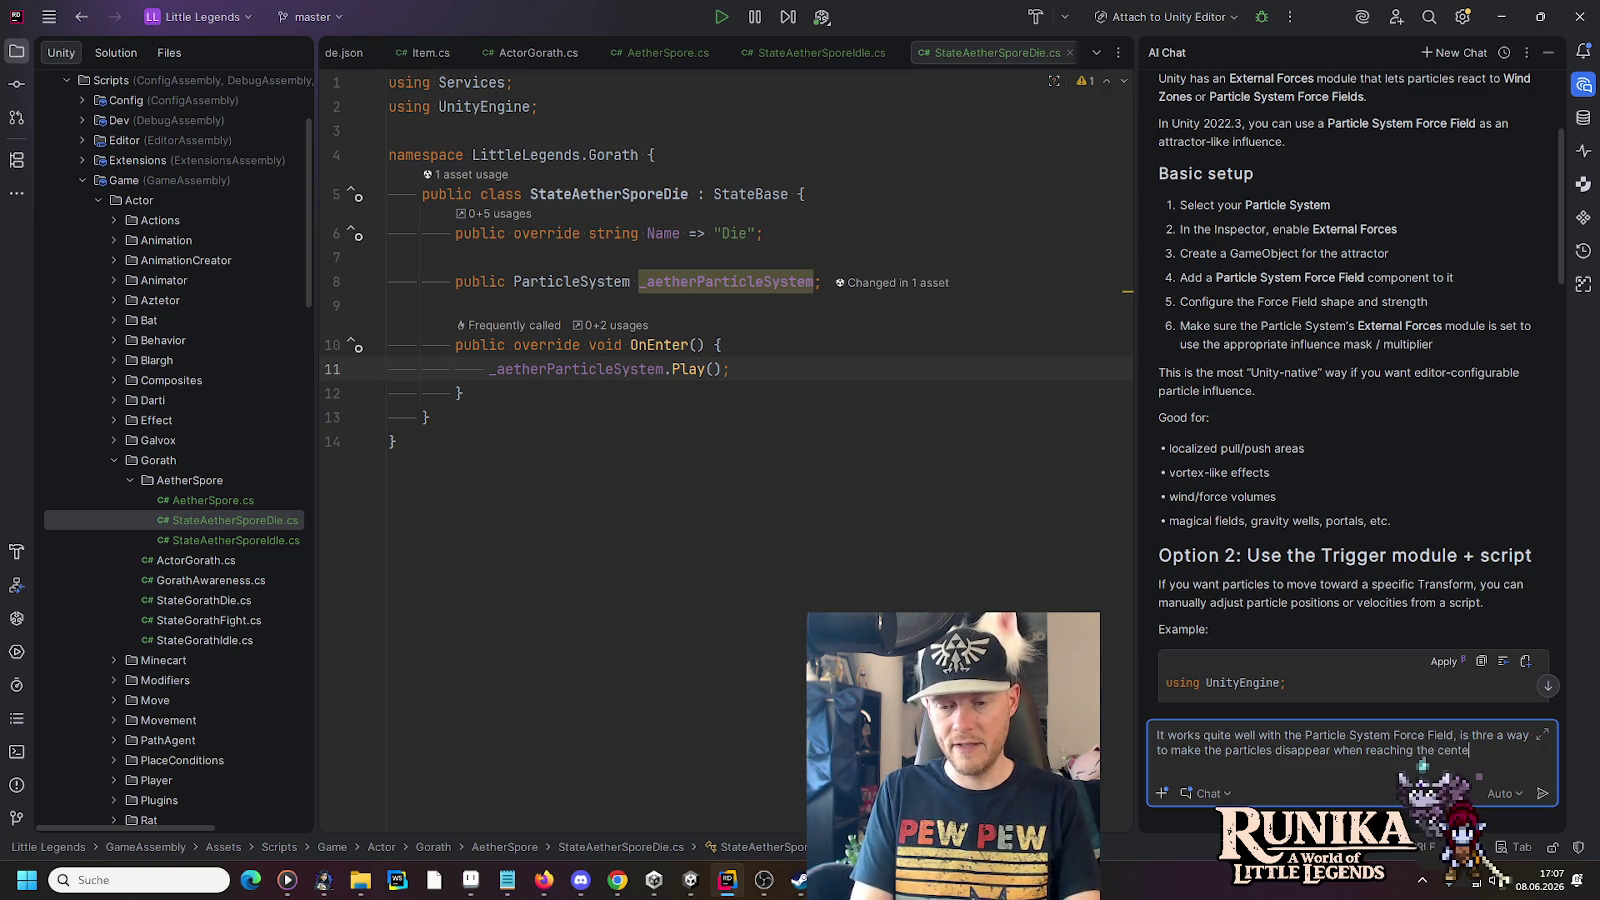
text(r instead of having them cir)
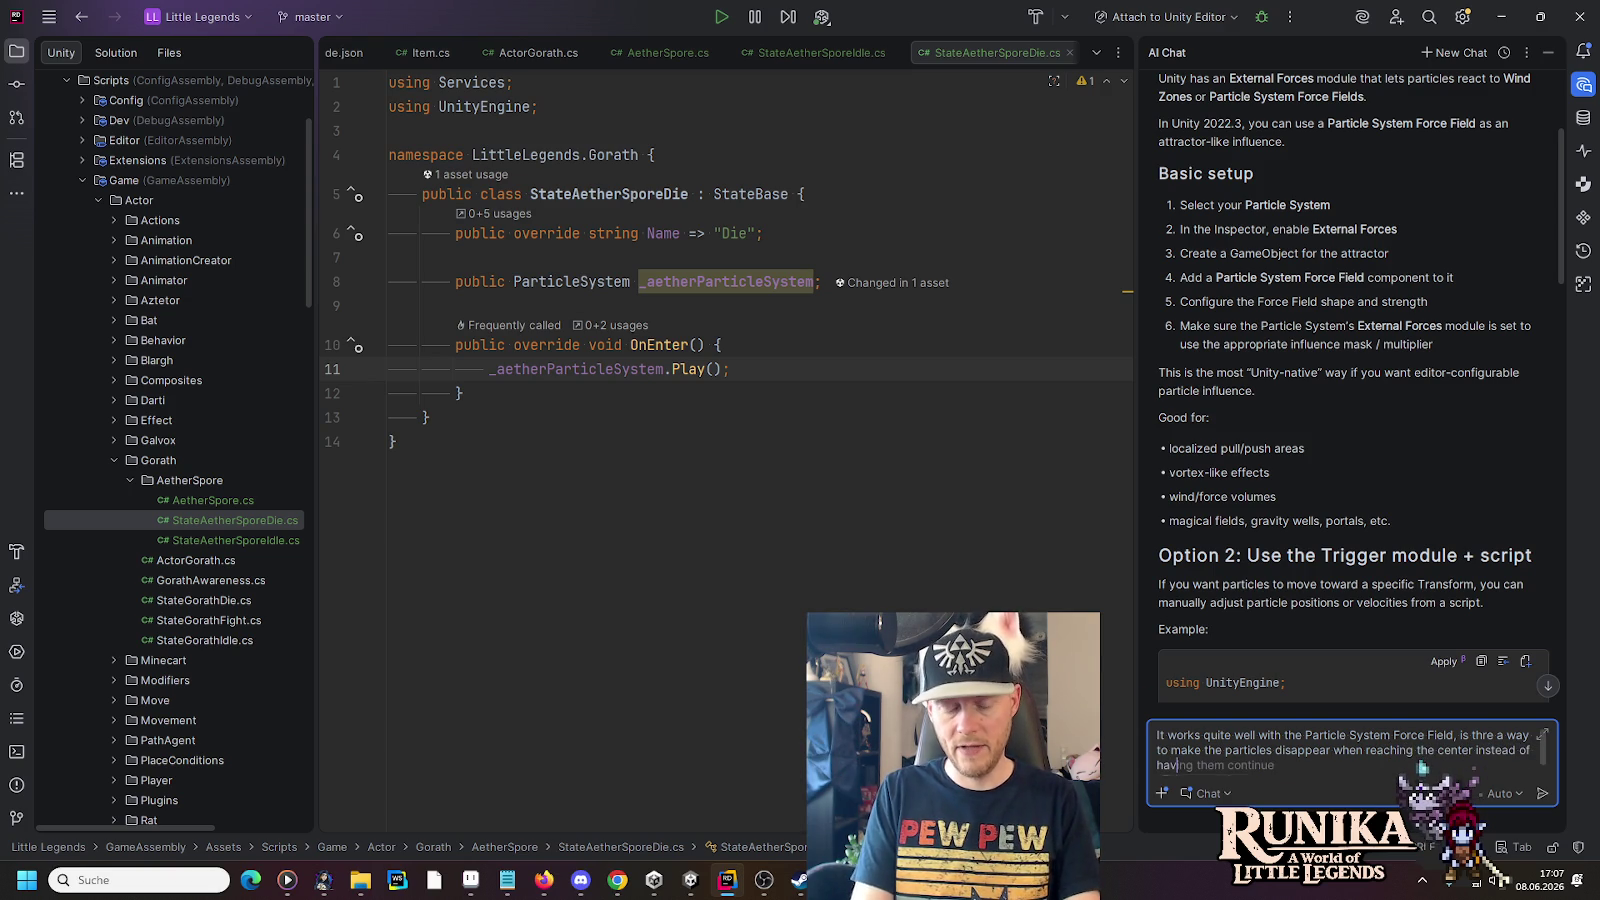
text(cle a)
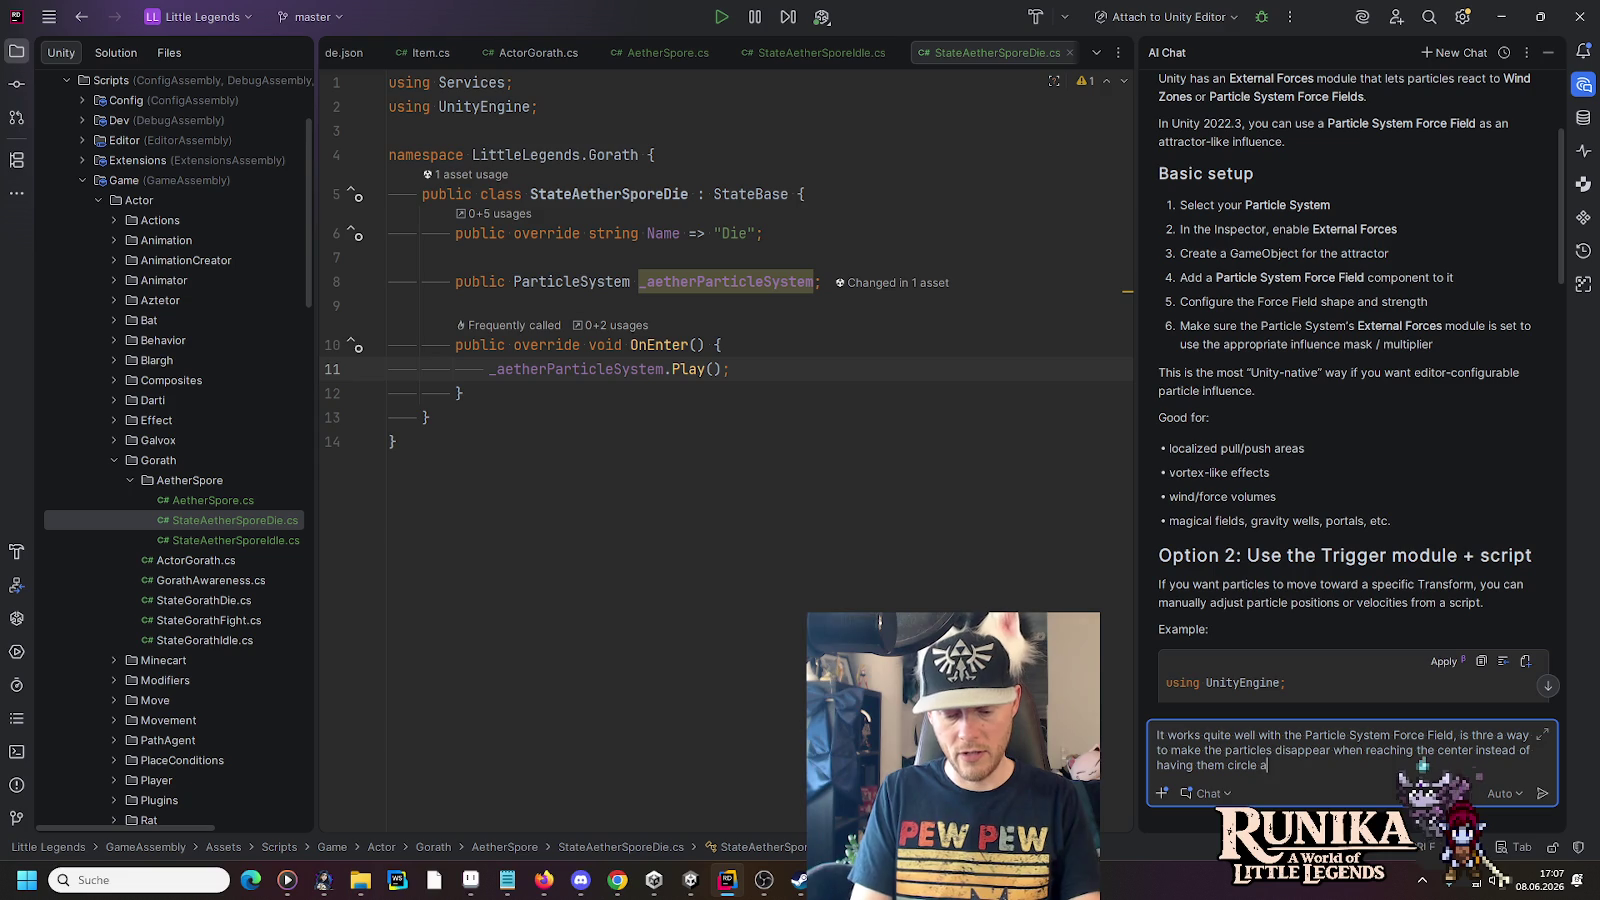
text(round it?)
key(Return)
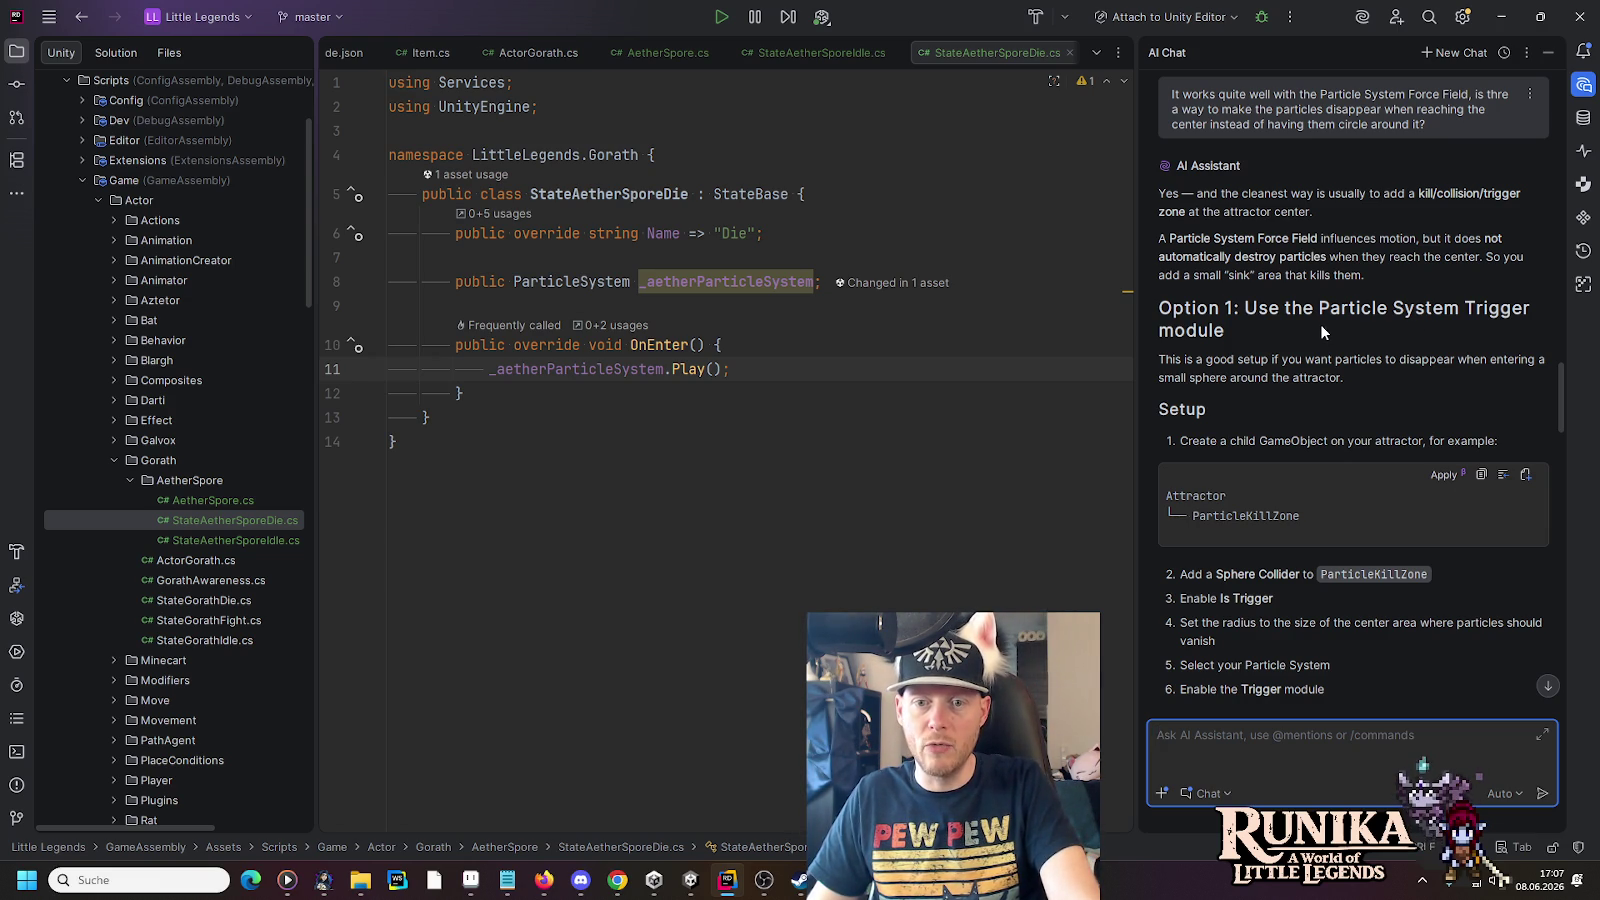
- Read the kill-zone trigger setup steps, then return to Unity Editor
scroll(1320, 326, down, 3)
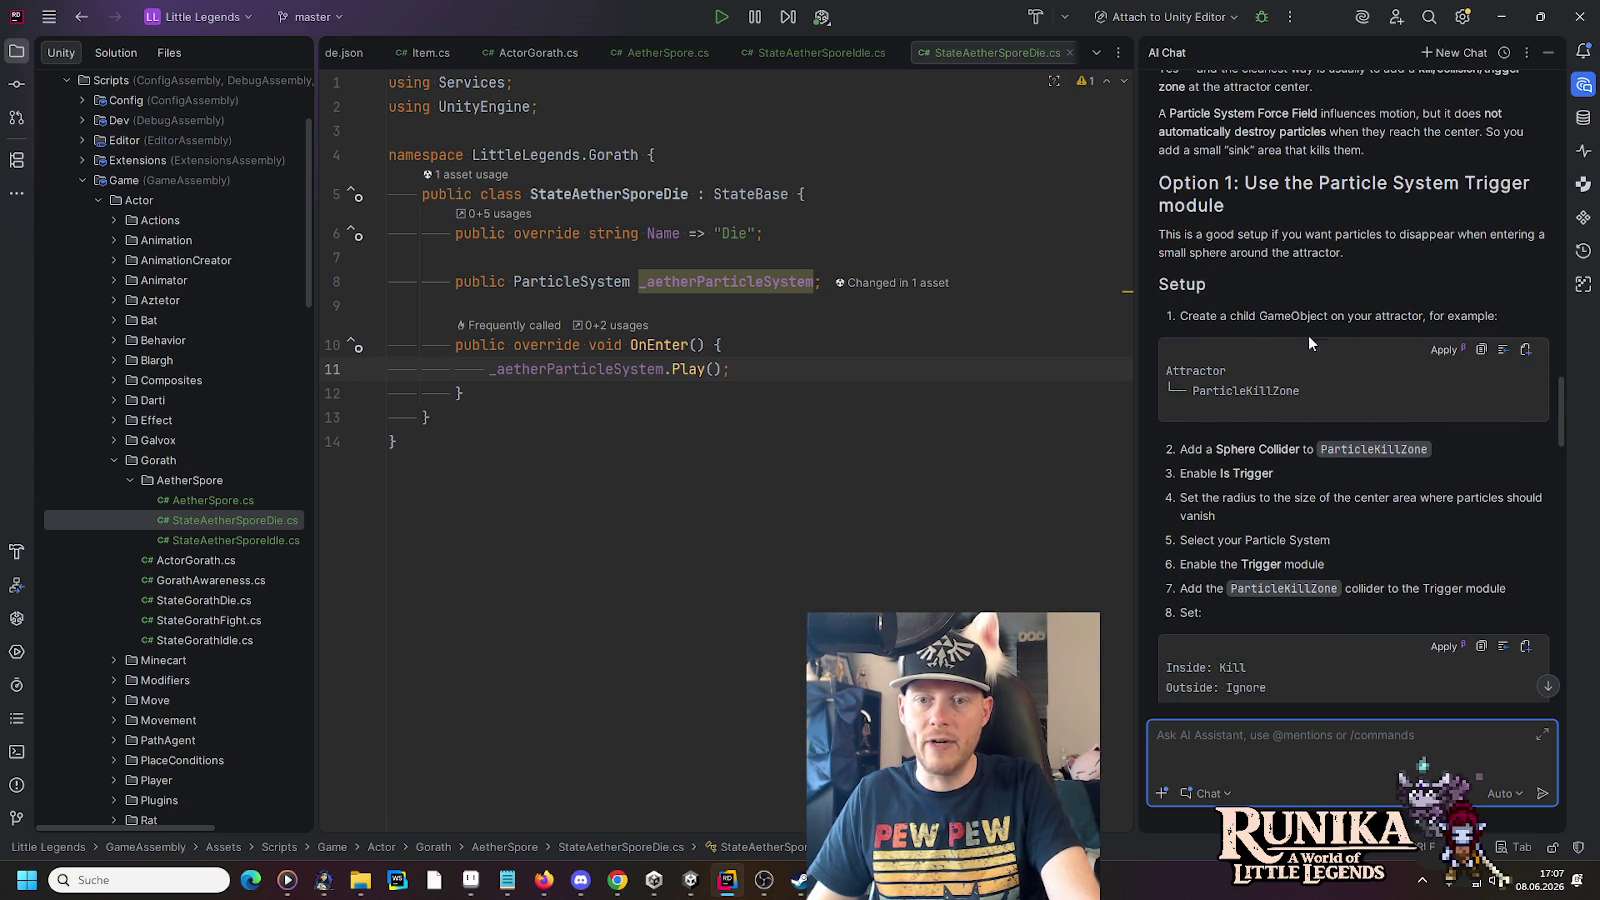
click(690, 880)
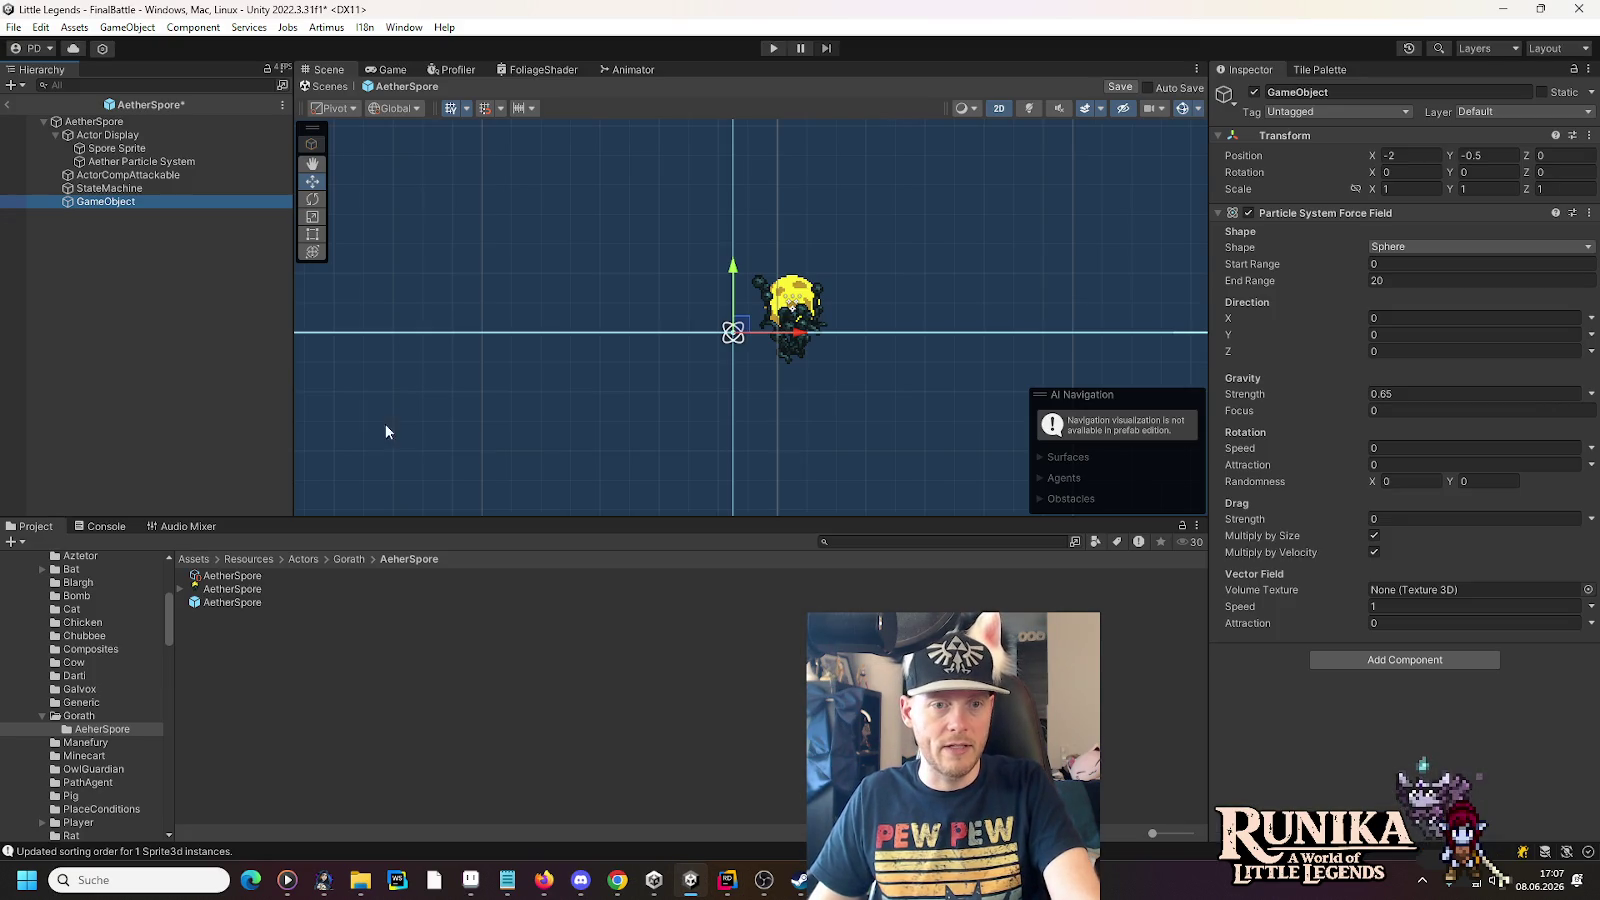
- Rename GameObject to 'Aether Attractor'
click(111, 204)
text(Aether Attractor)
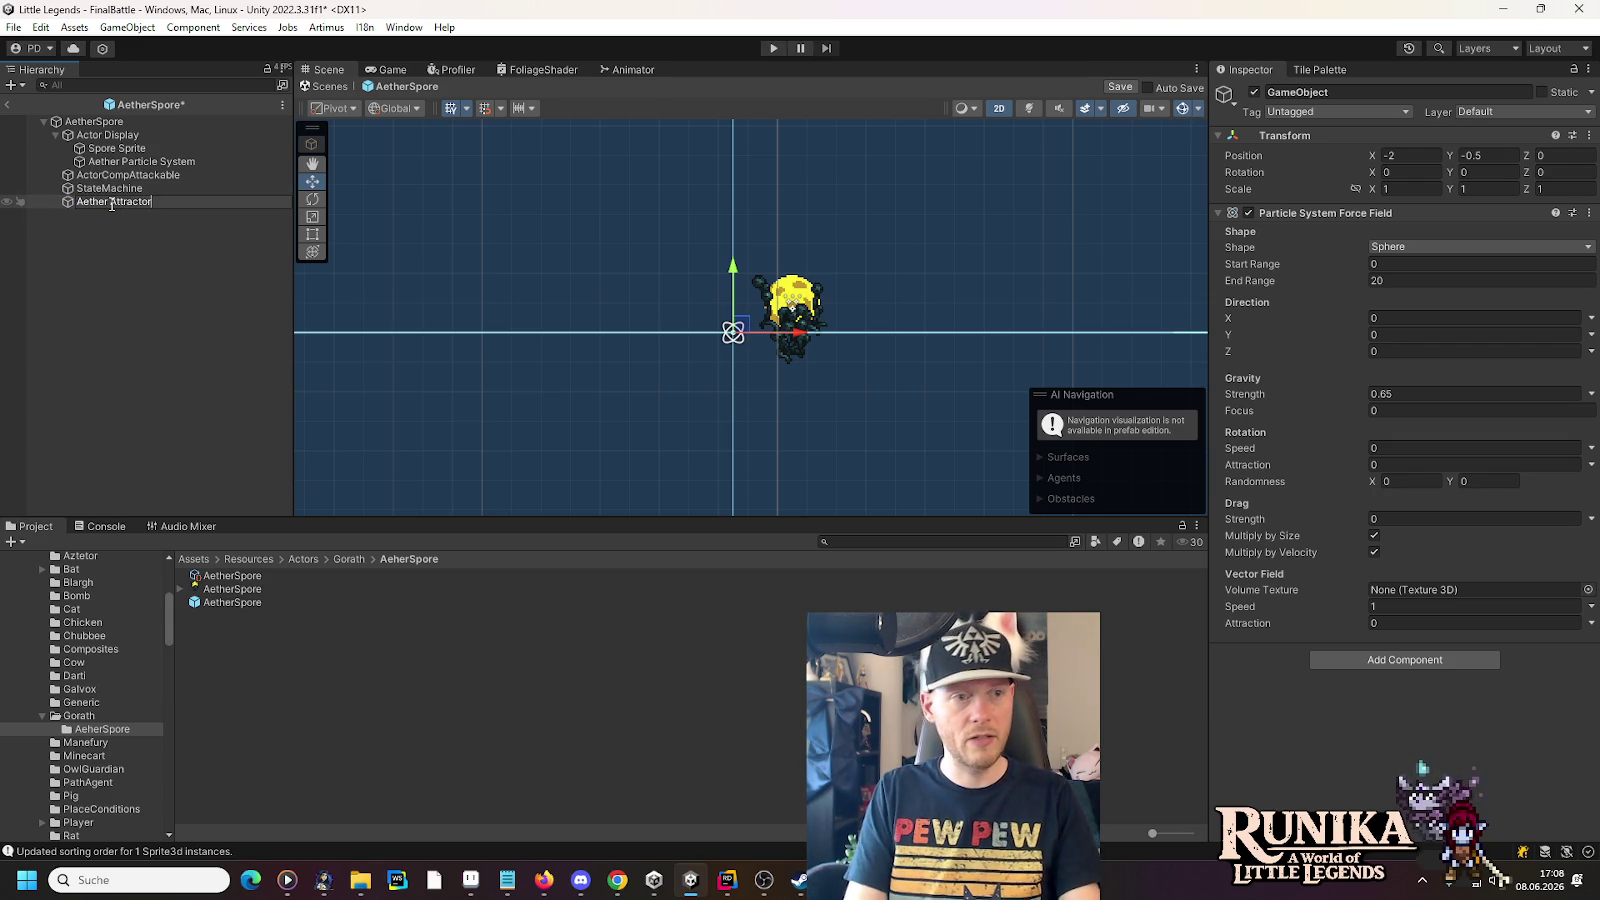
key(Return)
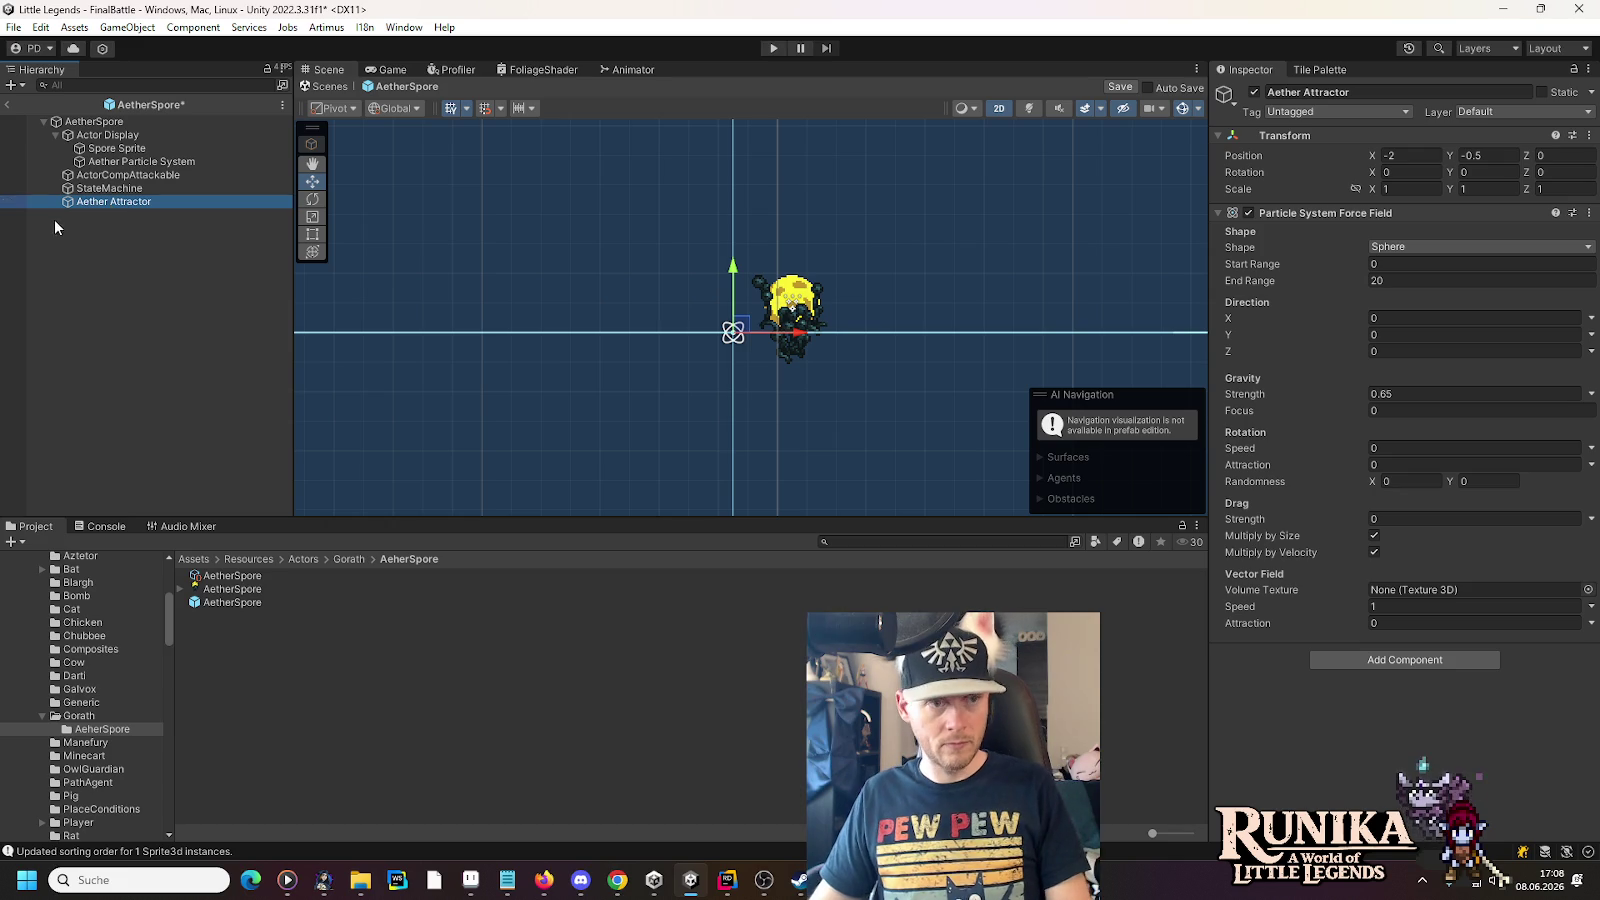
- Create an empty child under Aether Attractor named 'Despawn Area'
right_click(88, 204)
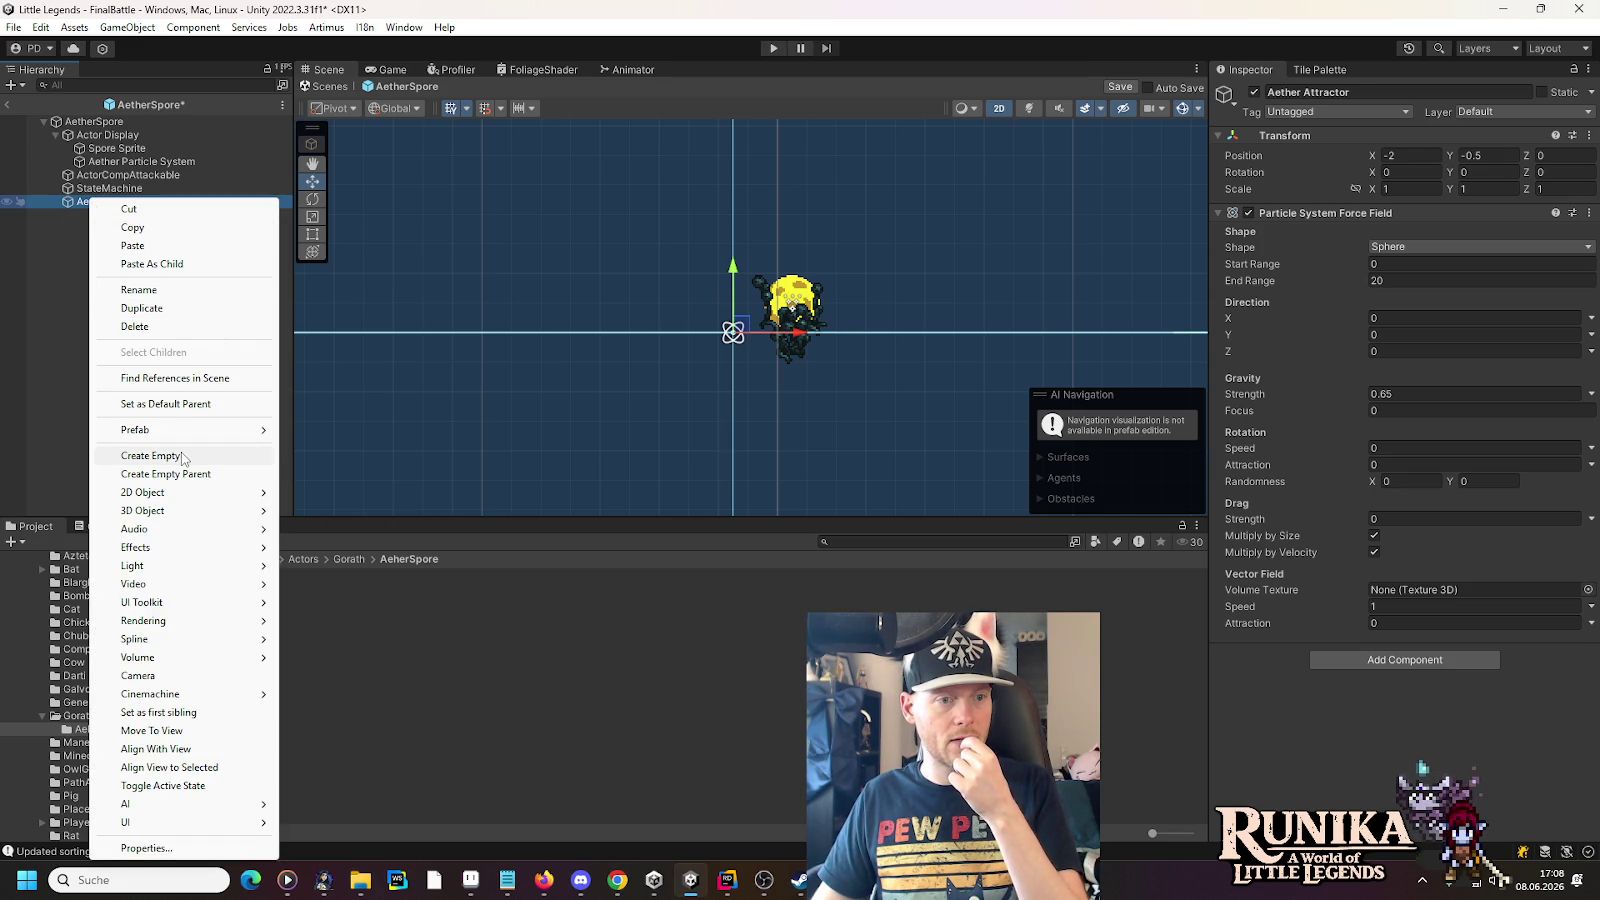
click(183, 459)
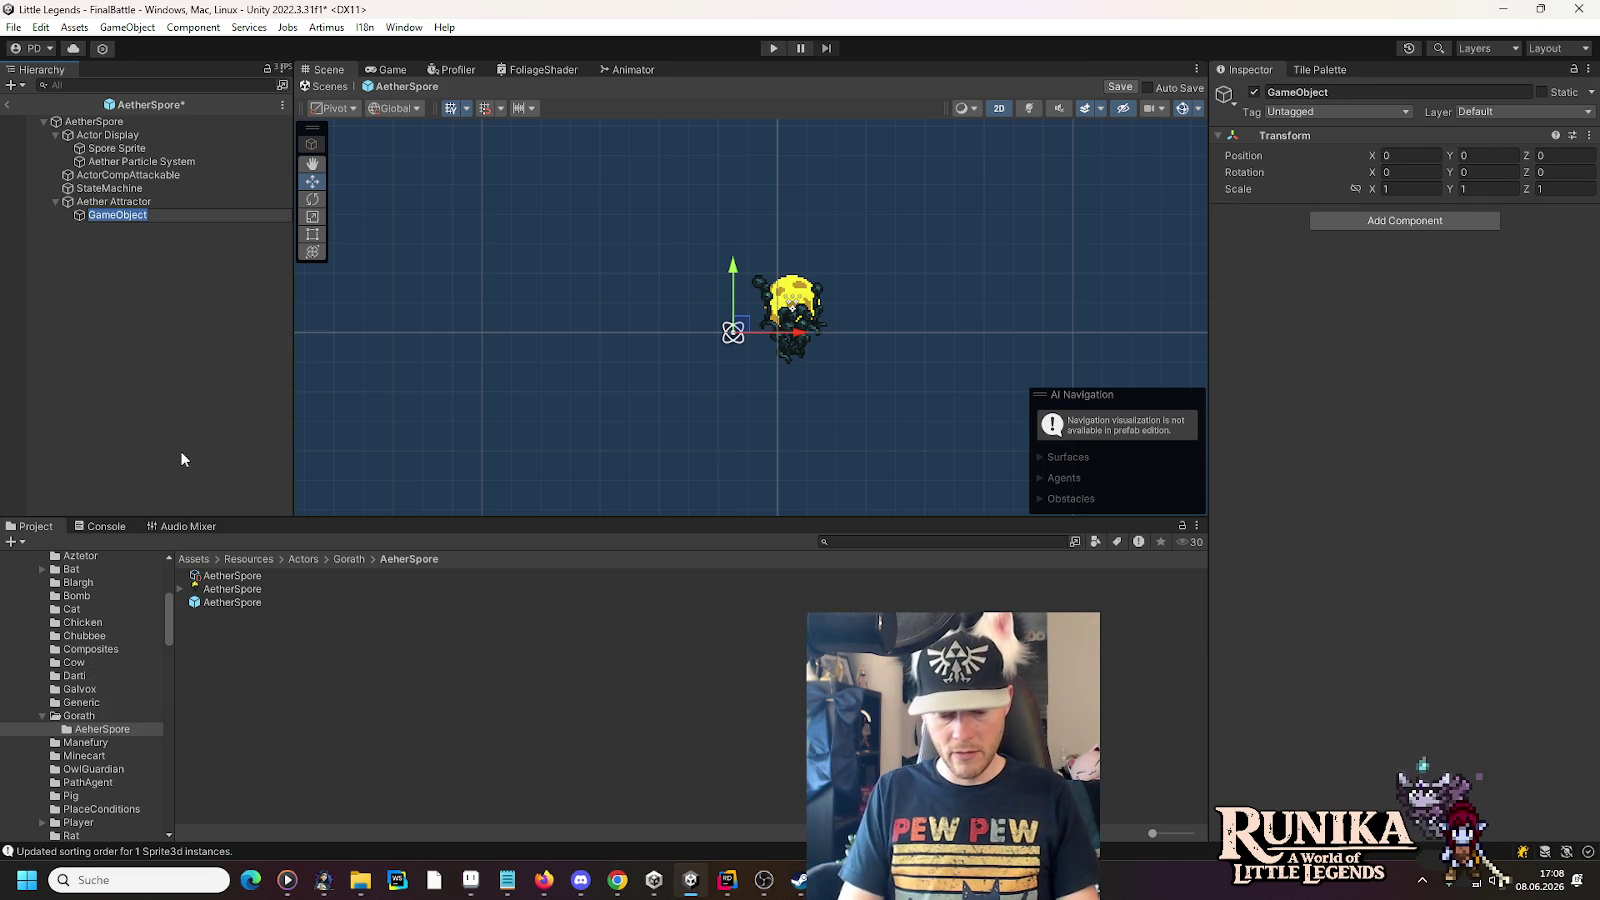
text(Despawn Are)
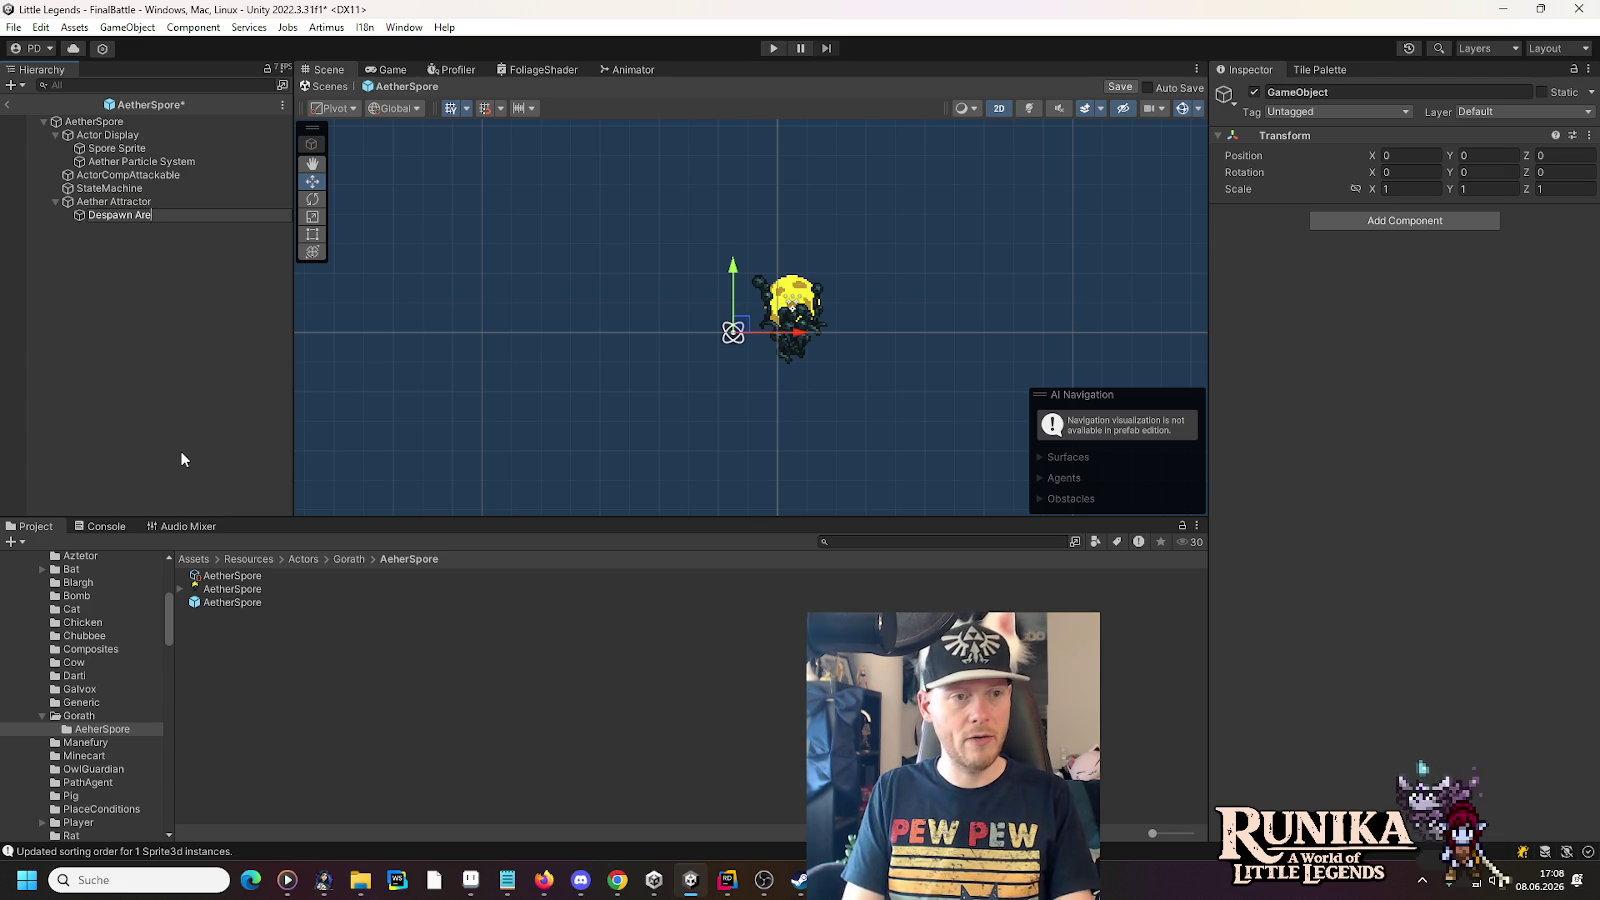
key(Return)
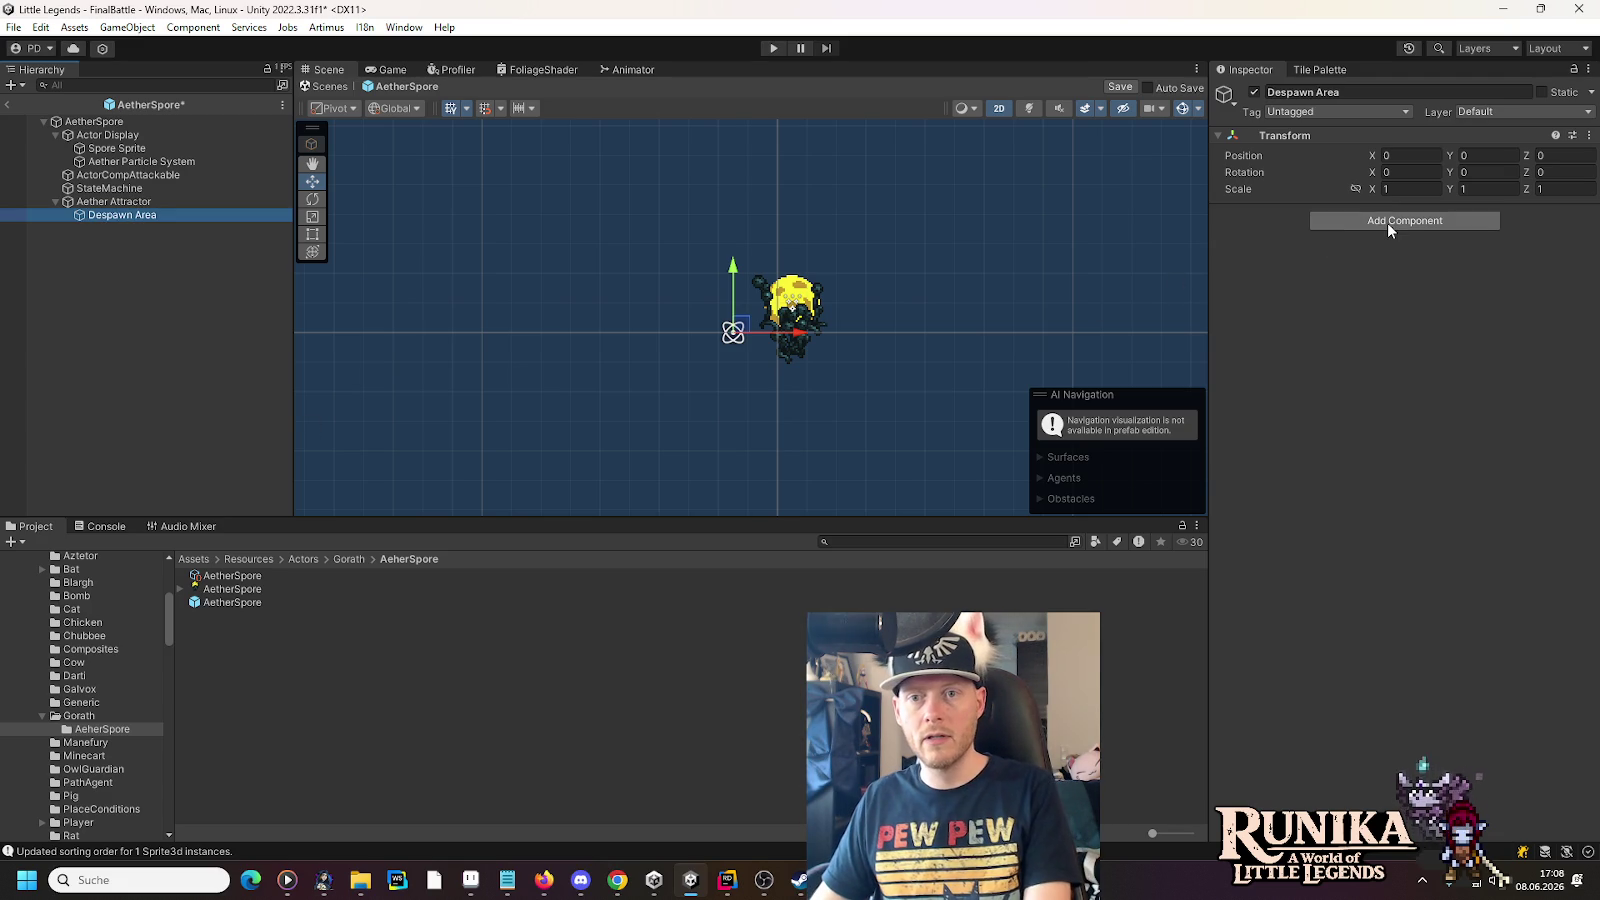
- Add a Capsule Collider 2D with Is Trigger on to Despawn Area, then switch to Rider
click(1388, 222)
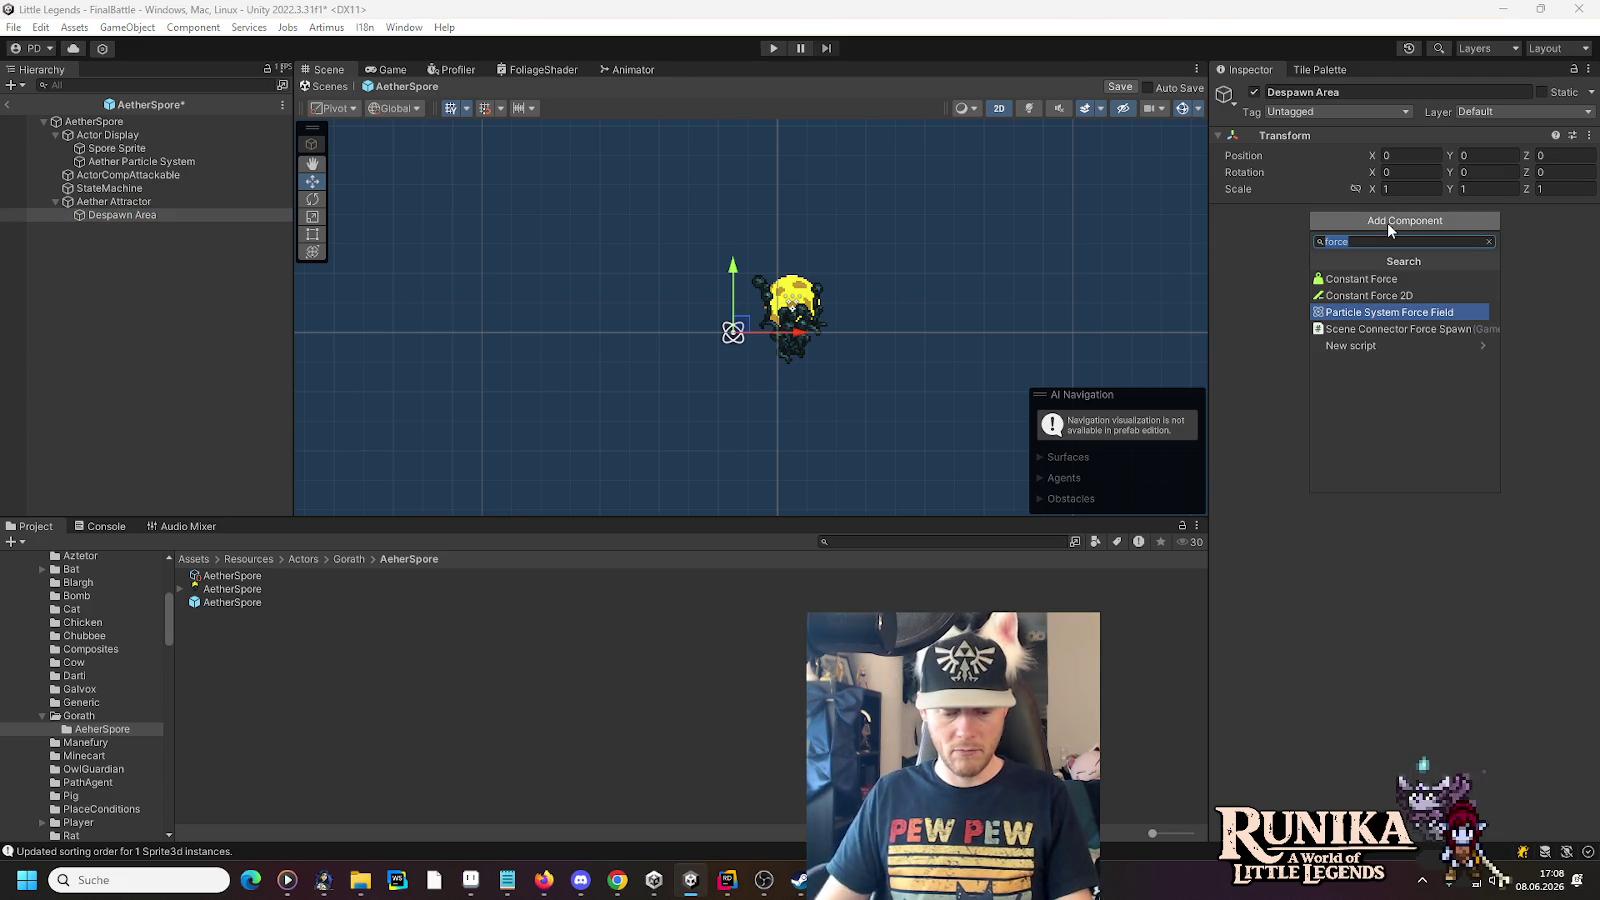
text(cap)
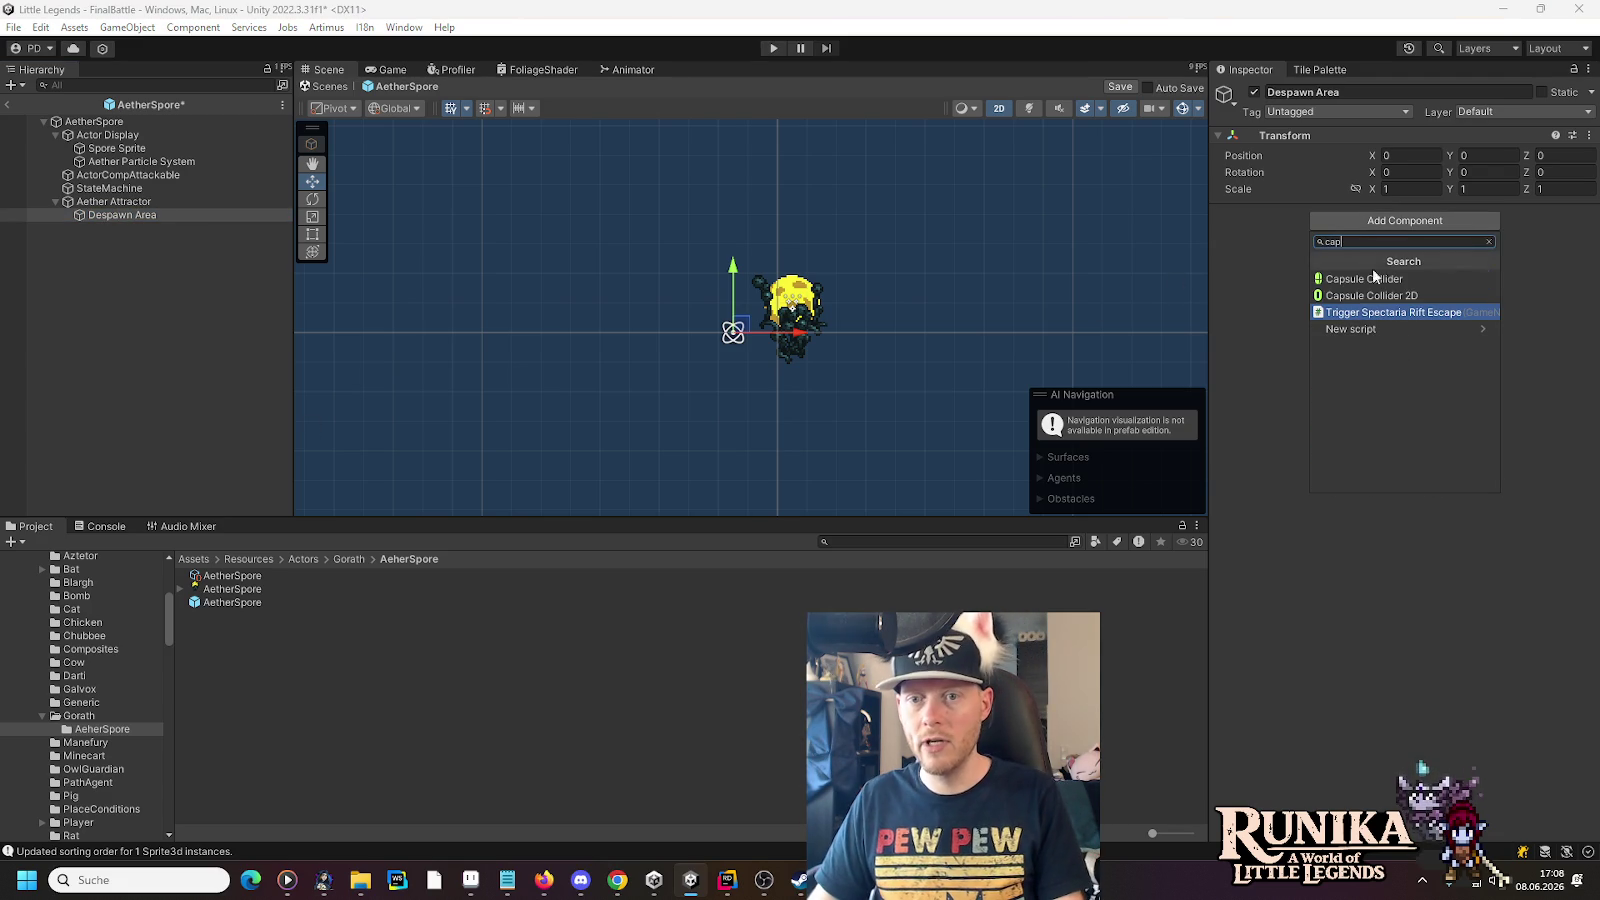
click(1370, 297)
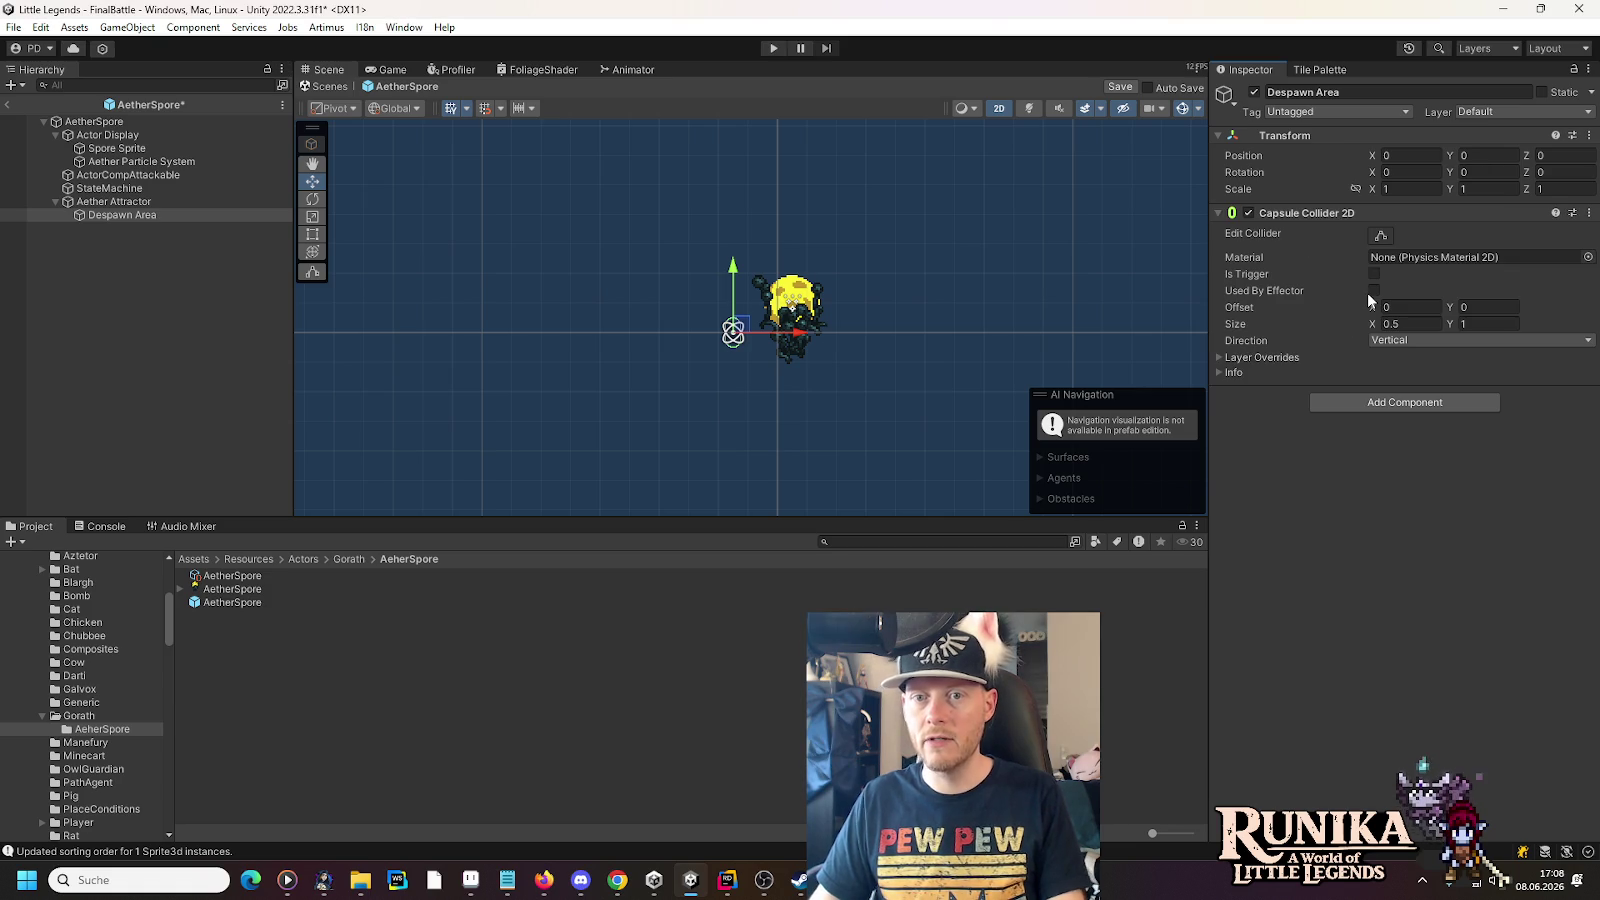
scroll(712, 345, up, 5)
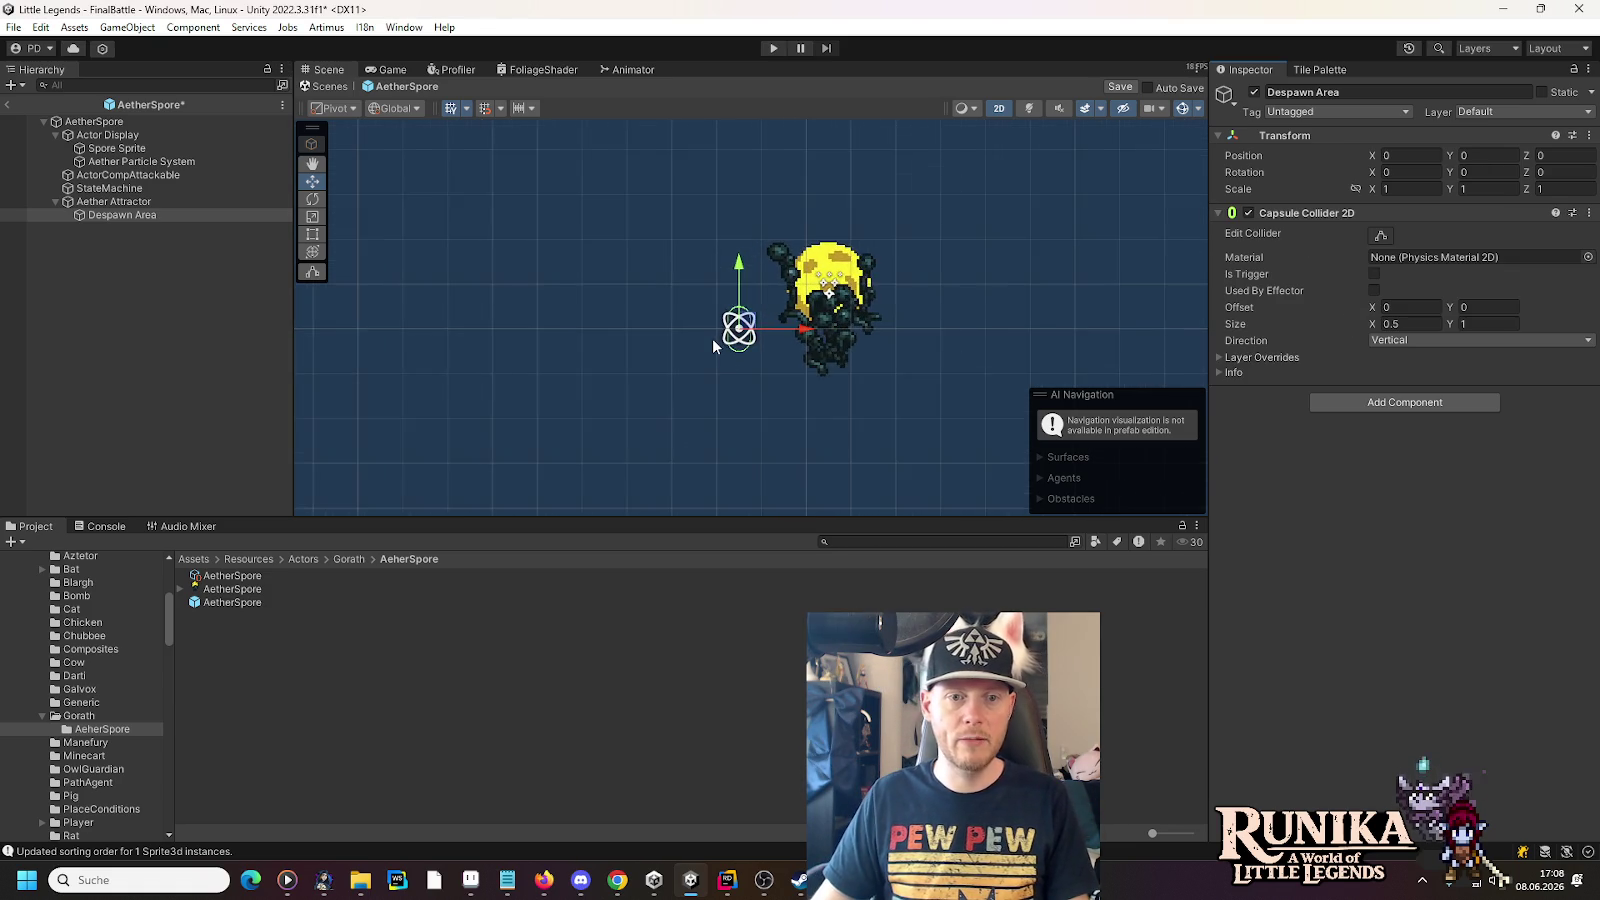
scroll(712, 345, up, 1)
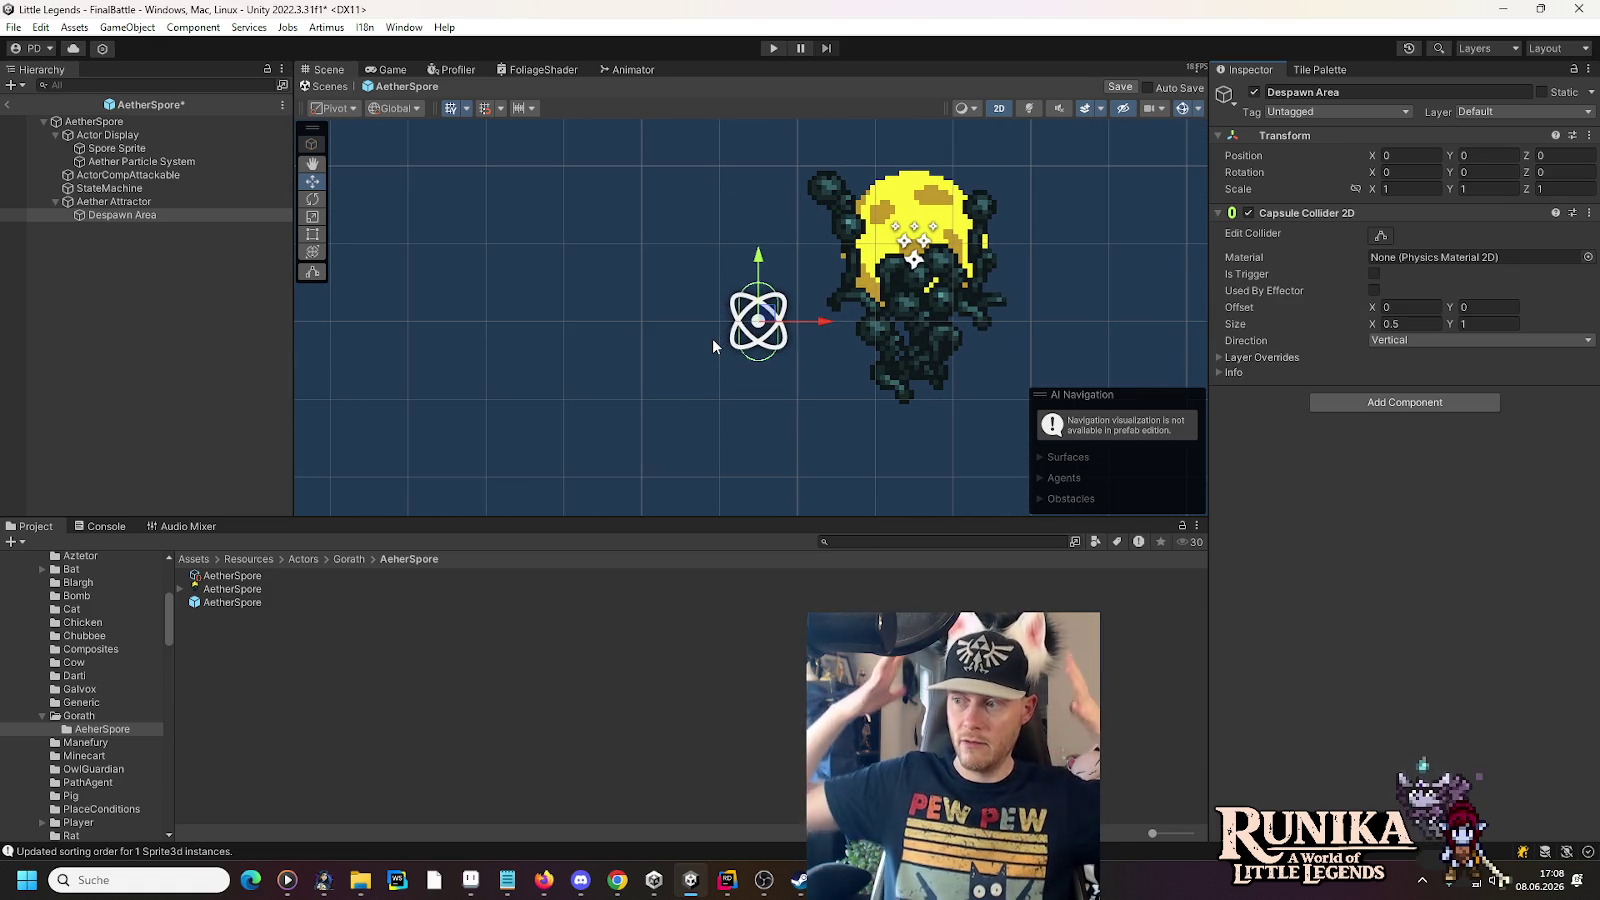
click(1385, 310)
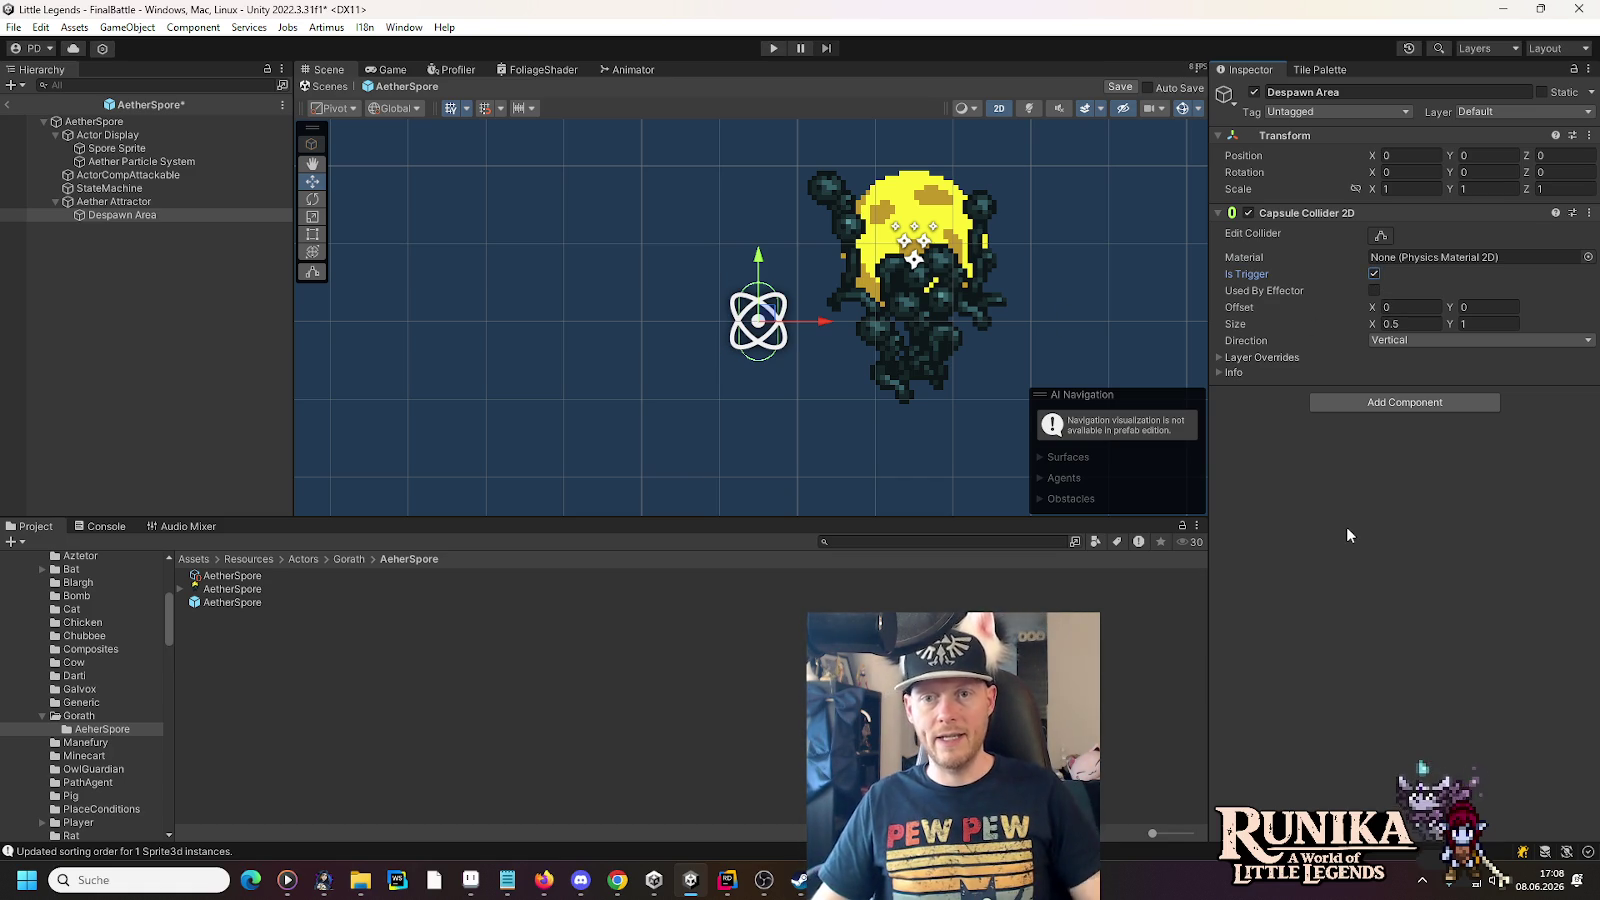
key(alt+Tab)
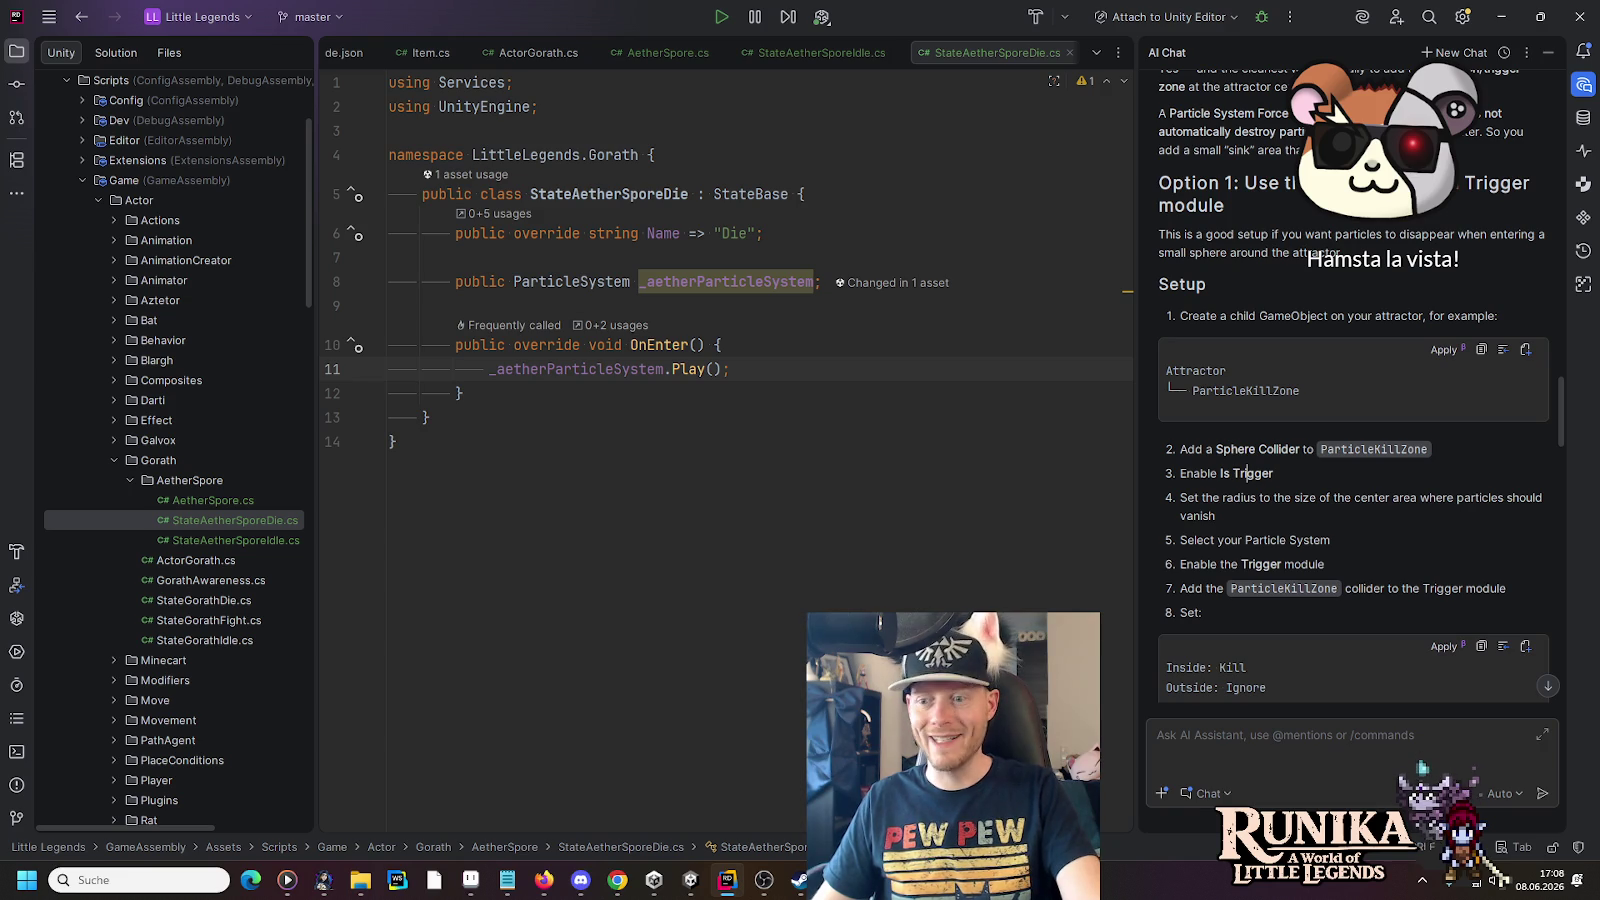
- Review the Trigger-module step in Rider's AI chat, then select Aether Particle System in Unity
key(alt+Tab)
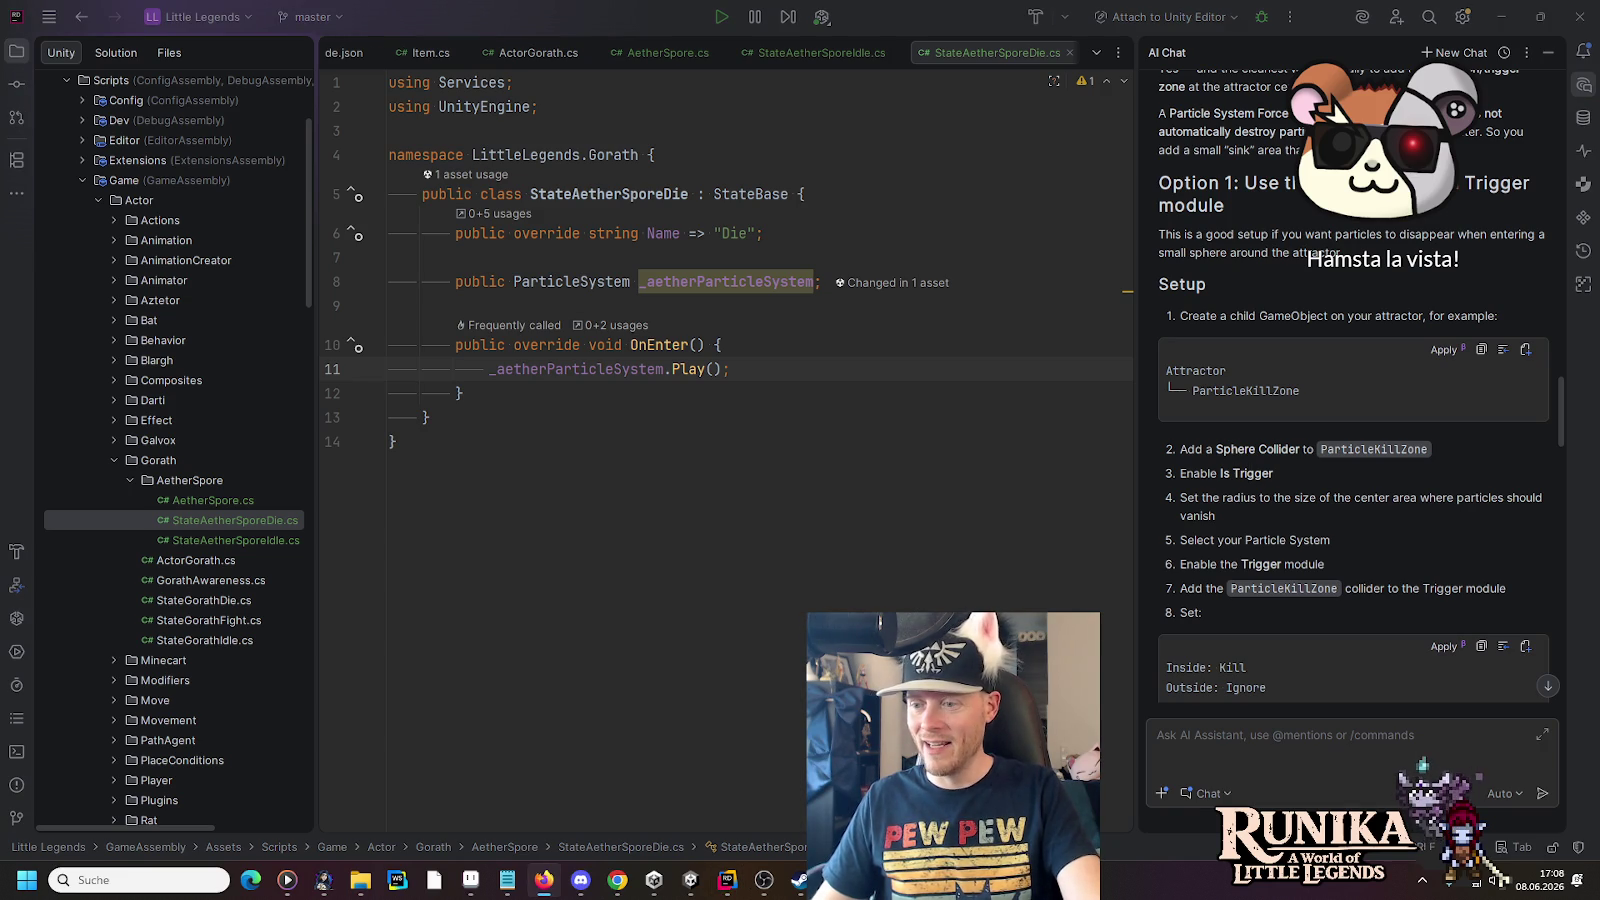
click(1287, 505)
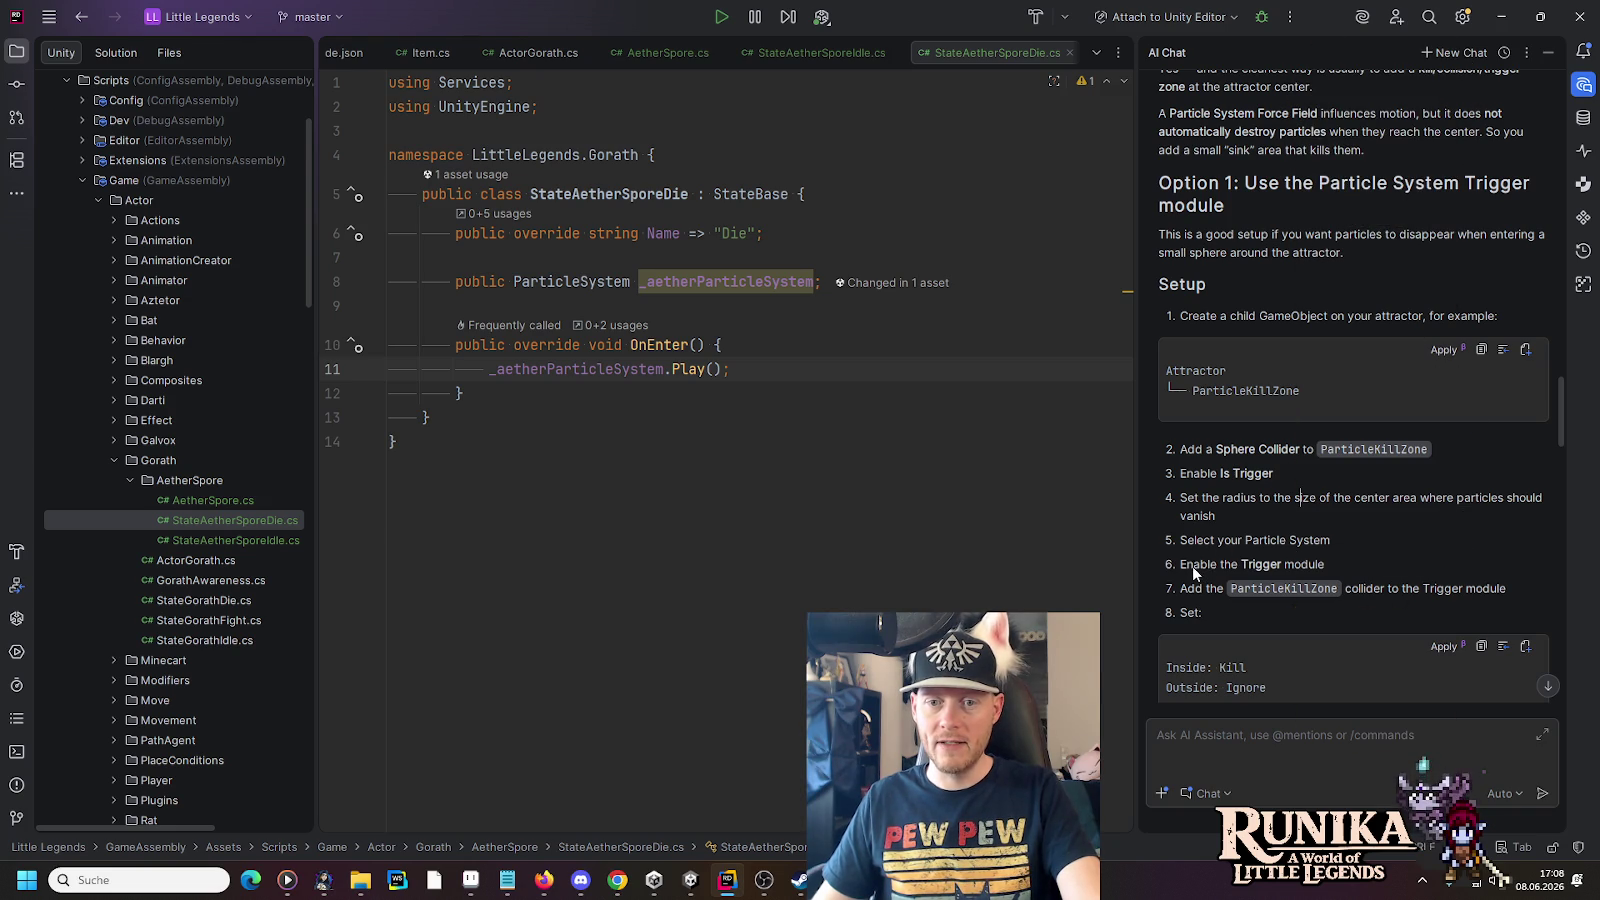
drag(1192, 566, 1324, 566)
click(1324, 566)
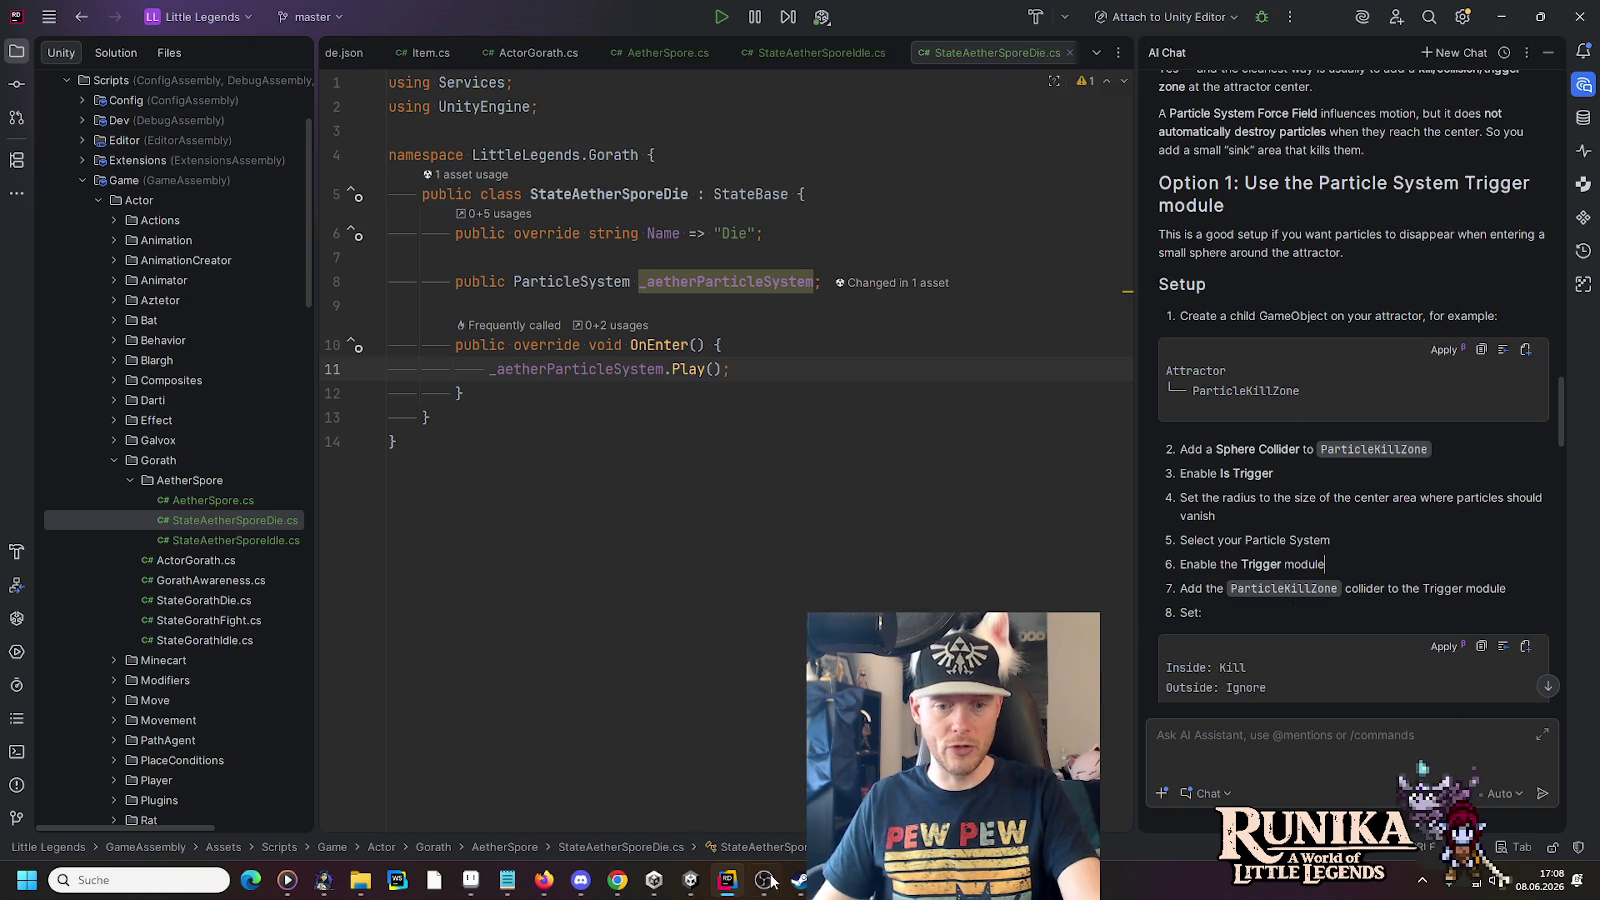
click(690, 880)
click(137, 163)
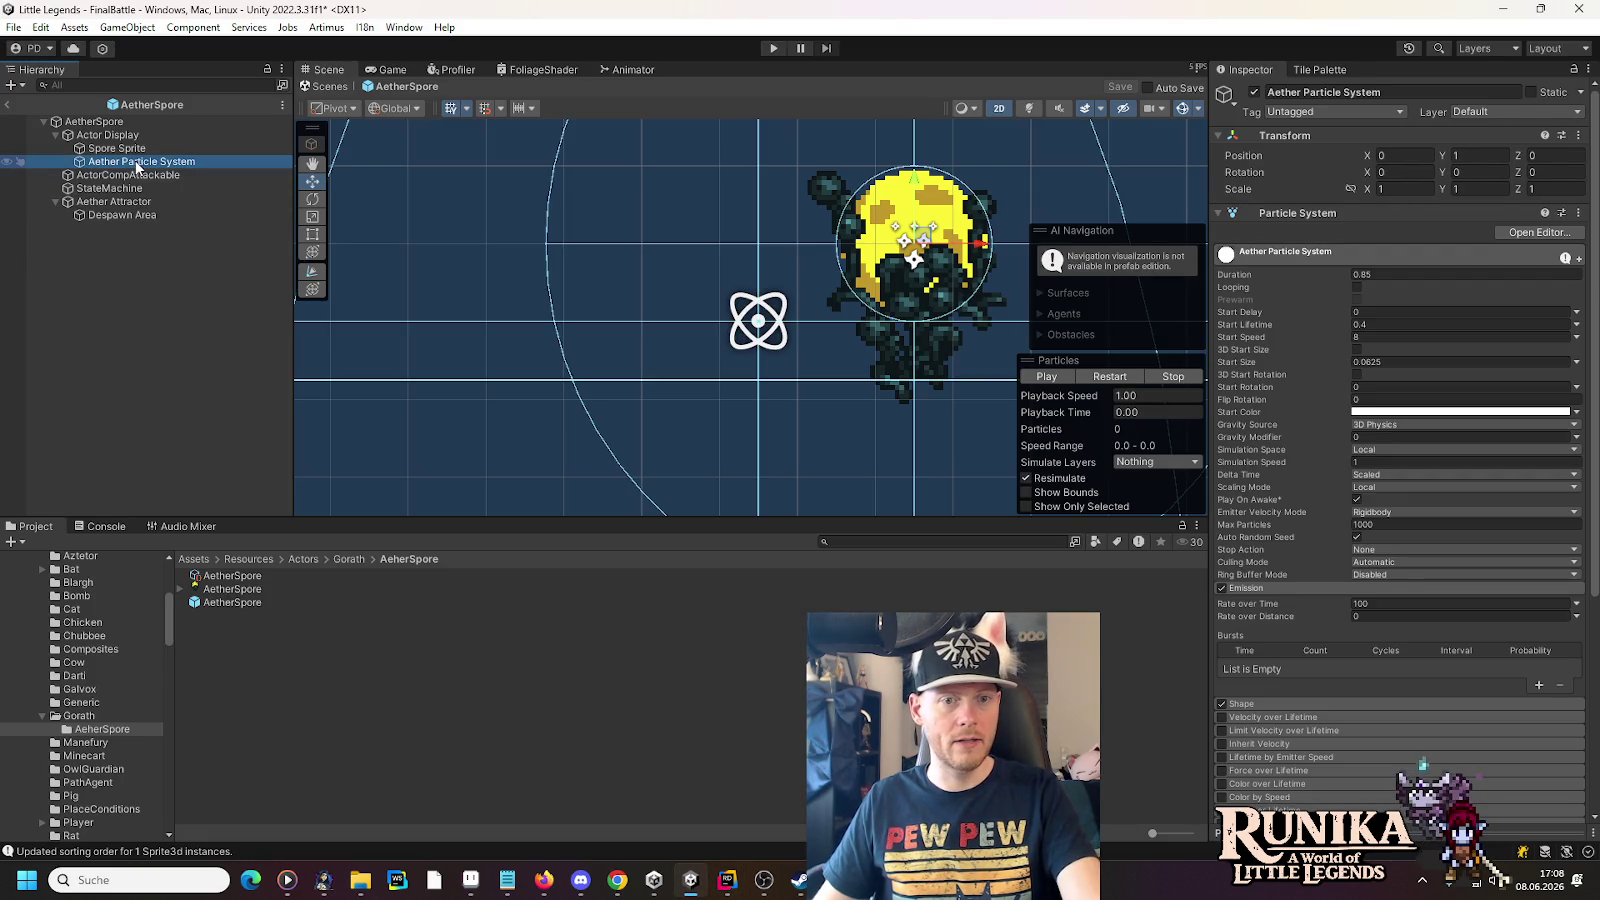
- Collapse the External Forces module in the Particle System Inspector
scroll(654, 321, down, 5)
scroll(837, 353, down, 4)
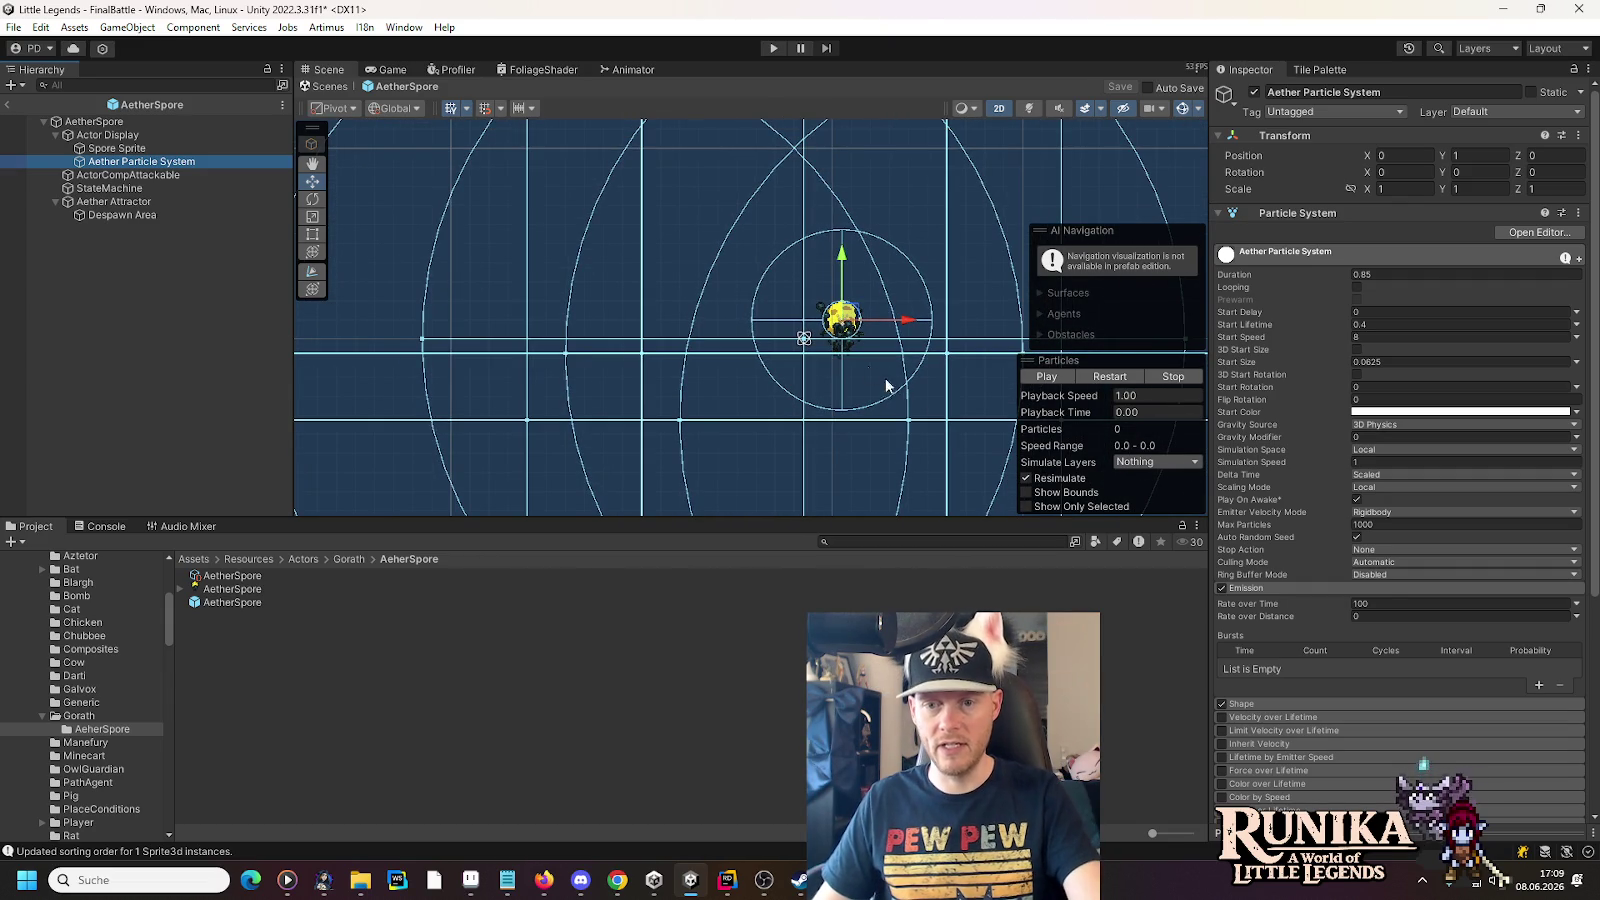
scroll(1310, 412, down, 4)
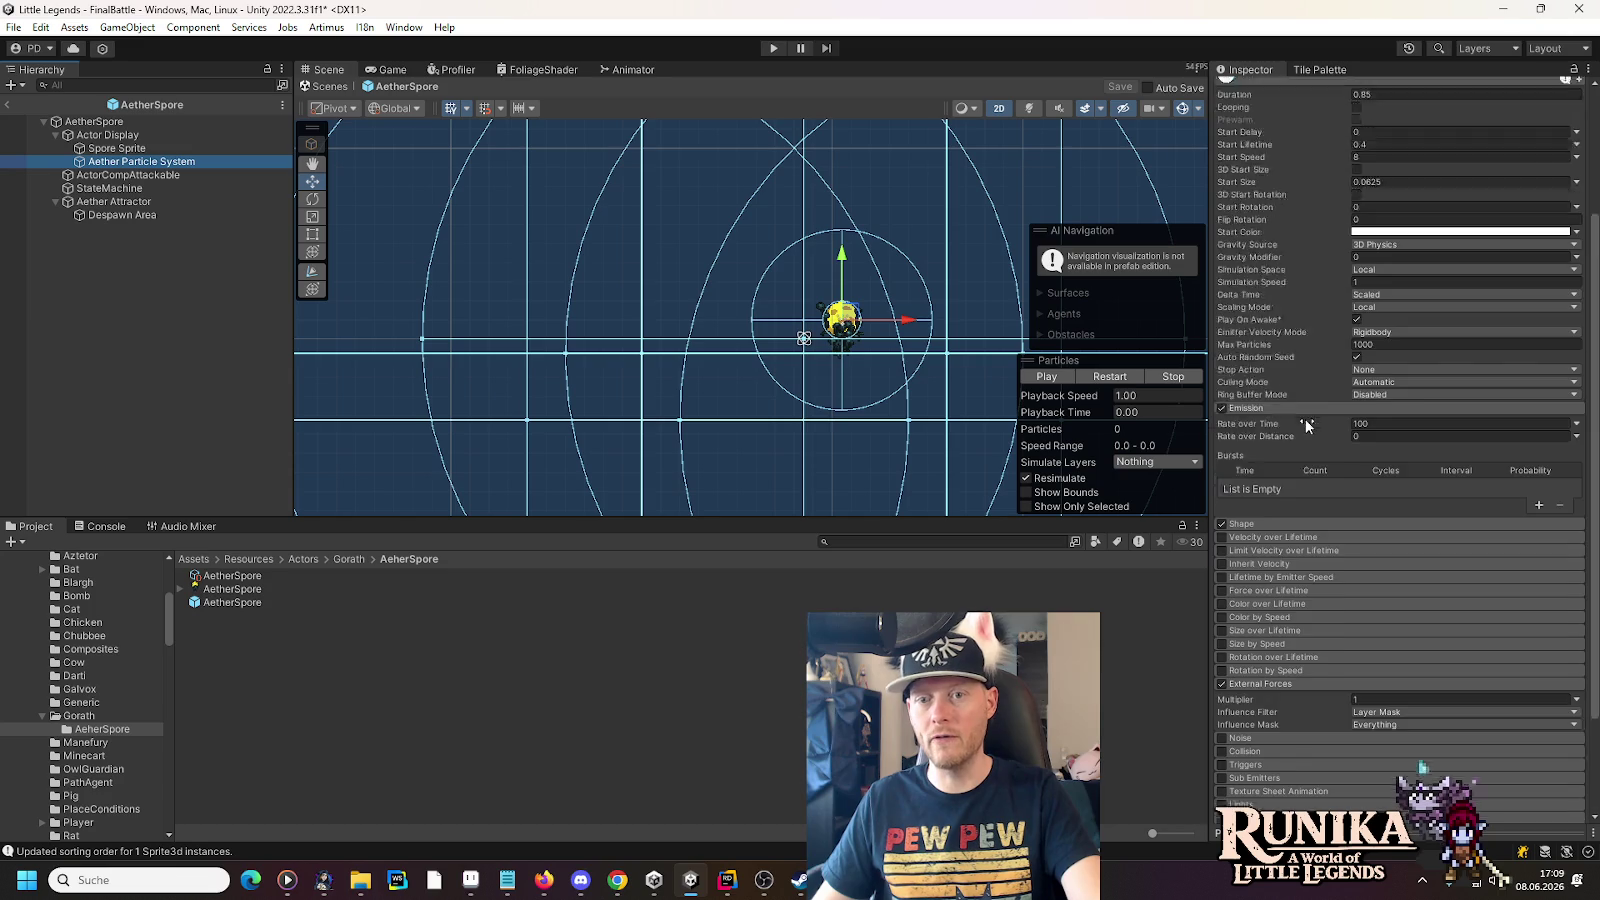
scroll(1302, 440, down, 1)
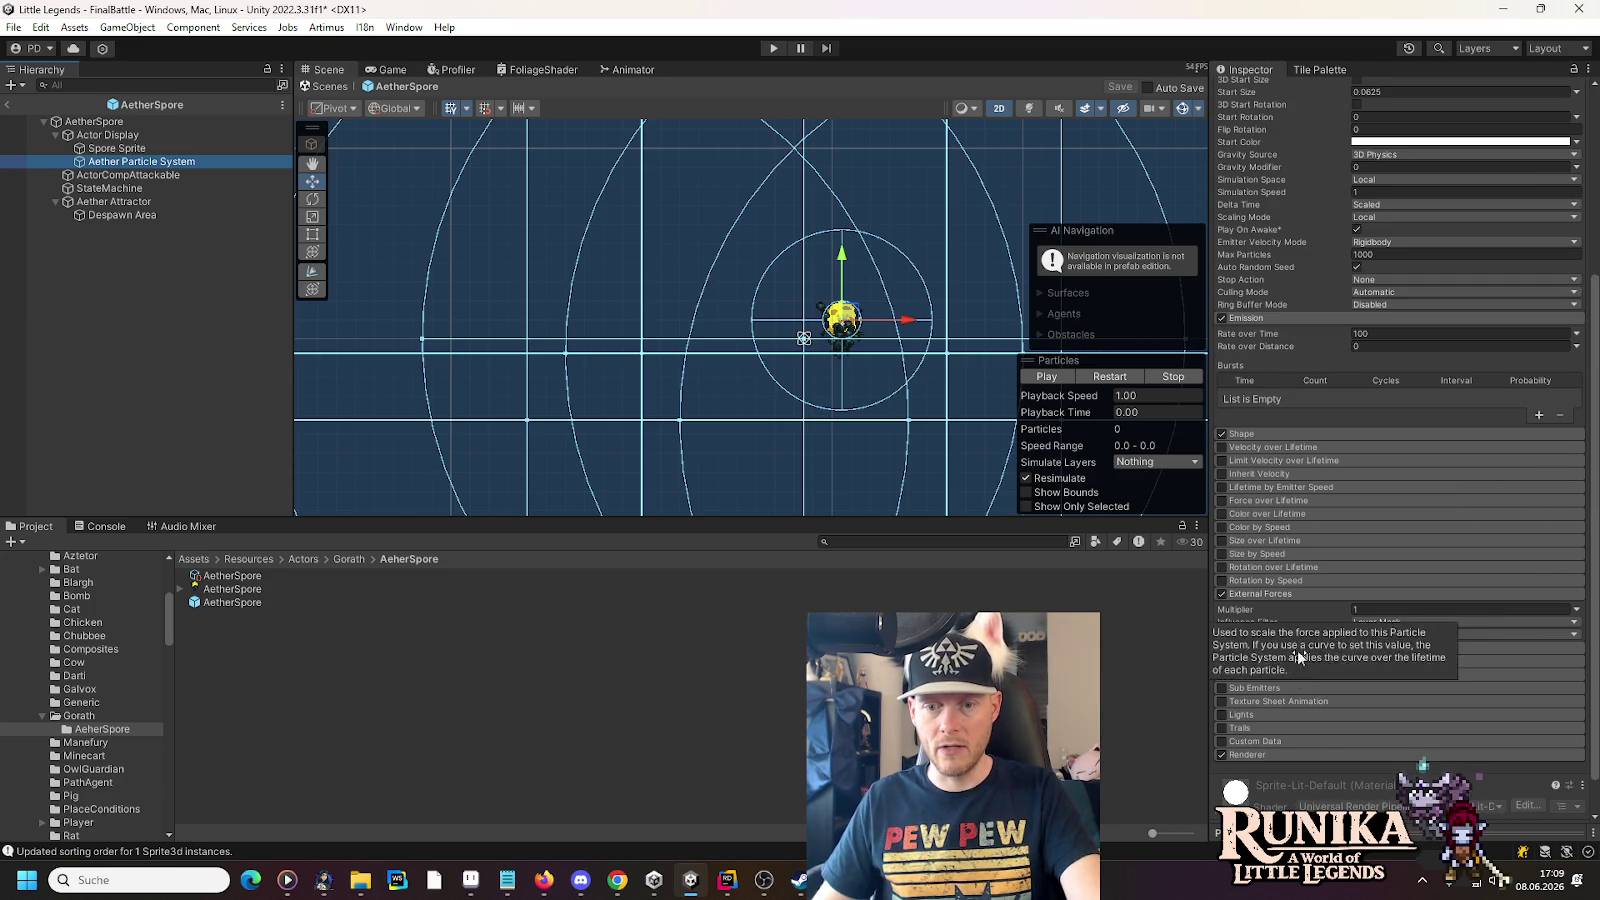
click(1252, 591)
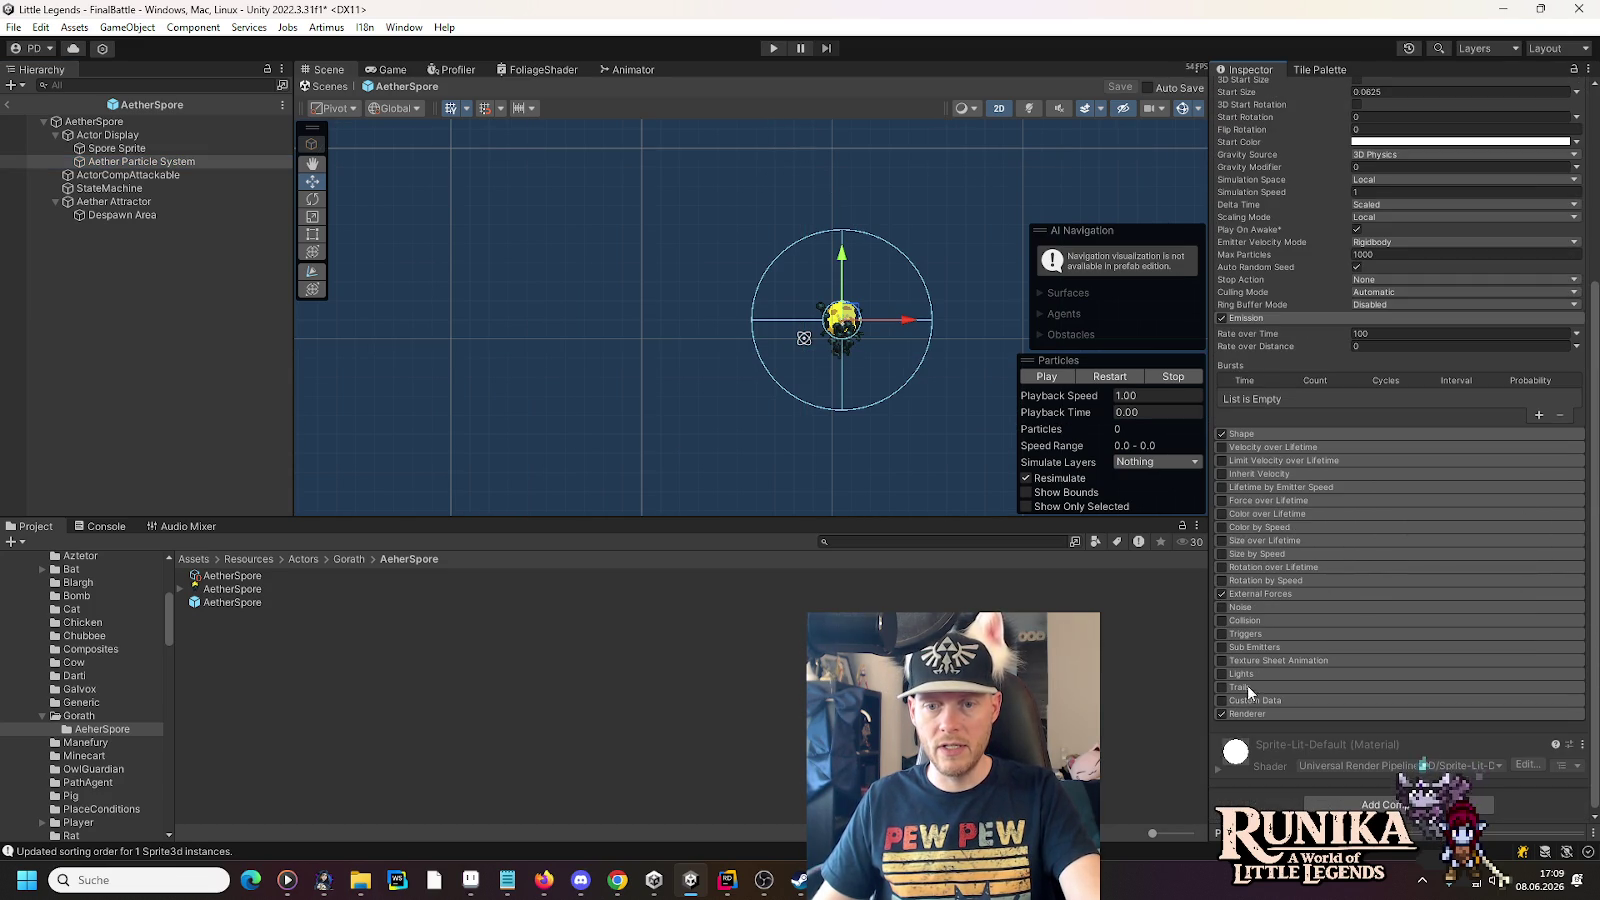
- Enable and expand the Triggers module, then check the next steps in Rider's AI chat
click(1221, 633)
click(1241, 632)
scroll(1380, 590, down, 2)
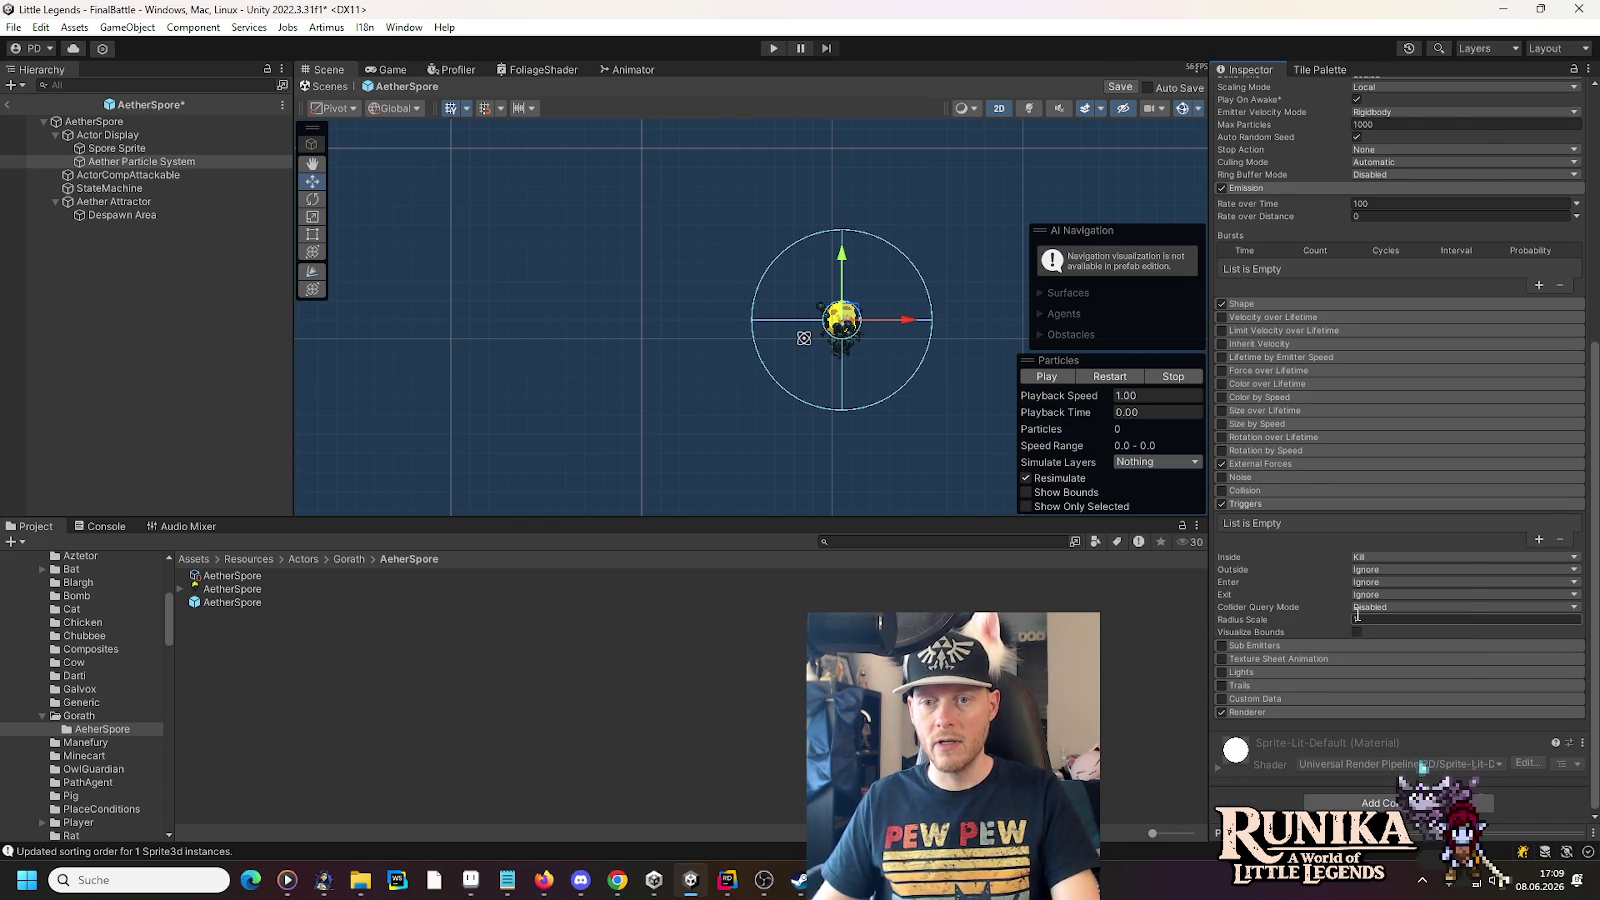
key(alt+Tab)
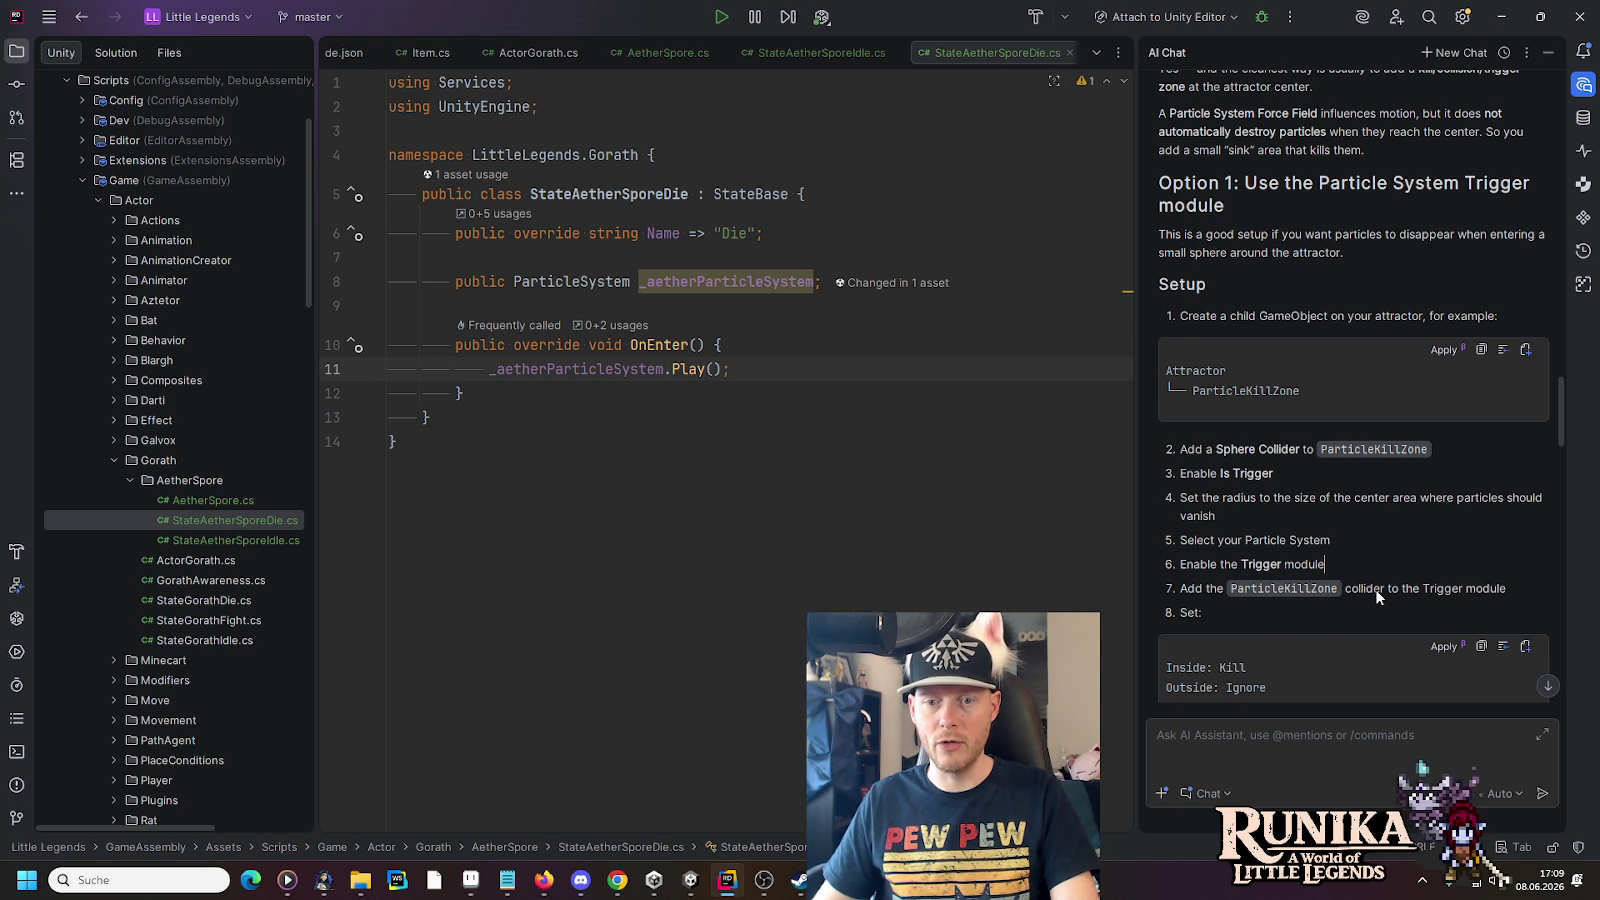
key(alt+Tab)
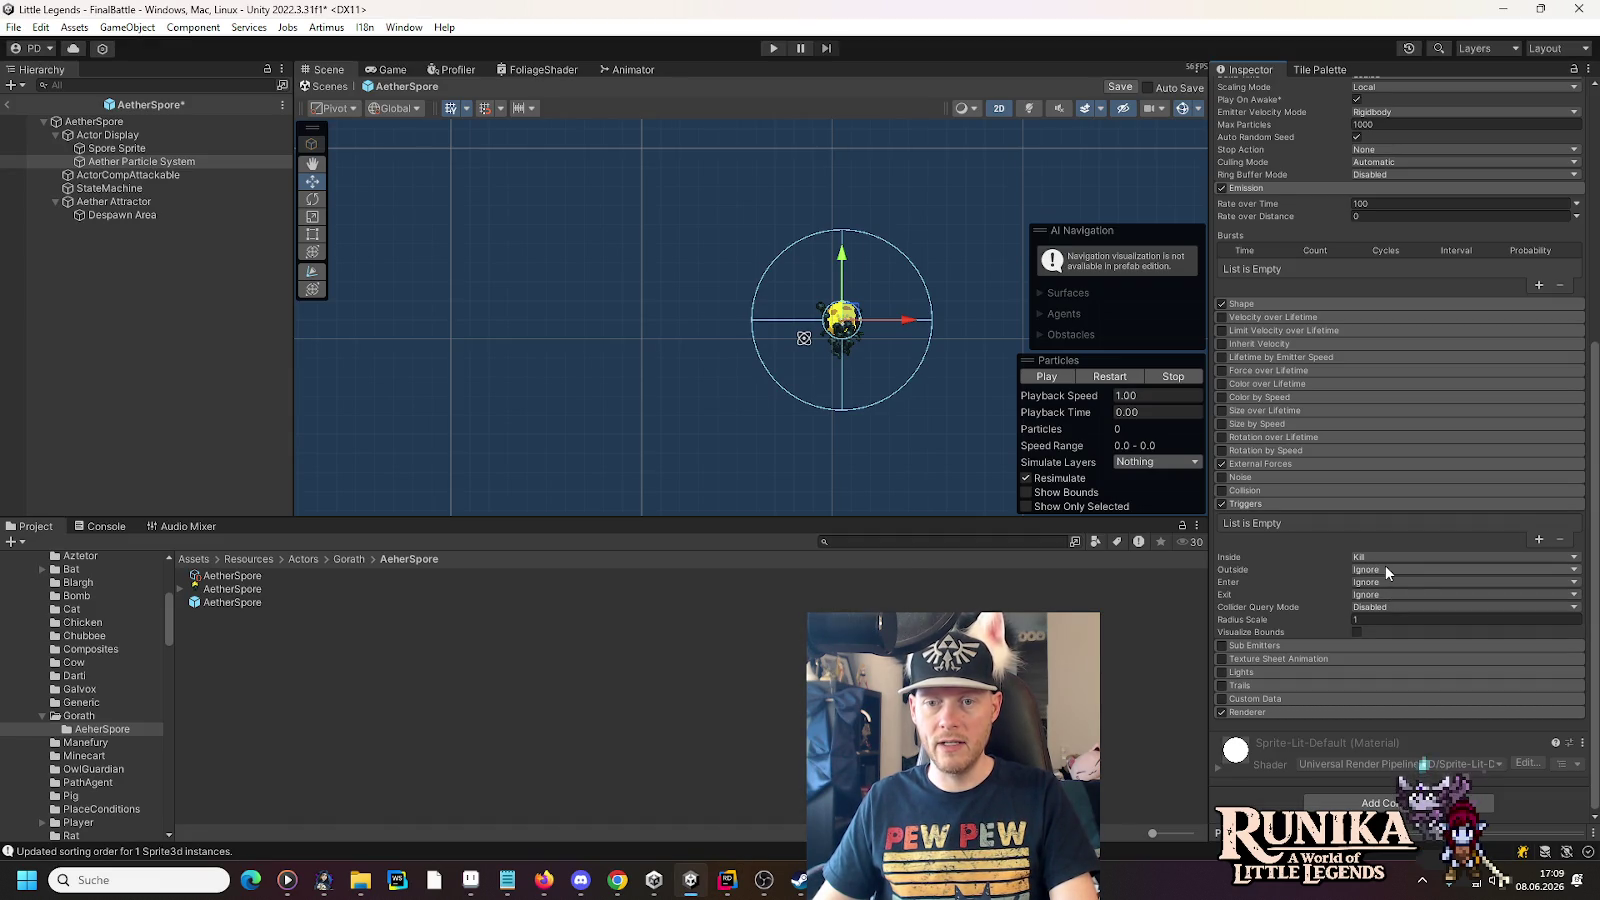
- Add Despawn Area to the Triggers list, replay the particle preview, then select Aether Attractor
click(1537, 539)
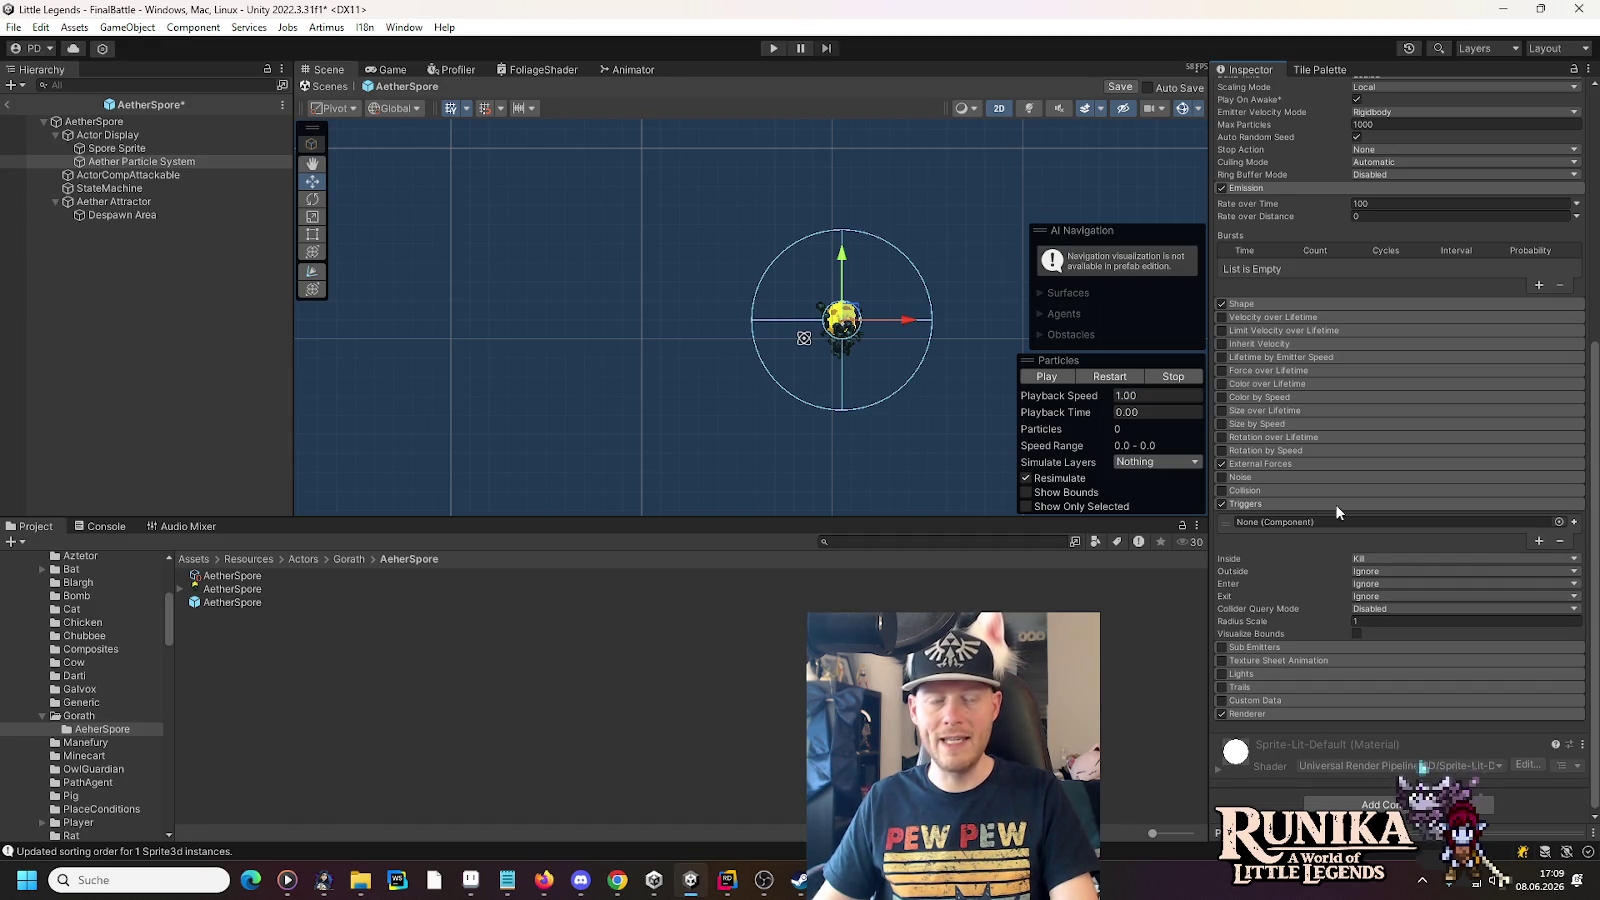
mouse_move(125, 215)
mouse_down()
mouse_move(276, 274)
mouse_move(1332, 521)
mouse_up()
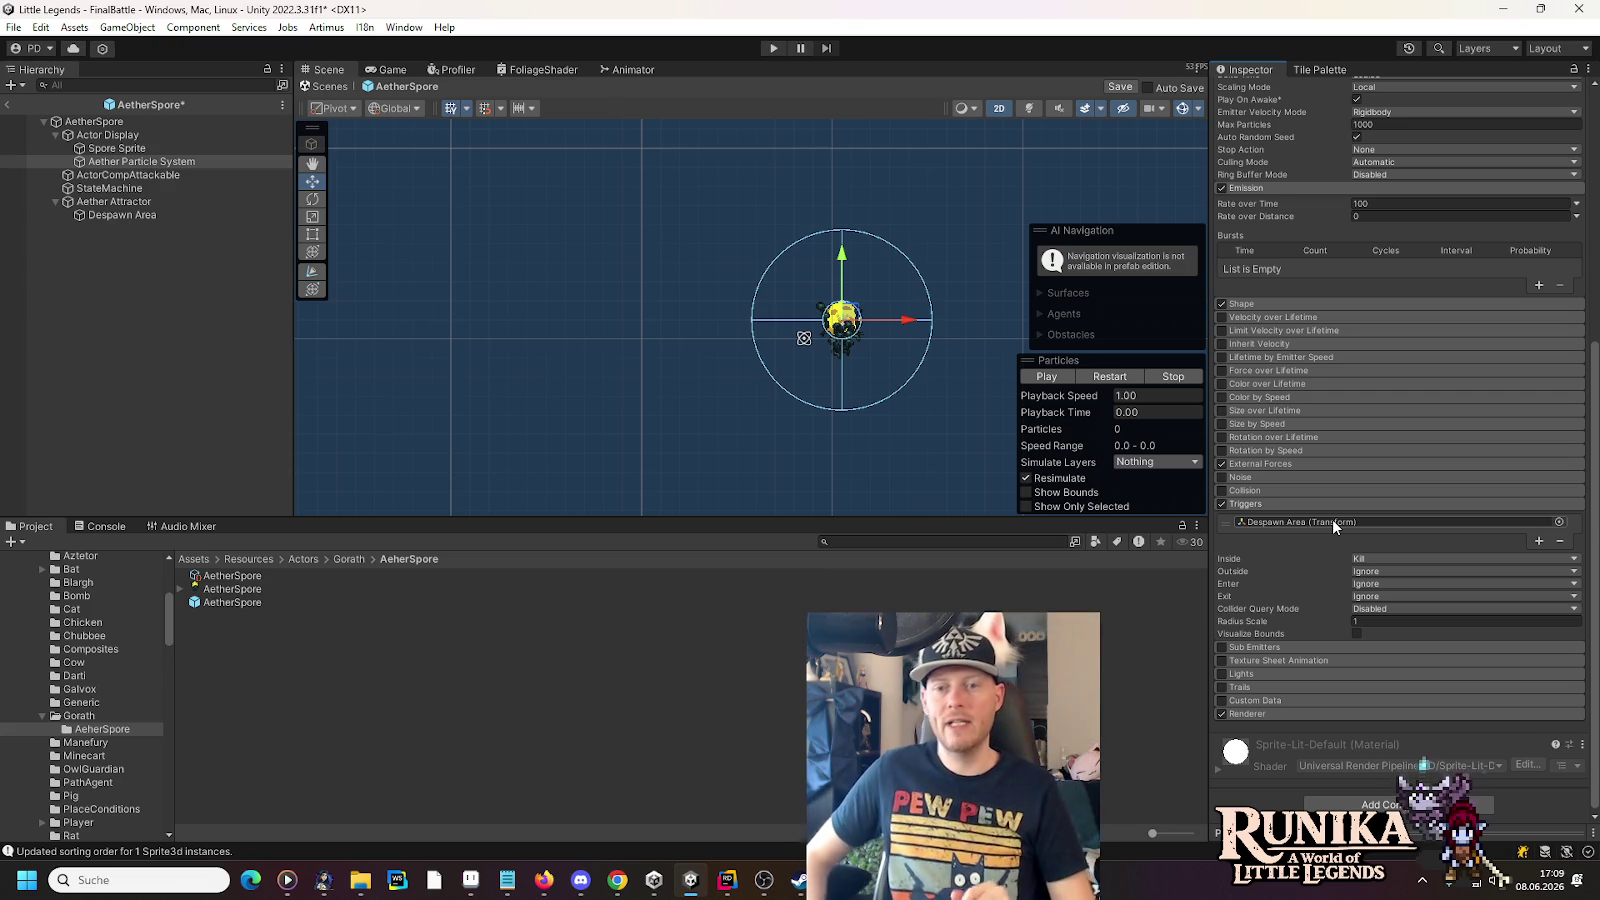
scroll(893, 314, up, 6)
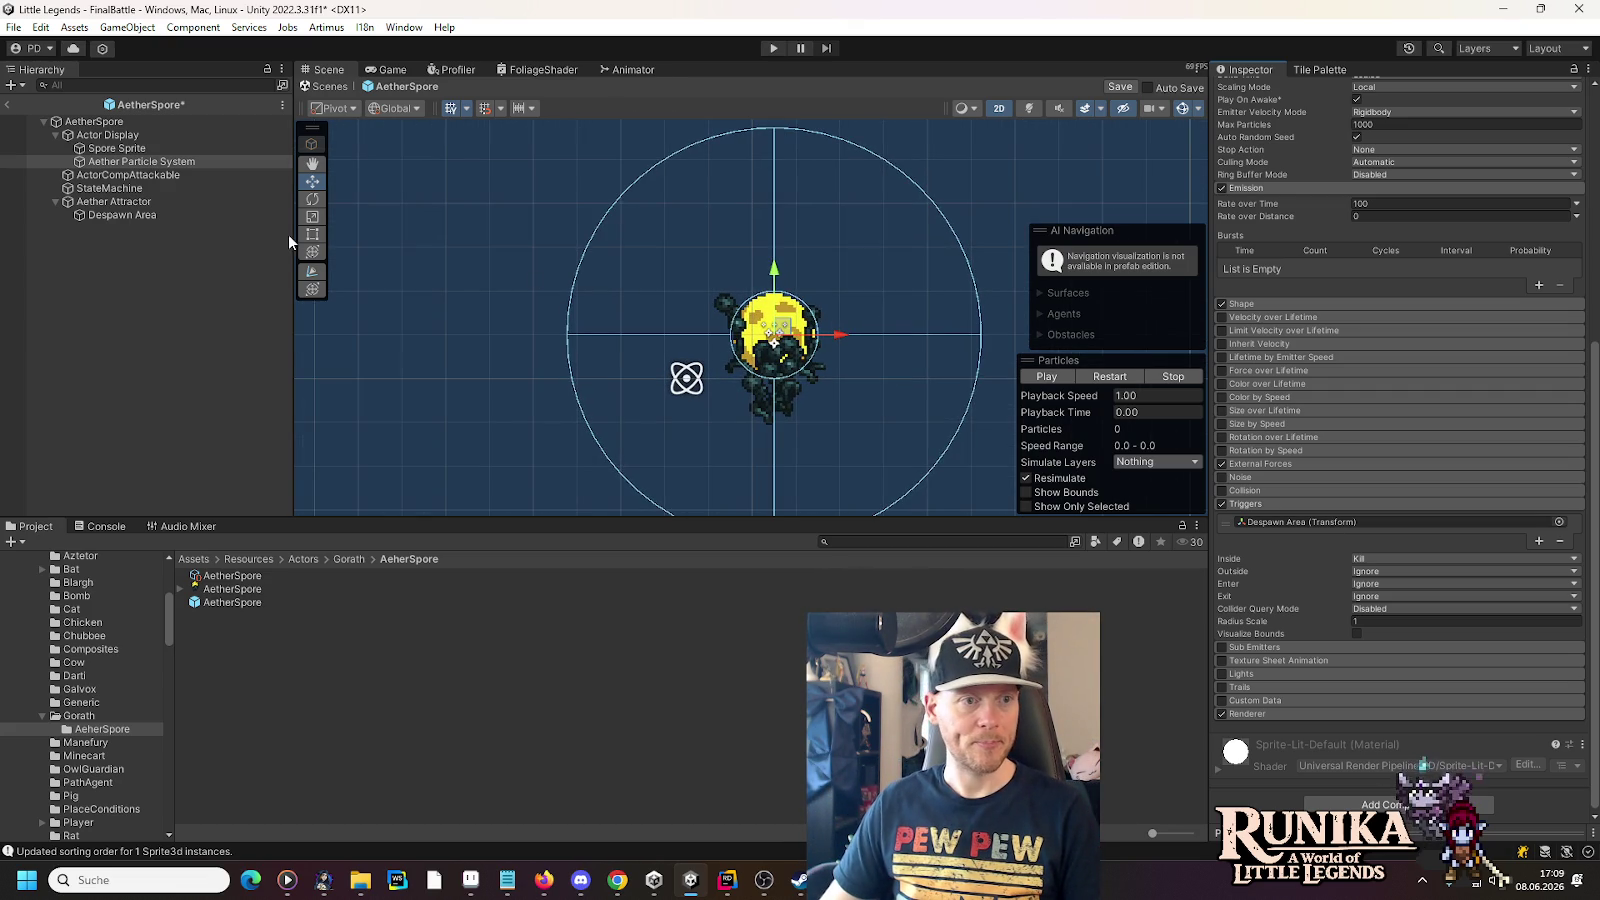
click(1038, 377)
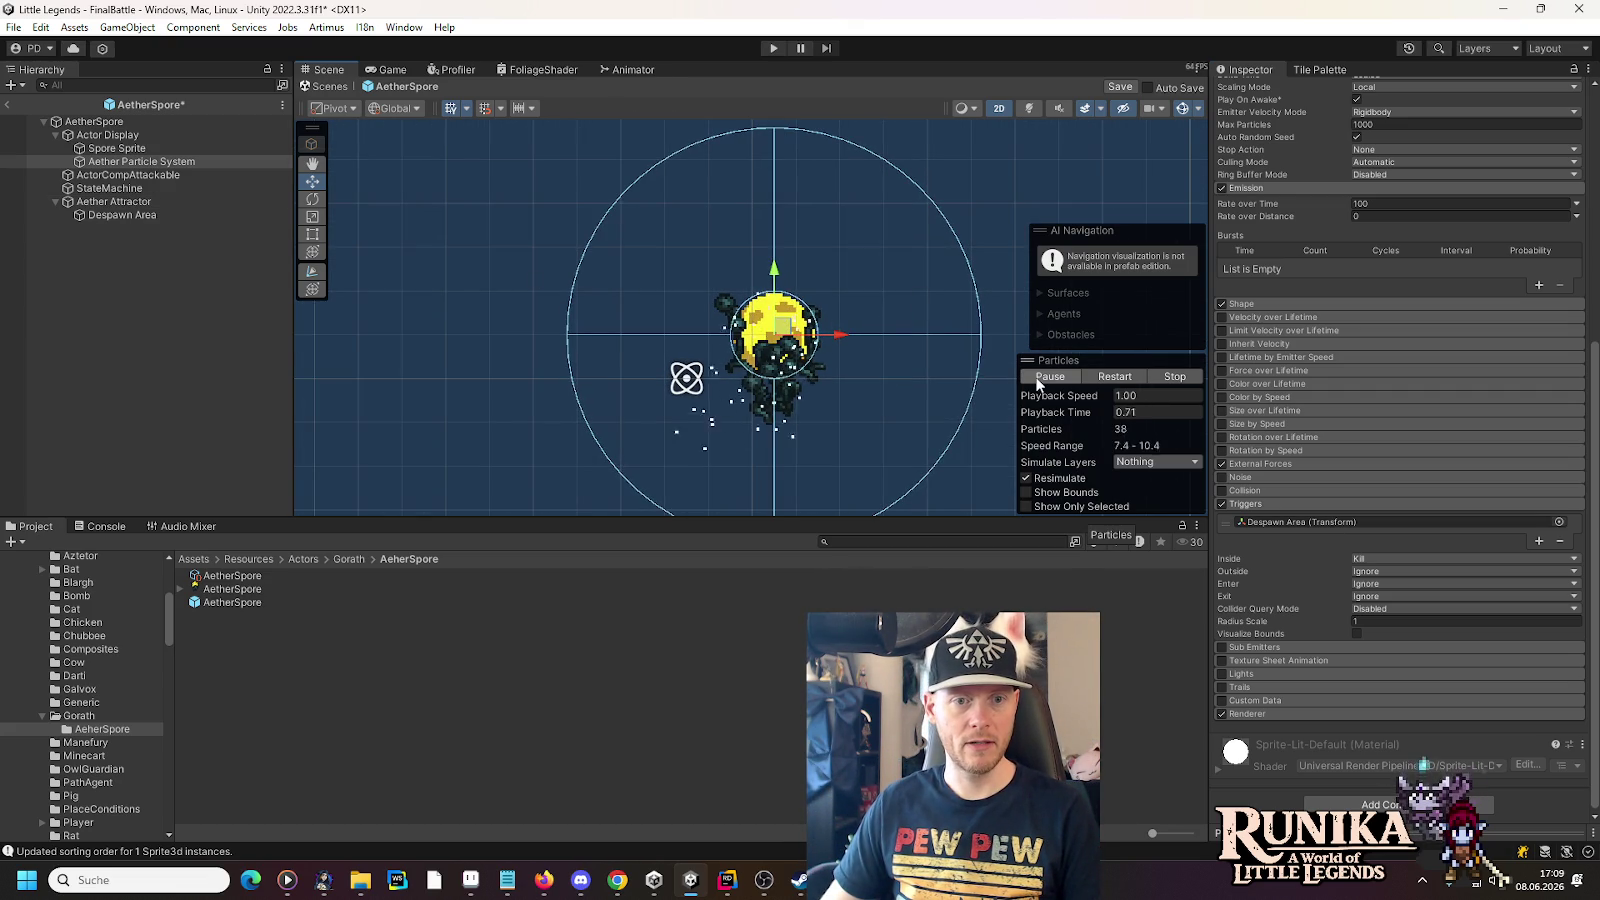
click(1042, 377)
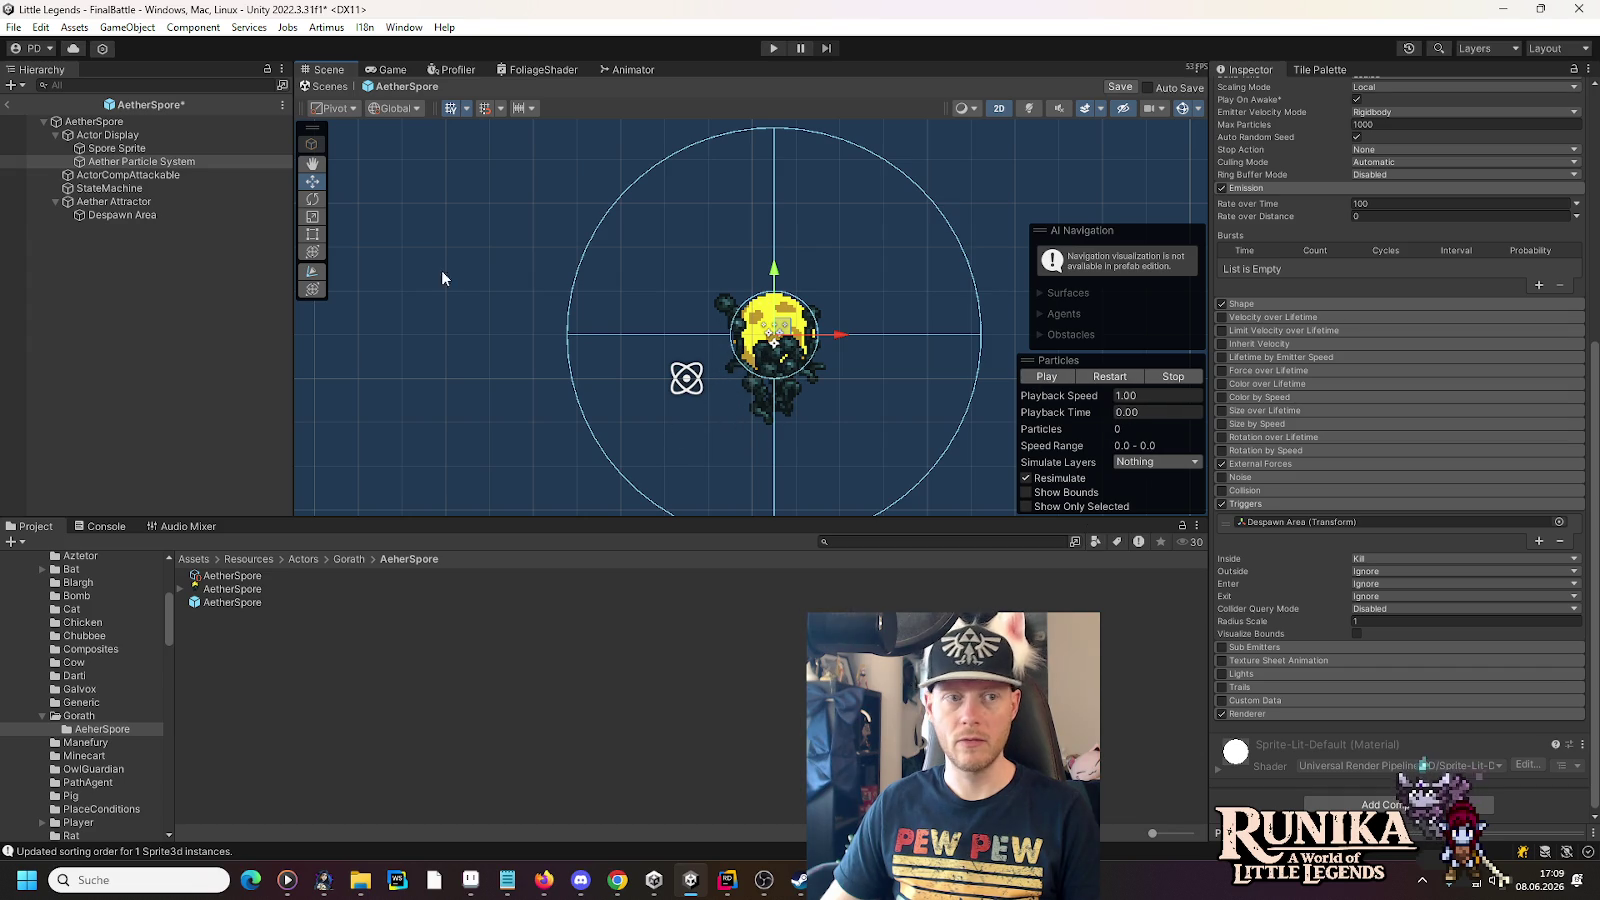
click(119, 203)
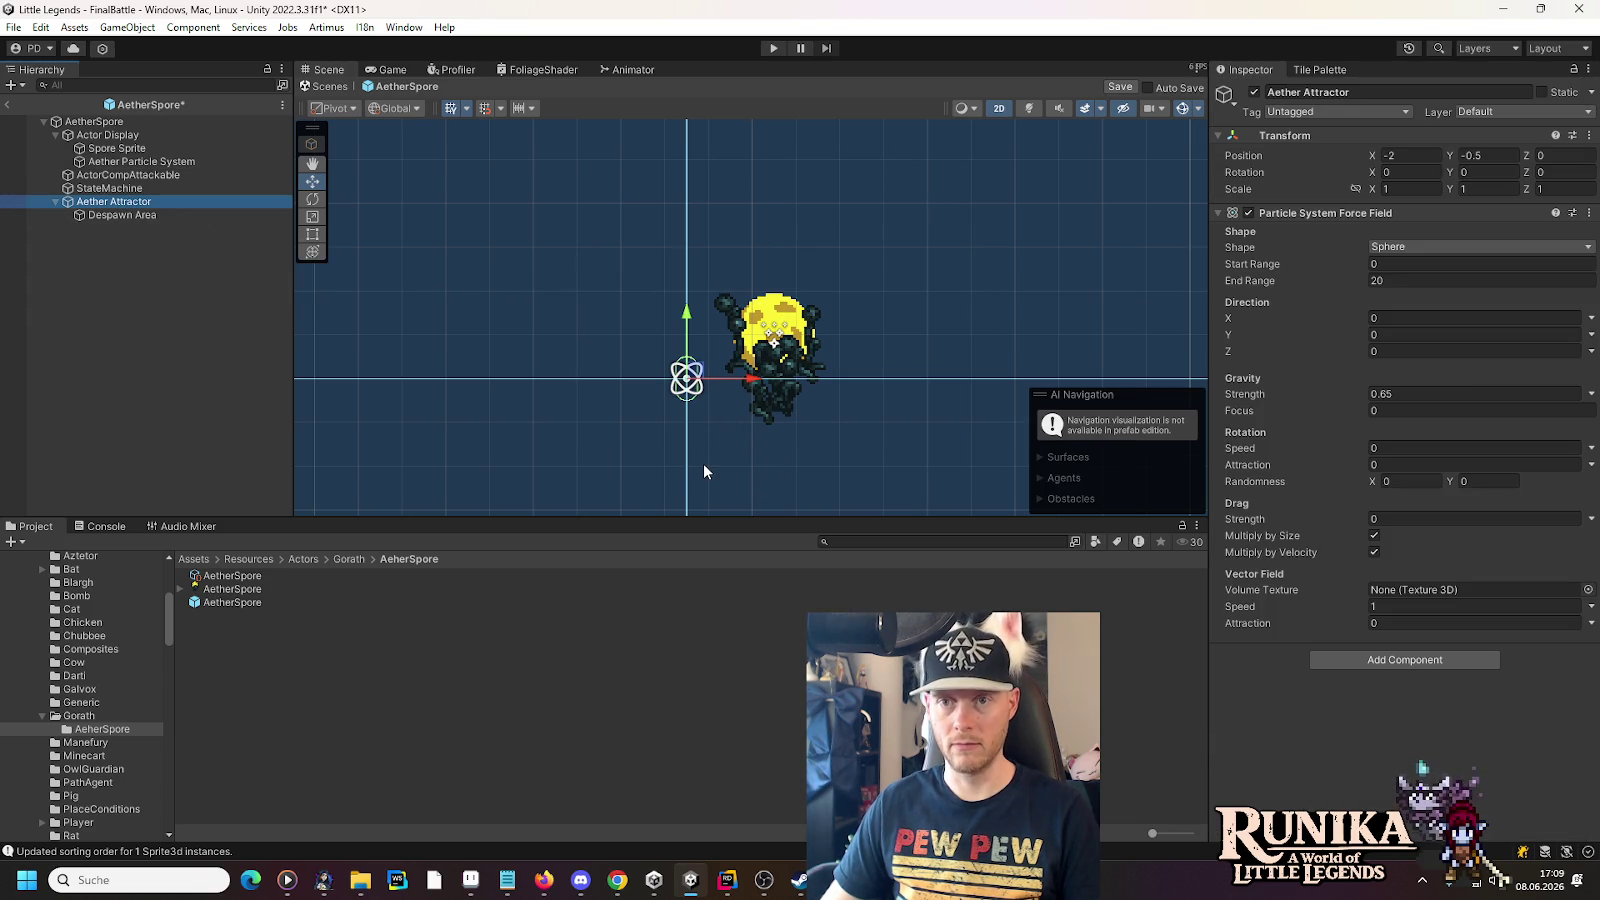
- Select Despawn Area and set its Capsule Collider 2D size to X 1, Y 2
click(140, 163)
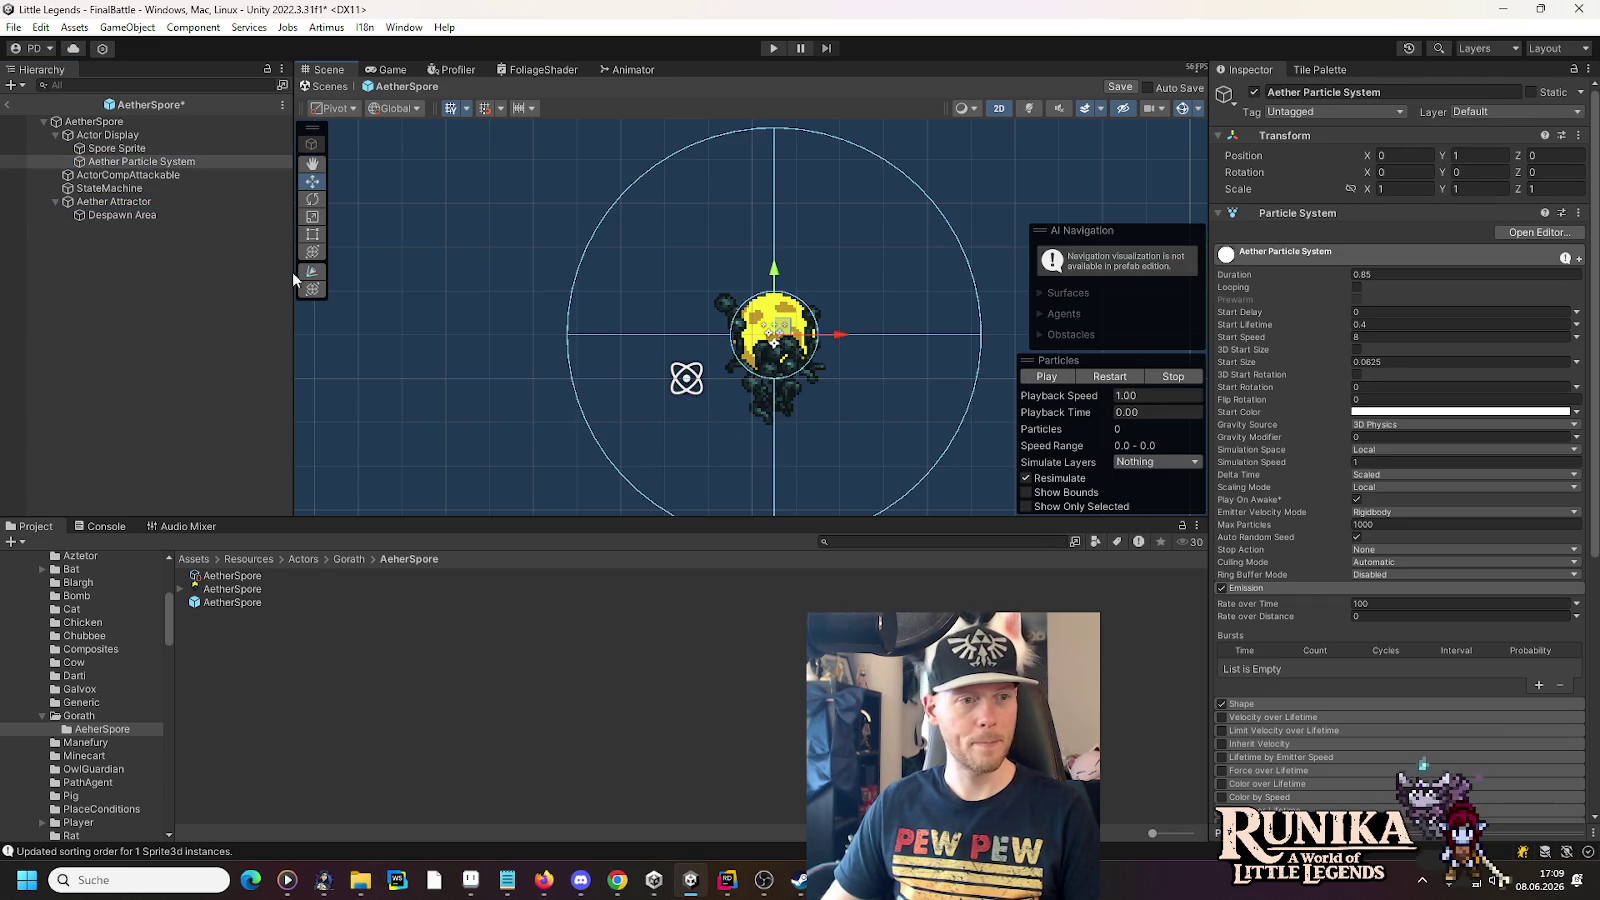
click(142, 205)
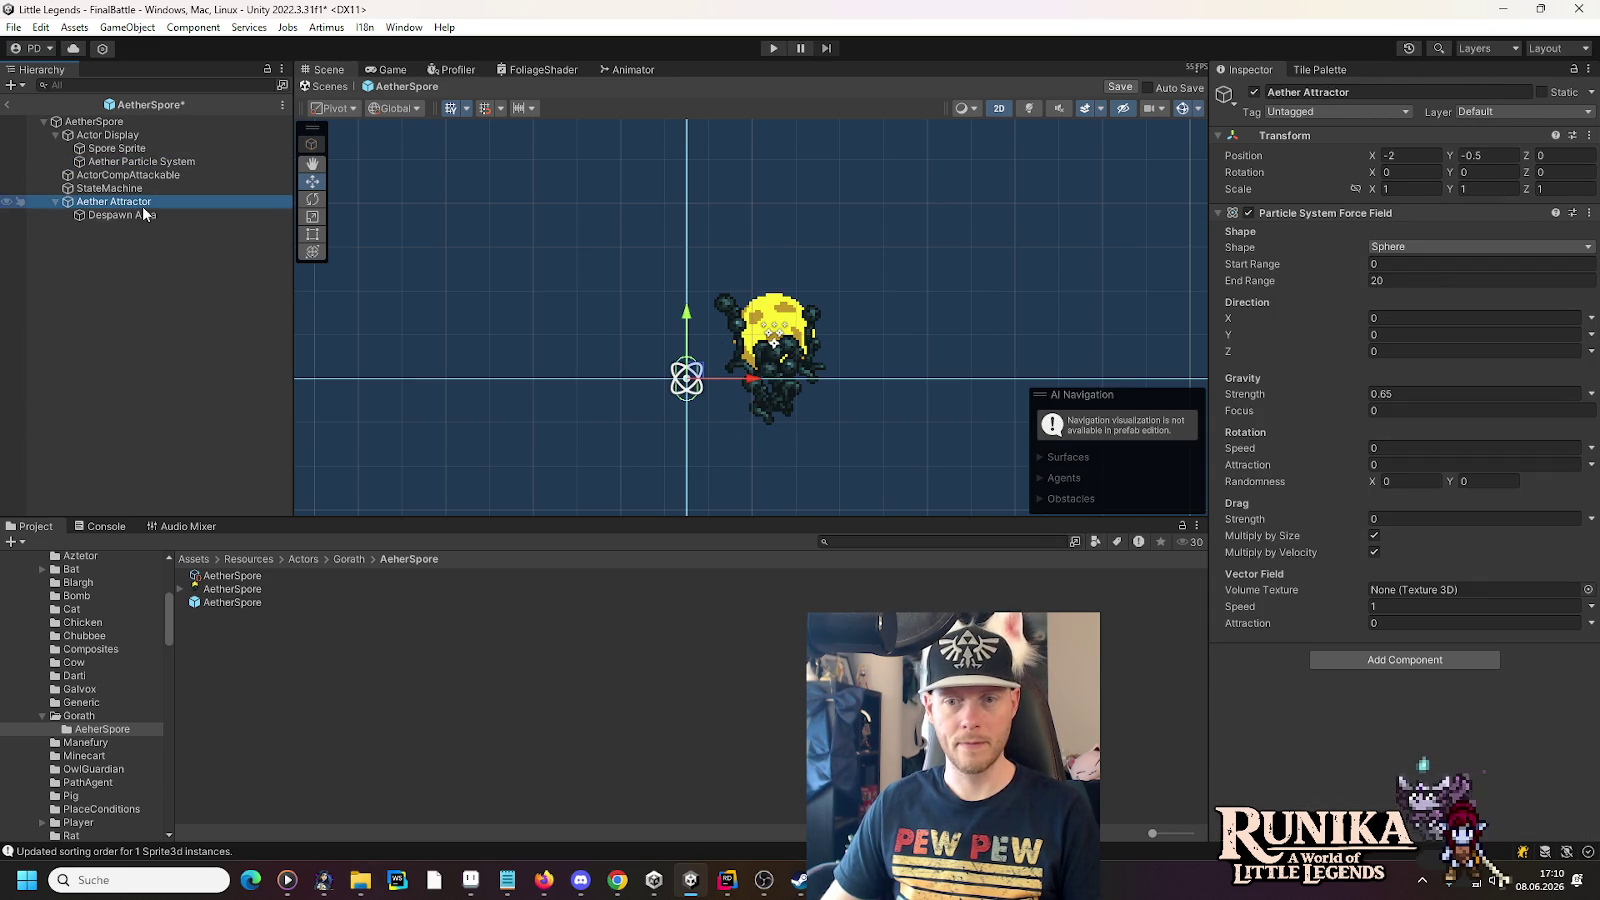
click(136, 216)
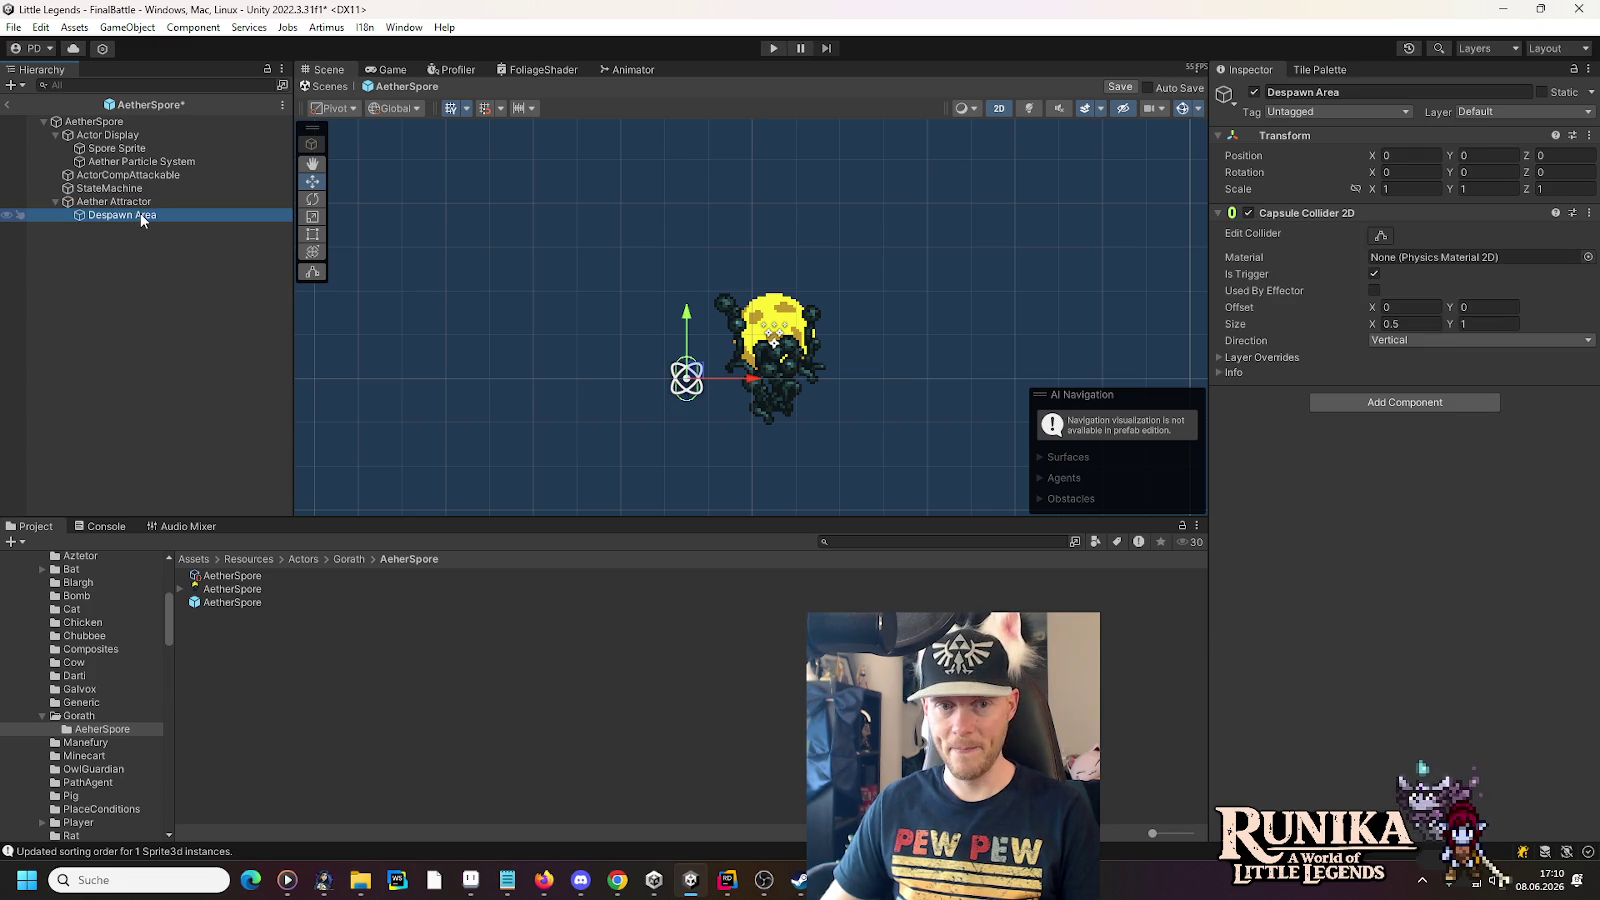
click(1411, 323)
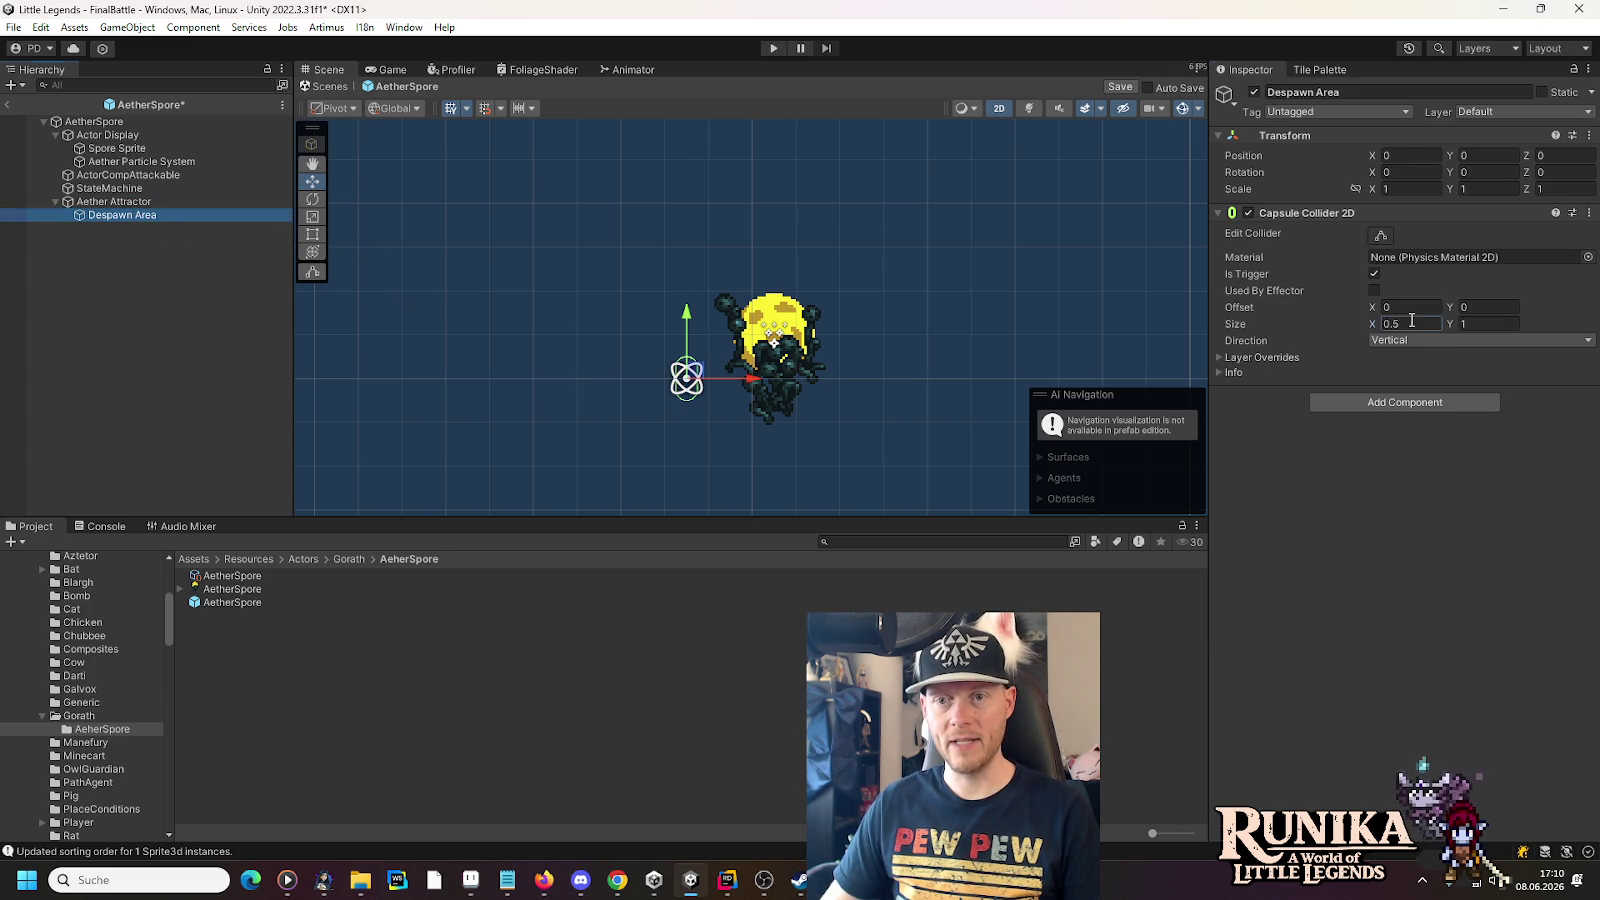
click(1498, 325)
text(2)
click(1404, 325)
text(1)
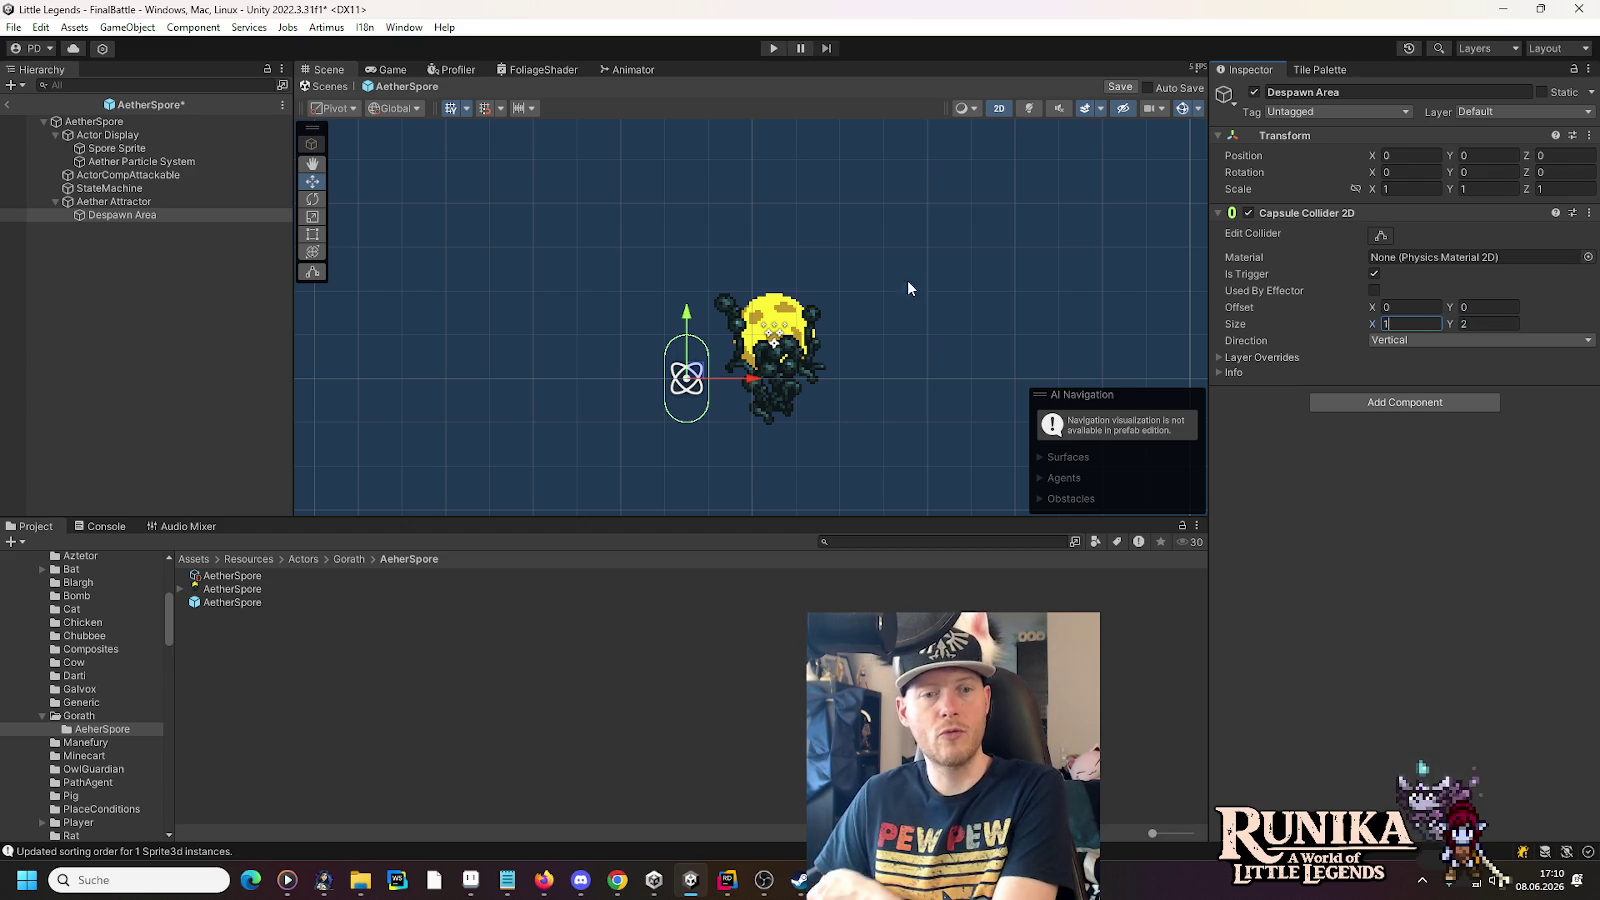
click(140, 161)
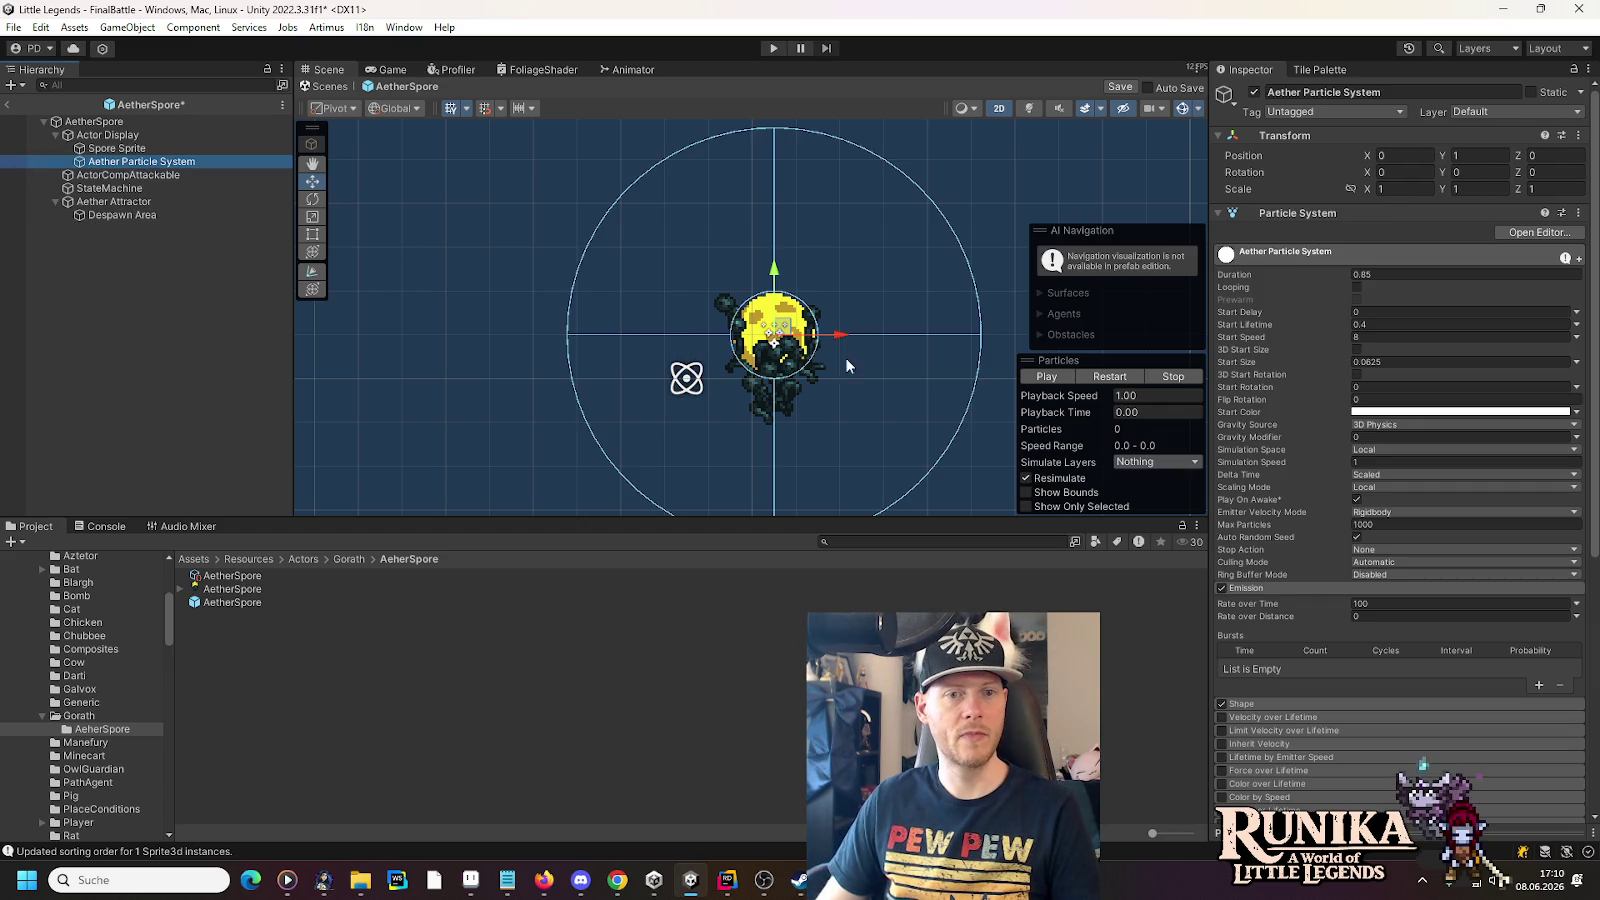
click(1046, 377)
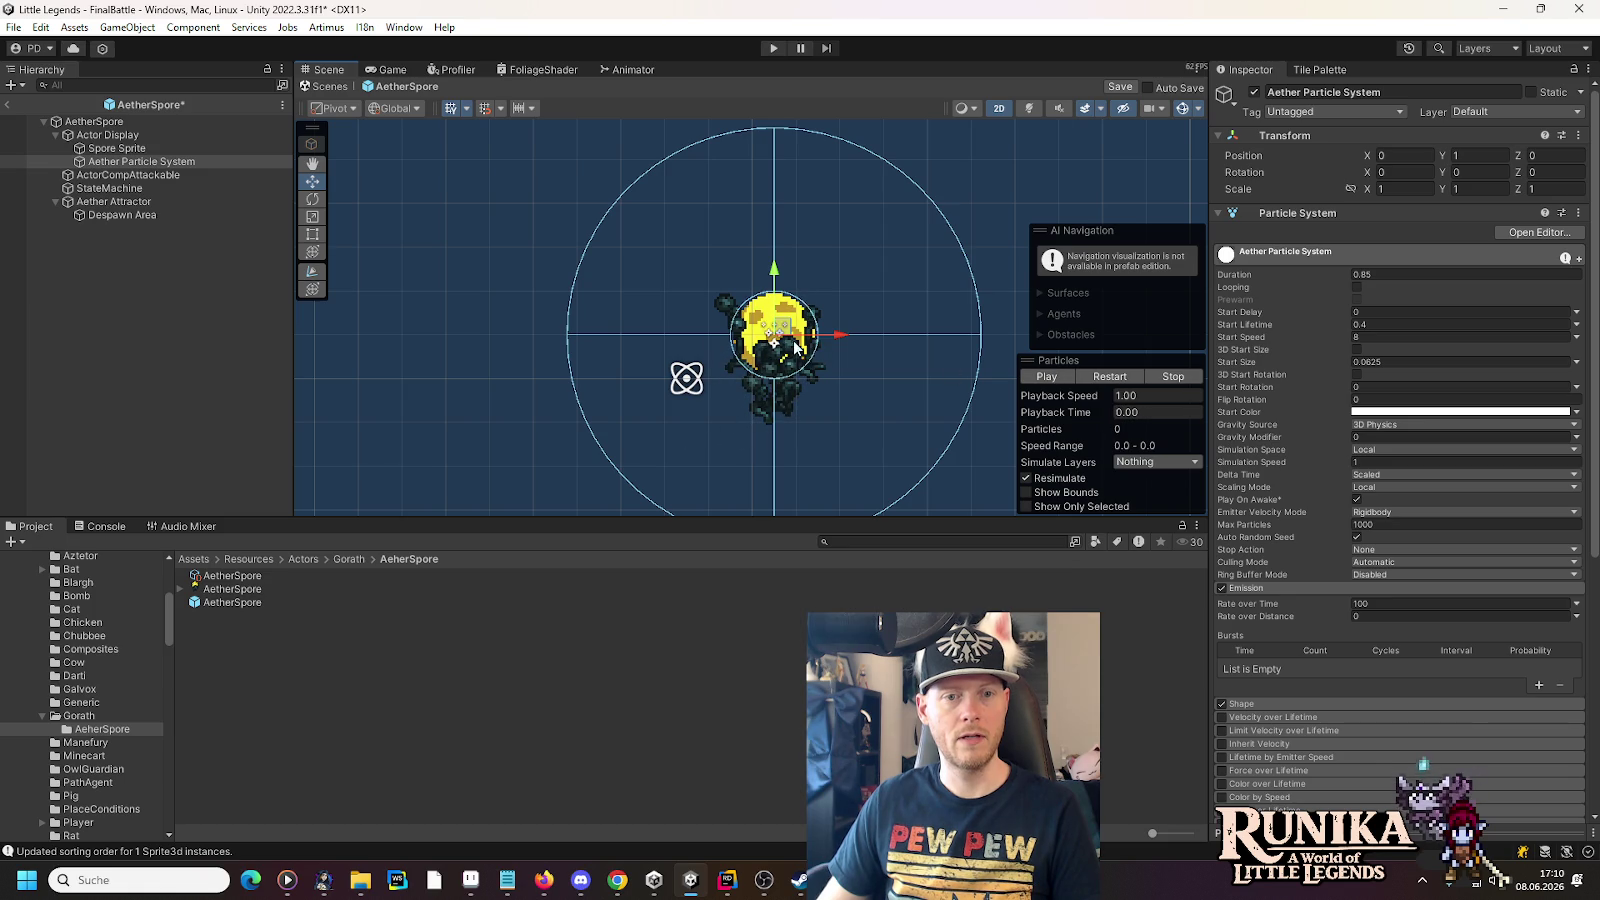
click(1052, 377)
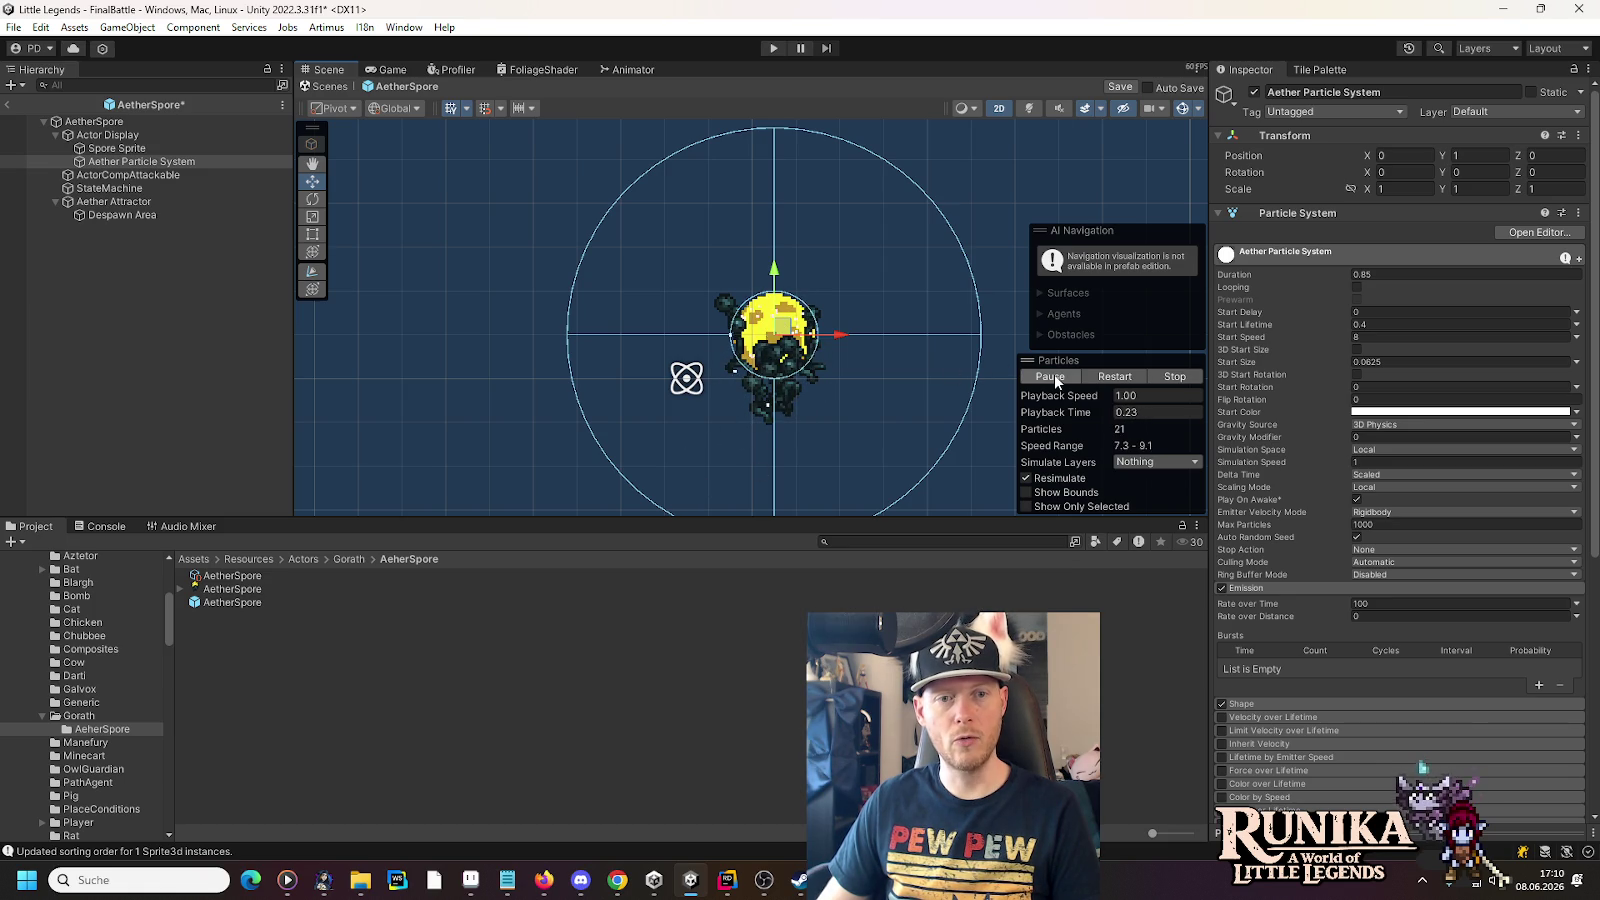
click(110, 201)
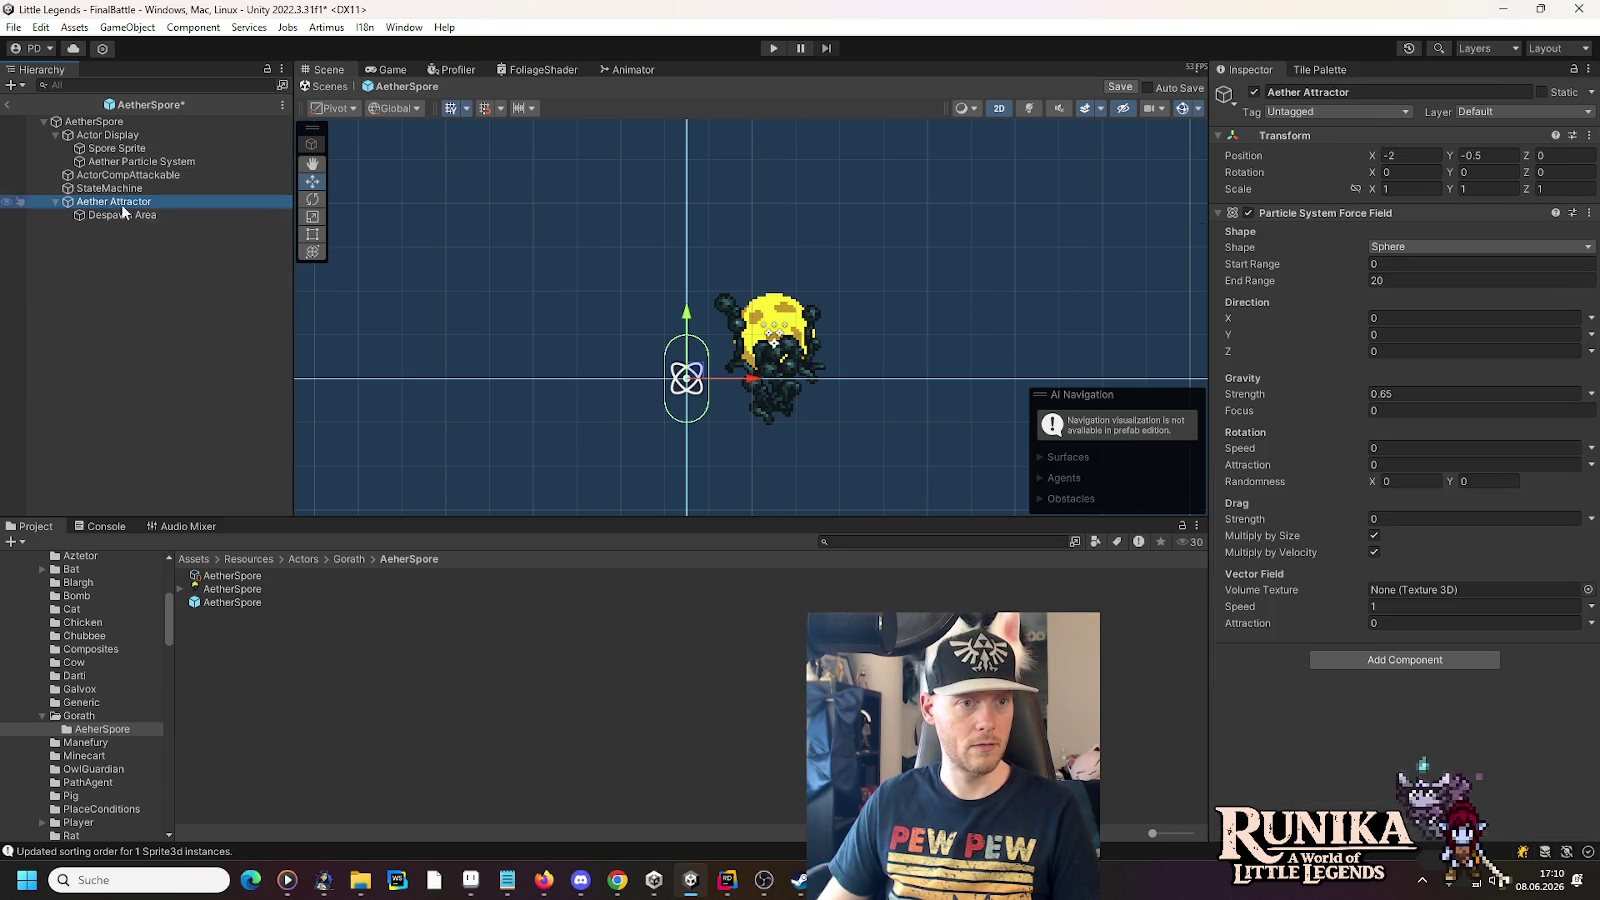
click(127, 218)
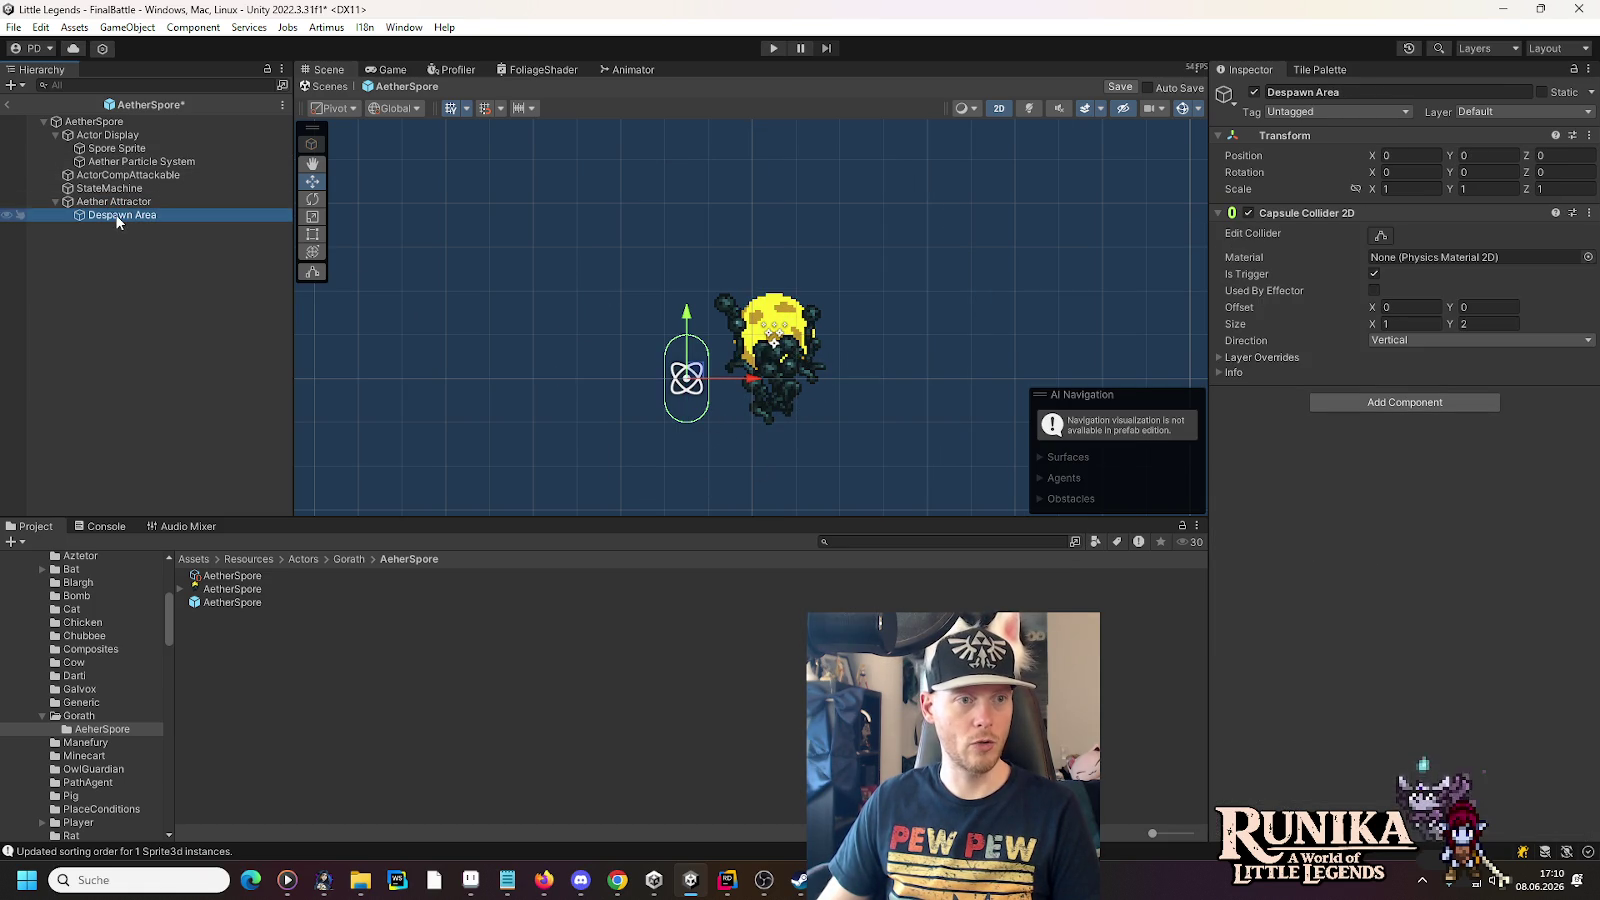
drag(116, 216, 110, 204)
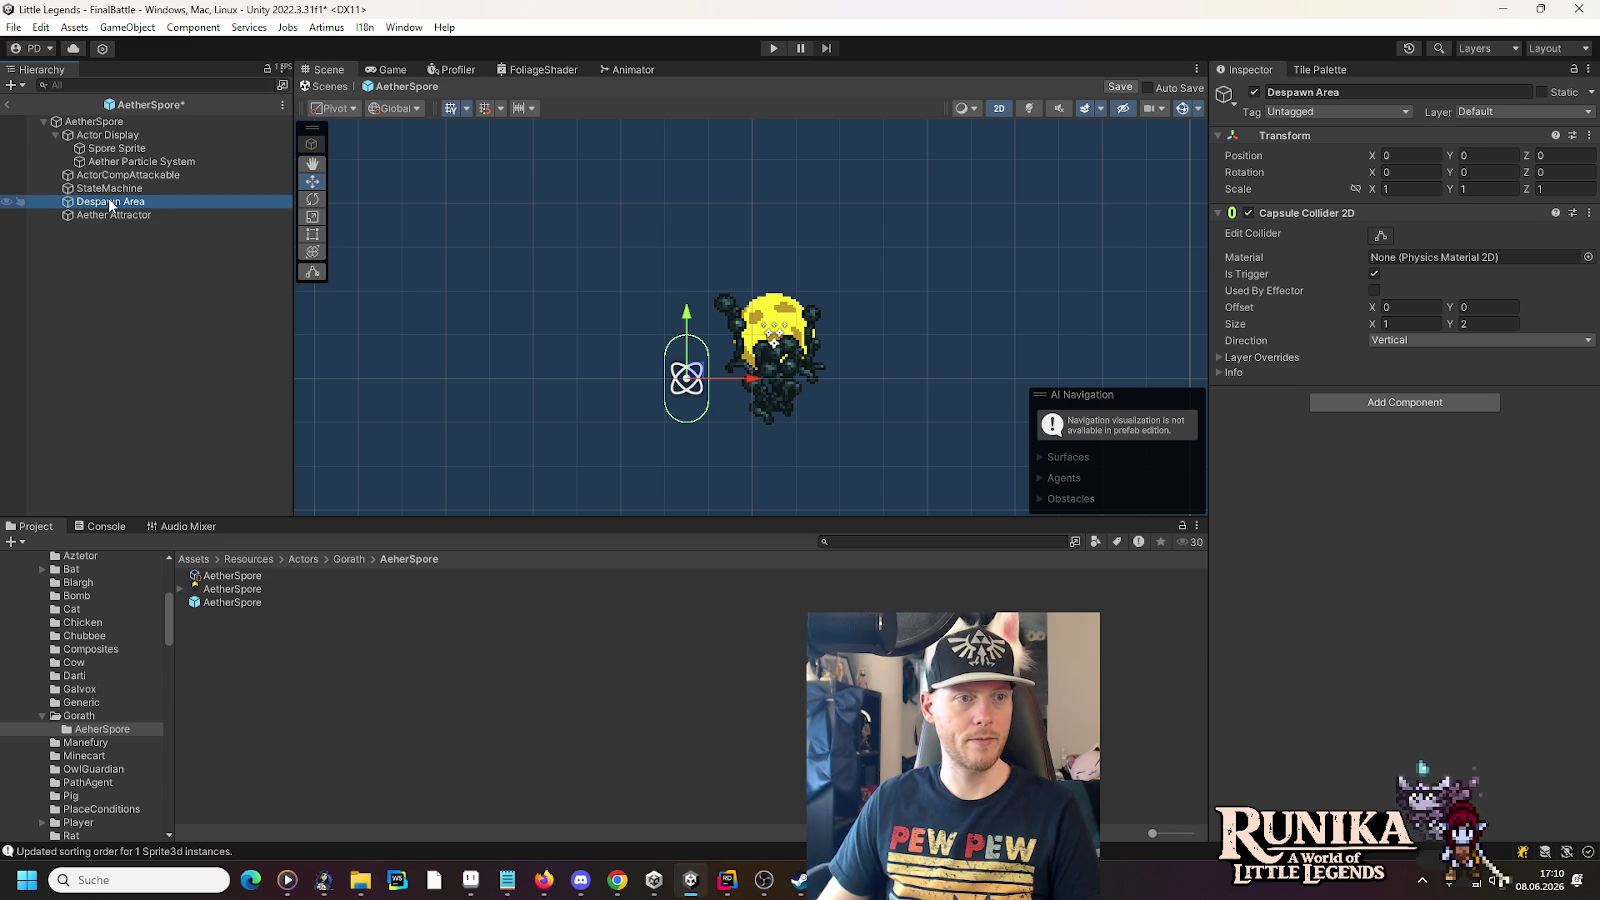
click(125, 216)
click(140, 161)
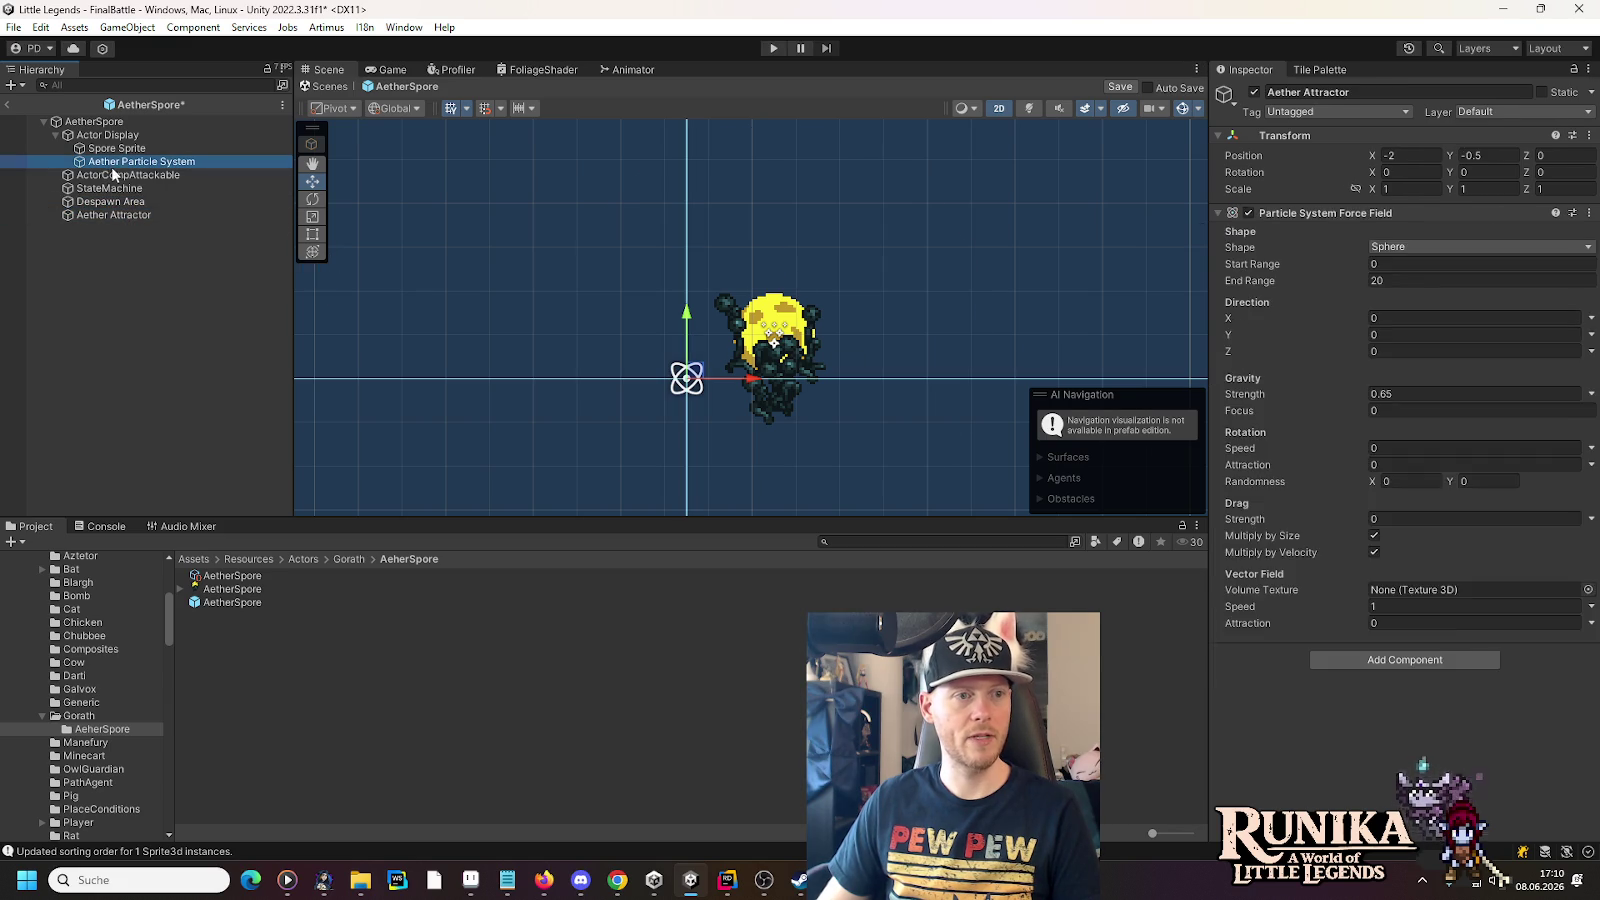
click(1043, 378)
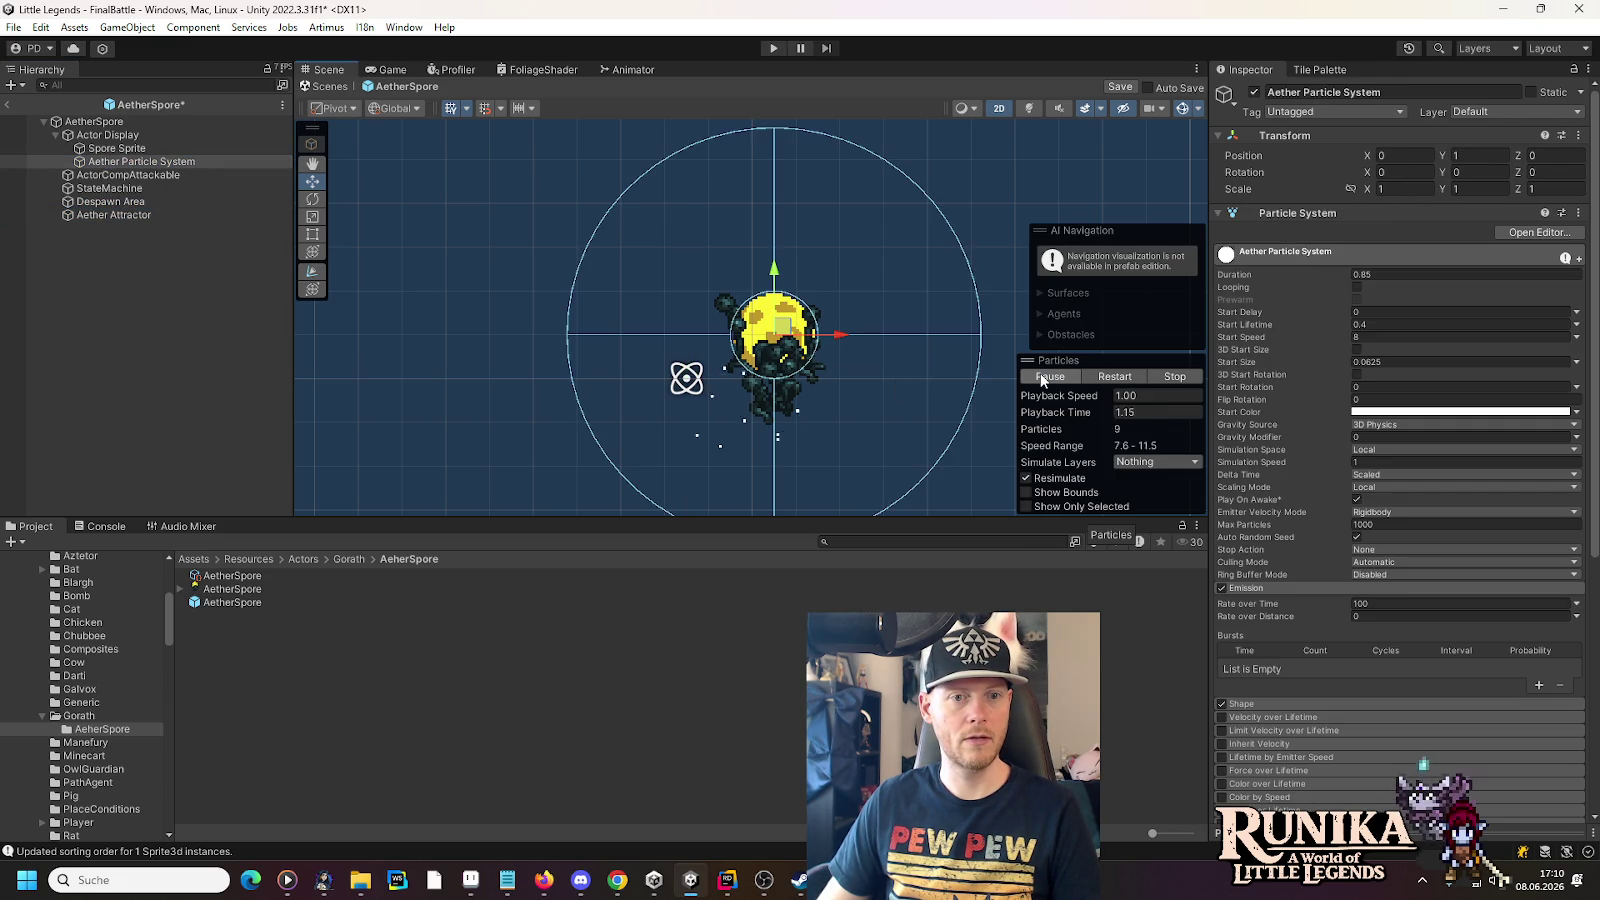
click(176, 216)
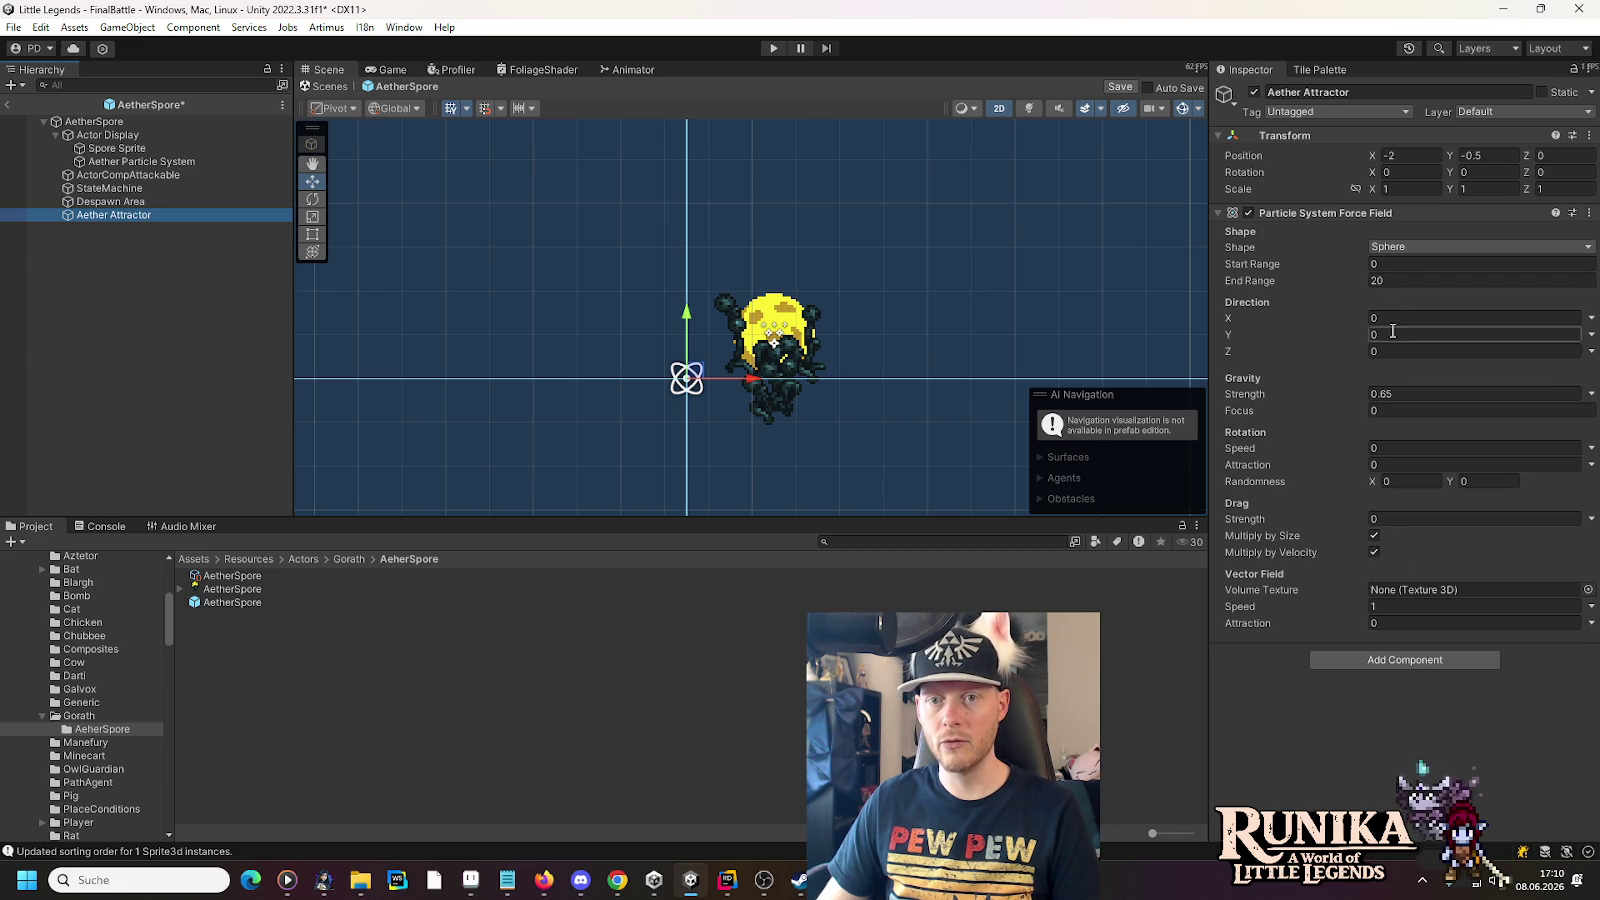
click(104, 161)
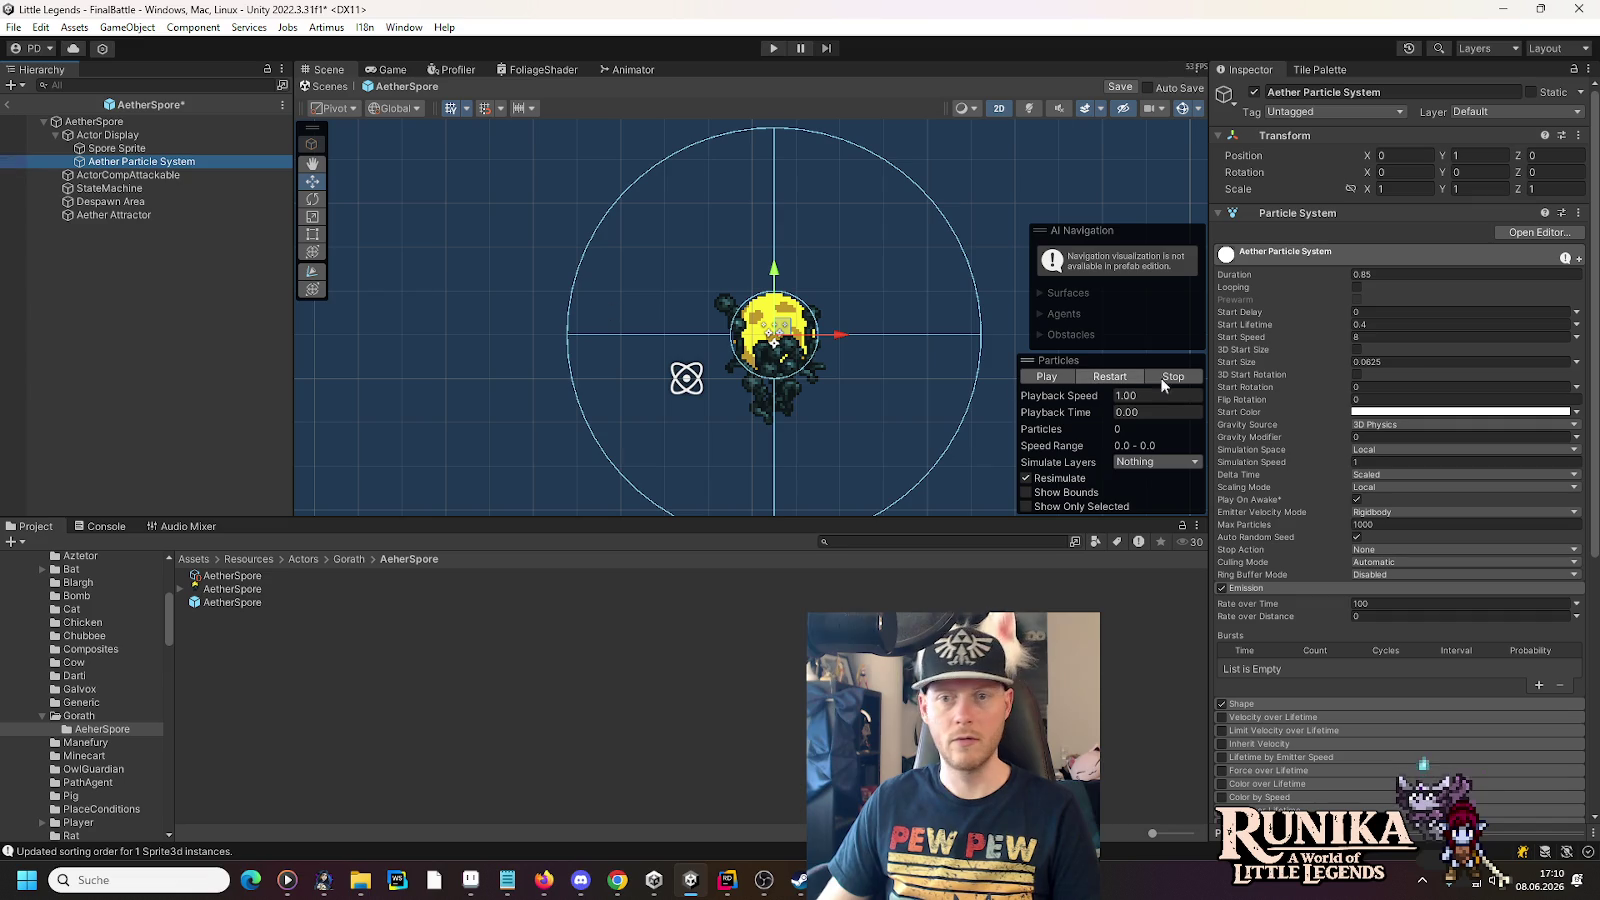
click(1403, 339)
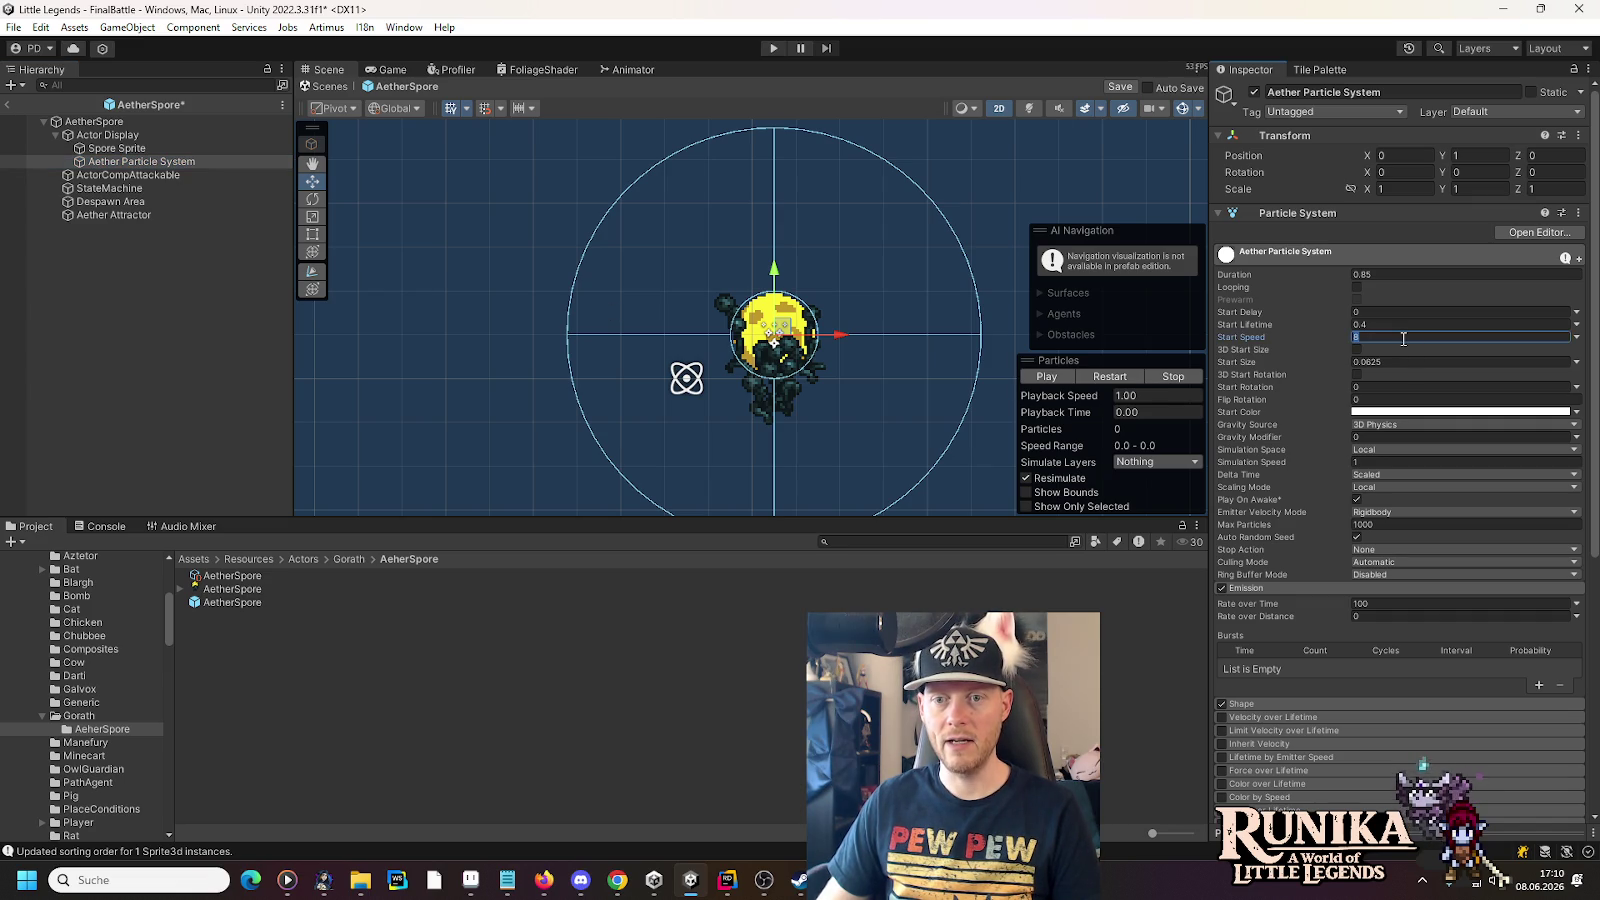
click(1034, 375)
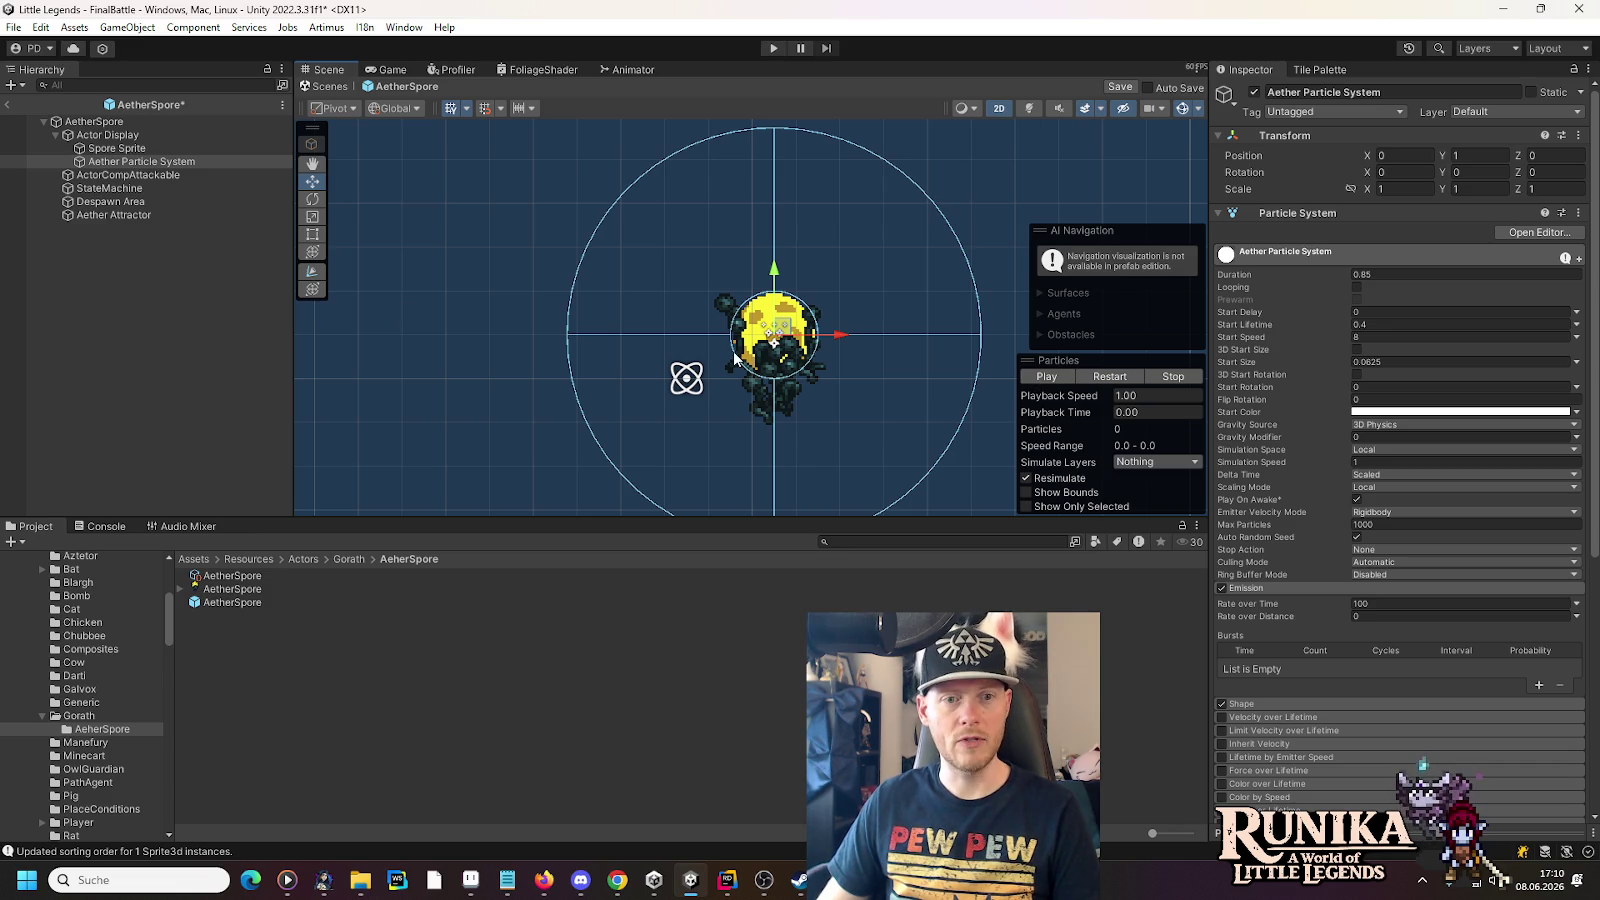
click(123, 216)
drag(123, 218, 115, 215)
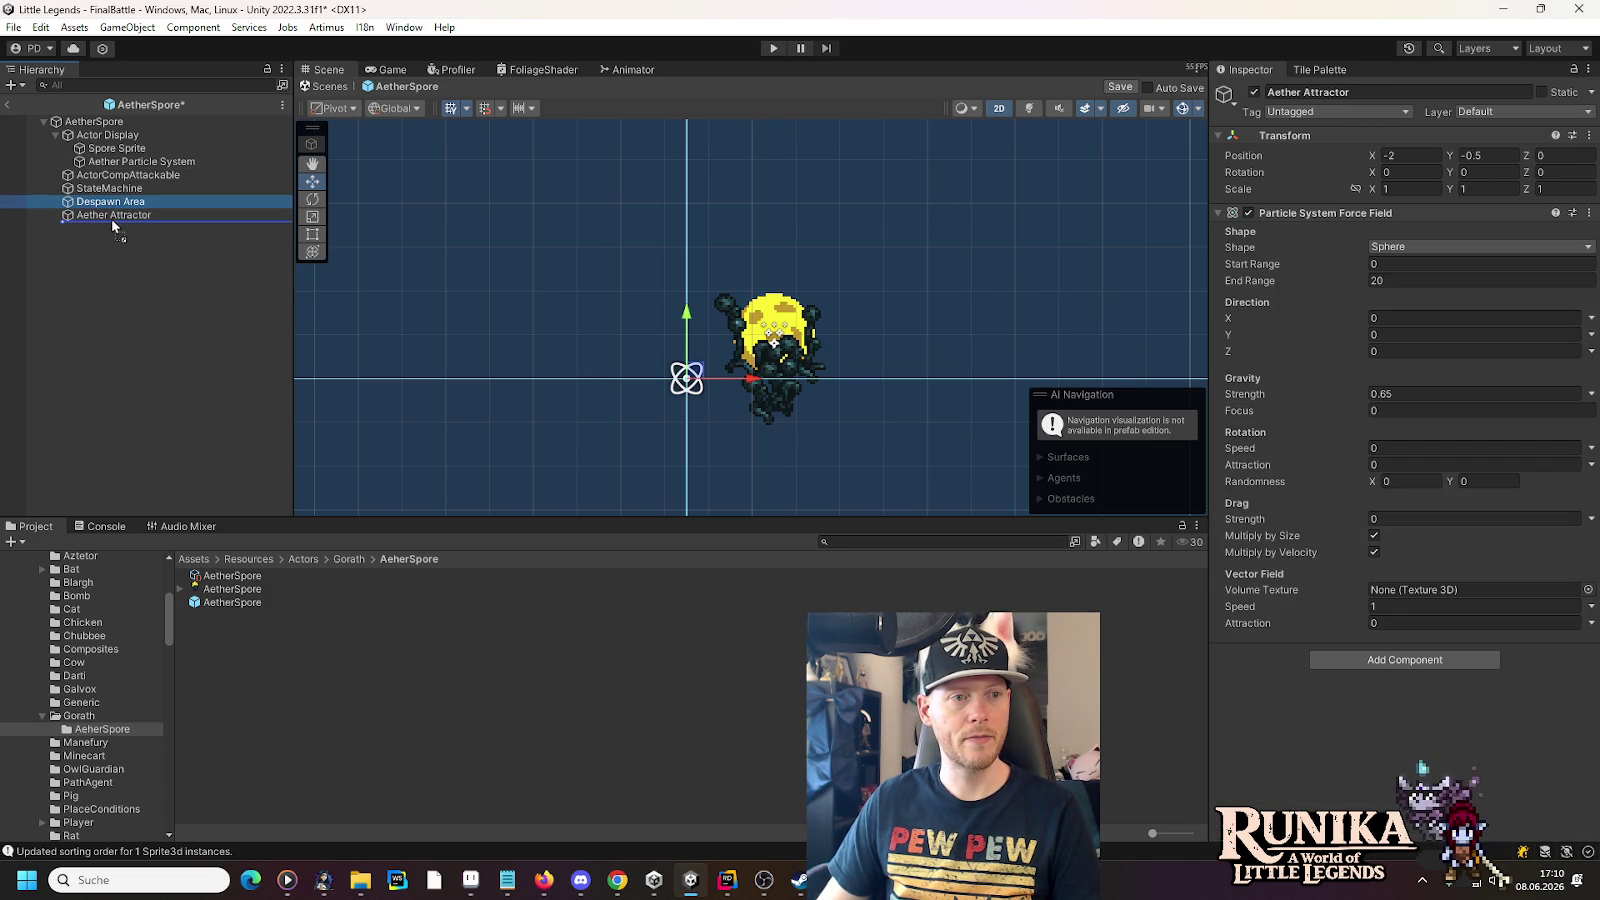
- Drag the Aether Attractor up and left of the spore, to -3, 3.5
click(115, 202)
mouse_move(697, 371)
mouse_down()
mouse_move(657, 325)
mouse_move(600, 318)
mouse_up()
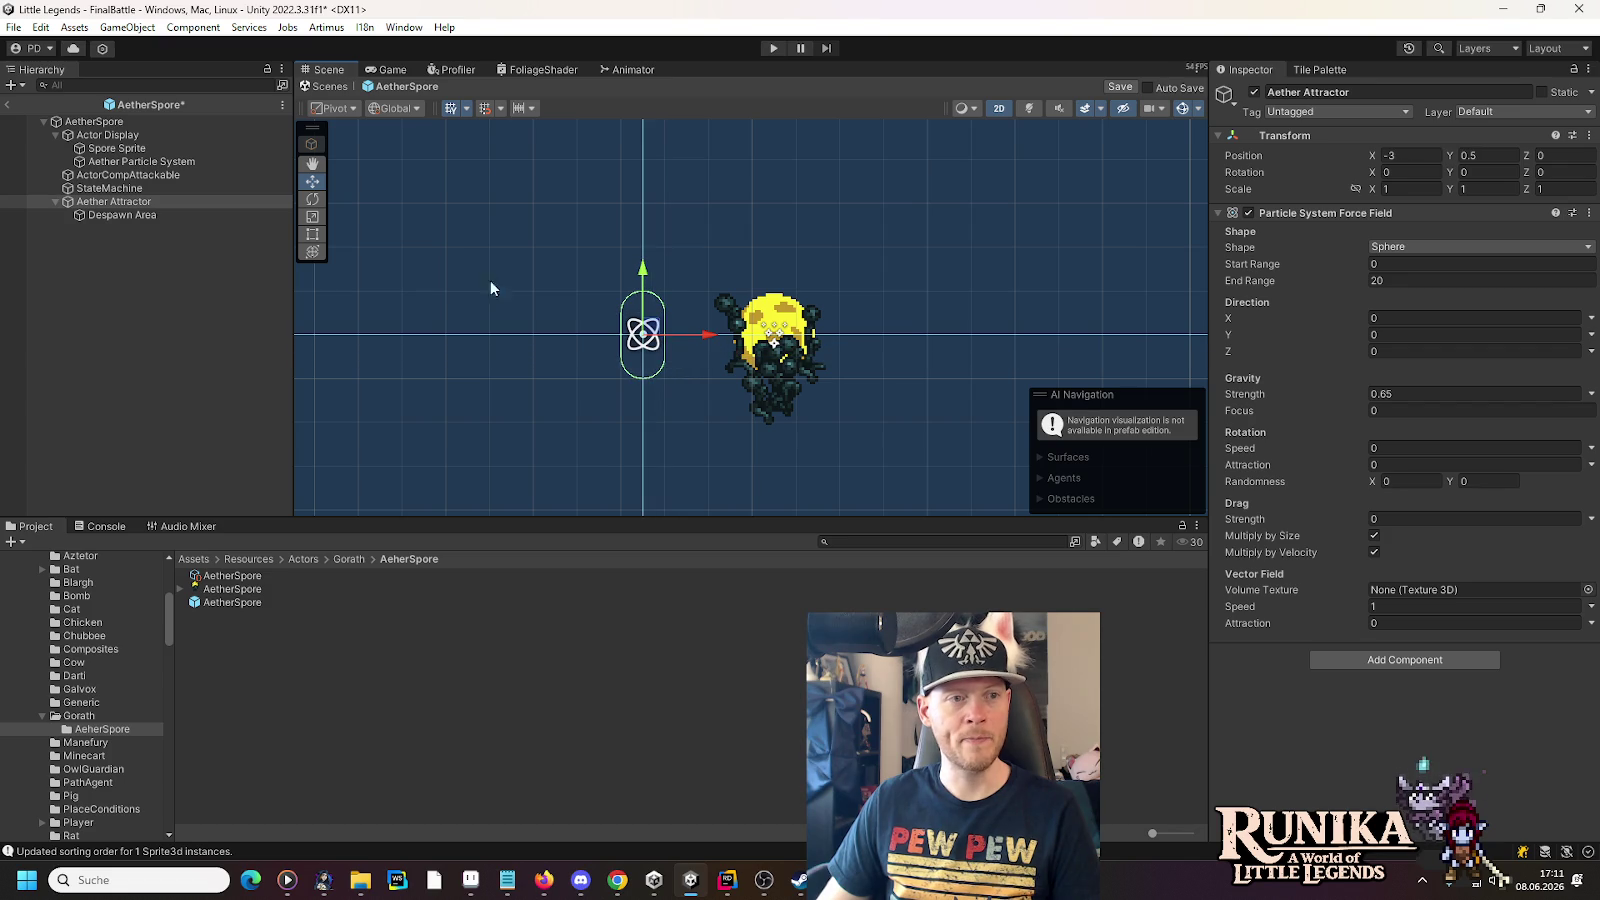
click(140, 161)
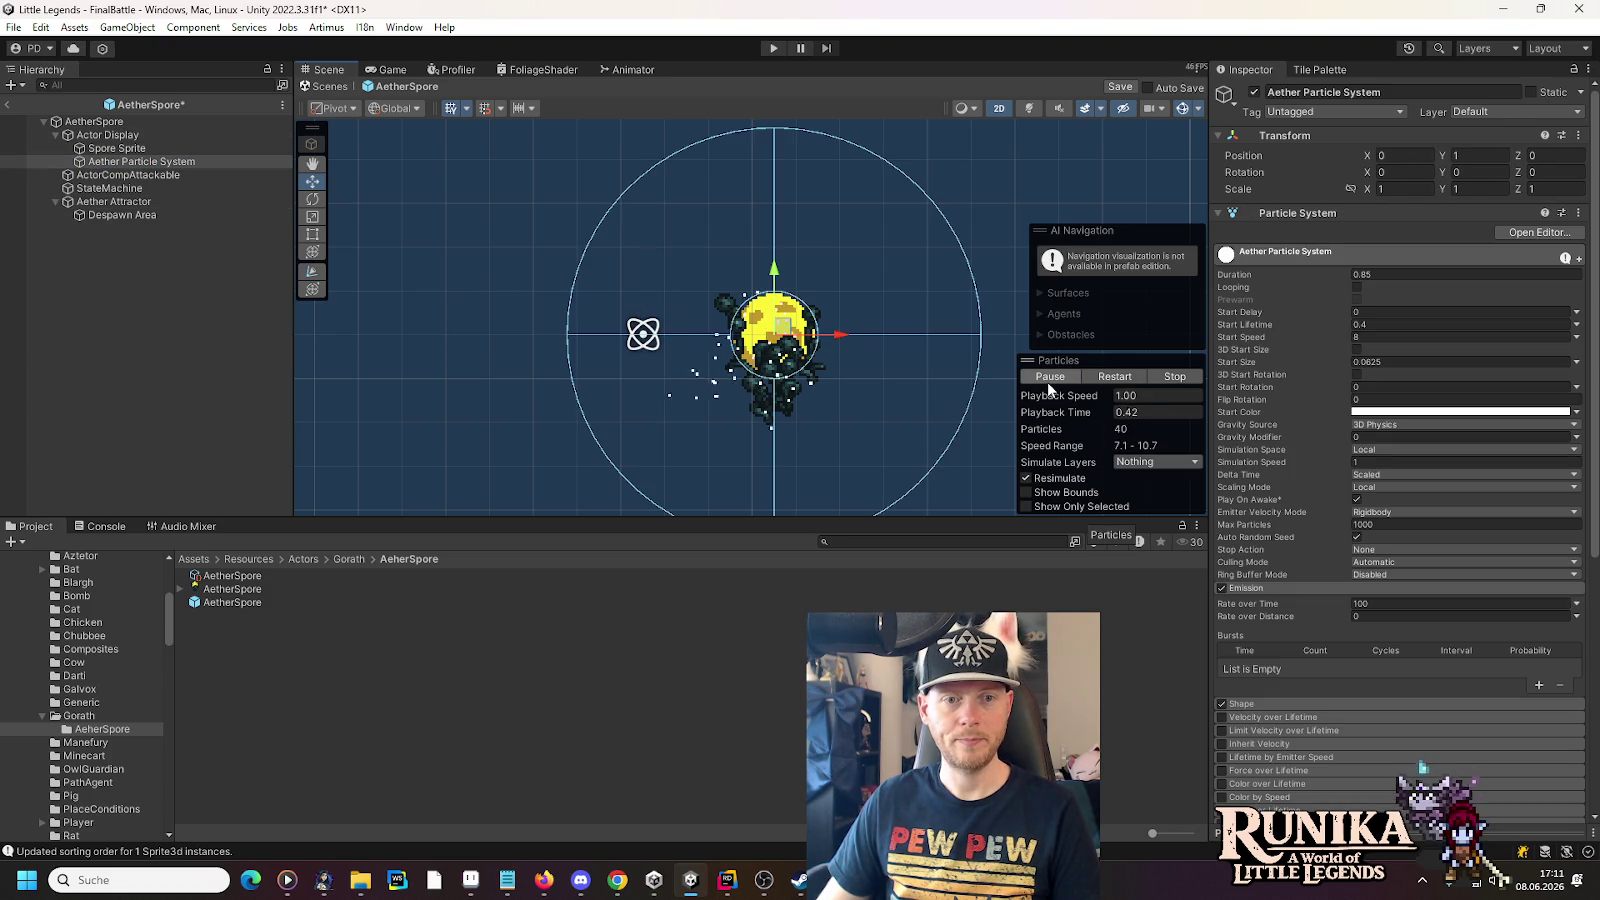
click(109, 201)
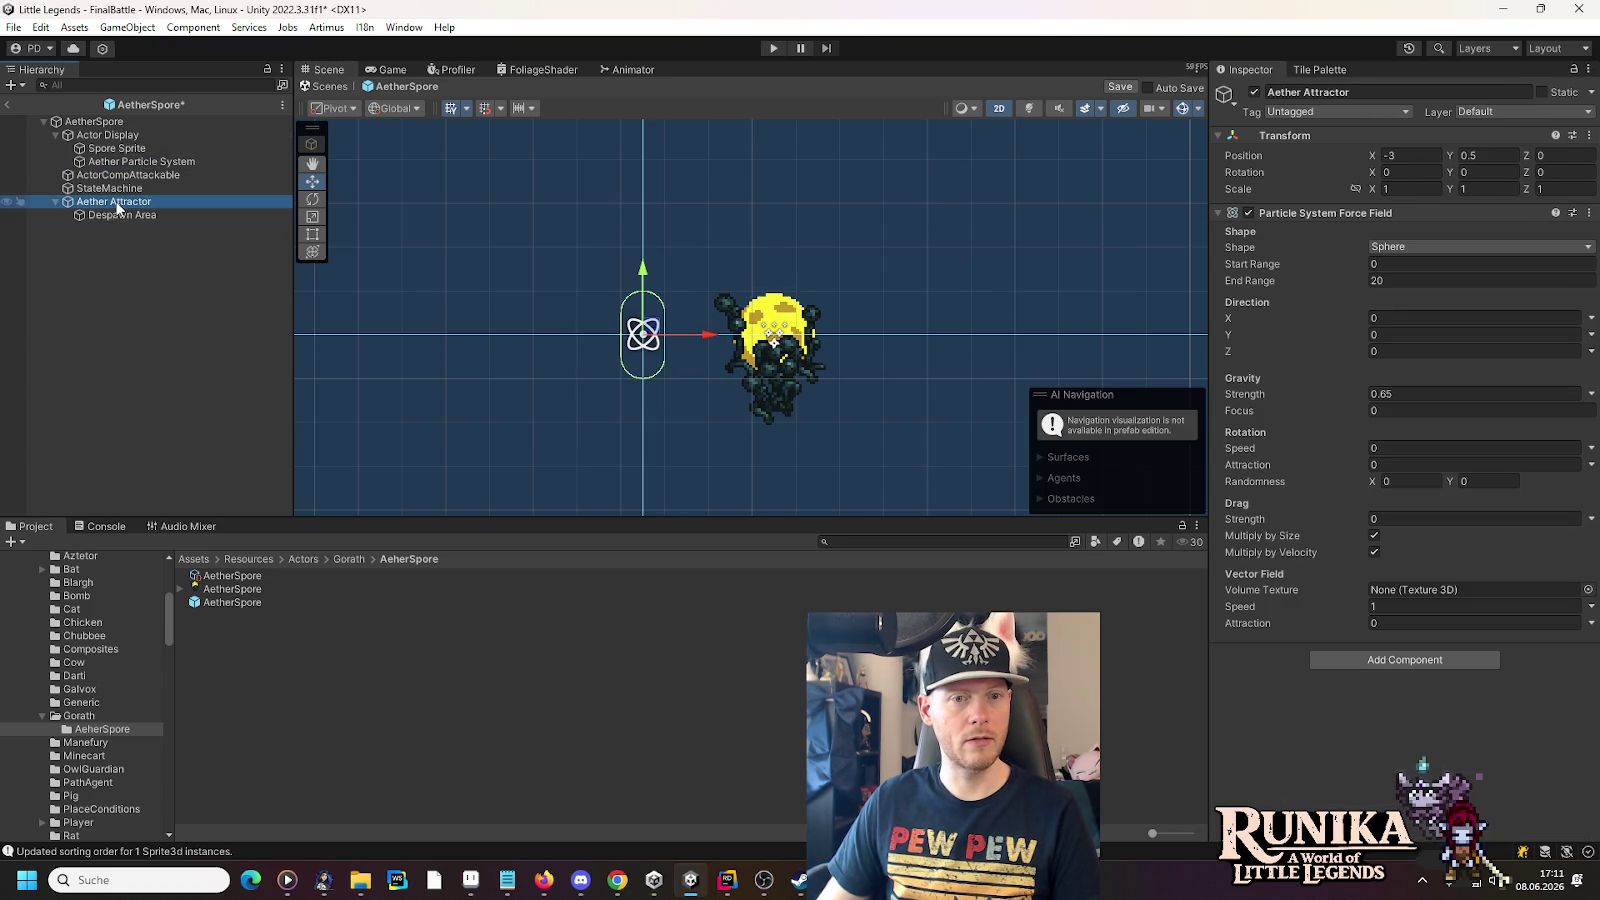
mouse_move(640, 328)
mouse_down()
mouse_move(662, 221)
mouse_move(678, 232)
mouse_move(650, 197)
mouse_up()
click(122, 162)
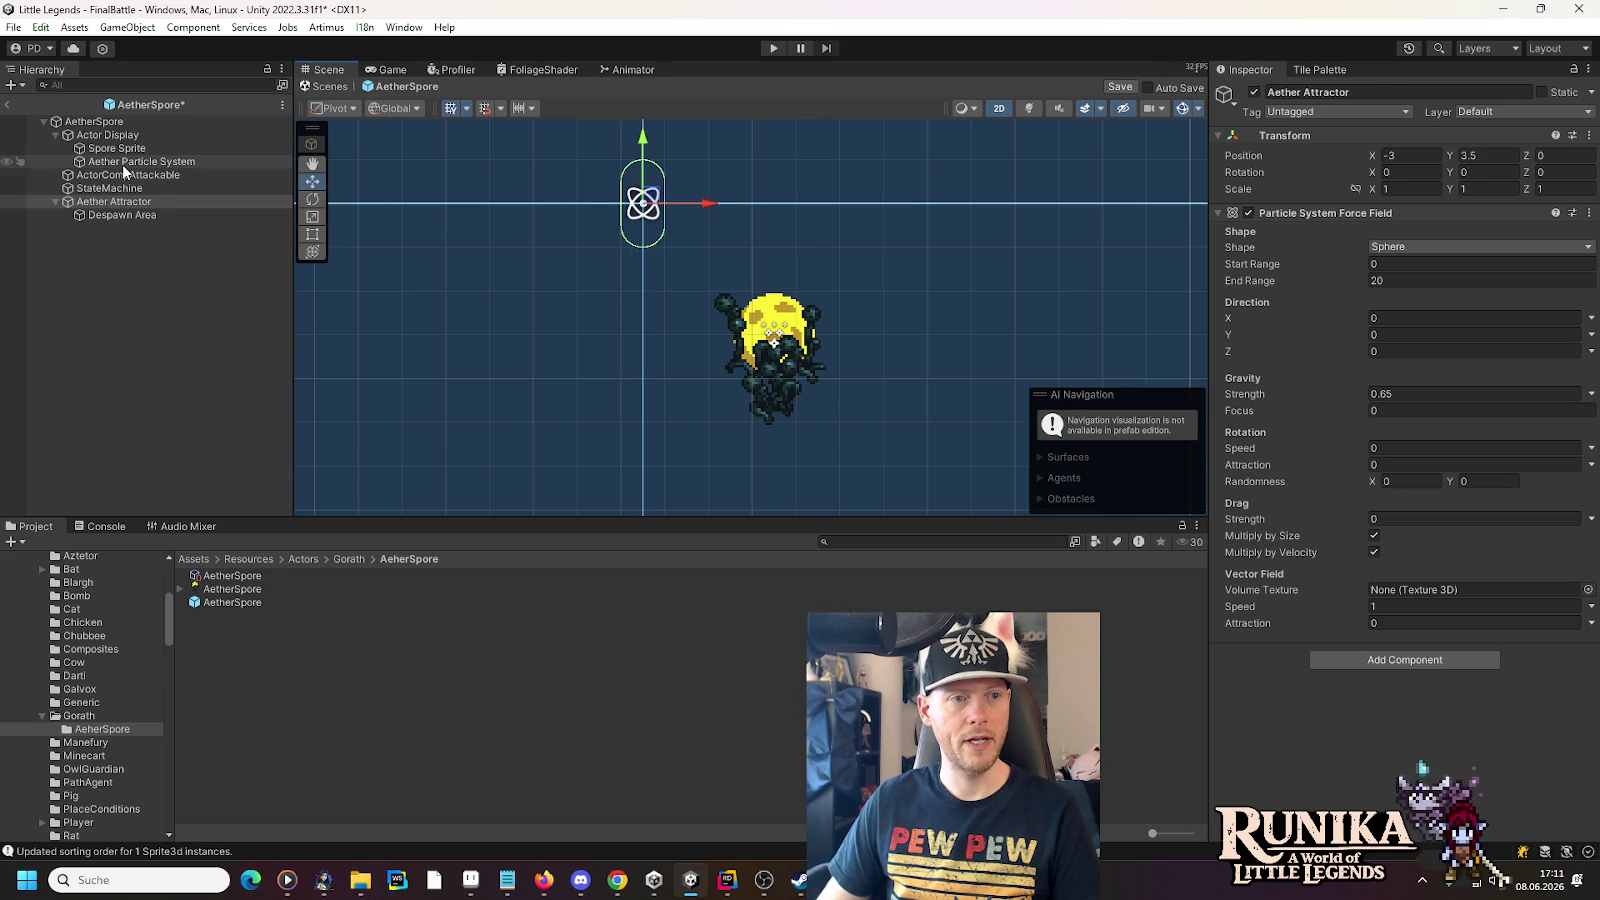
- Replay the Aether Particle System preview repeatedly to test the attractor's pull
click(1034, 377)
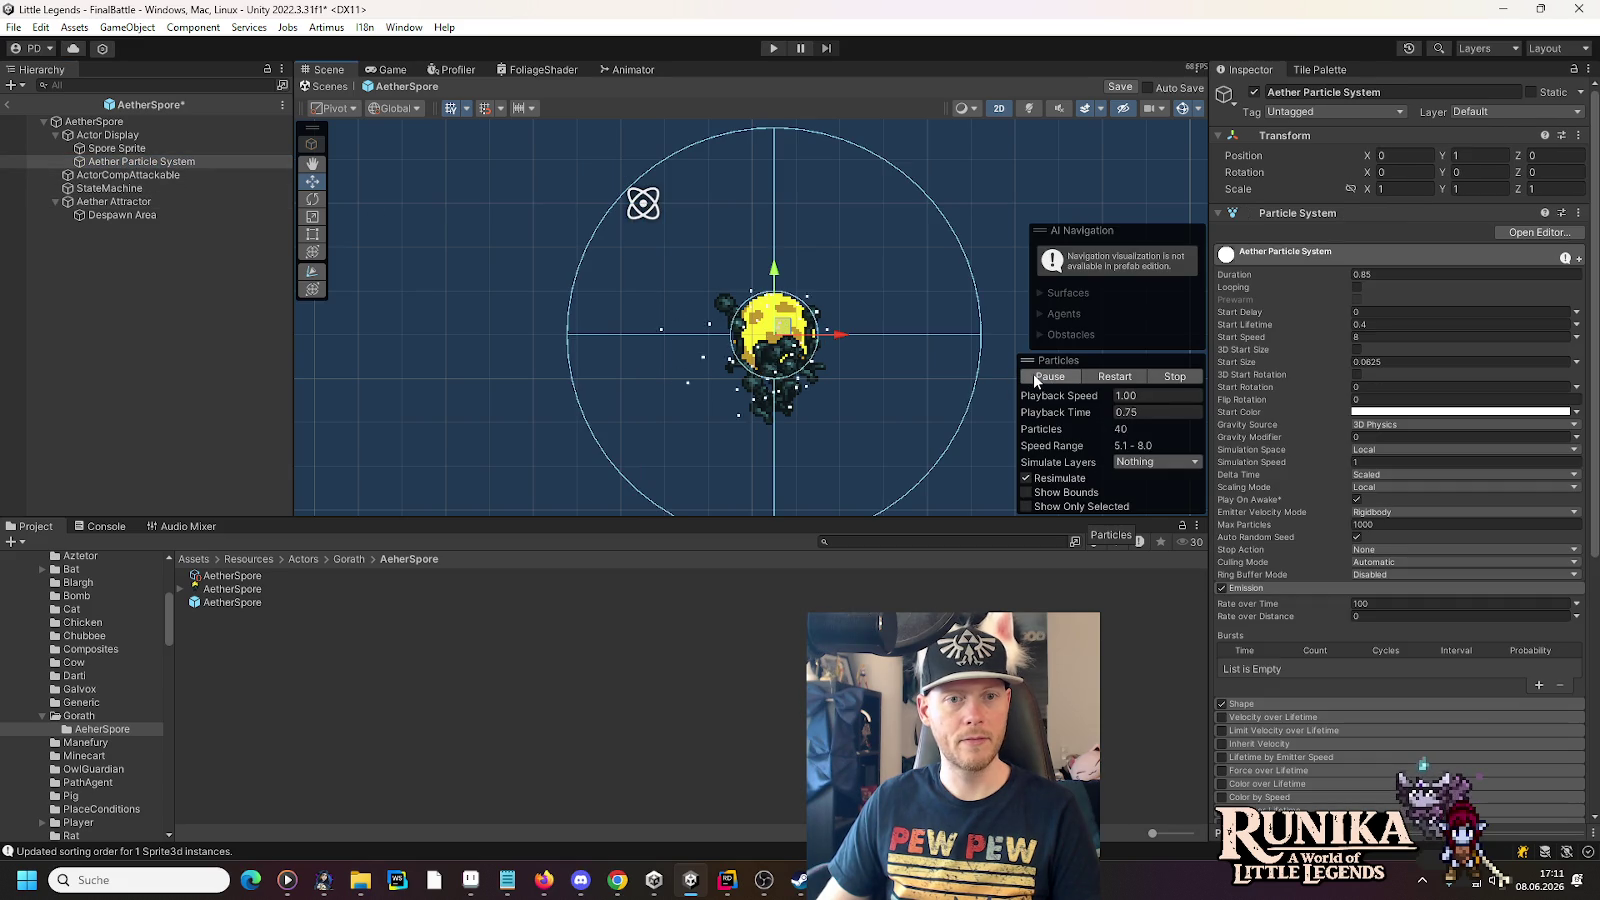
click(1034, 377)
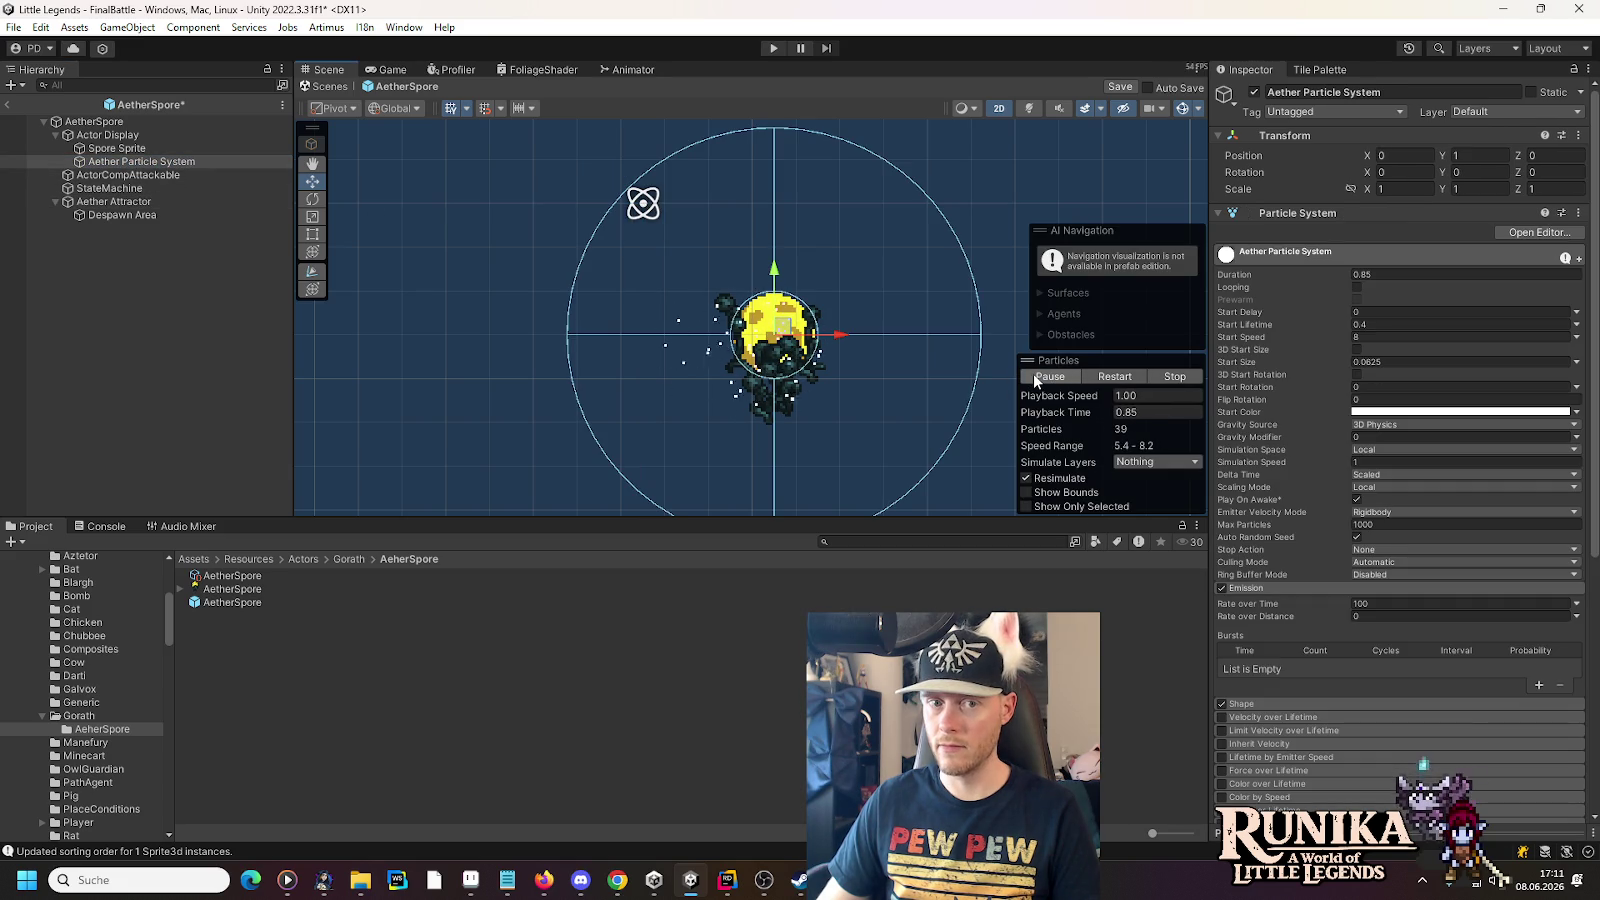
click(1034, 377)
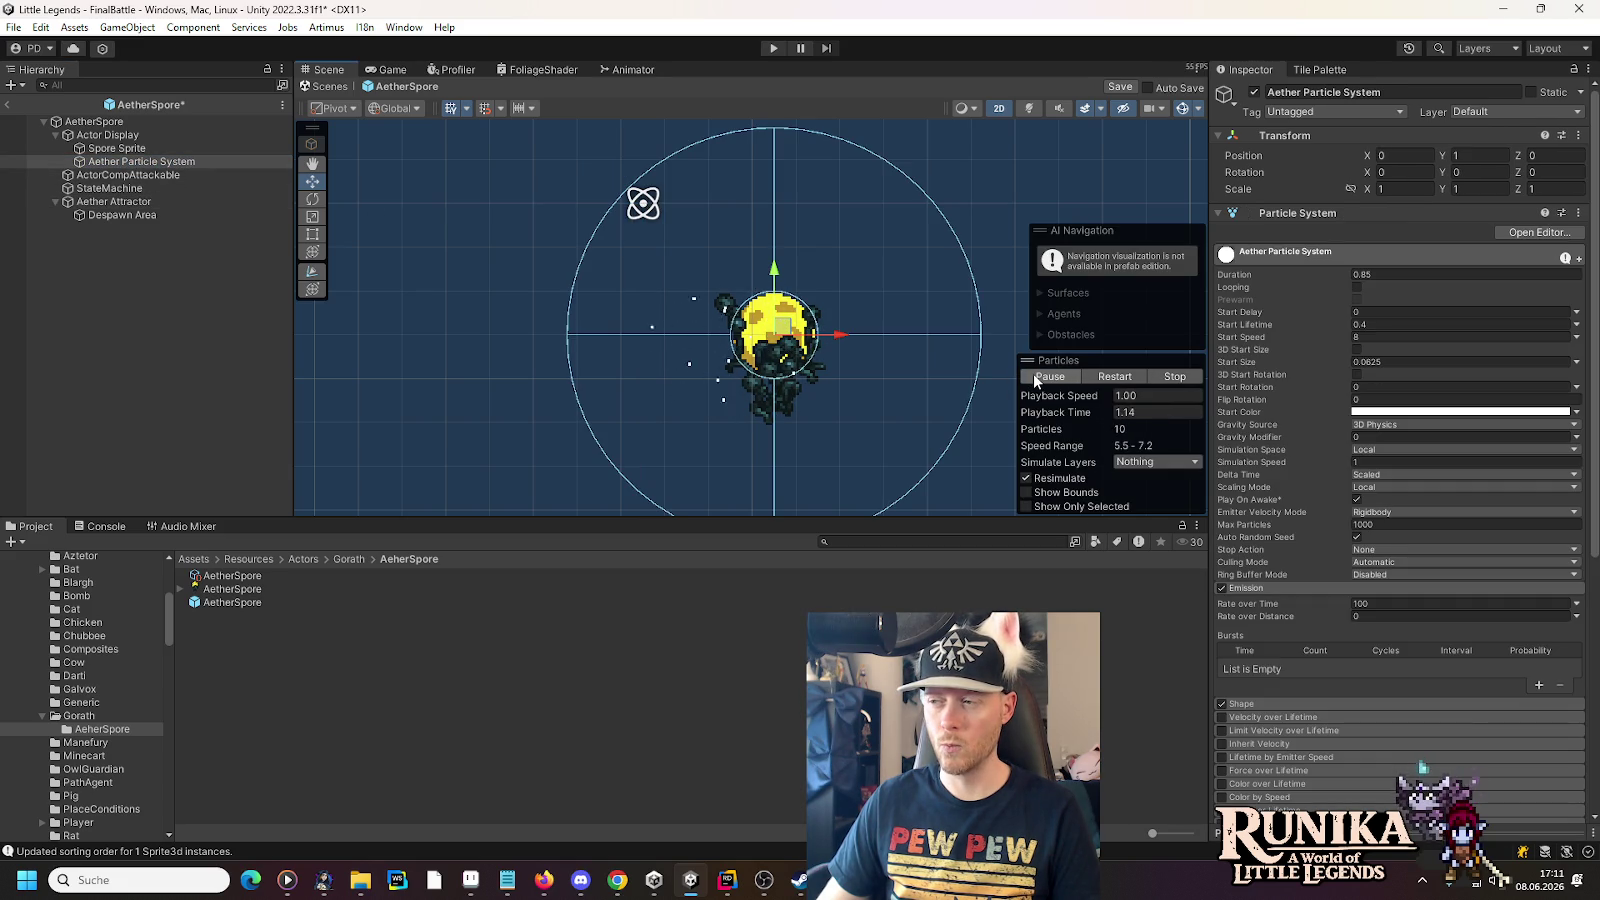
click(1034, 377)
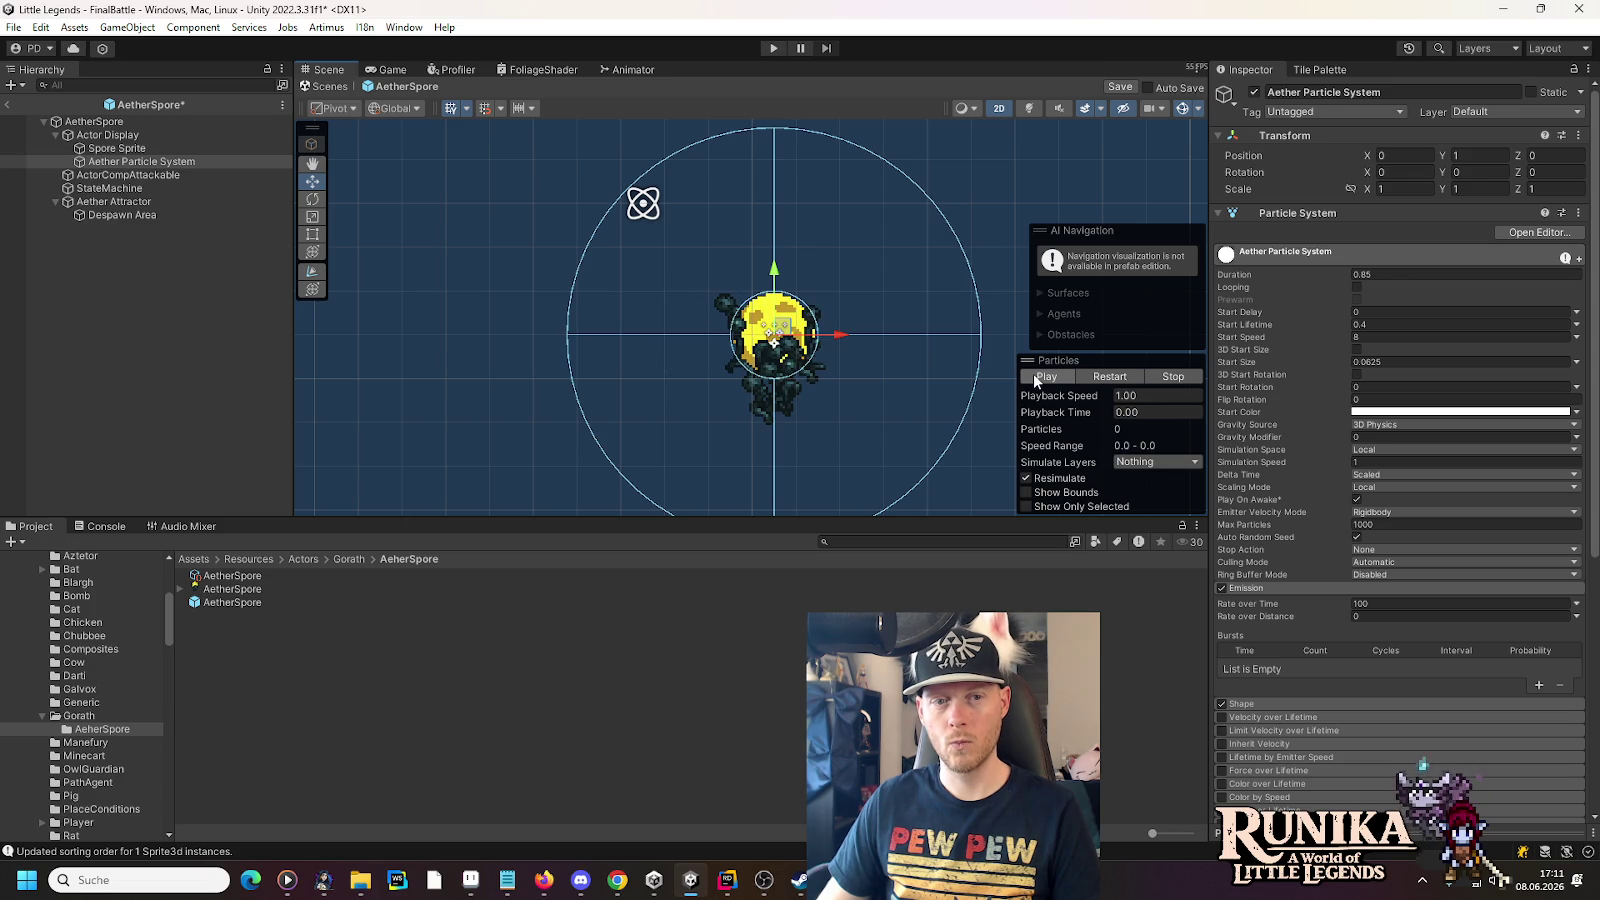
click(1034, 377)
click(1034, 377)
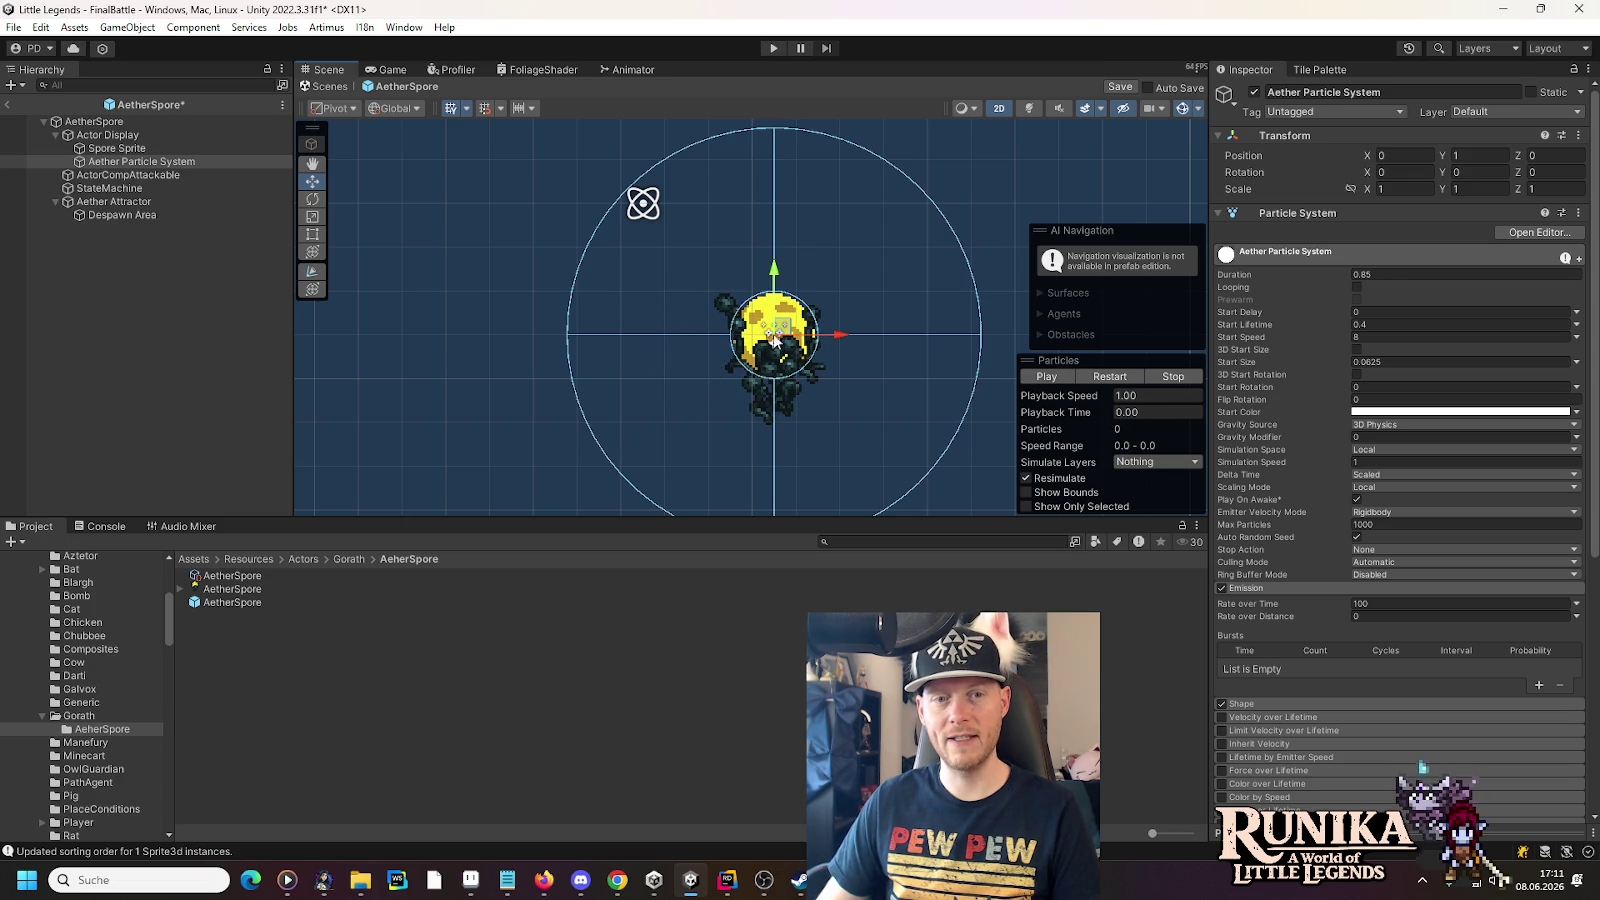
scroll(706, 352, down, 6)
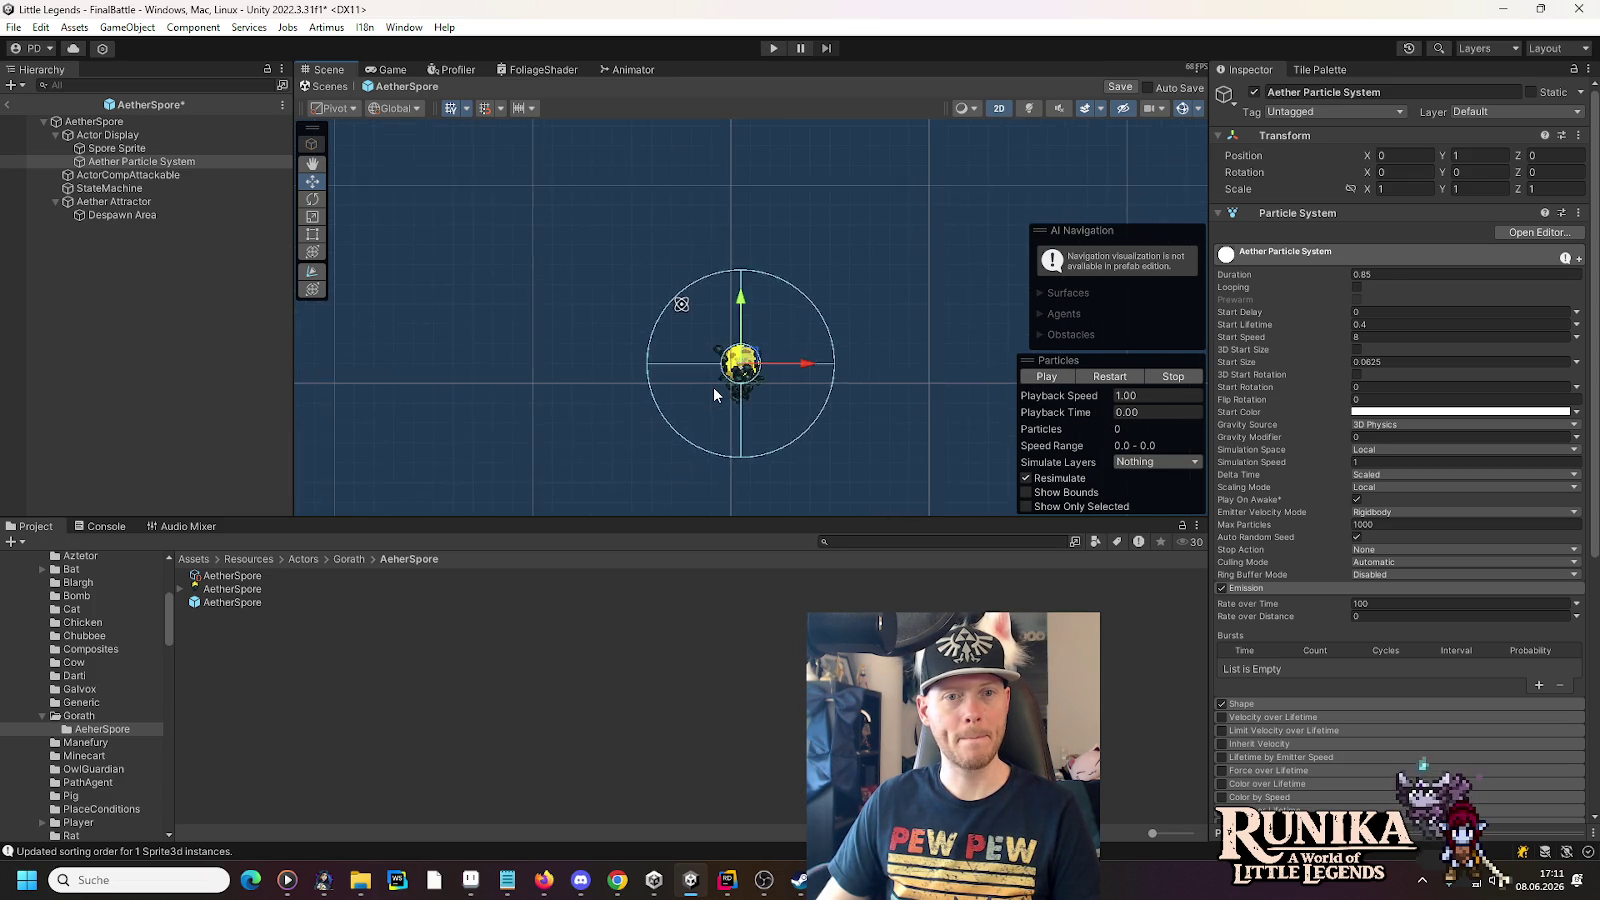
click(105, 188)
click(90, 201)
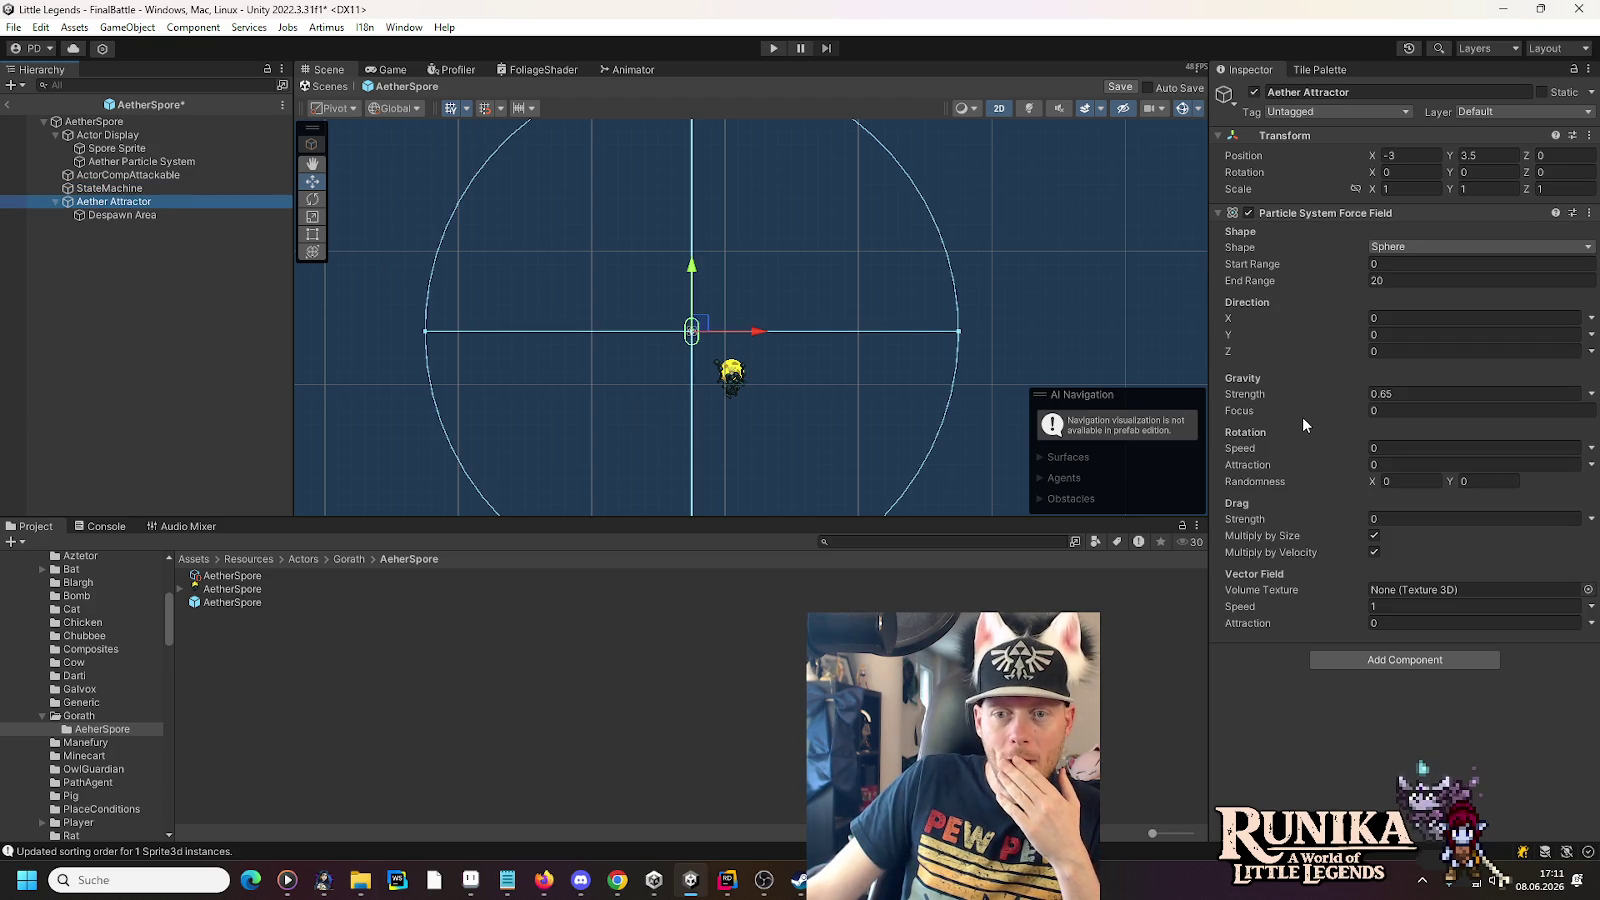
mouse_move(1302, 416)
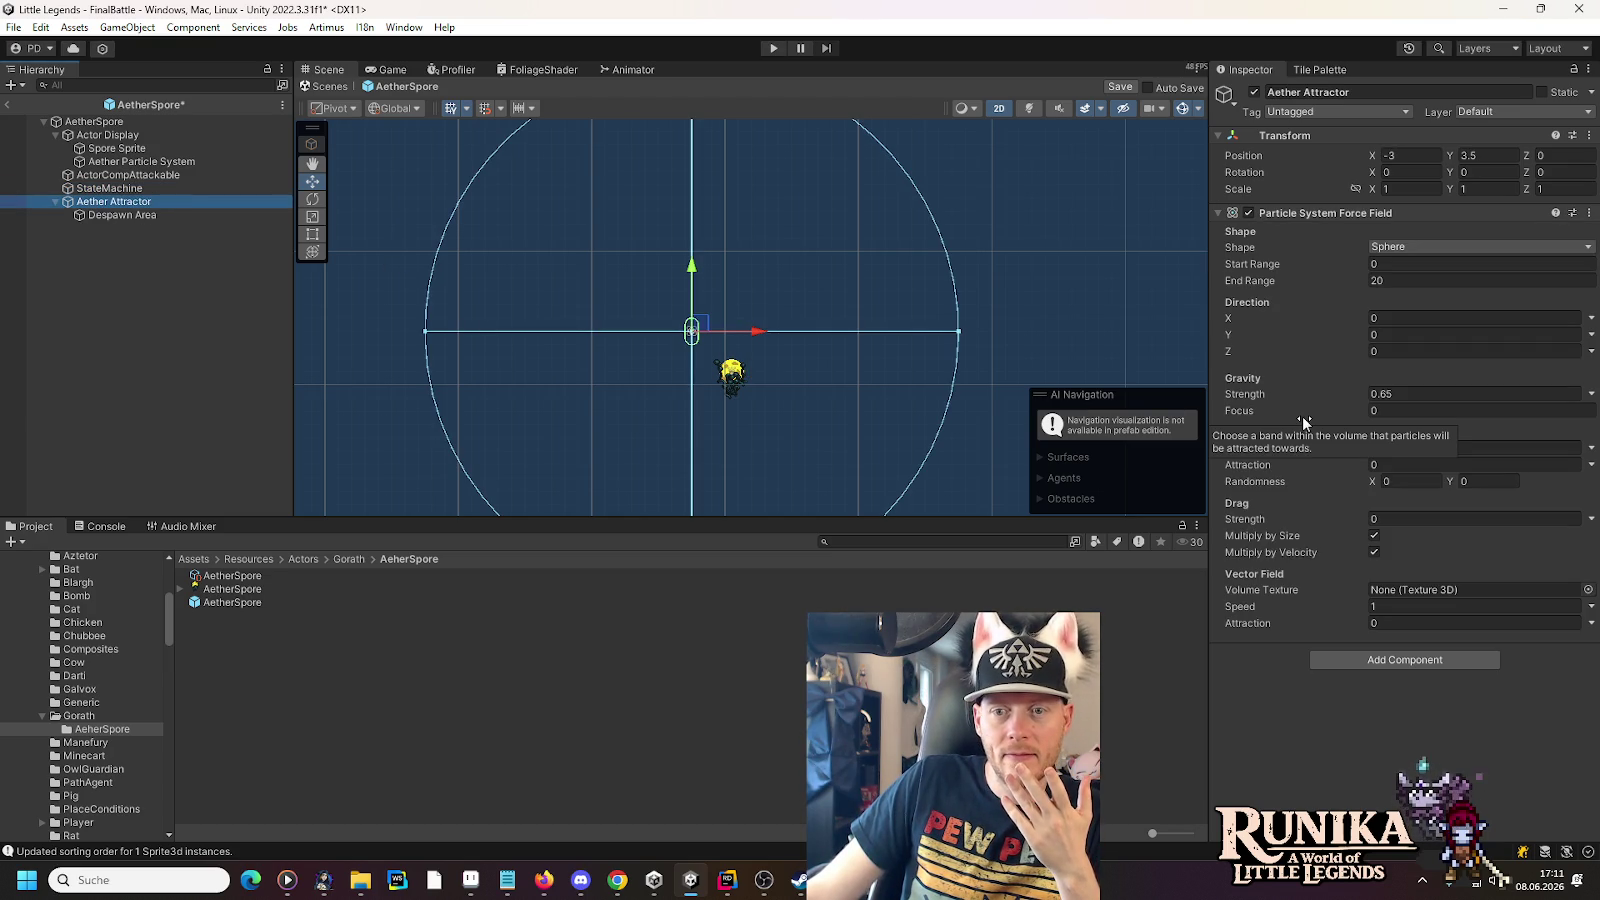
click(140, 161)
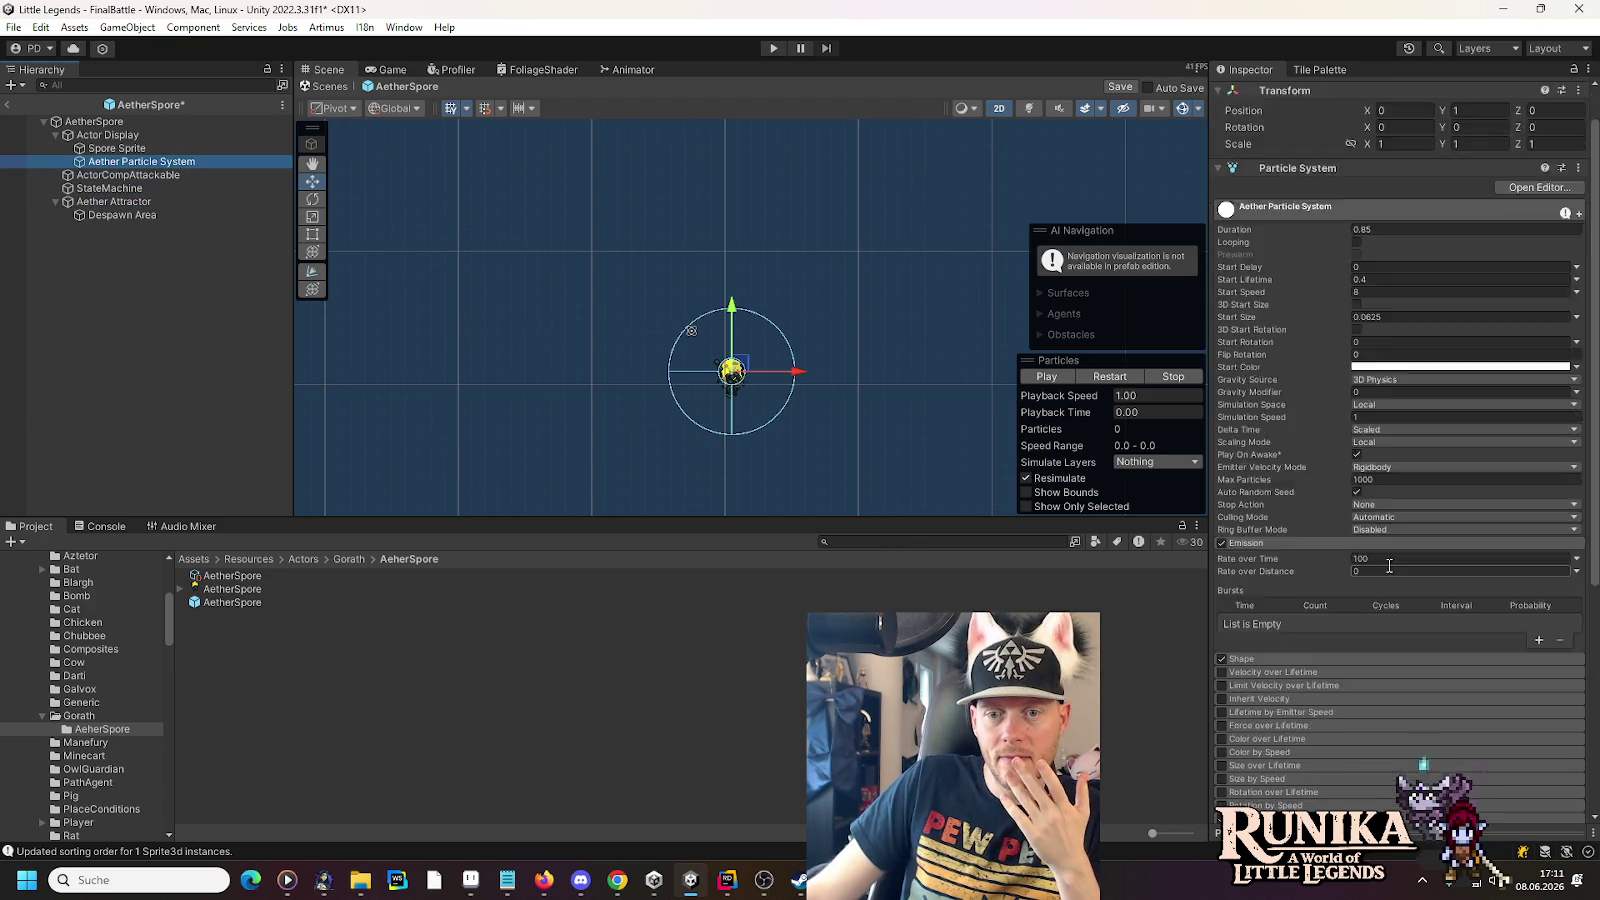
scroll(1388, 564, down, 5)
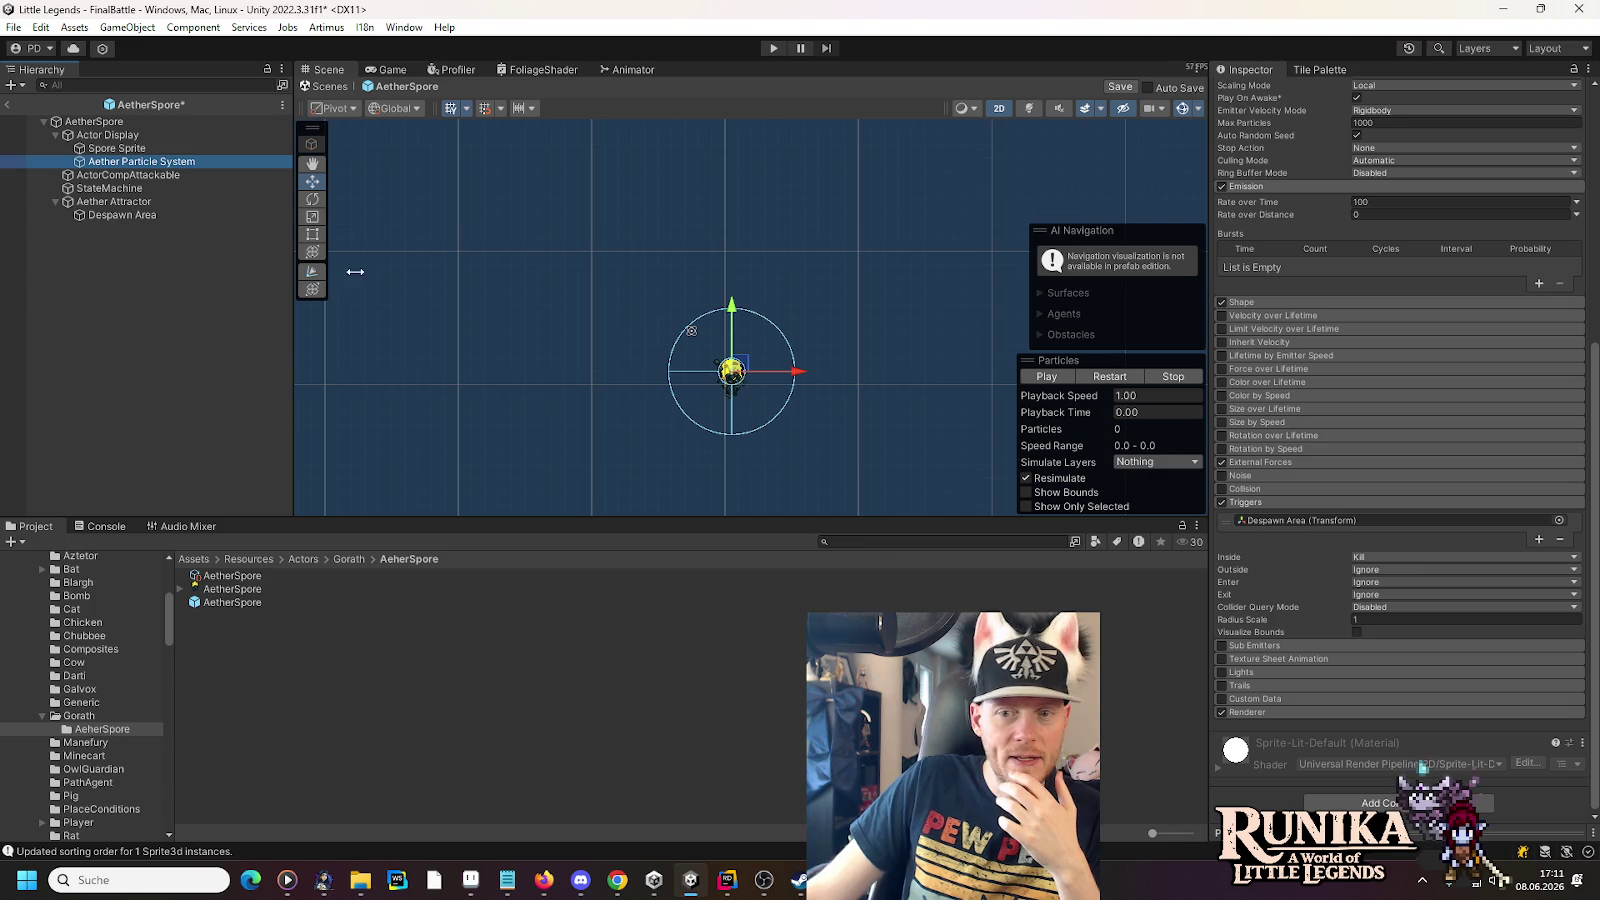
click(1221, 503)
click(1221, 502)
click(1040, 377)
scroll(716, 391, up, 5)
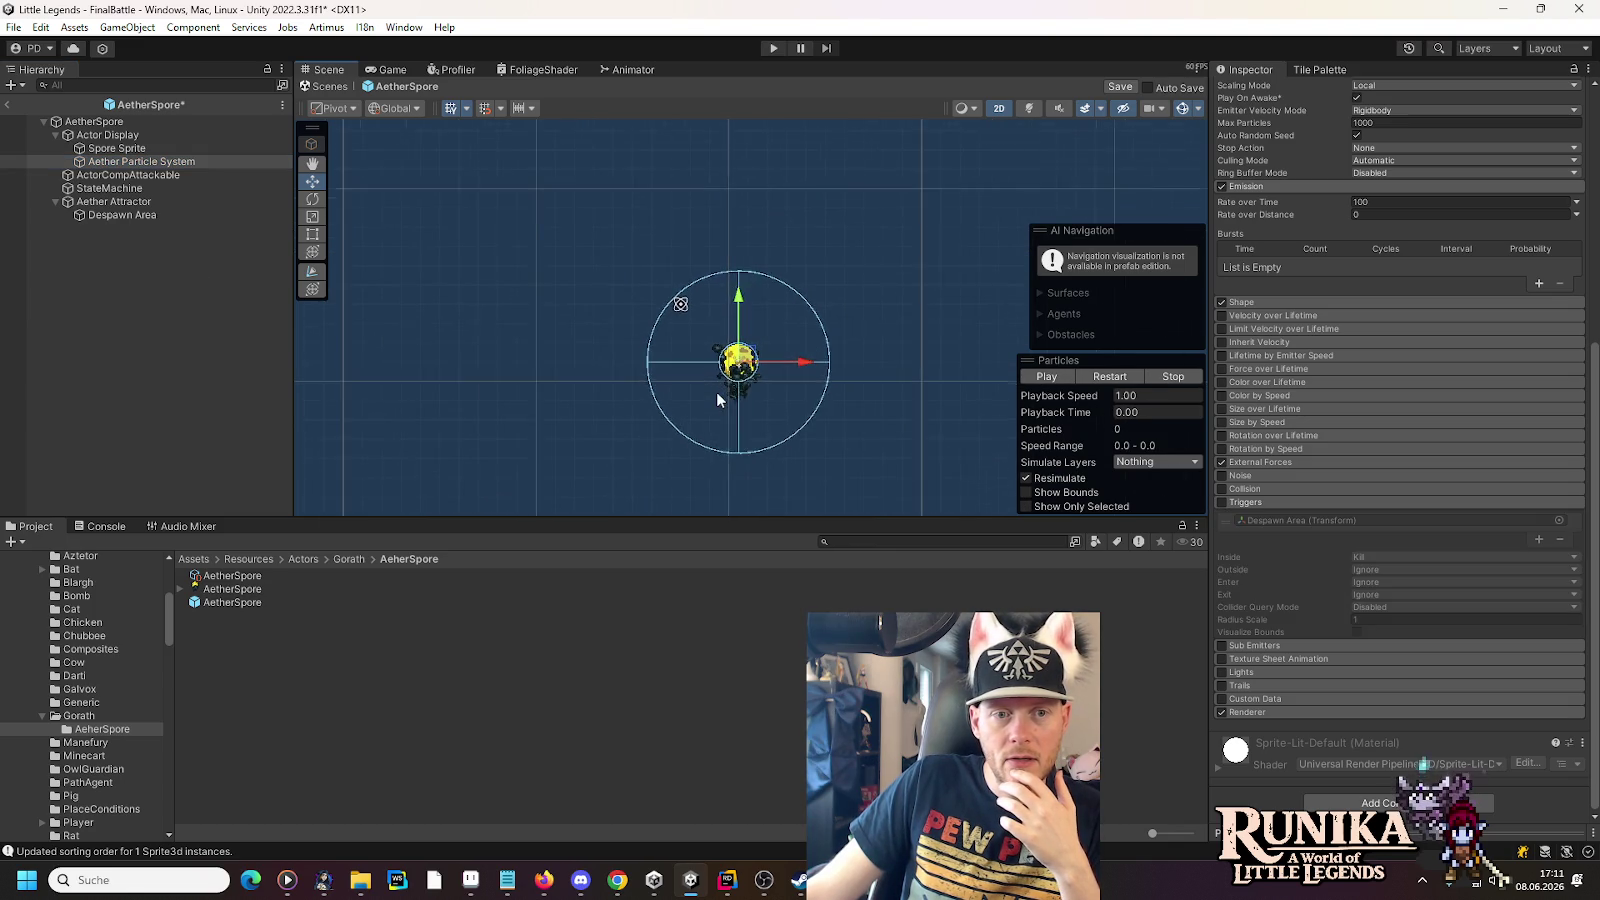
click(1038, 376)
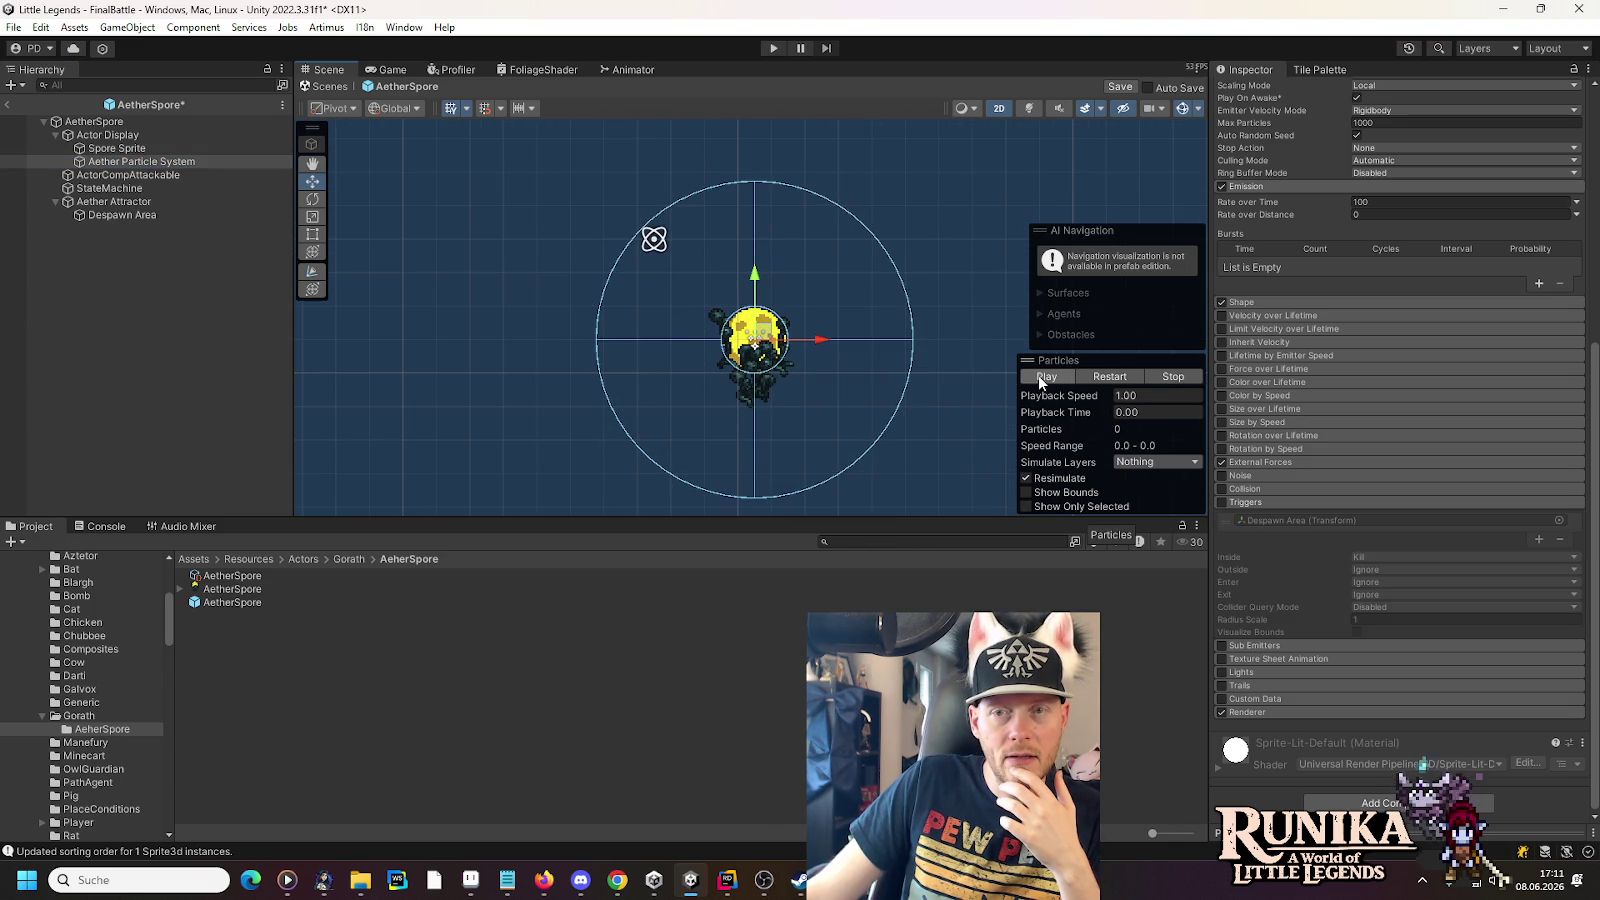
click(1038, 376)
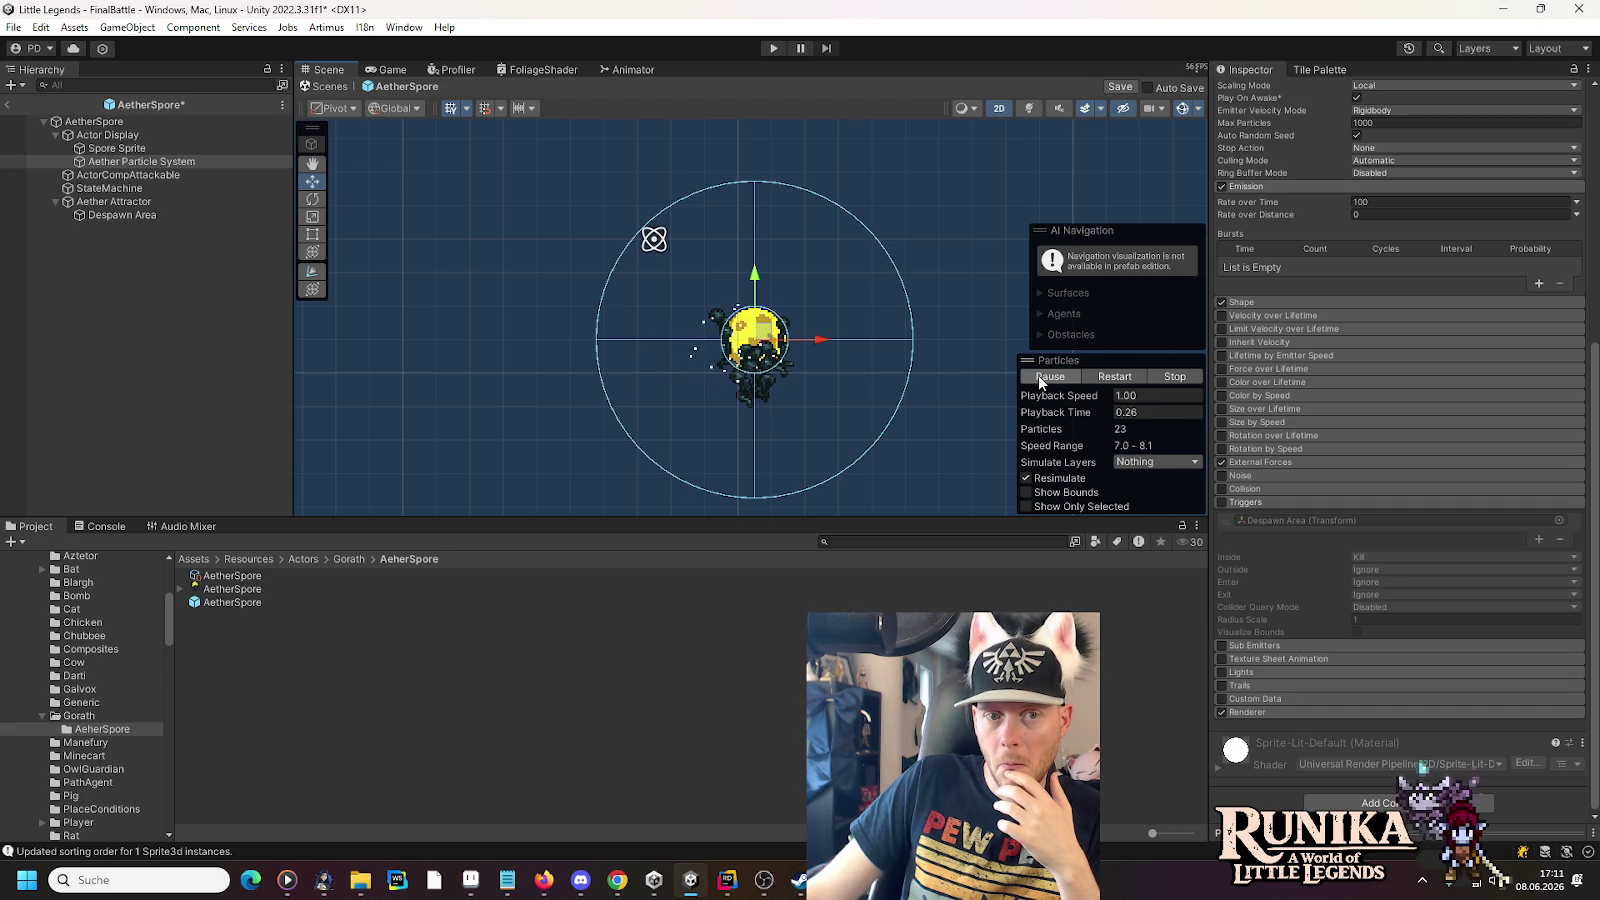
click(1038, 375)
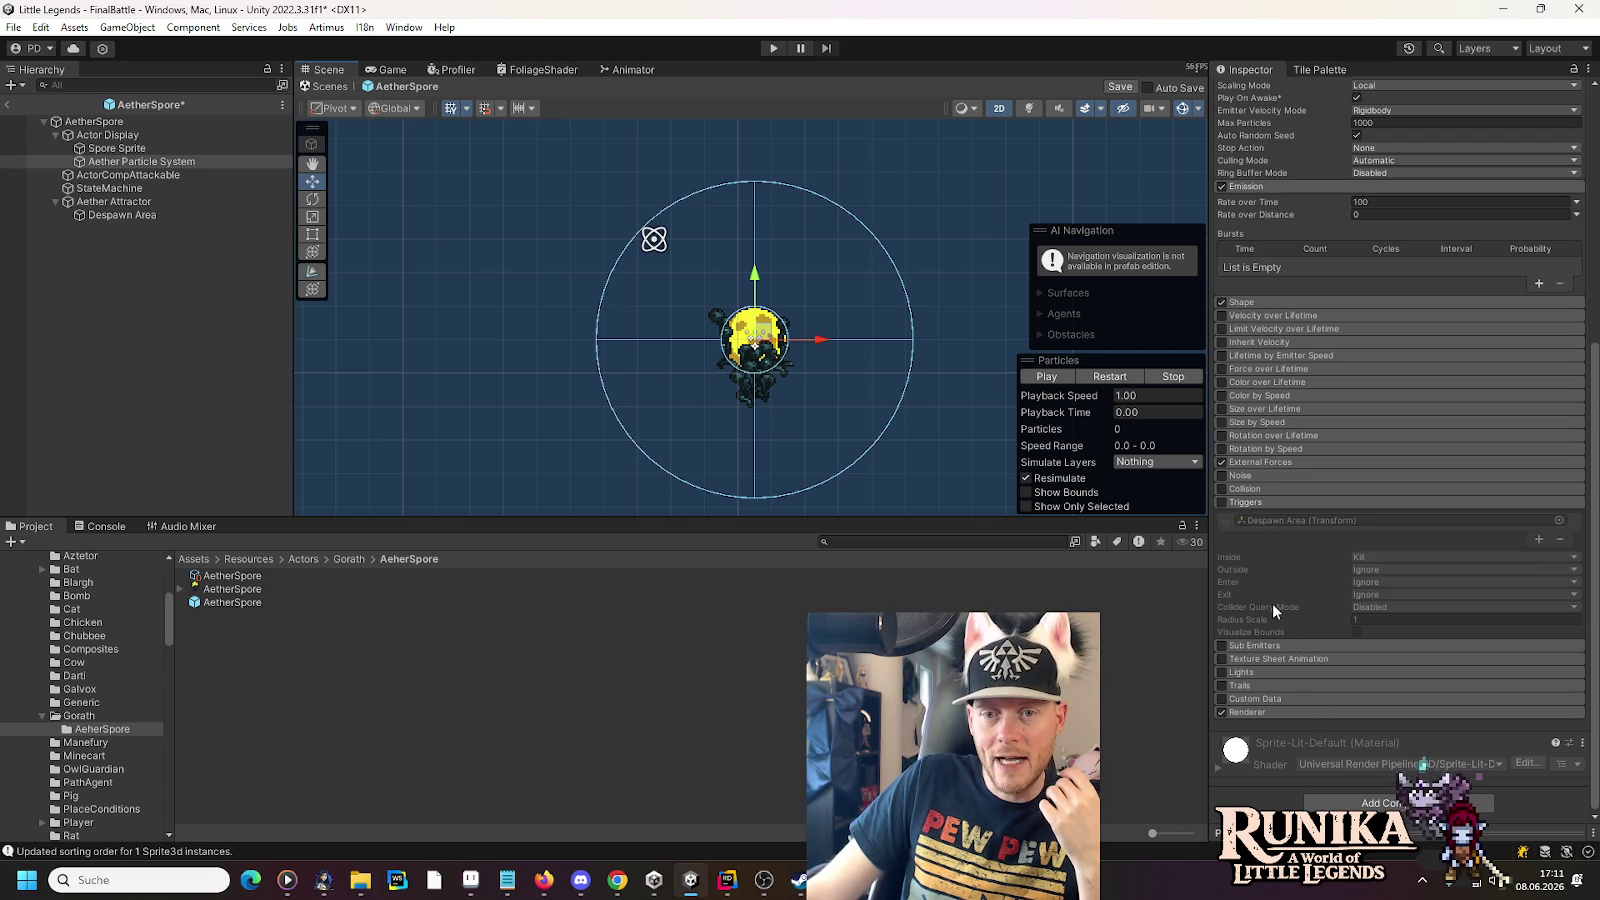
click(1250, 462)
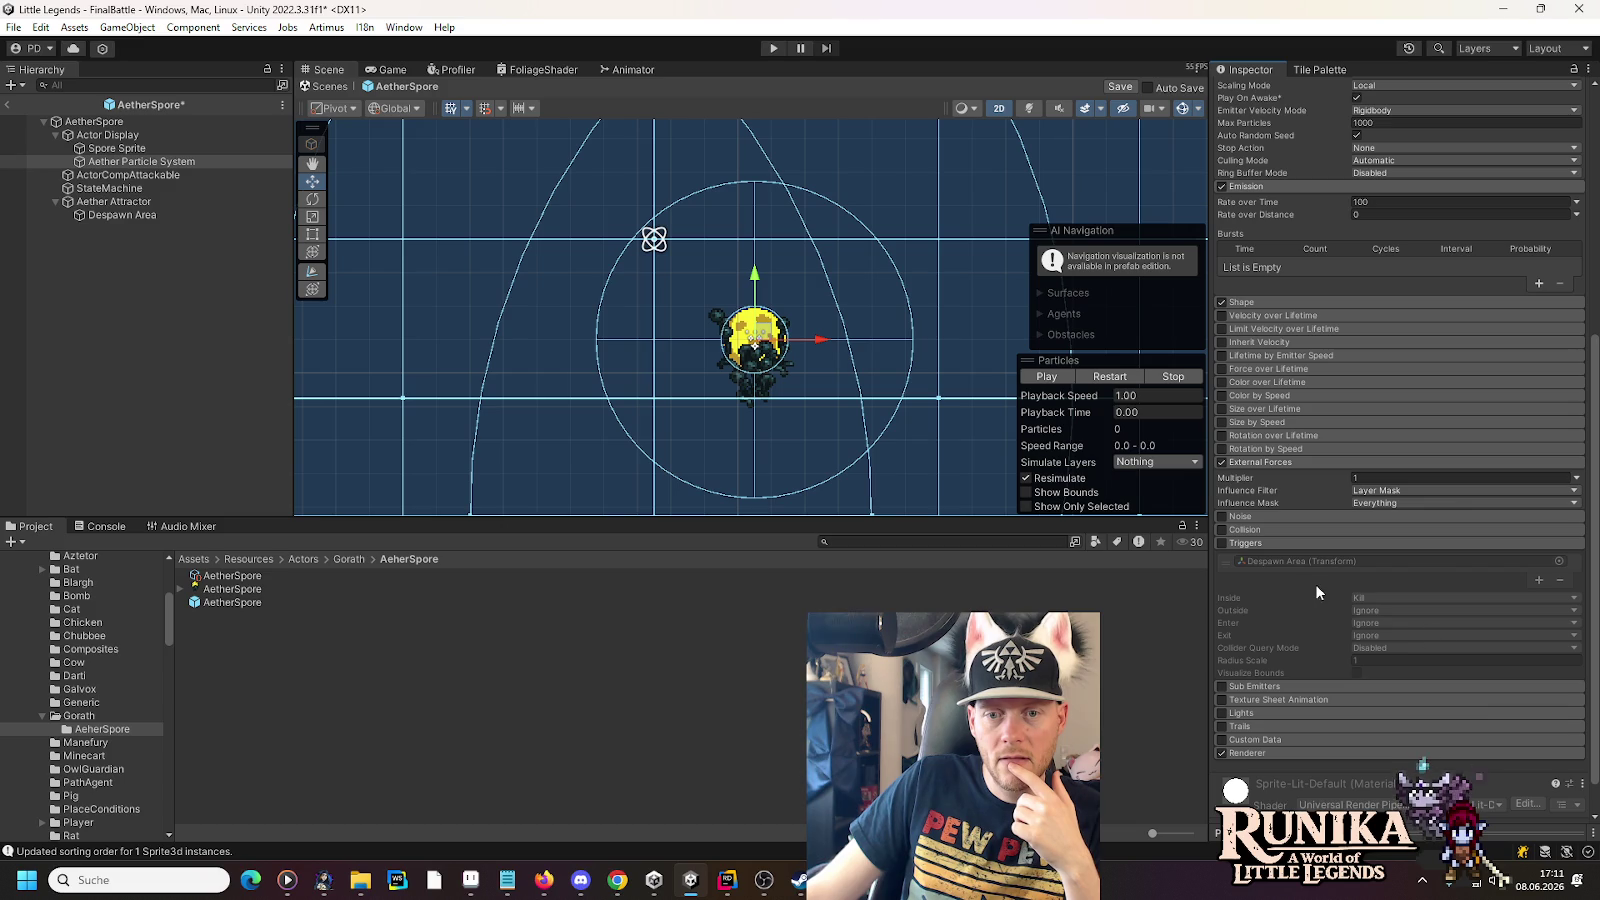
click(1221, 543)
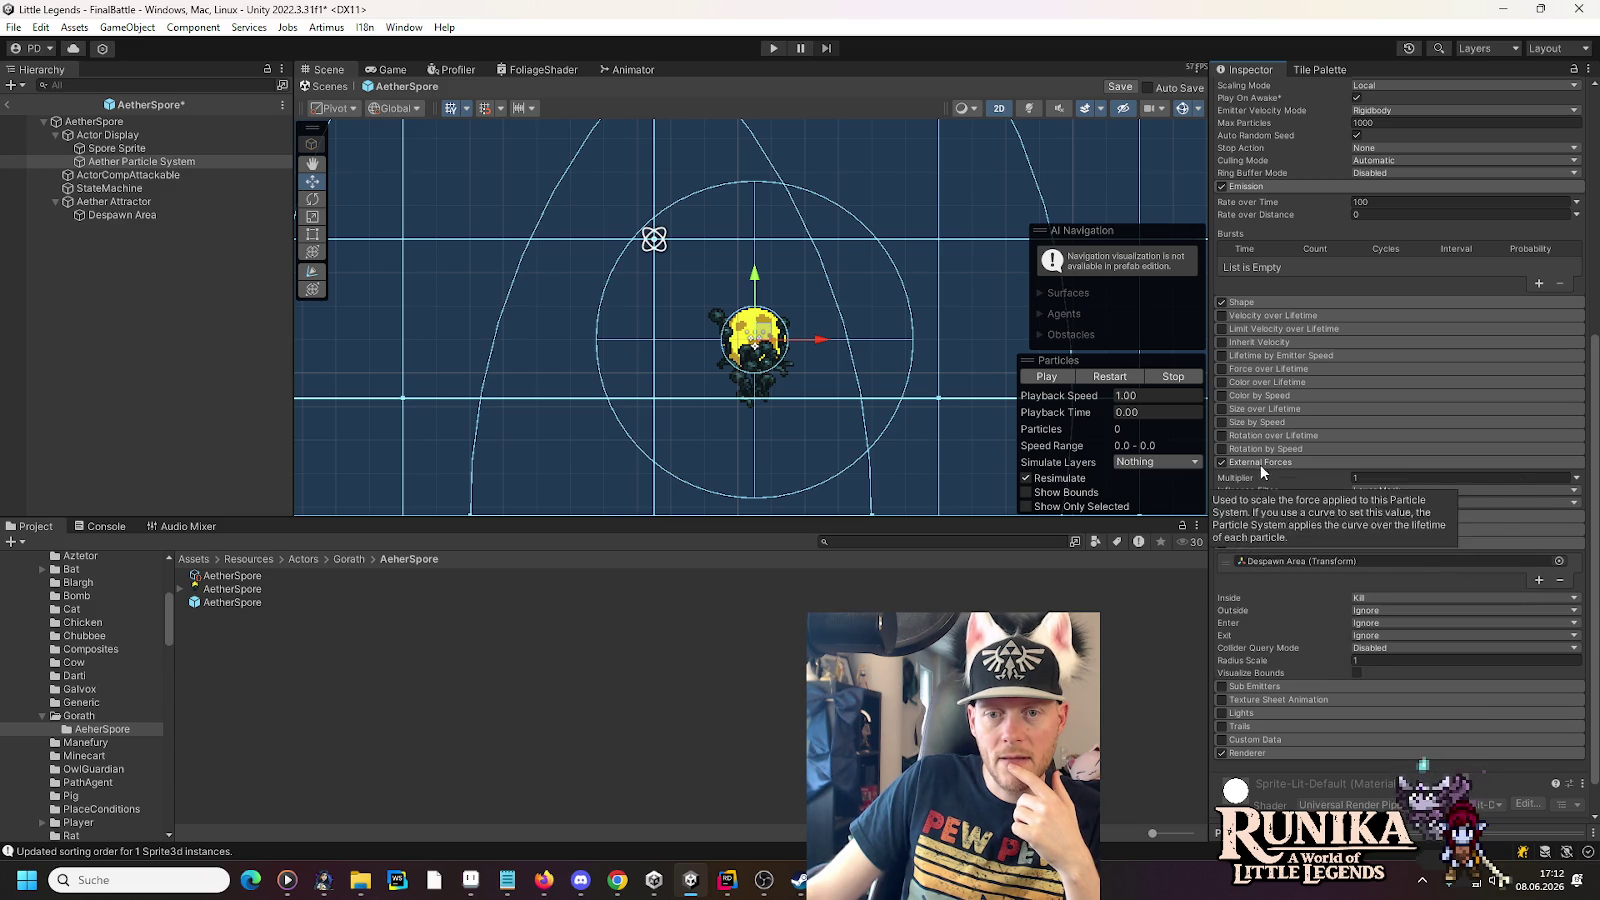
scroll(1405, 494, up, 5)
scroll(1378, 486, up, 3)
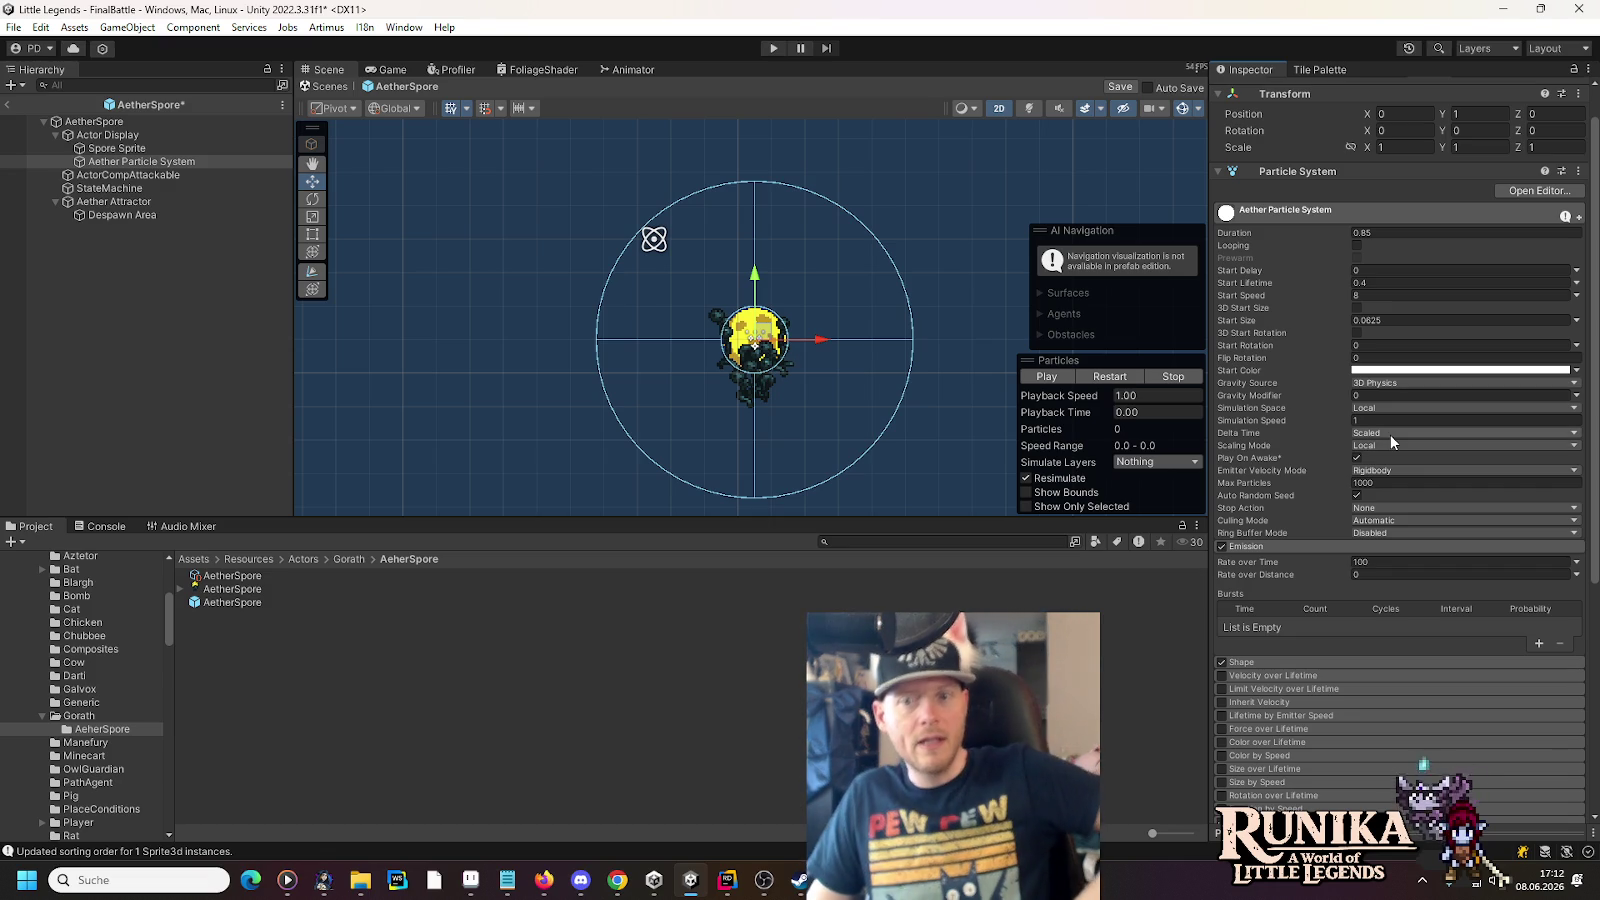
scroll(621, 421, down, 3)
scroll(621, 421, down, 3)
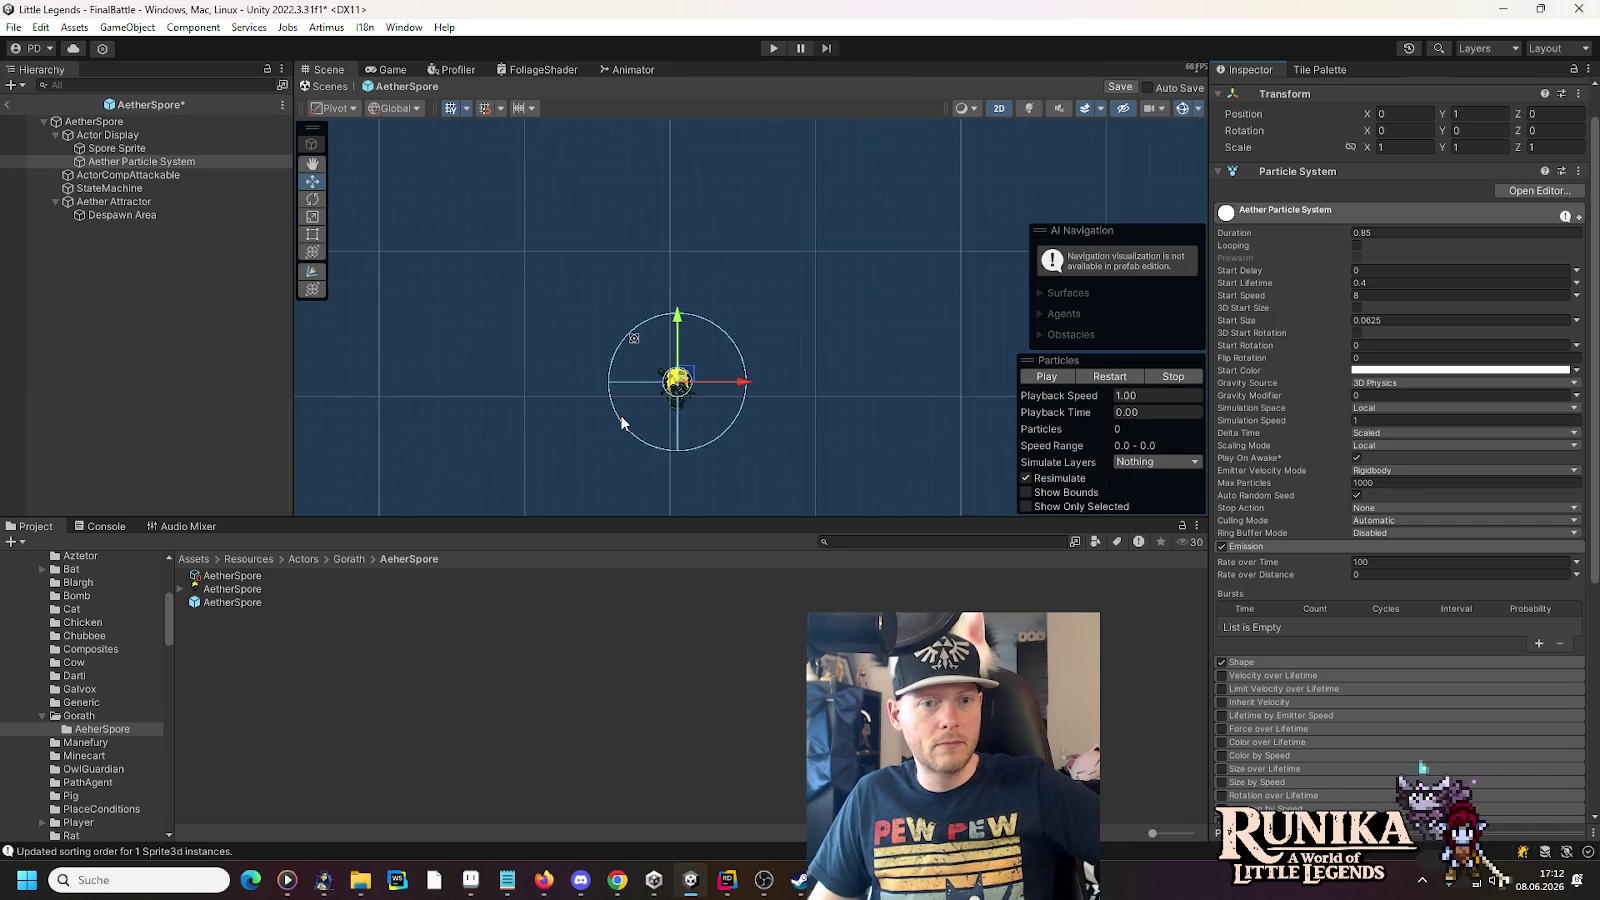
- Enable Looping on the particles and try the attractor down and right of the spore
click(1046, 376)
scroll(606, 406, up, 3)
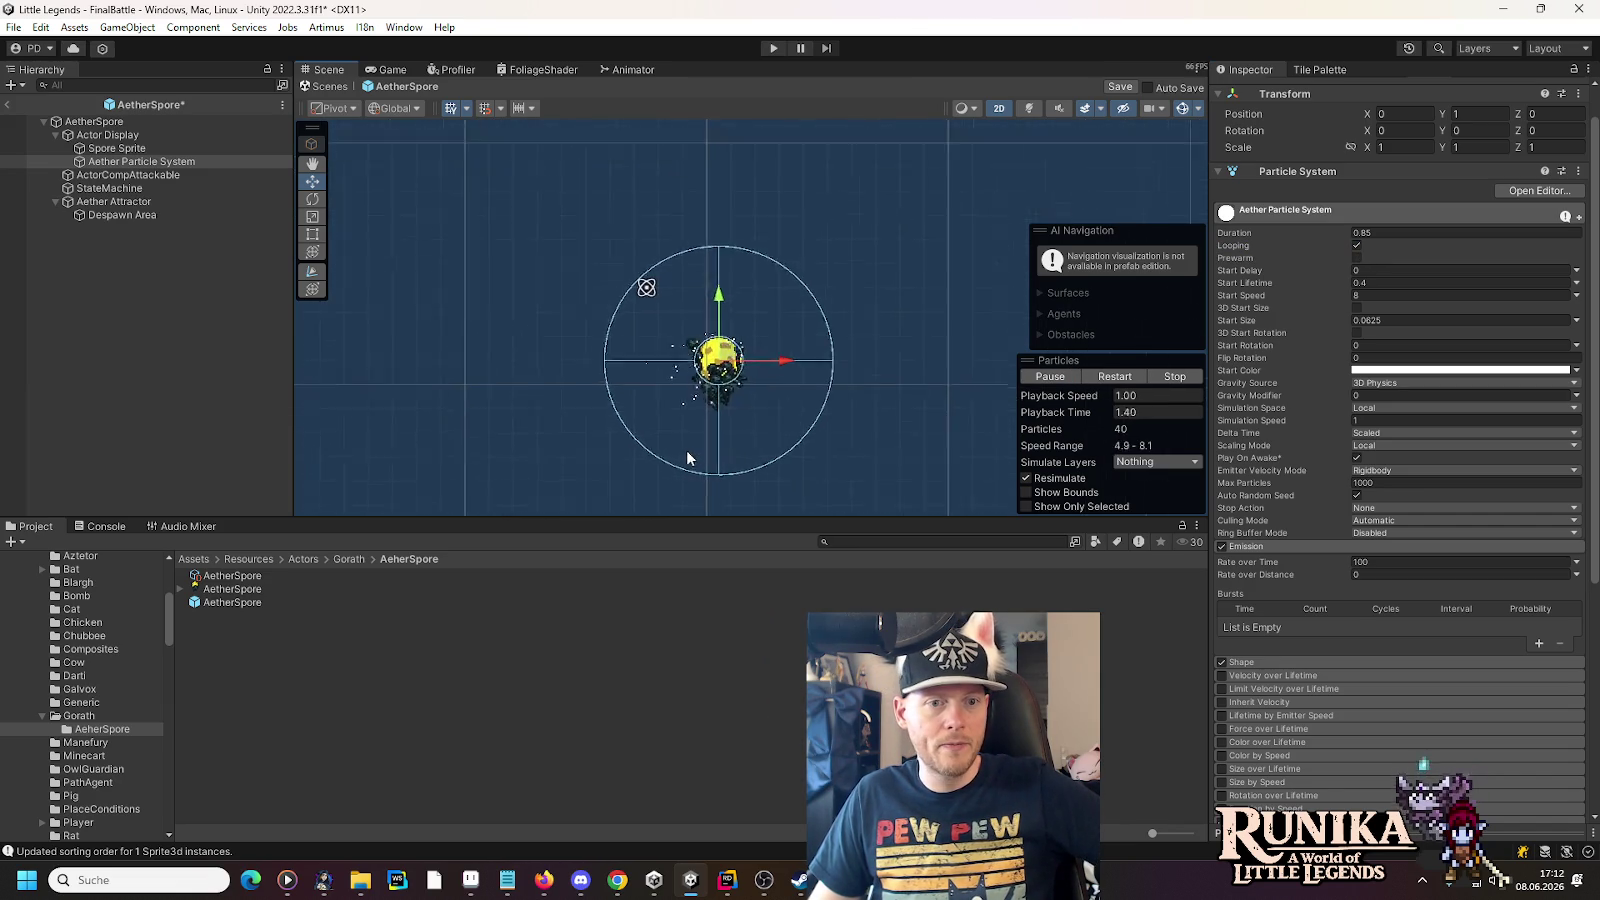
scroll(688, 450, up, 2)
click(113, 203)
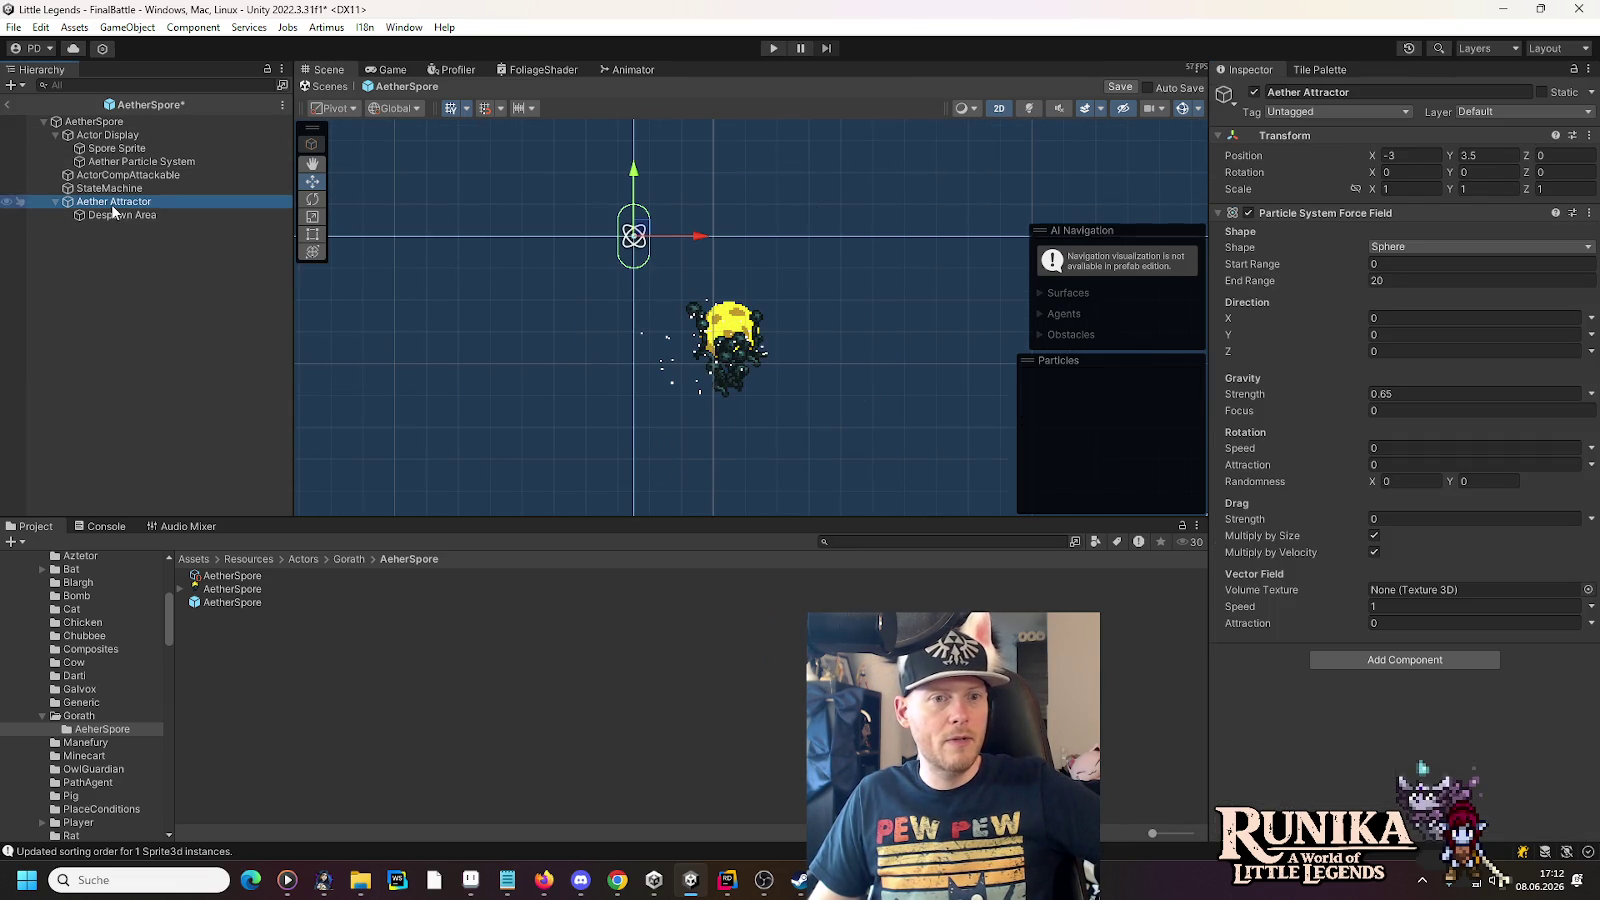
mouse_move(636, 237)
mouse_down()
mouse_move(614, 384)
mouse_move(733, 448)
mouse_move(853, 445)
mouse_move(881, 427)
mouse_up()
click(166, 165)
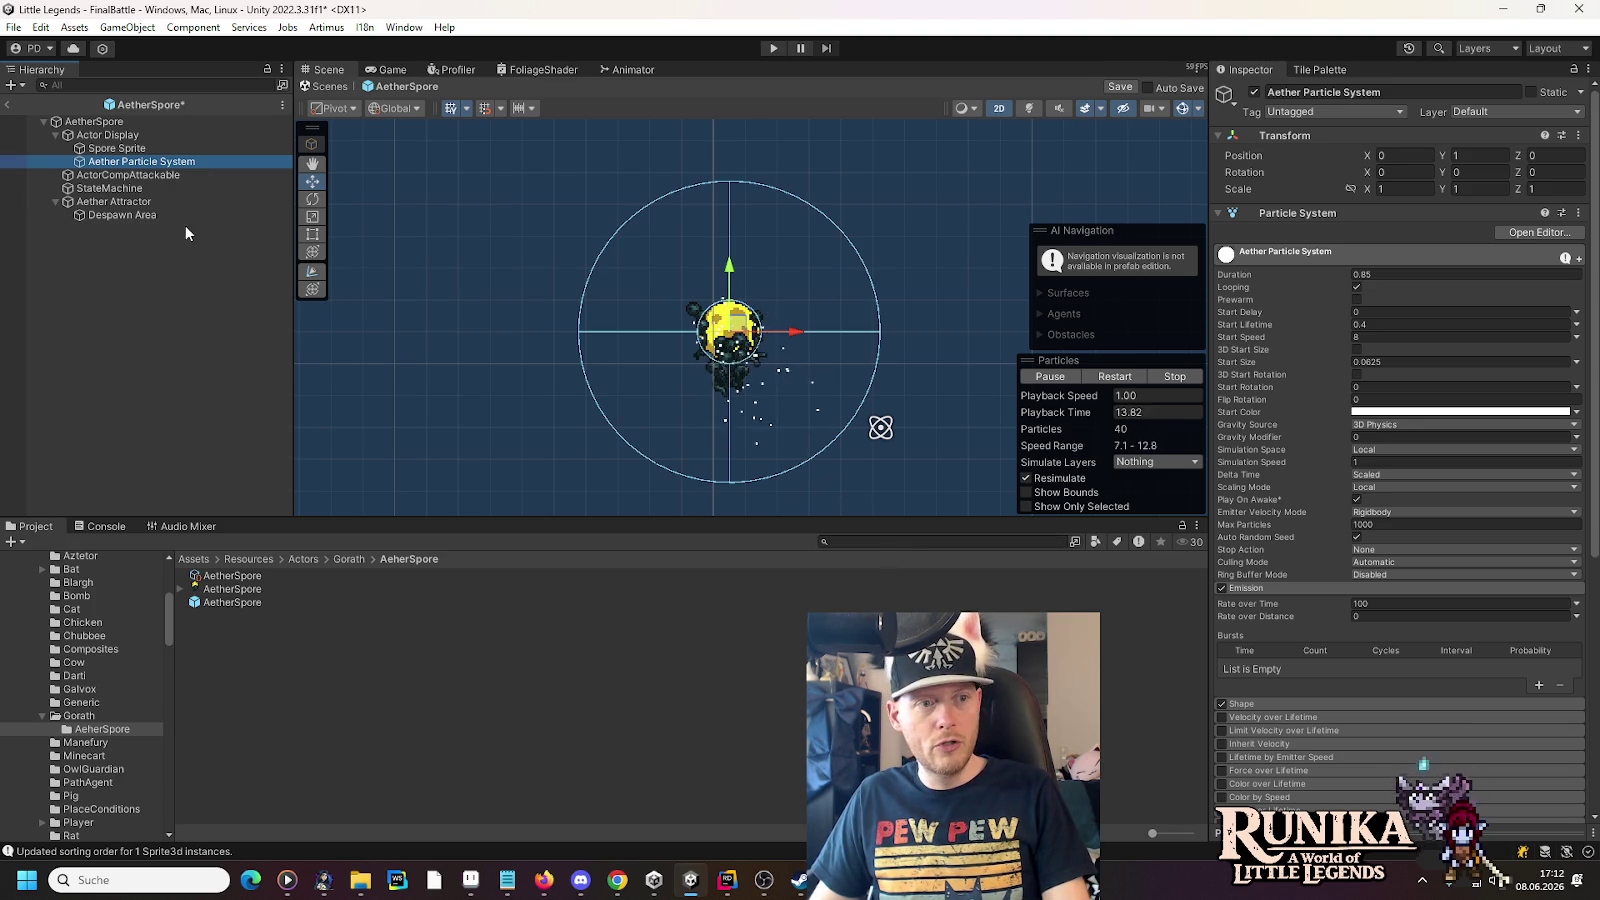
- Move the Aether Attractor below the spore and watch the particles' pull
click(161, 215)
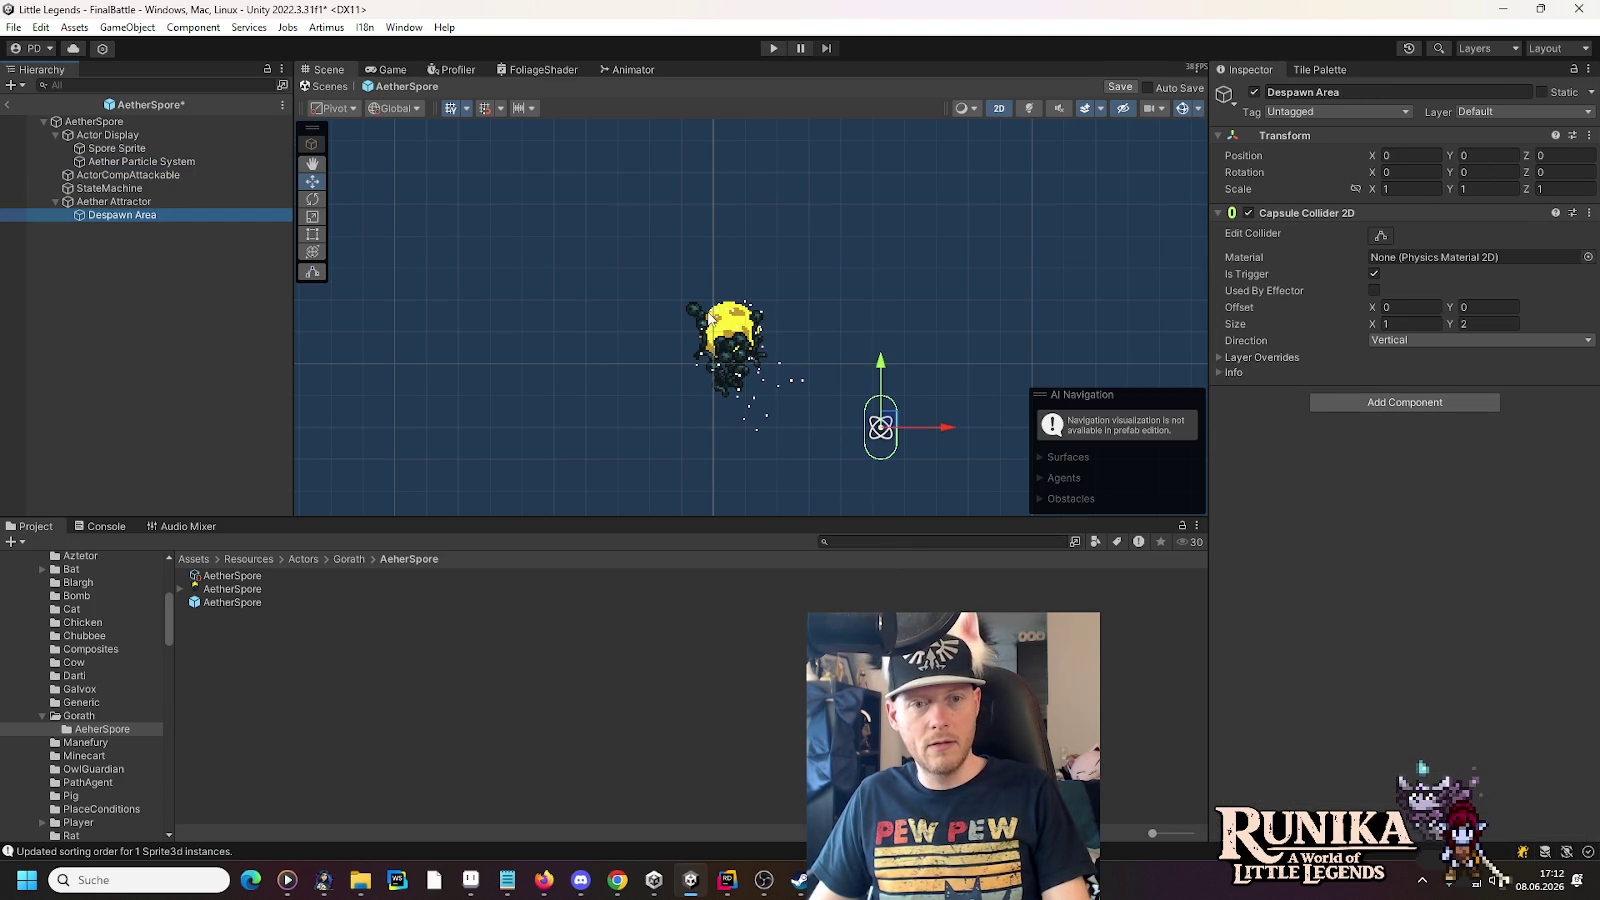
click(134, 204)
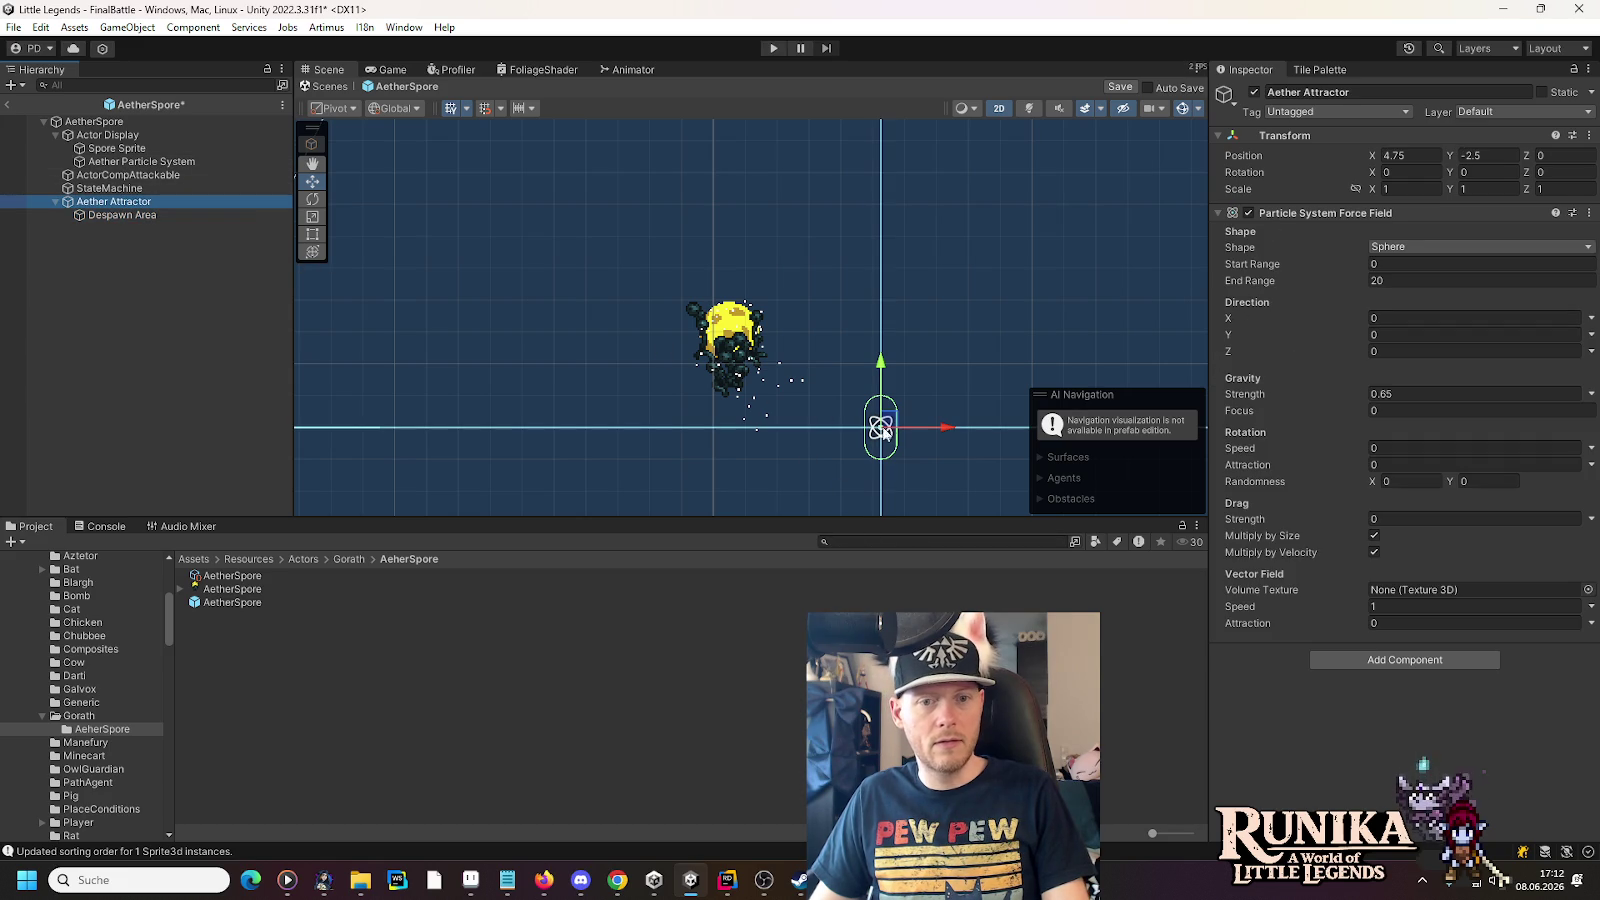
drag(888, 429, 721, 492)
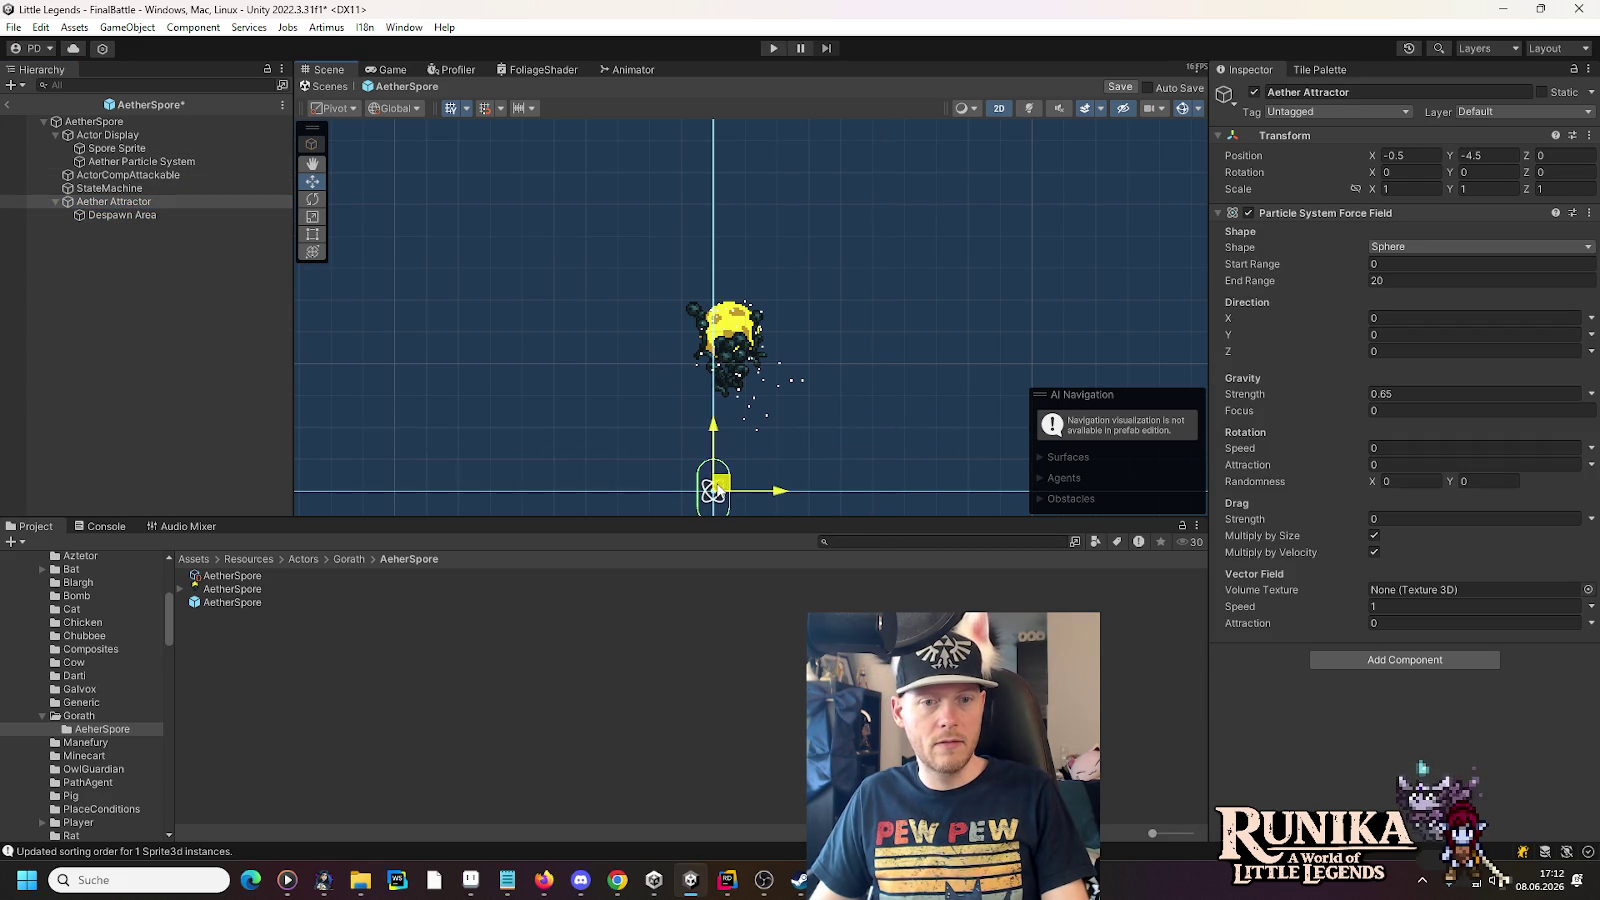
click(141, 161)
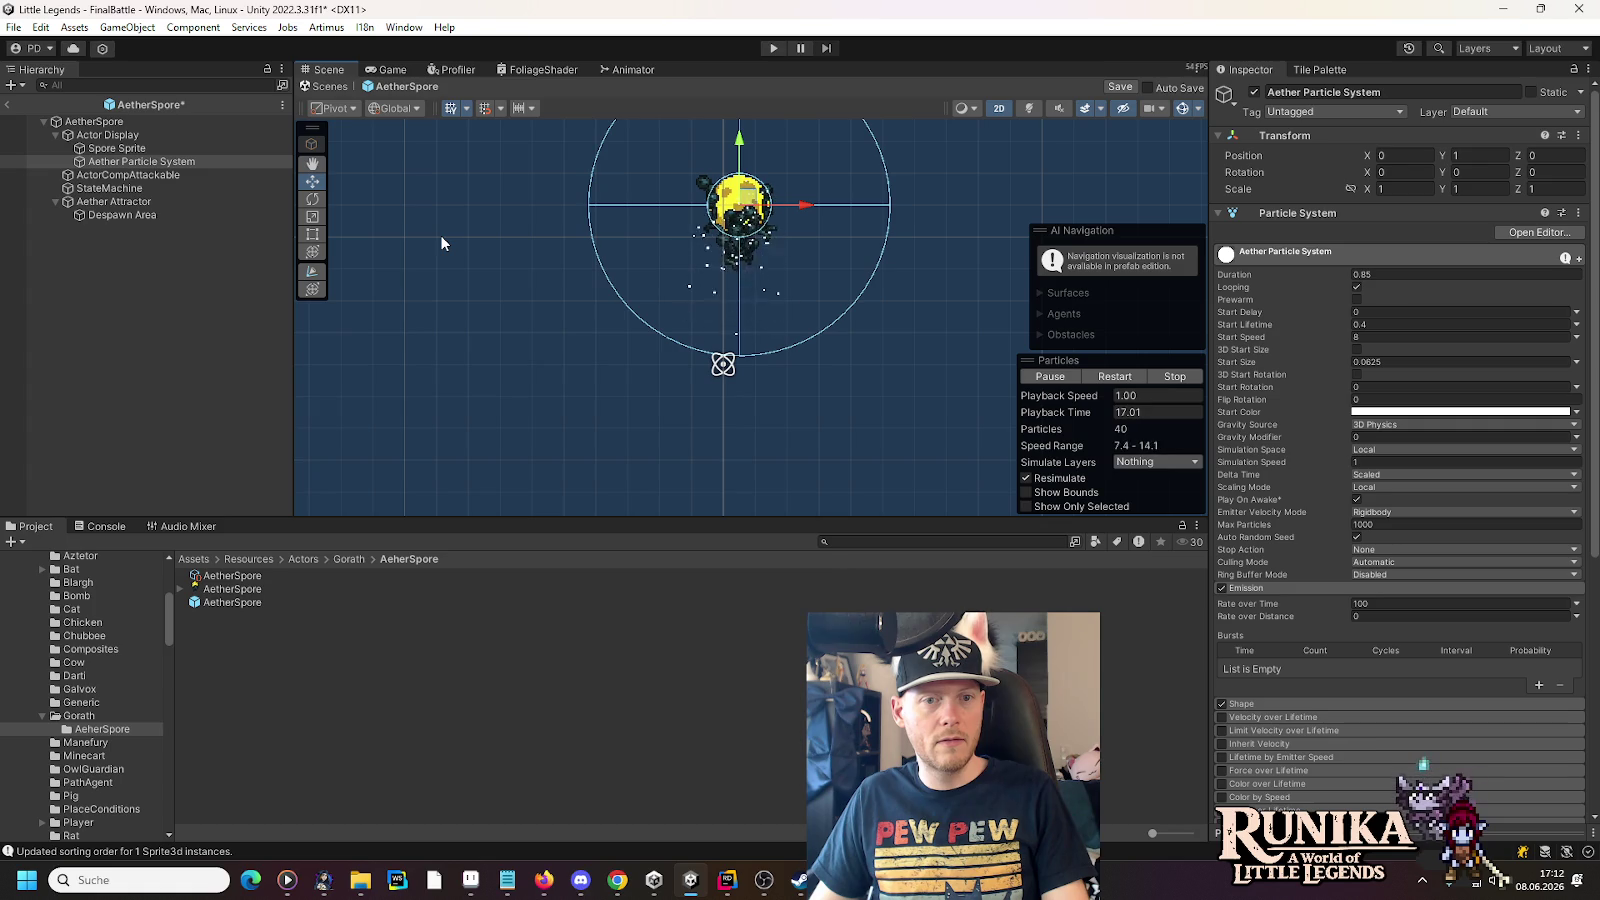
scroll(594, 408, down, 5)
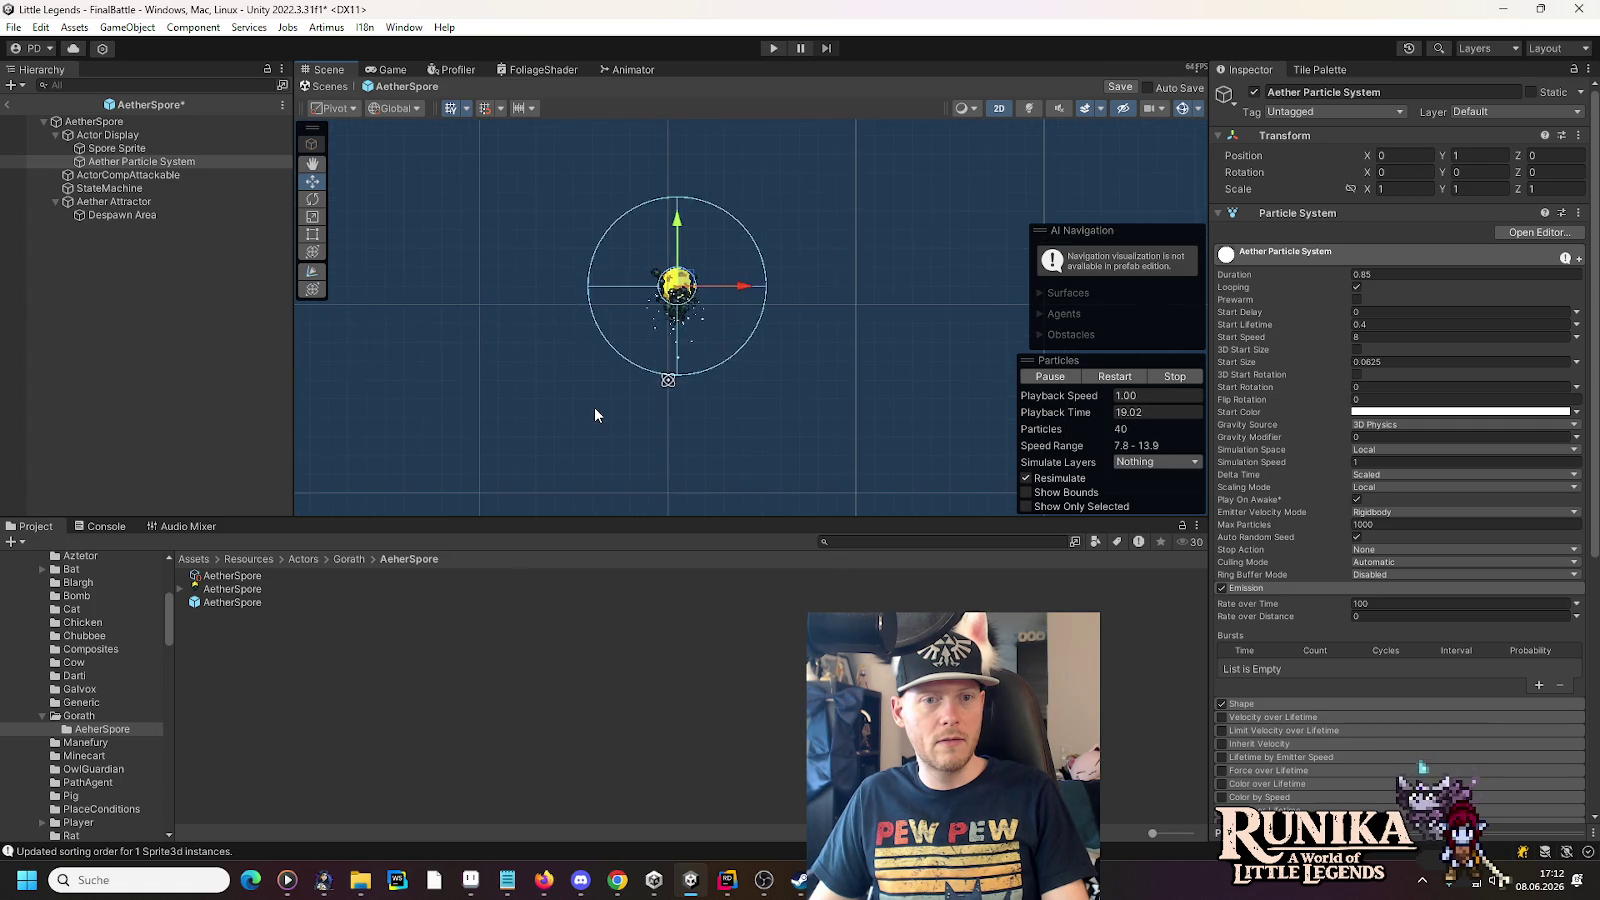
scroll(538, 381, down, 4)
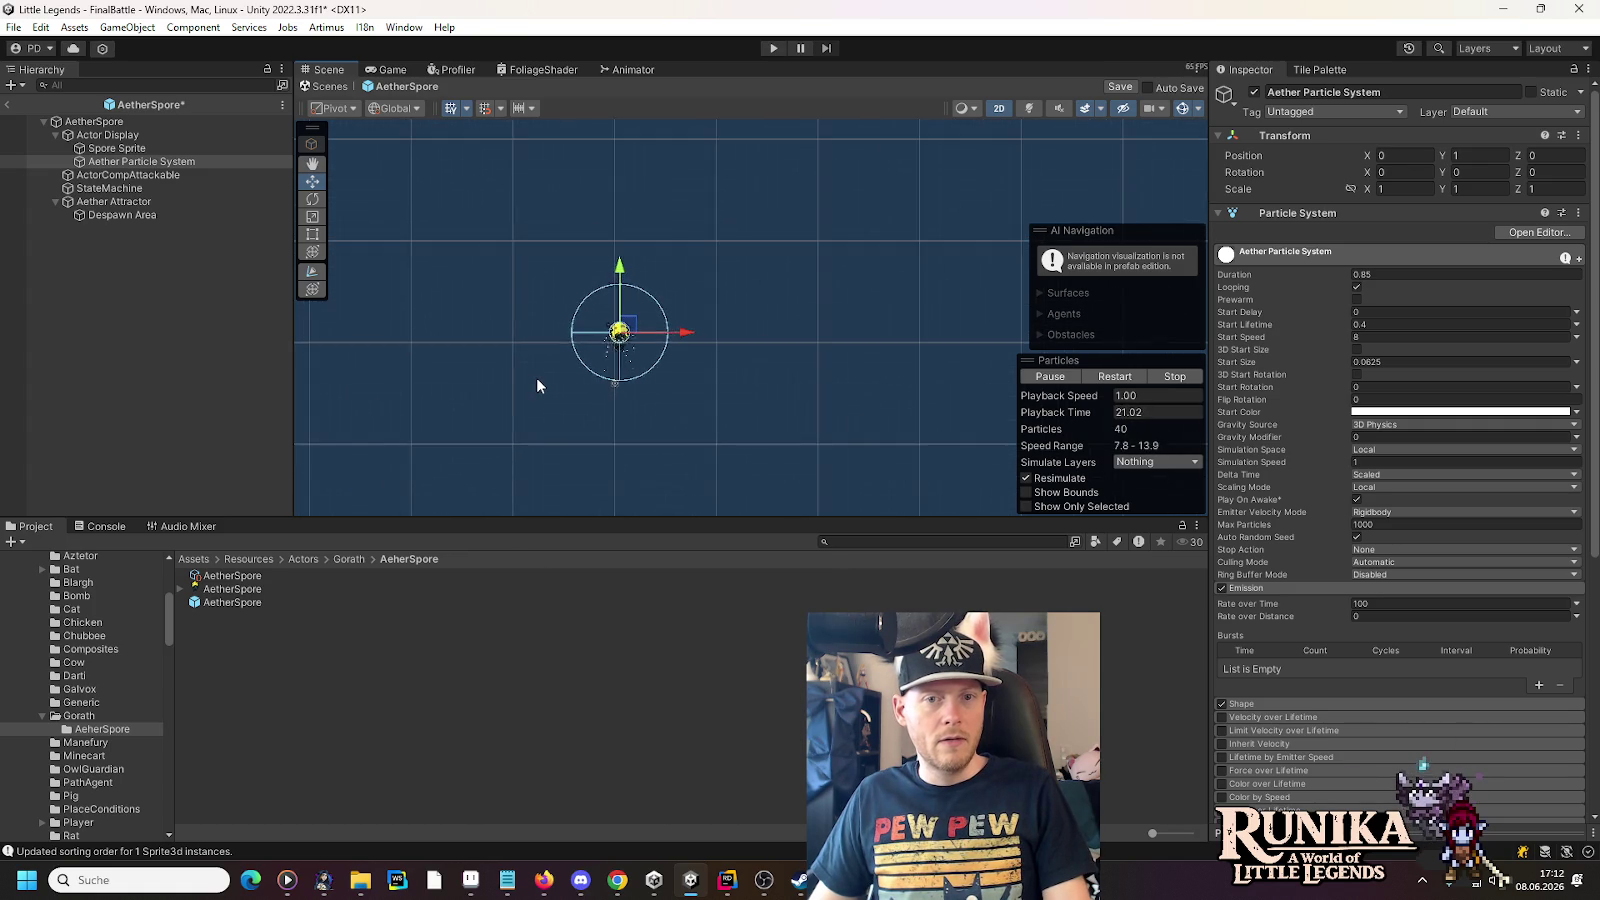
scroll(545, 380, down, 3)
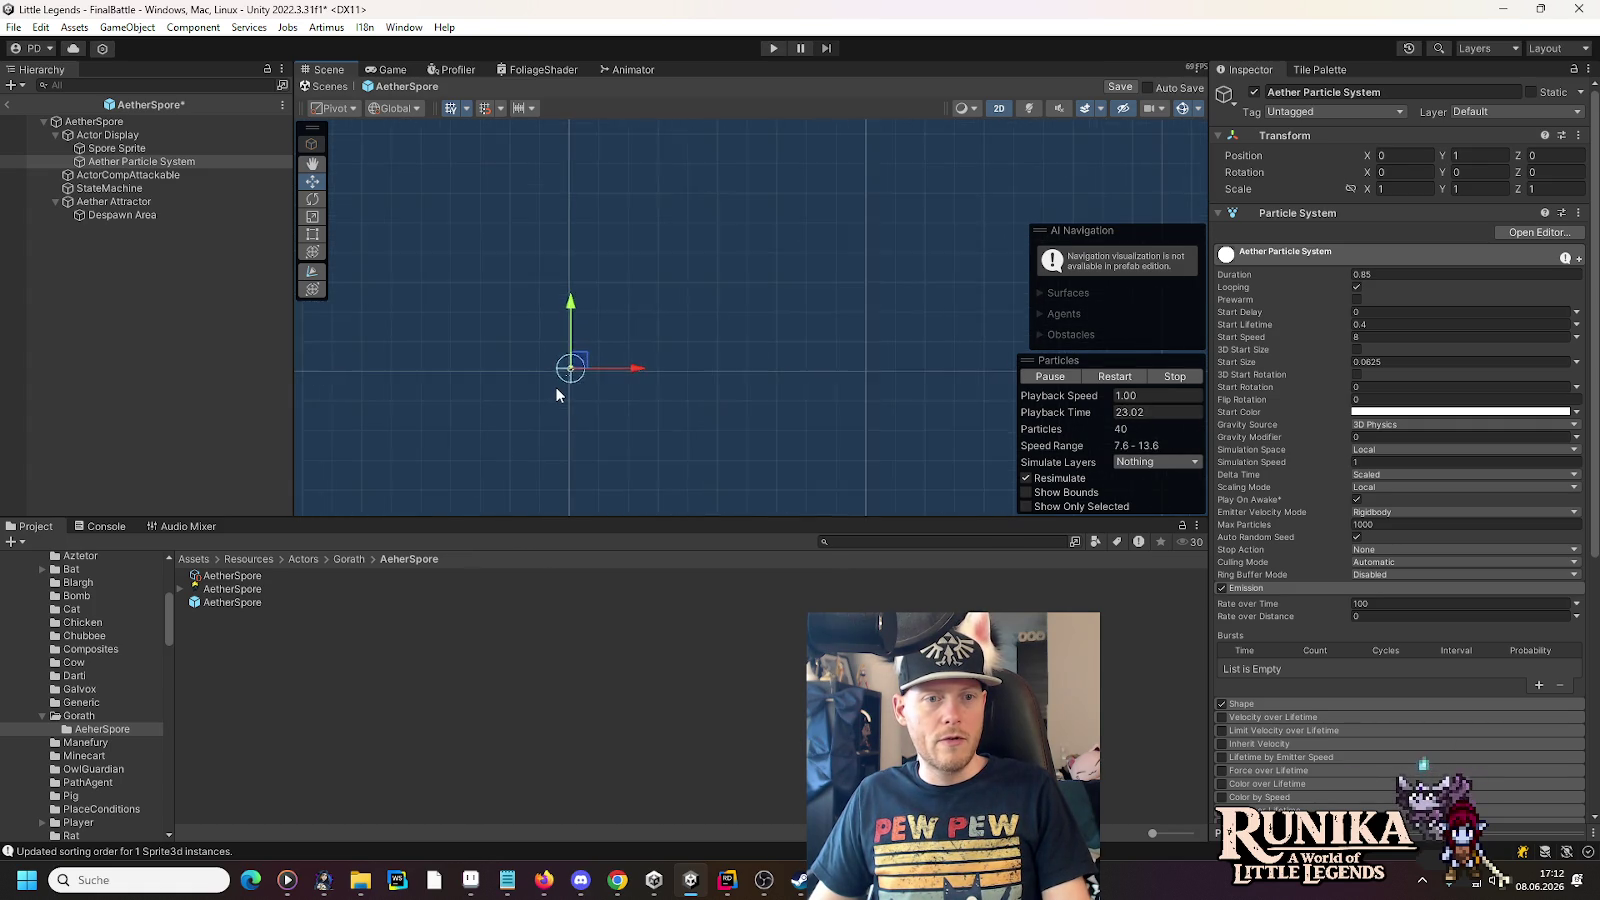
scroll(557, 395, up, 5)
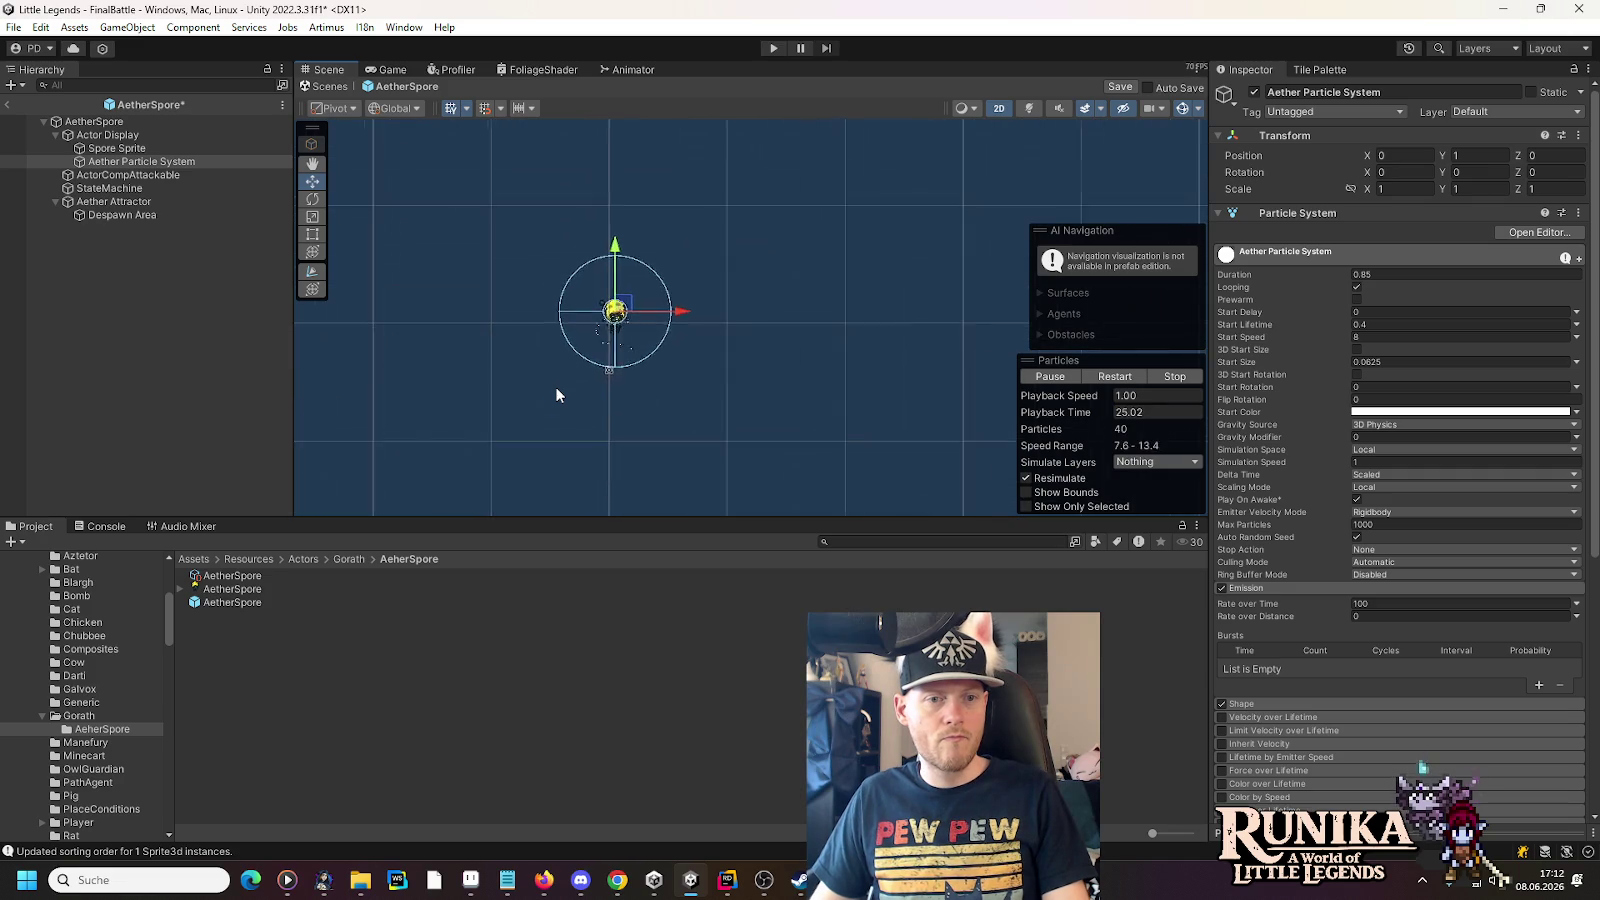
scroll(555, 386, up, 1)
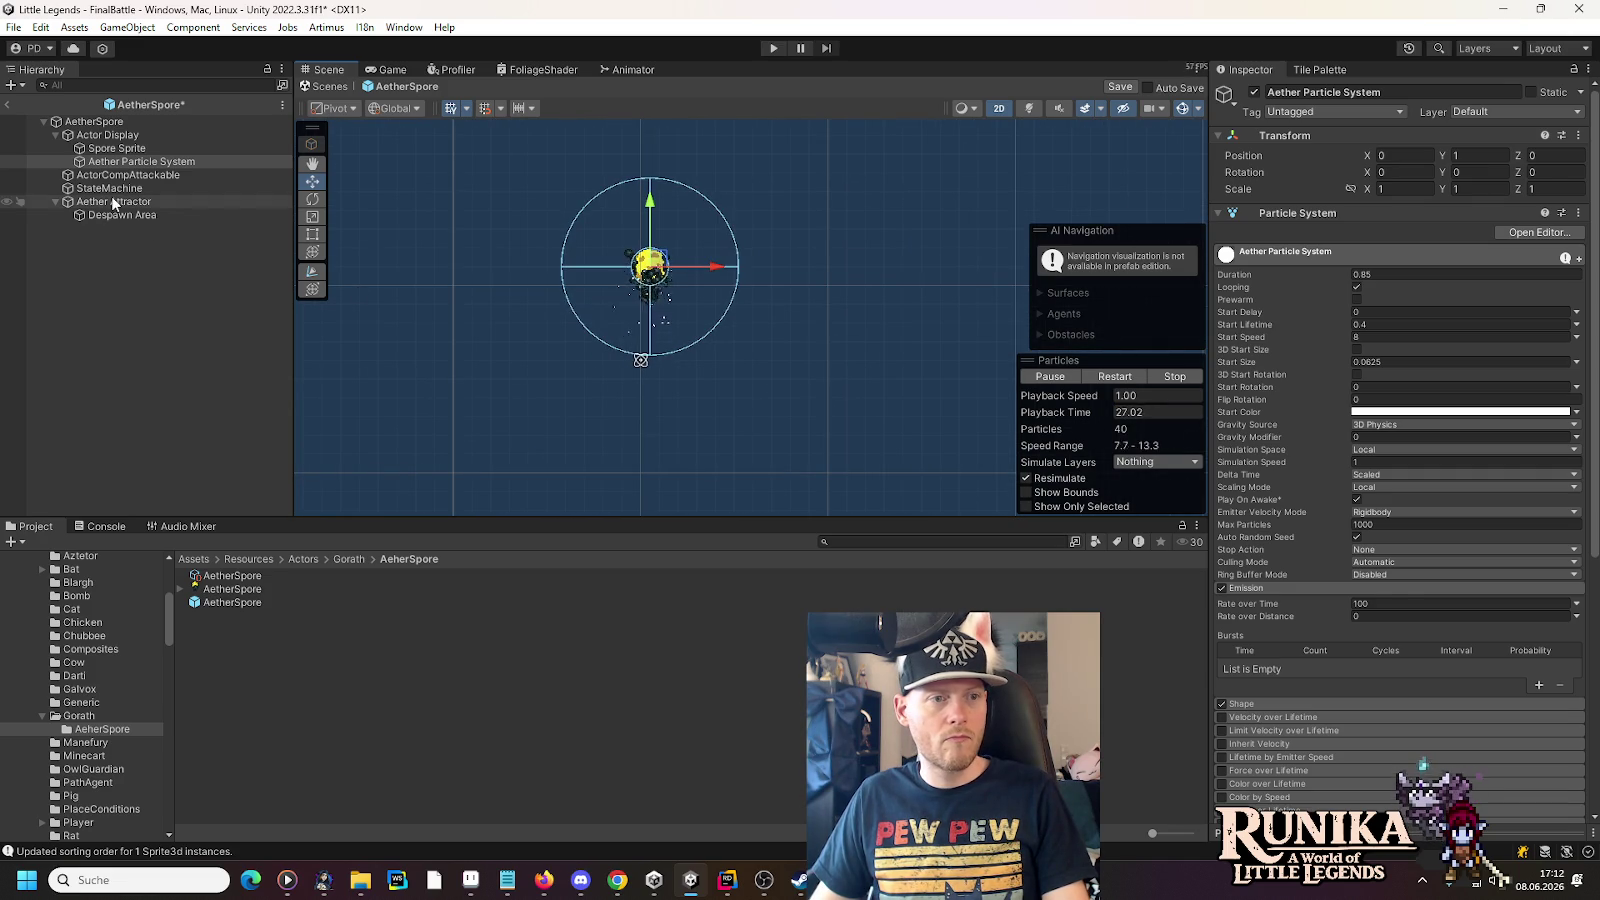
- Place the Aether Attractor directly above the spore at X 0.25, Y 5
click(114, 201)
drag(707, 275, 714, 382)
mouse_move(655, 440)
mouse_down()
mouse_move(652, 255)
mouse_move(662, 272)
mouse_up()
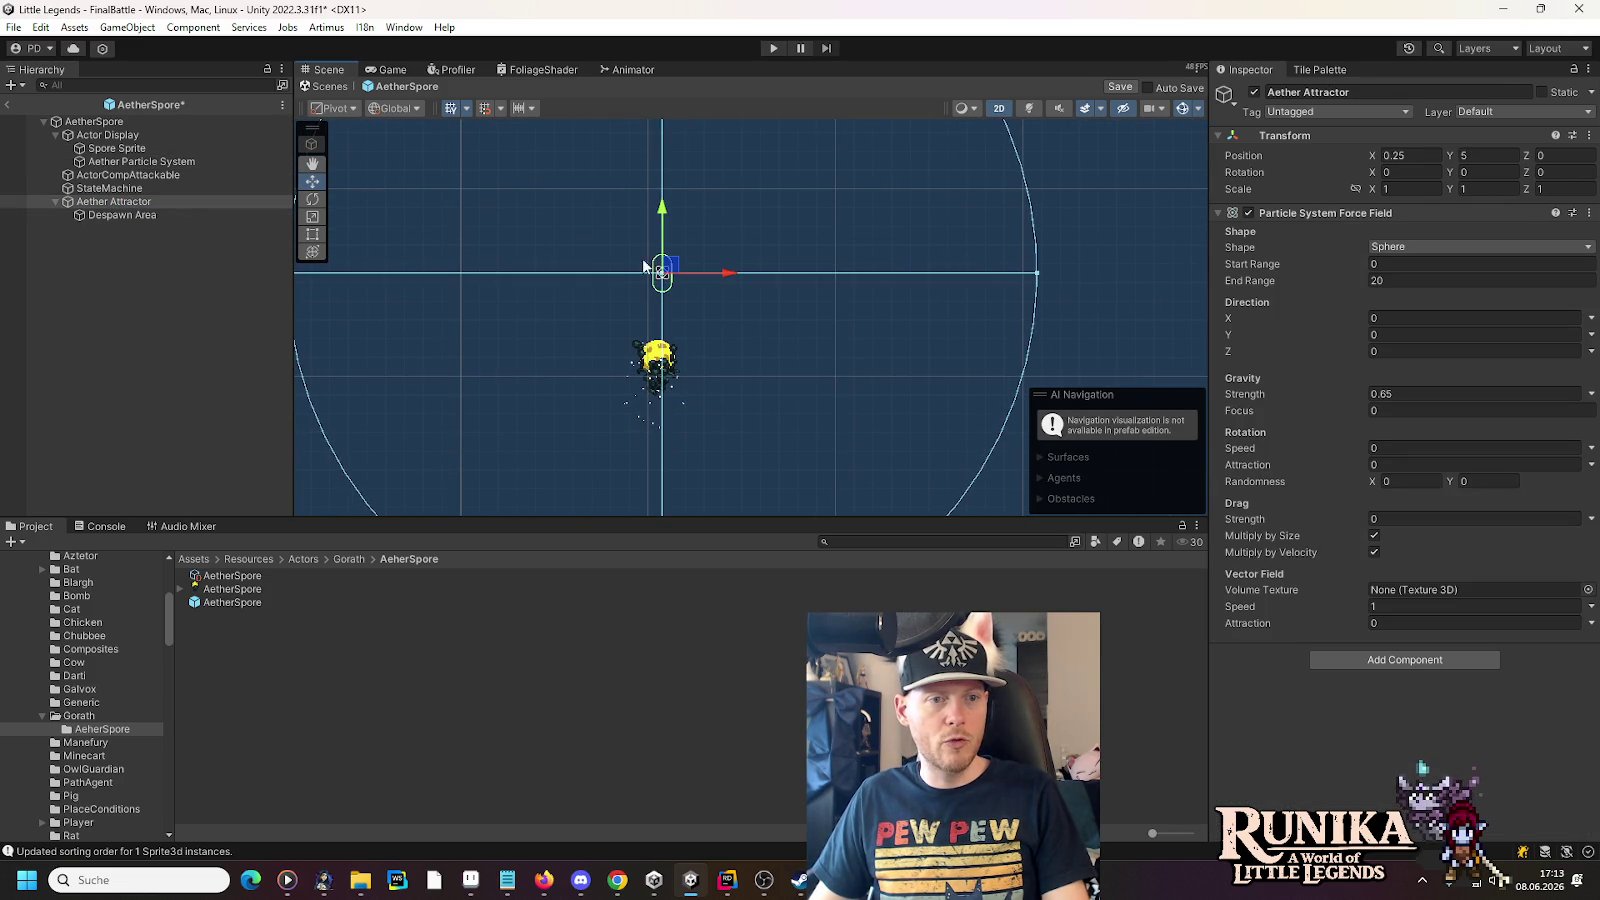
click(170, 163)
scroll(638, 430, up, 4)
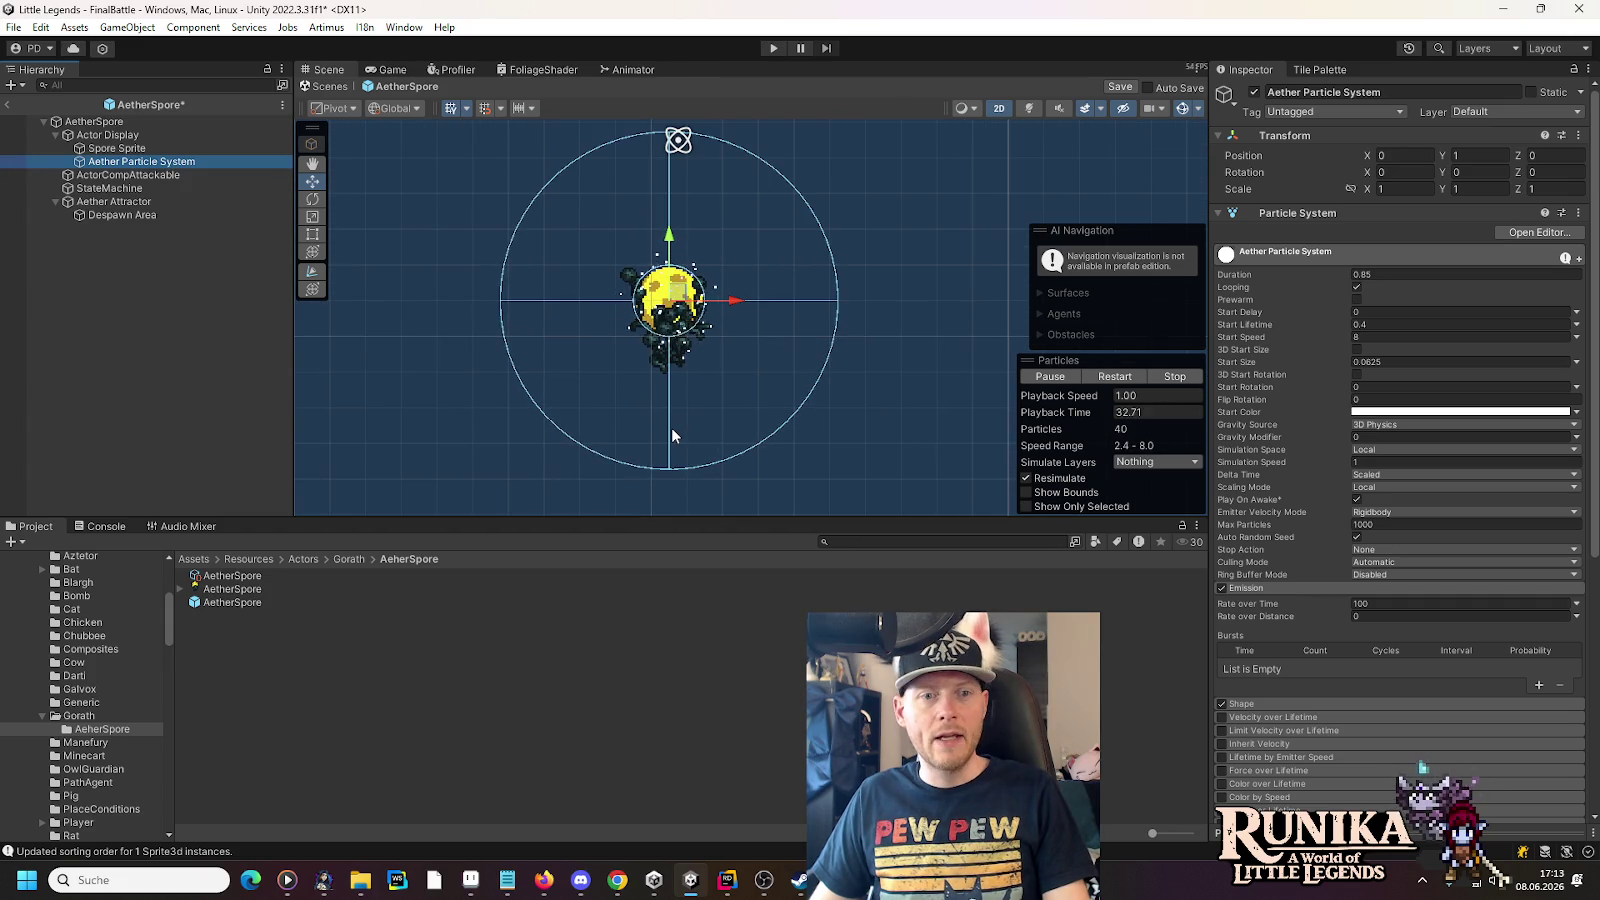
- Change the particle emitter shape from Cone to Sphere, then select Aether Attractor
scroll(1262, 662, down, 3)
click(1249, 570)
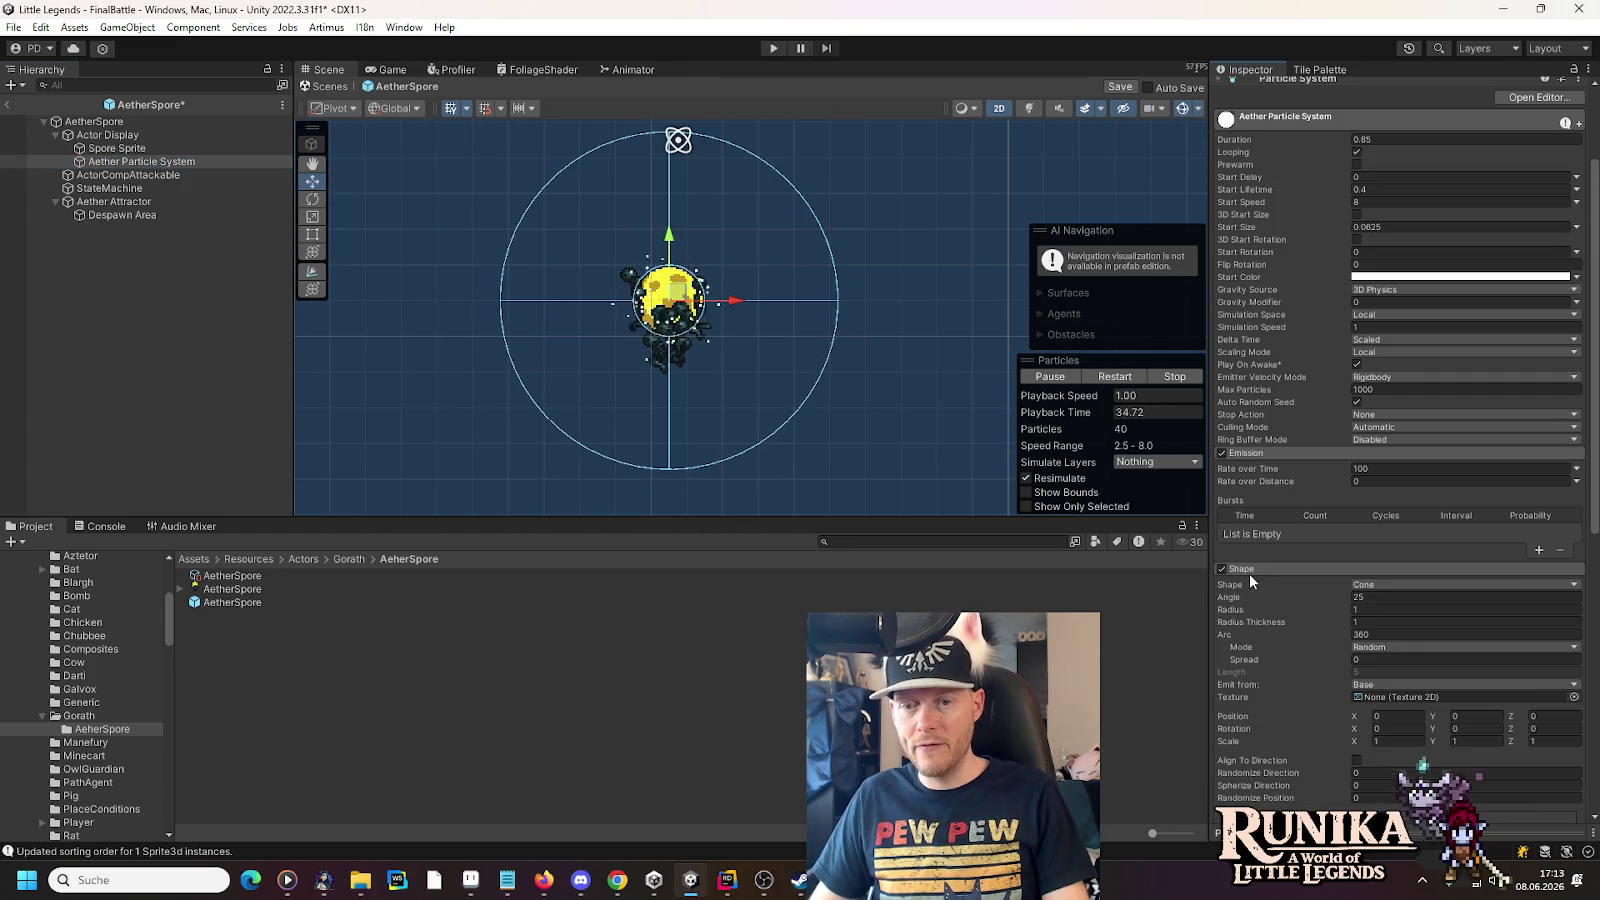
click(1380, 586)
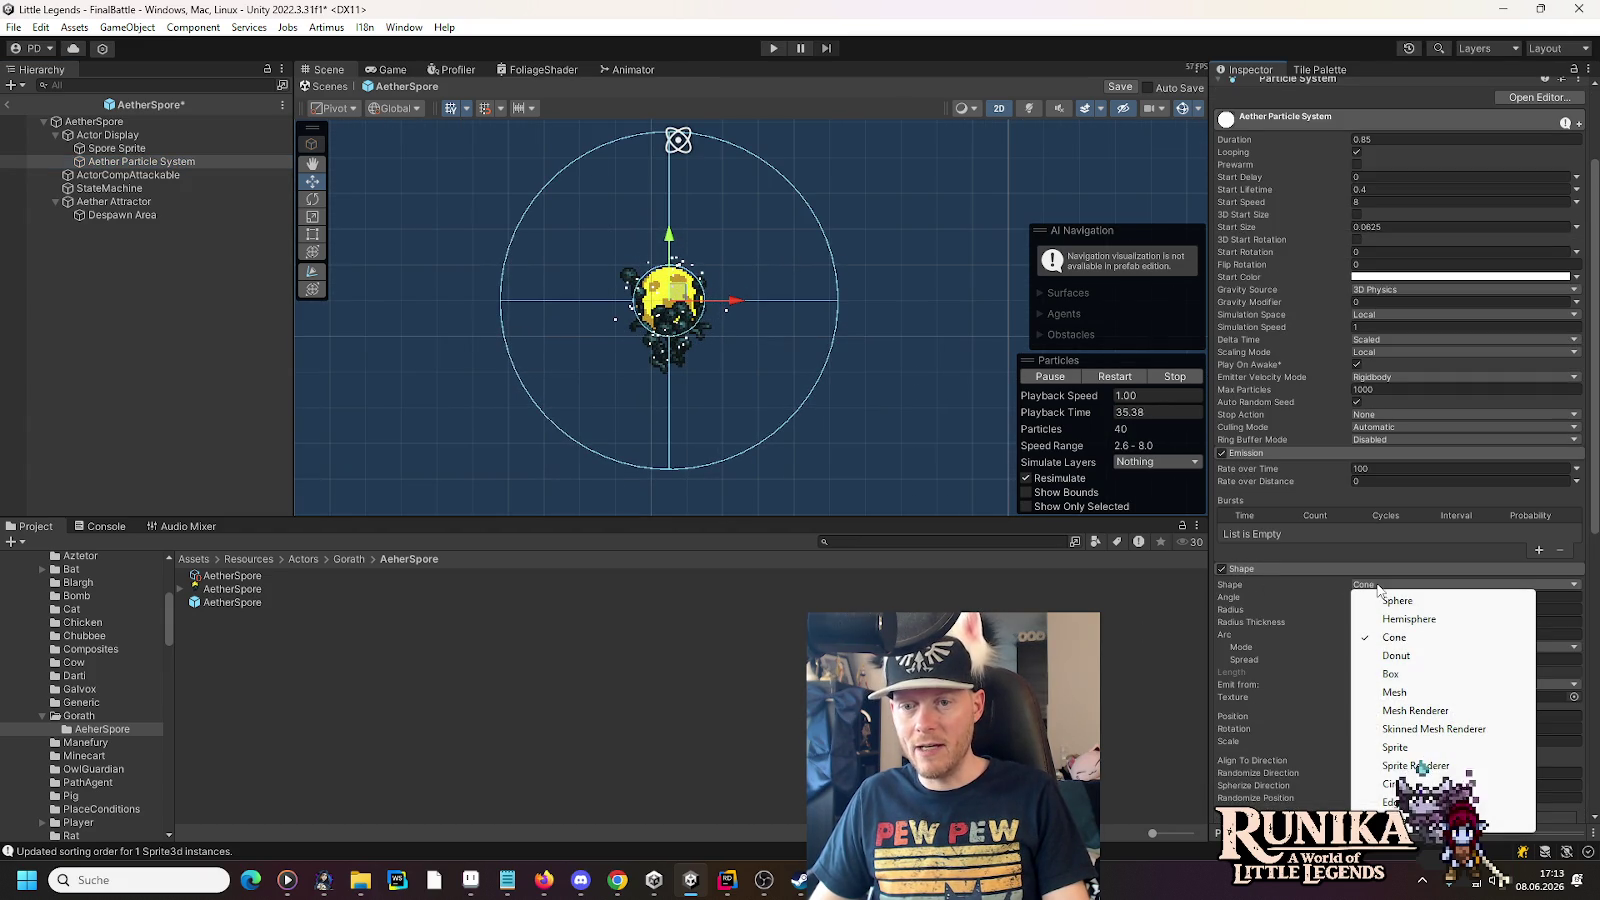
click(1424, 603)
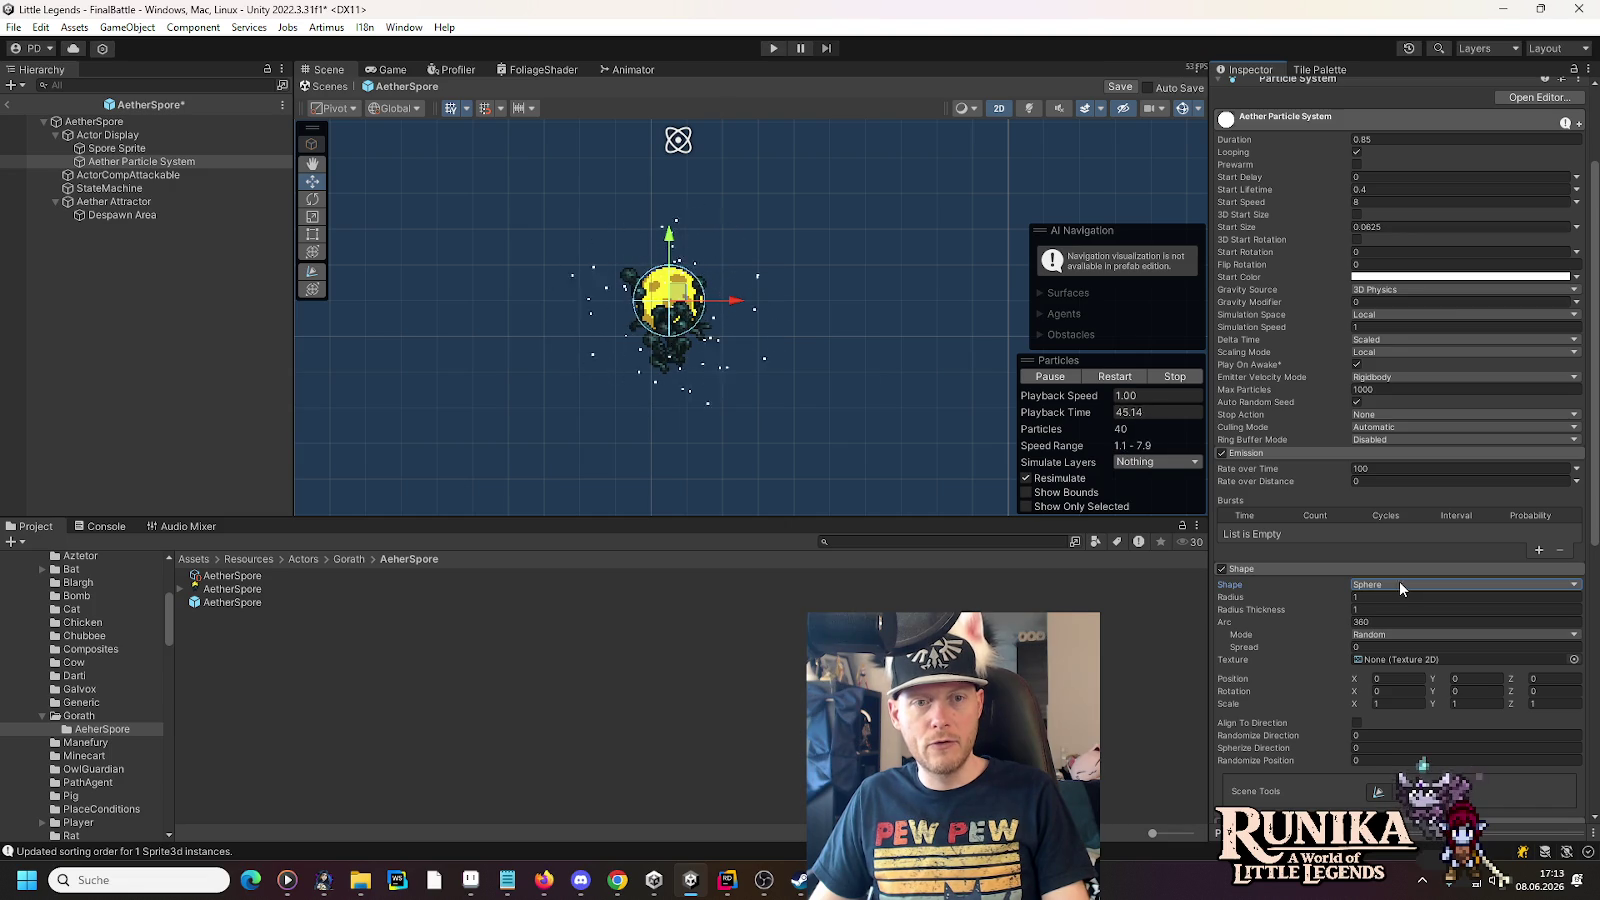
click(110, 203)
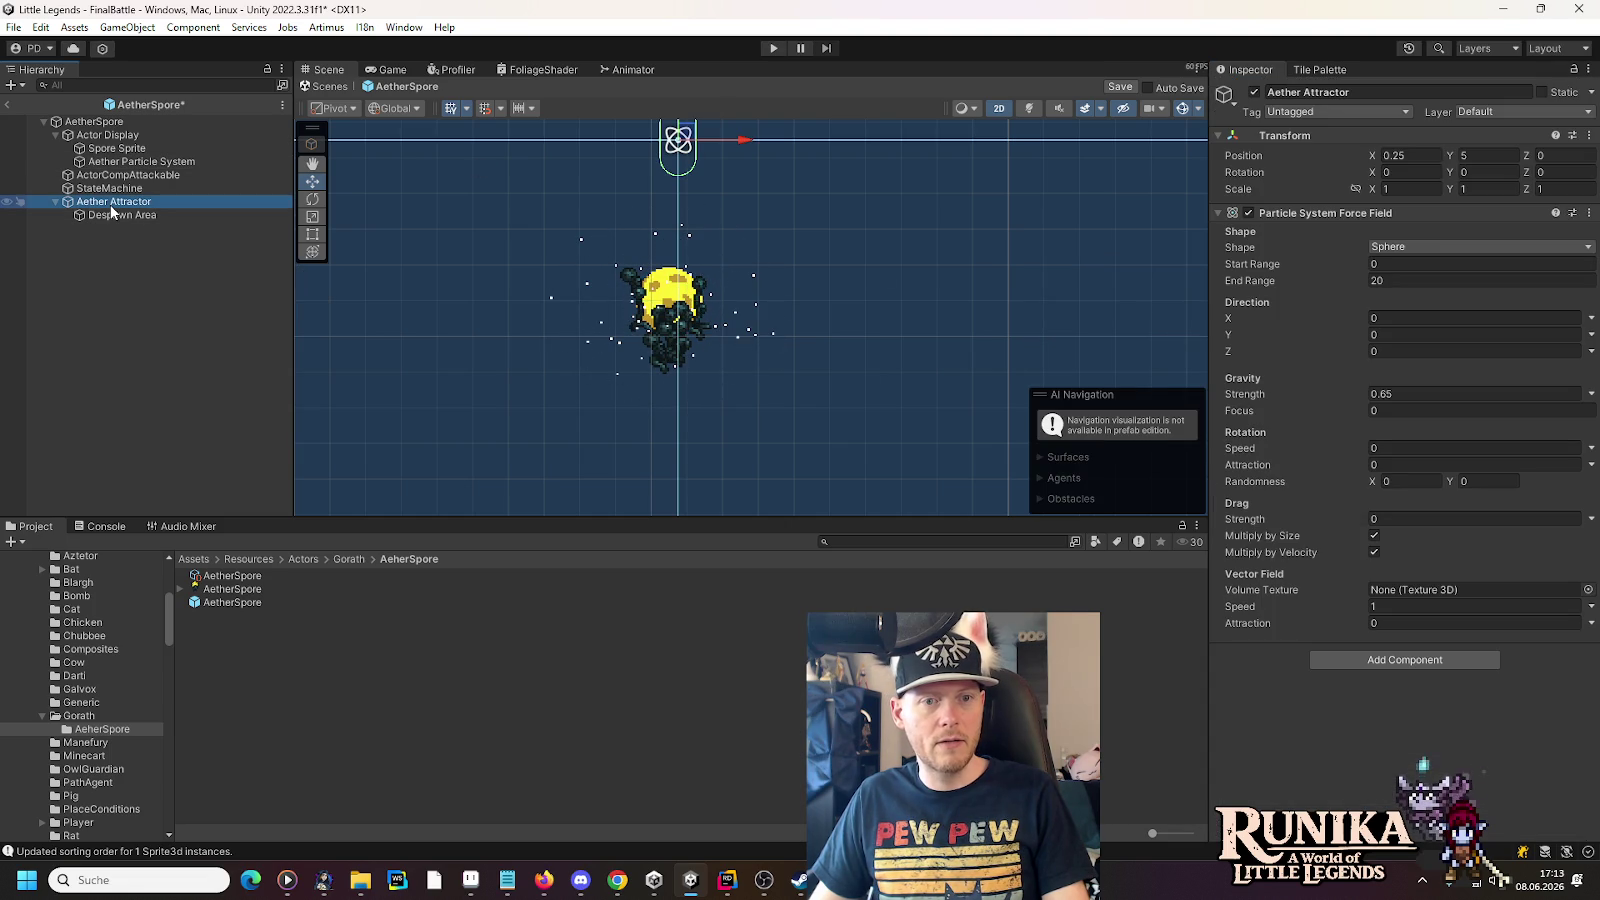
- Try a Hemisphere shape for the attractor's force field and frame it in view
scroll(765, 222, down, 3)
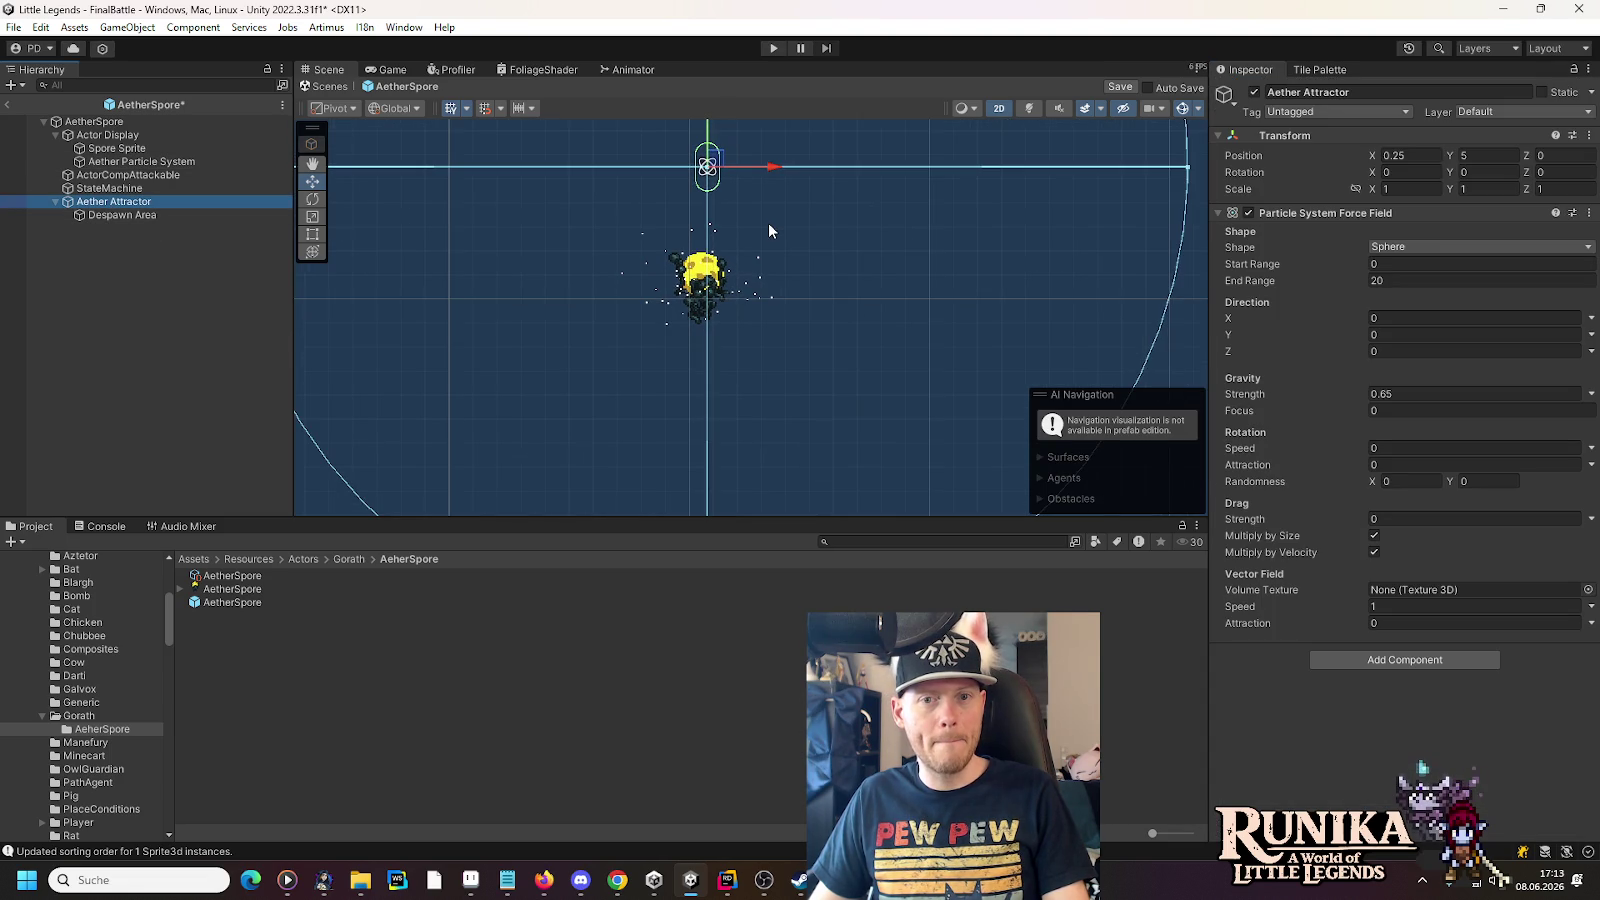
mouse_move(852, 258)
mouse_down()
mouse_move(741, 206)
mouse_move(872, 358)
mouse_up()
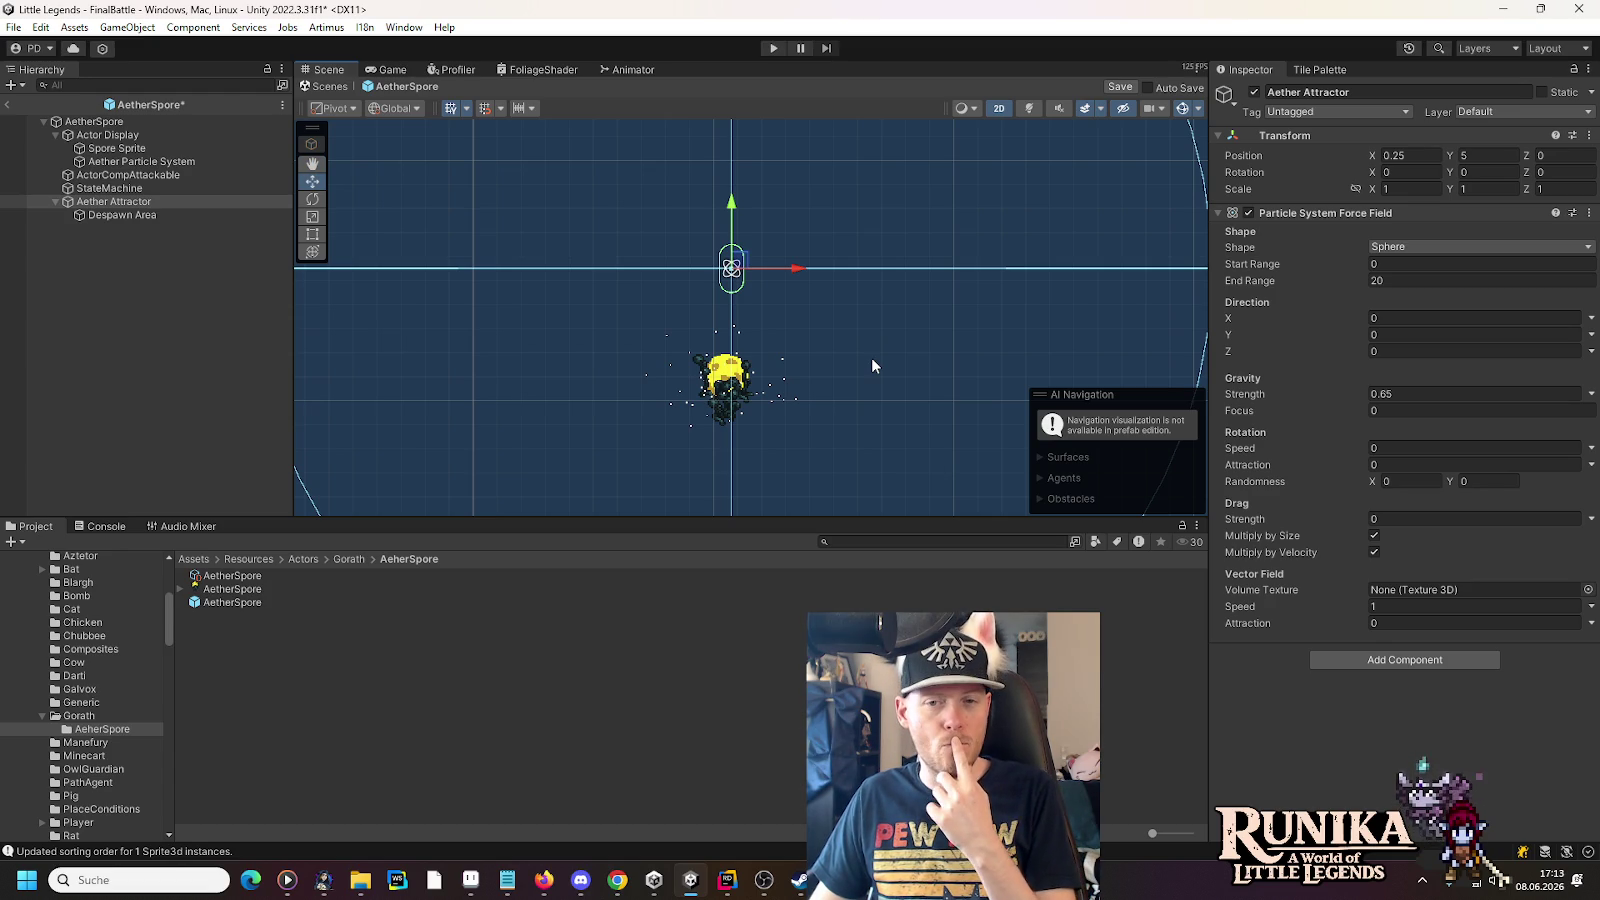
click(1392, 247)
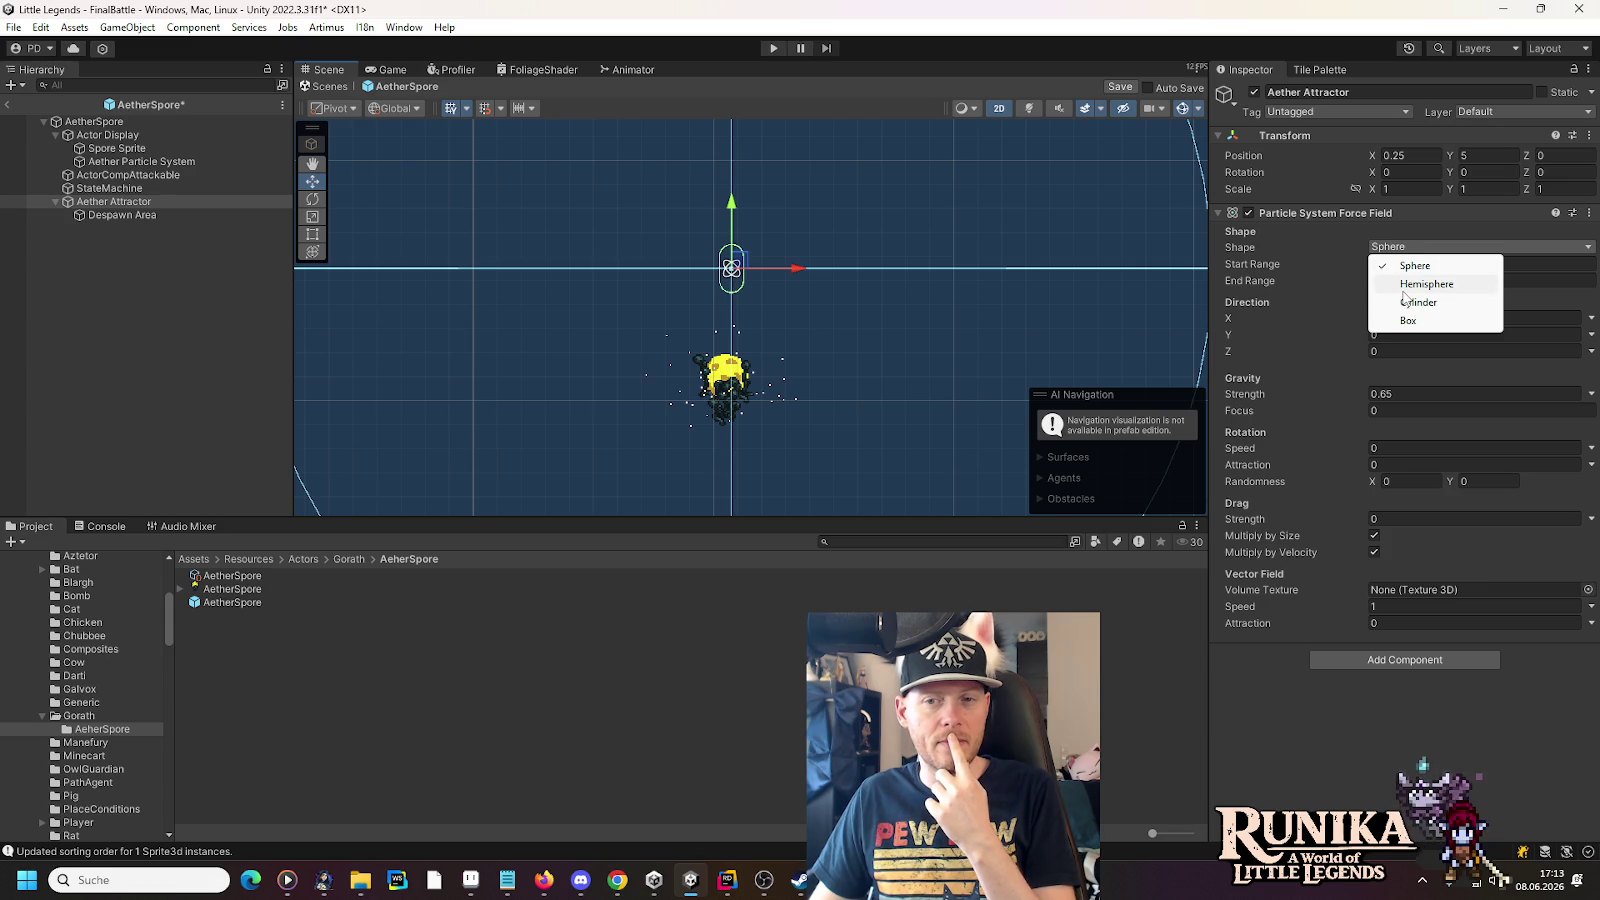
click(1404, 288)
scroll(859, 332, down, 3)
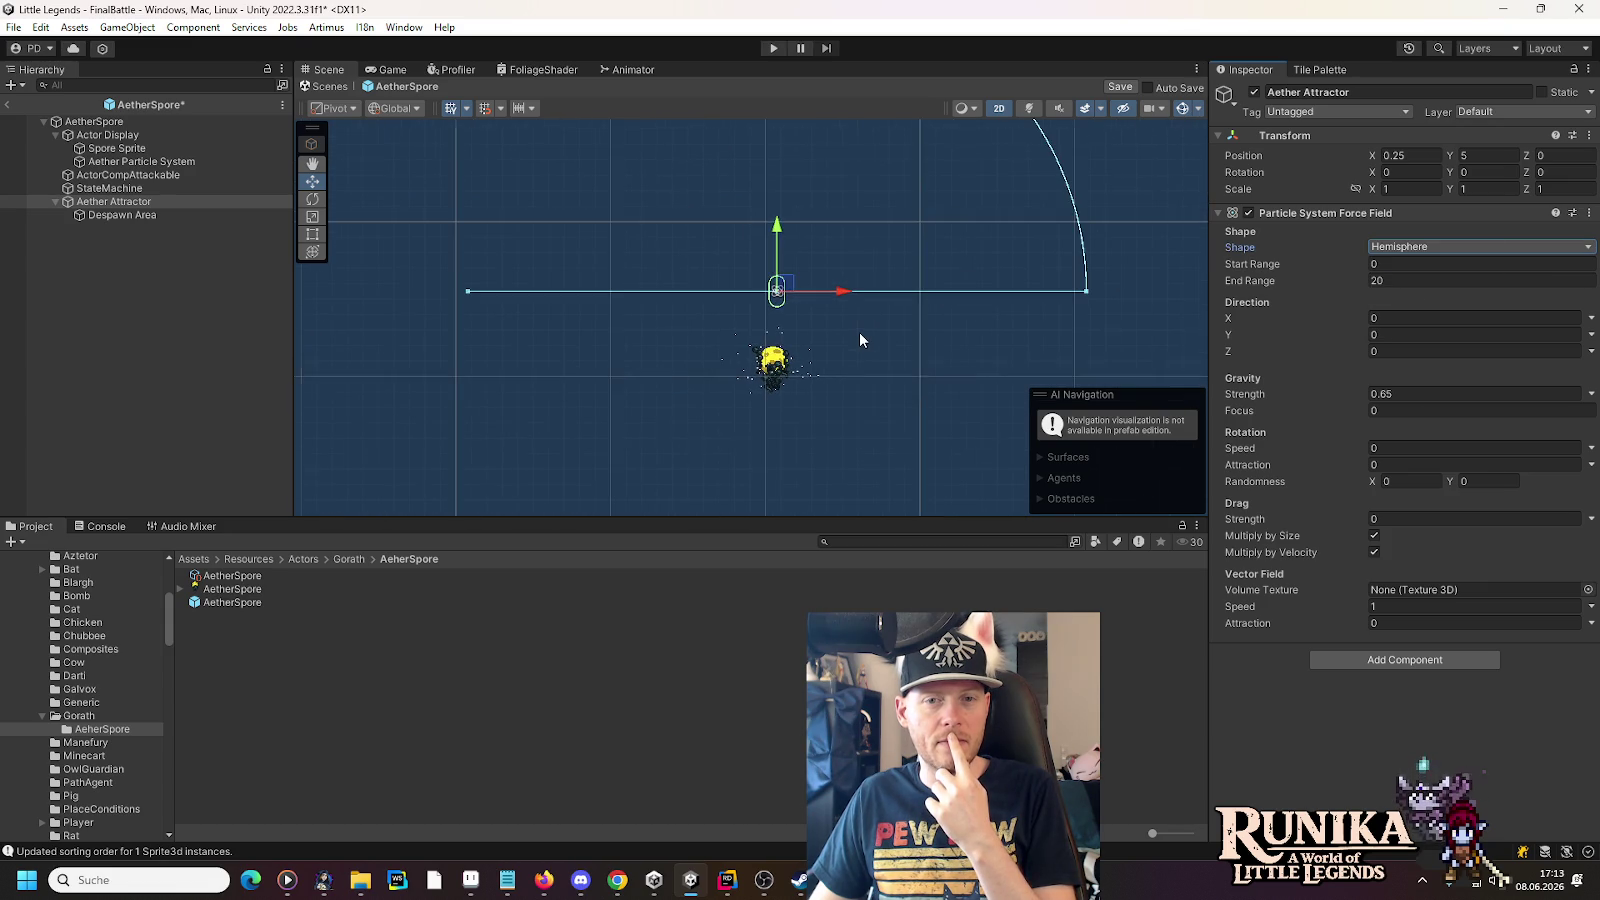
key(f)
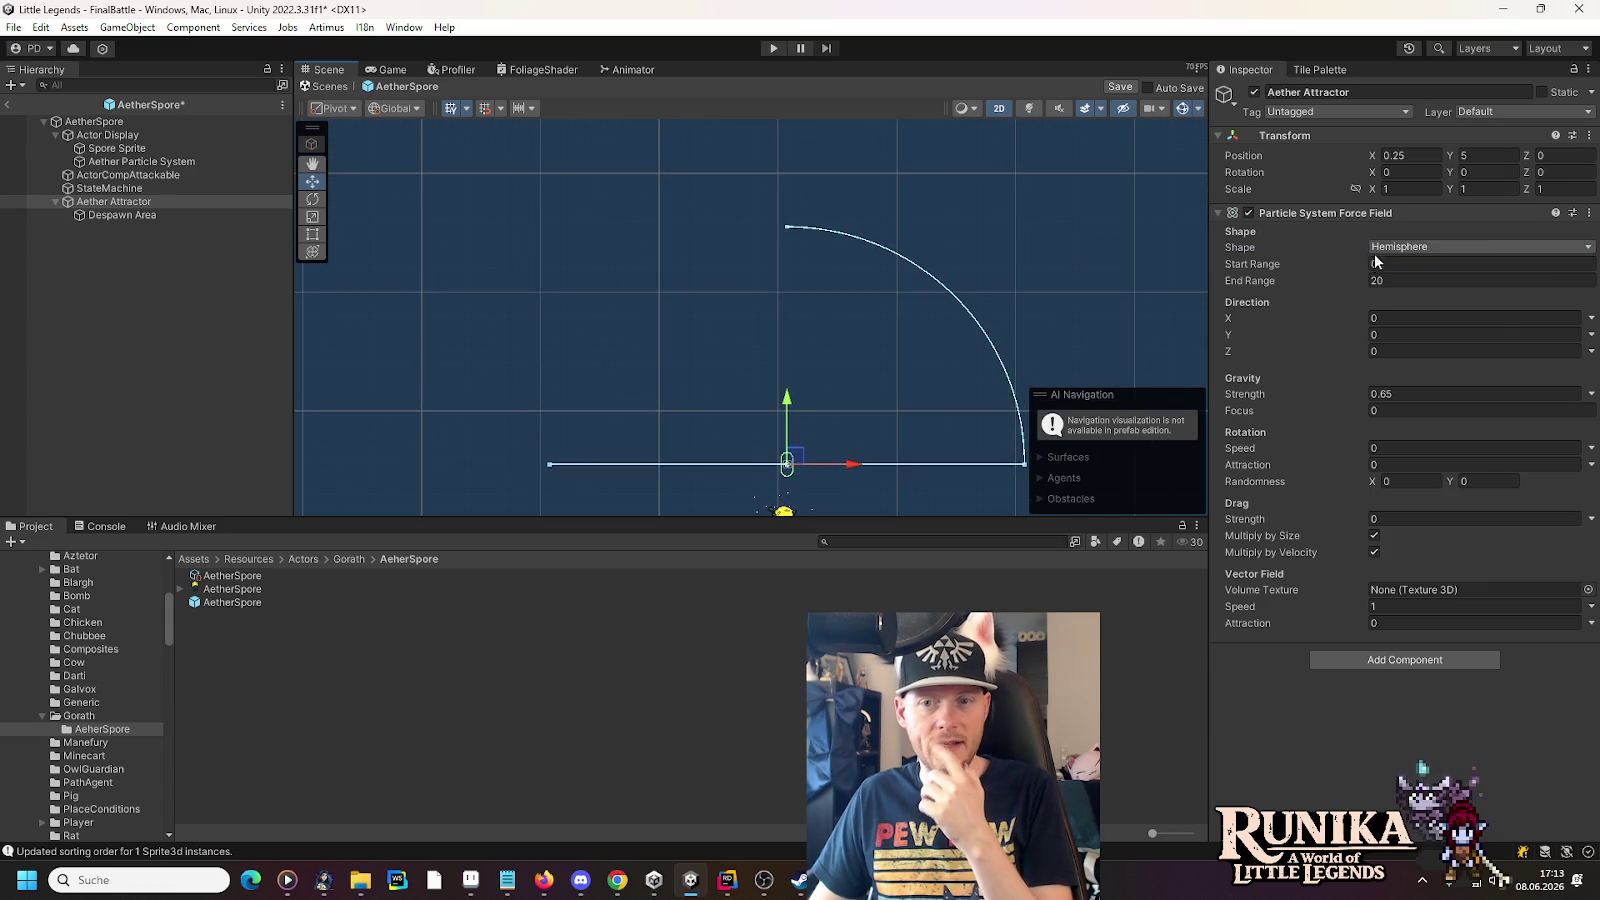
- Switch the force field shape to Box, reframe, and reselect Aether Particle System
click(1385, 248)
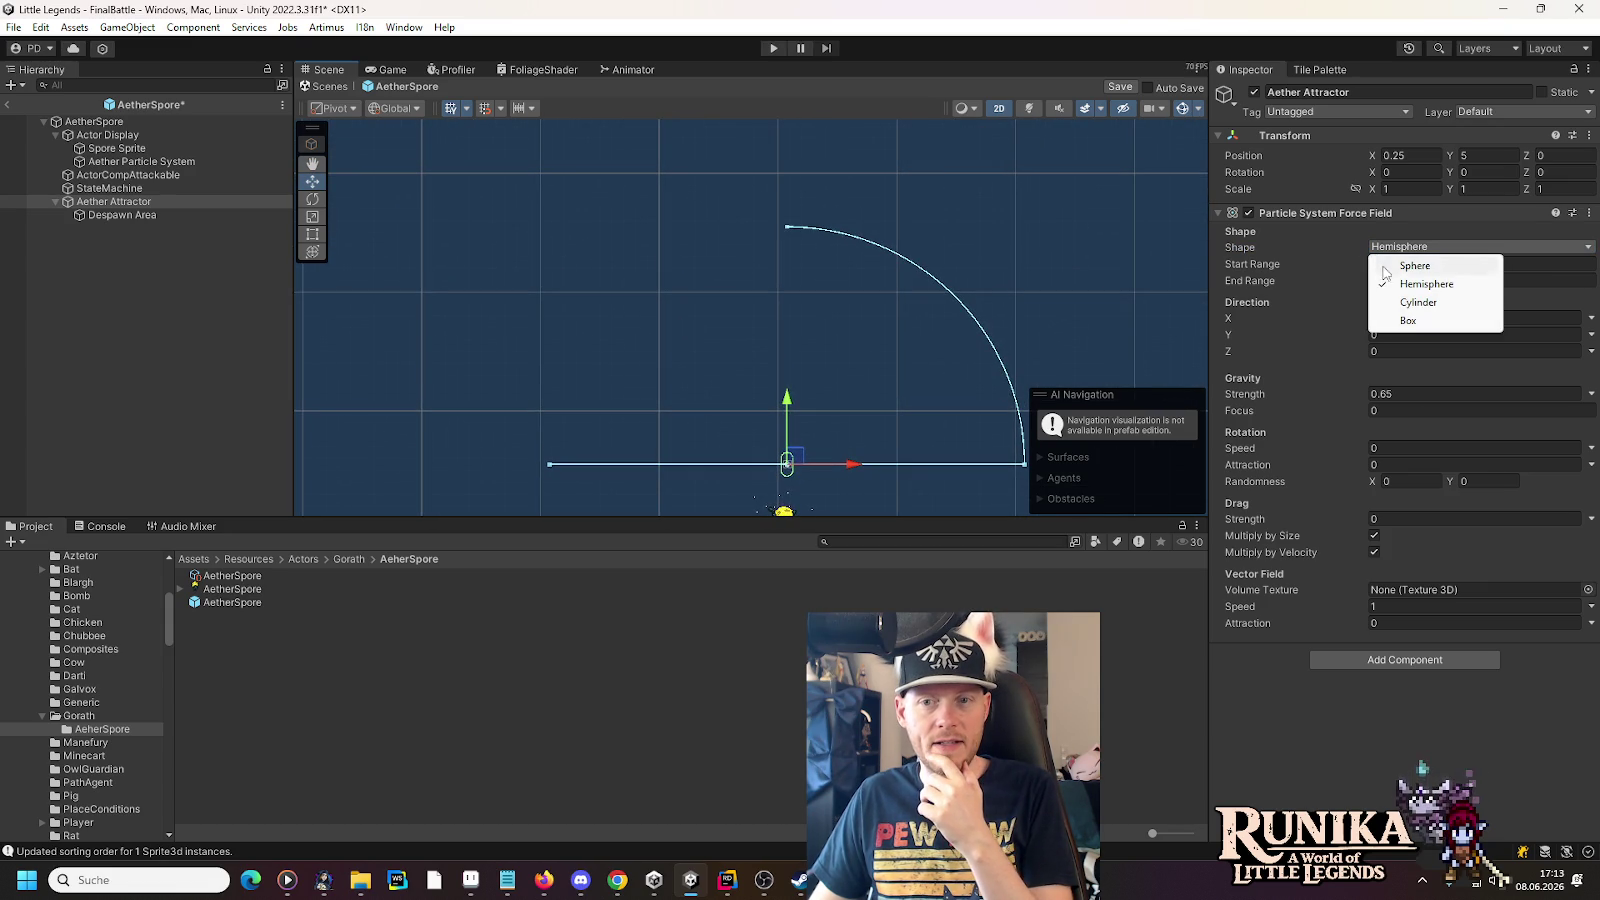
click(1398, 319)
key(f)
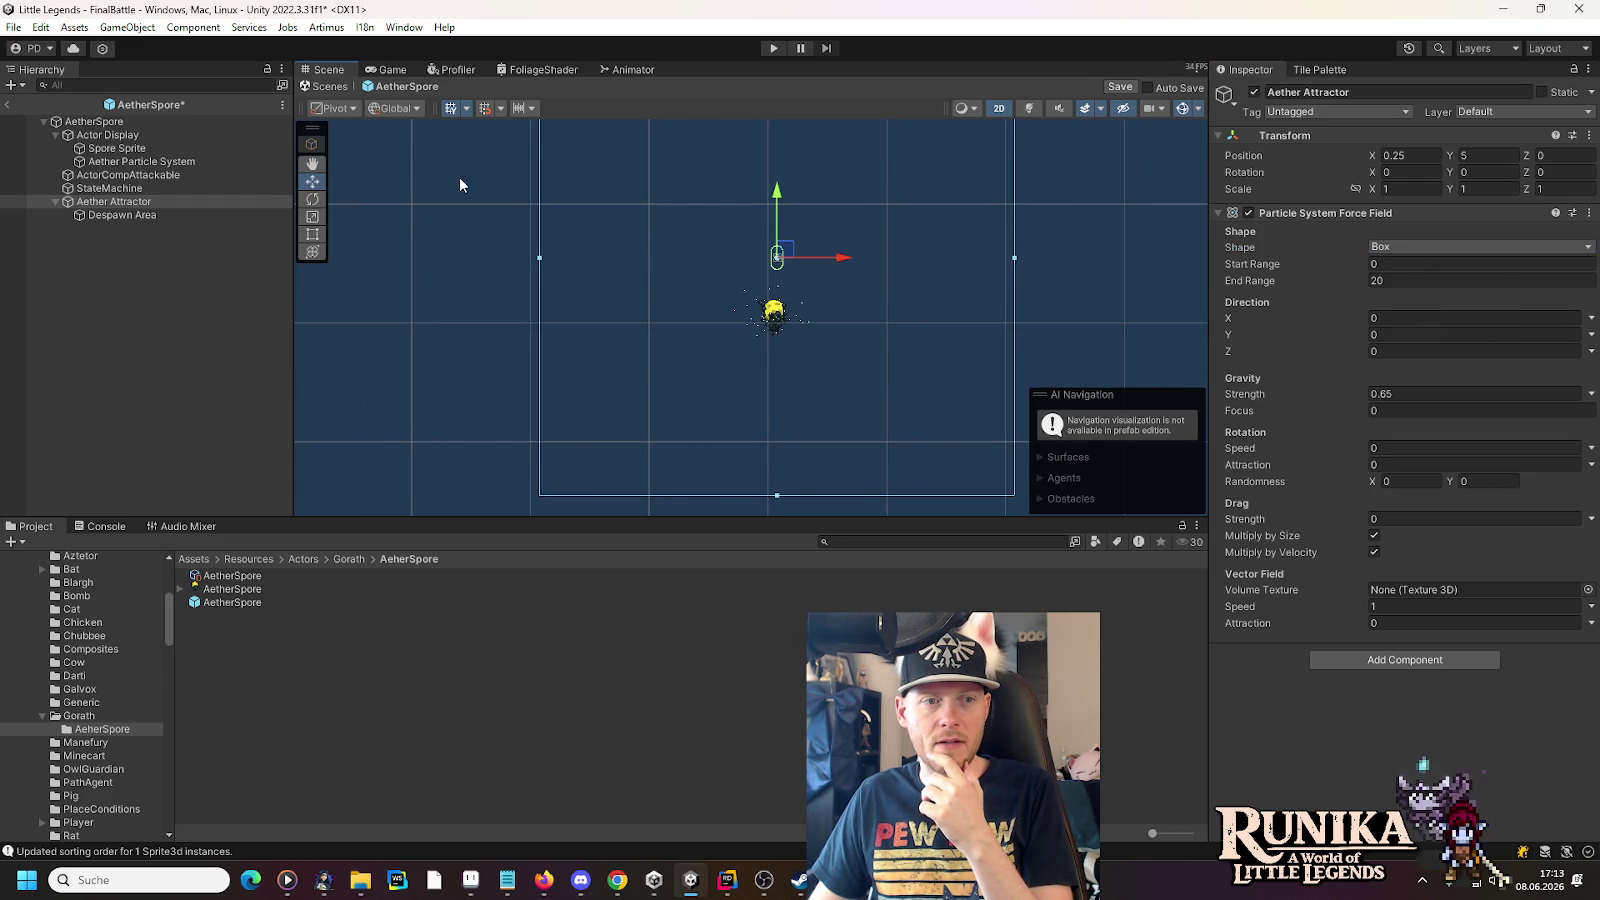
click(191, 164)
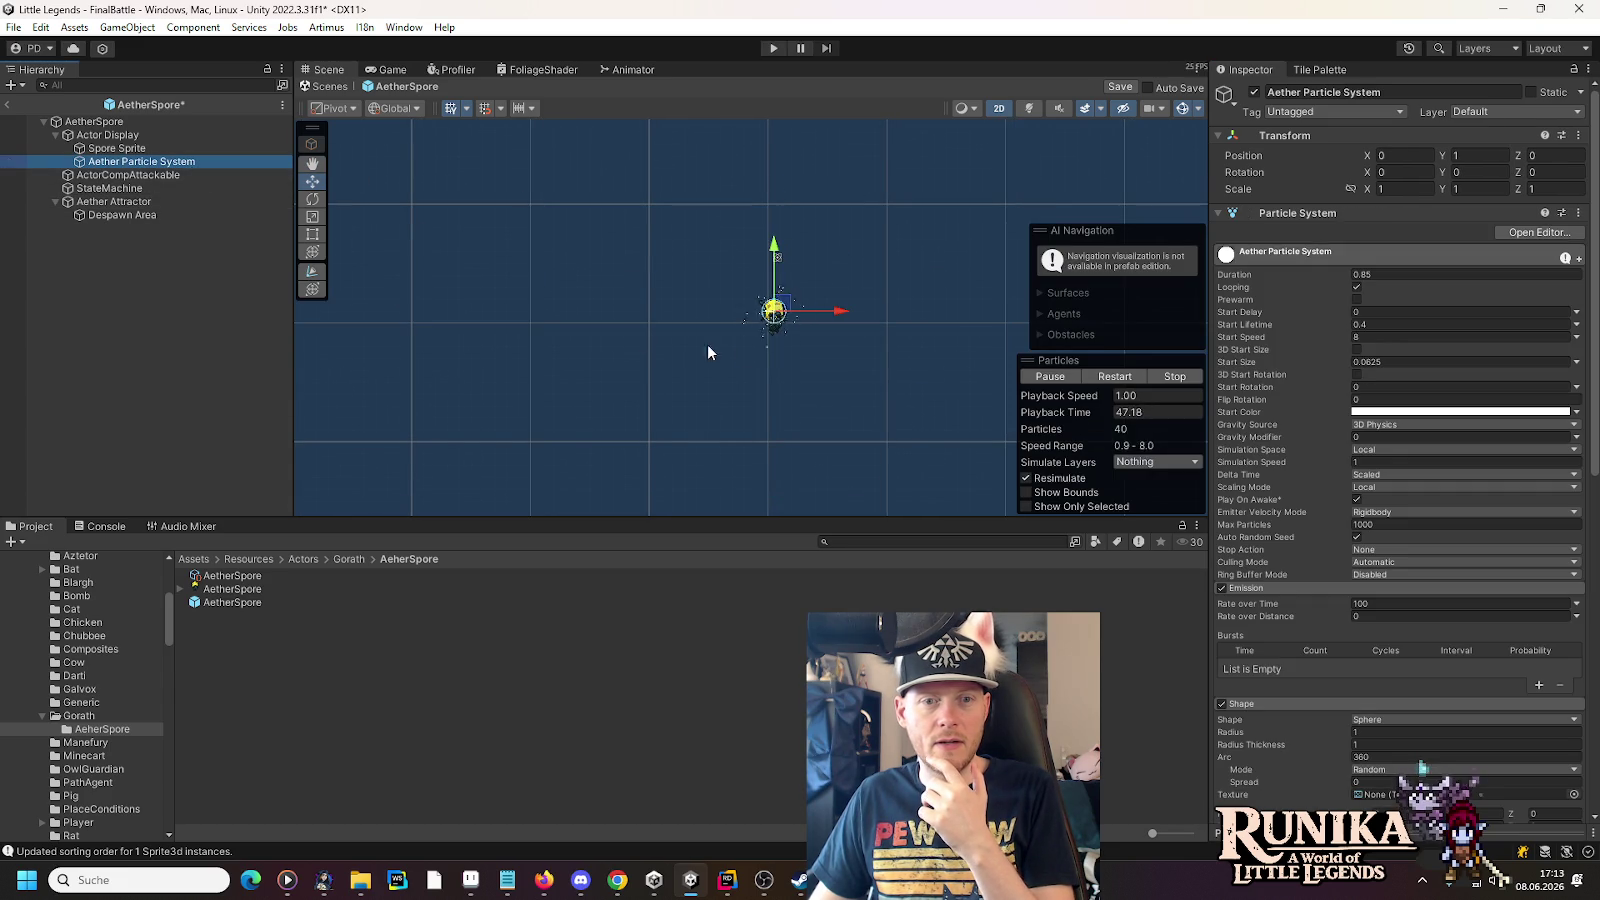
- Set the Aether Attractor's force field shape back to Sphere
scroll(805, 312, up, 4)
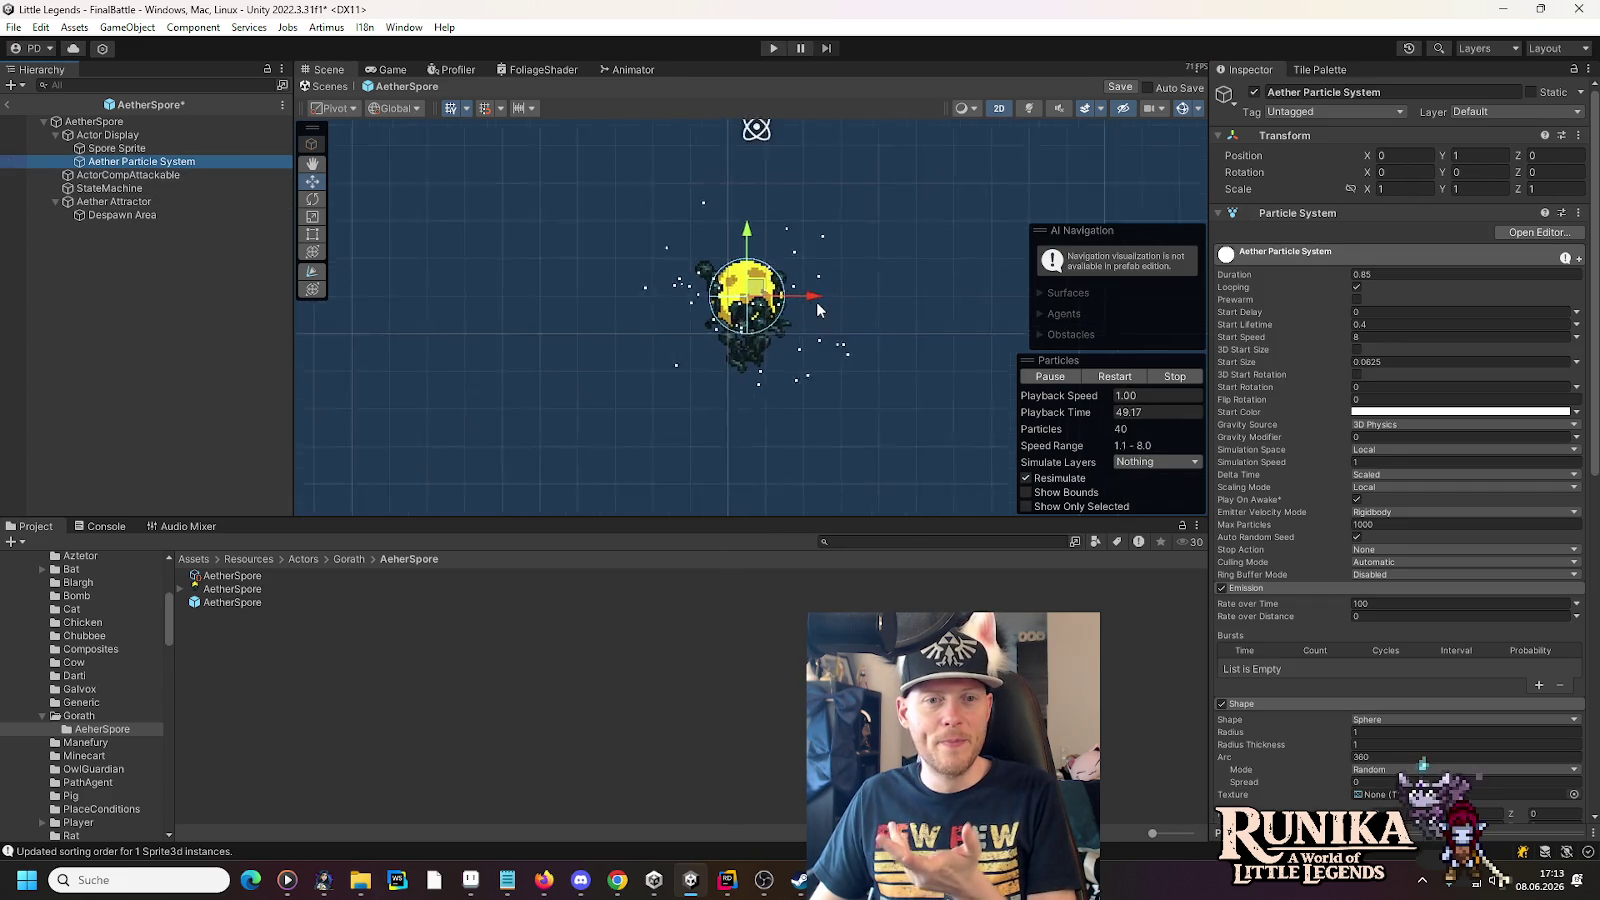
scroll(816, 302, up, 2)
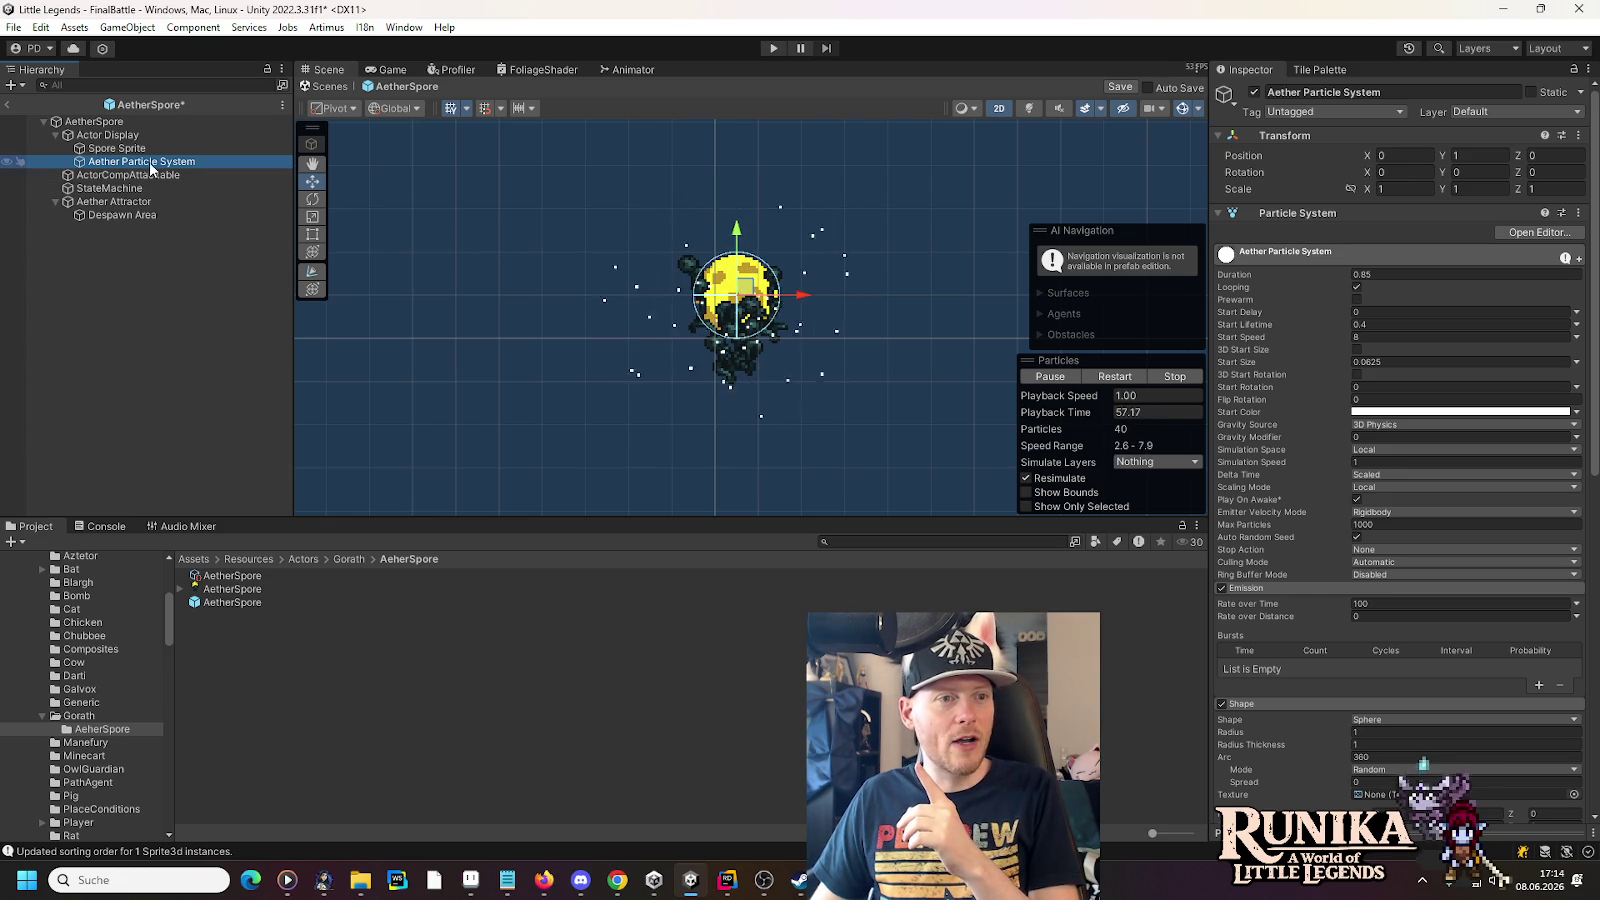
click(1418, 719)
click(141, 201)
click(1410, 247)
click(1414, 265)
click(121, 162)
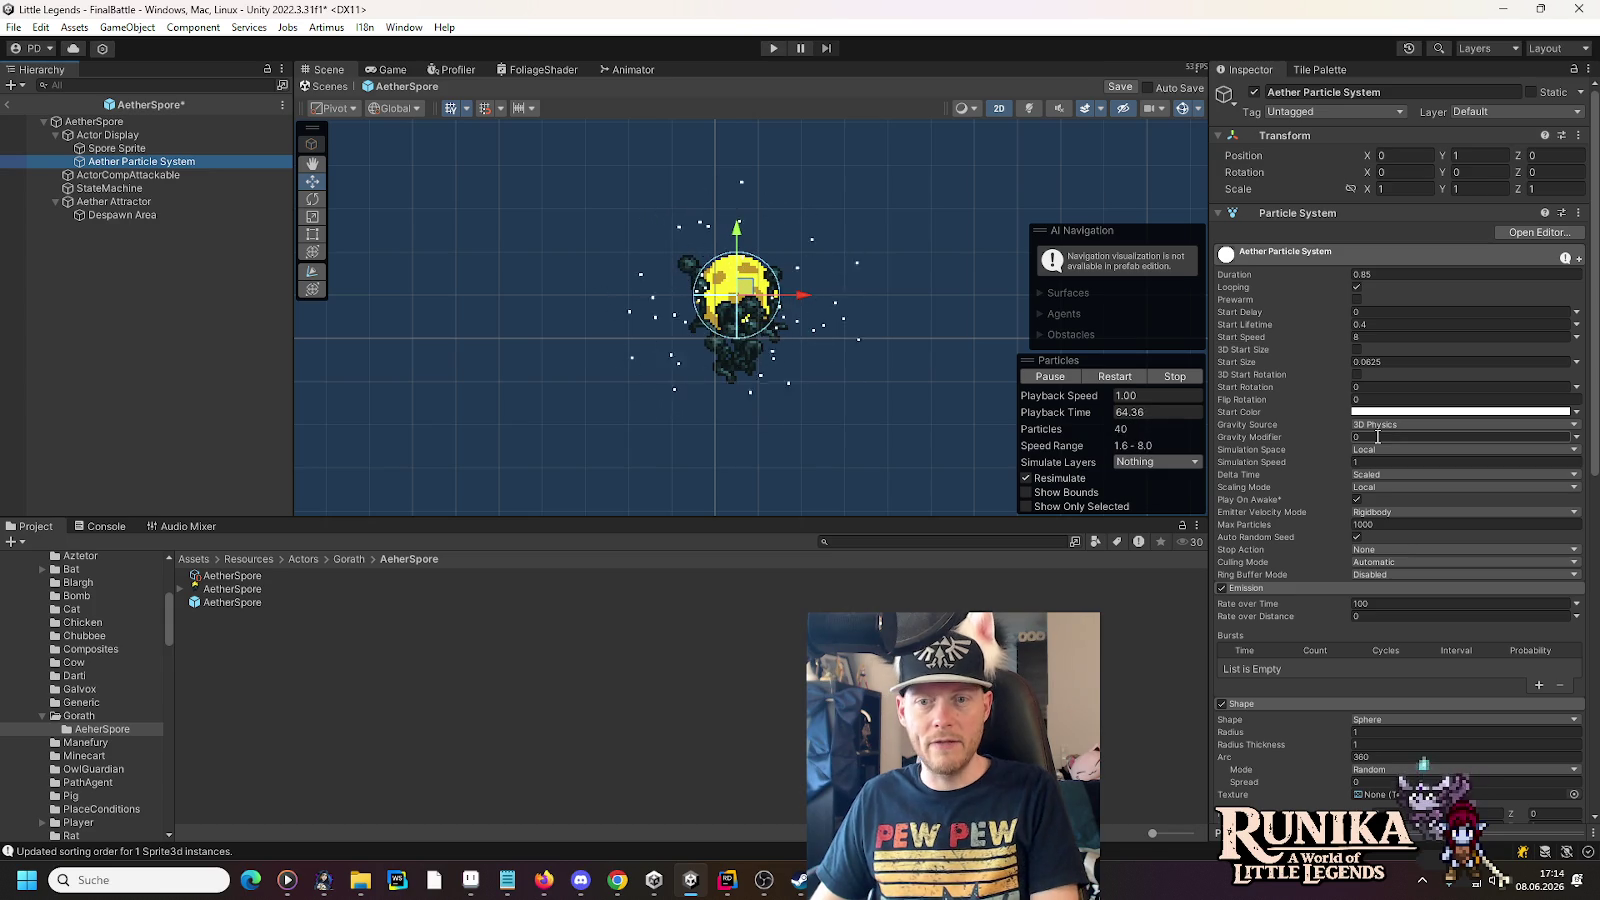
- Change the particles' Gravity Source from 3D Physics to 2D Physics
click(1377, 437)
text(1)
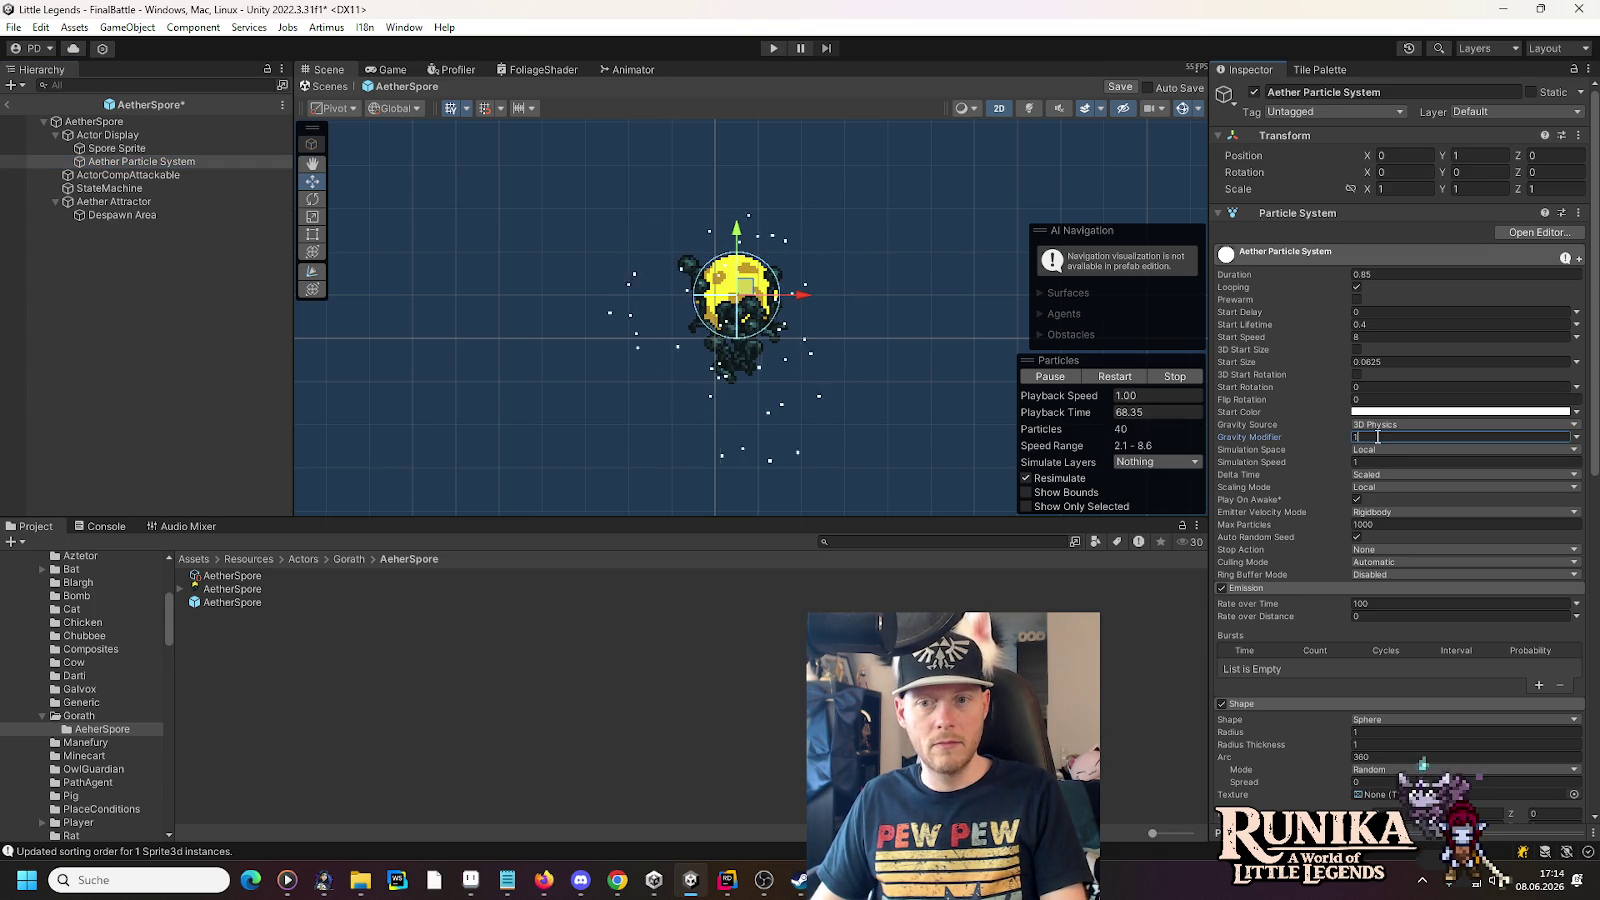
click(1431, 428)
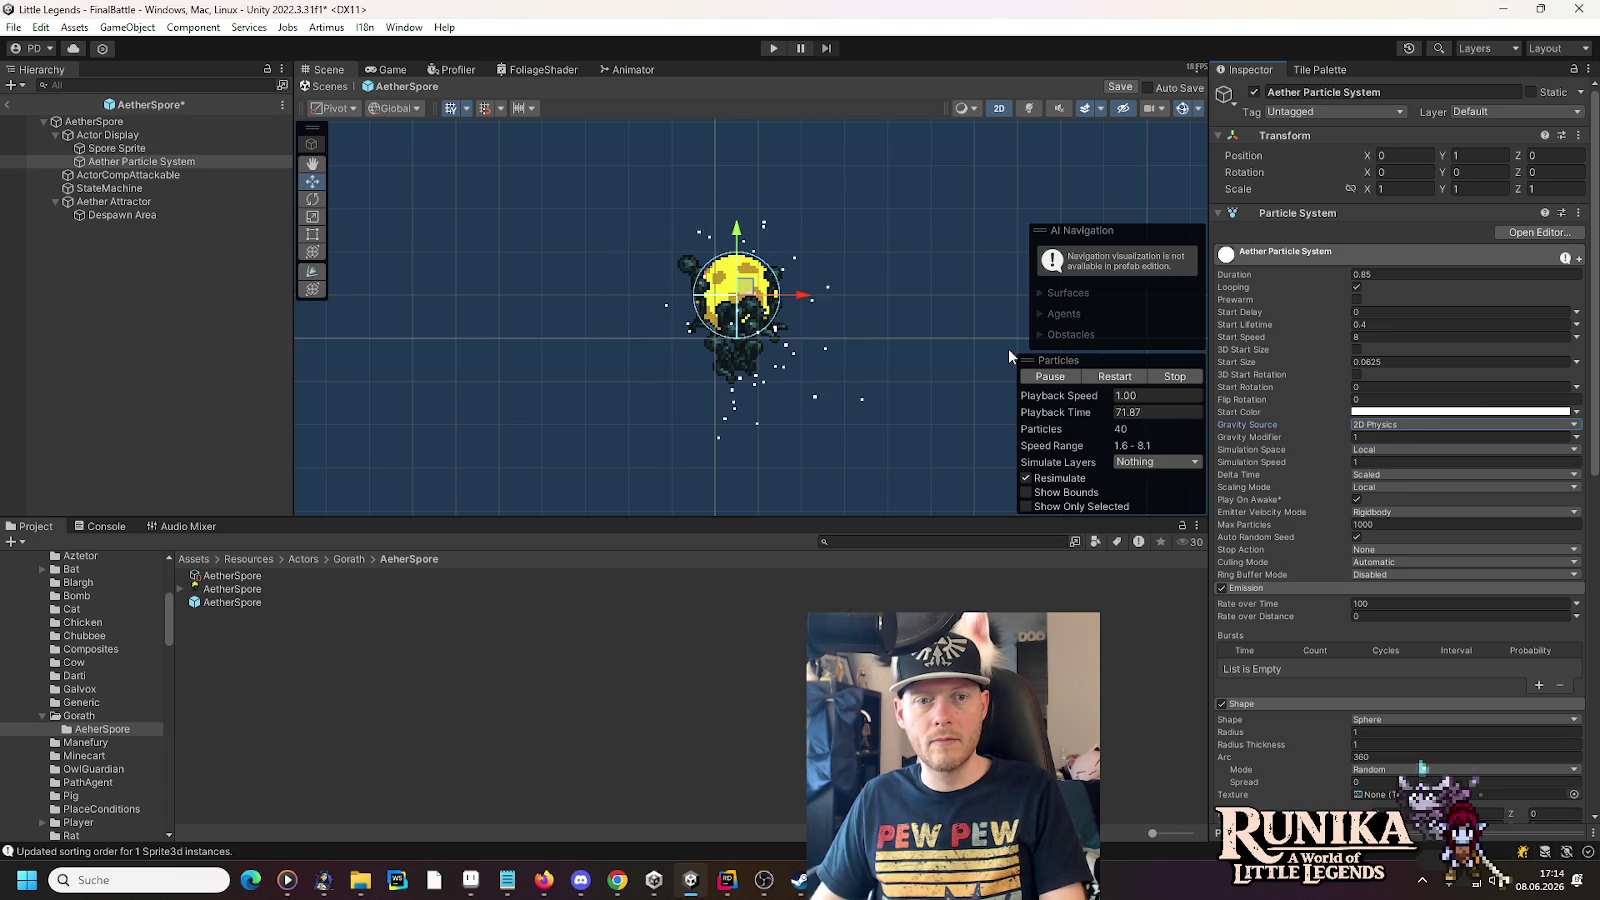
click(1383, 437)
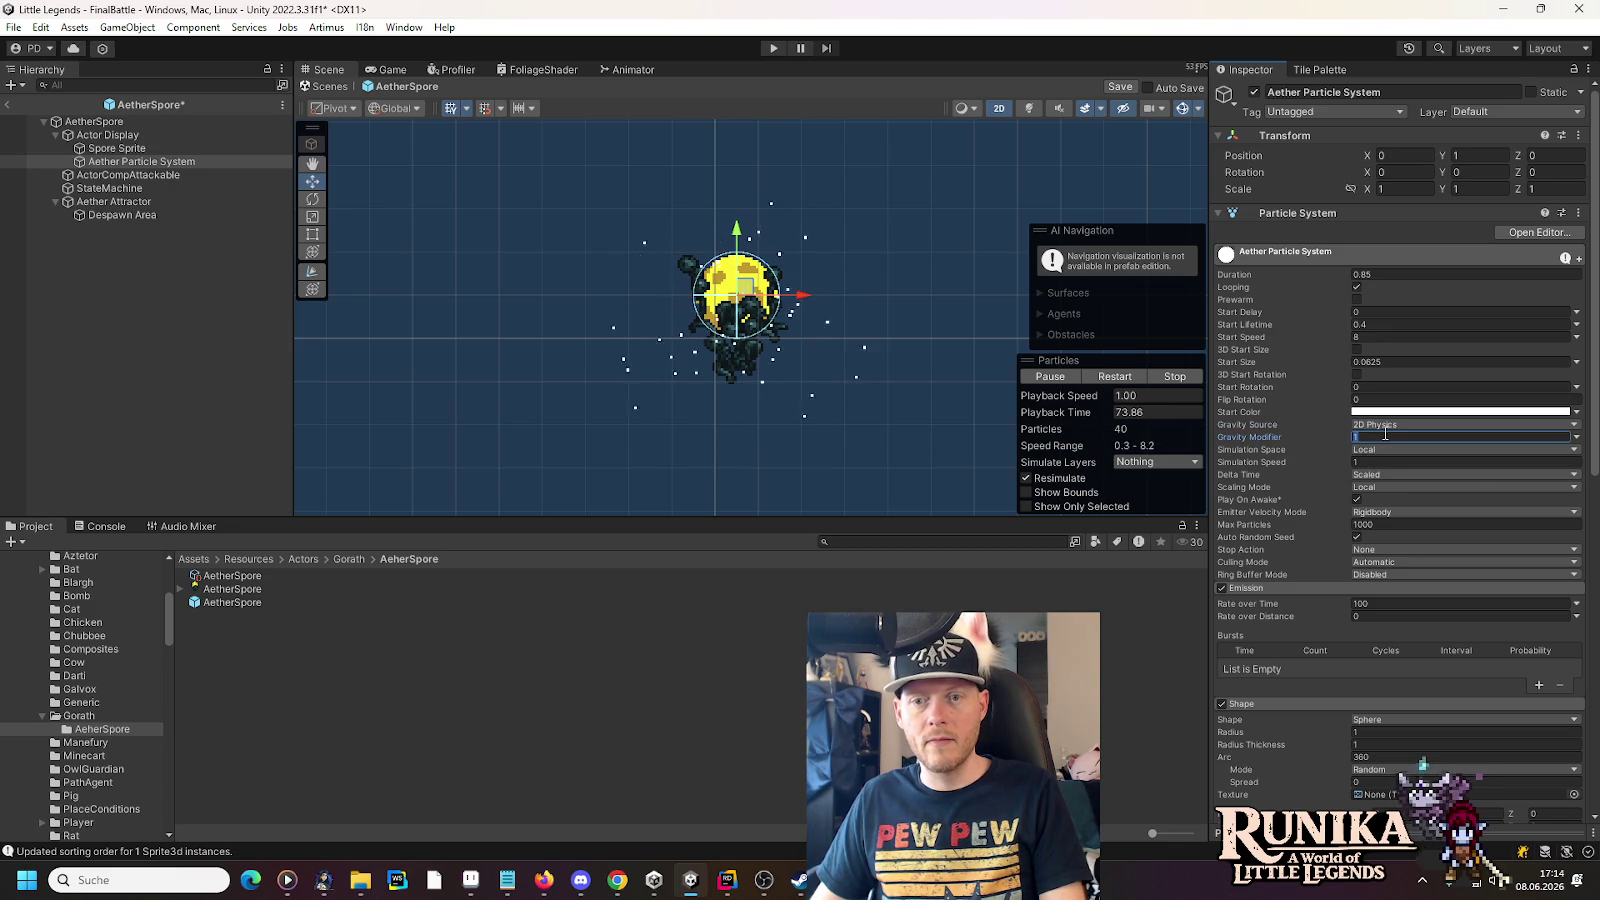
scroll(1360, 495, down, 10)
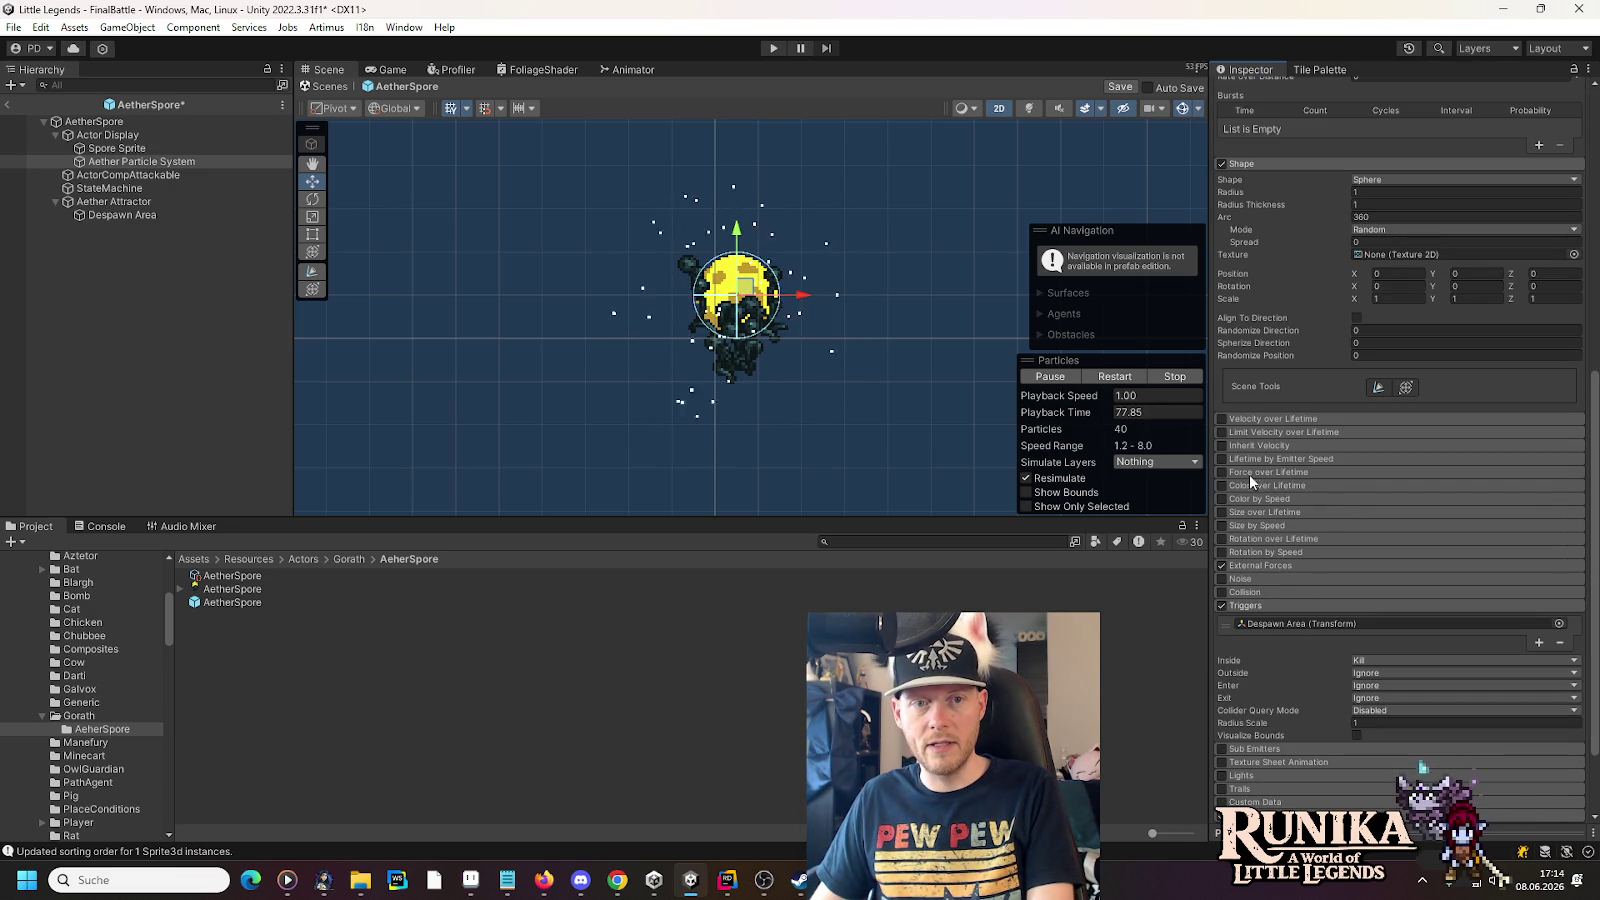
- Set Start Lifetime to 4, then select Aether Attractor and zoom out the Scene view
scroll(692, 246, down, 1)
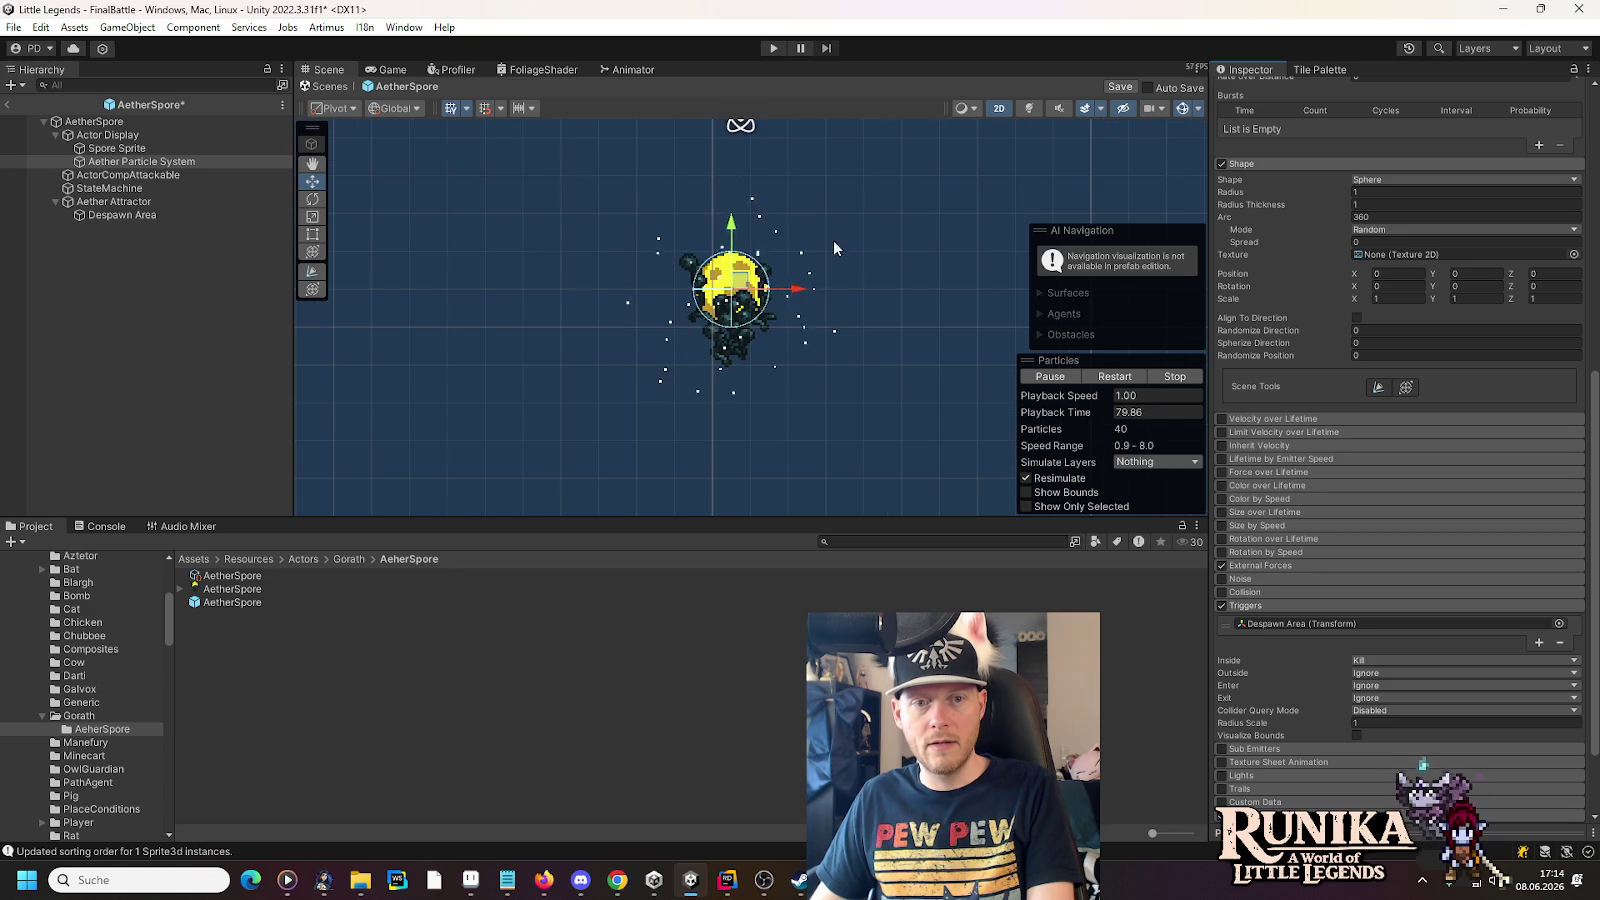
scroll(1335, 265, up, 1)
scroll(1335, 262, up, 10)
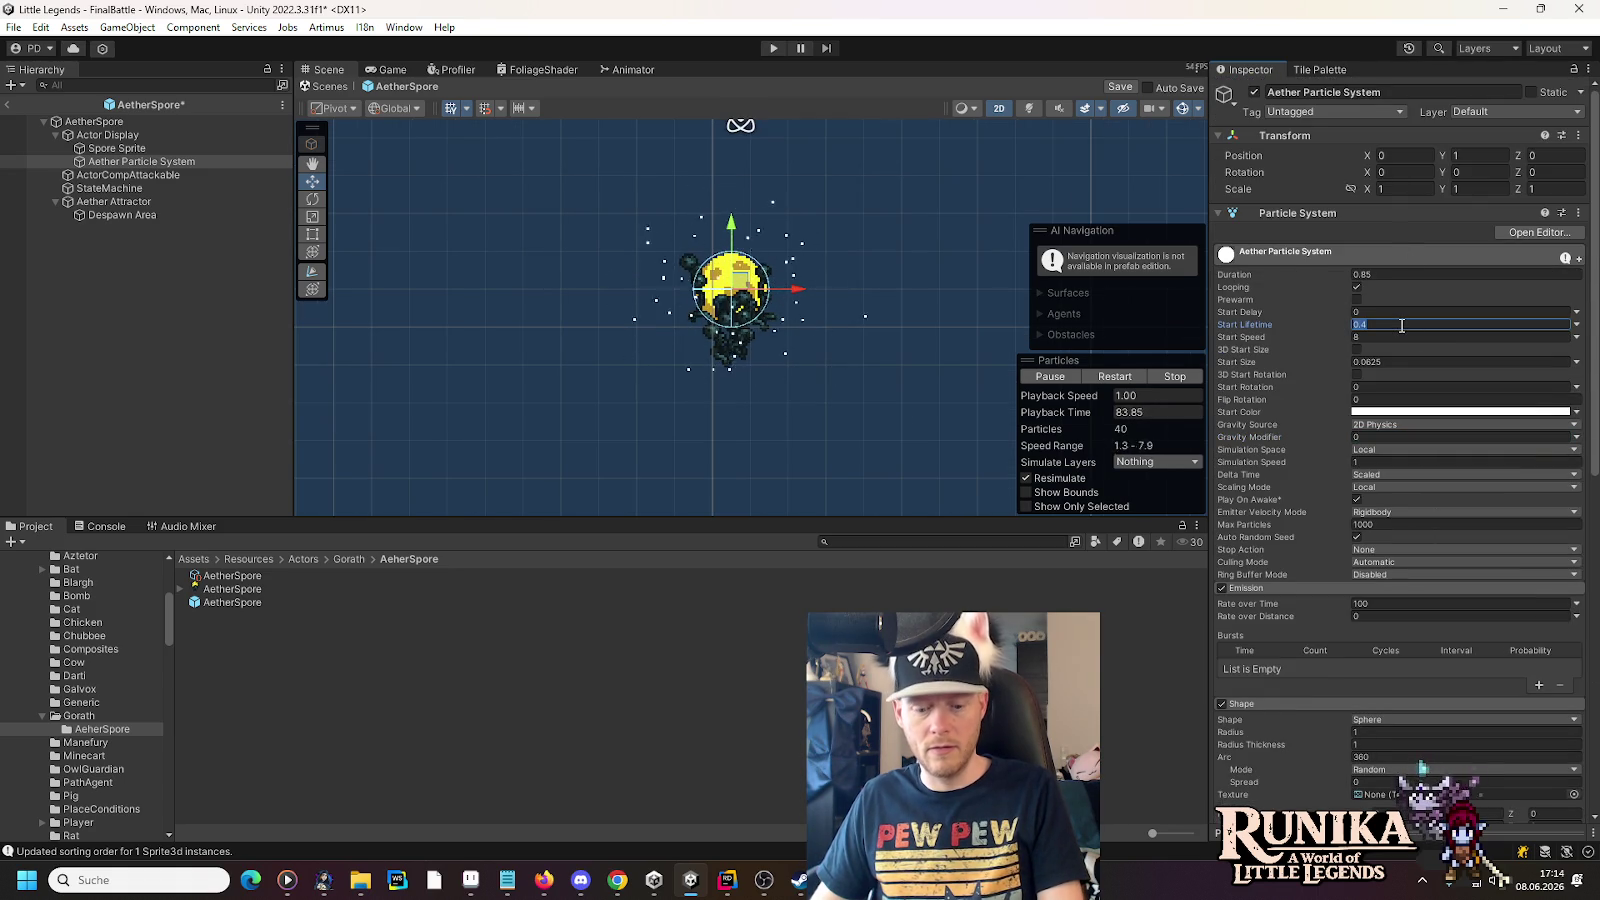
text(4)
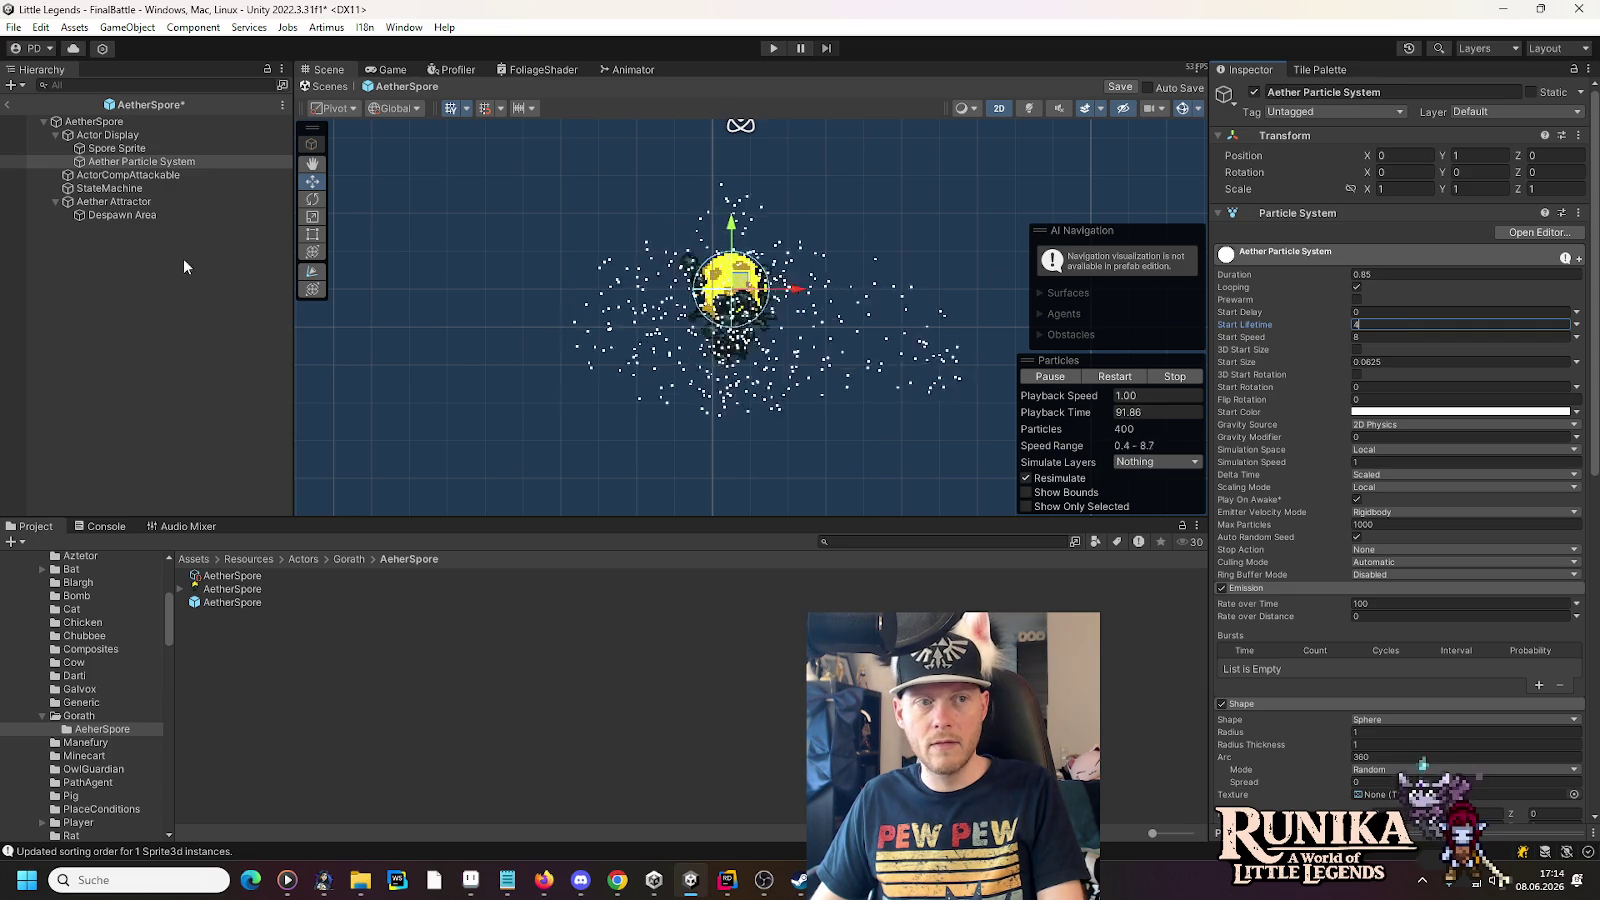
click(122, 202)
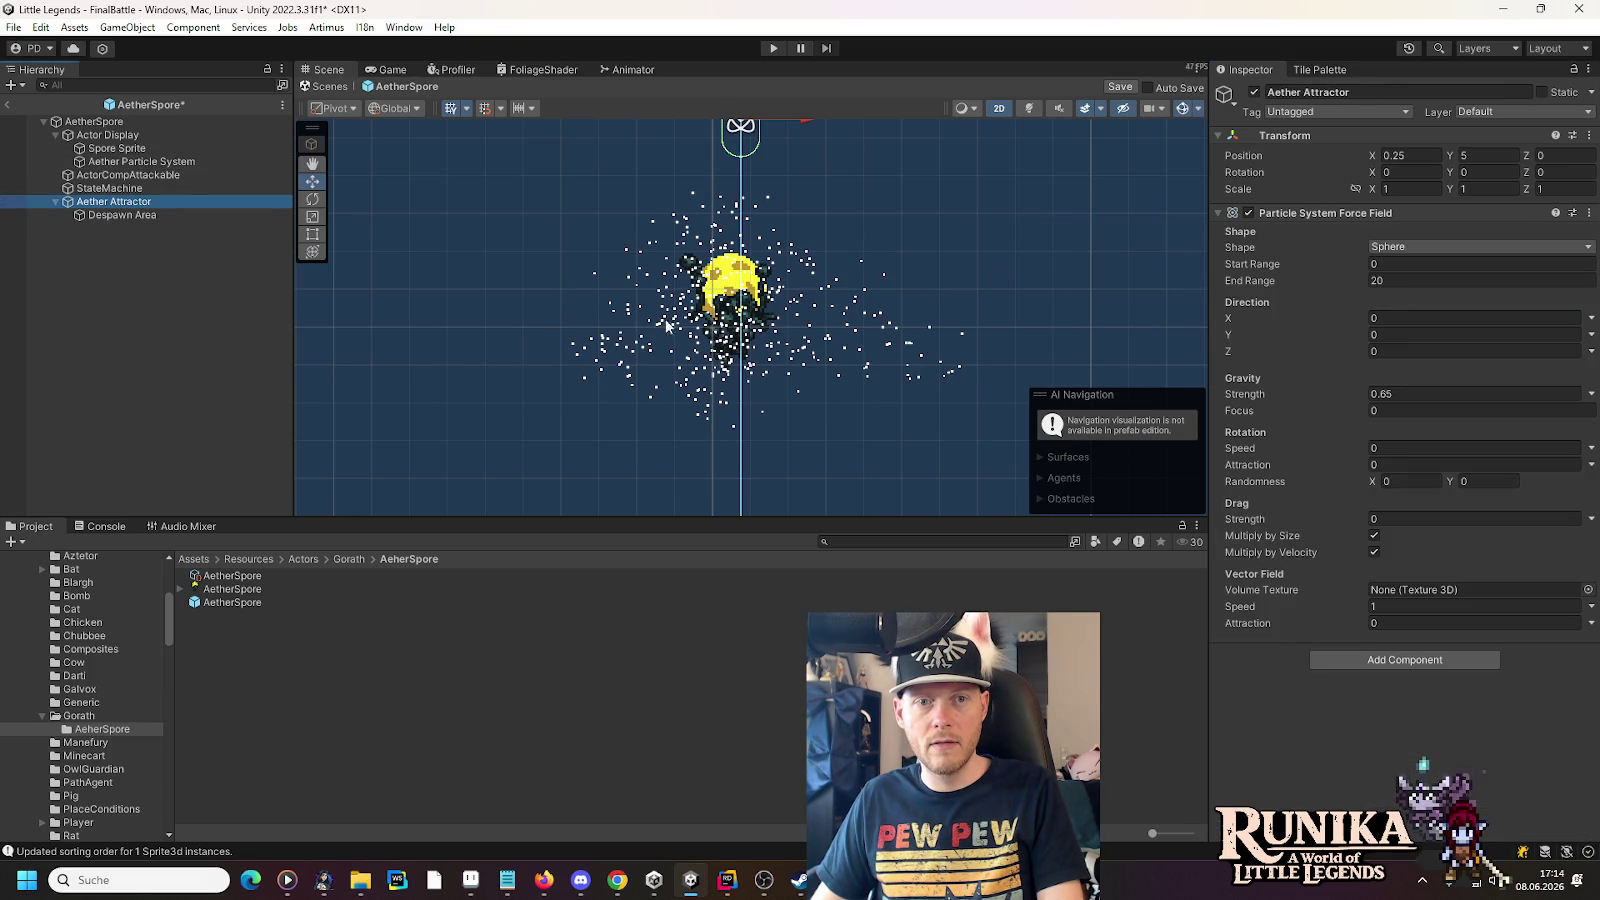
scroll(848, 355, down, 2)
scroll(848, 358, down, 3)
scroll(848, 362, down, 2)
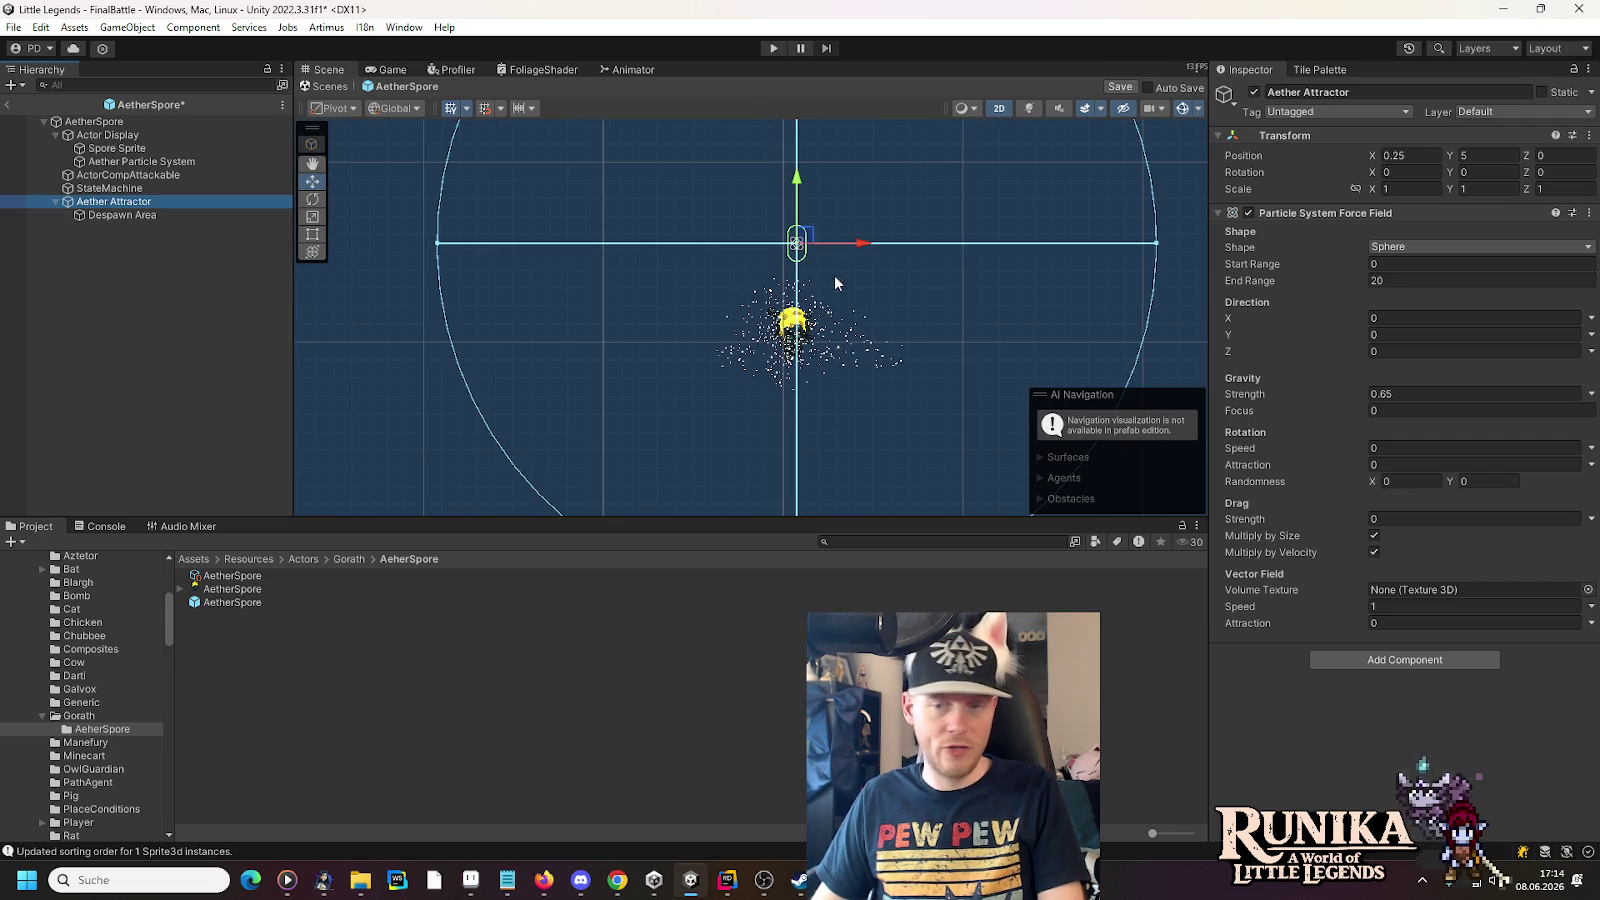
- Move the Aether Attractor right to 9.5, -0.5, check the particle flow, and exit to FinalBattle
mouse_move(806, 240)
mouse_down()
mouse_move(946, 302)
mouse_move(972, 342)
mouse_up()
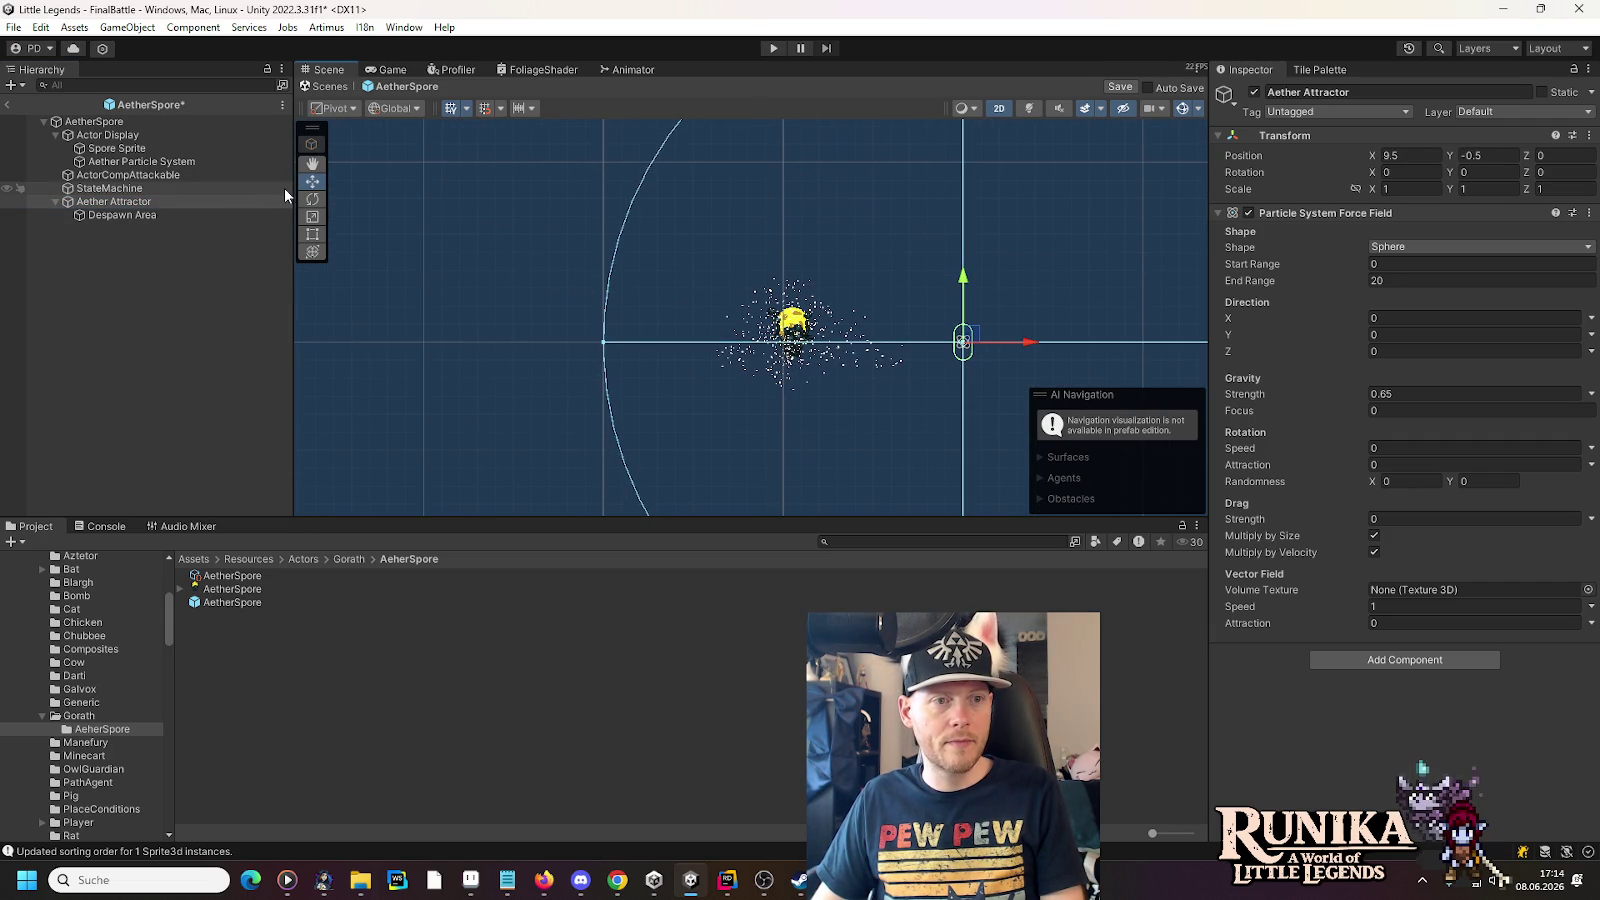
click(145, 161)
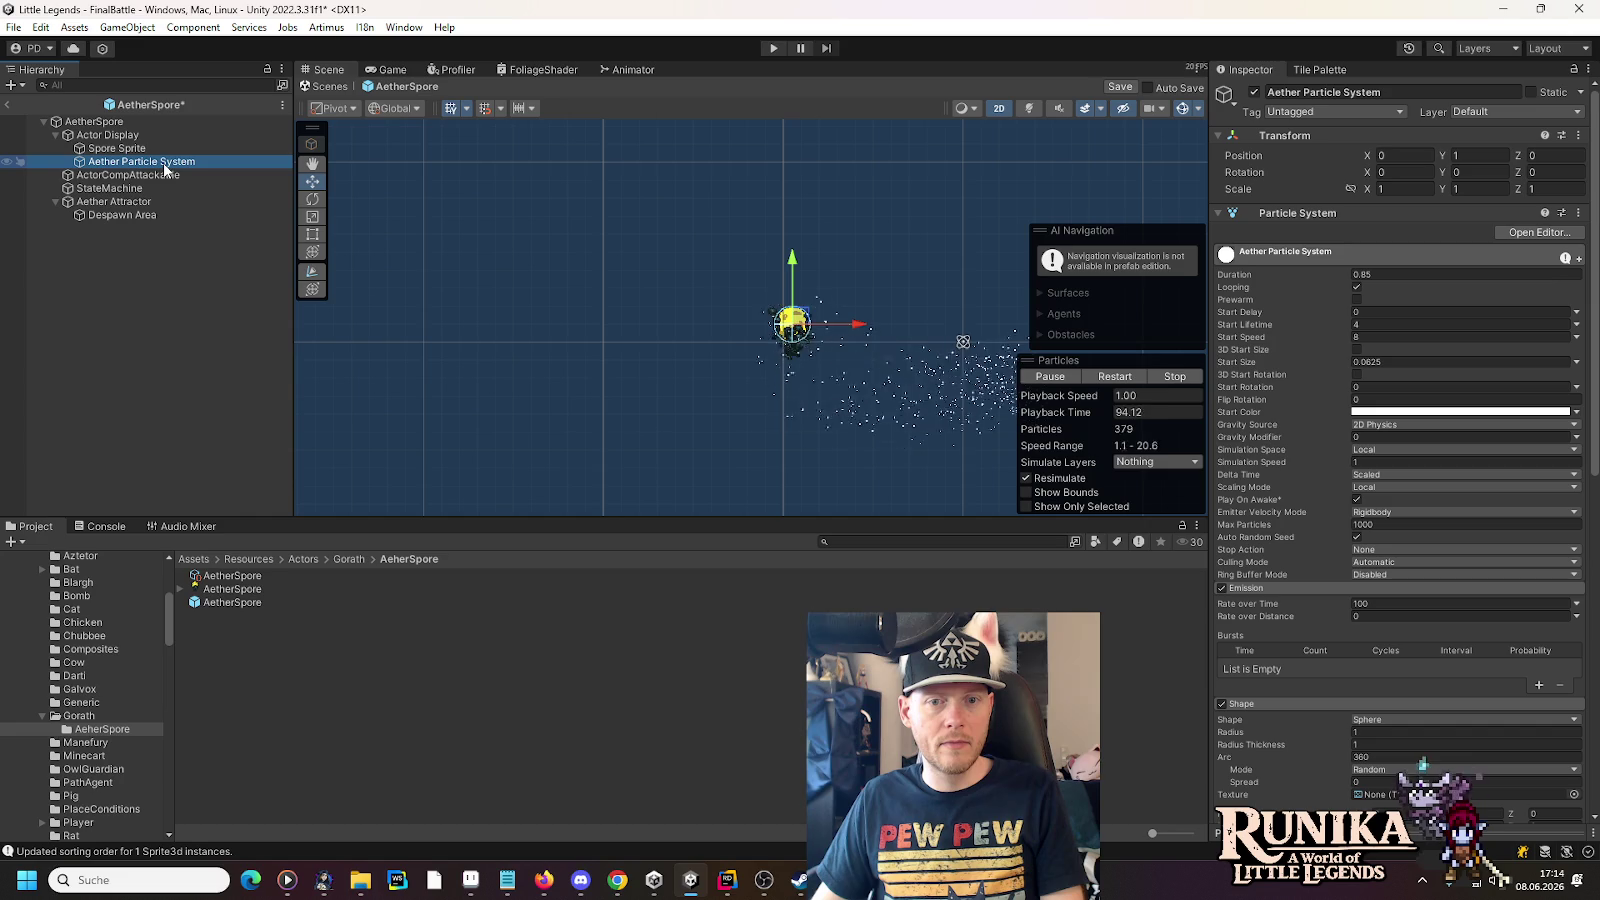
drag(775, 245, 660, 199)
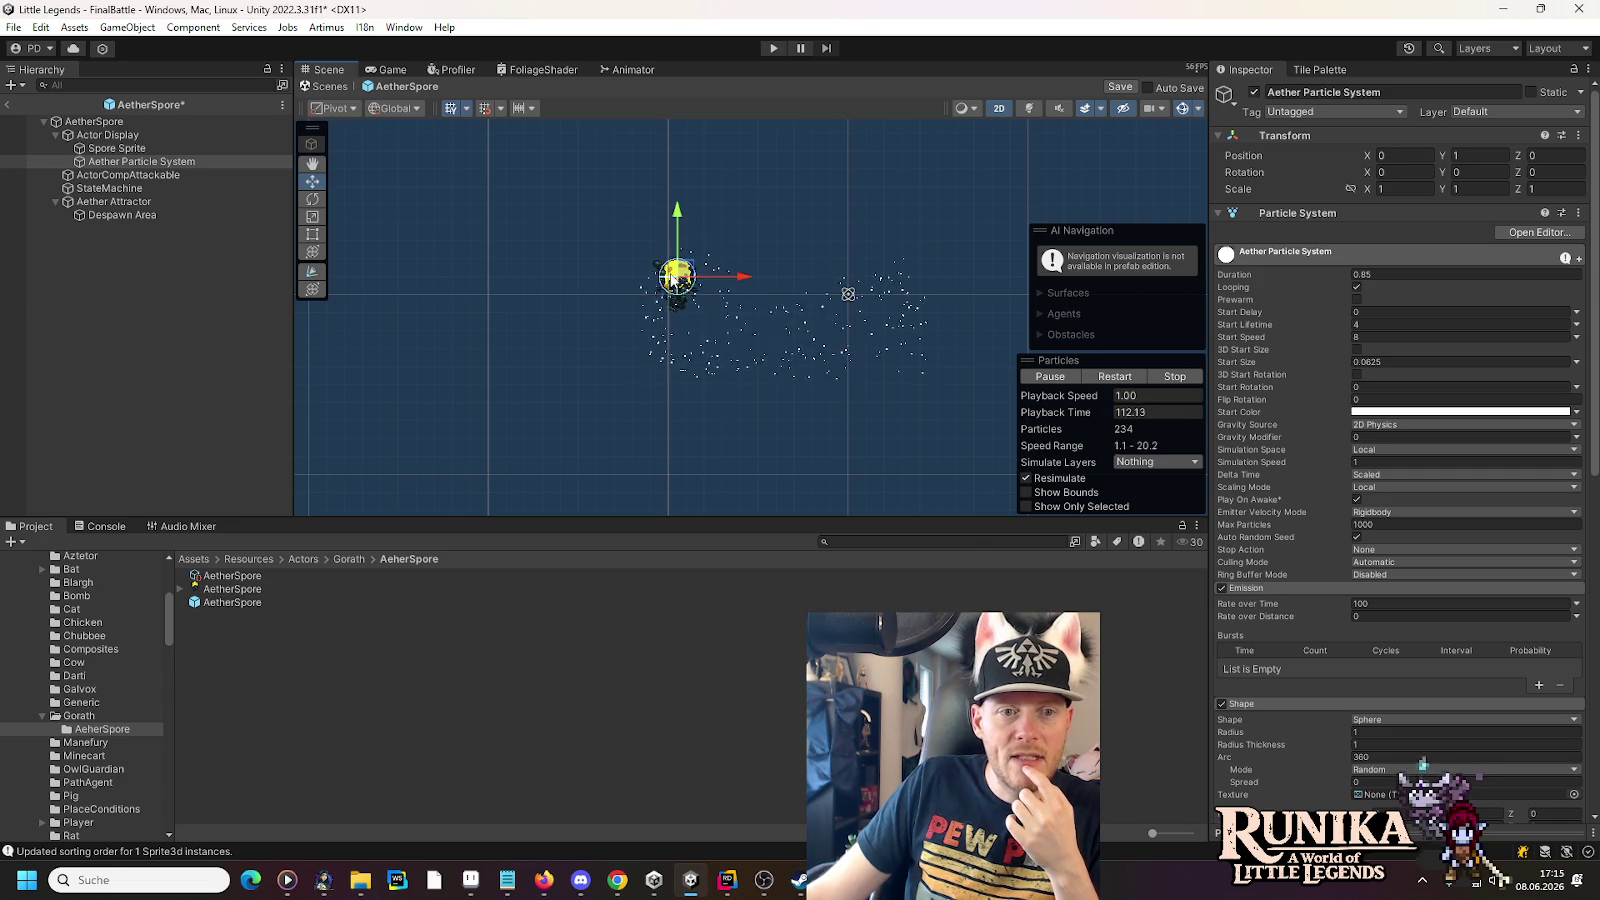
click(171, 203)
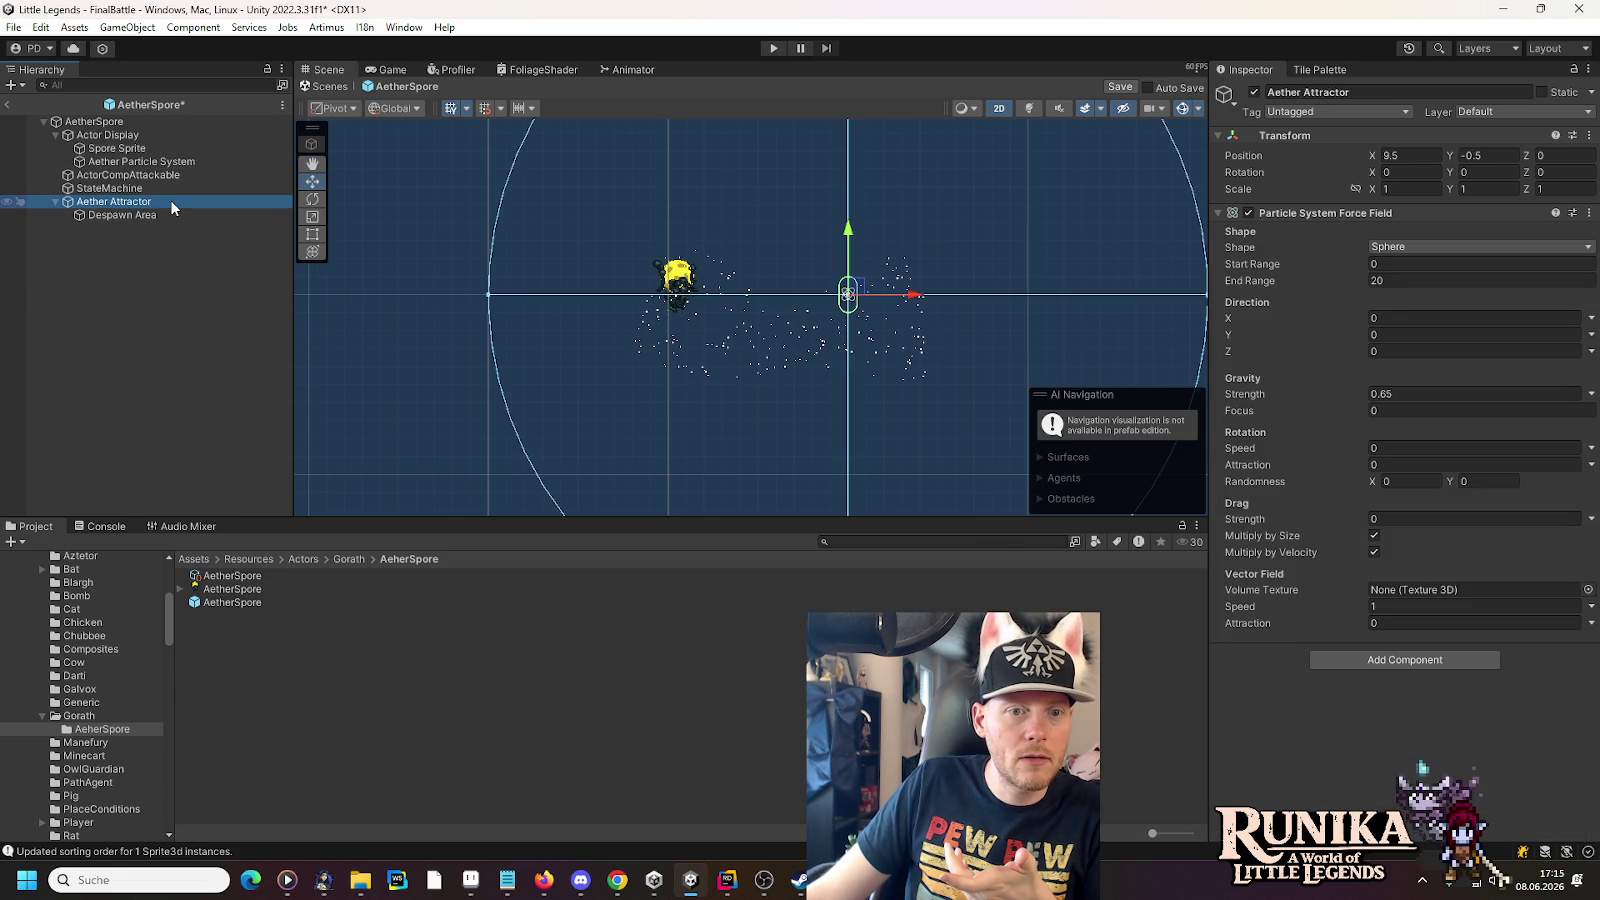
click(165, 163)
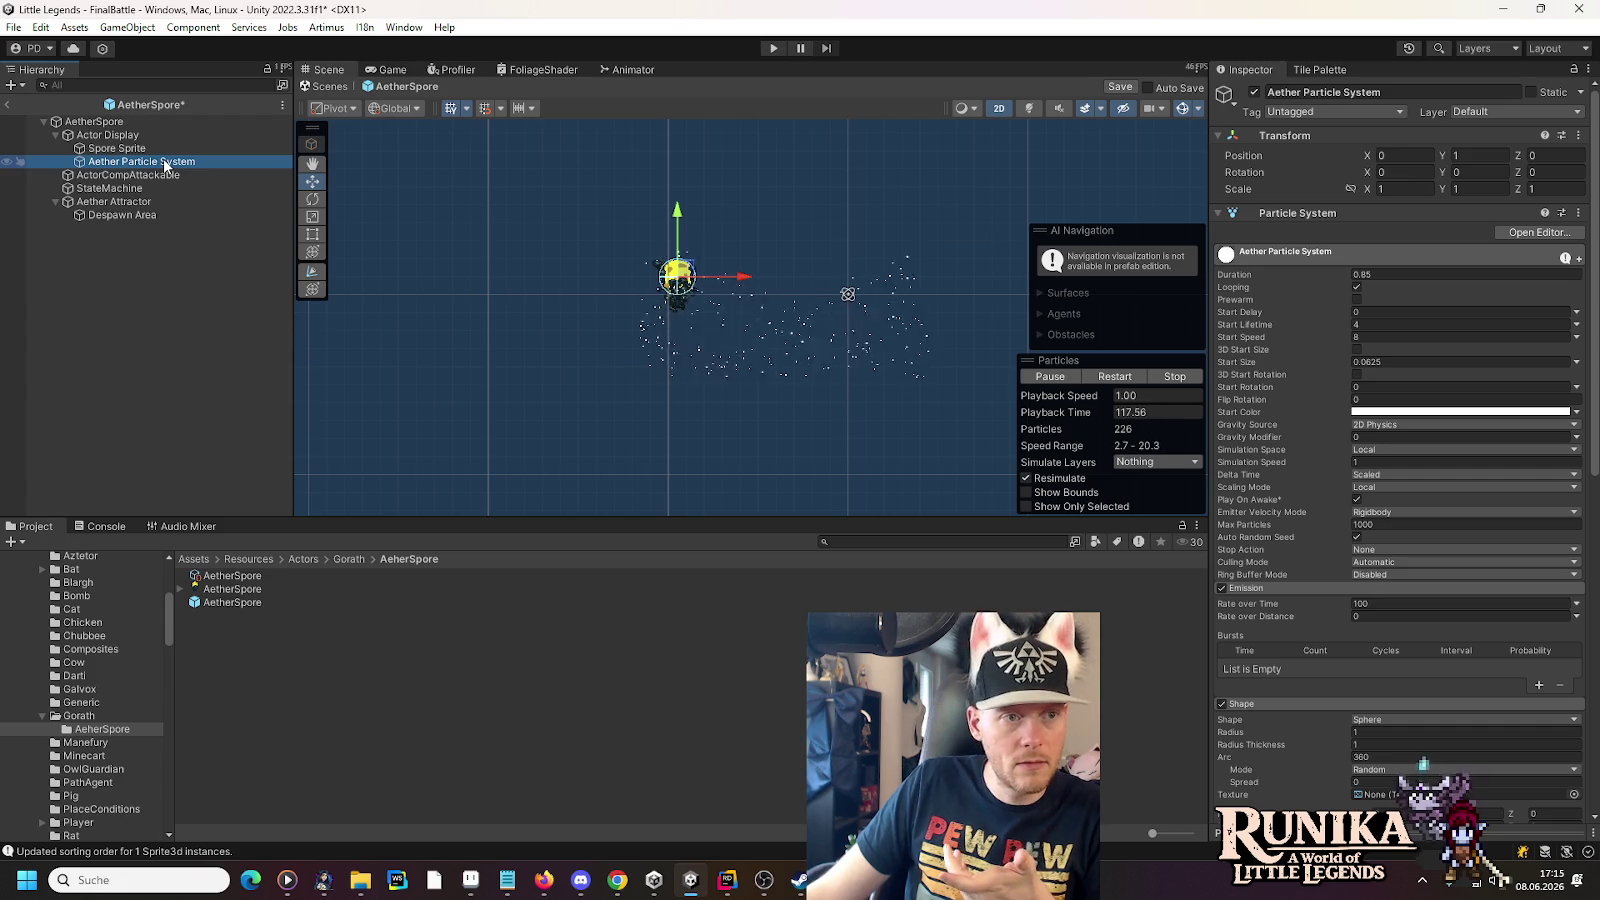
key(Escape)
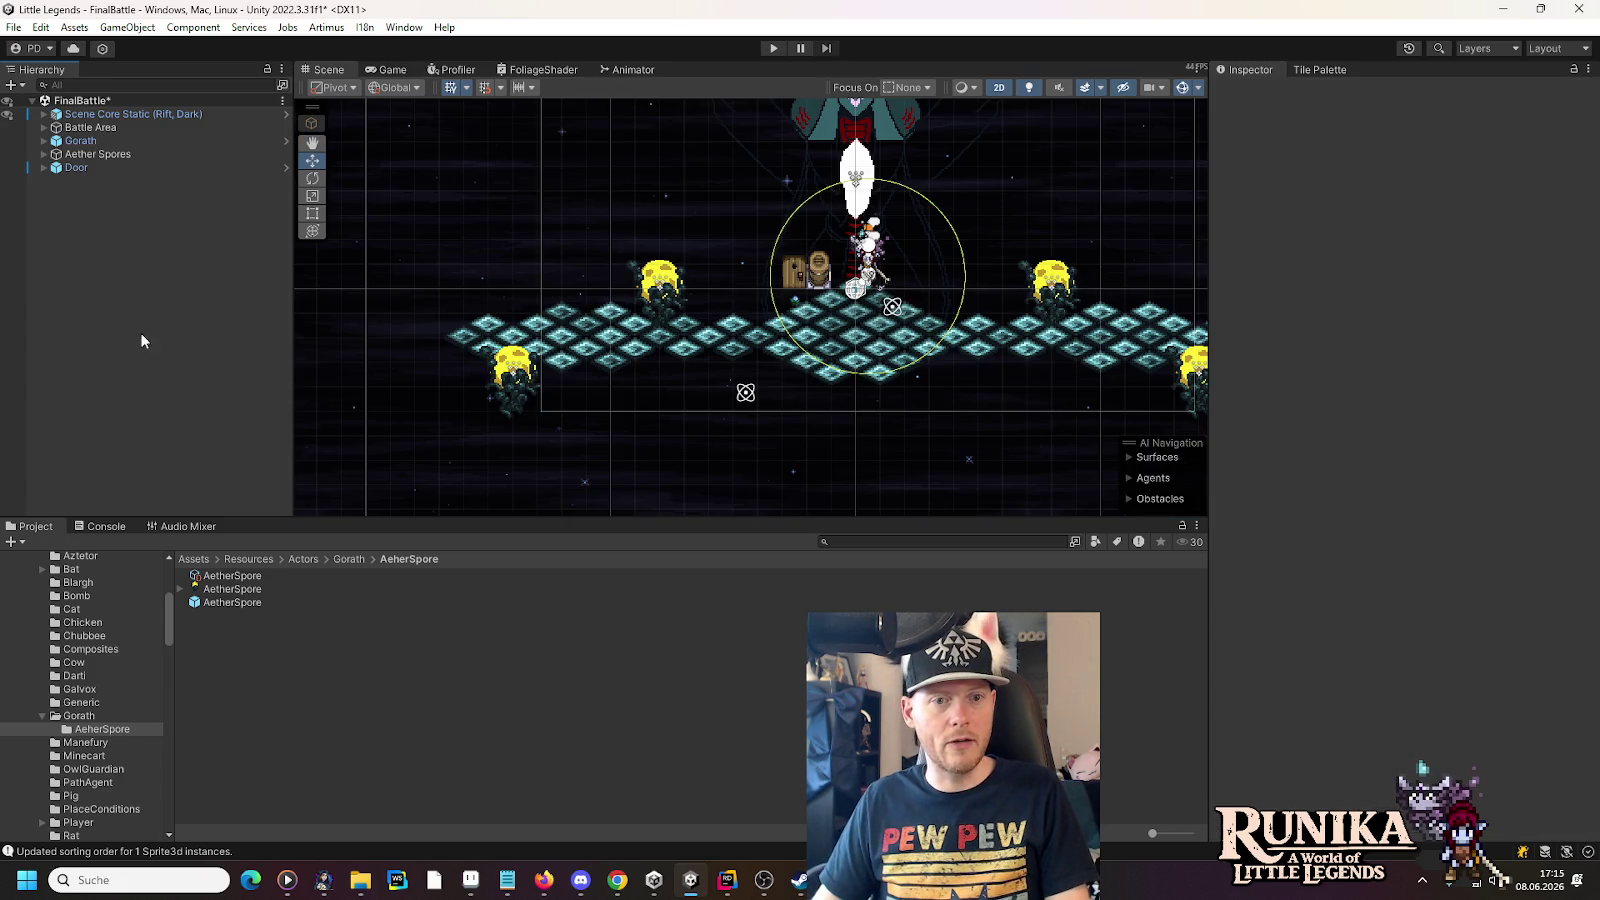
- Expand Aether Spores, open the AetherSpore prefab and select its Aether Particle System
click(40, 155)
click(43, 155)
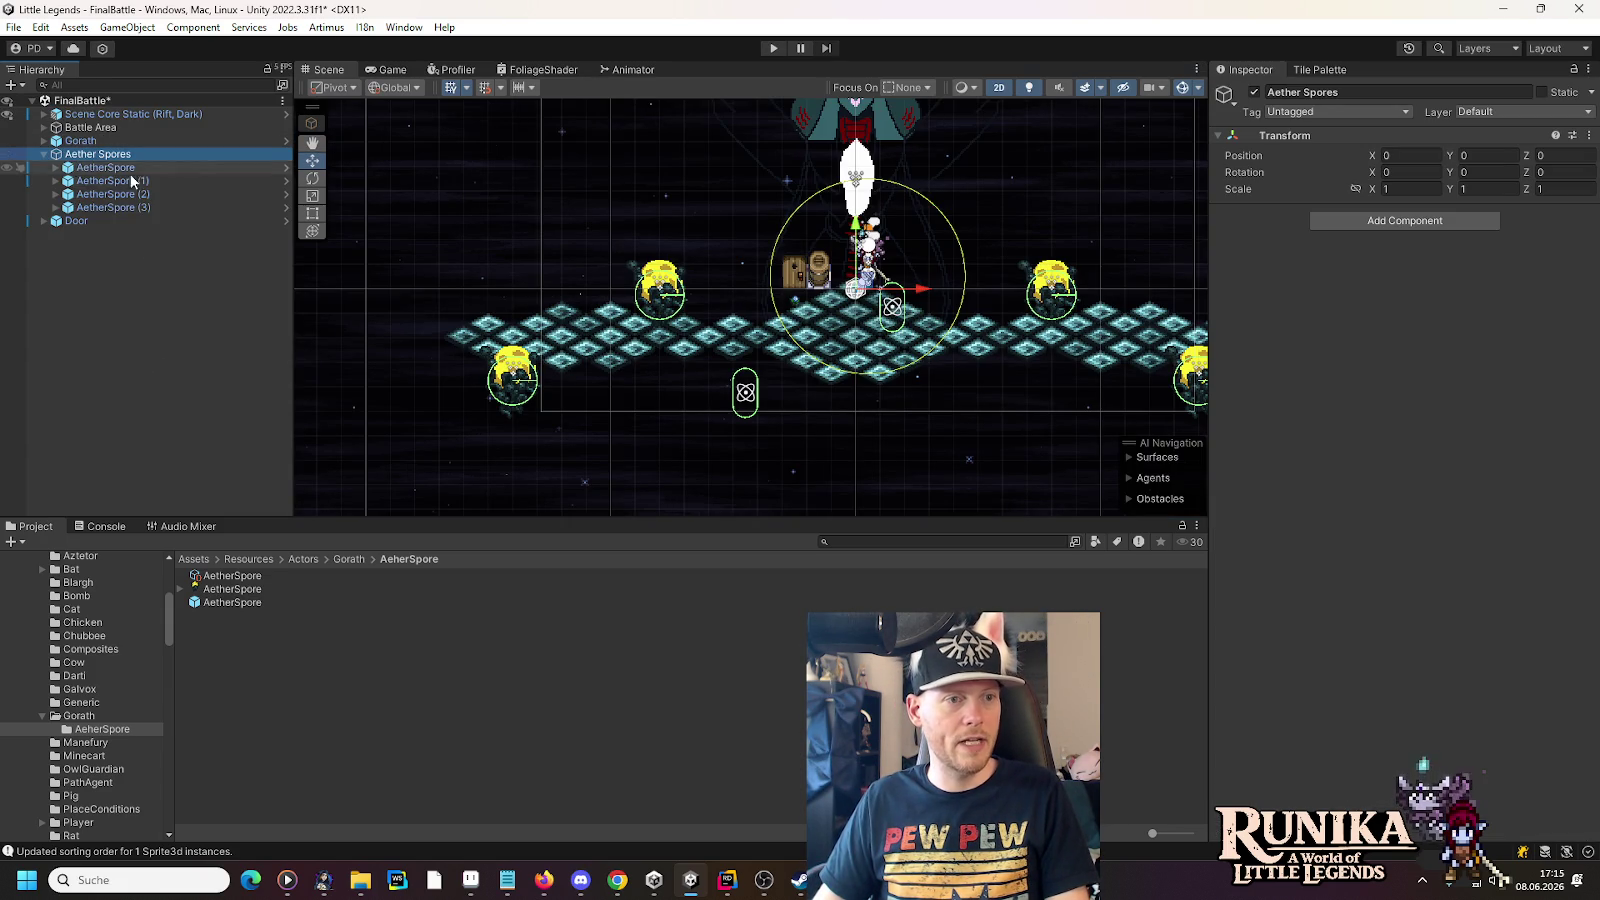
click(284, 167)
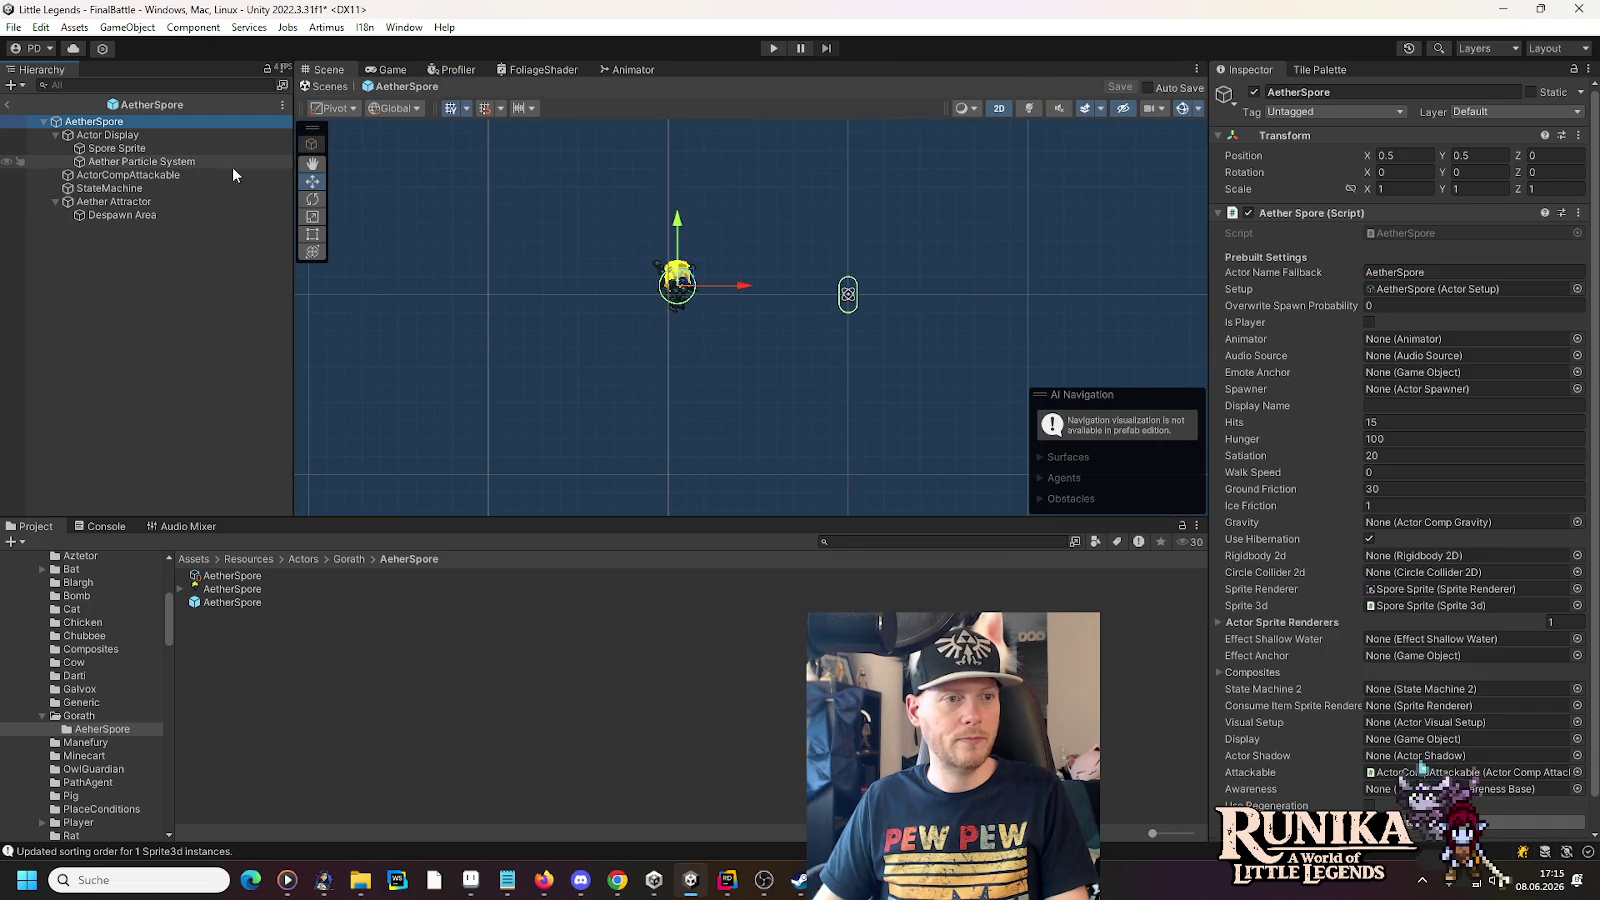
click(165, 163)
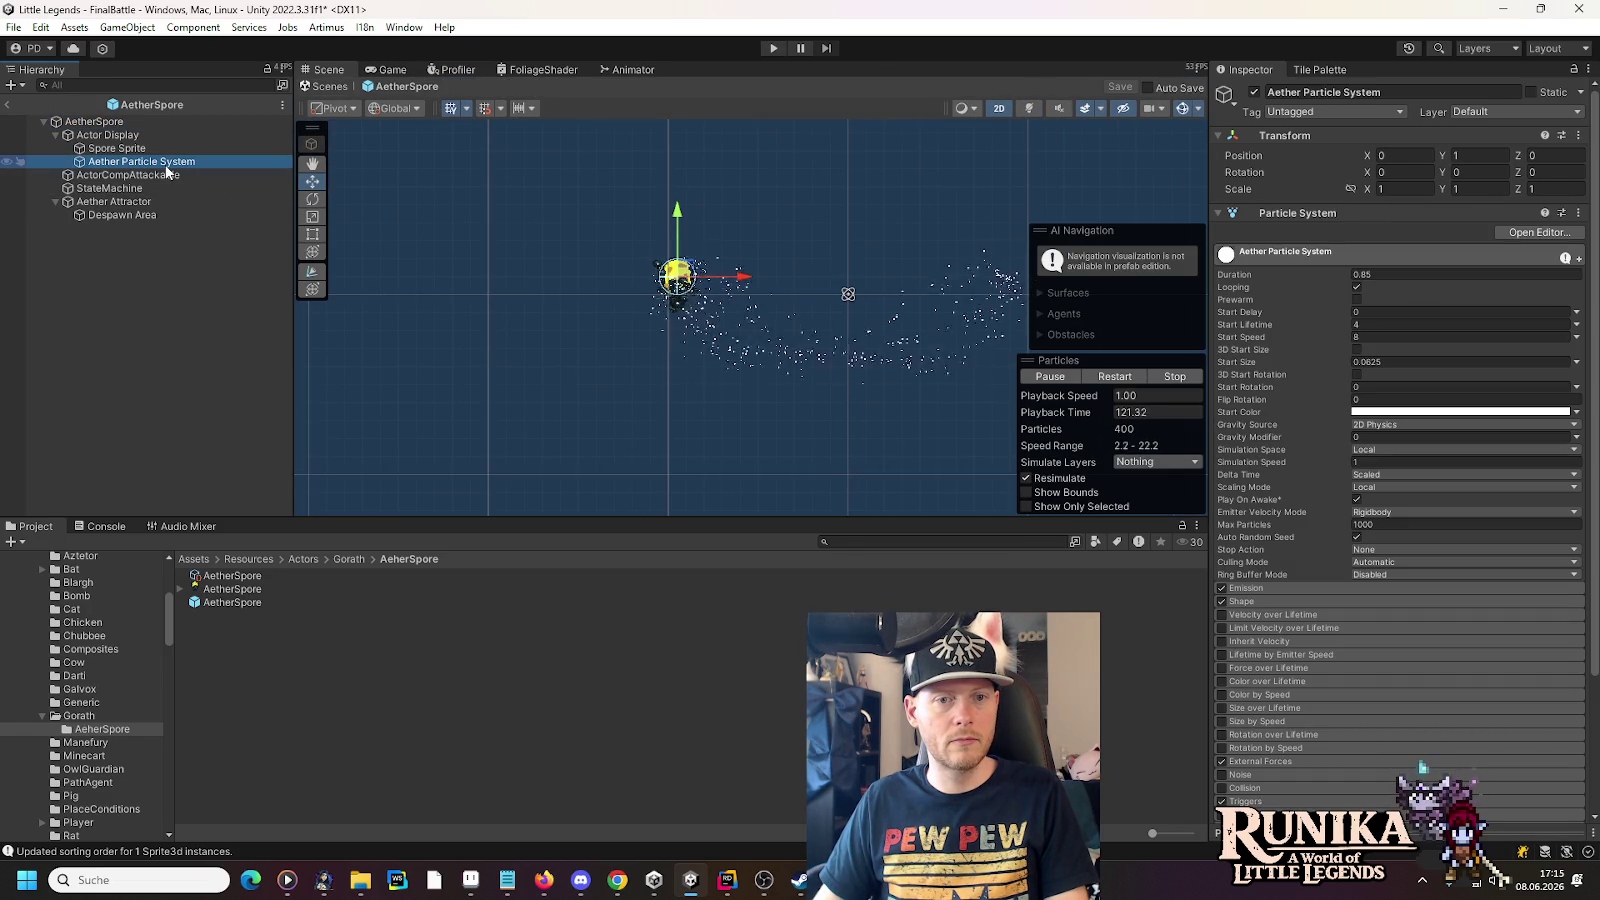
- Center the spore and its particles, then compare the Aether Attractor and particle system settings
drag(814, 328, 676, 293)
scroll(738, 299, up, 2)
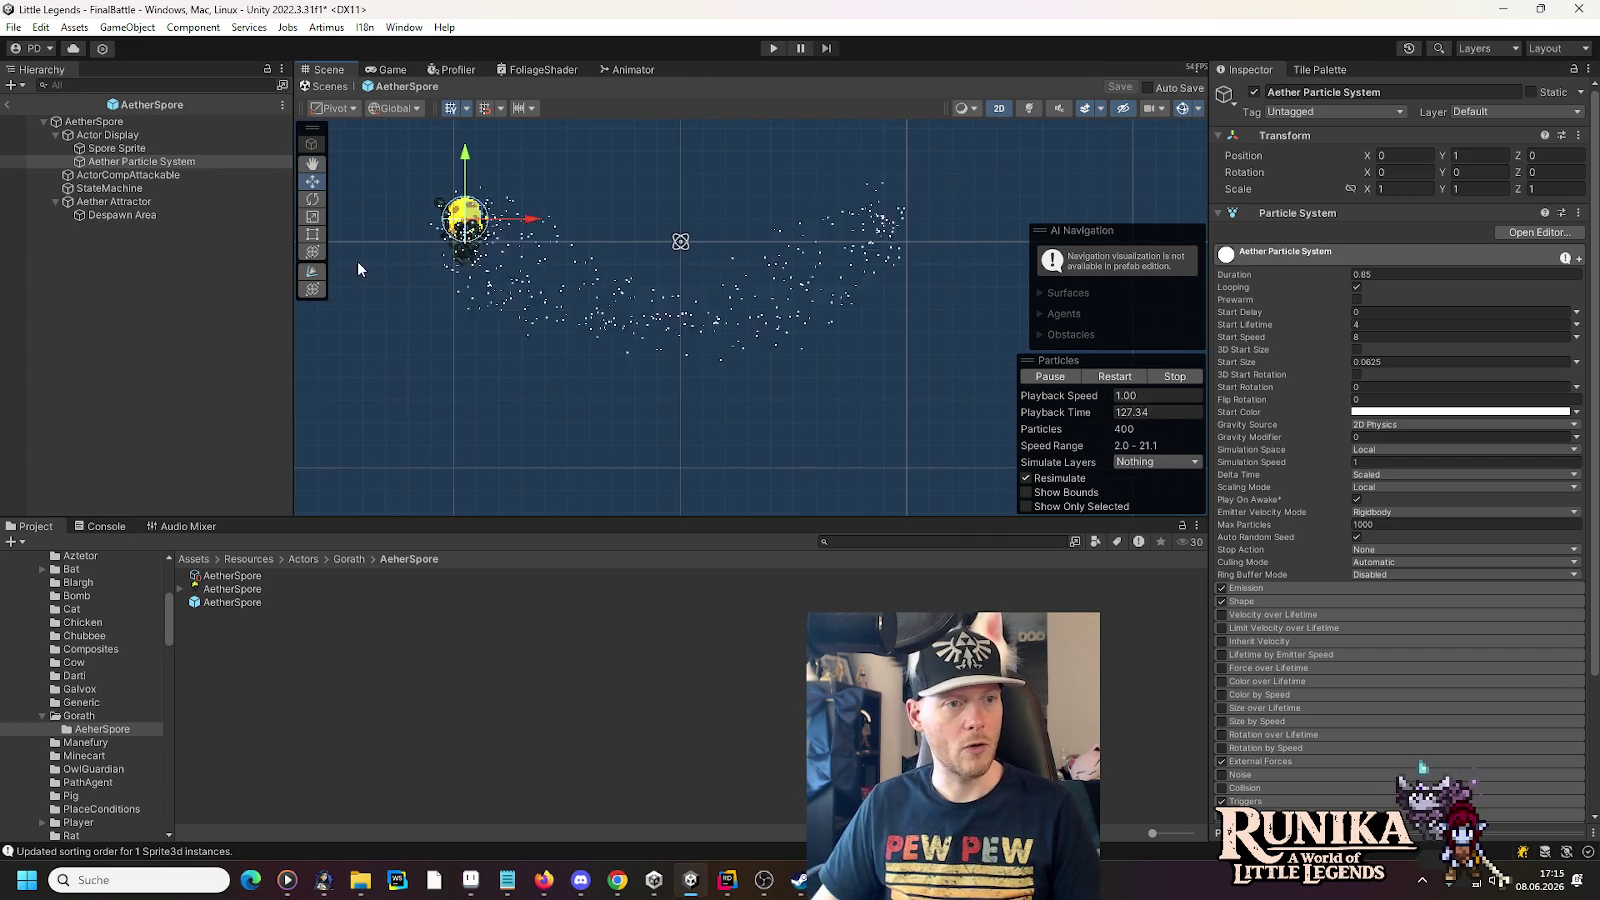
click(147, 202)
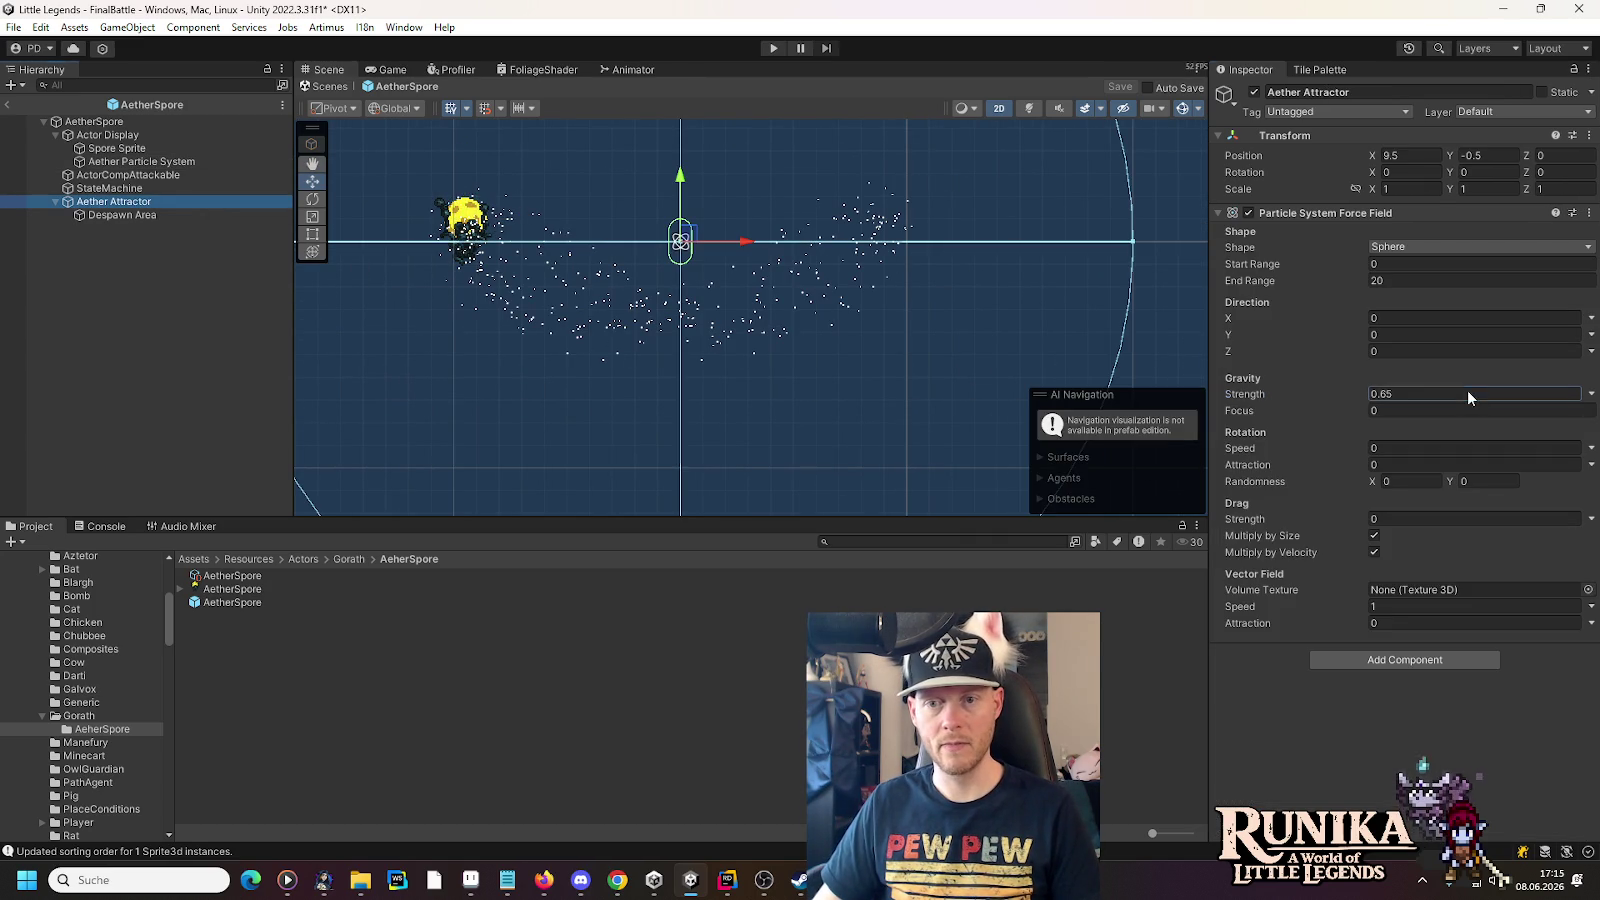
click(152, 163)
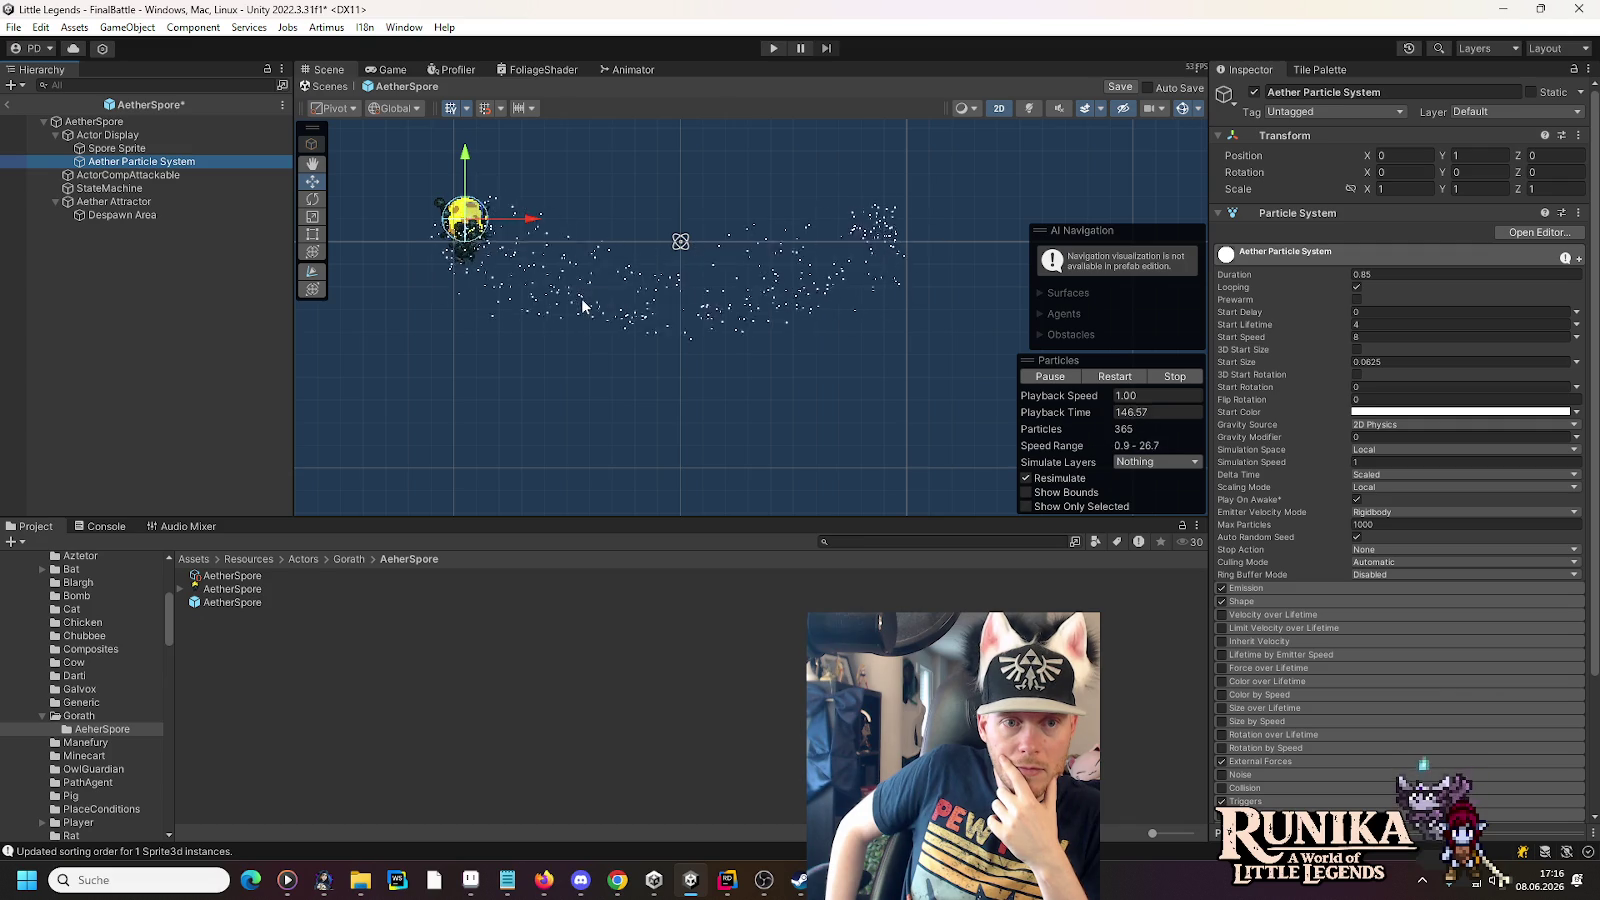
- Set the particles' Start Speed to 5, then inspect the Aether Attractor and Despawn Area collider
click(1375, 337)
text(5)
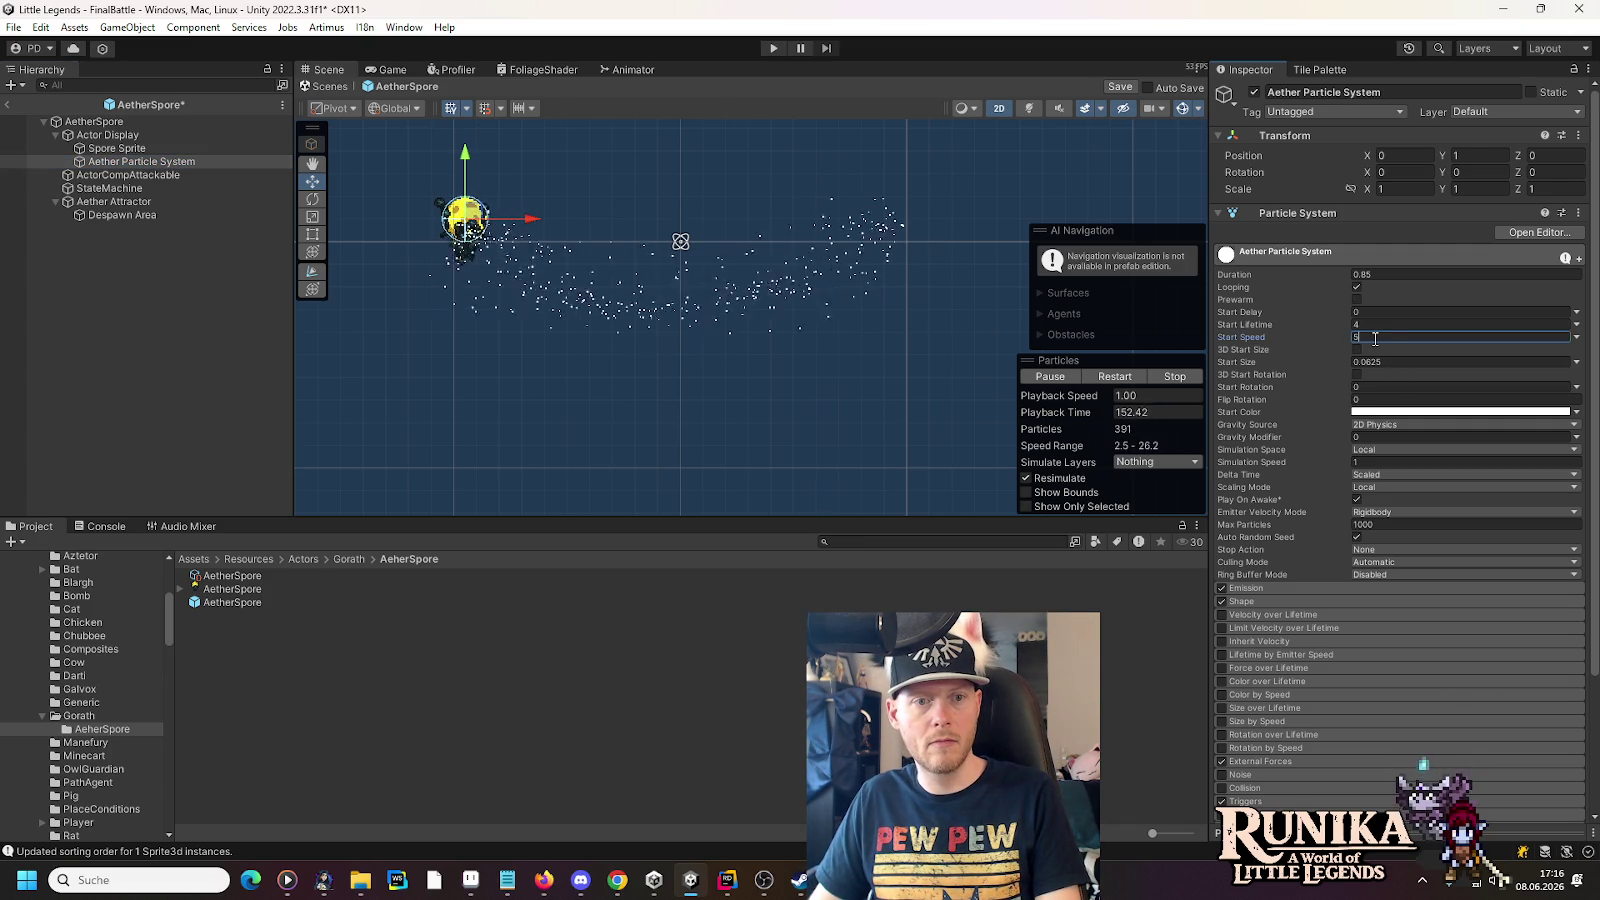
click(127, 202)
click(120, 215)
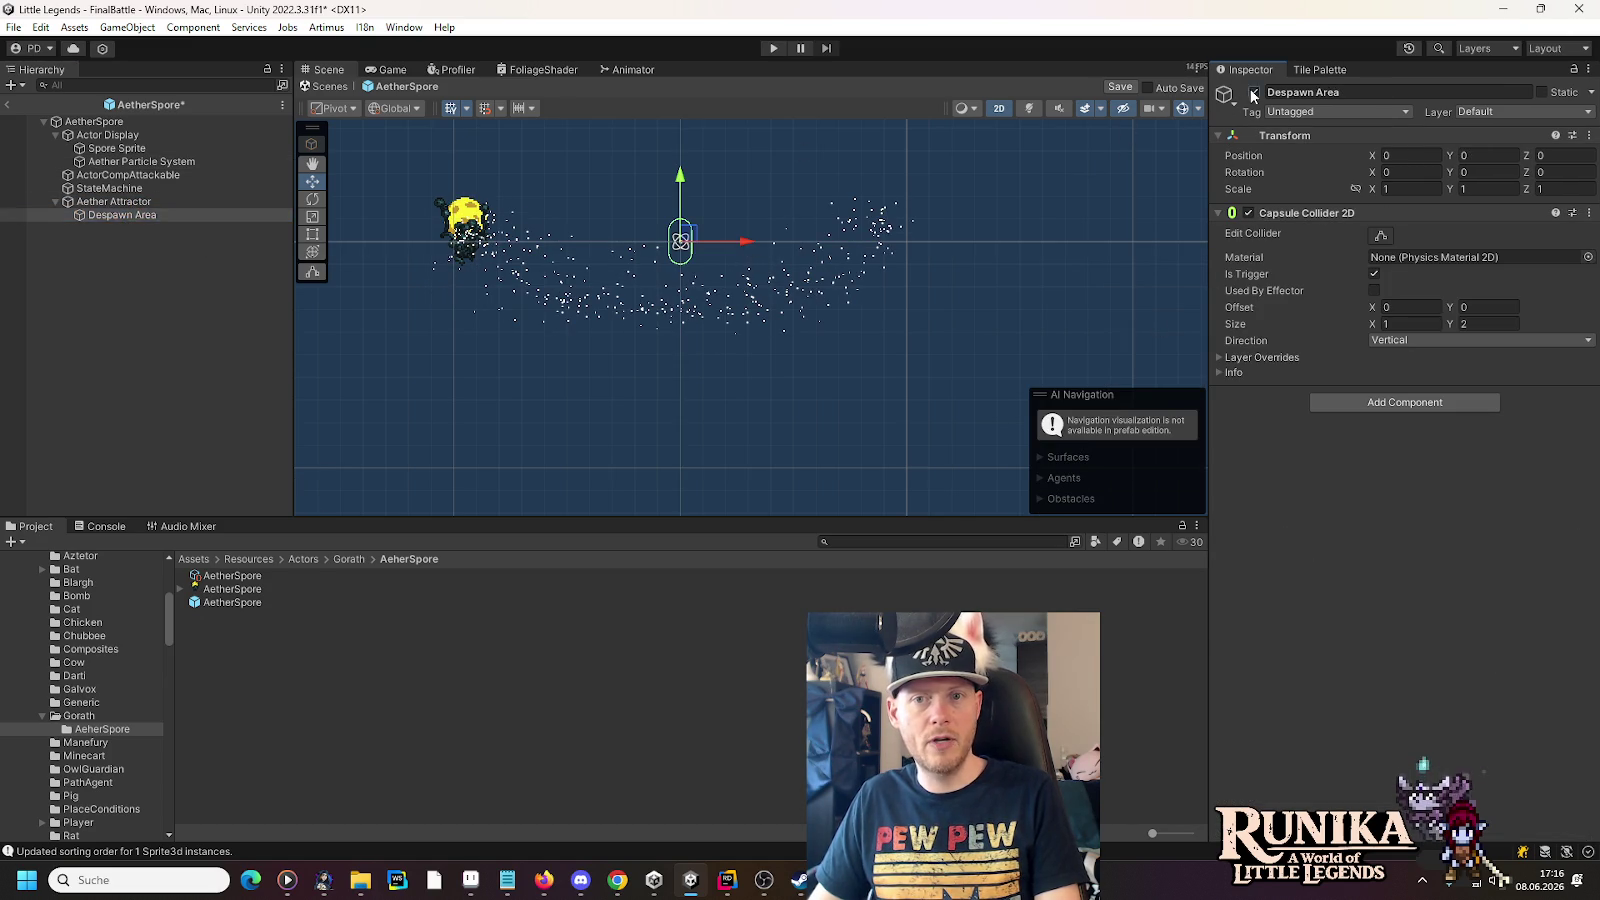
- Select the Aether Attractor, zoom out, and turn off 2D mode to view it in 3D
click(104, 162)
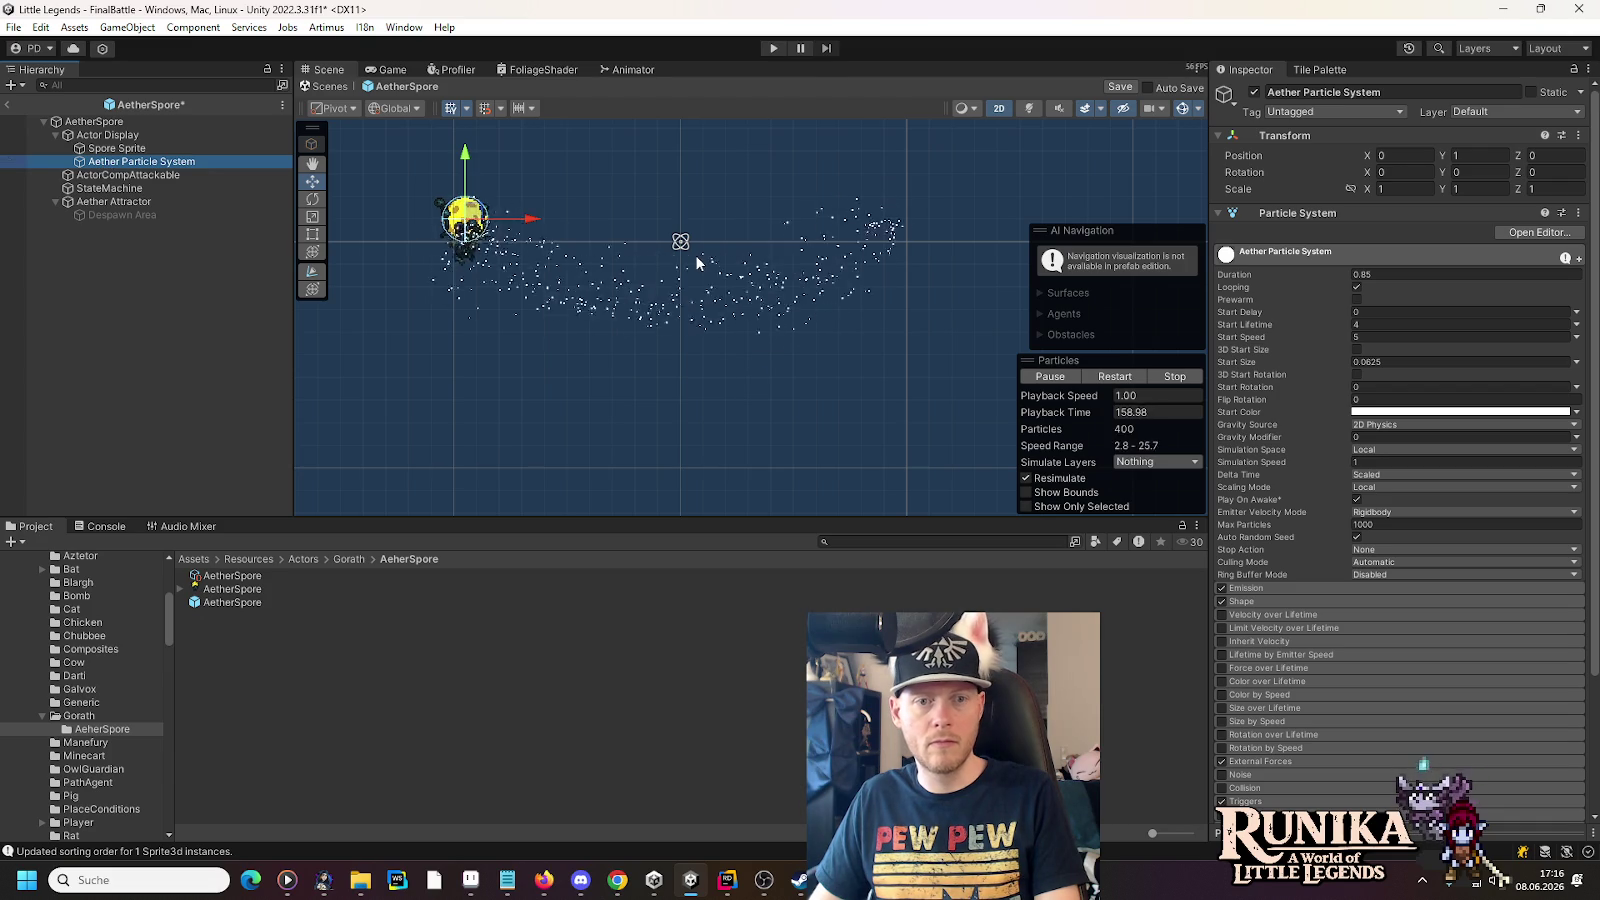
click(118, 201)
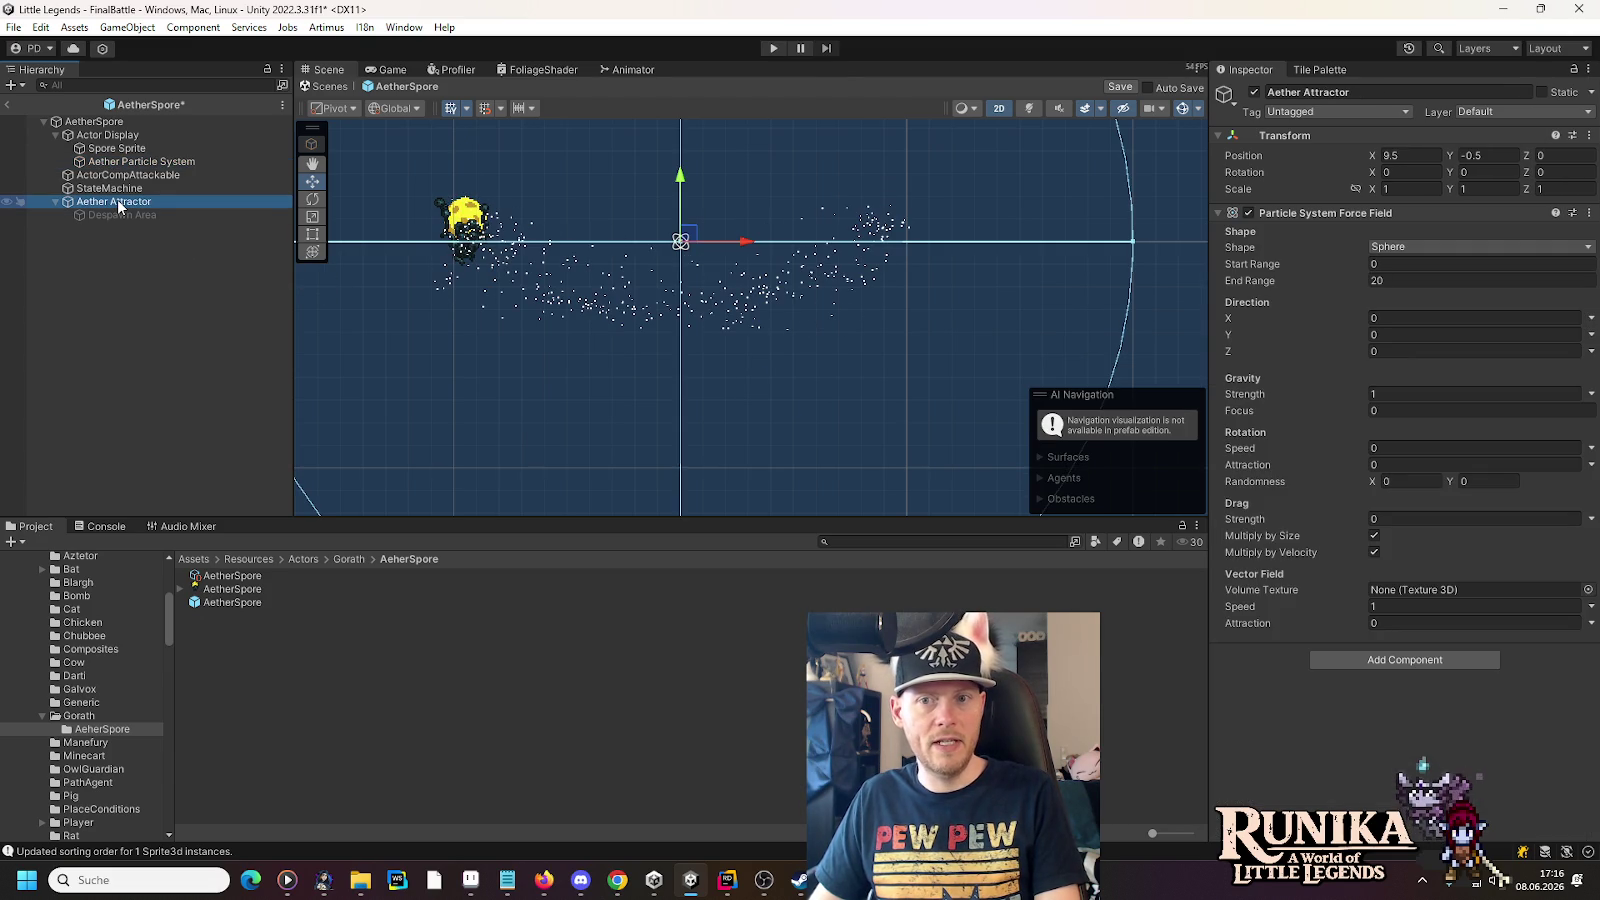
scroll(614, 338, down, 3)
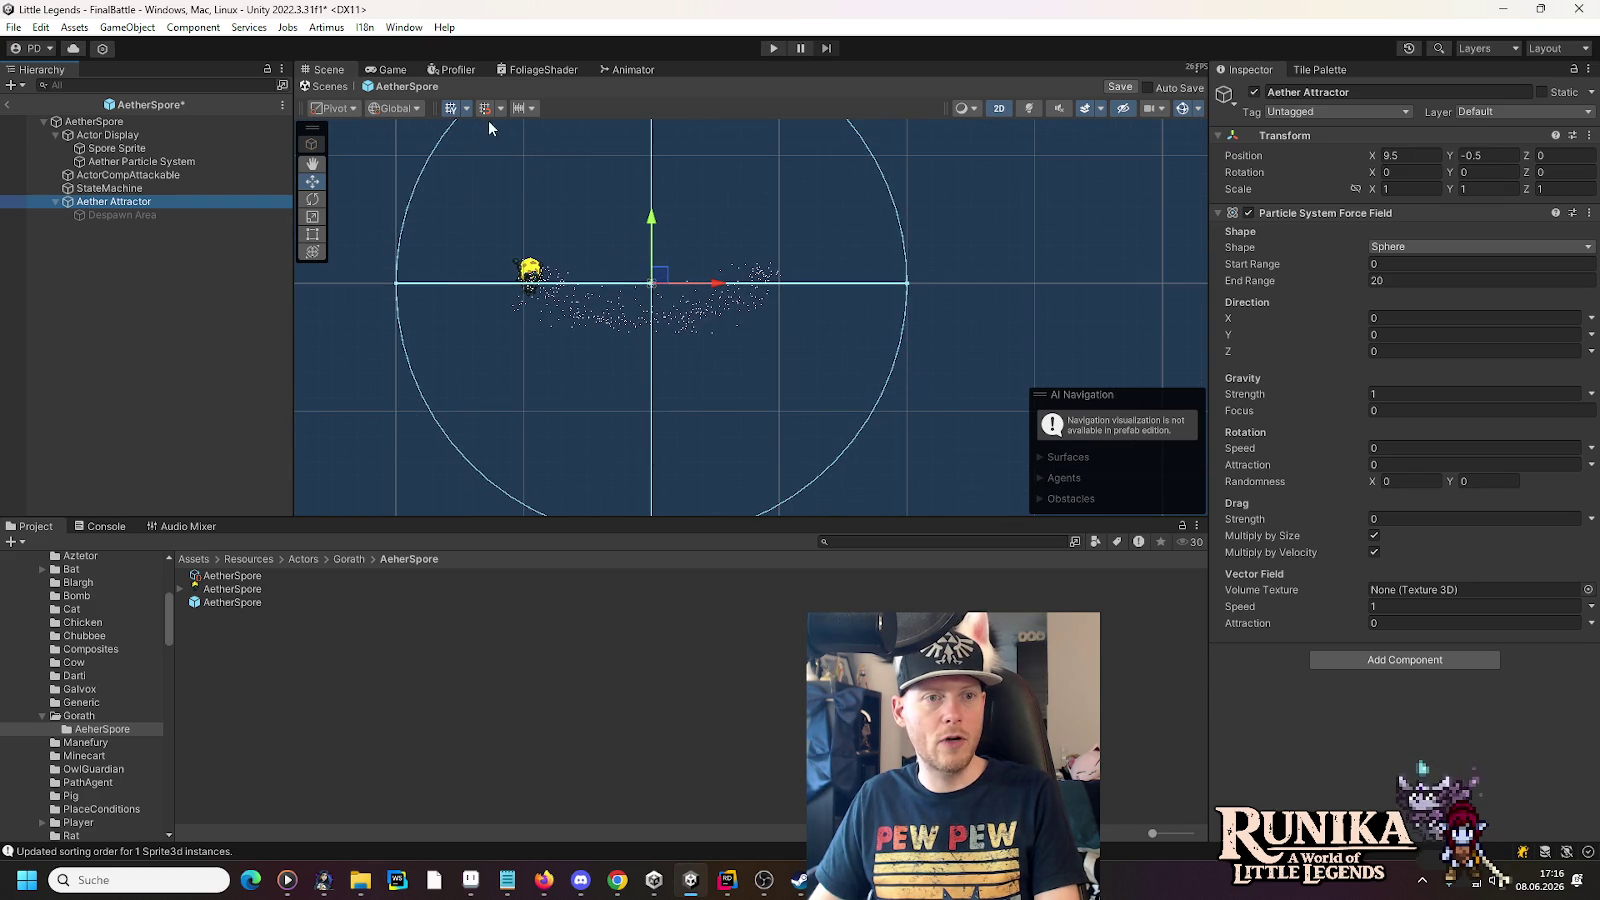
click(993, 113)
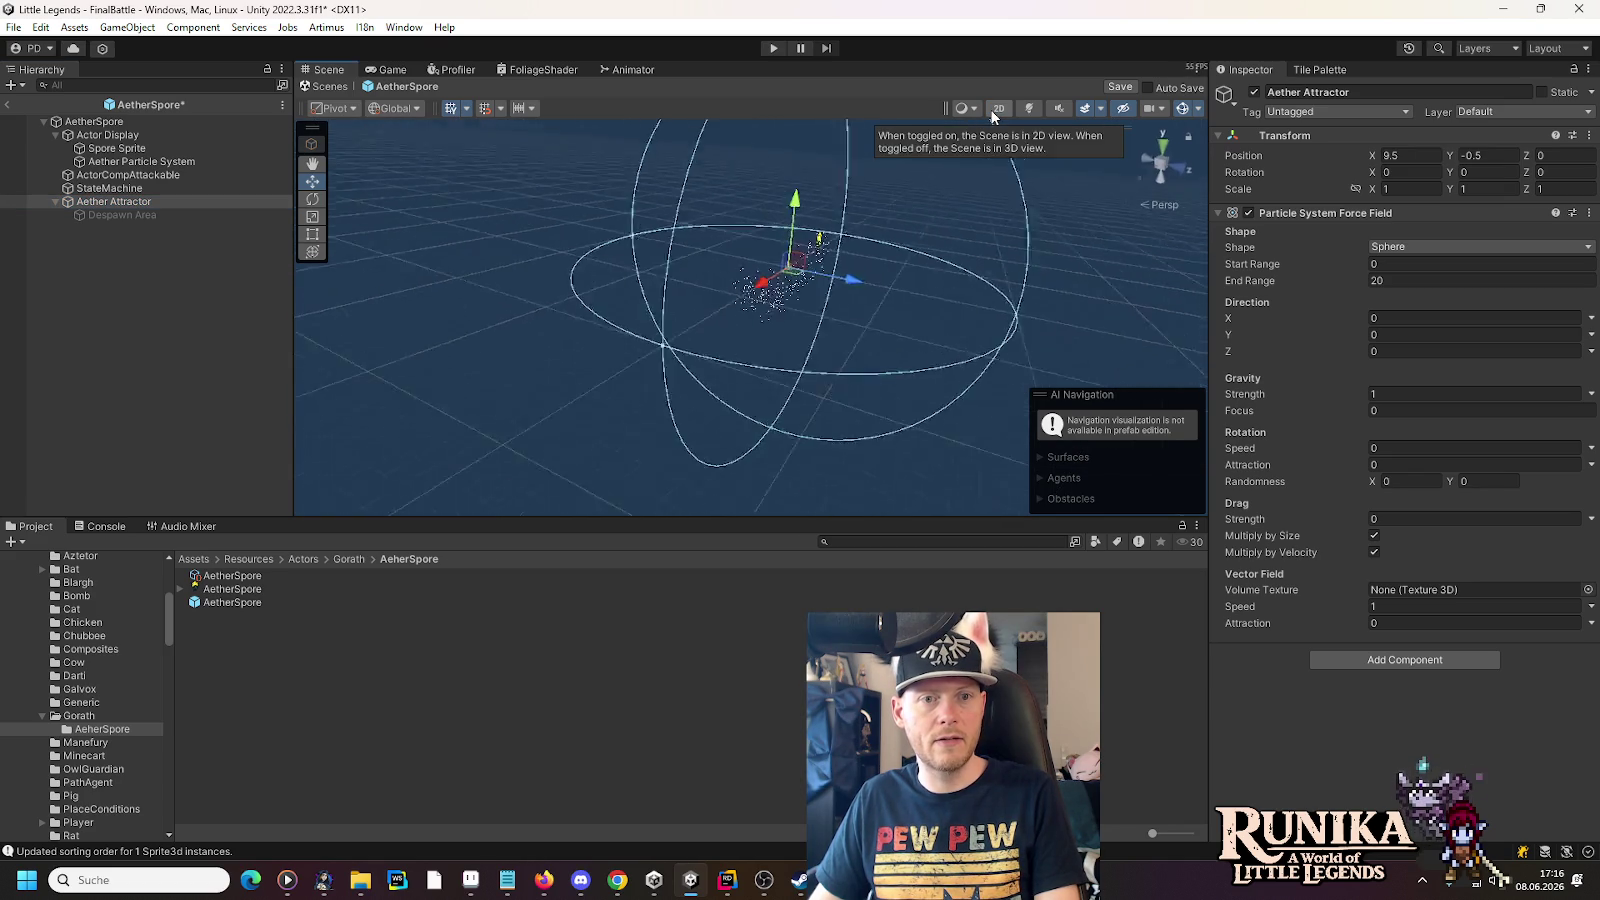
- Orbit around the Aether Particle System's stream to see it sideways, then expand and disable the Shape module
click(112, 163)
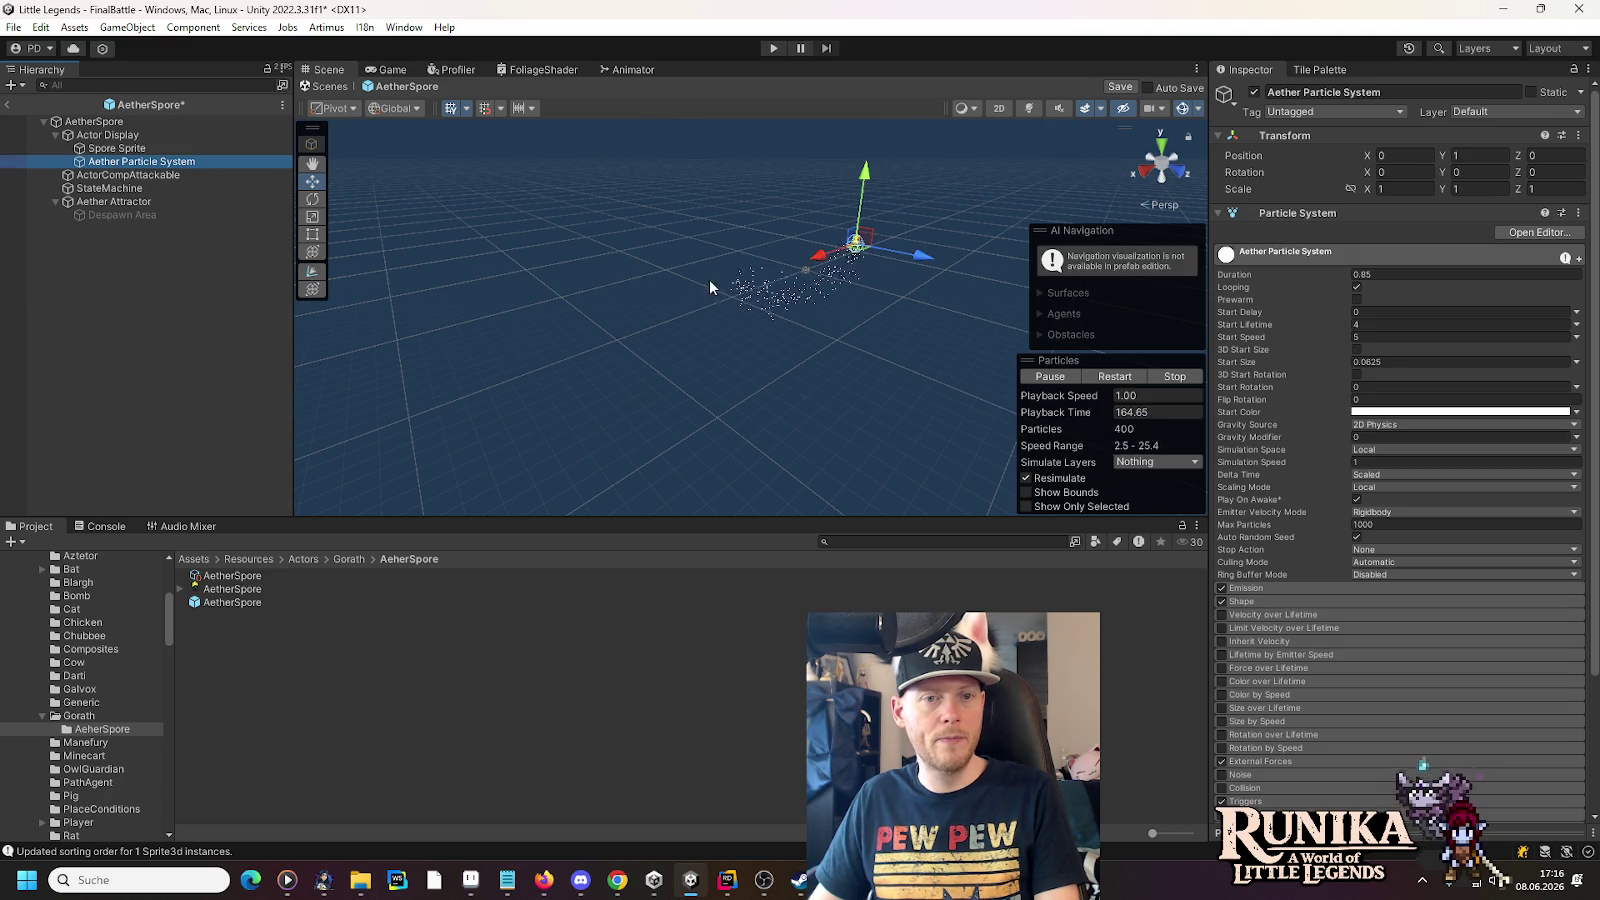
mouse_move(716, 222)
mouse_down()
mouse_move(643, 221)
mouse_move(557, 293)
mouse_up()
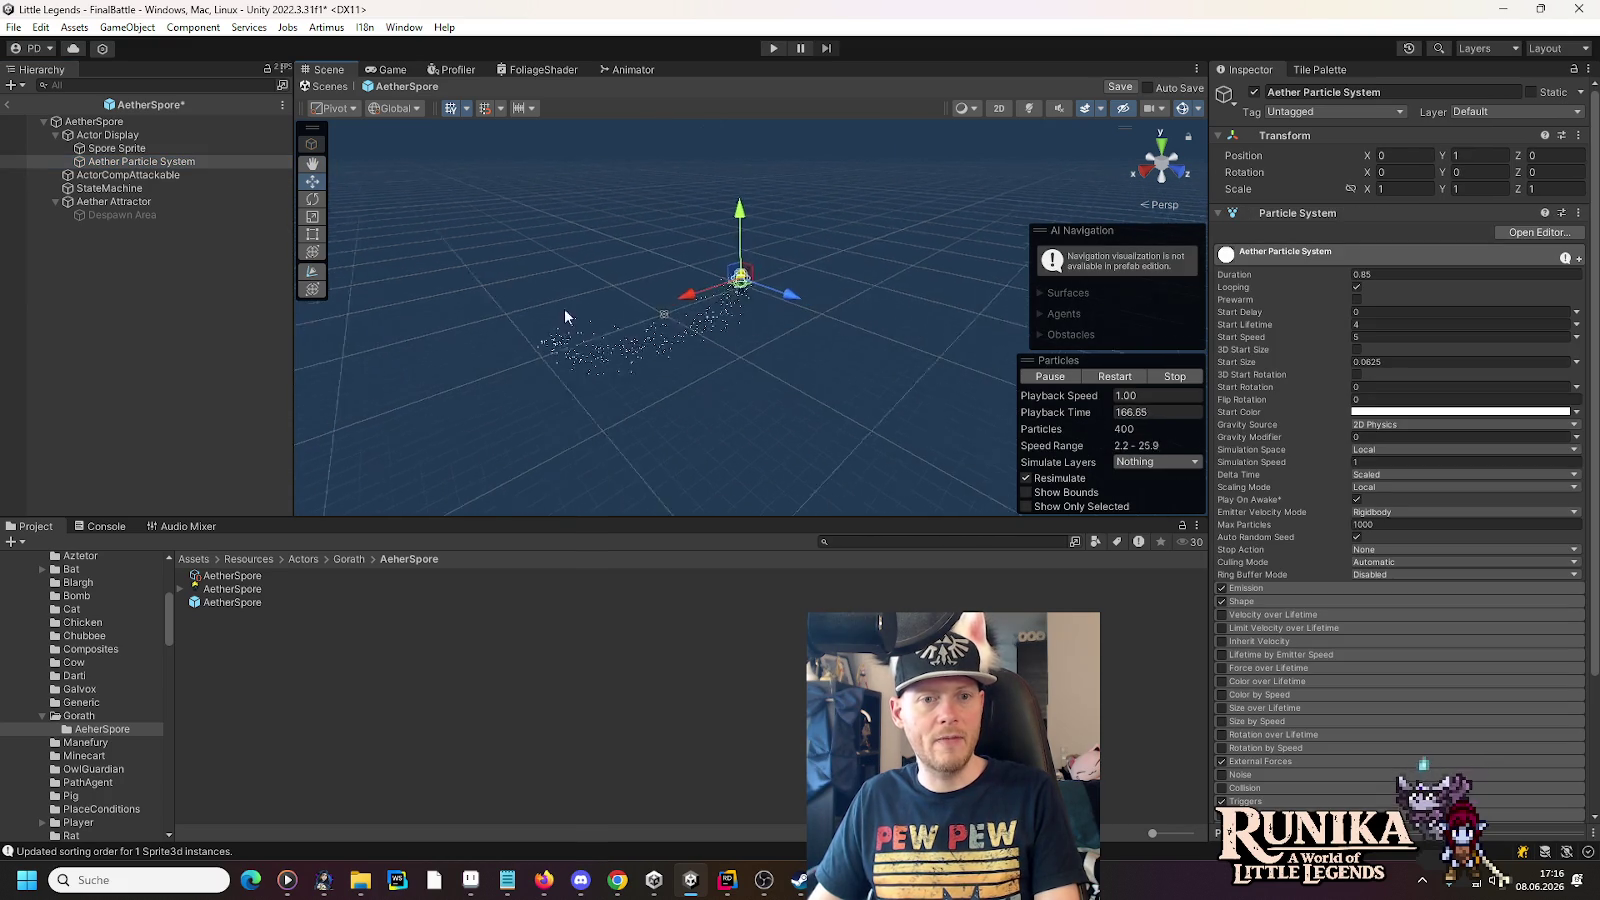
mouse_move(709, 312)
mouse_down()
mouse_move(498, 356)
mouse_move(697, 373)
mouse_up()
click(140, 161)
mouse_move(700, 300)
mouse_down()
mouse_move(820, 290)
mouse_move(781, 289)
mouse_move(807, 236)
mouse_move(530, 420)
mouse_move(549, 396)
mouse_move(684, 364)
mouse_move(336, 410)
mouse_move(455, 316)
mouse_move(286, 314)
mouse_move(531, 289)
mouse_up()
mouse_move(700, 323)
mouse_down()
mouse_move(189, 308)
mouse_move(562, 265)
mouse_move(255, 178)
mouse_up()
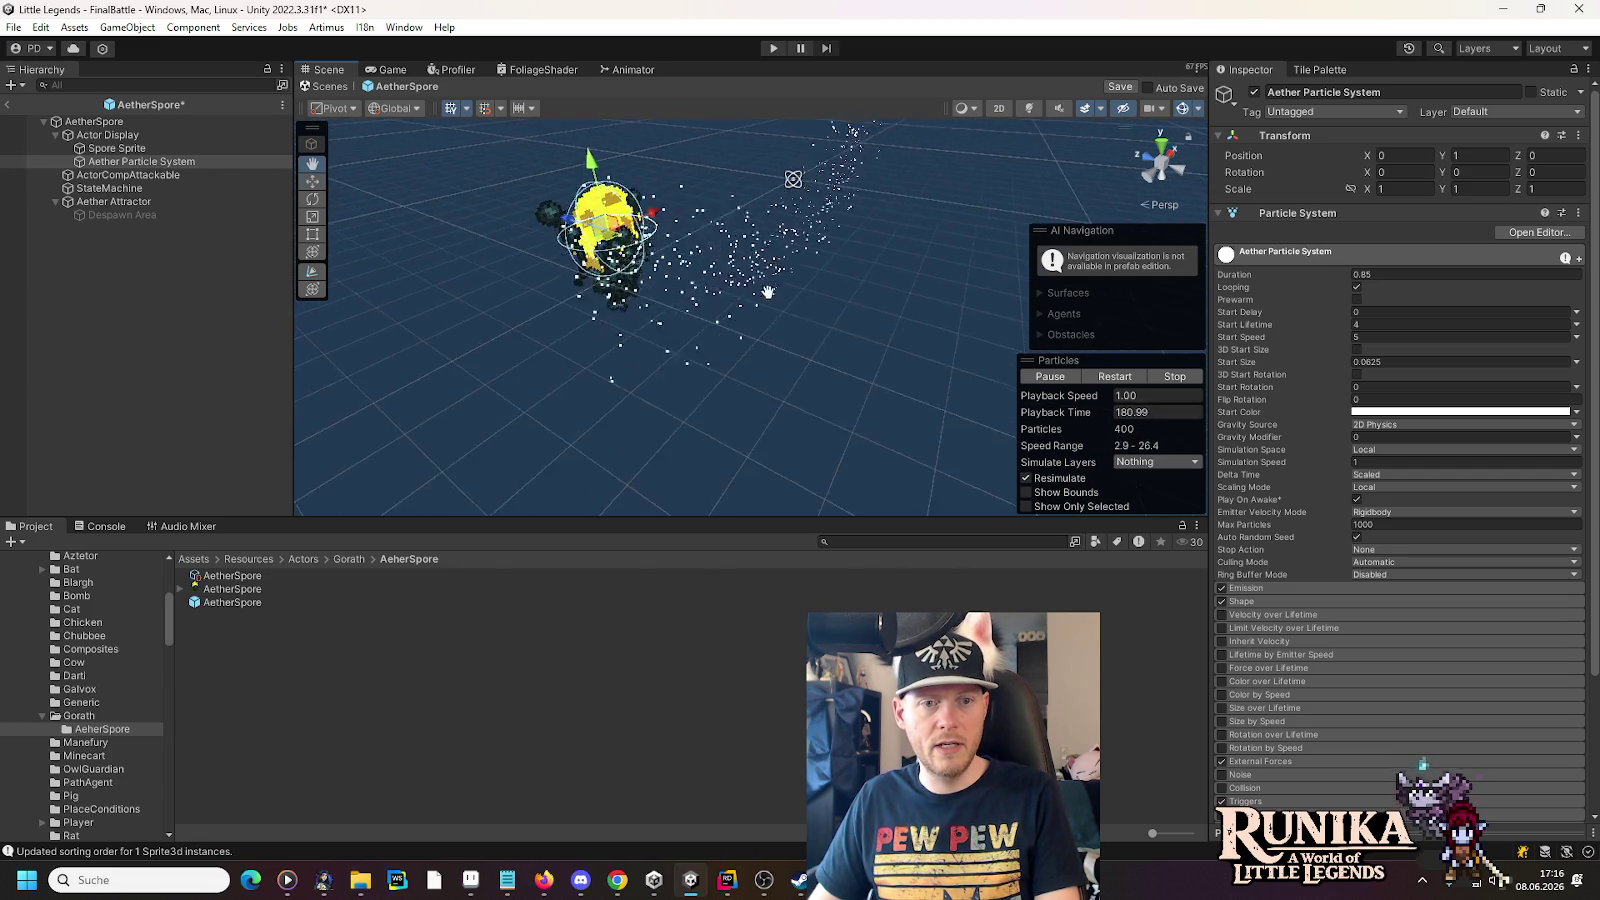
drag(782, 415, 674, 231)
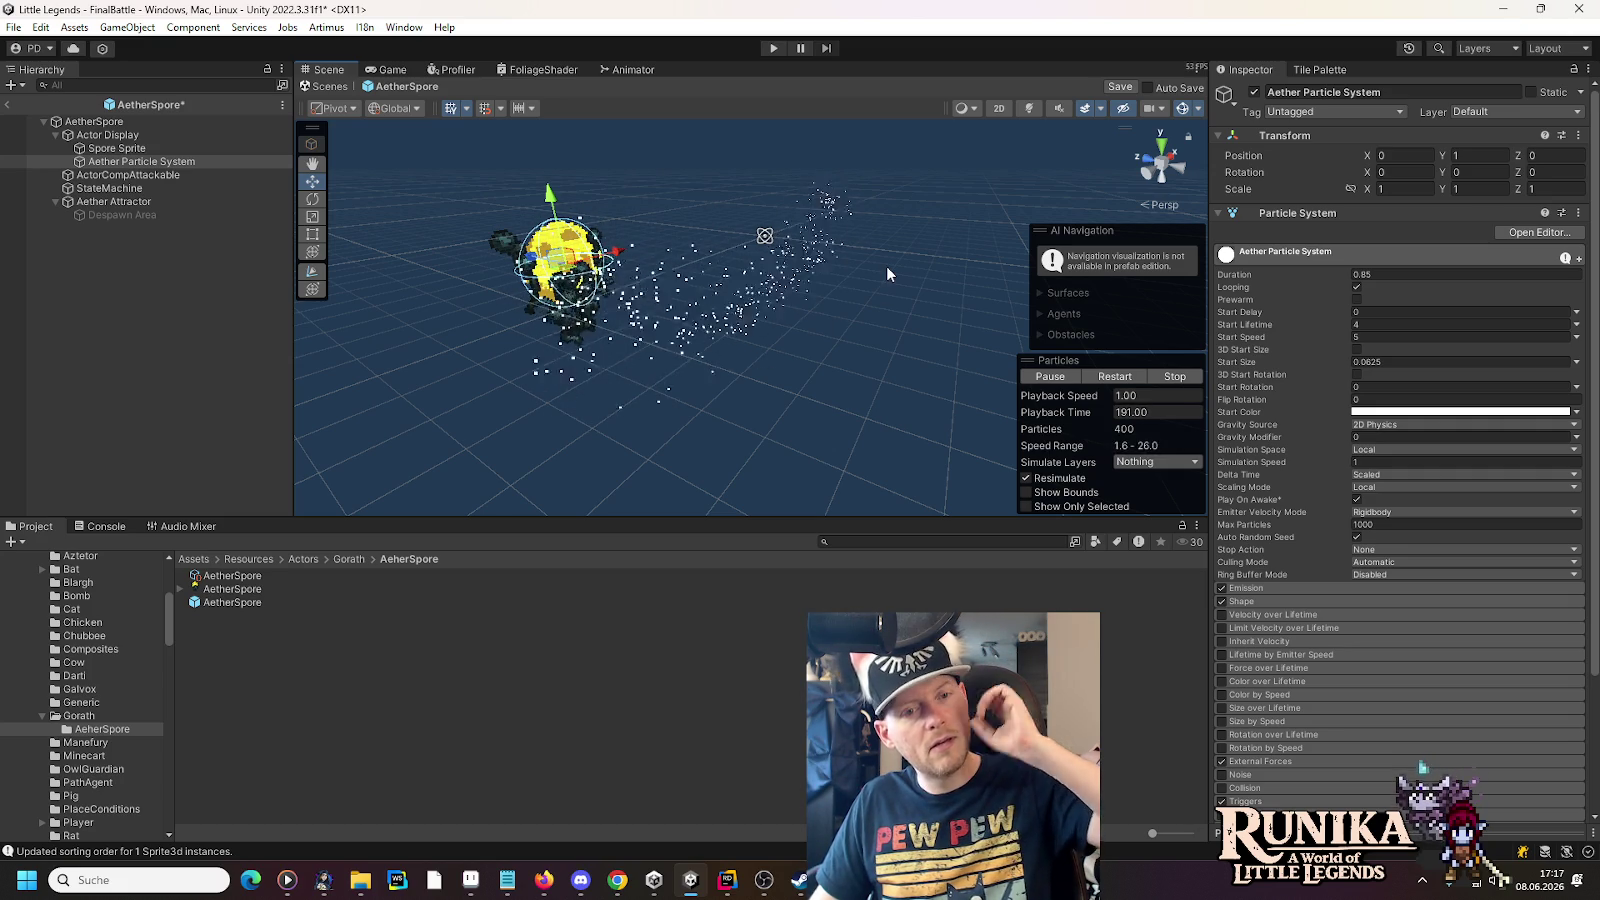
click(1266, 598)
click(1221, 601)
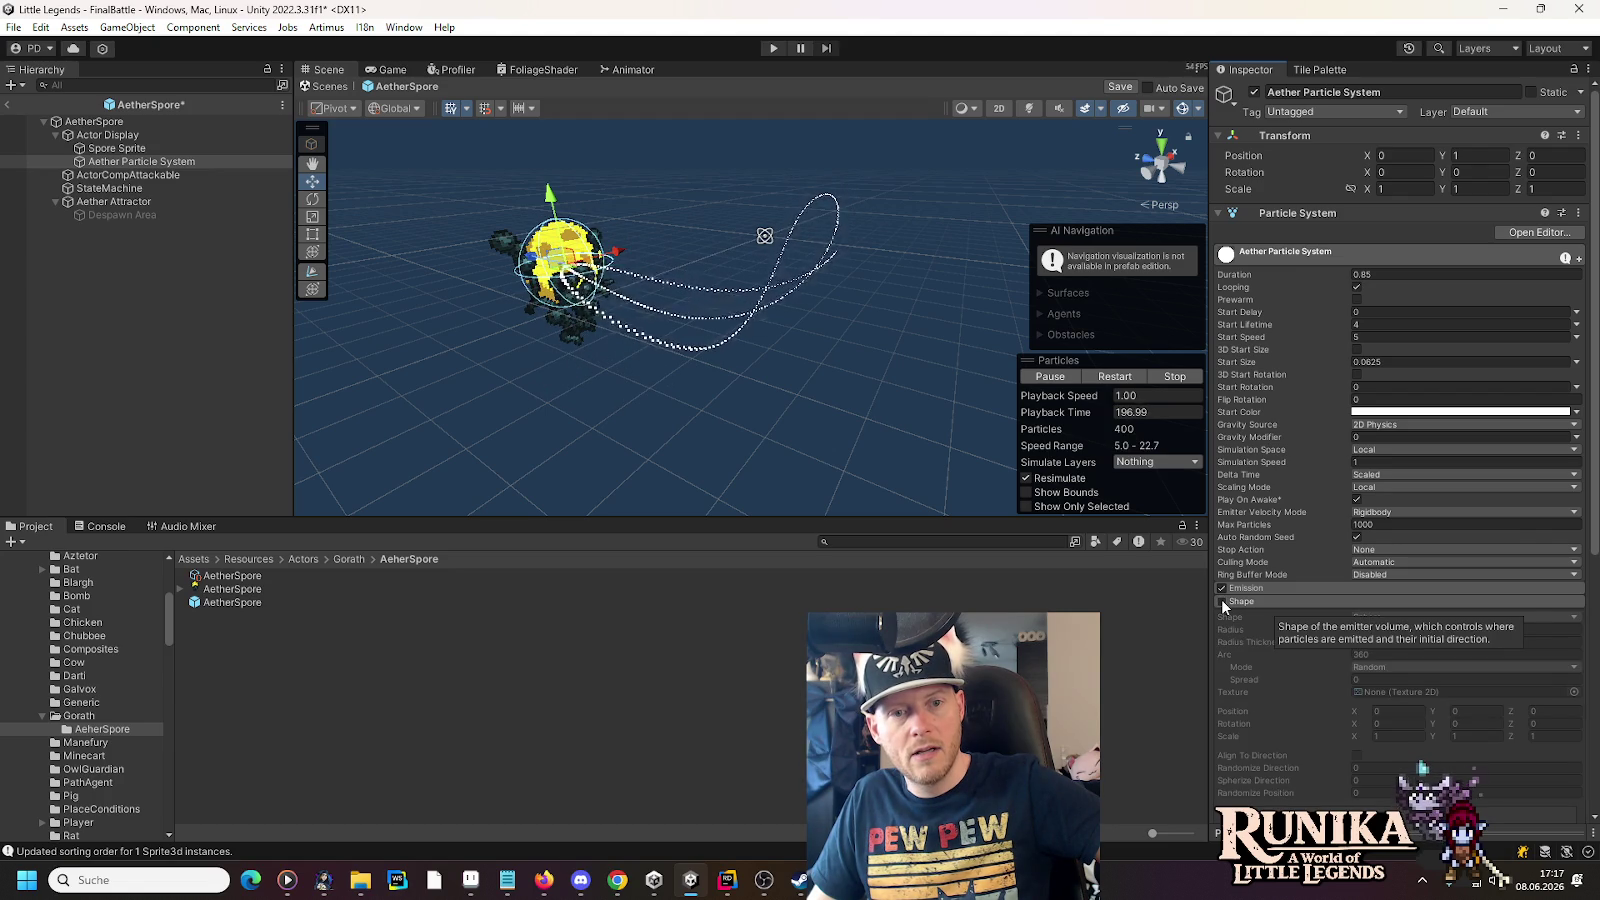
- Re-enable Shape with a Box emitter, after trying Circle, and deactivate the Aether Attractor
mouse_move(819, 328)
mouse_down()
mouse_move(734, 346)
mouse_move(881, 341)
mouse_up()
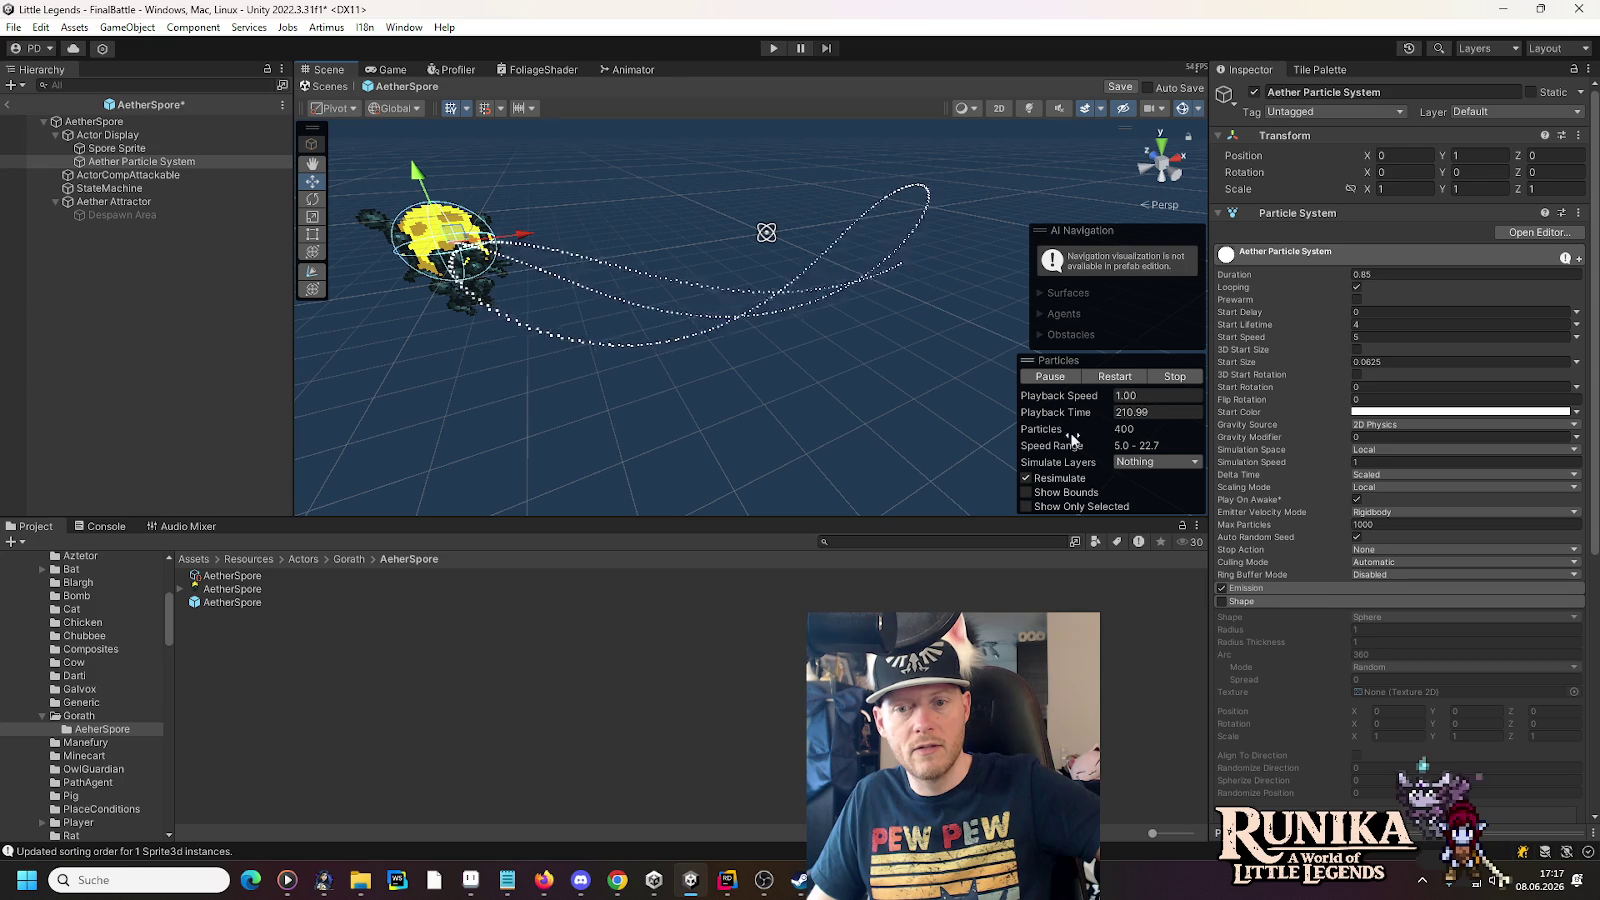
click(1221, 601)
click(1373, 619)
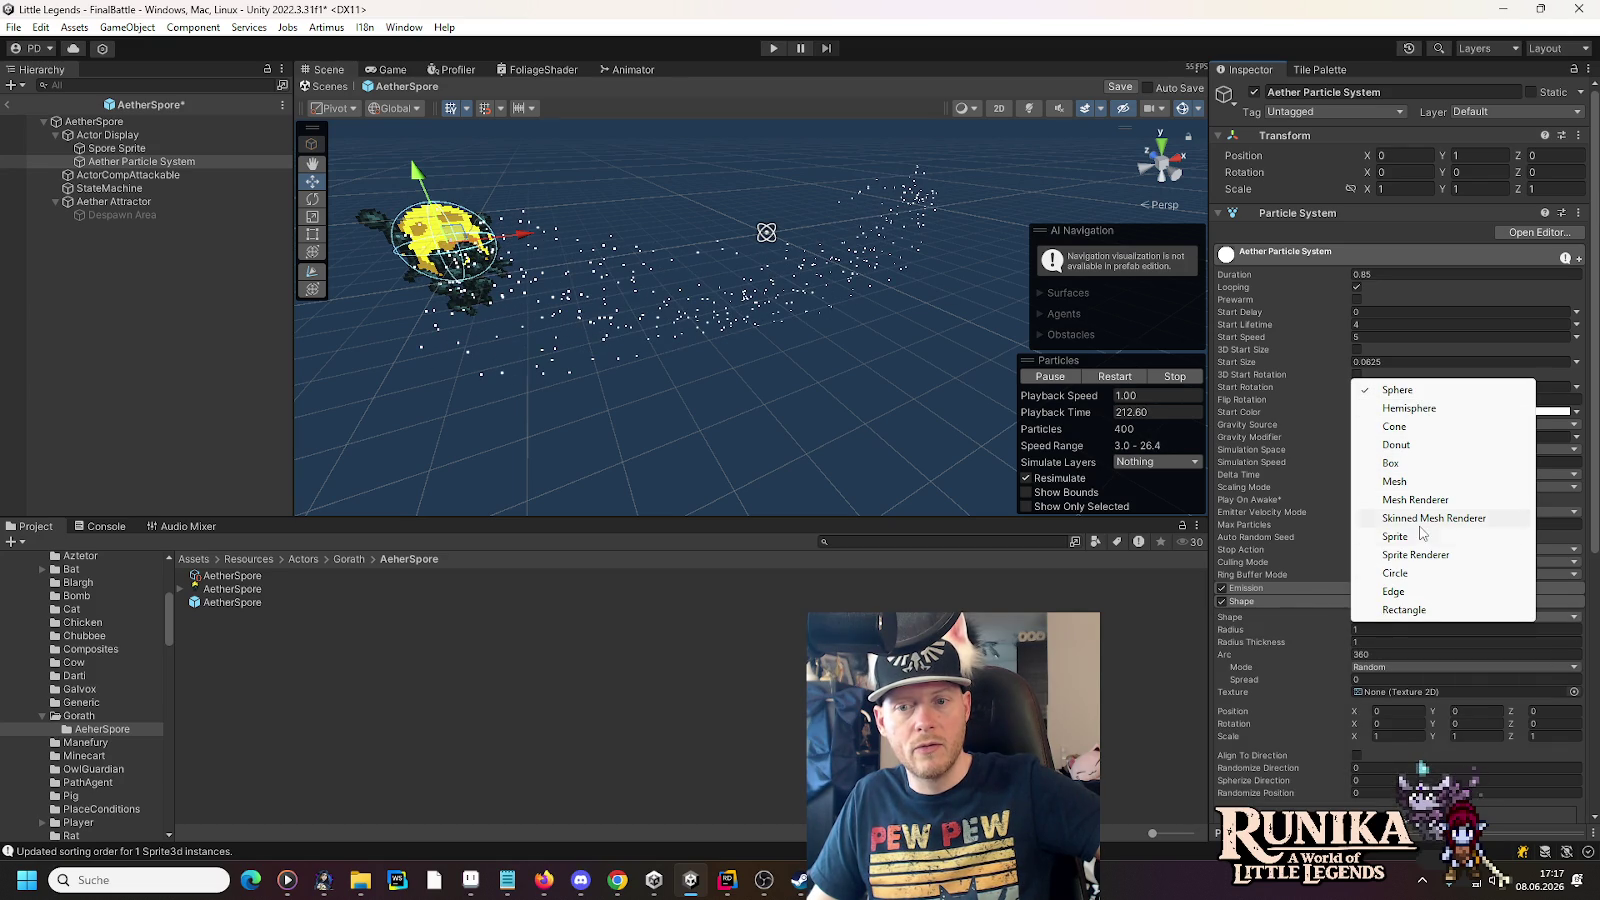
click(1420, 574)
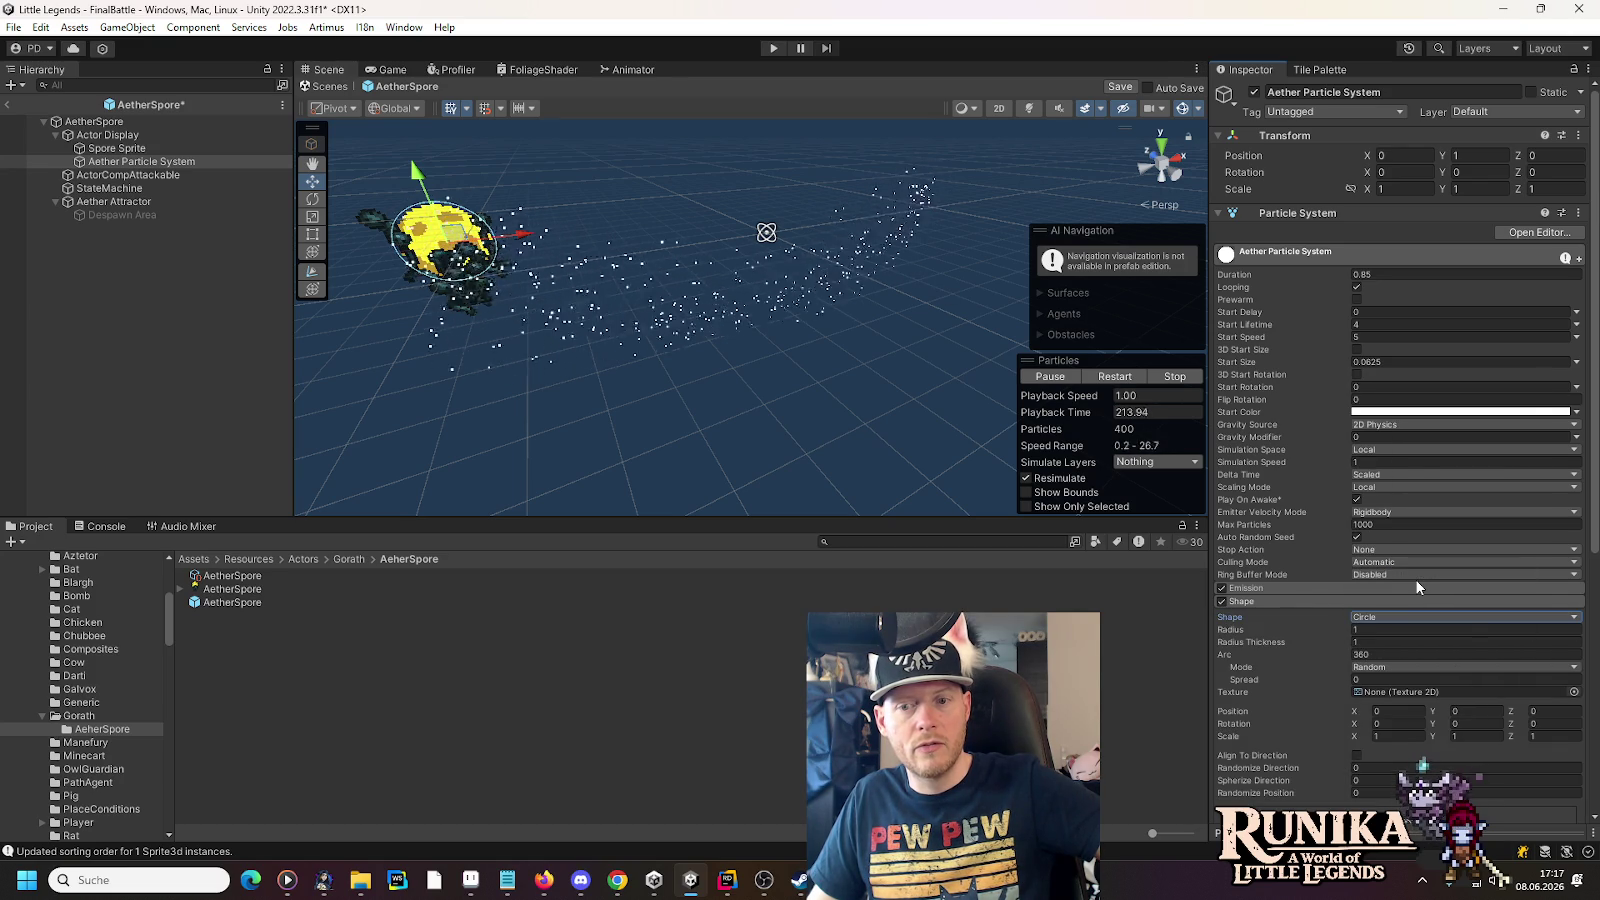
click(1420, 617)
click(1391, 464)
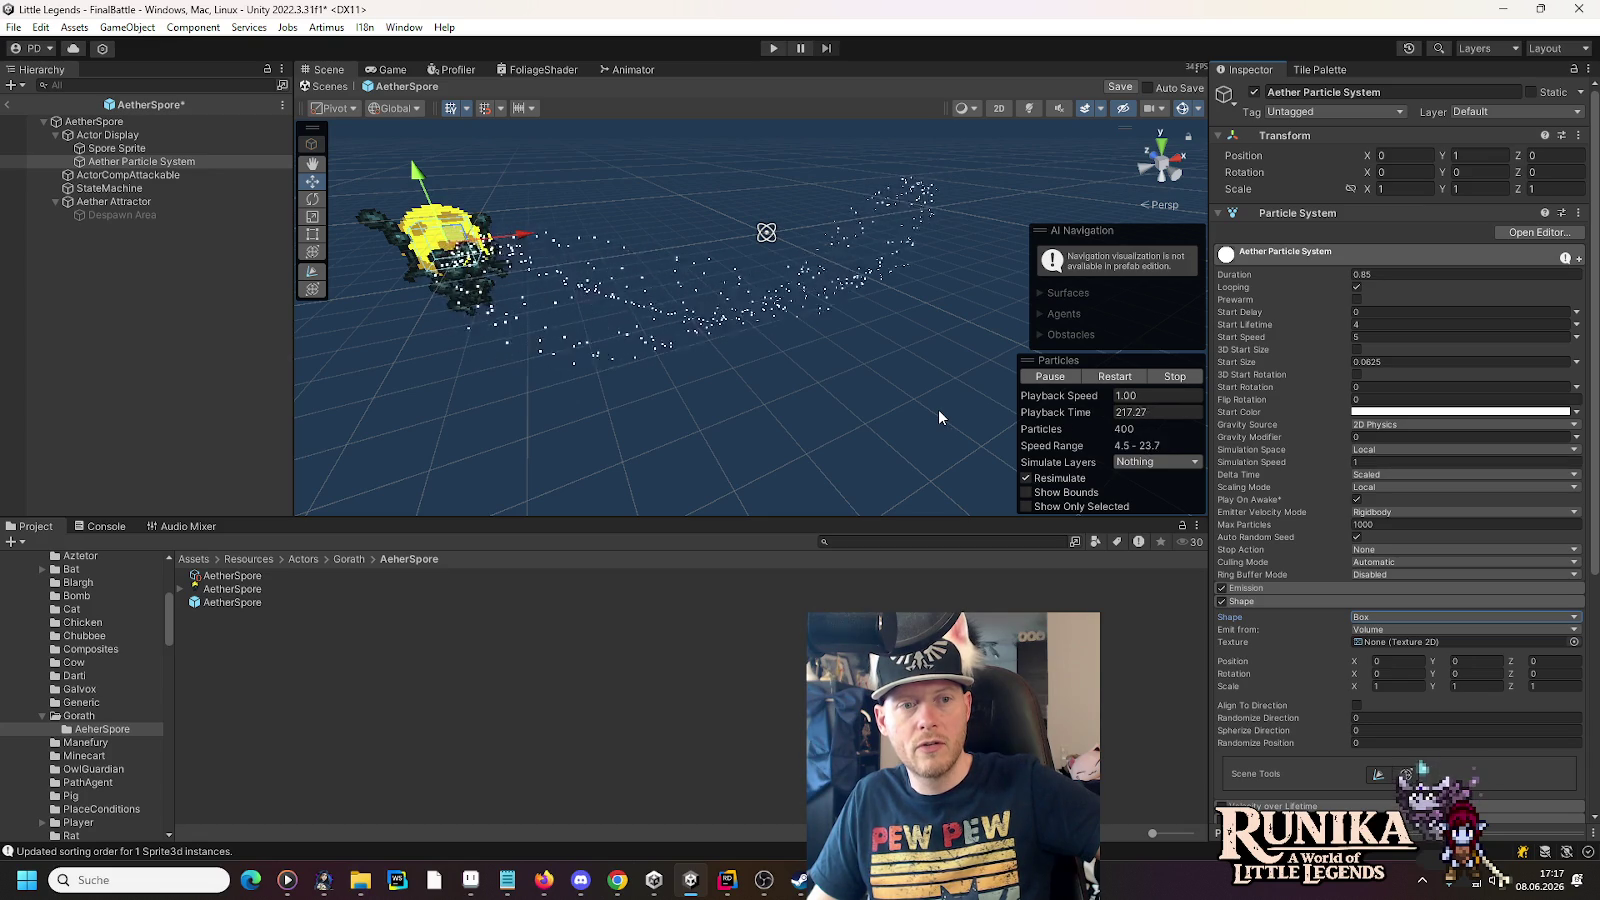
click(124, 203)
click(1255, 92)
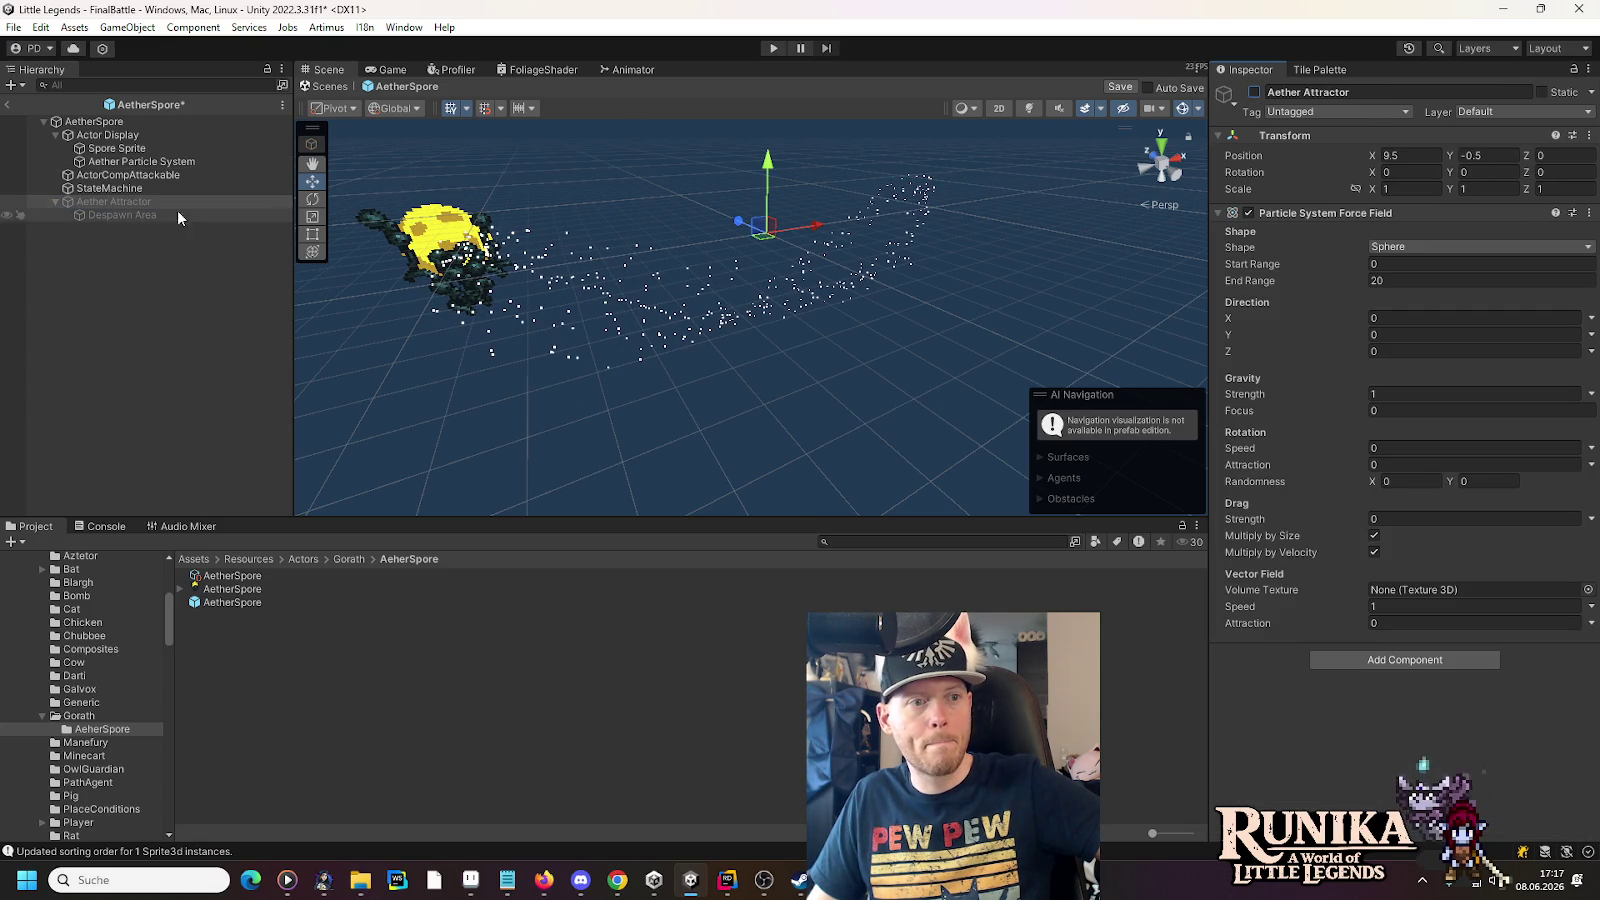
click(165, 163)
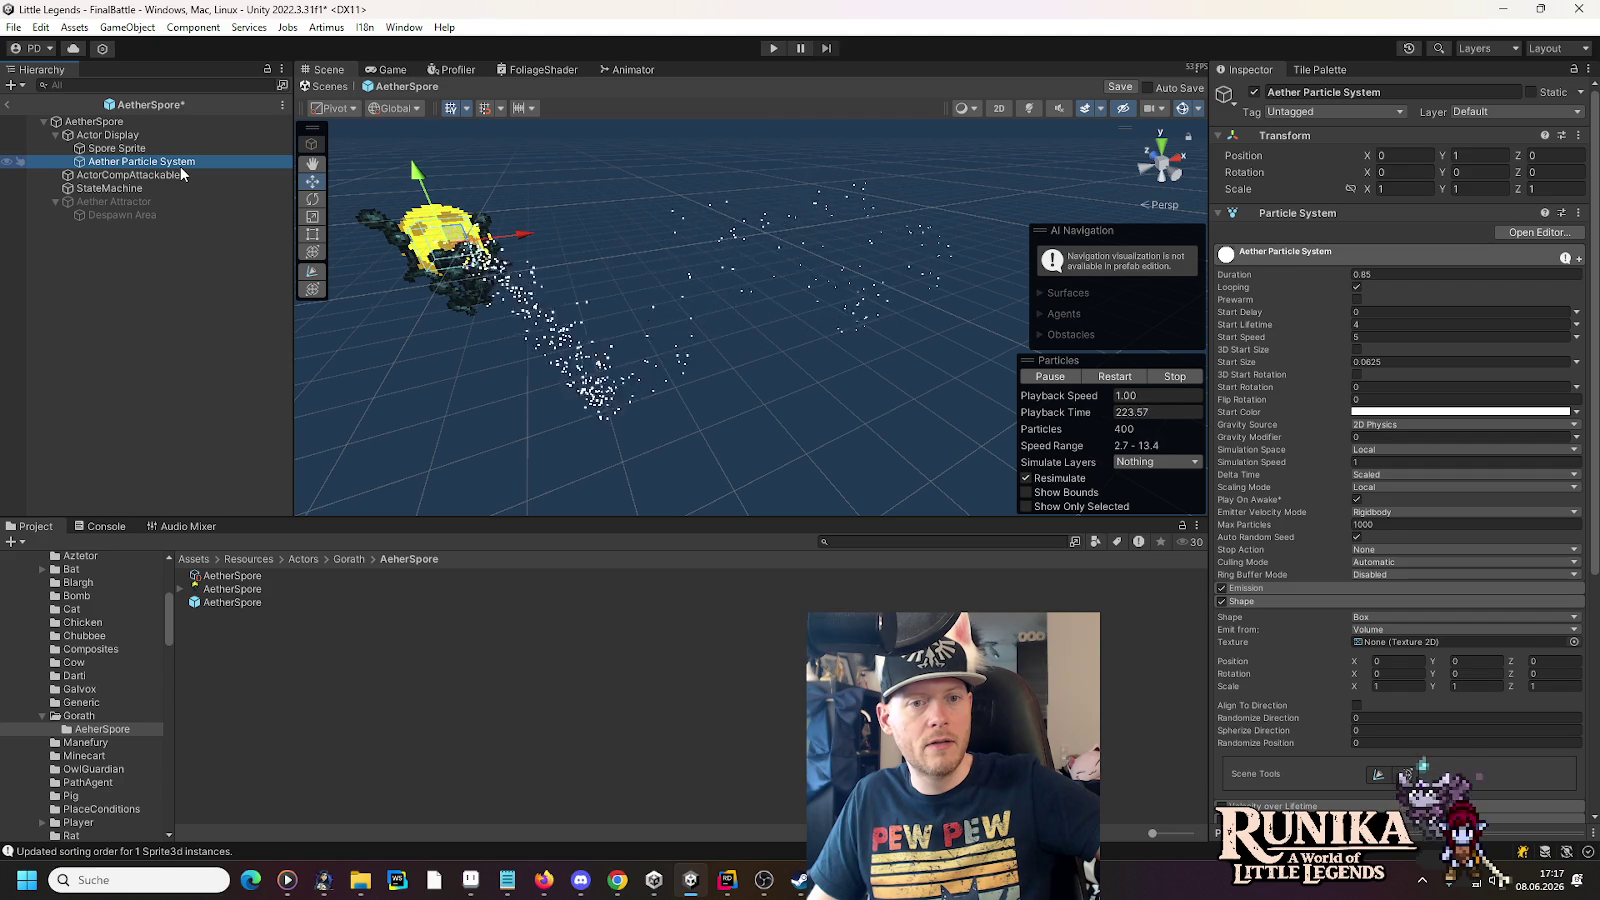
mouse_move(646, 296)
mouse_down()
mouse_move(543, 363)
mouse_move(660, 293)
mouse_move(632, 308)
mouse_move(650, 330)
mouse_up()
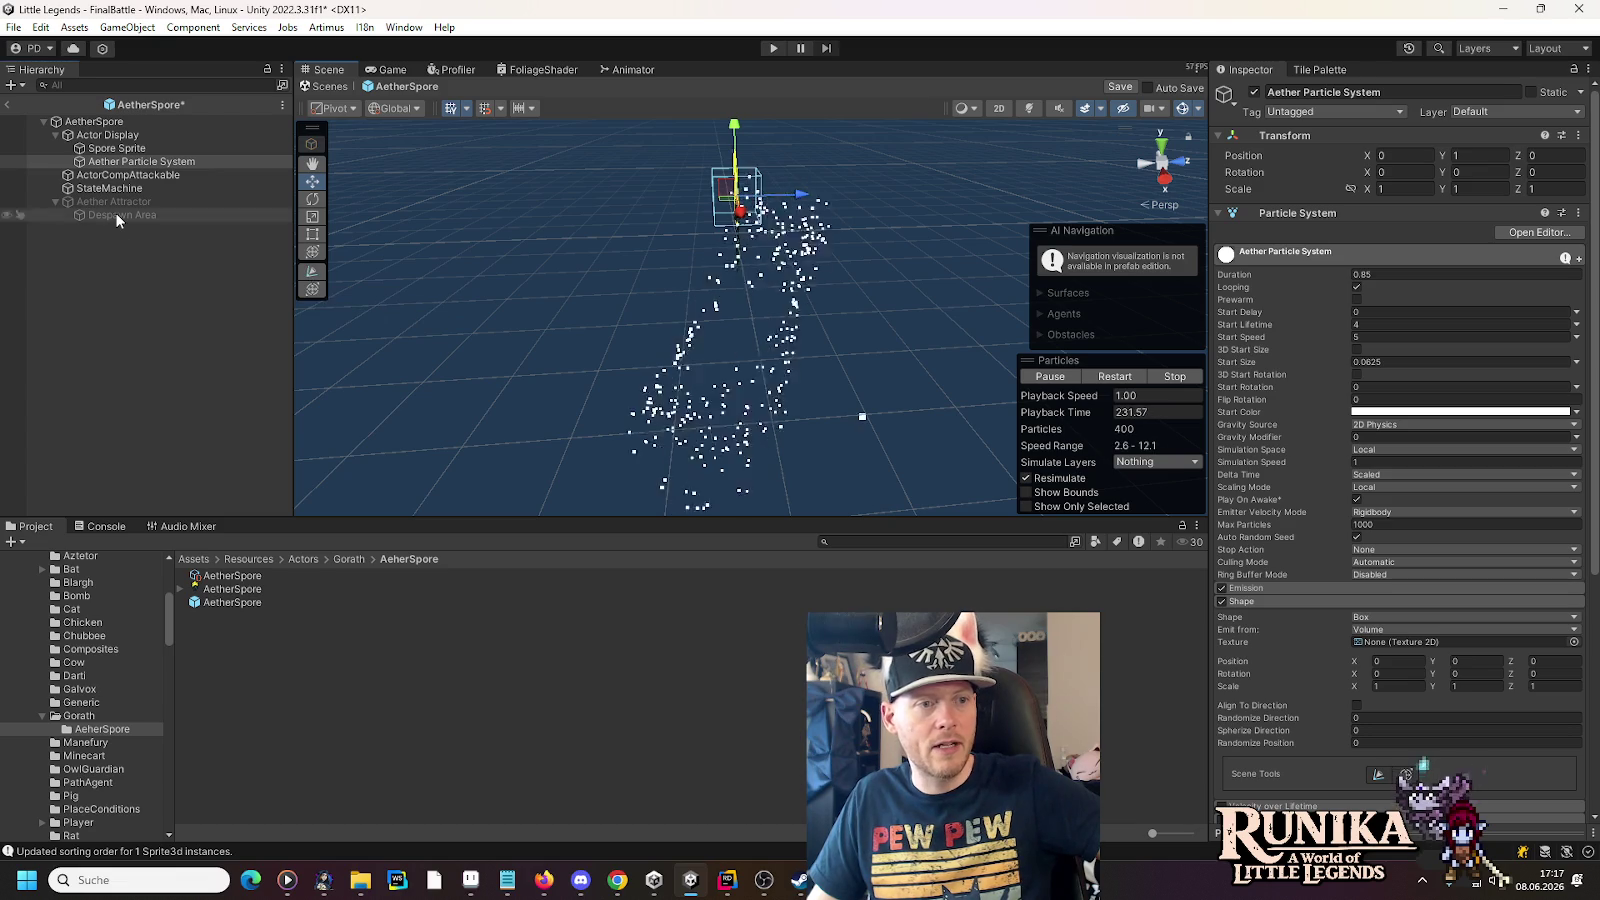
click(117, 216)
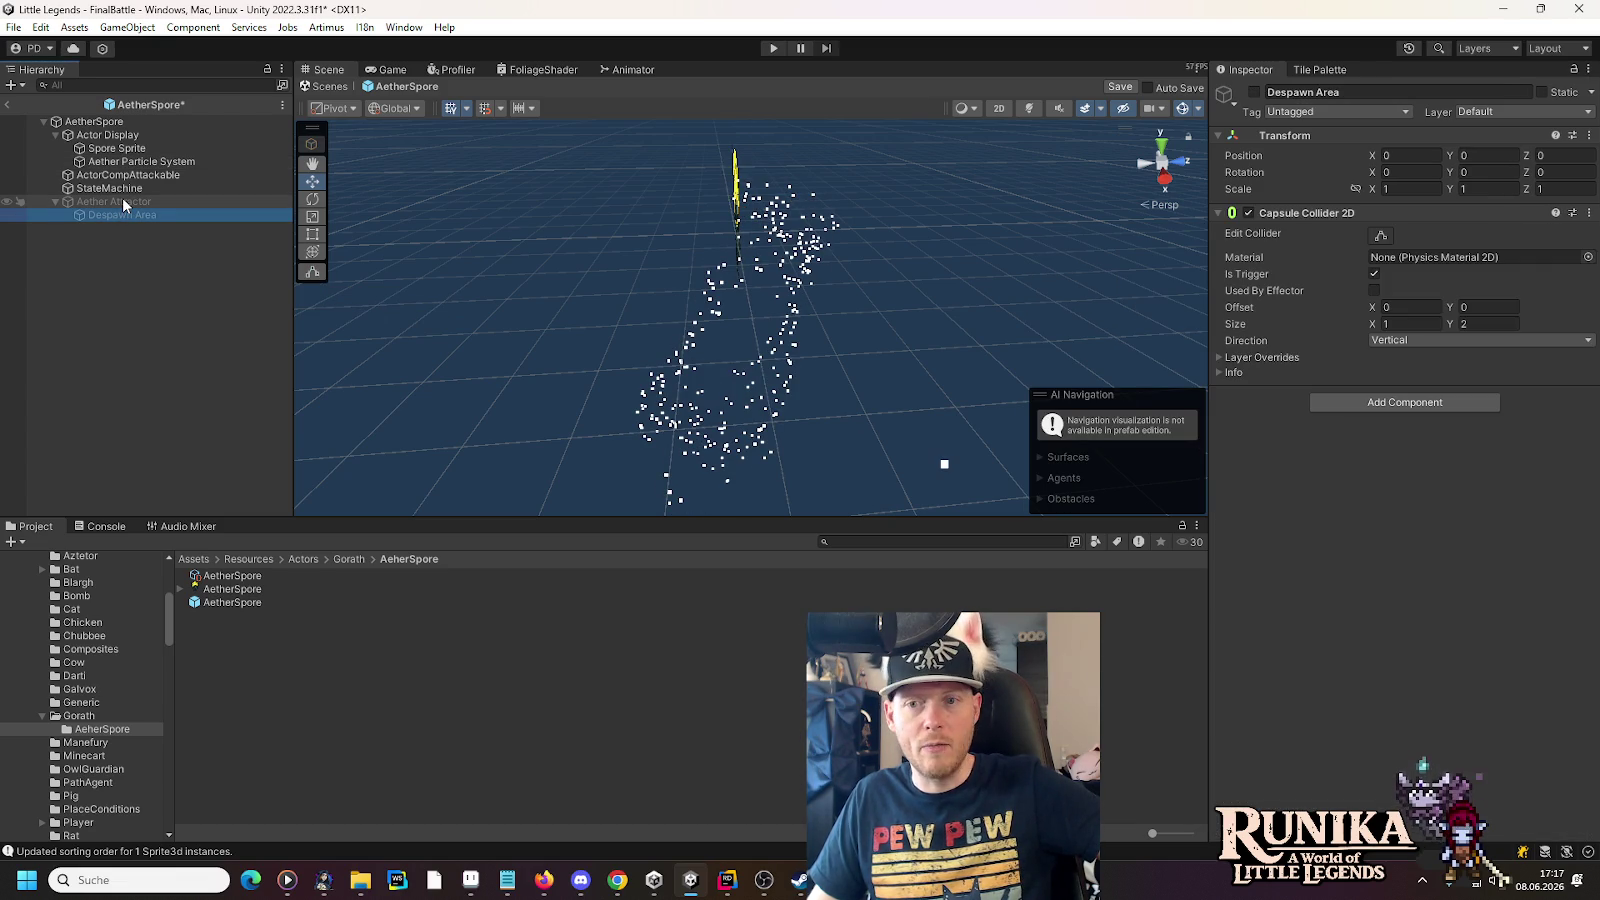
click(122, 198)
click(125, 191)
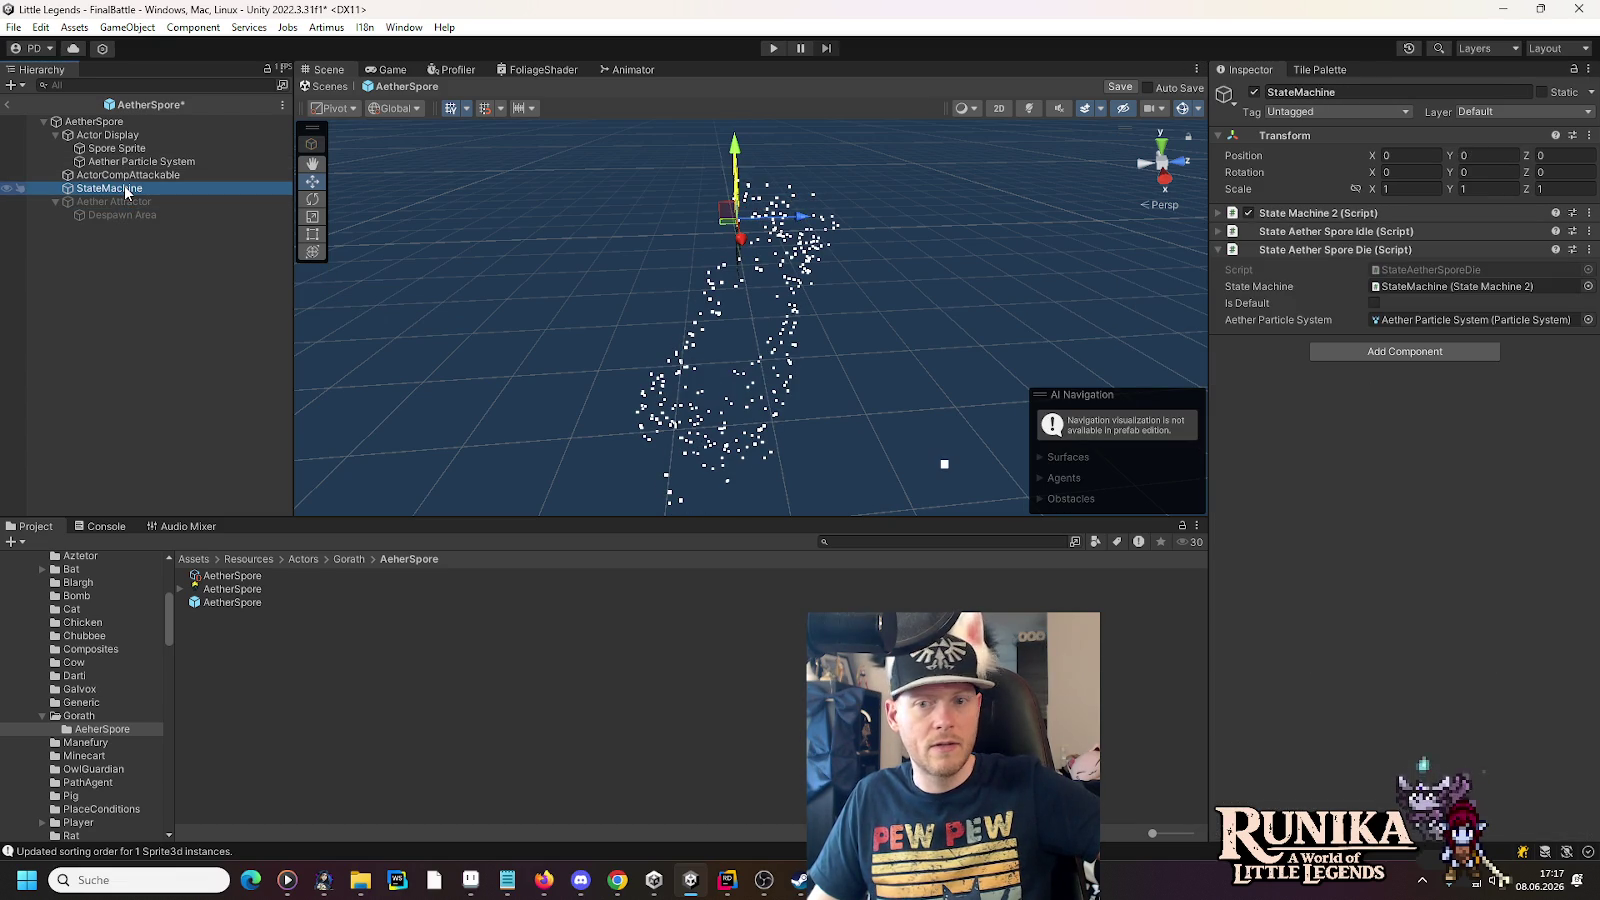
click(131, 176)
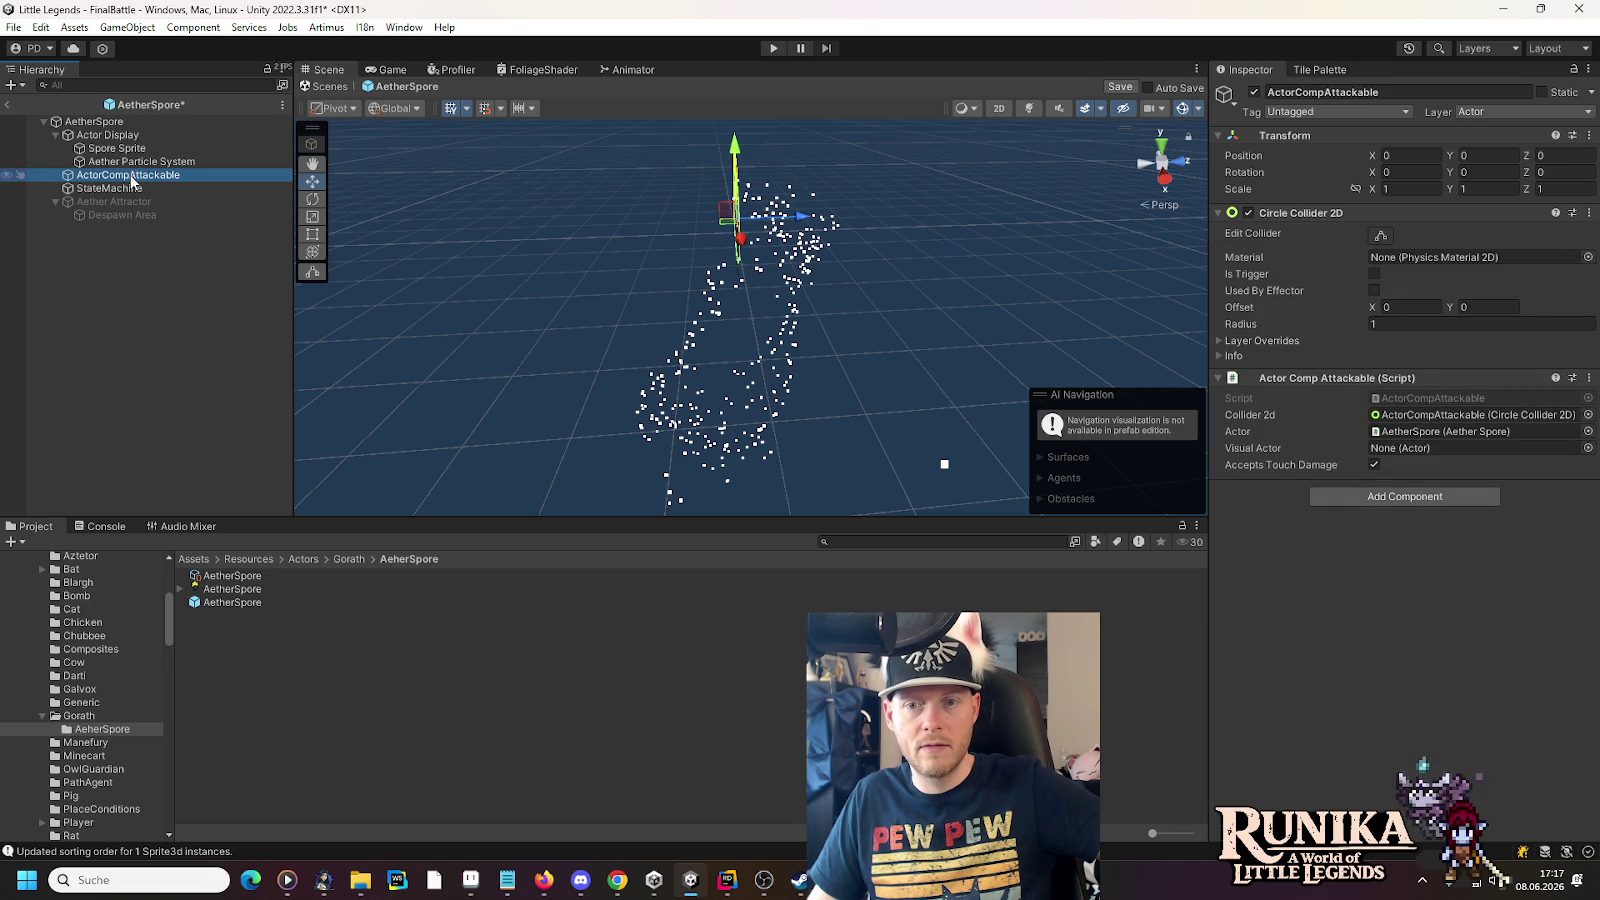
click(141, 161)
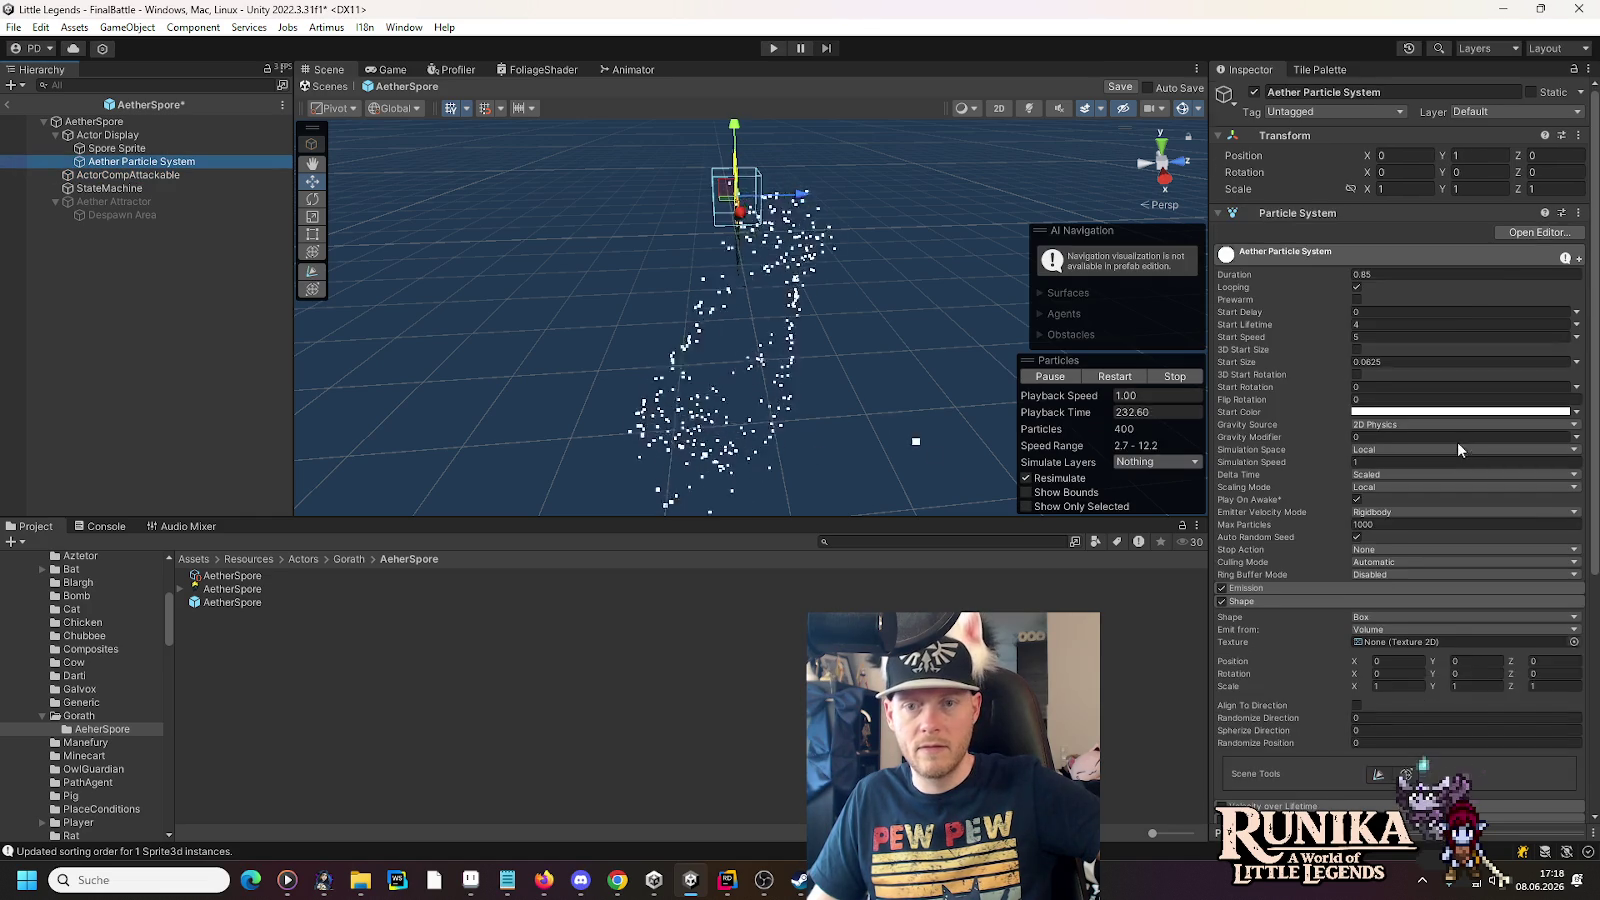
- Enable the External Forces module on the Aether Particle System
scroll(1458, 445, down, 10)
scroll(1458, 442, up, 8)
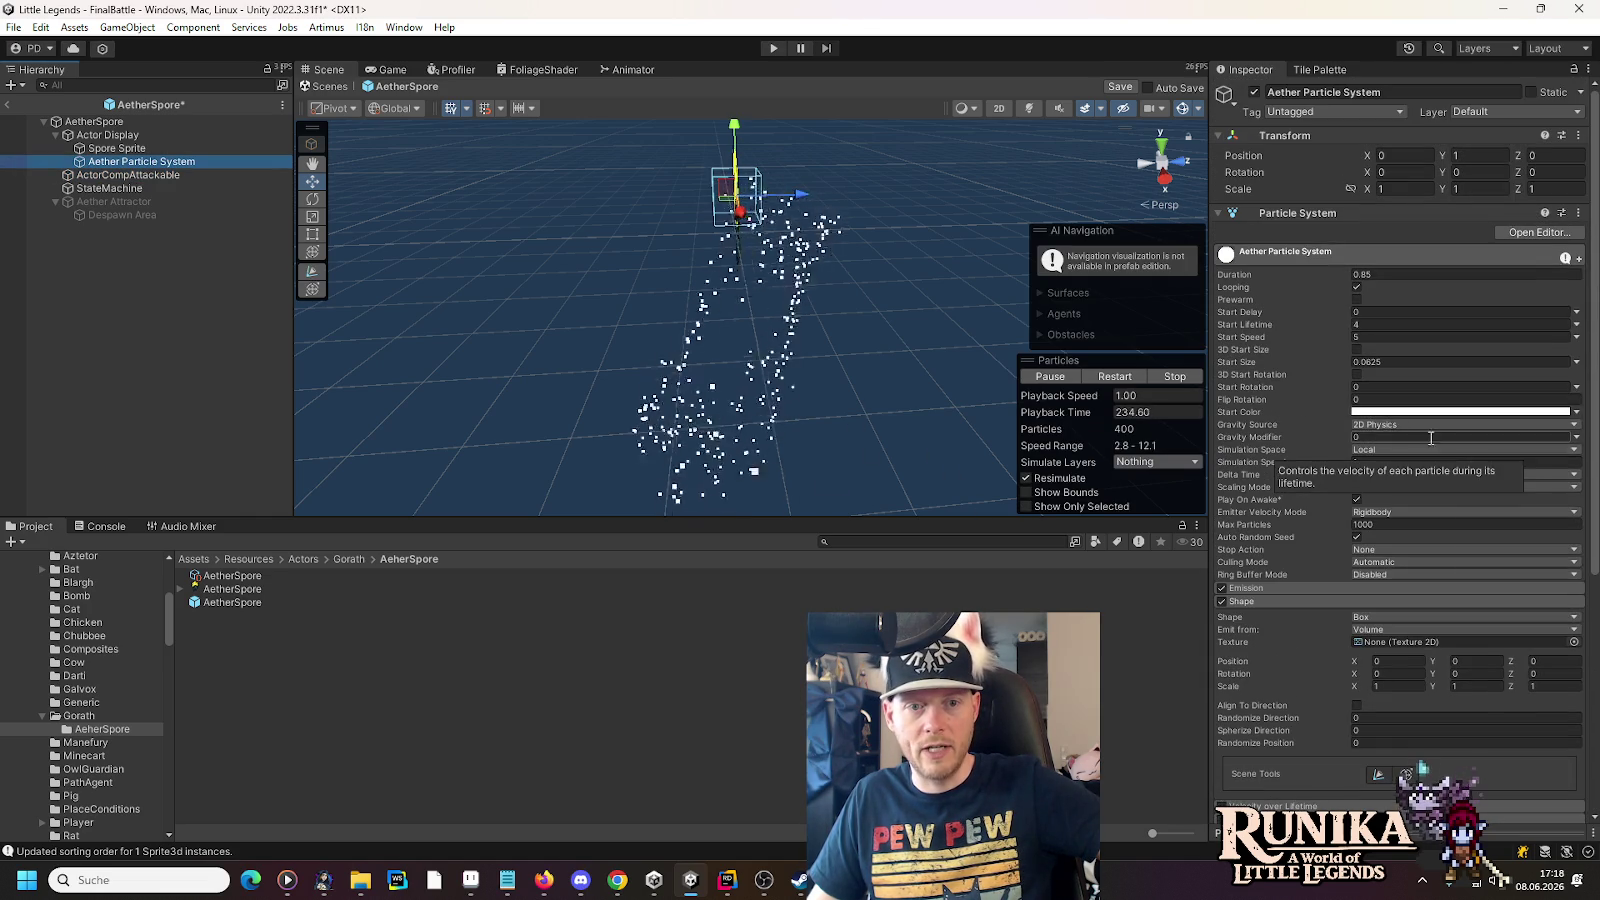
mouse_move(634, 352)
mouse_down()
mouse_move(759, 350)
mouse_move(808, 306)
mouse_move(1053, 416)
mouse_up()
scroll(1370, 548, down, 6)
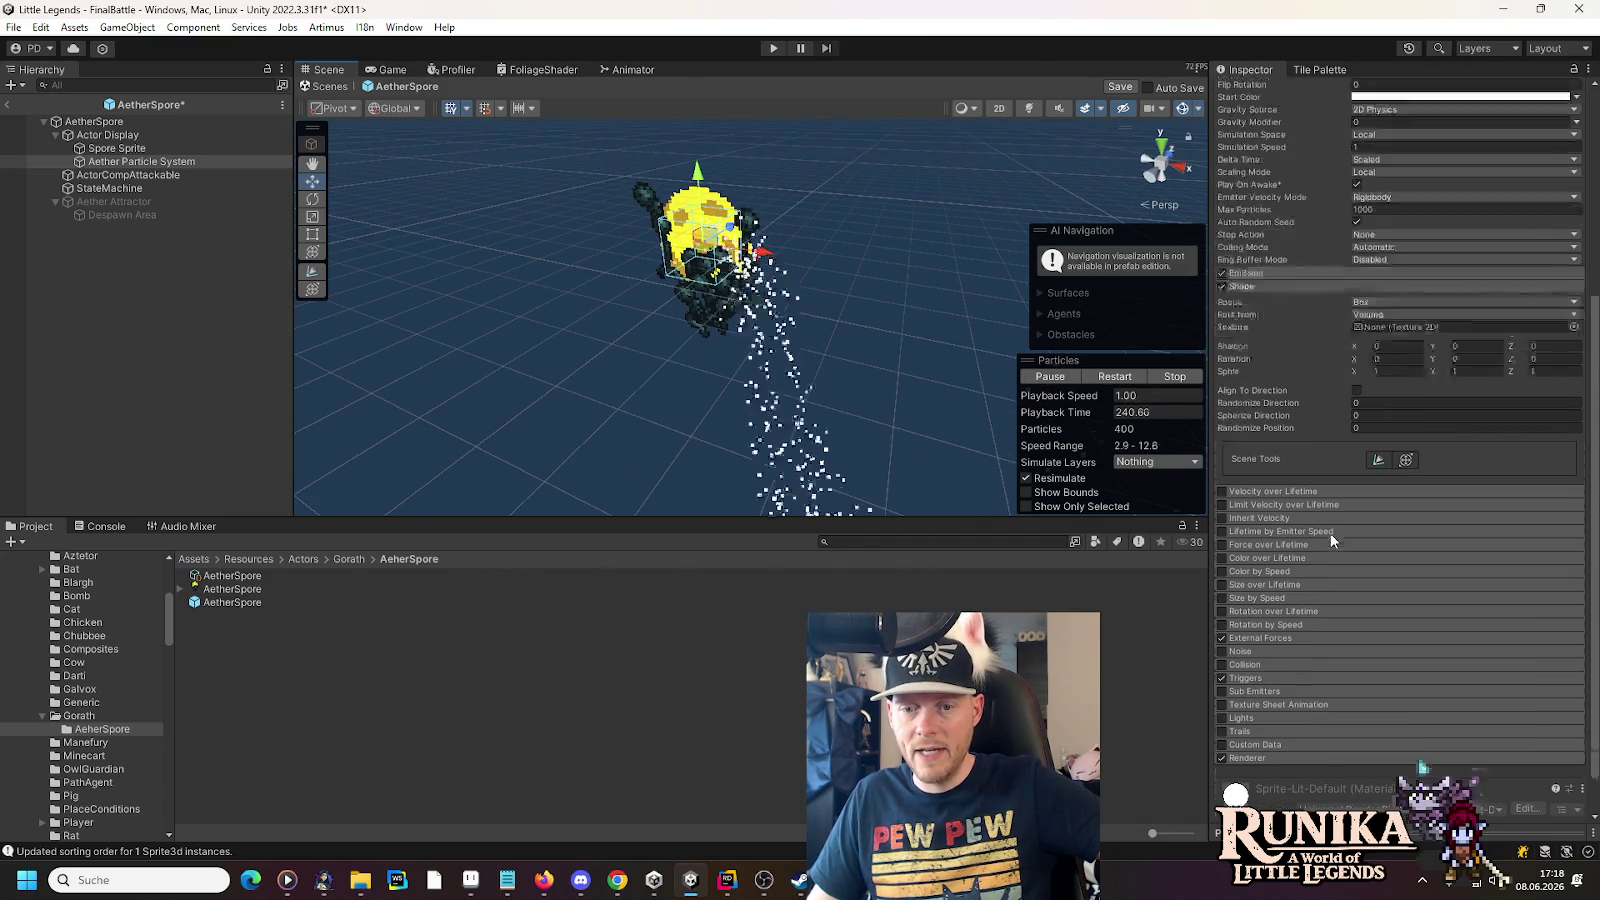
click(1240, 592)
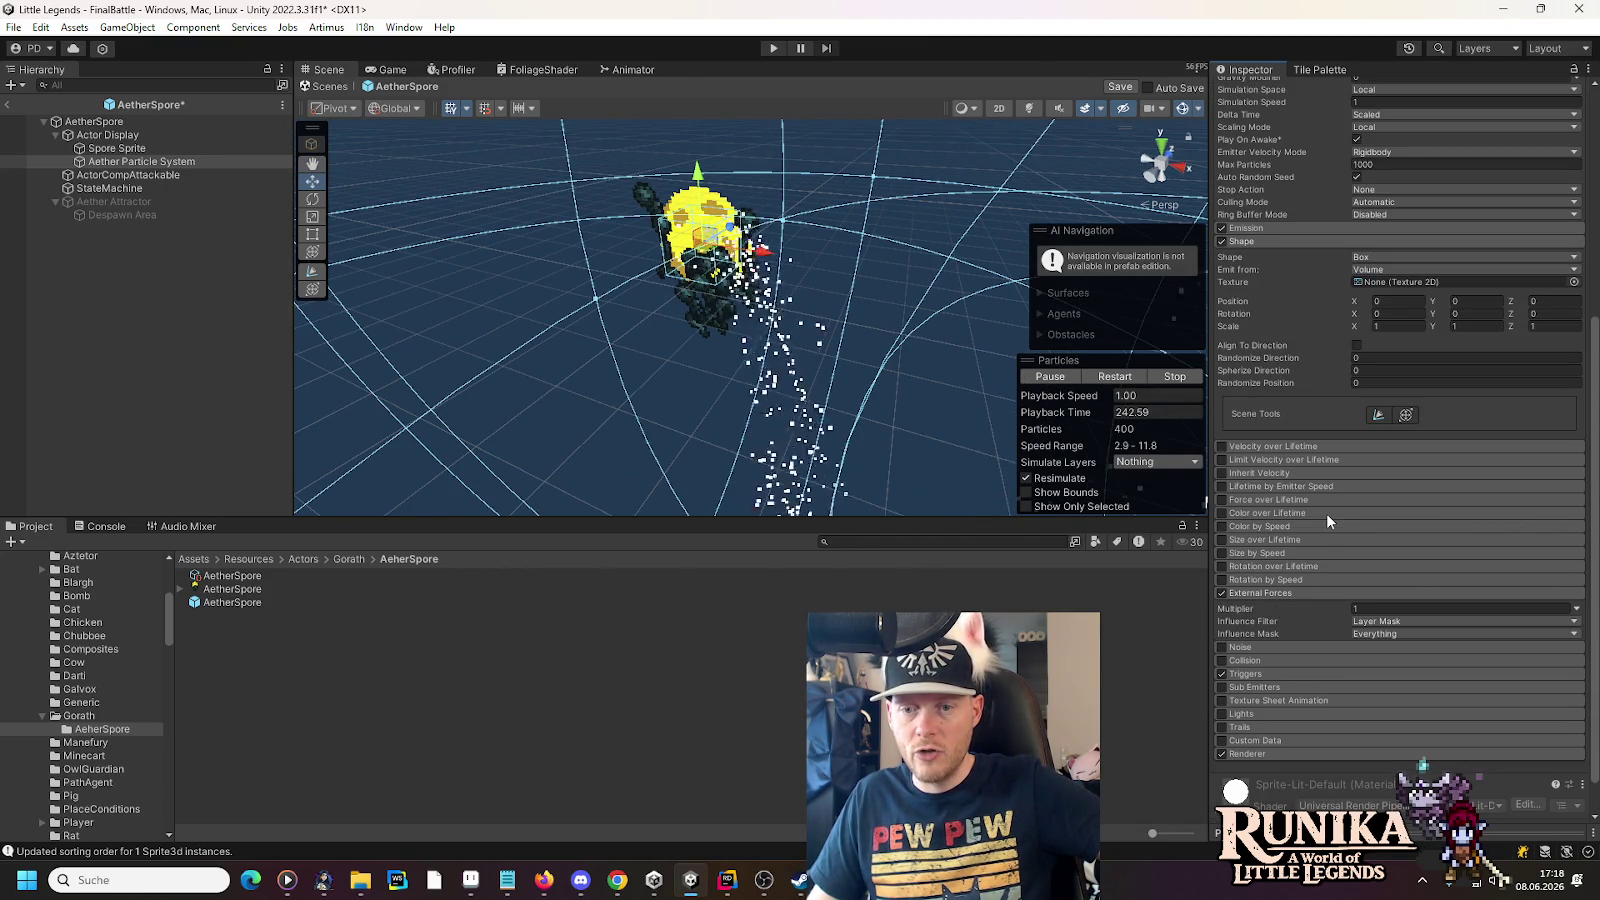
- Orbit and pan around the spore to watch the particle stream and force field
drag(813, 414, 797, 40)
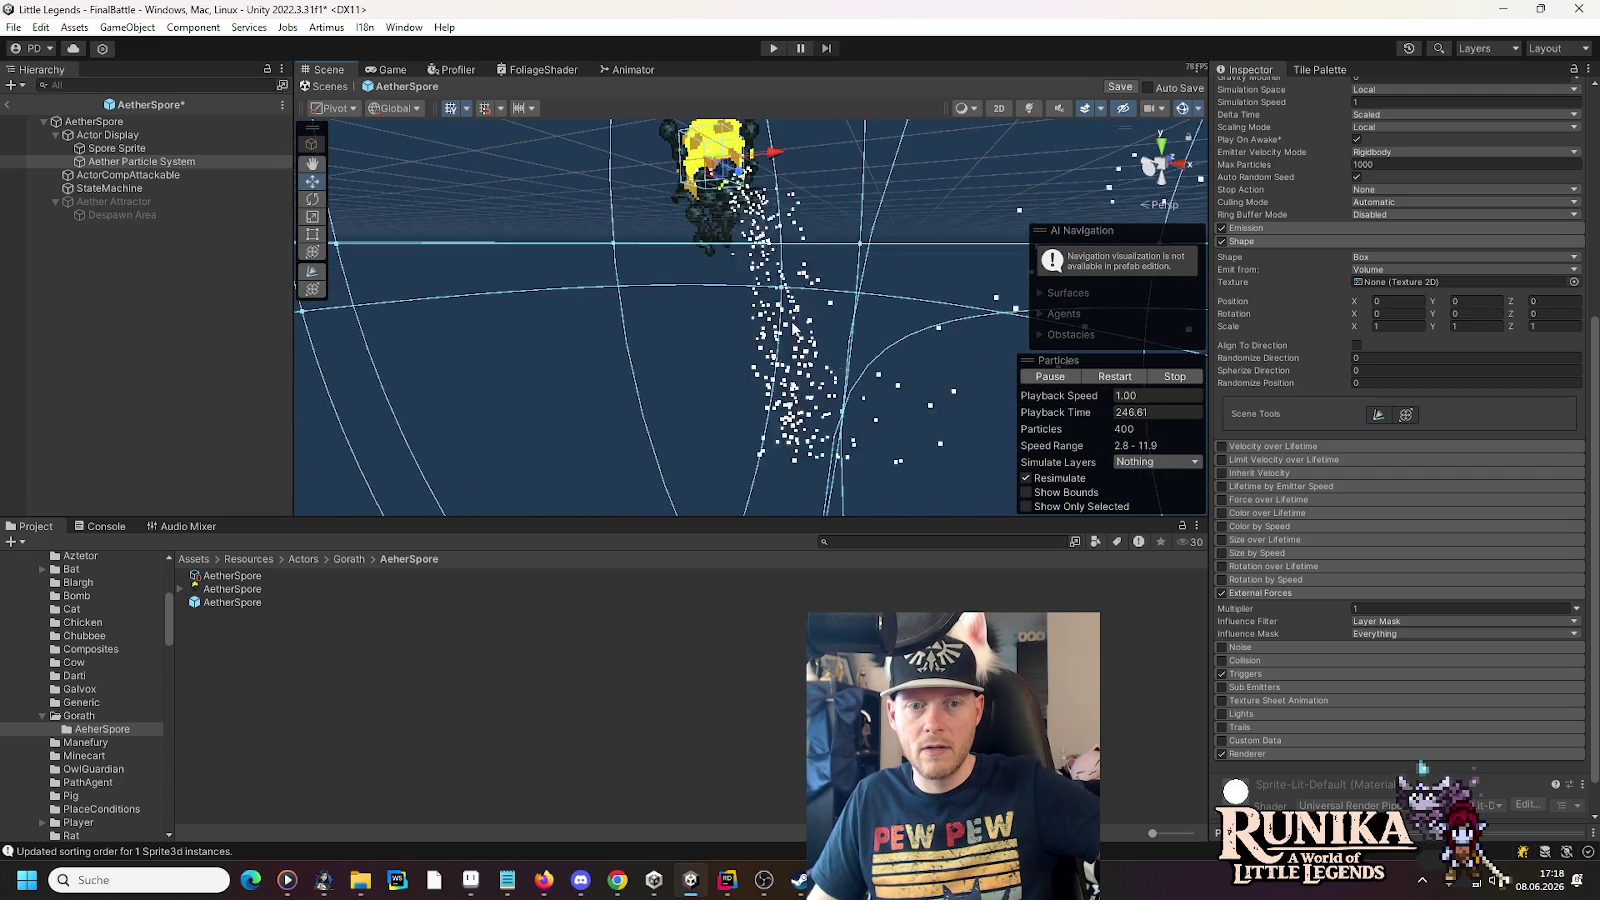
mouse_move(746, 302)
mouse_down()
mouse_move(1100, 296)
mouse_move(933, 307)
mouse_move(1130, 310)
mouse_move(878, 314)
mouse_move(900, 318)
mouse_move(421, 382)
mouse_move(782, 280)
mouse_move(767, 299)
mouse_move(793, 250)
mouse_move(759, 238)
mouse_move(470, 314)
mouse_move(609, 272)
mouse_move(718, 289)
mouse_move(466, 313)
mouse_move(389, 275)
mouse_move(479, 275)
mouse_move(264, 243)
mouse_up()
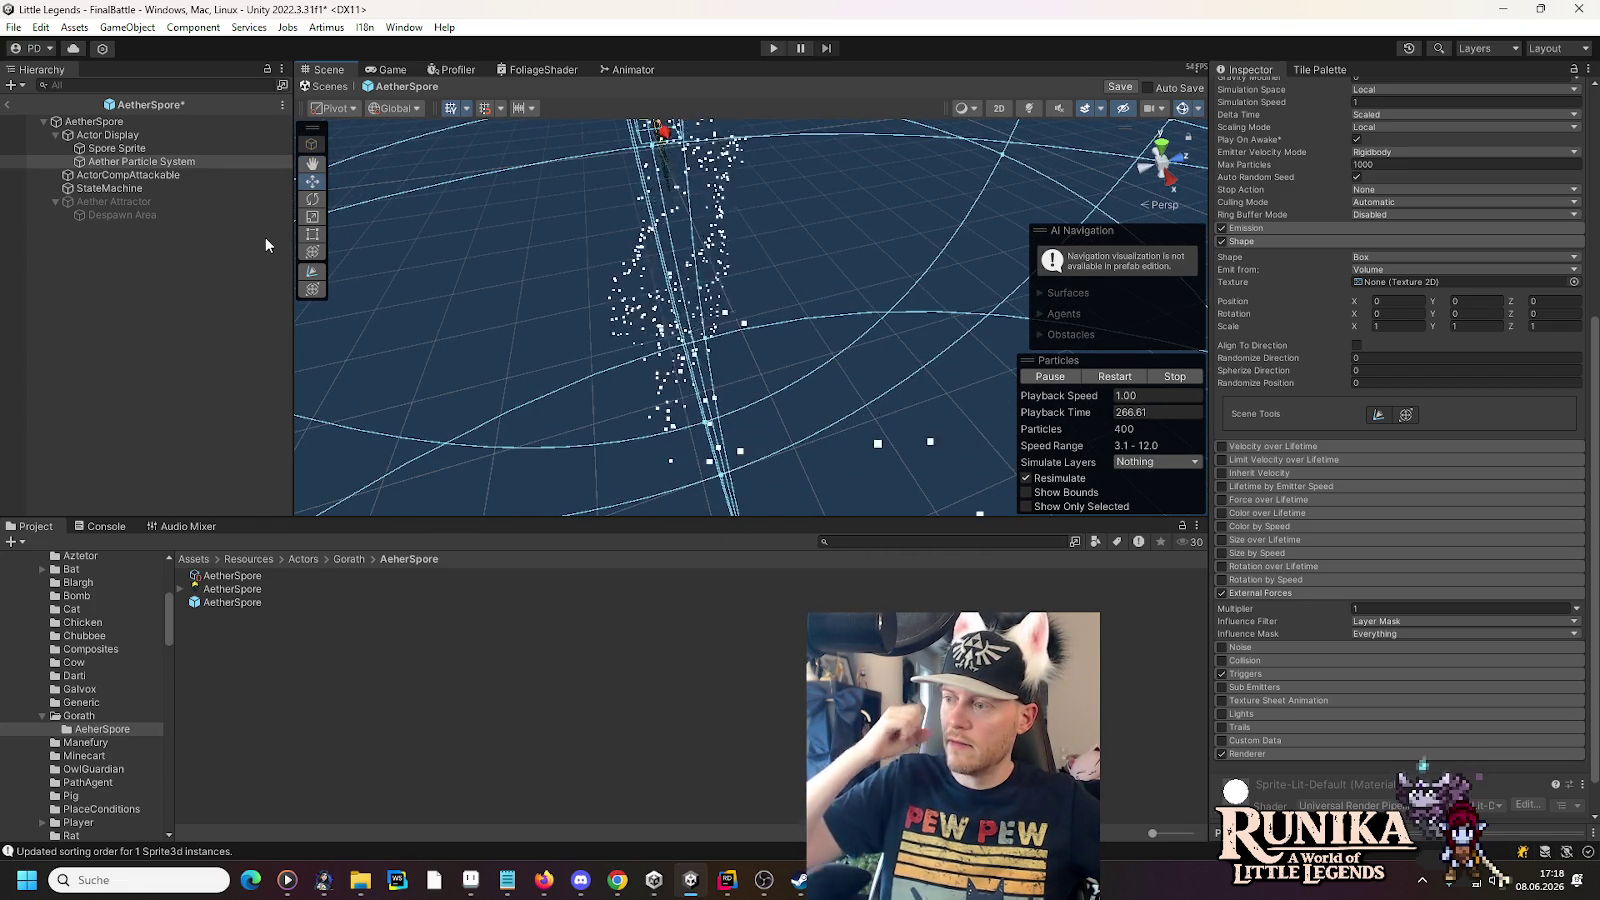
mouse_move(632, 382)
mouse_down()
mouse_move(663, 255)
mouse_move(708, 248)
mouse_up()
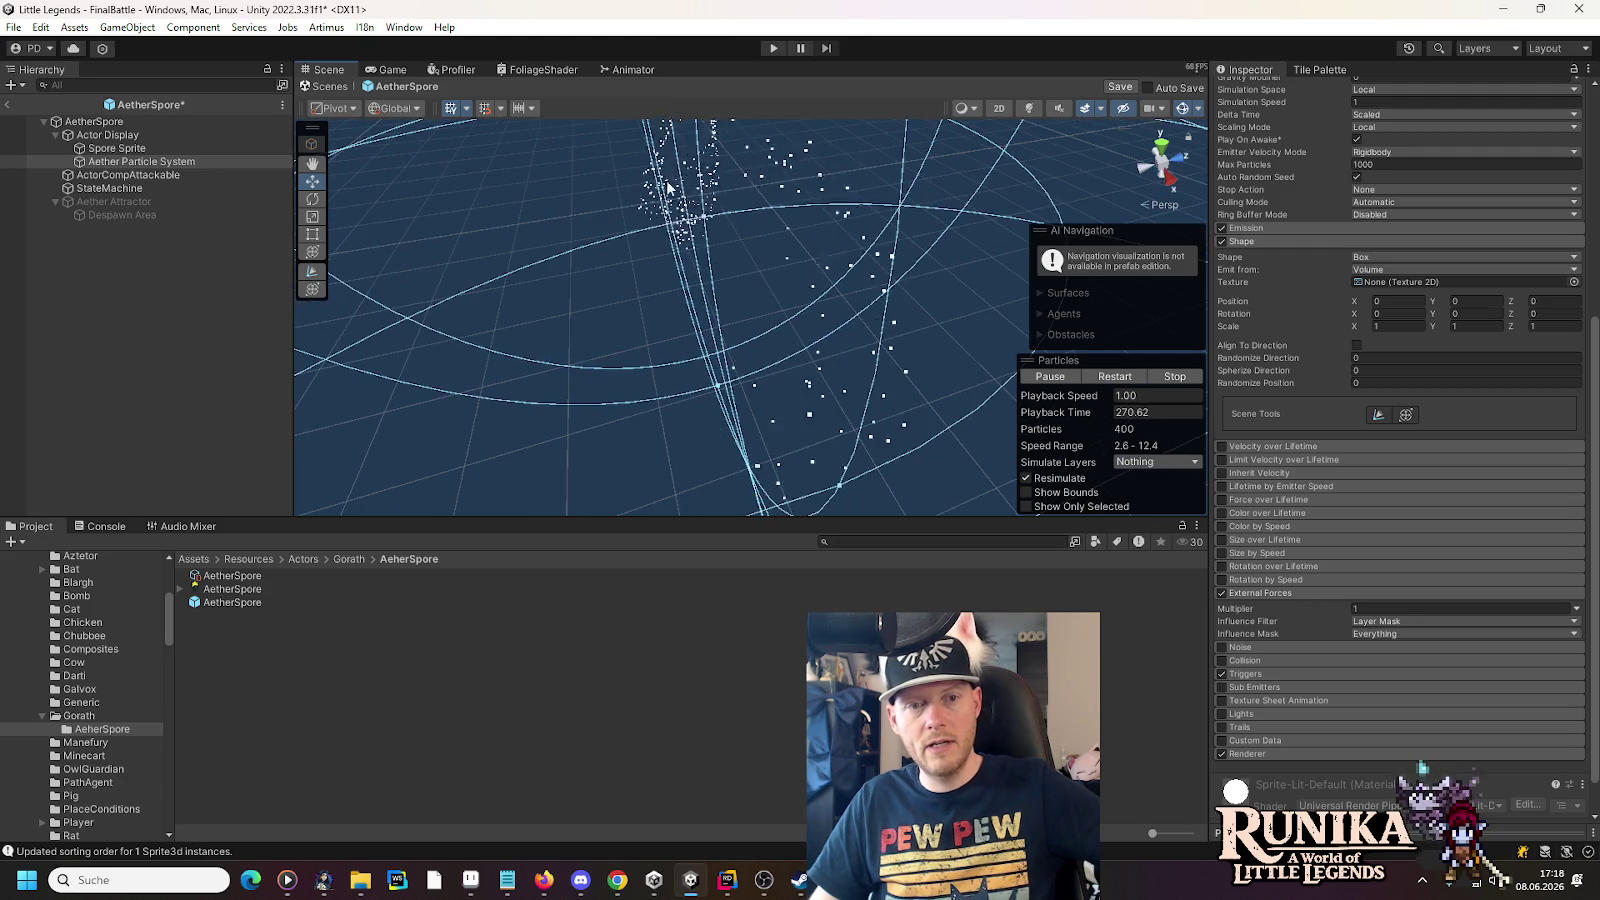
mouse_move(780, 462)
mouse_down()
mouse_move(692, 469)
mouse_move(700, 400)
mouse_move(792, 235)
mouse_up()
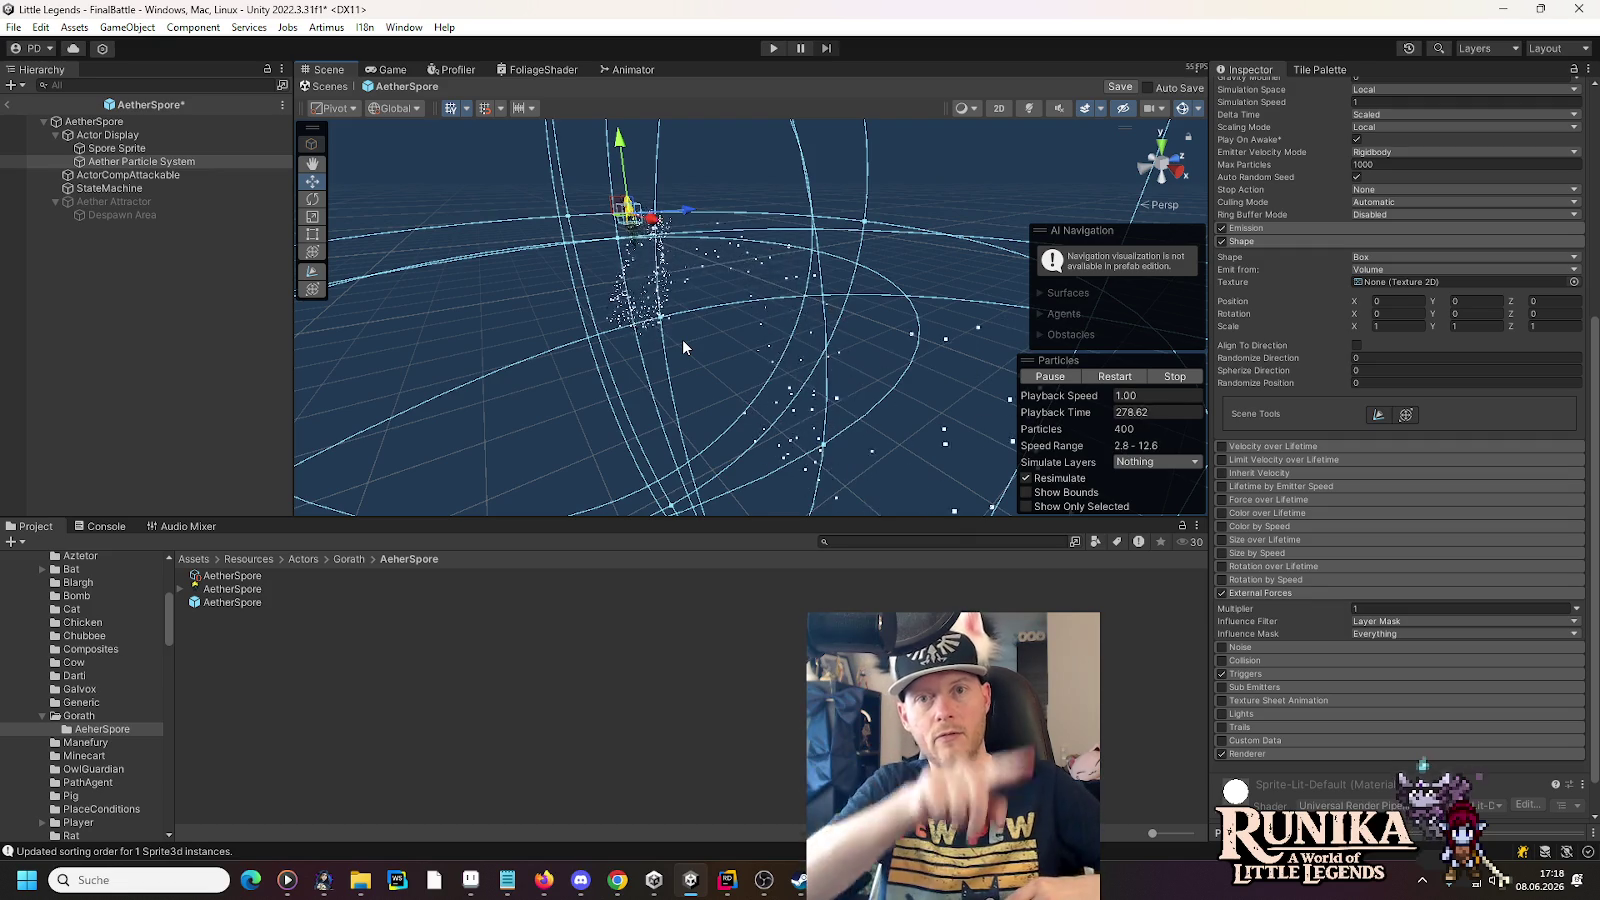
mouse_move(686, 343)
mouse_down()
mouse_move(721, 371)
mouse_move(792, 376)
mouse_up()
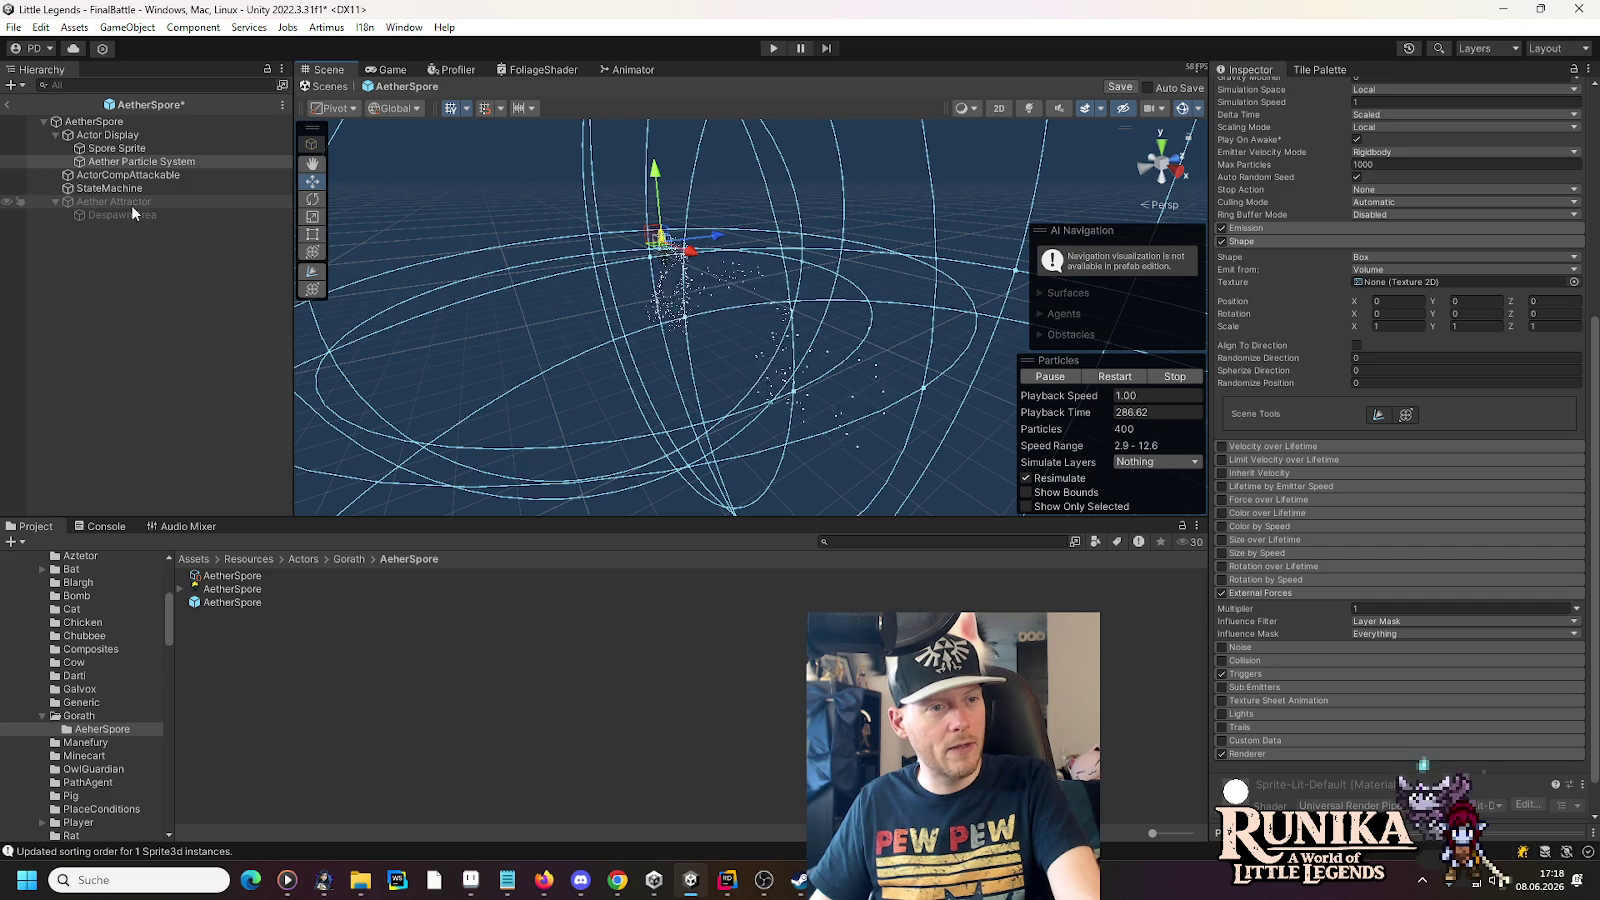
- Turn External Forces off, set the emitter Shape to Sphere then Circle, and select the Aether Attractor
click(1220, 674)
click(1222, 593)
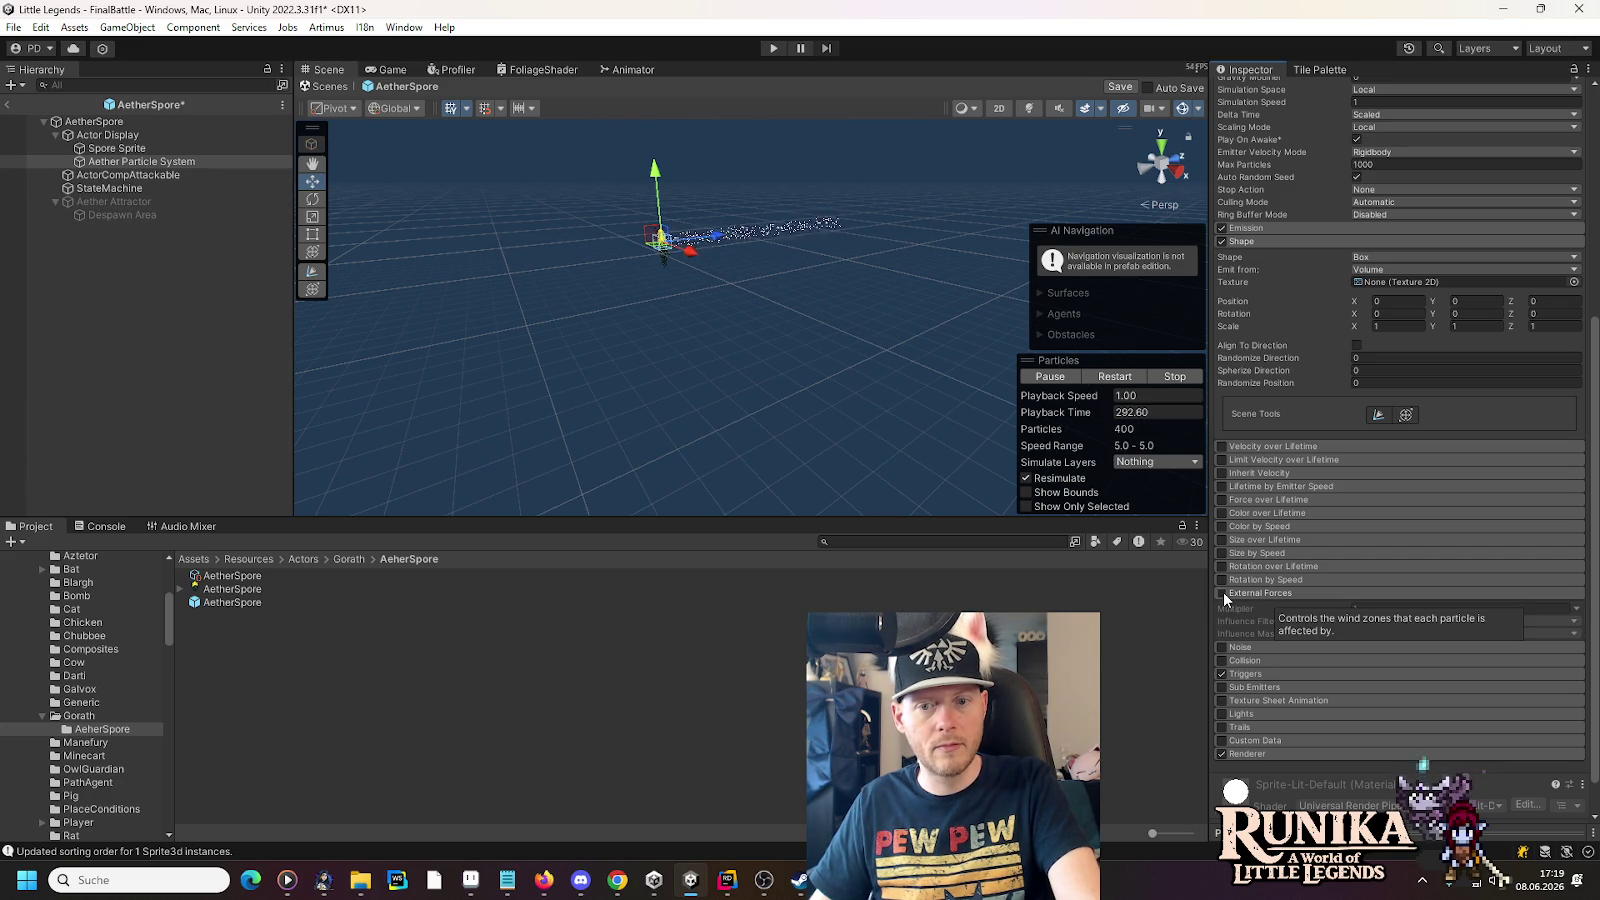
click(1398, 257)
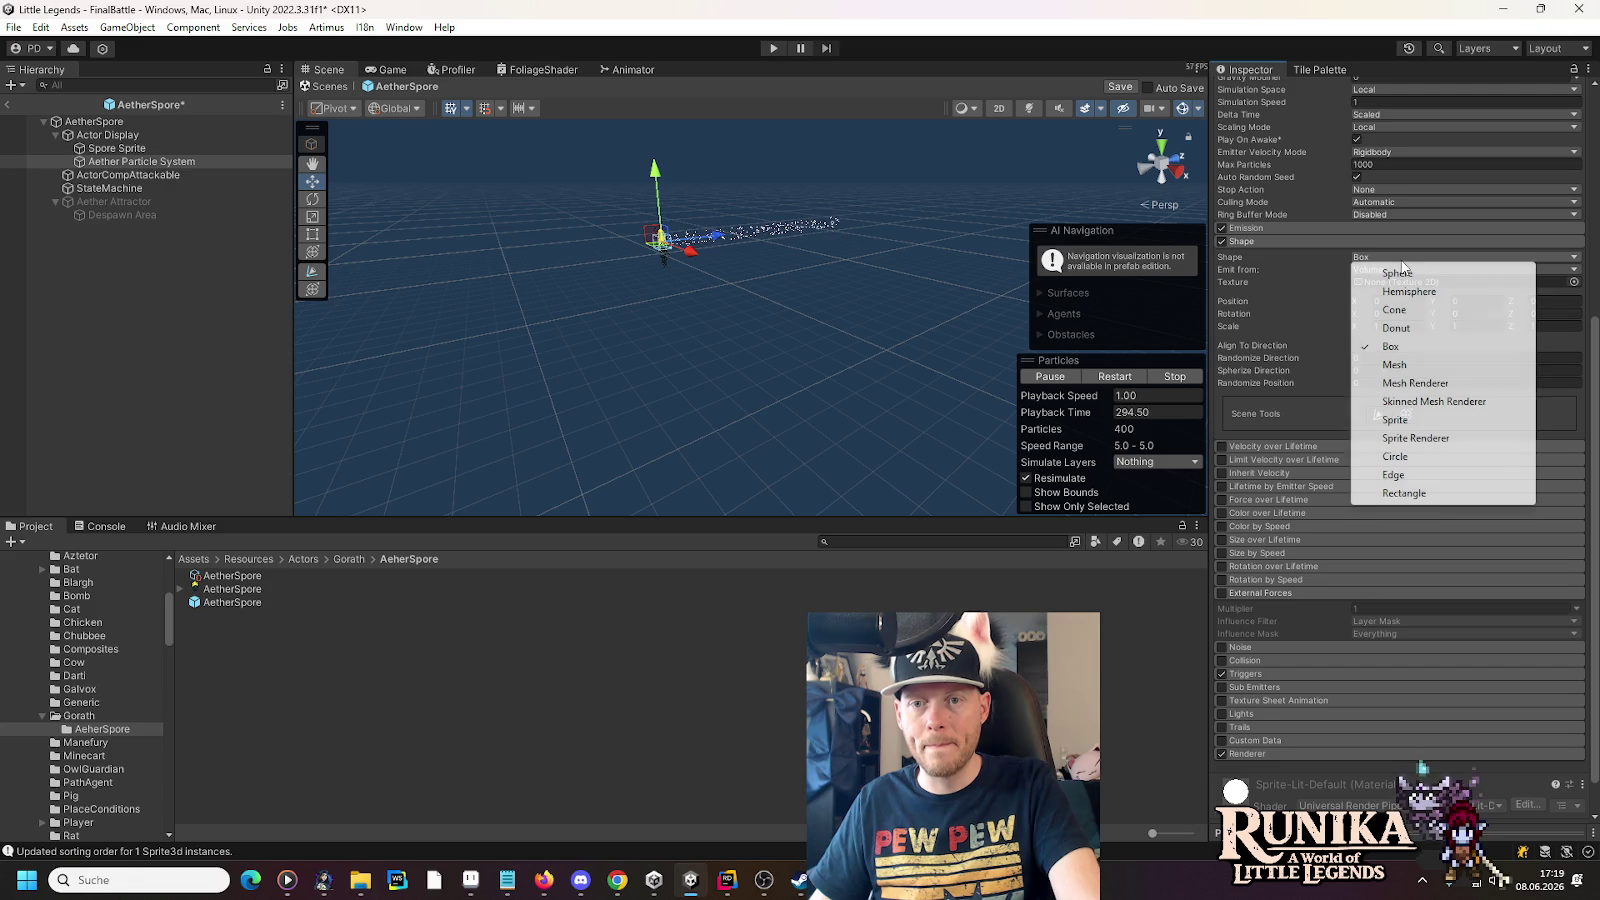
click(1398, 273)
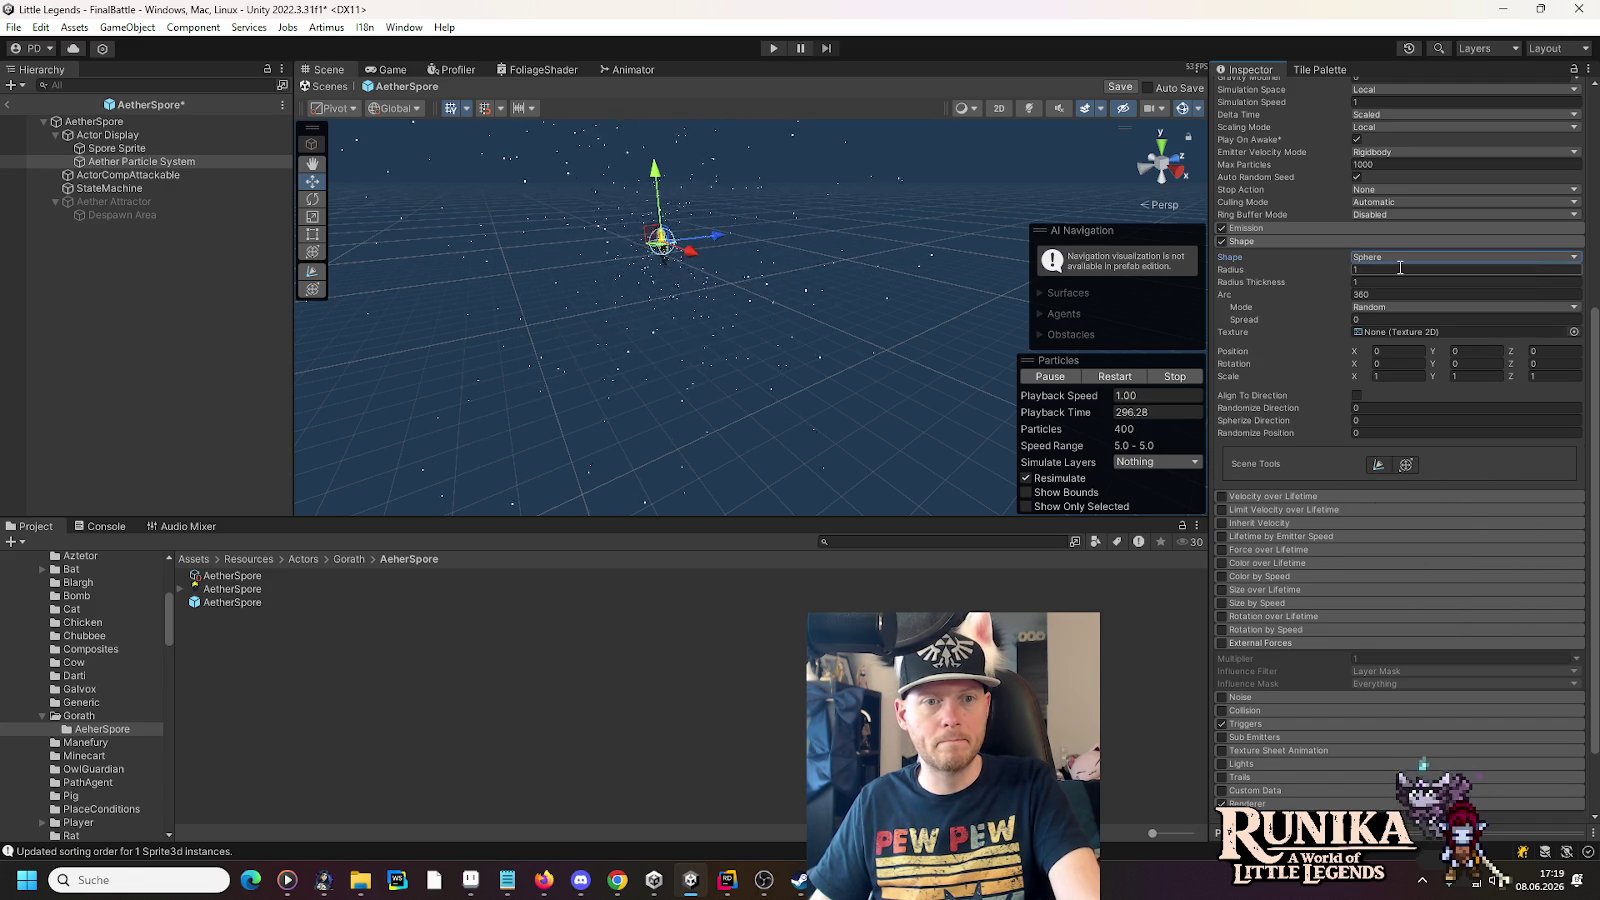
click(1397, 258)
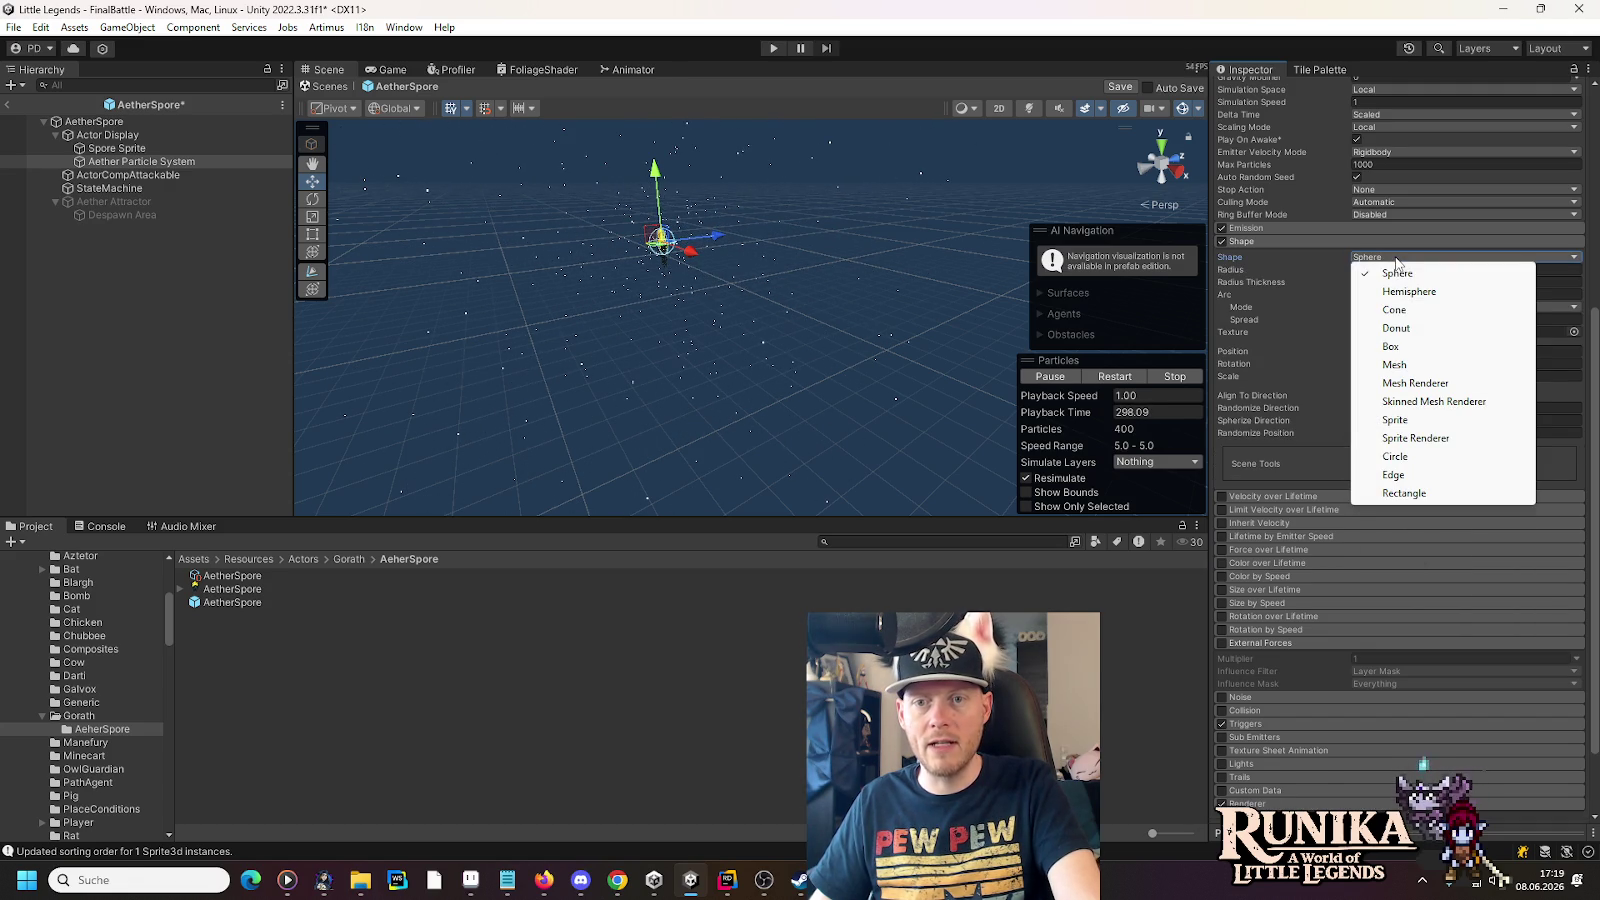
click(1396, 457)
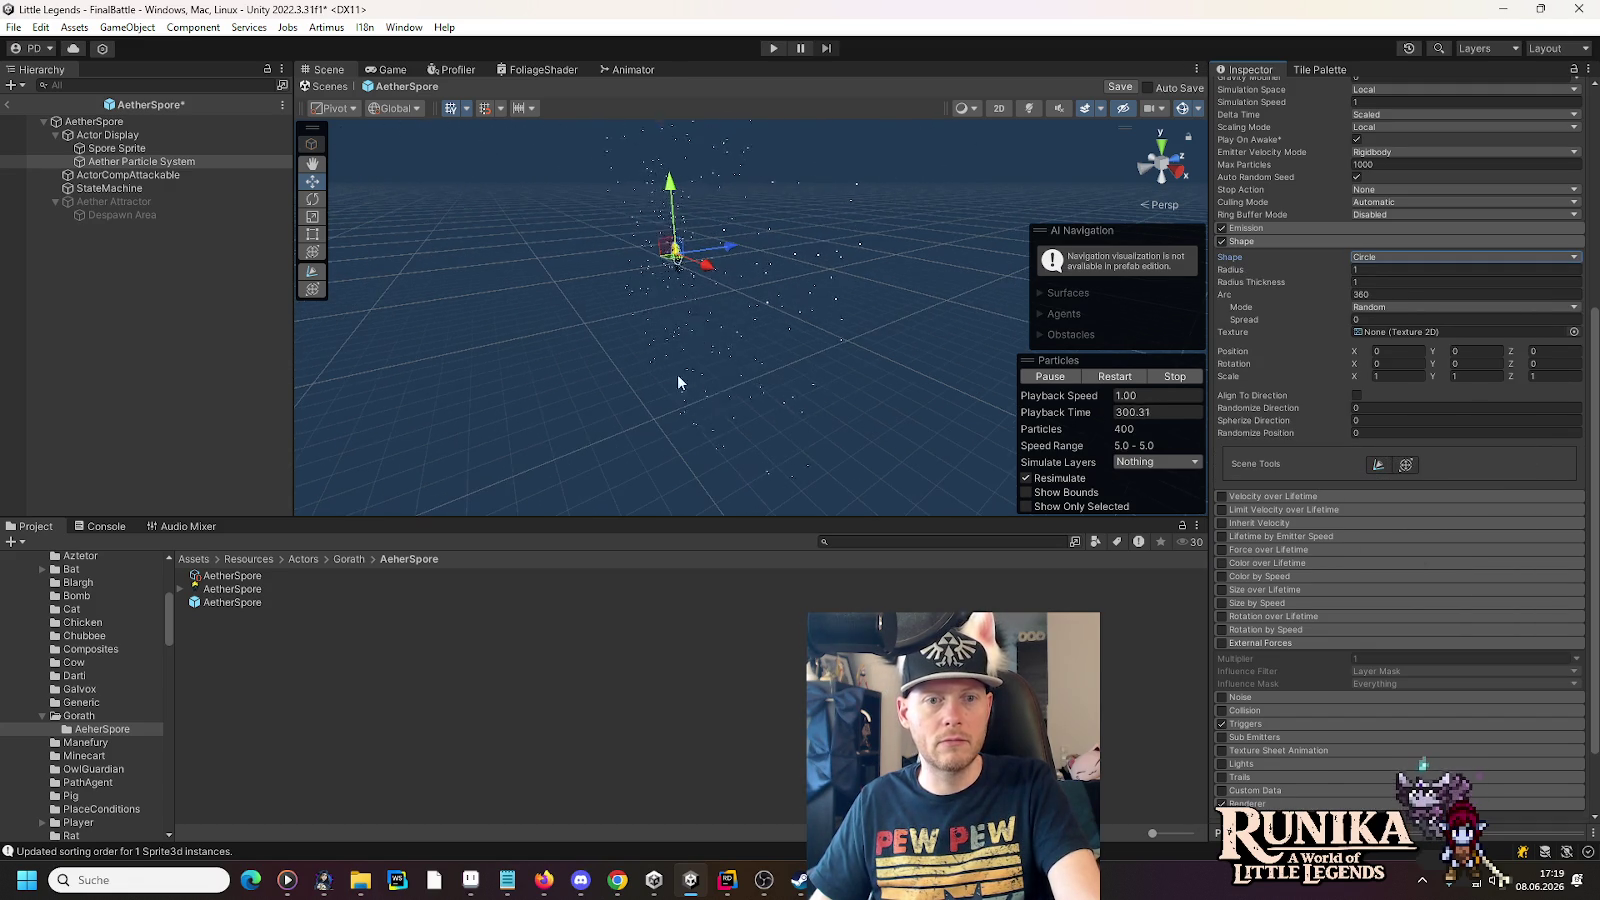
mouse_move(692, 389)
mouse_down()
mouse_move(772, 340)
mouse_move(710, 189)
mouse_move(392, 183)
mouse_move(432, 175)
mouse_move(622, 252)
mouse_move(520, 240)
mouse_move(580, 250)
mouse_up()
click(155, 202)
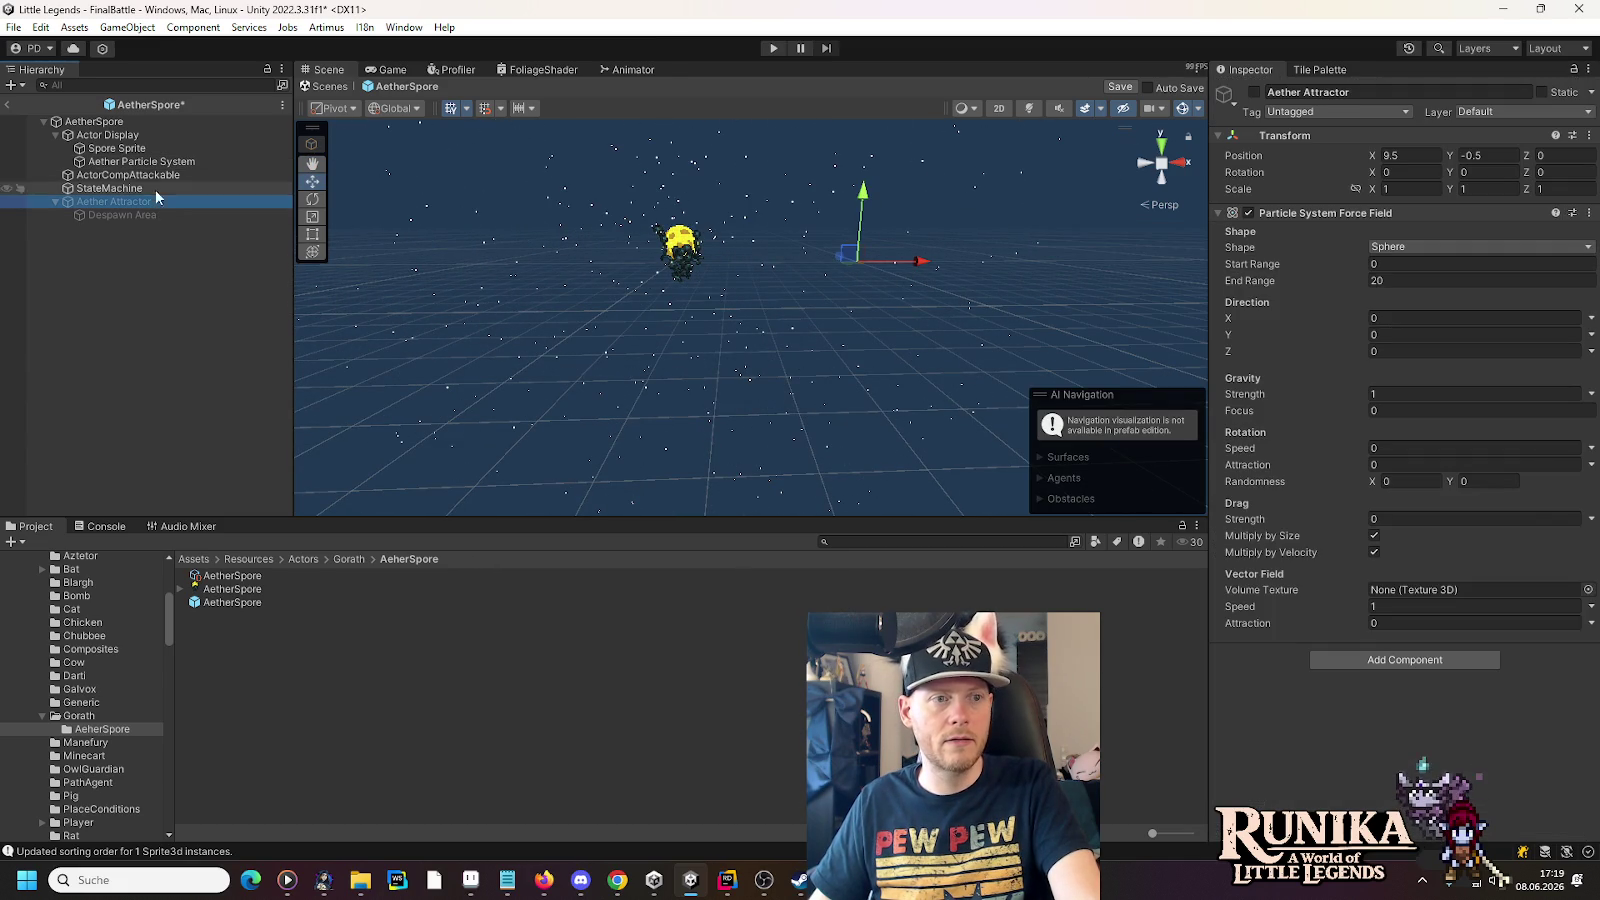
- Select the Aether Particle System, collapse the Shape module and re-enable External Forces
click(155, 162)
click(1248, 602)
click(1248, 600)
scroll(1255, 601, down, 4)
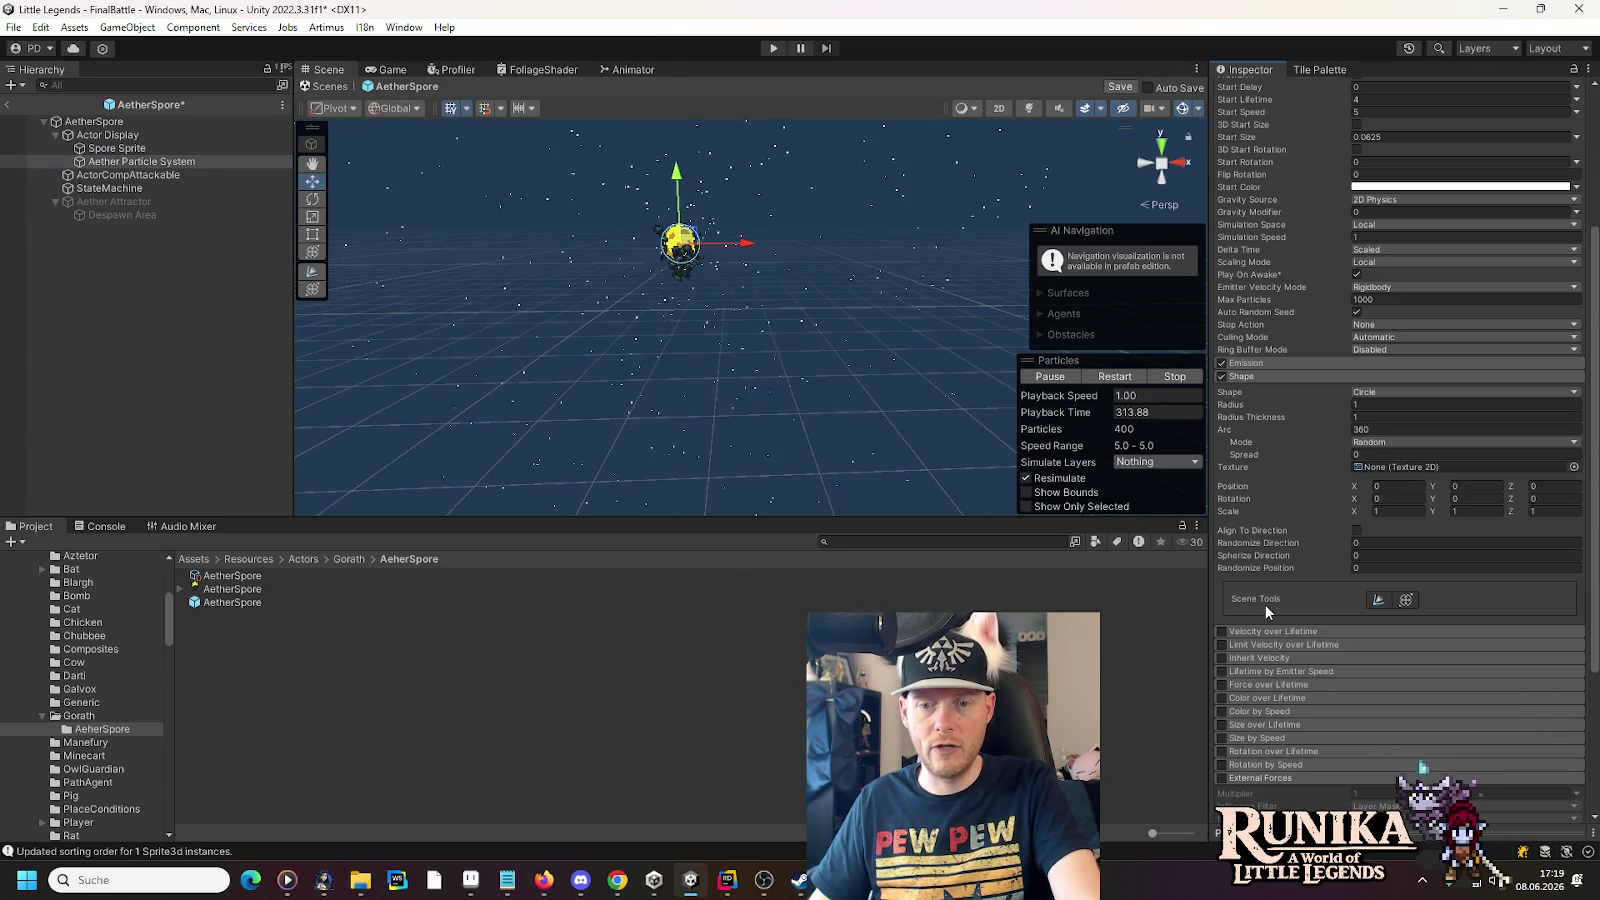
click(1258, 360)
click(1258, 360)
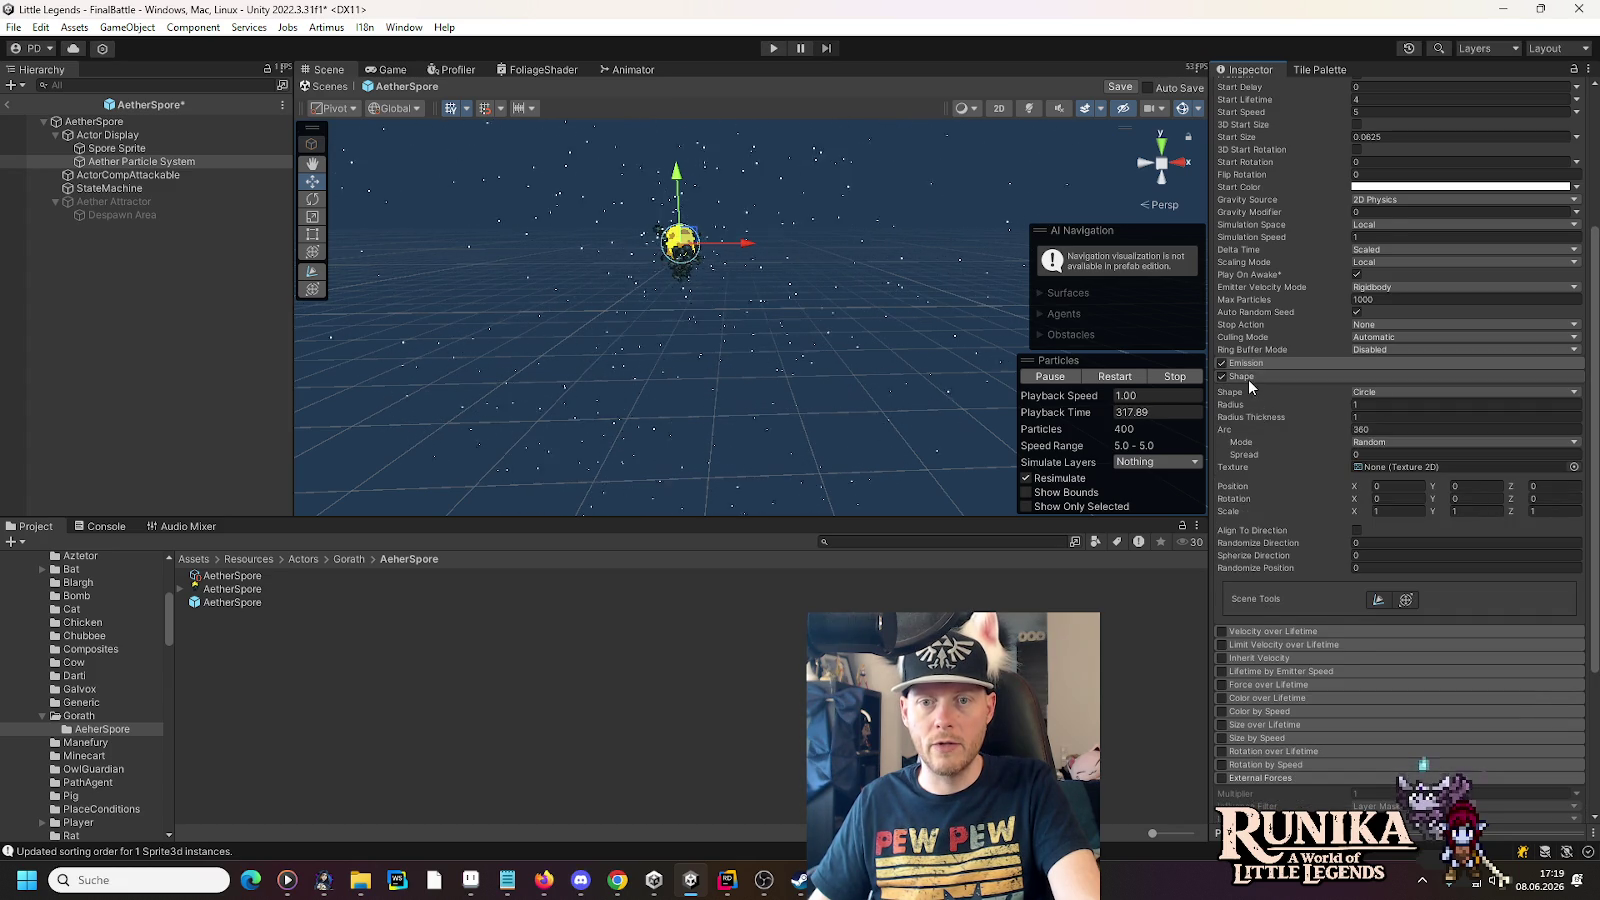
click(1248, 381)
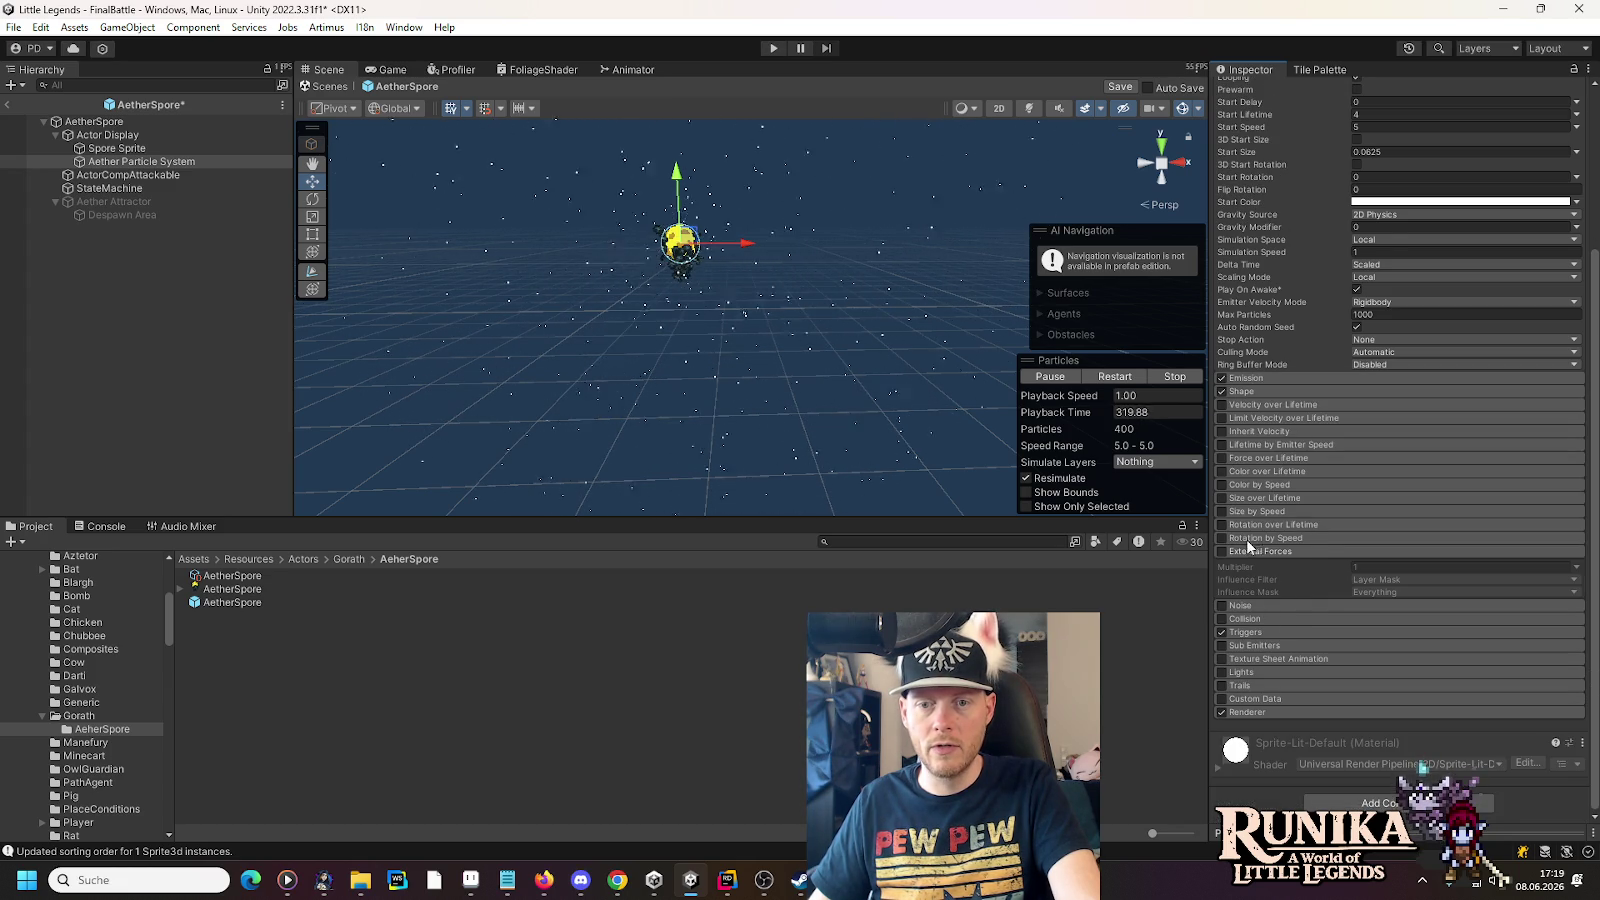
click(1221, 551)
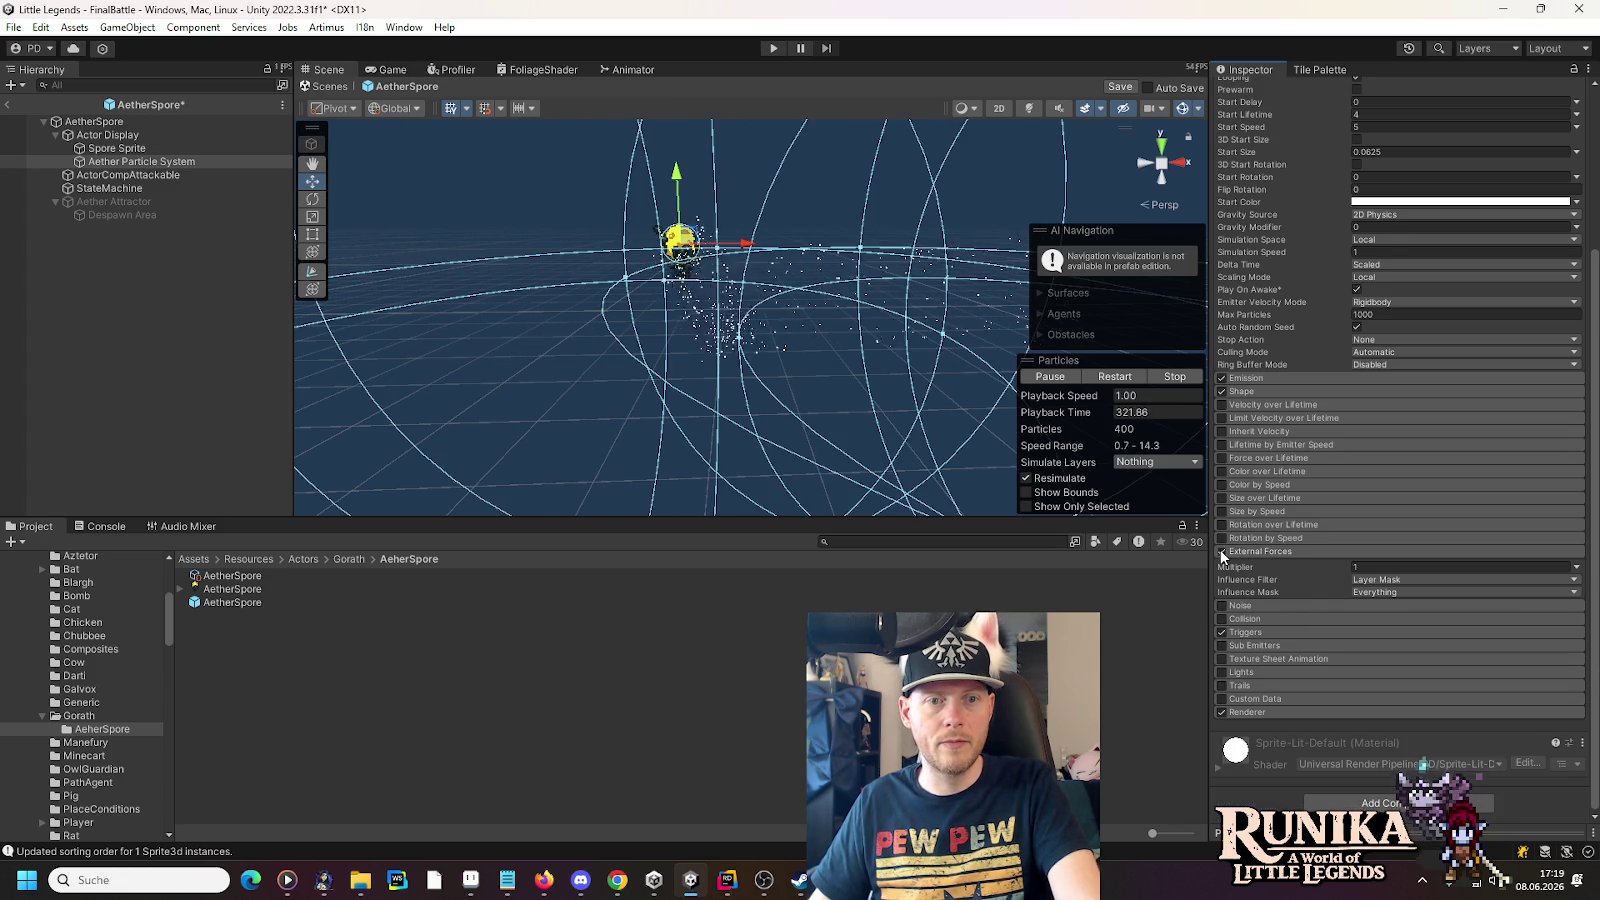
- Orbit and zoom the view, then delete the Aether Particle System object
mouse_move(760, 320)
mouse_down()
mouse_move(900, 243)
mouse_move(835, 131)
mouse_move(652, 106)
mouse_move(521, 207)
mouse_move(653, 307)
mouse_move(767, 358)
mouse_up()
scroll(770, 360, down, 6)
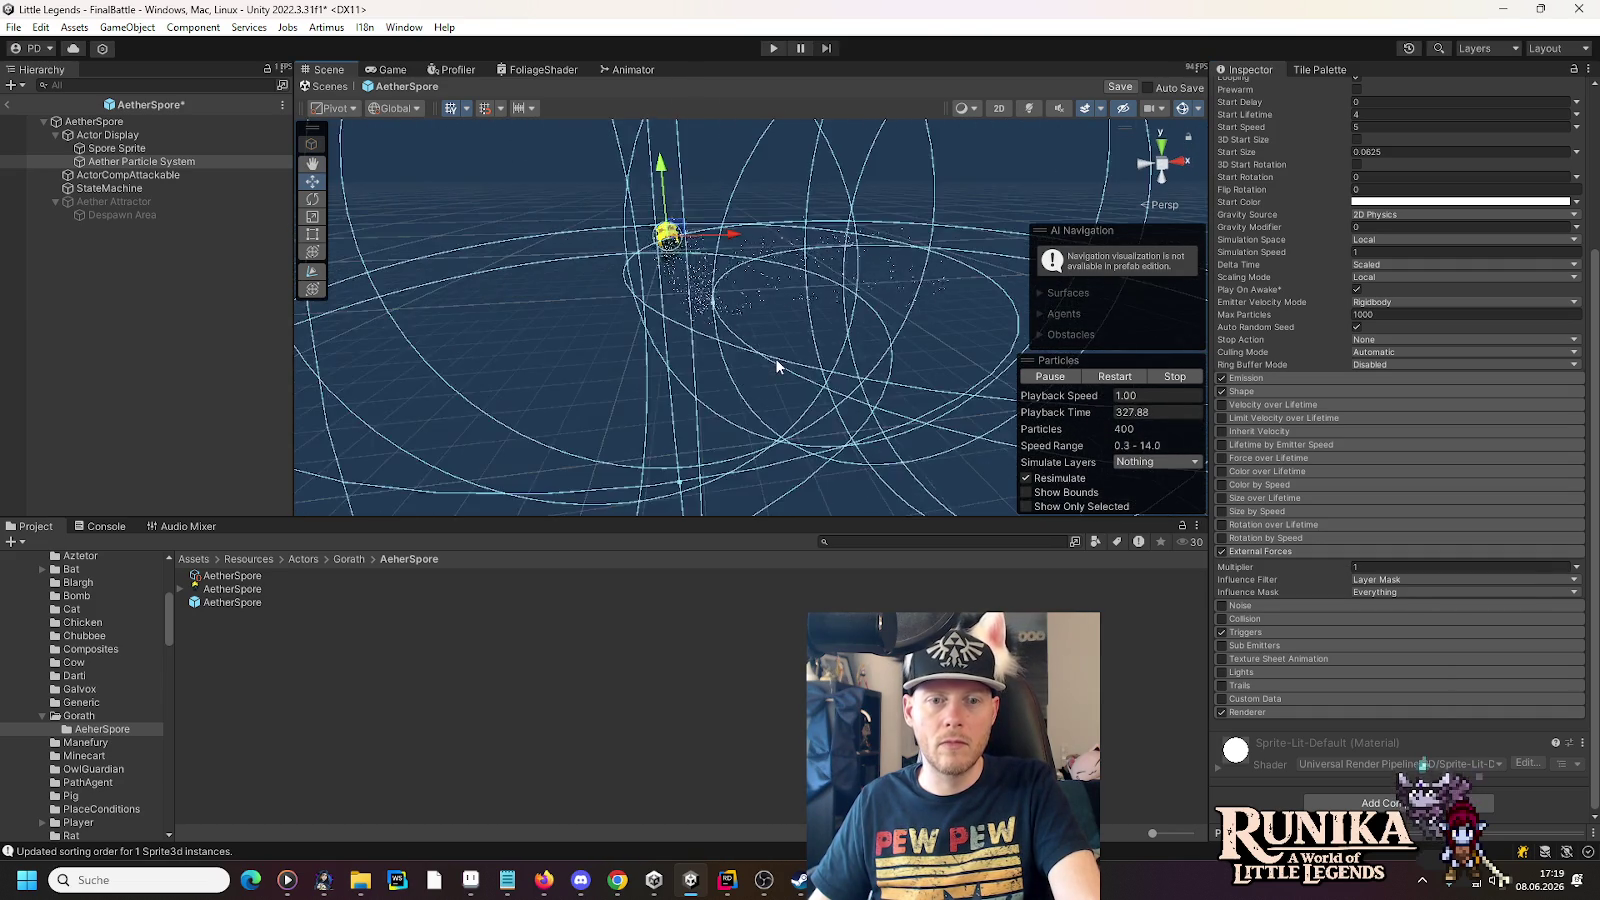
scroll(778, 366, down, 1)
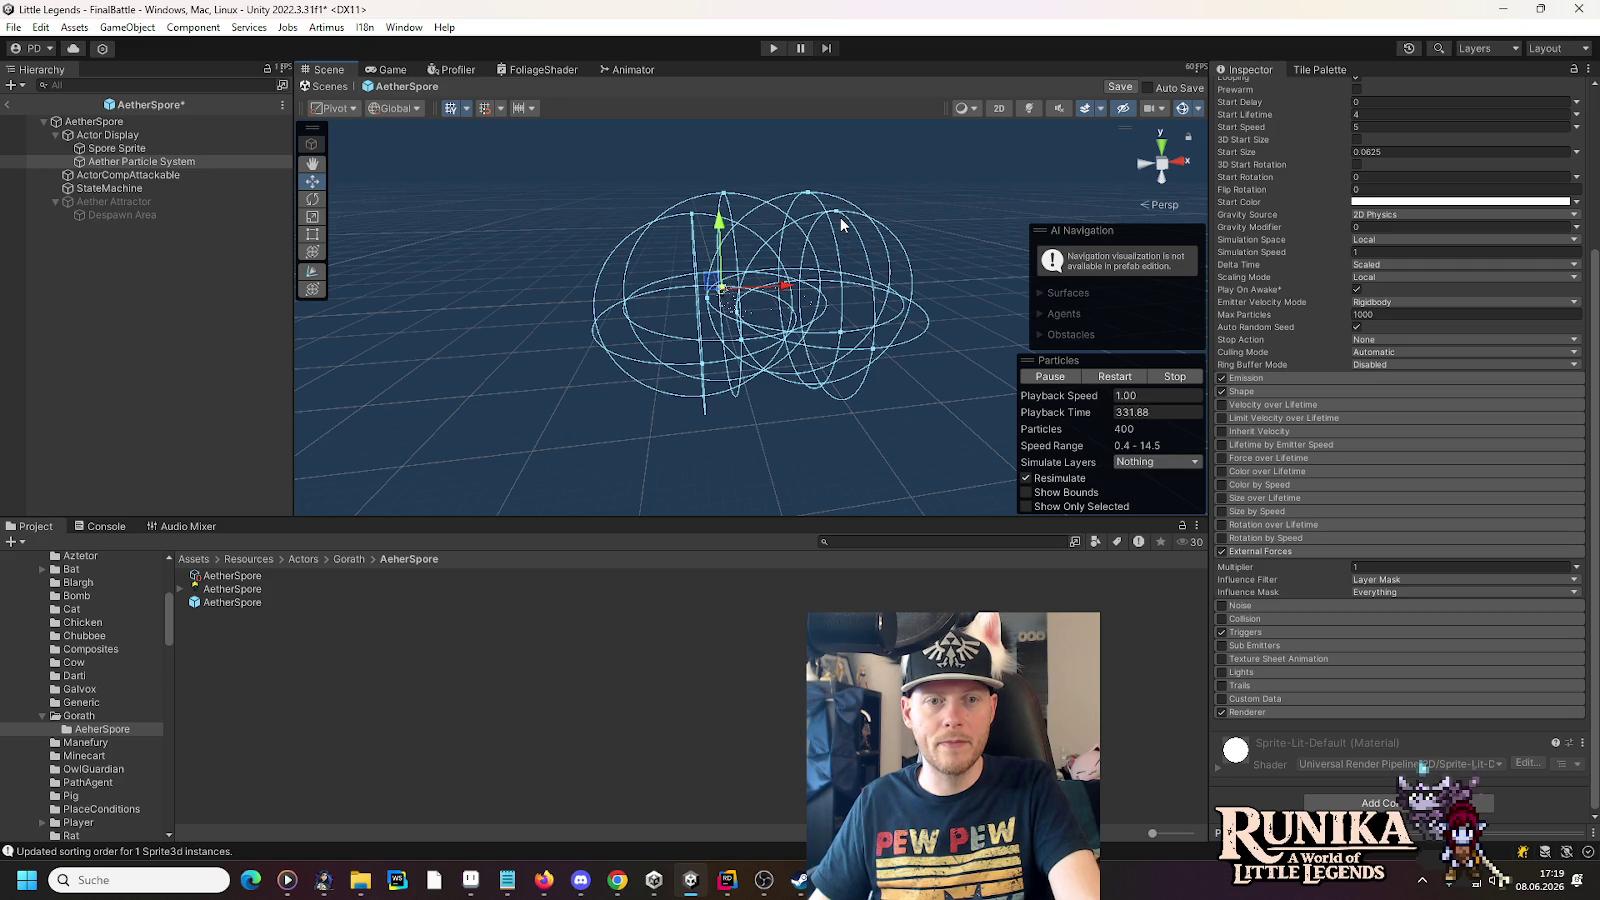
key(Delete)
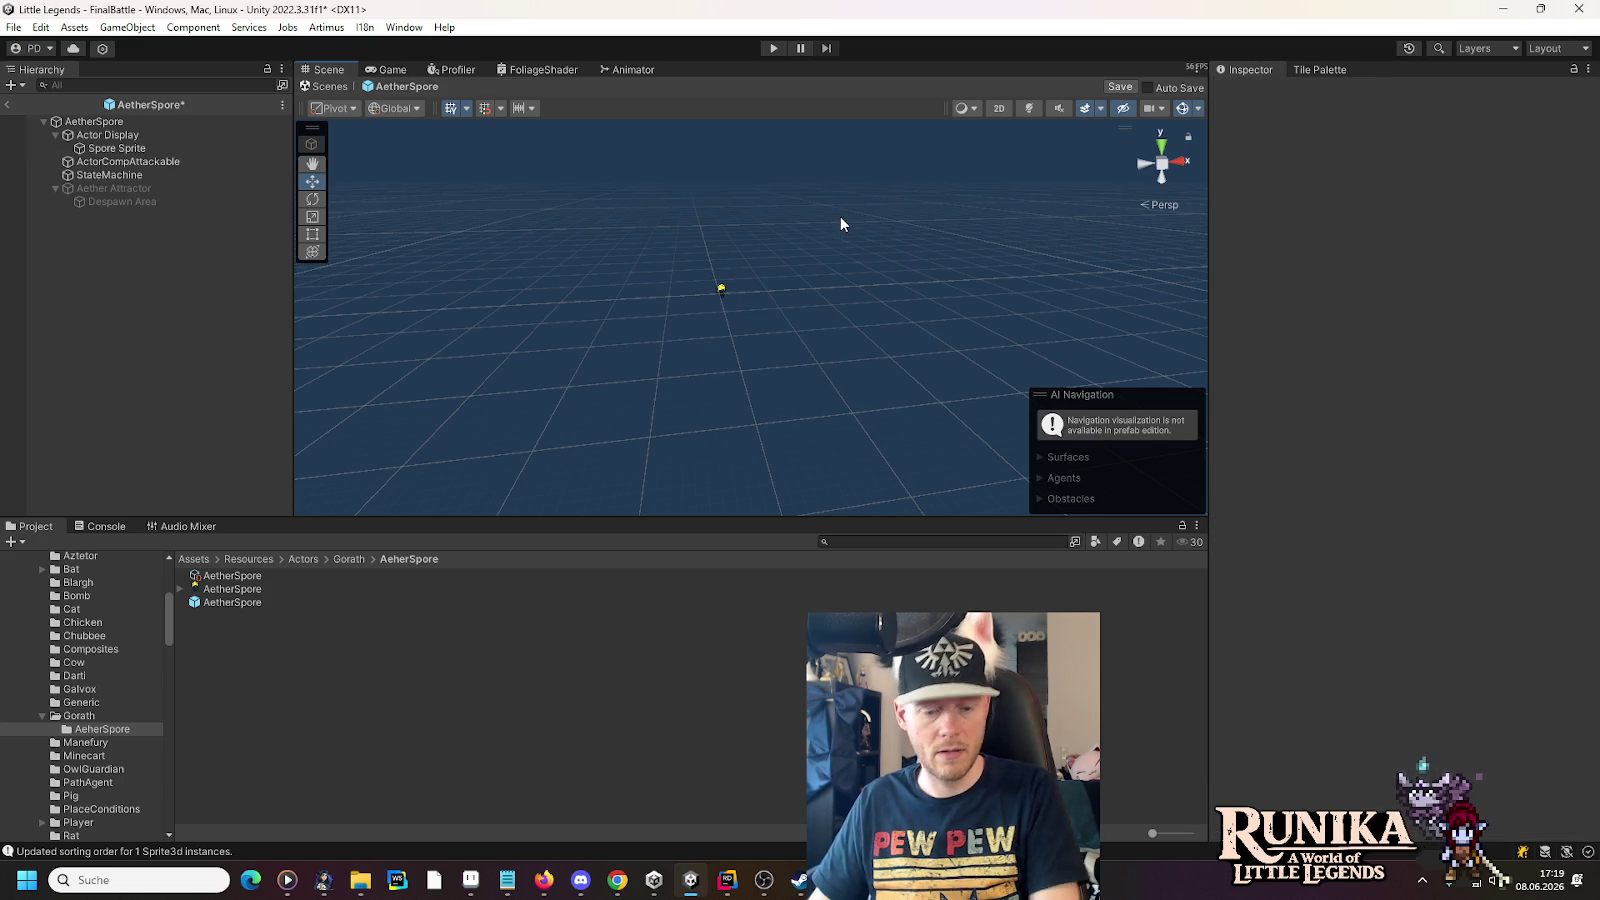
- Undo the deletion to restore the Aether Particle System
key(ctrl+z)
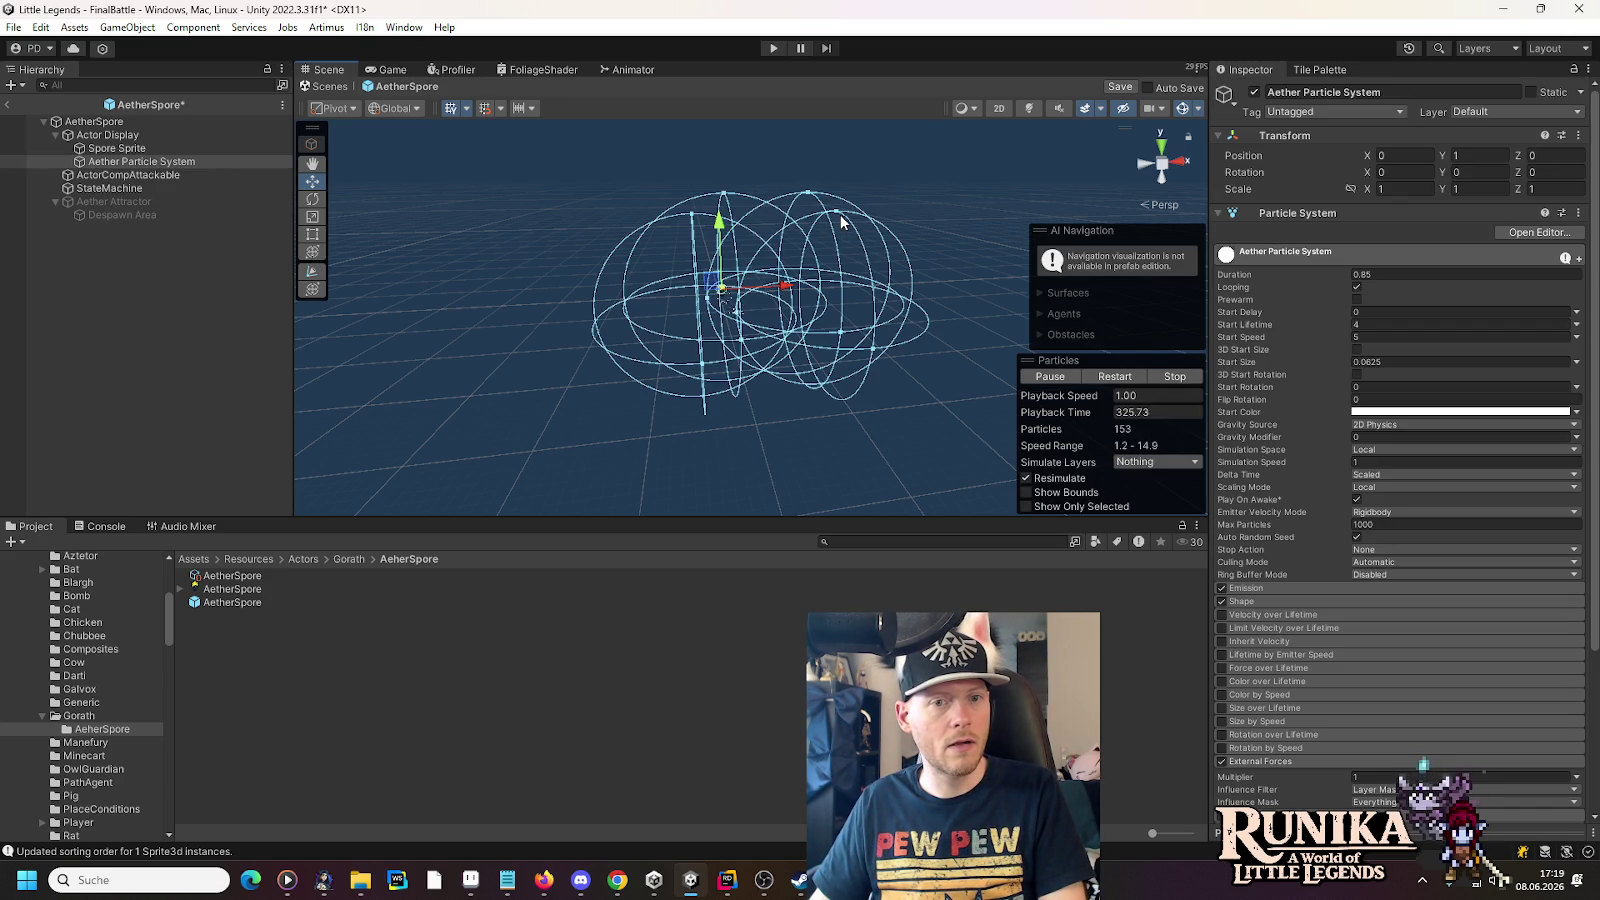
scroll(815, 300, up, 2)
mouse_move(815, 300)
mouse_down()
mouse_move(586, 293)
mouse_move(708, 301)
mouse_move(885, 257)
mouse_move(825, 276)
mouse_move(857, 275)
mouse_move(821, 329)
mouse_move(896, 322)
mouse_move(800, 280)
mouse_move(850, 271)
mouse_move(745, 289)
mouse_move(886, 418)
mouse_move(850, 430)
mouse_move(775, 329)
mouse_move(720, 313)
mouse_move(564, 346)
mouse_move(768, 289)
mouse_move(404, 325)
mouse_move(667, 325)
mouse_up()
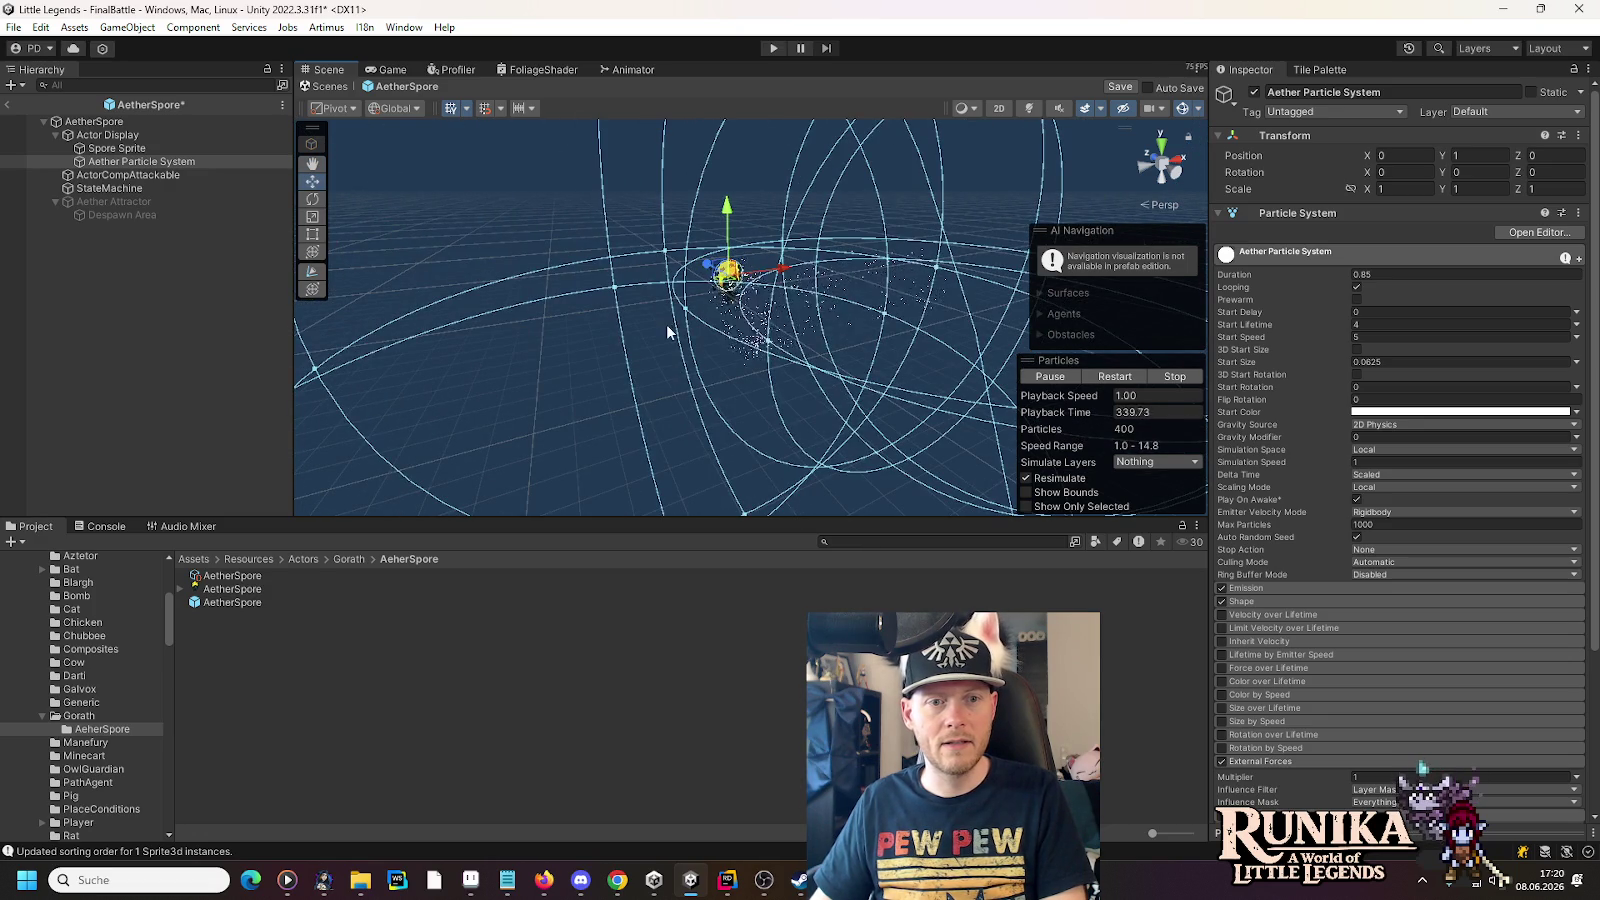
- Activate the Aether Attractor force field, then reselect the Aether Particle System
click(135, 202)
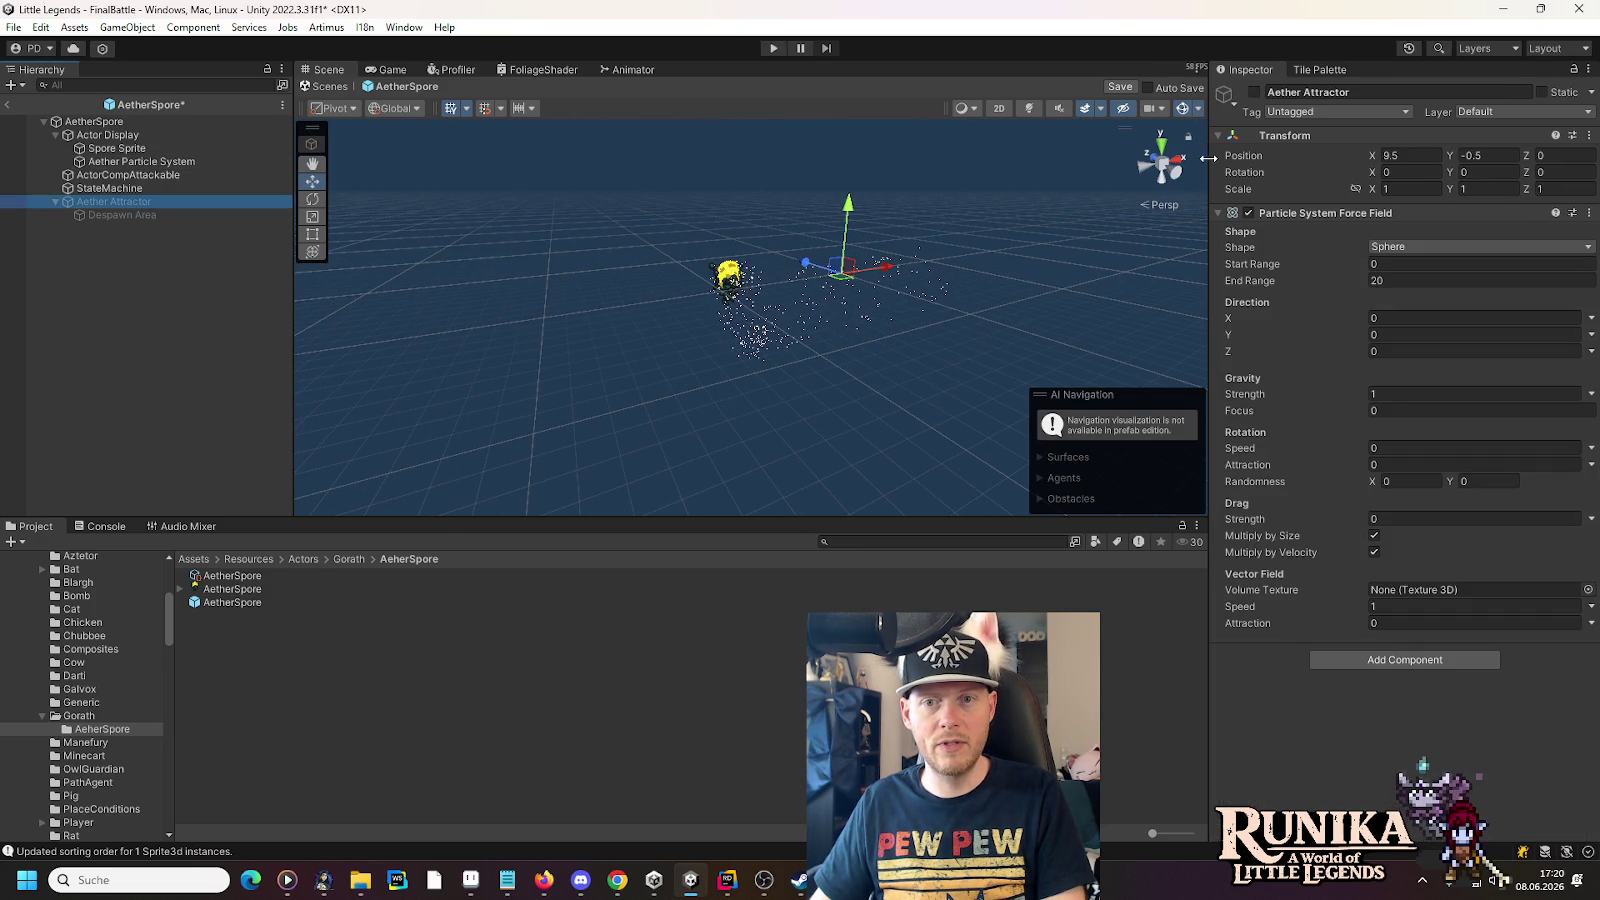
click(1254, 93)
mouse_move(928, 469)
mouse_down()
mouse_move(925, 345)
mouse_move(645, 361)
mouse_up()
click(128, 163)
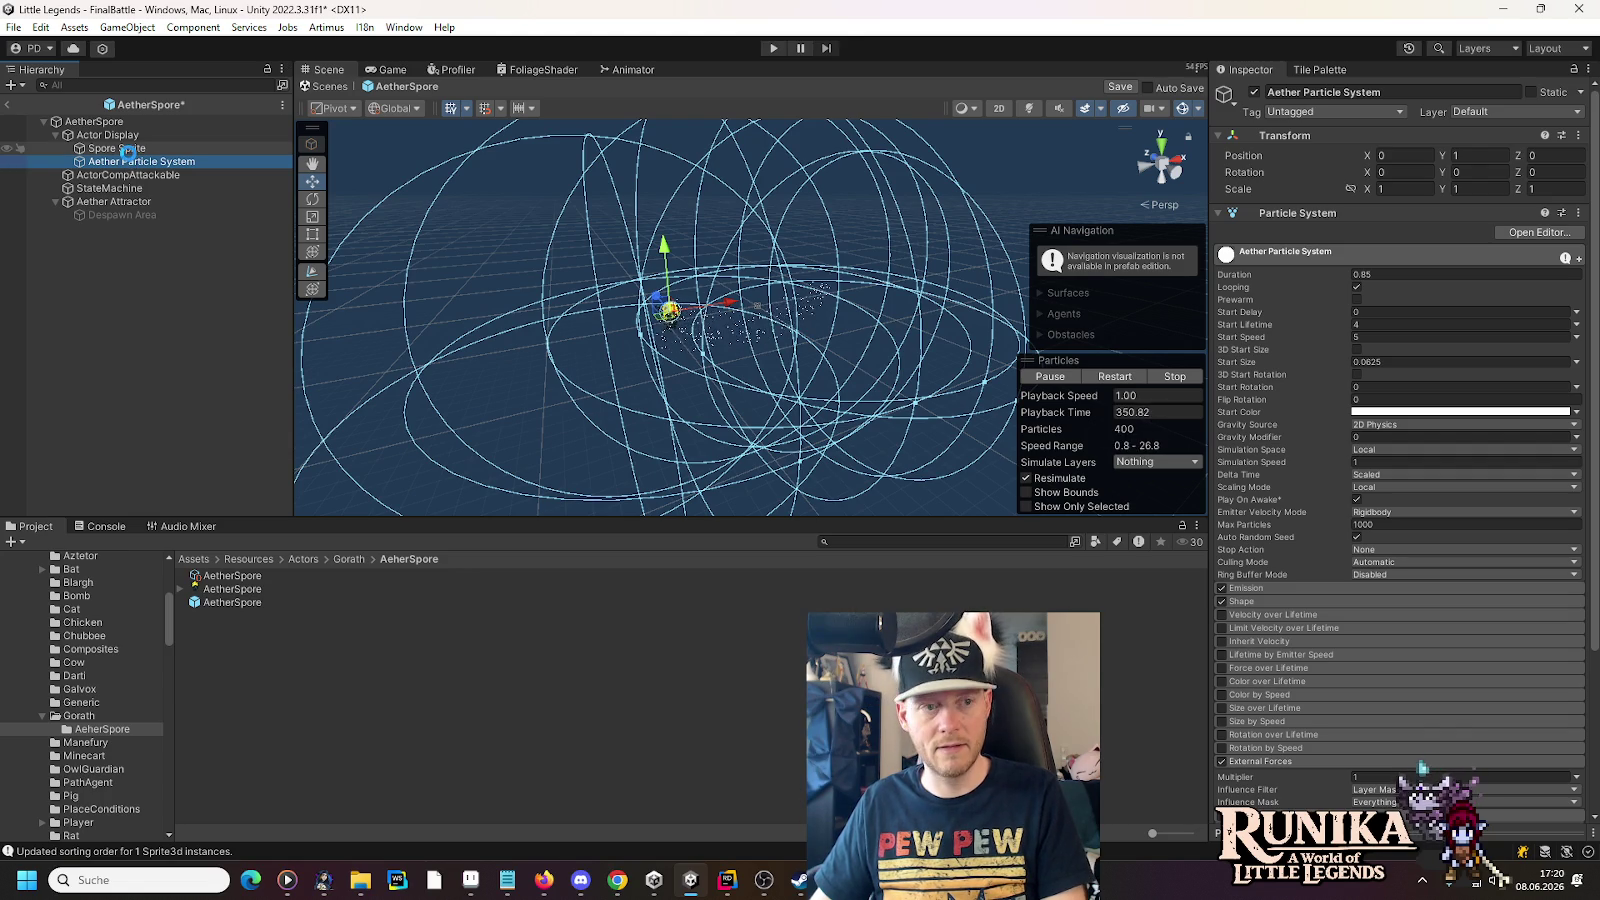
- Quit Unity, saving the modified scene, and bring up Unity Hub
click(1584, 8)
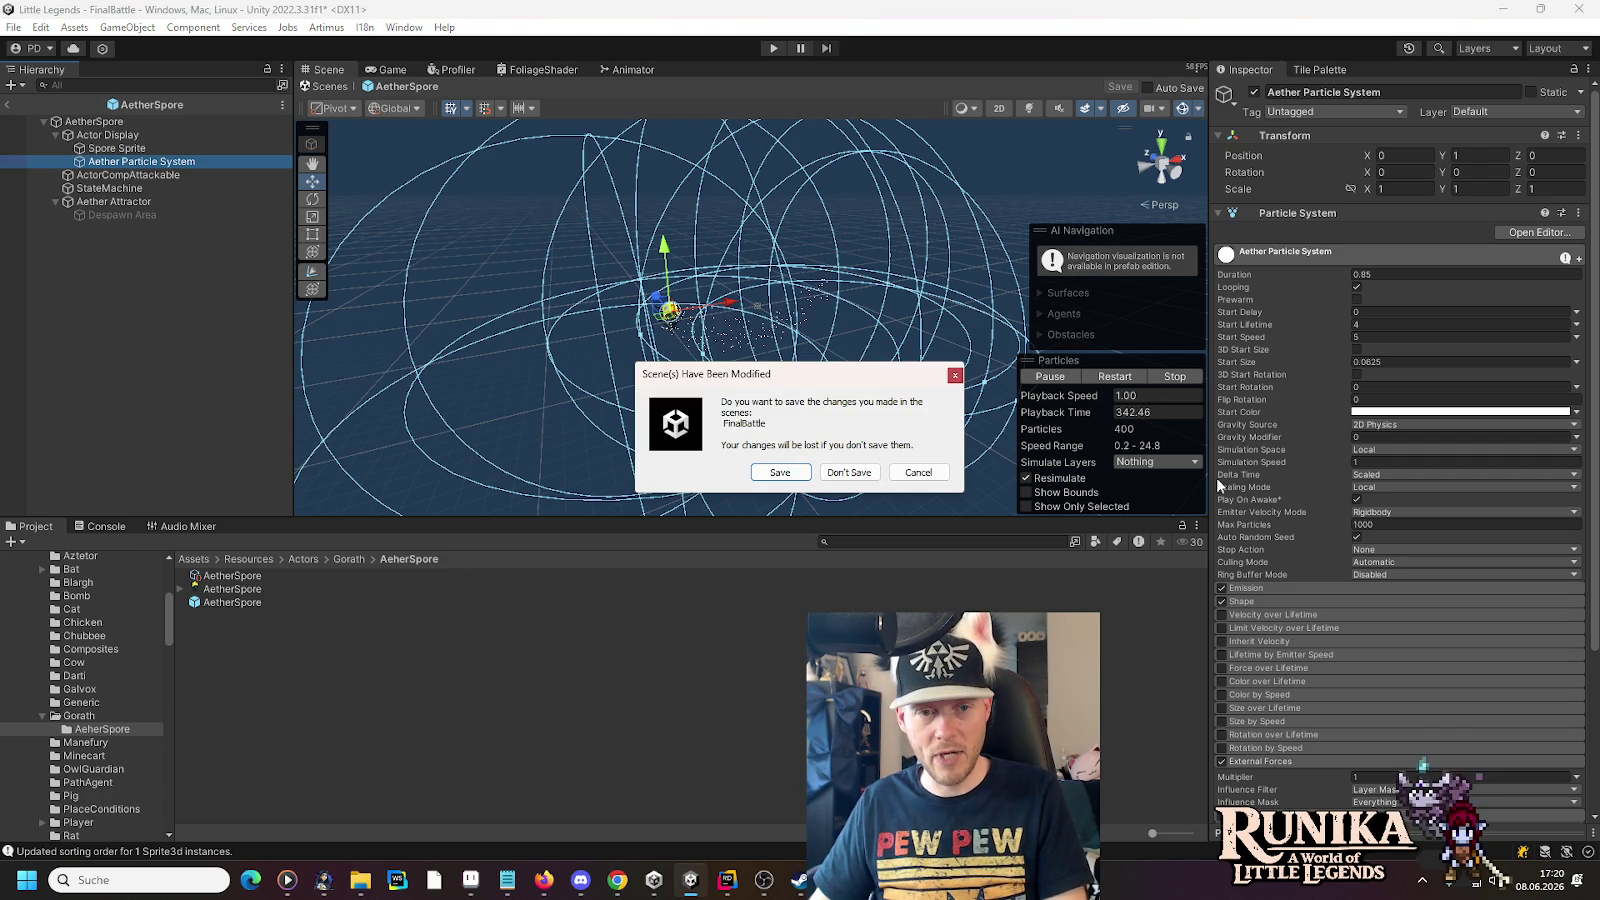
click(796, 474)
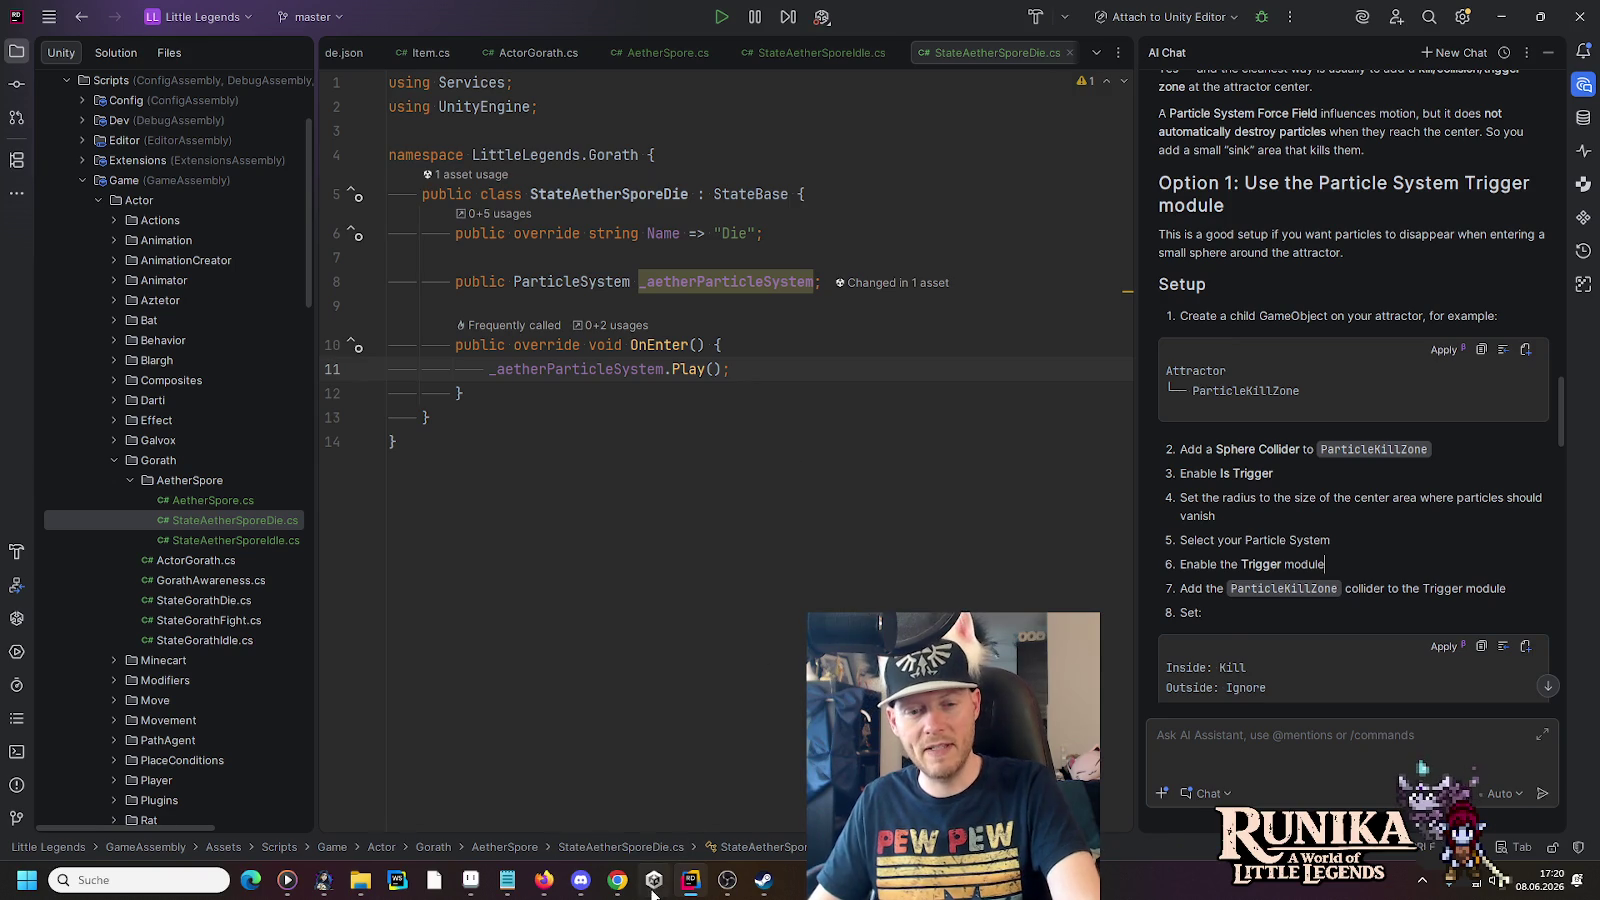
click(653, 885)
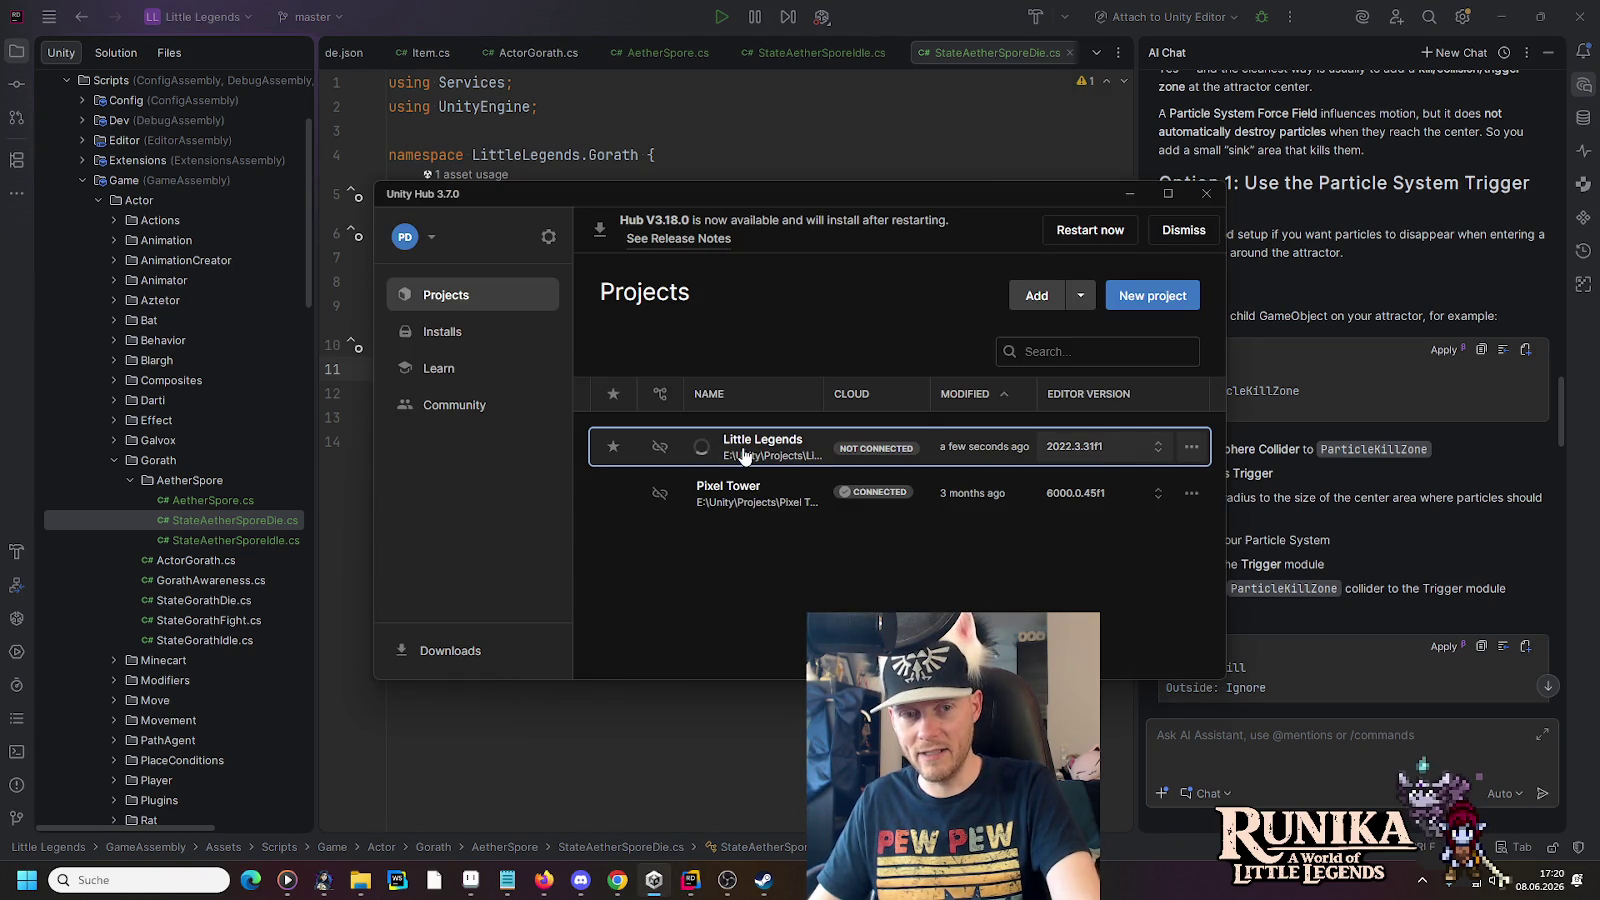
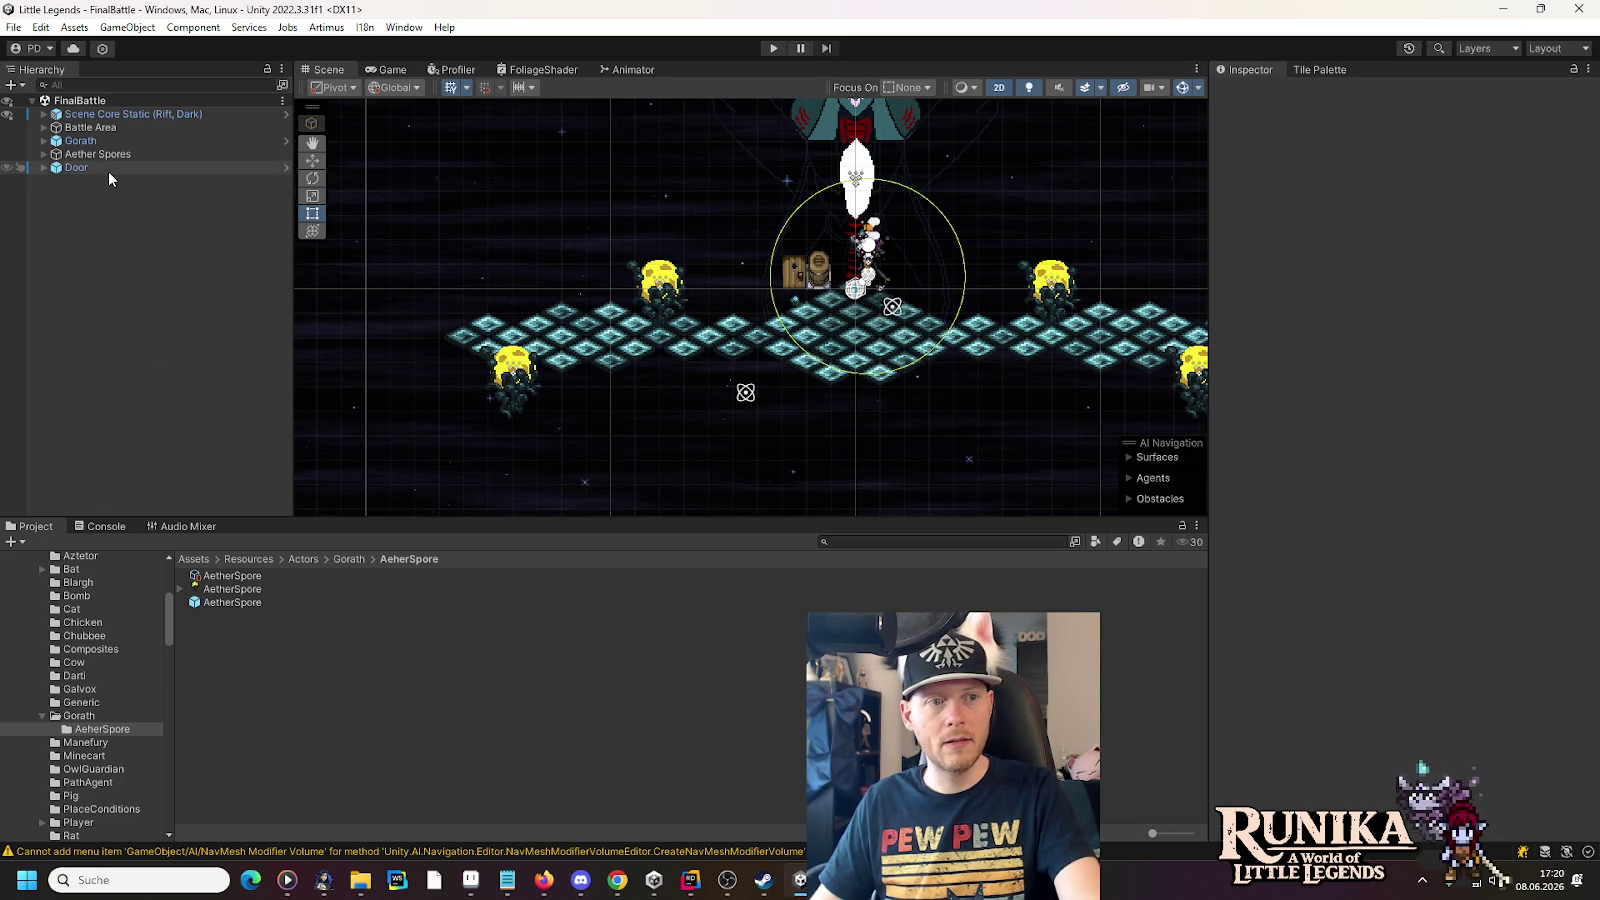
- Open the Aether Spores prefab from FinalBattle and select its Aether Particle System
click(286, 141)
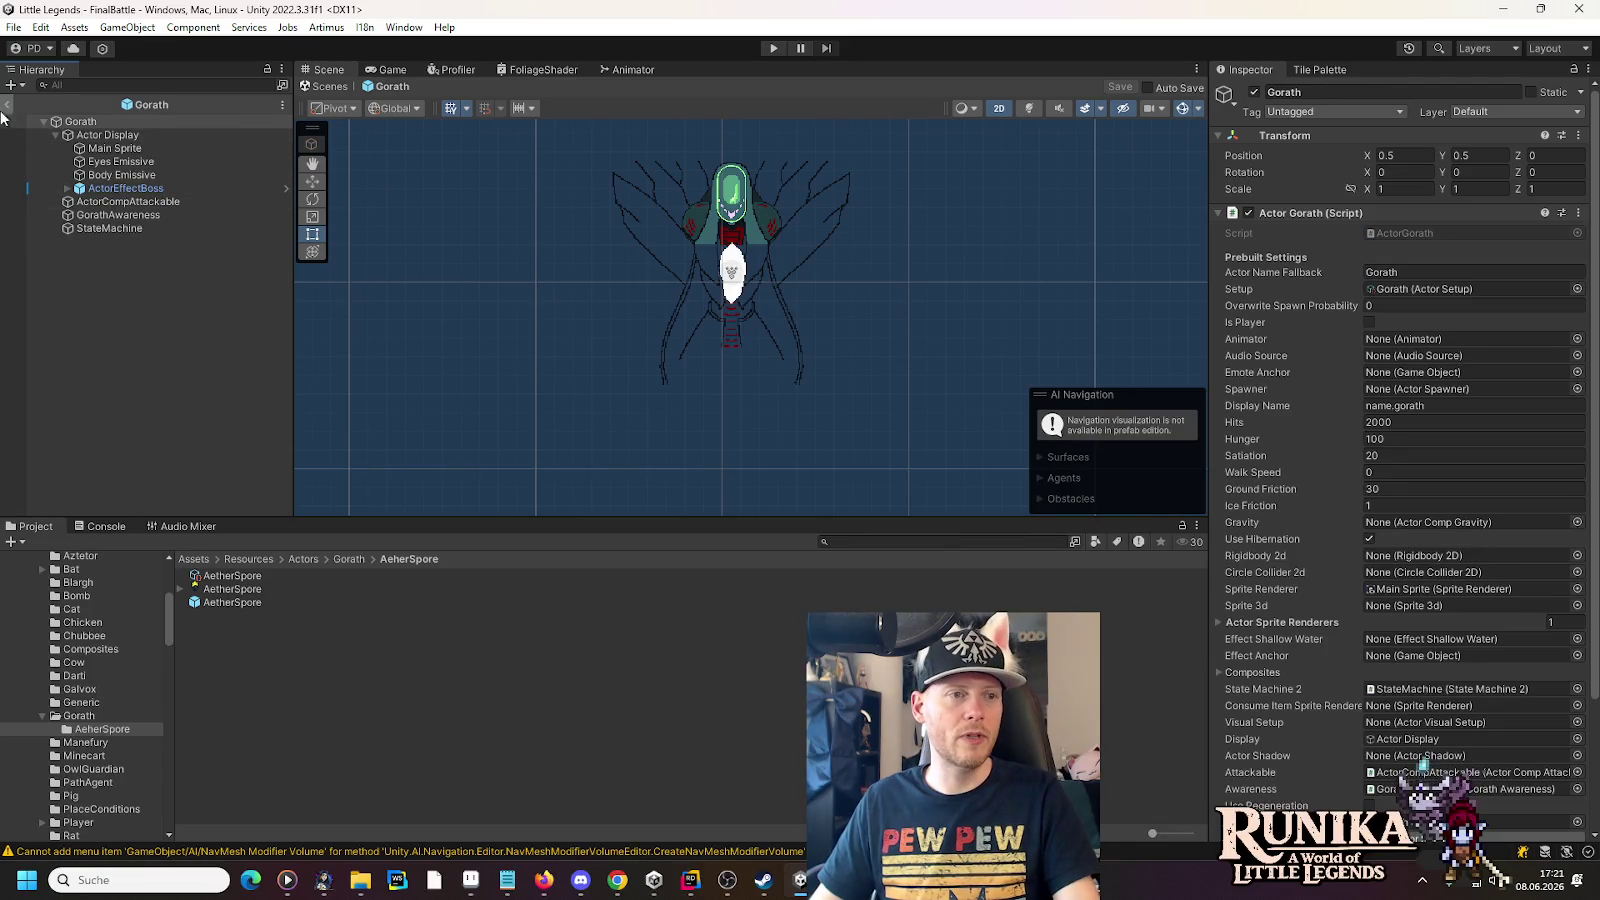
click(7, 104)
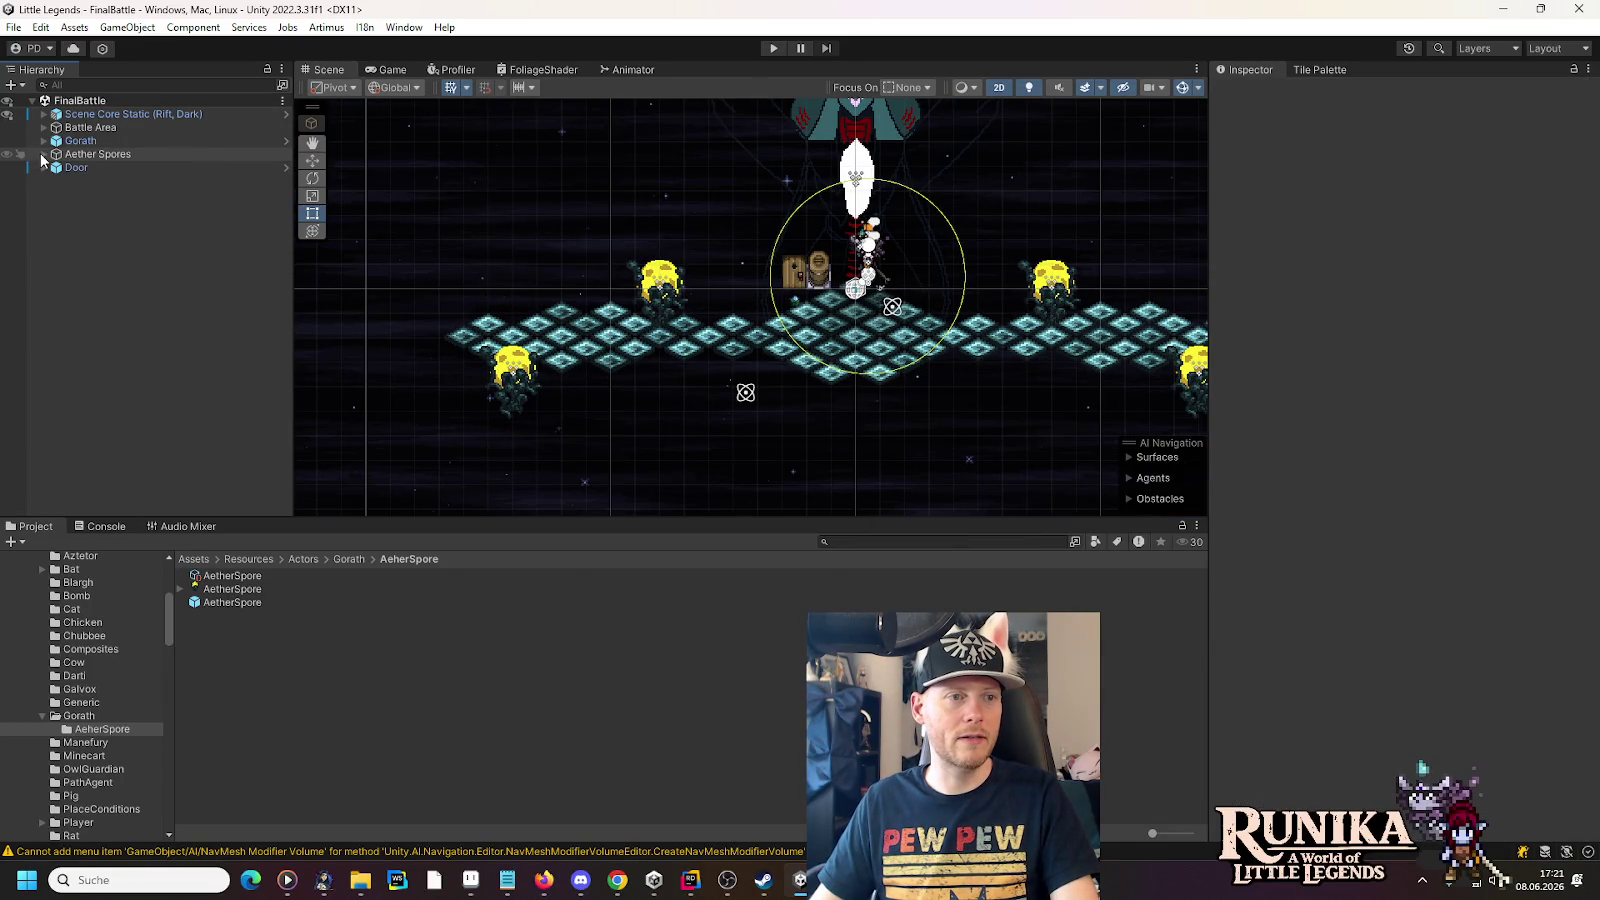
click(283, 155)
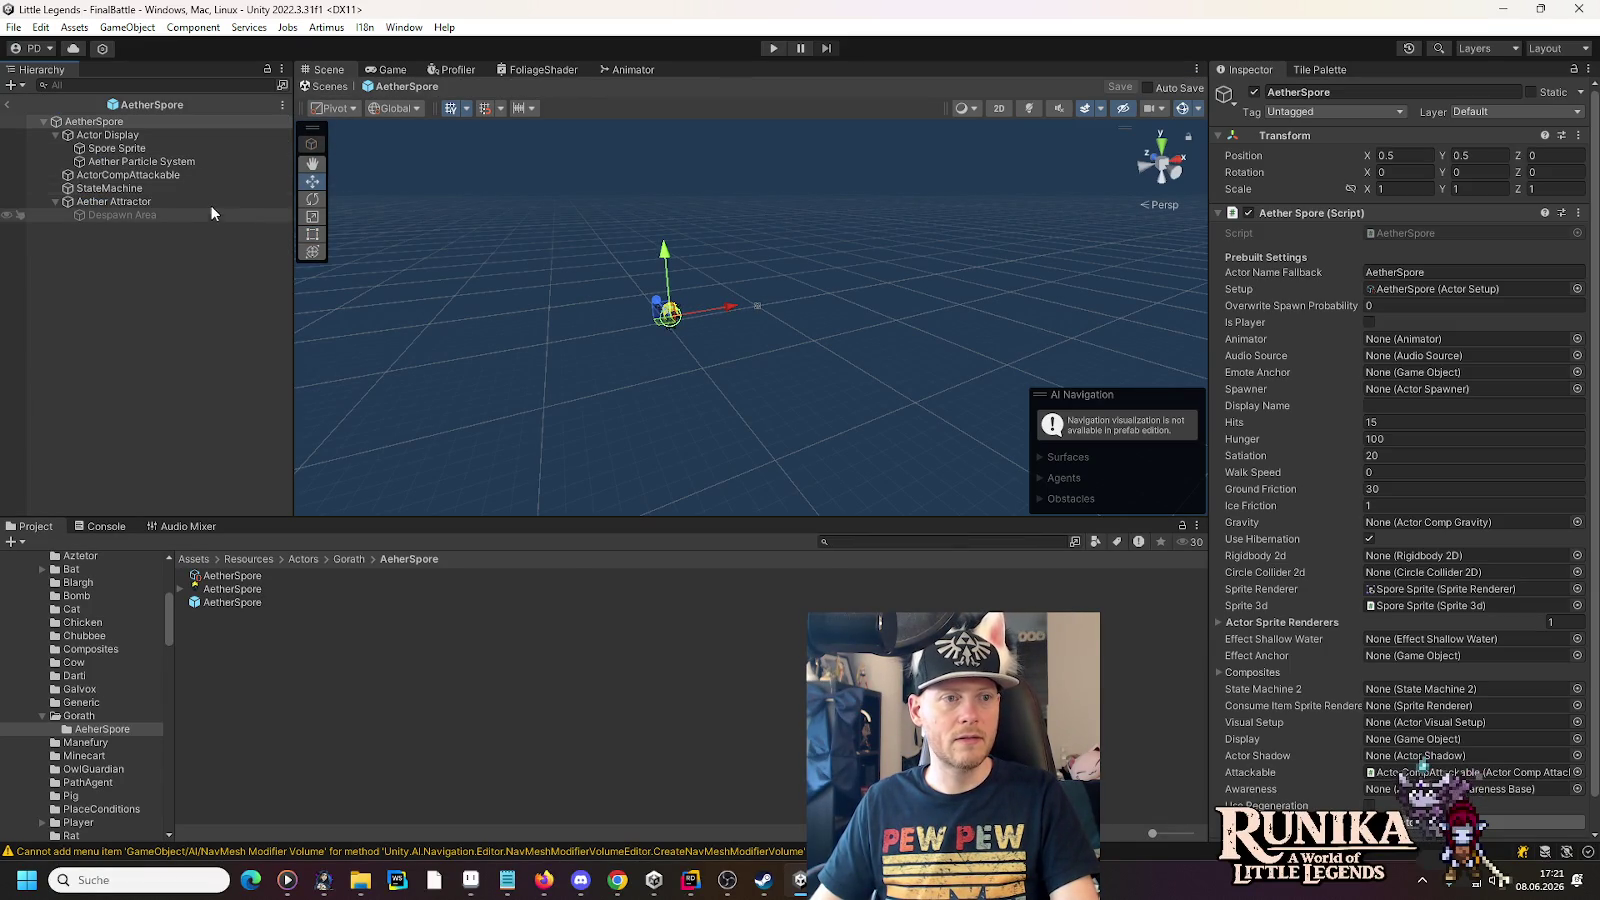
click(187, 162)
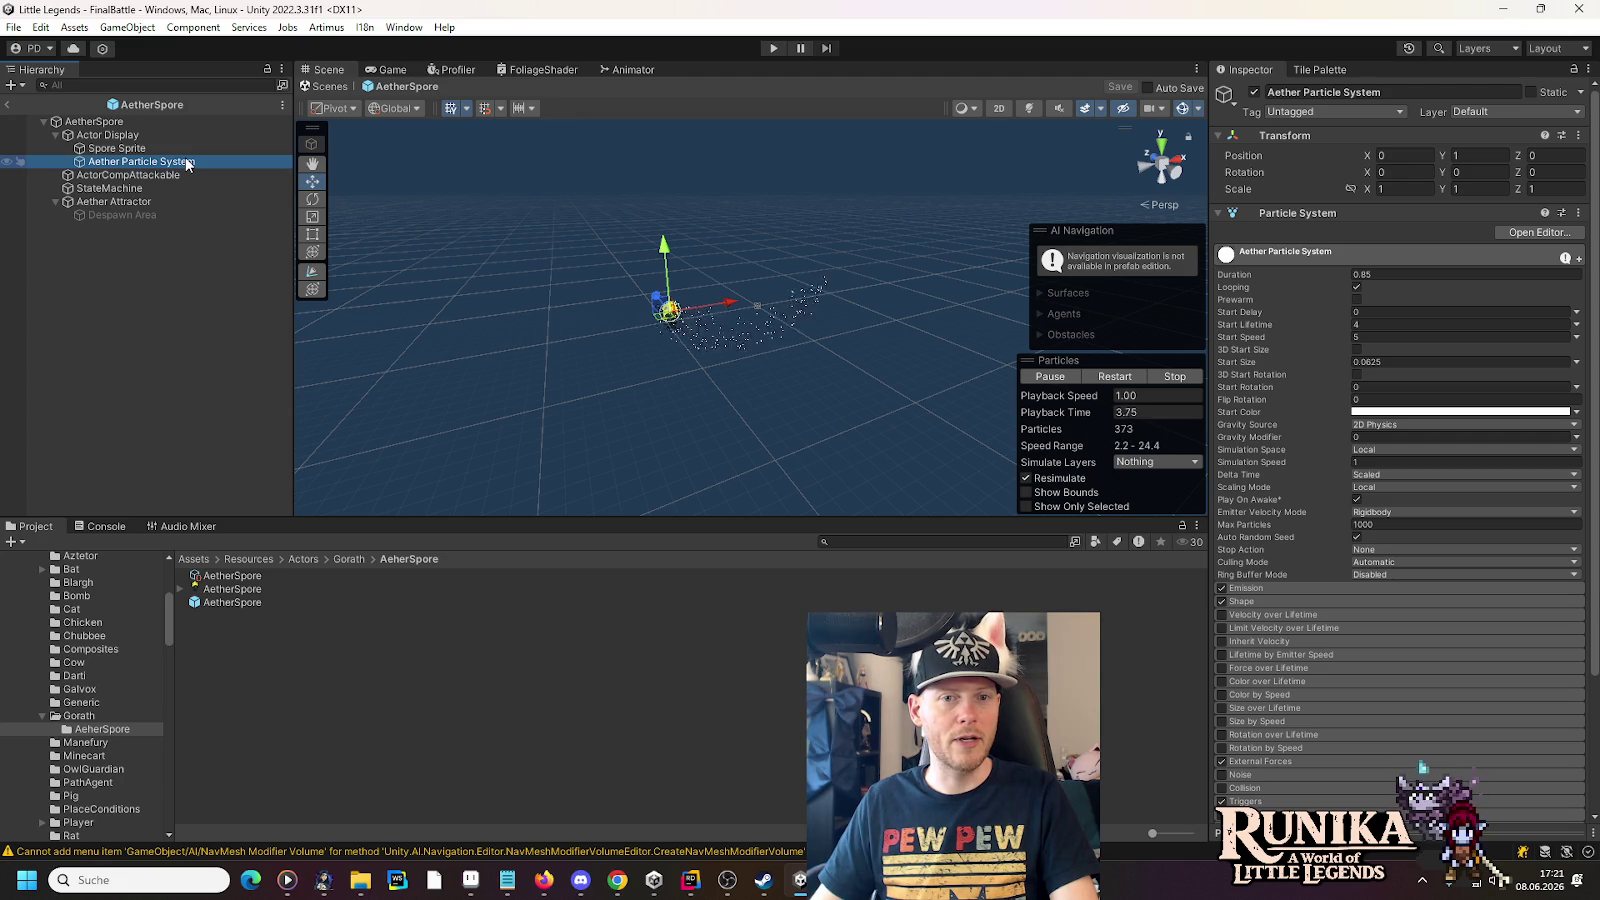
click(152, 201)
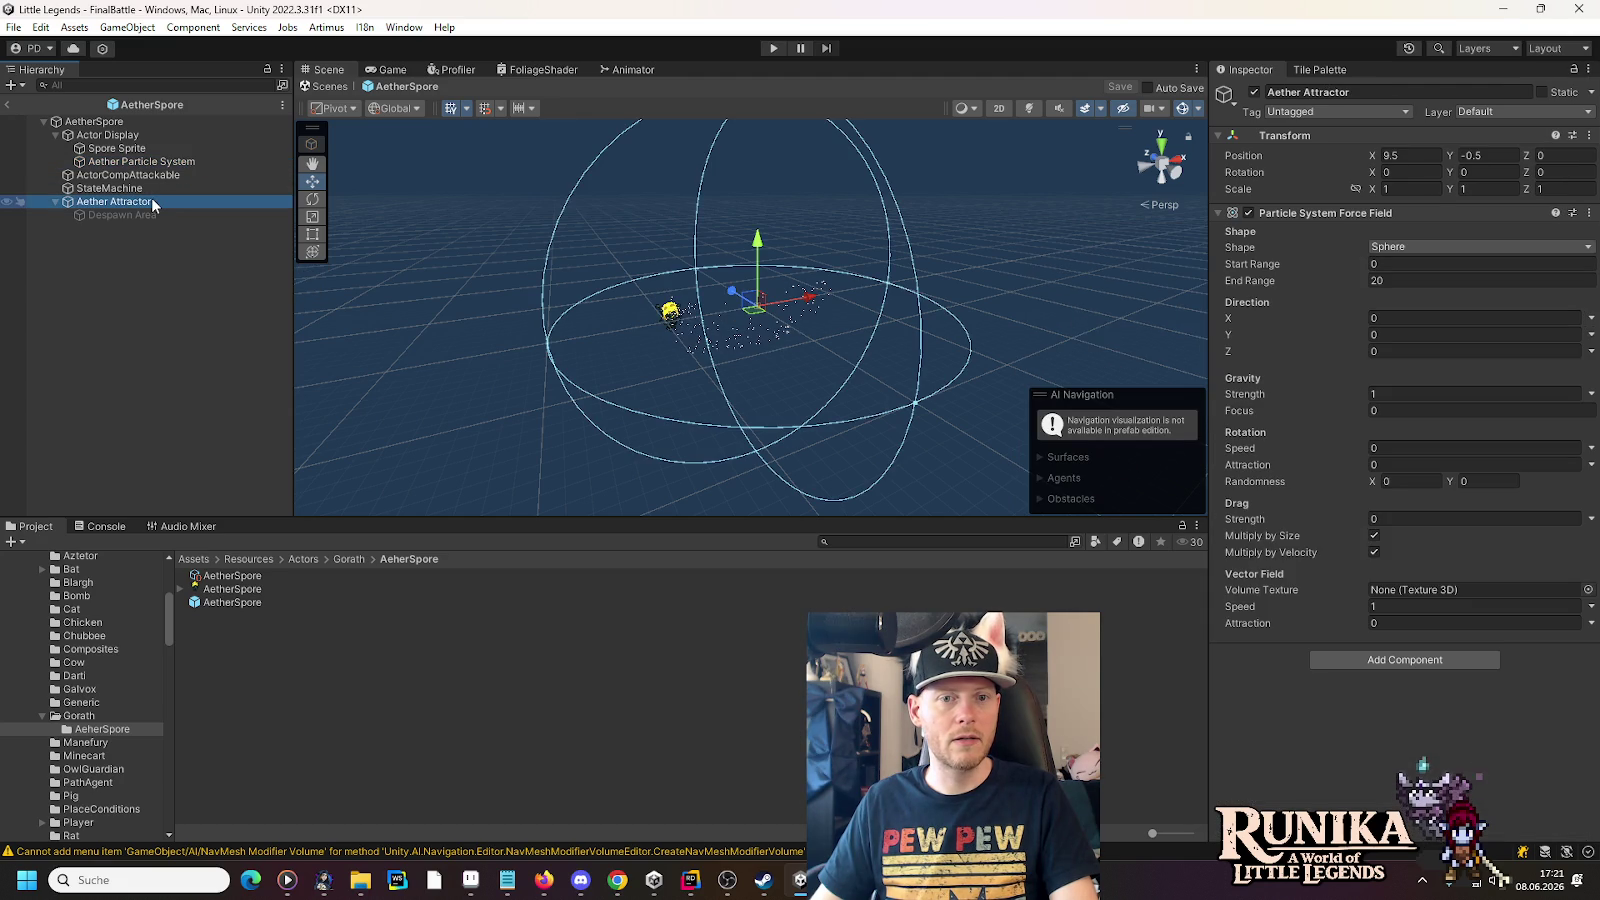
click(152, 163)
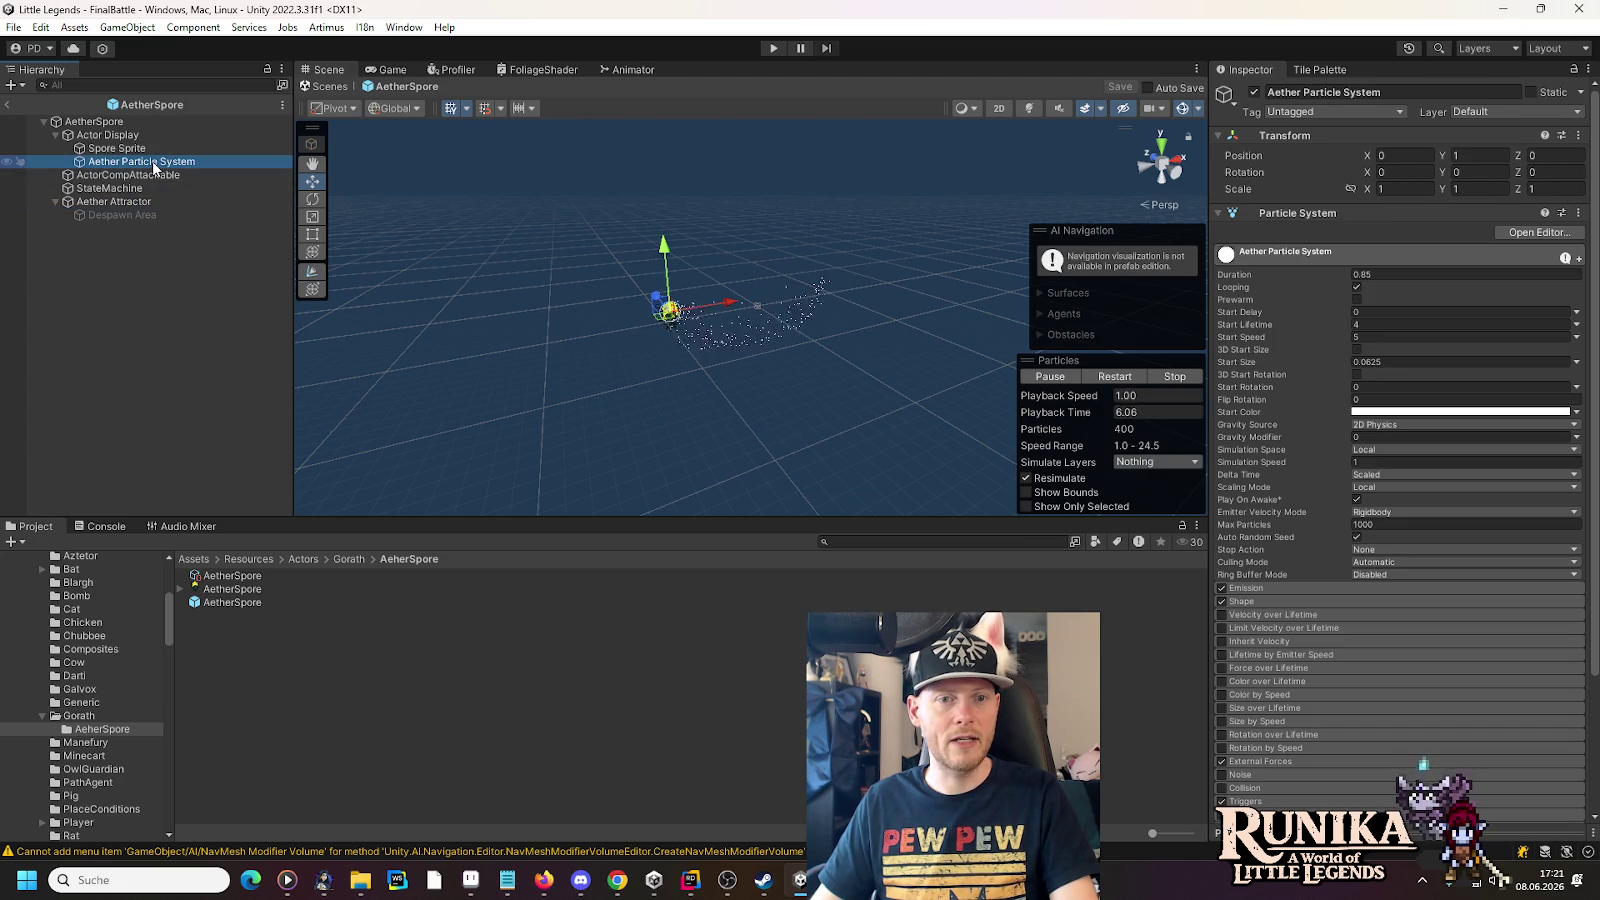
- Frame the particle system and expand its External Forces module in the Inspector
key(f)
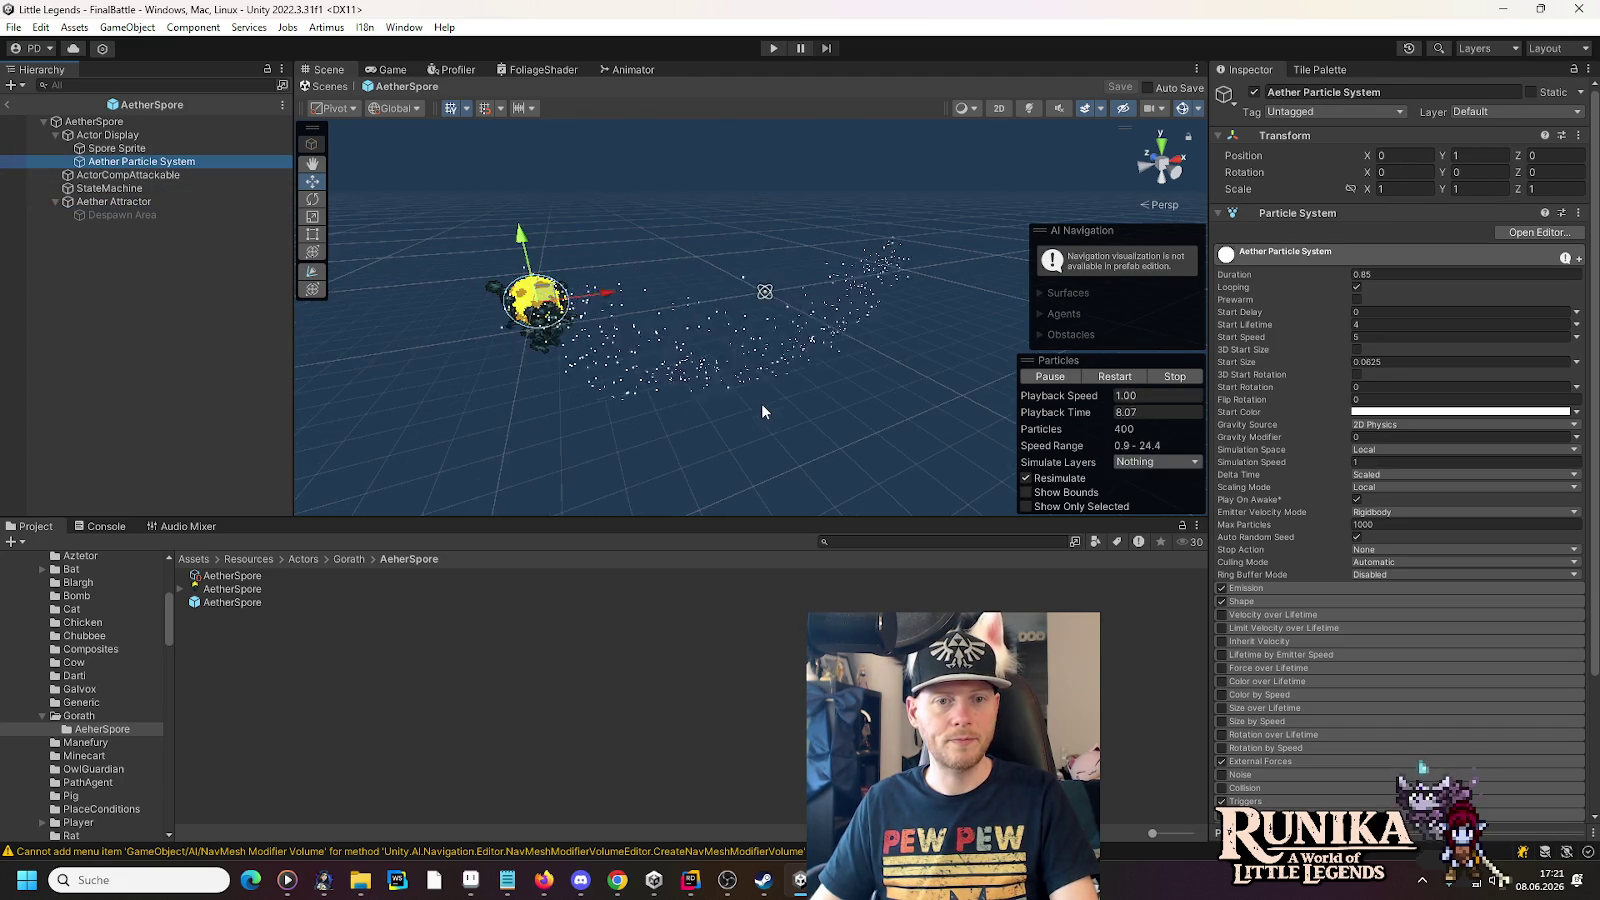
scroll(757, 408, down, 3)
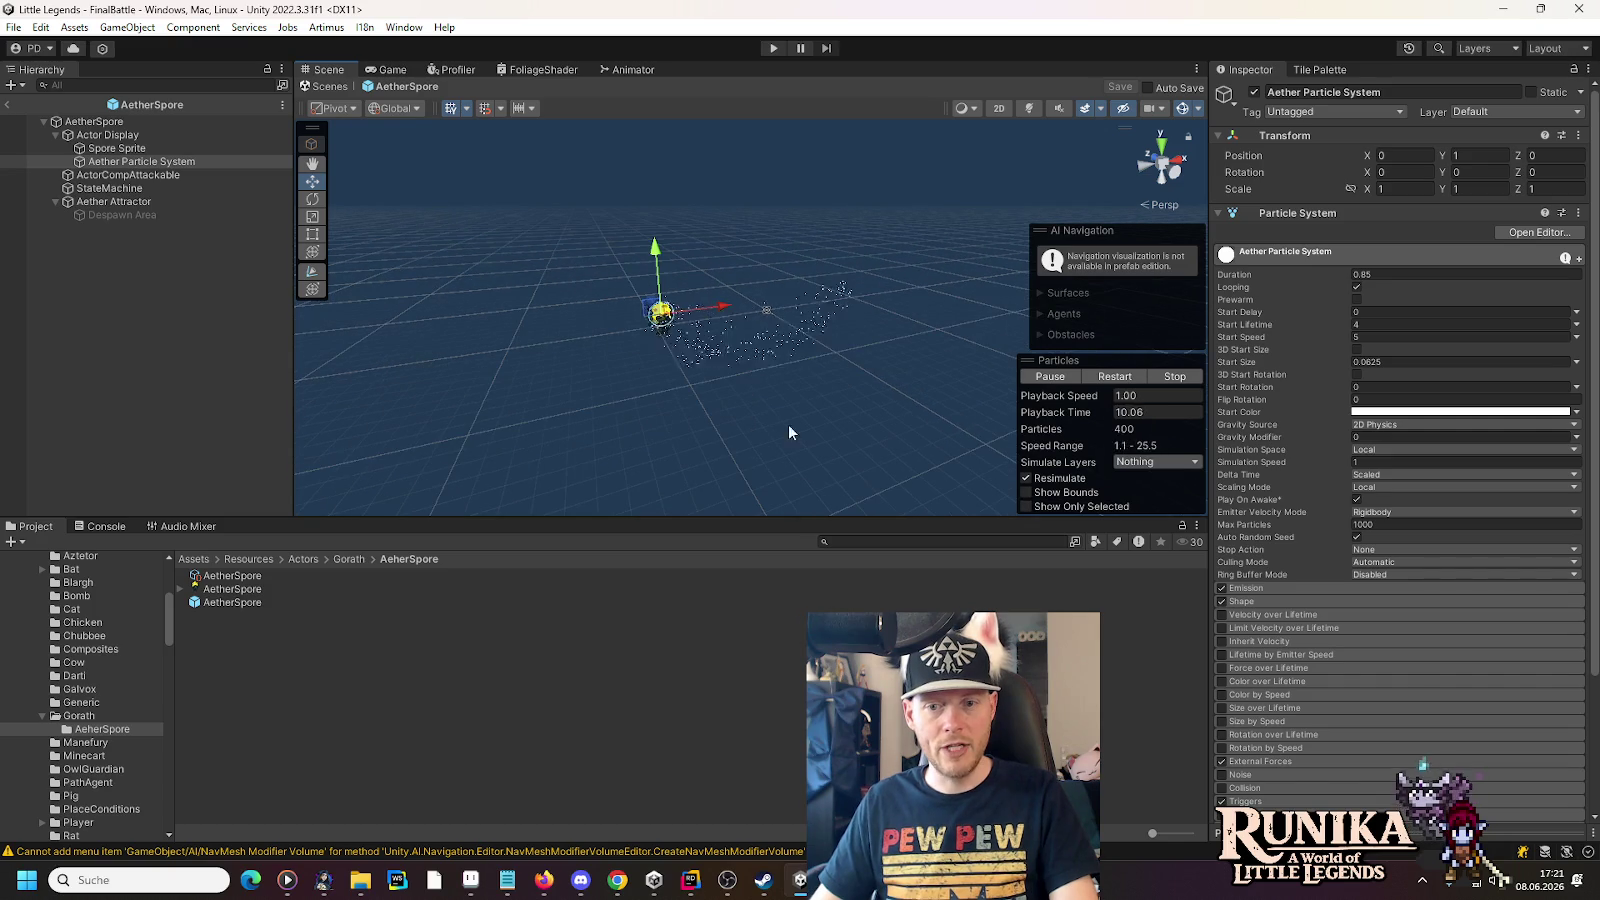
scroll(1339, 670, down, 3)
click(1242, 592)
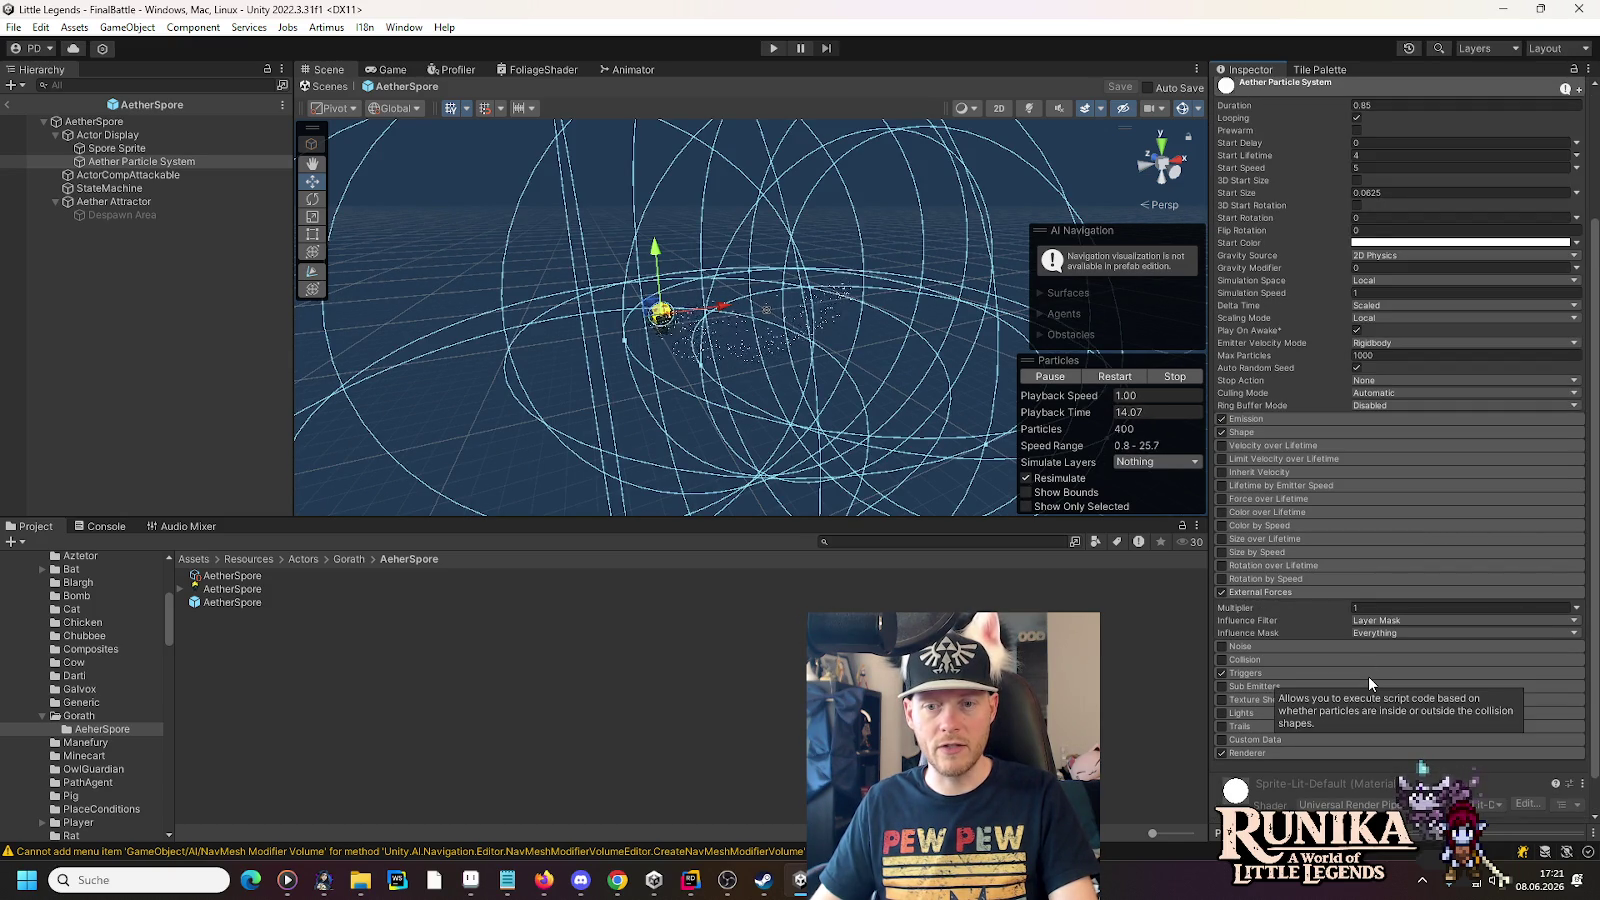
right_click(1268, 592)
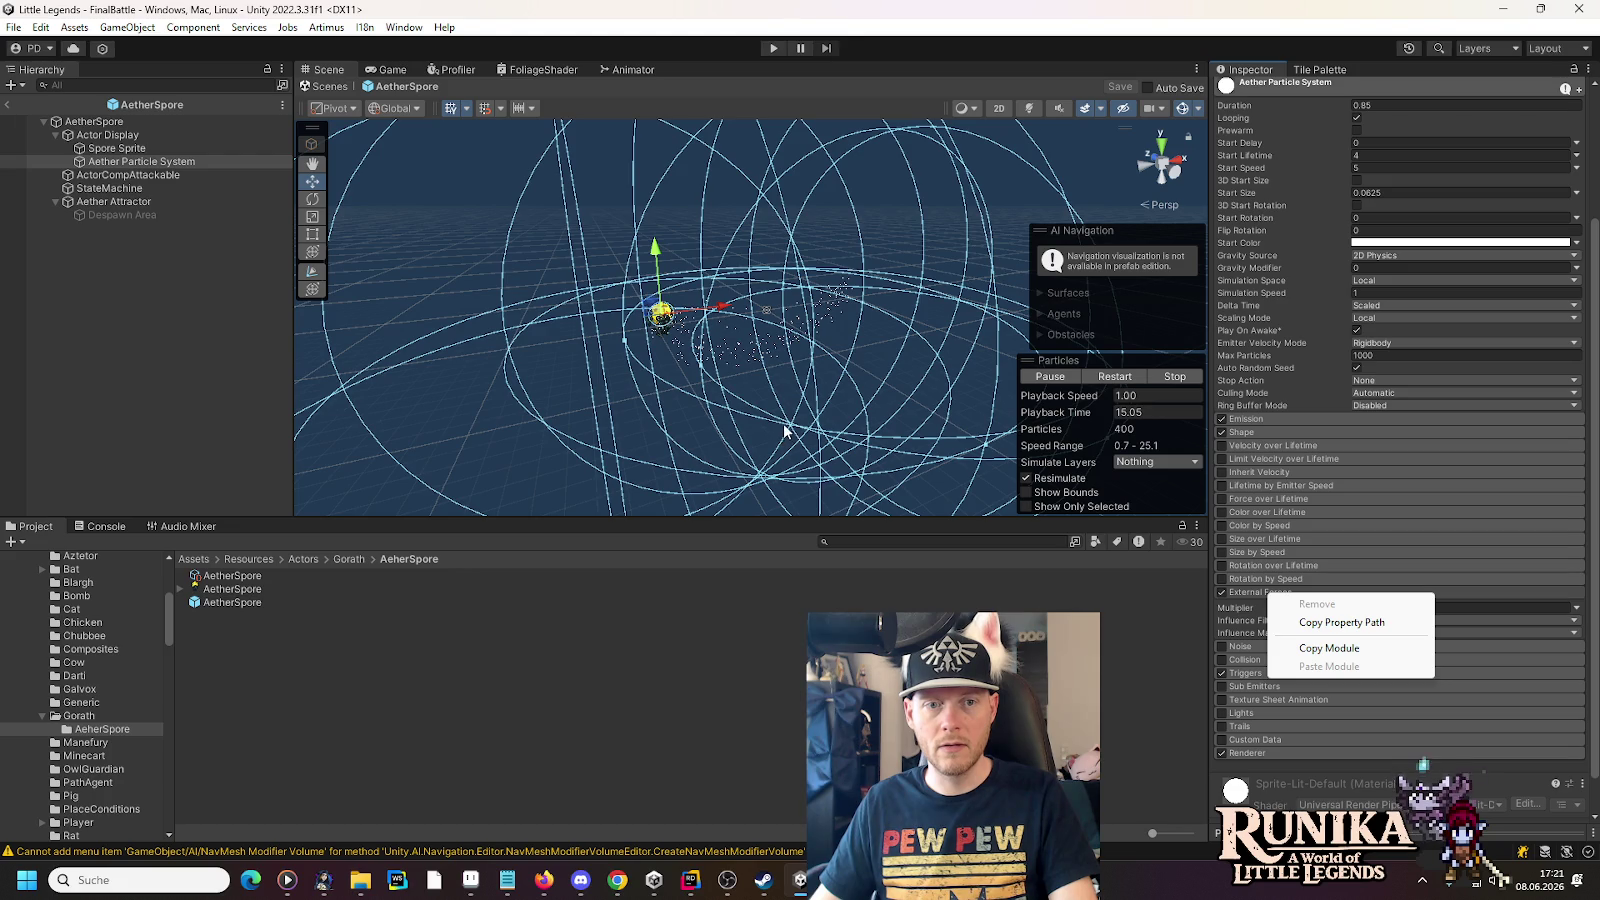
scroll(784, 431, down, 5)
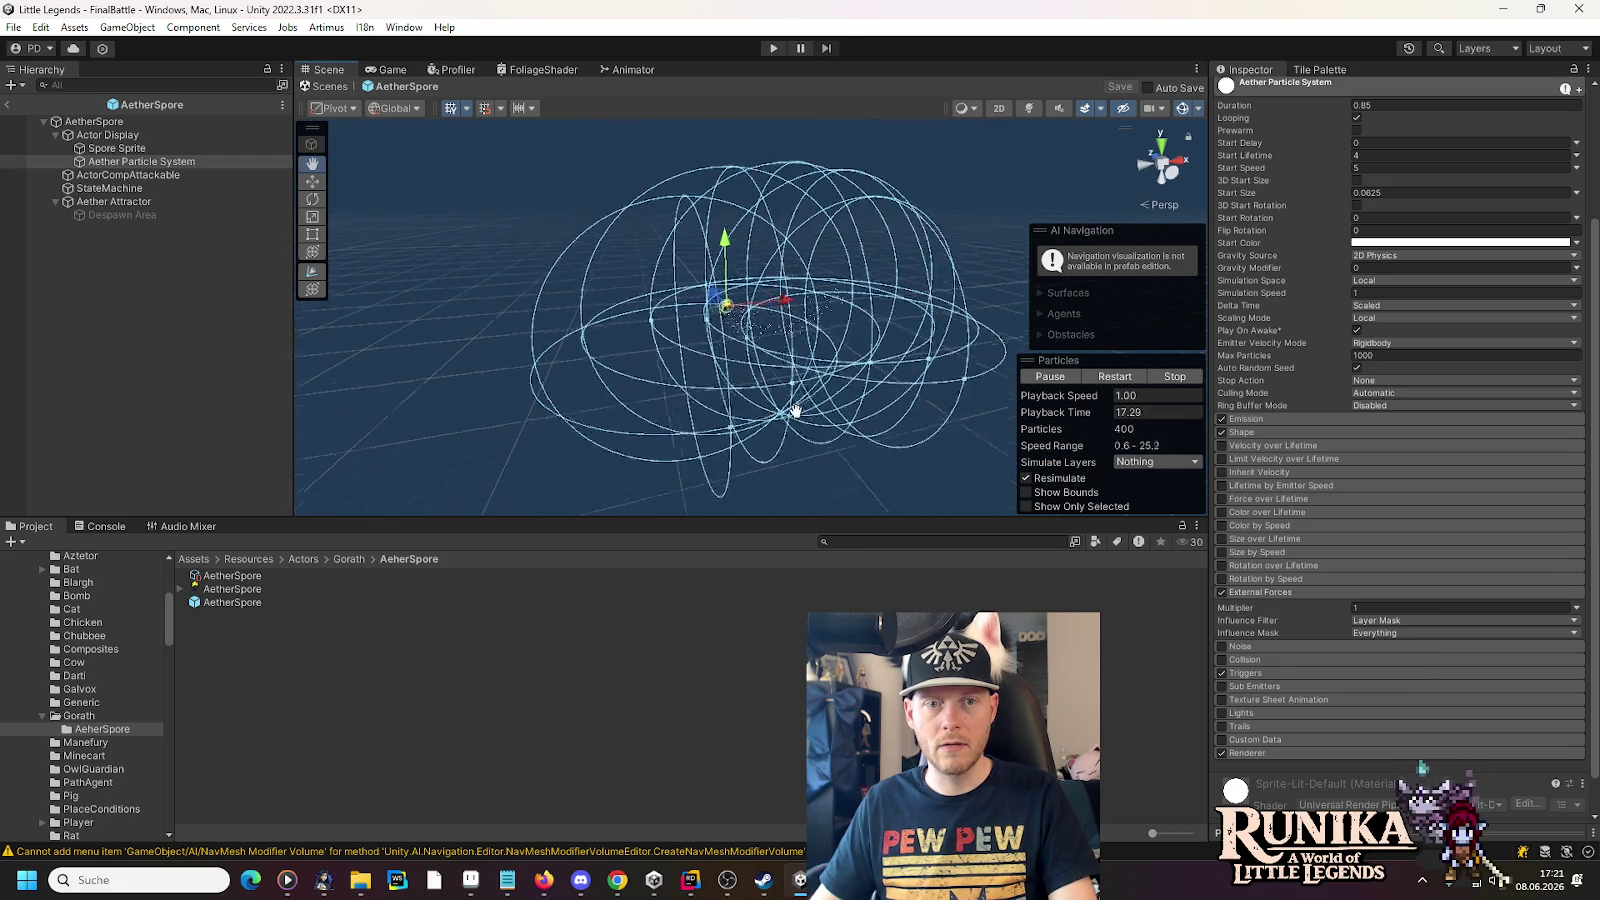
mouse_move(795, 410)
mouse_down()
mouse_move(768, 382)
mouse_move(814, 368)
mouse_move(814, 382)
mouse_up()
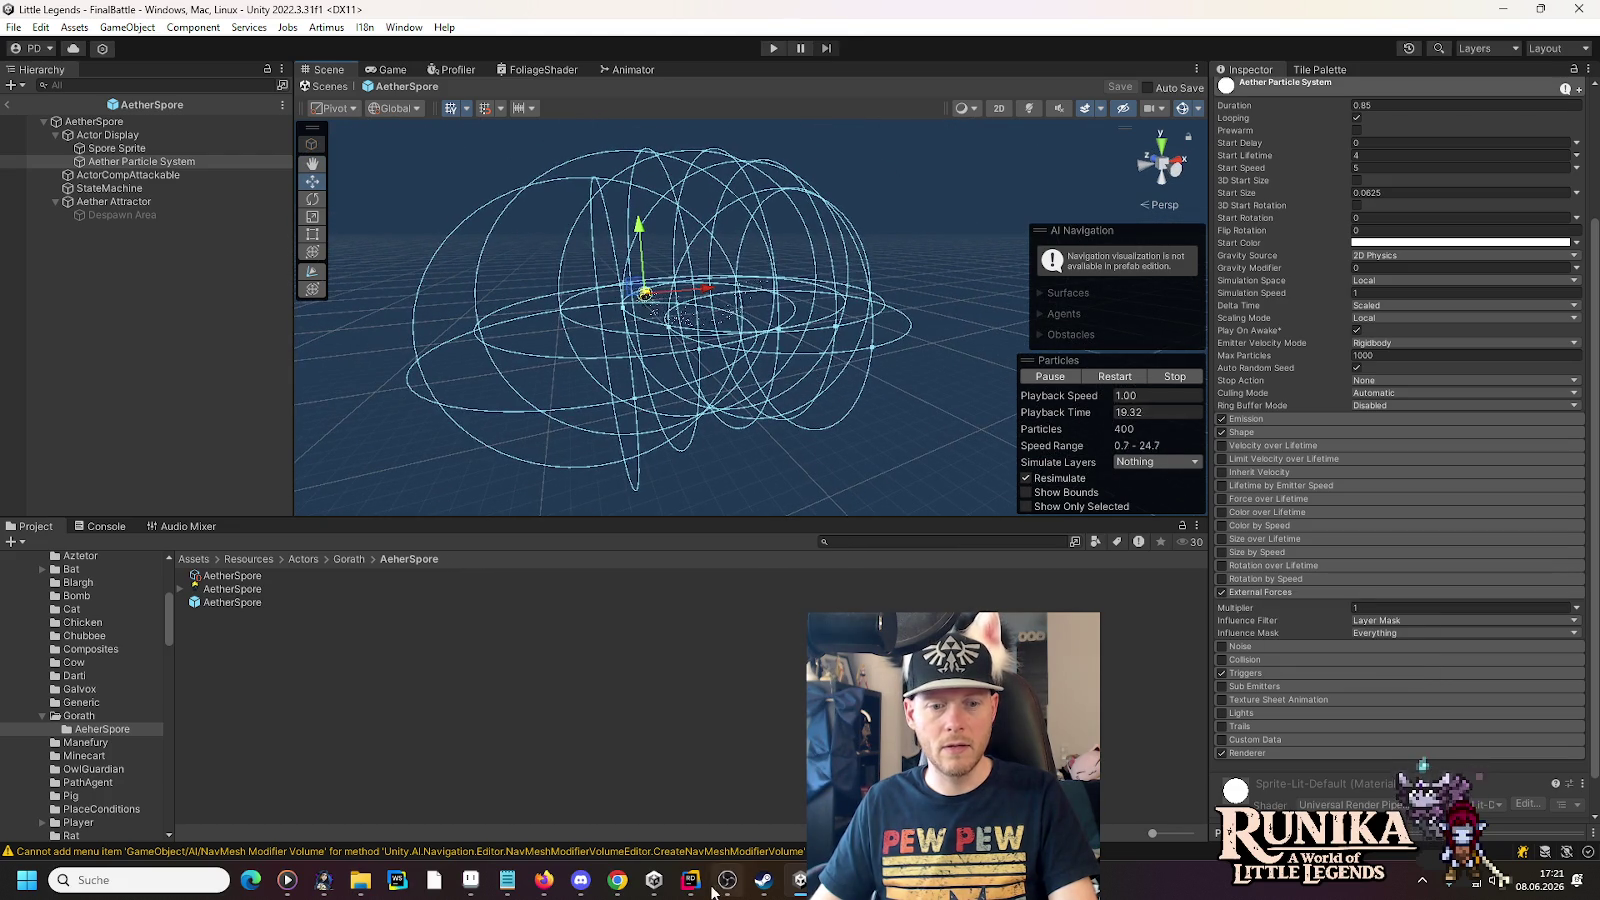
click(690, 880)
- Ask Rider's AI chat why moving the attractor leaves ghost copies, and read the reply
click(1302, 757)
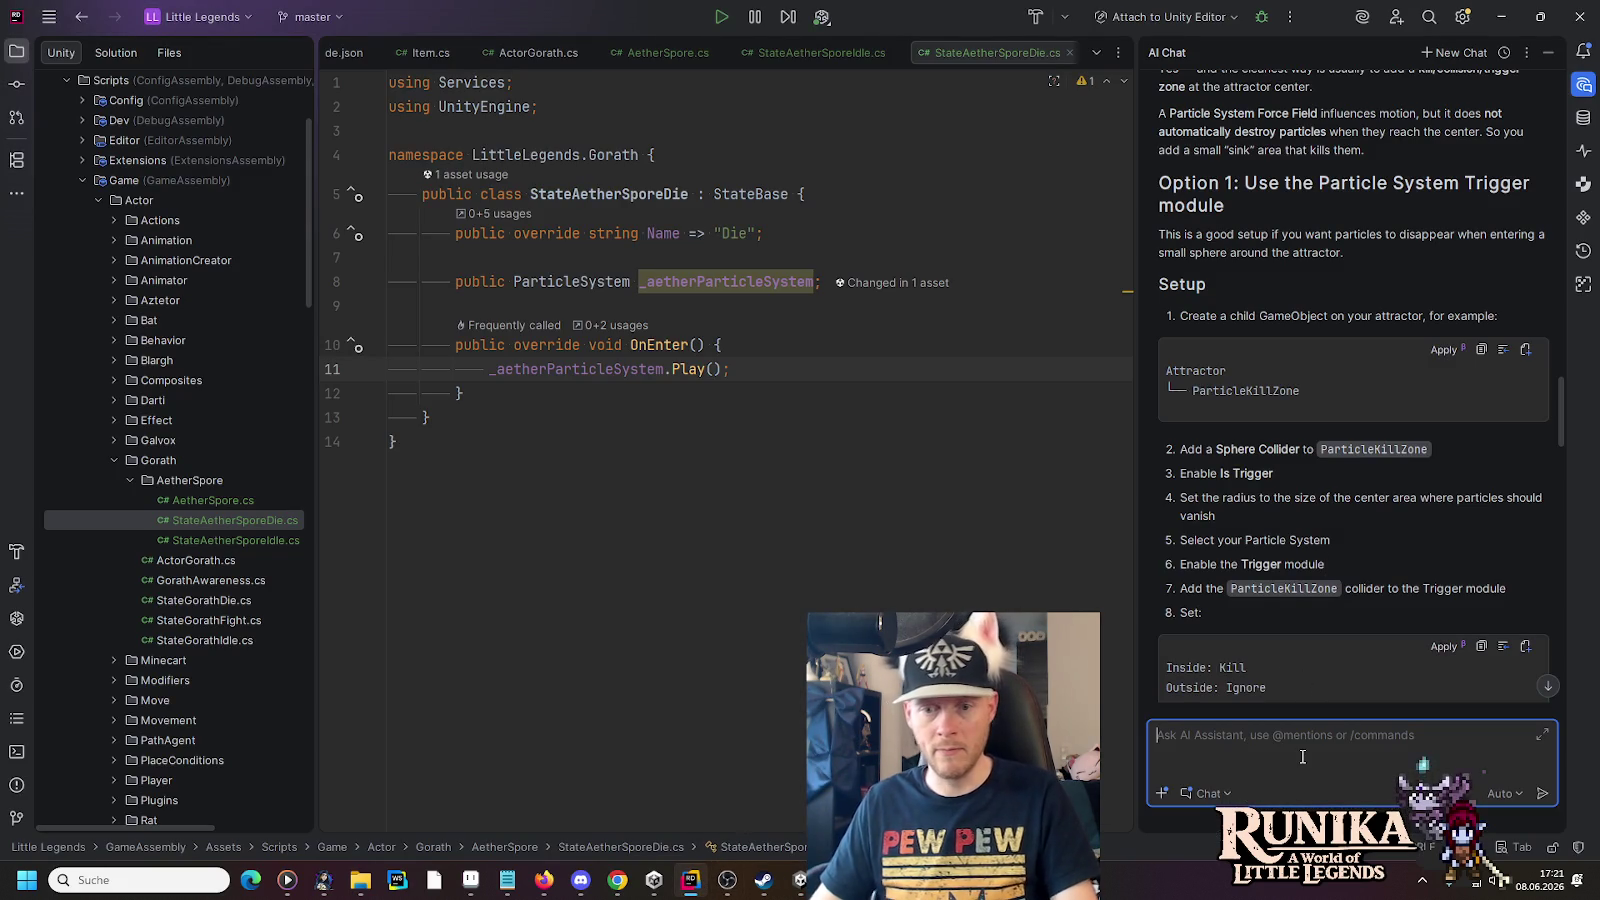
text(It seems like the attractor po)
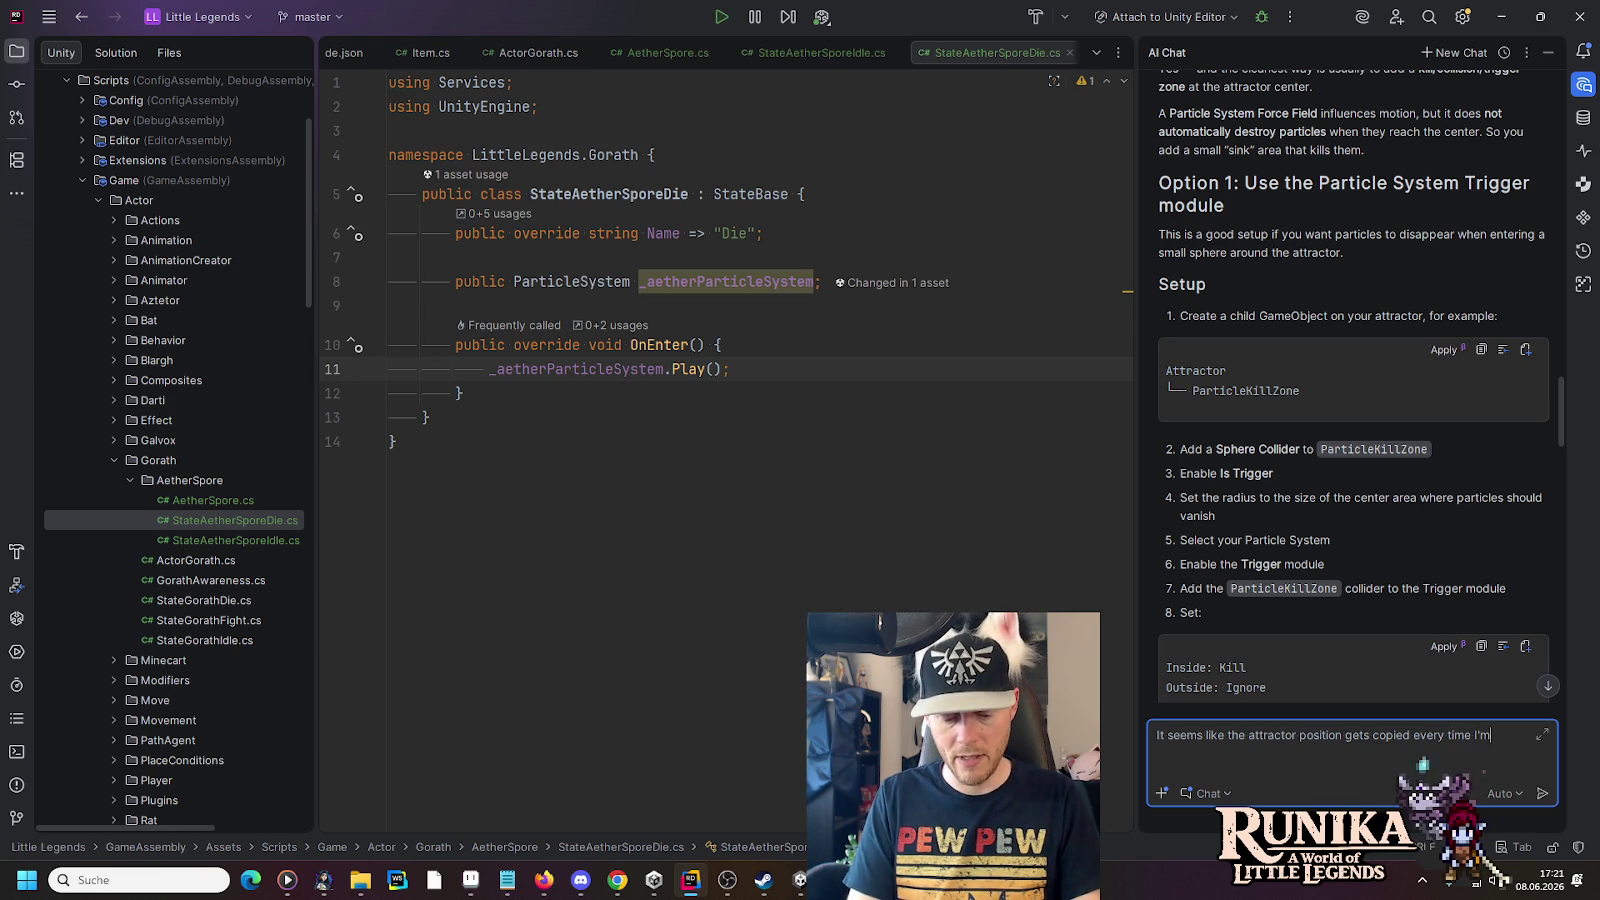
text(ing ()
text(it, resulting in a multitude of attractor-ghosts th)
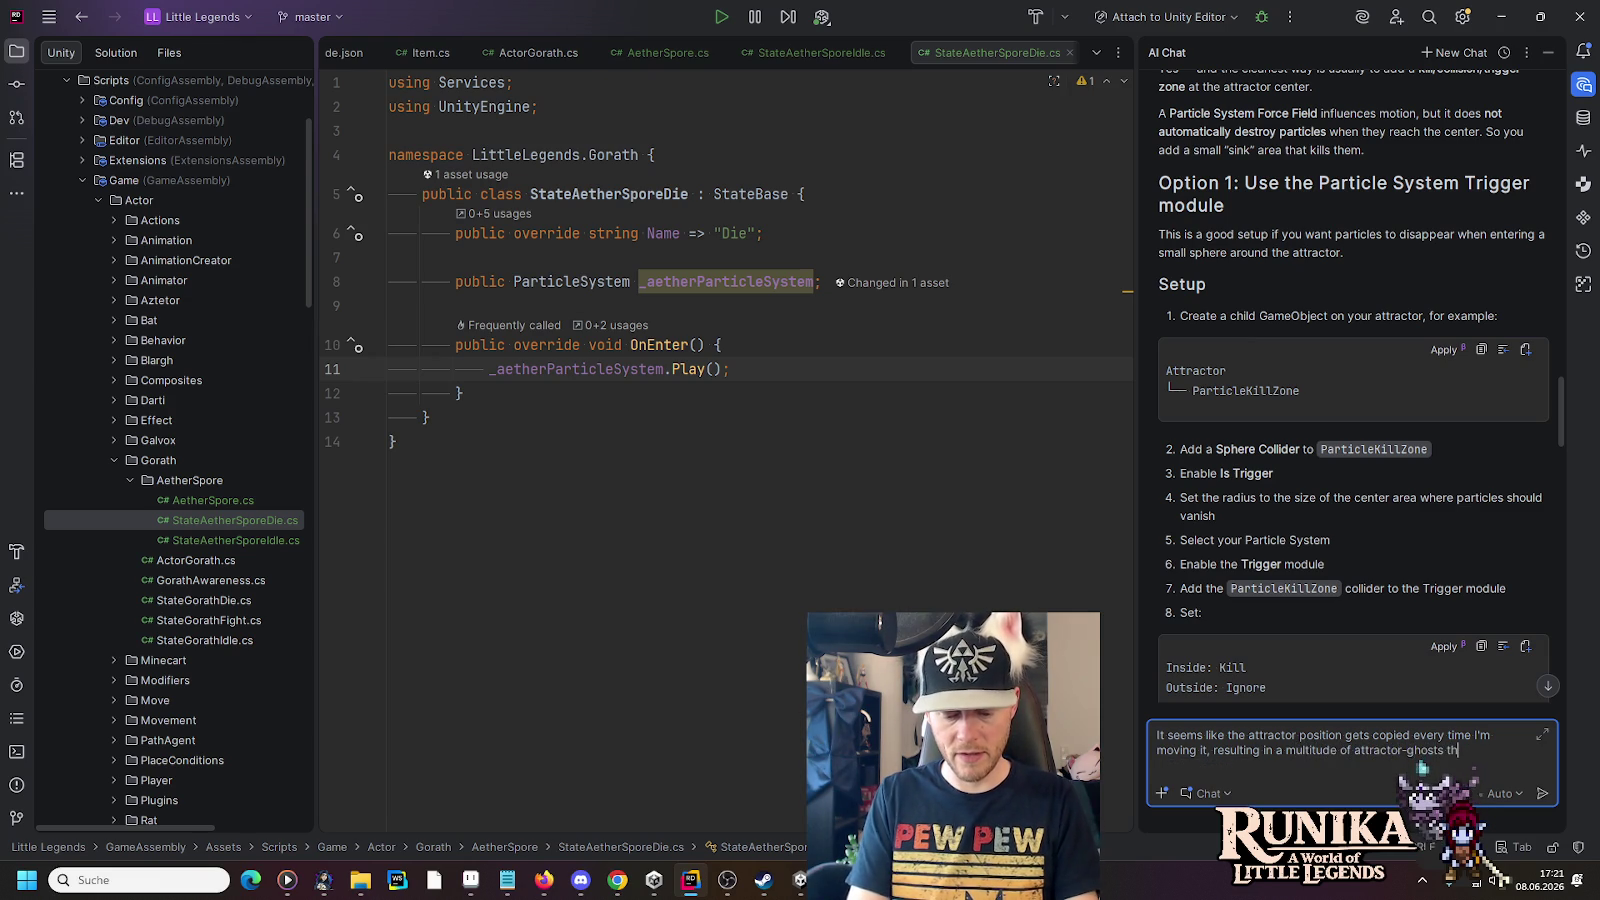
text(at appear when clicking on the external)
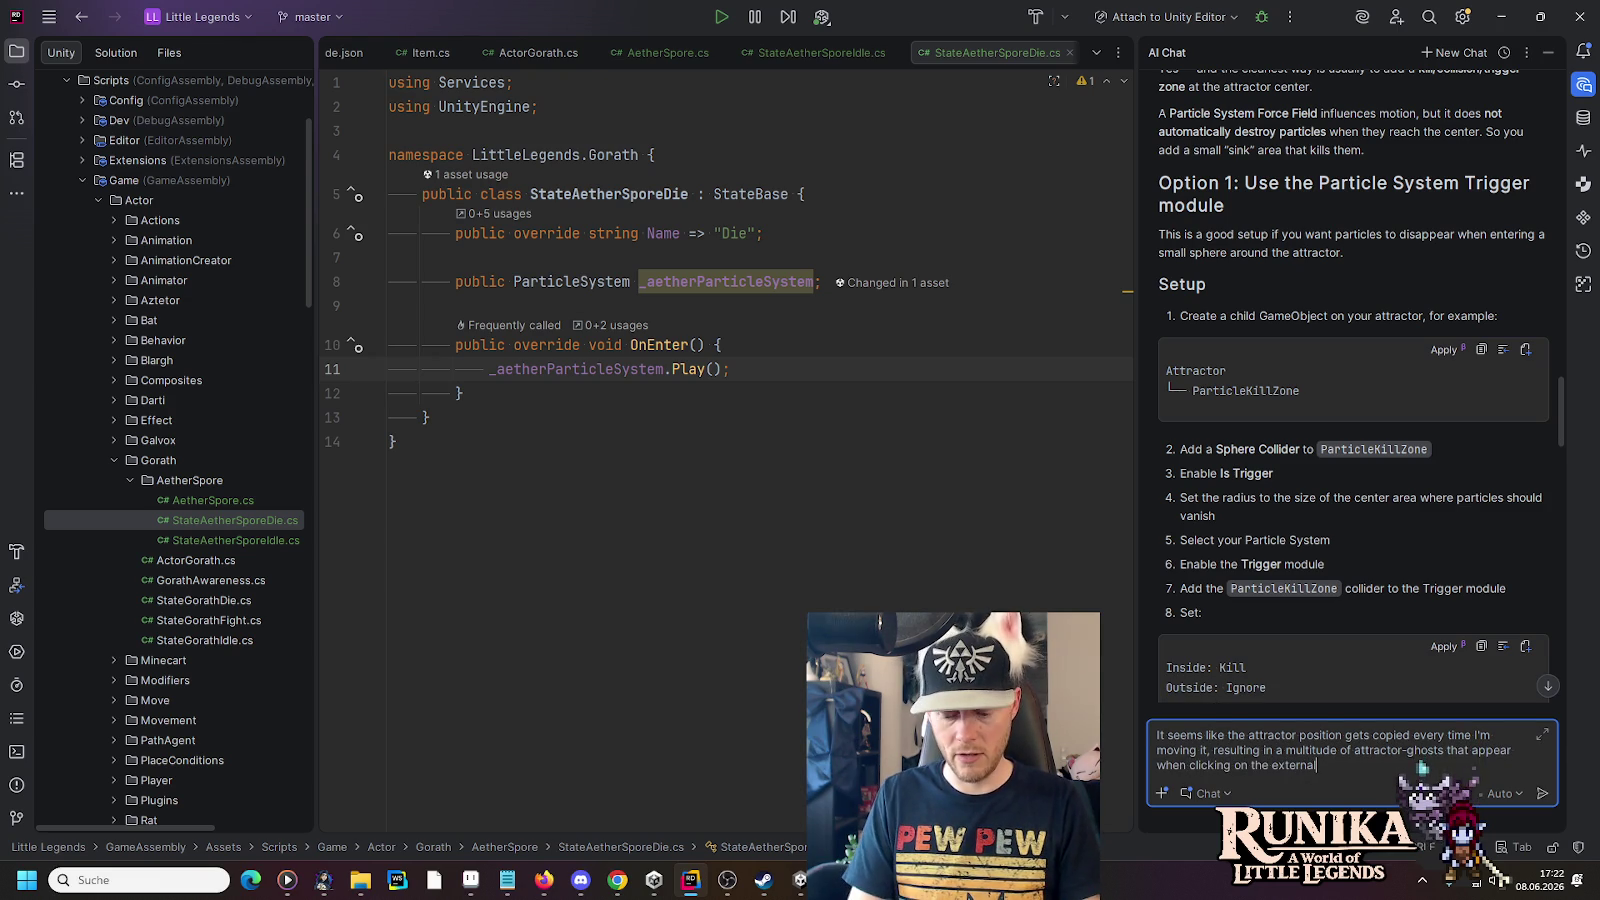
text( es)
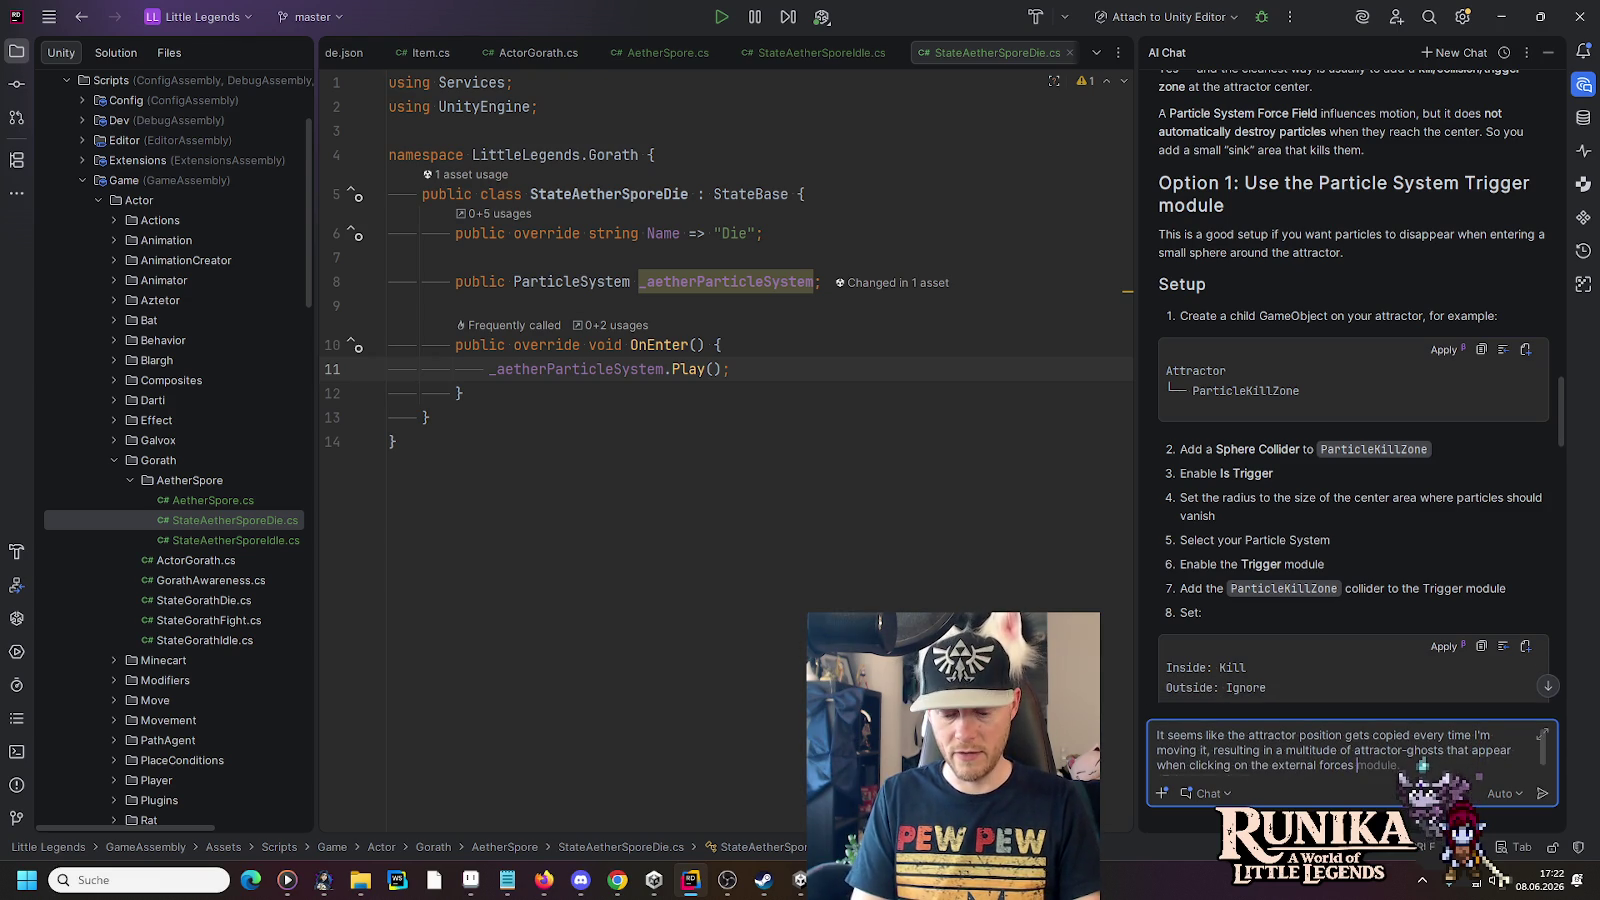
text(tab.)
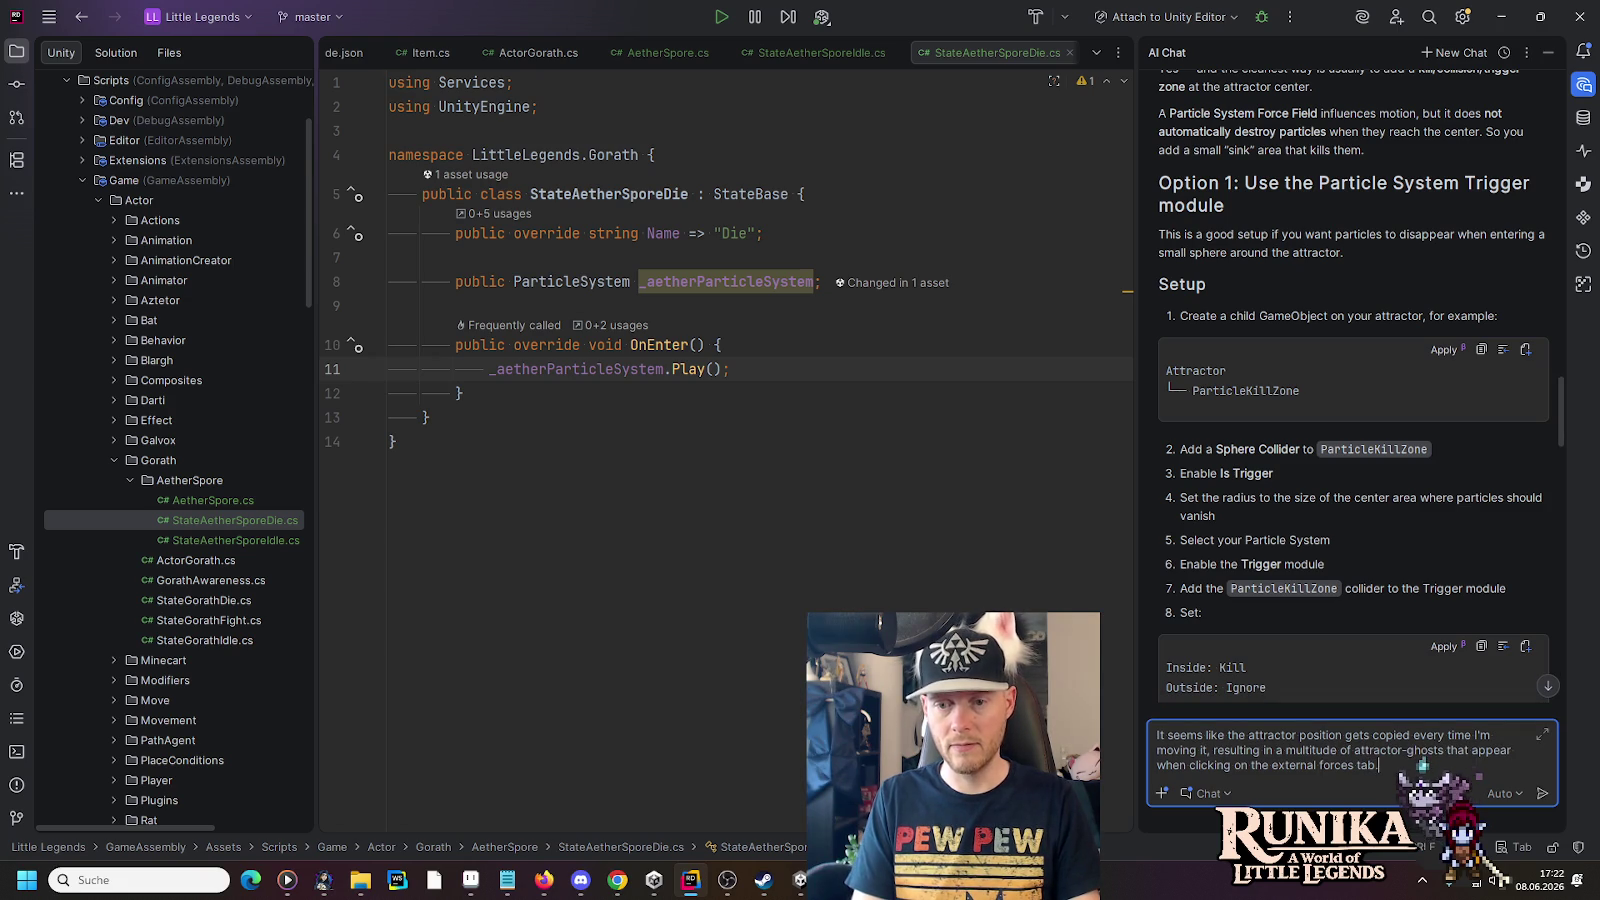
key(Return)
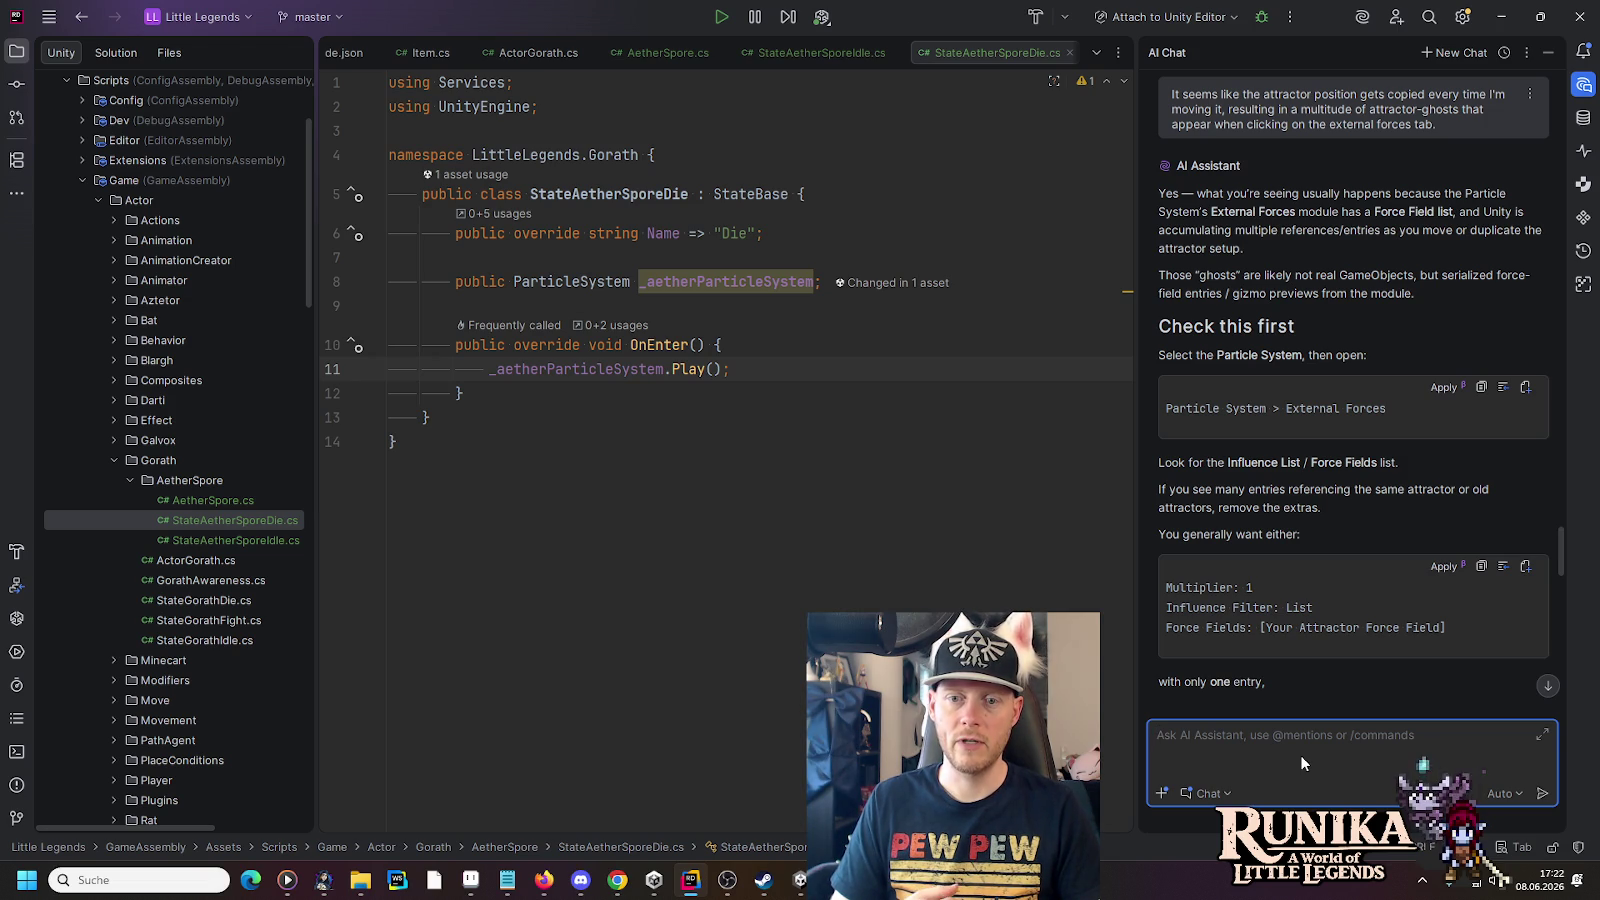
key(alt+Tab)
key(alt+Tab)
key(alt+Tab)
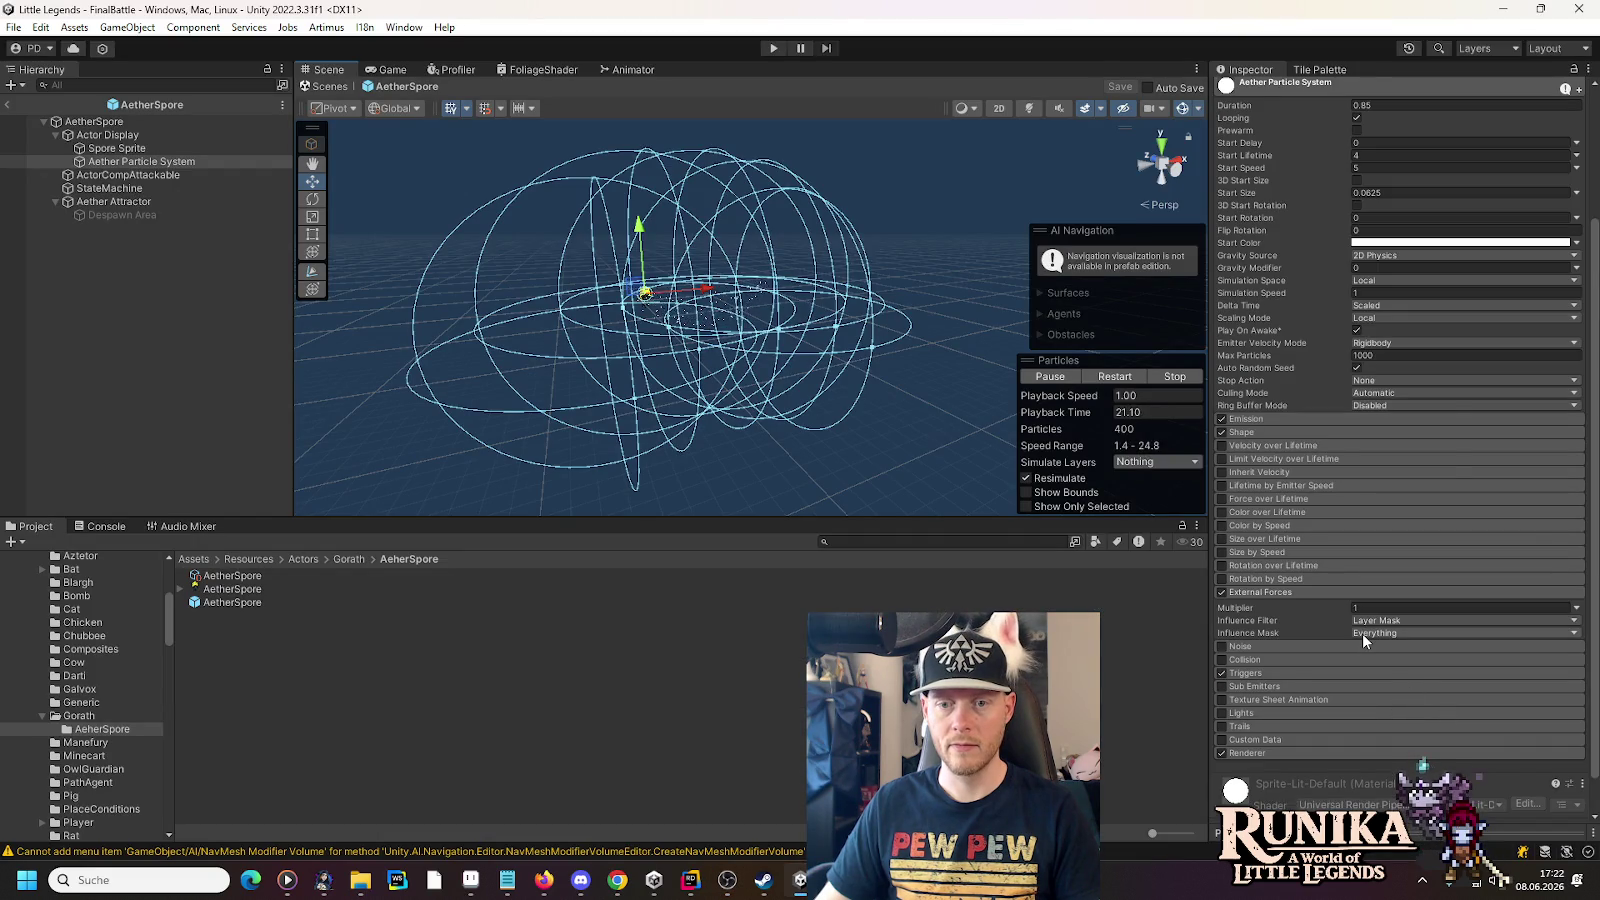
- Set External Forces Influence Filter to List with Aether Attractor as its only force field
click(1362, 632)
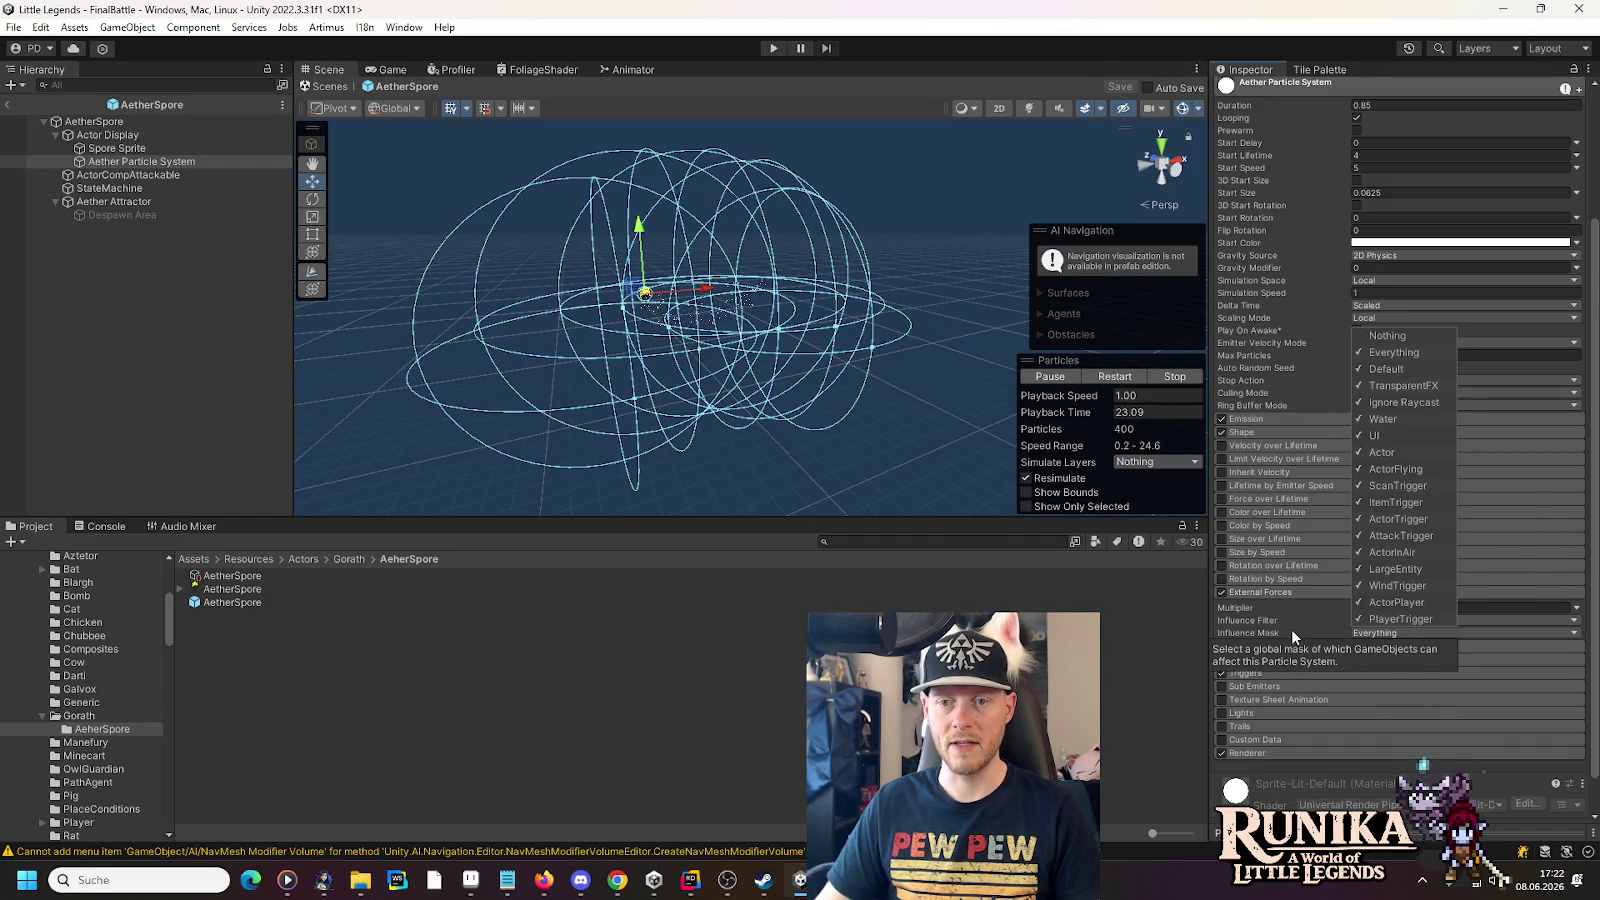
click(1291, 632)
click(1385, 621)
click(1390, 654)
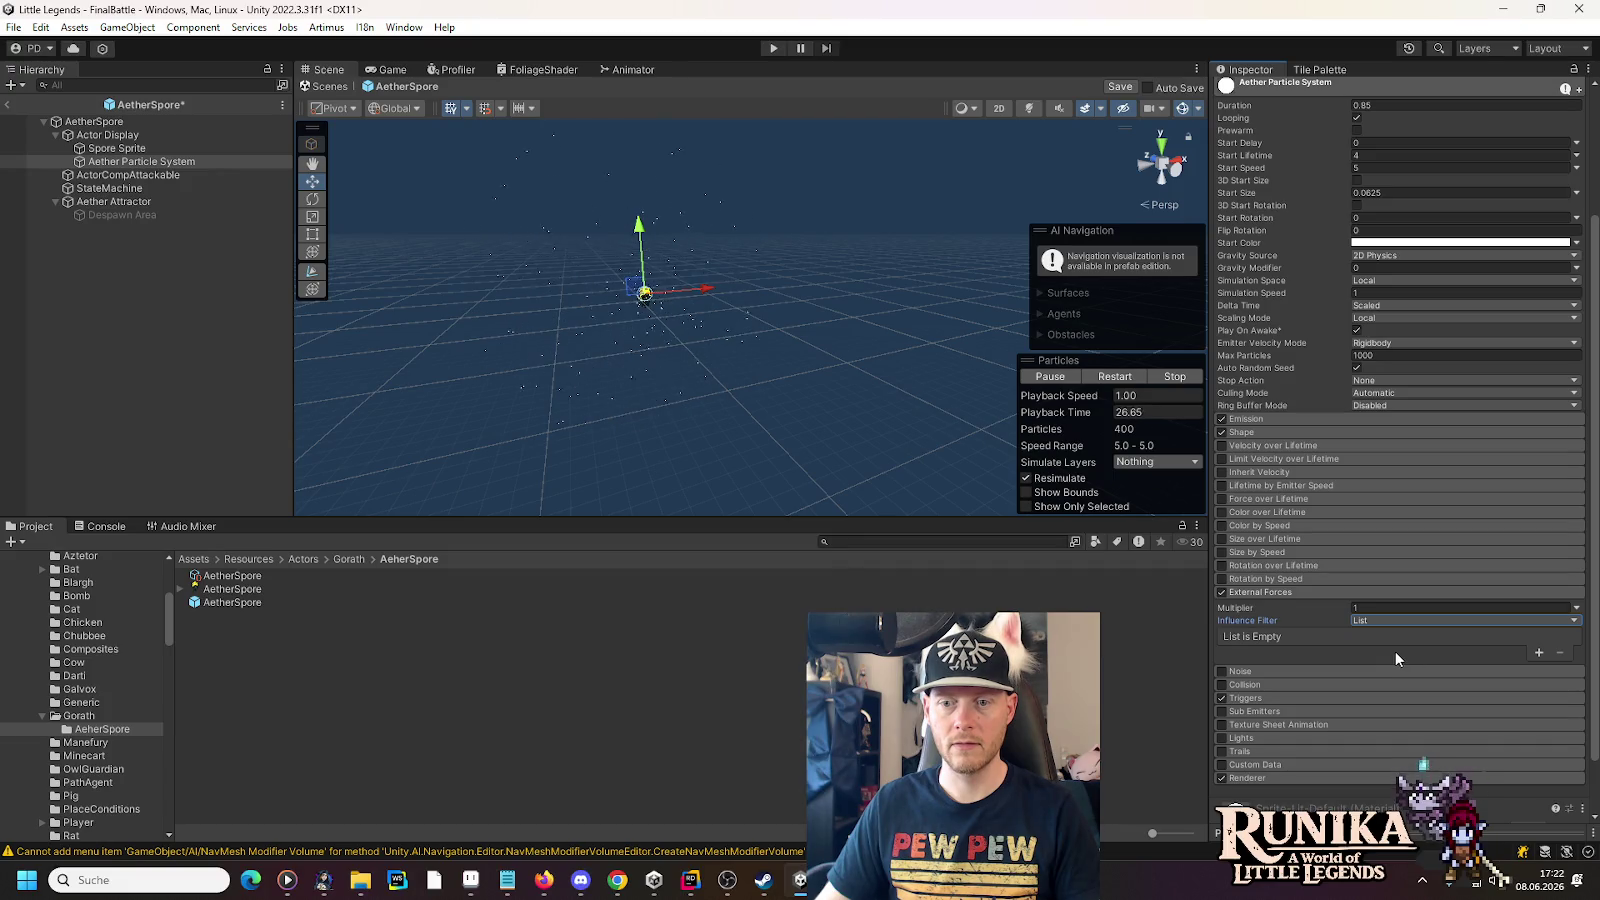
click(1538, 654)
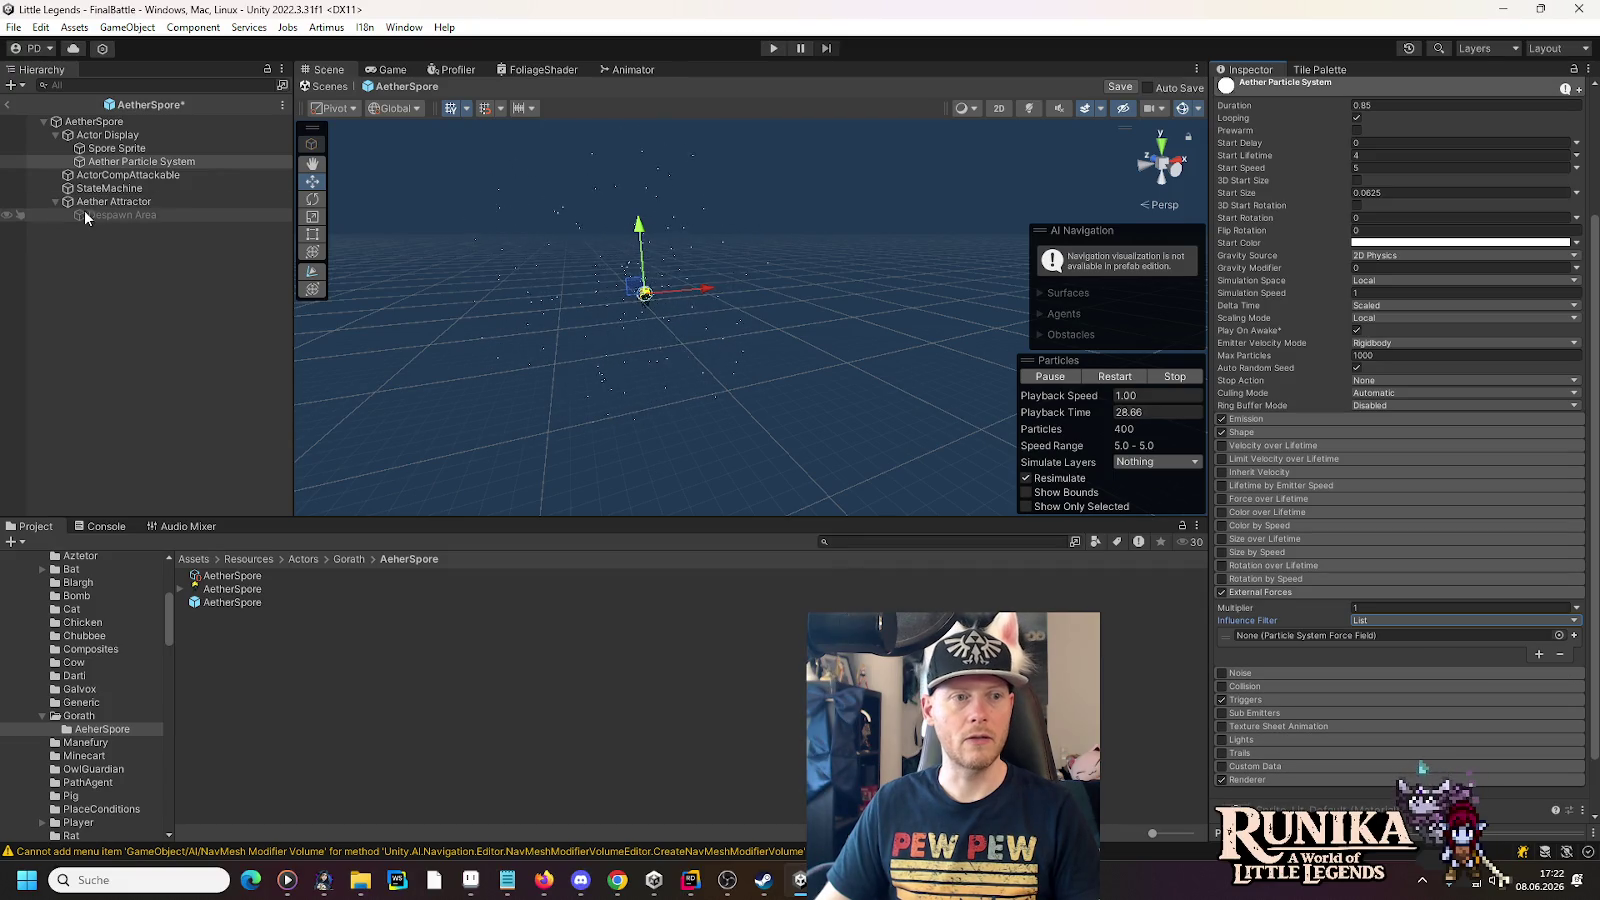
mouse_move(116, 204)
mouse_down()
mouse_move(1182, 625)
mouse_move(1275, 616)
mouse_move(1262, 634)
mouse_up()
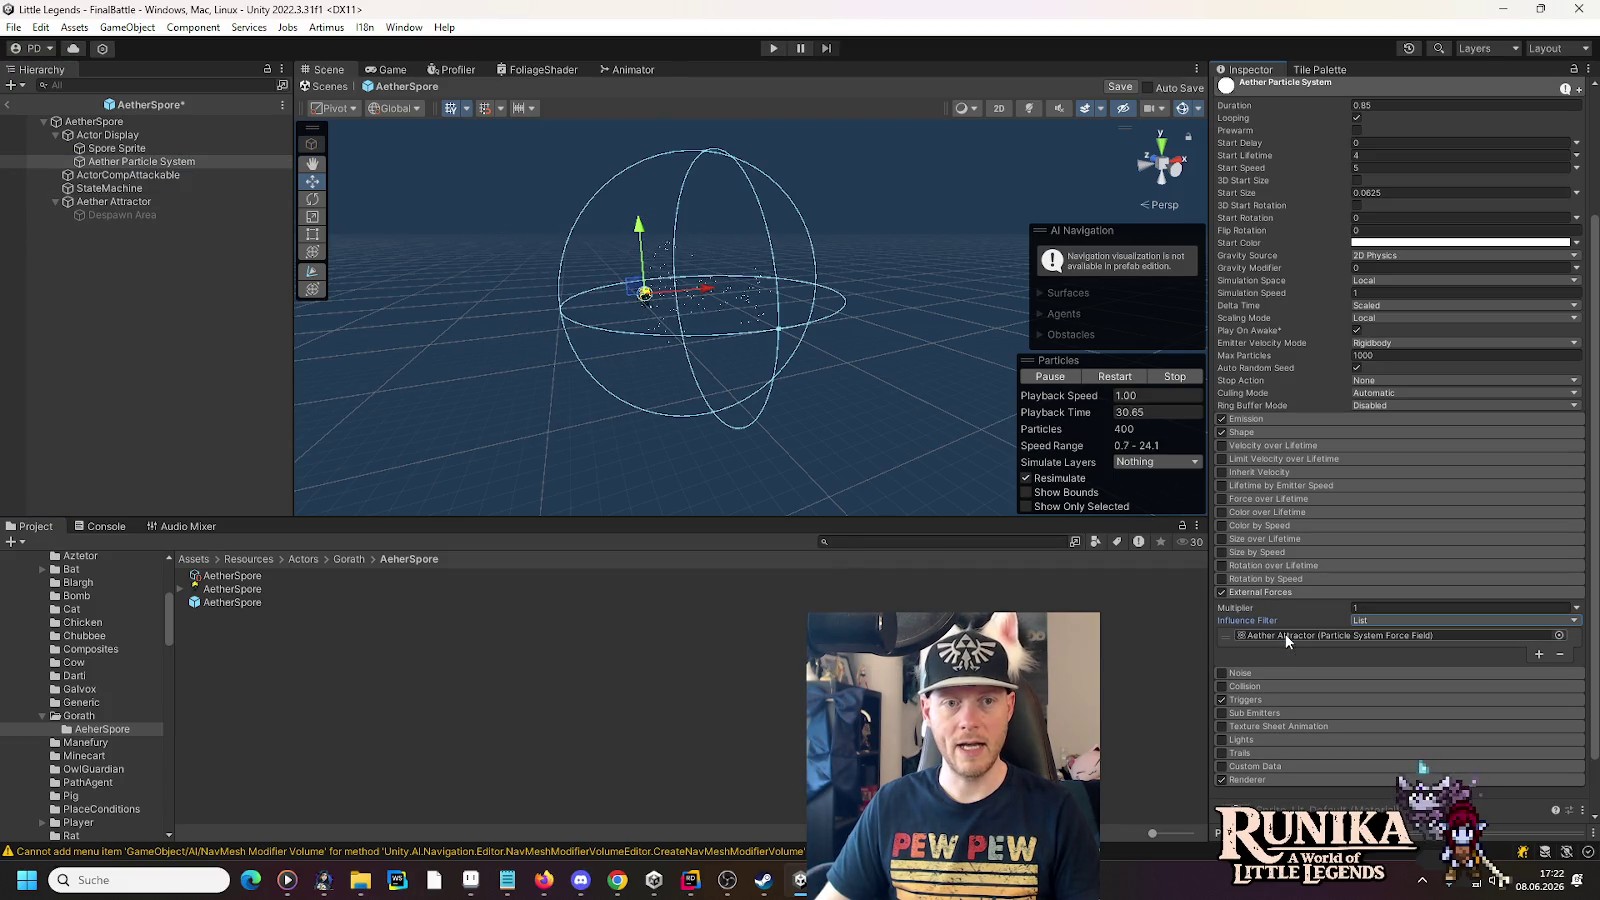
scroll(697, 297, up, 6)
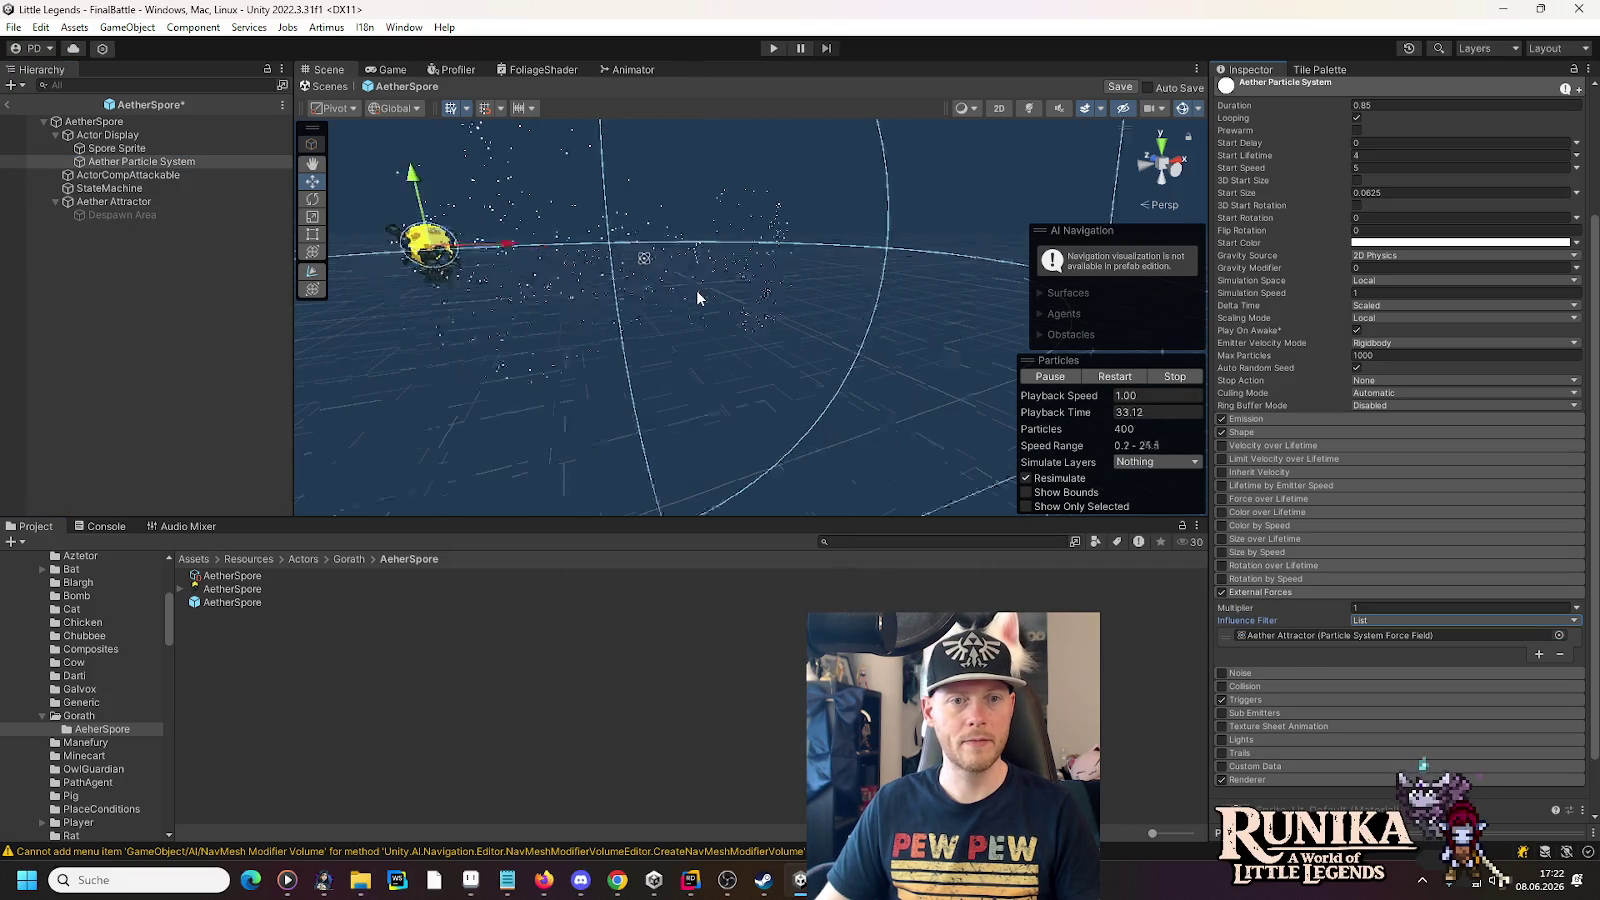
mouse_move(697, 297)
mouse_down()
mouse_move(690, 340)
mouse_move(661, 314)
mouse_move(700, 354)
mouse_up()
- Set the particles' Start Lifetime to 0.4, keeping the influence filter on List
click(1399, 156)
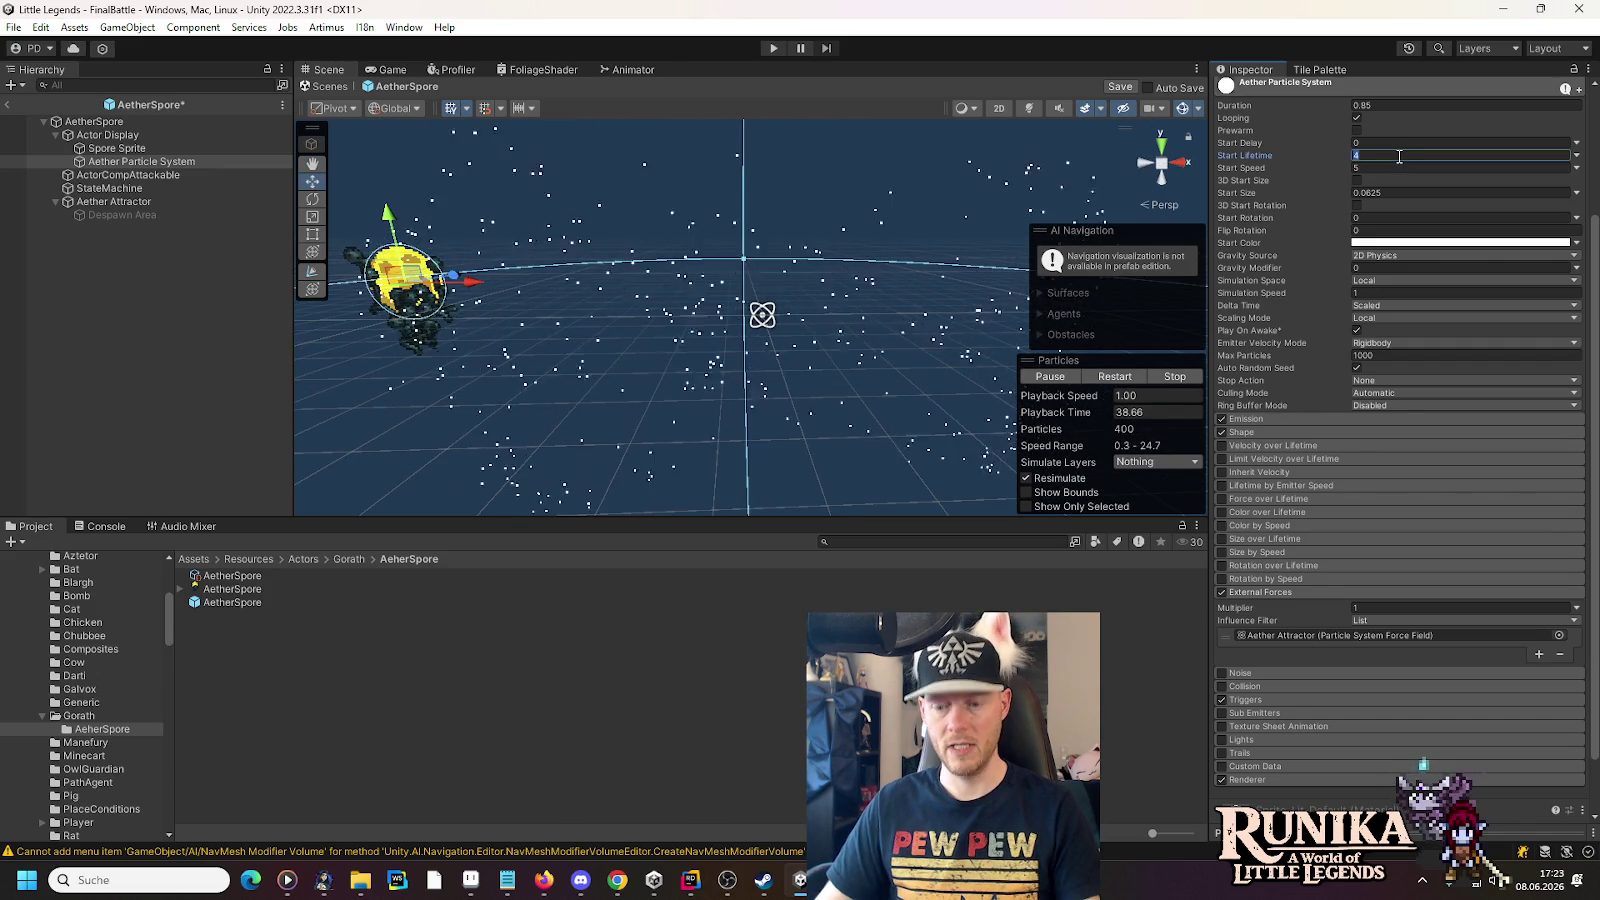
text(0.4)
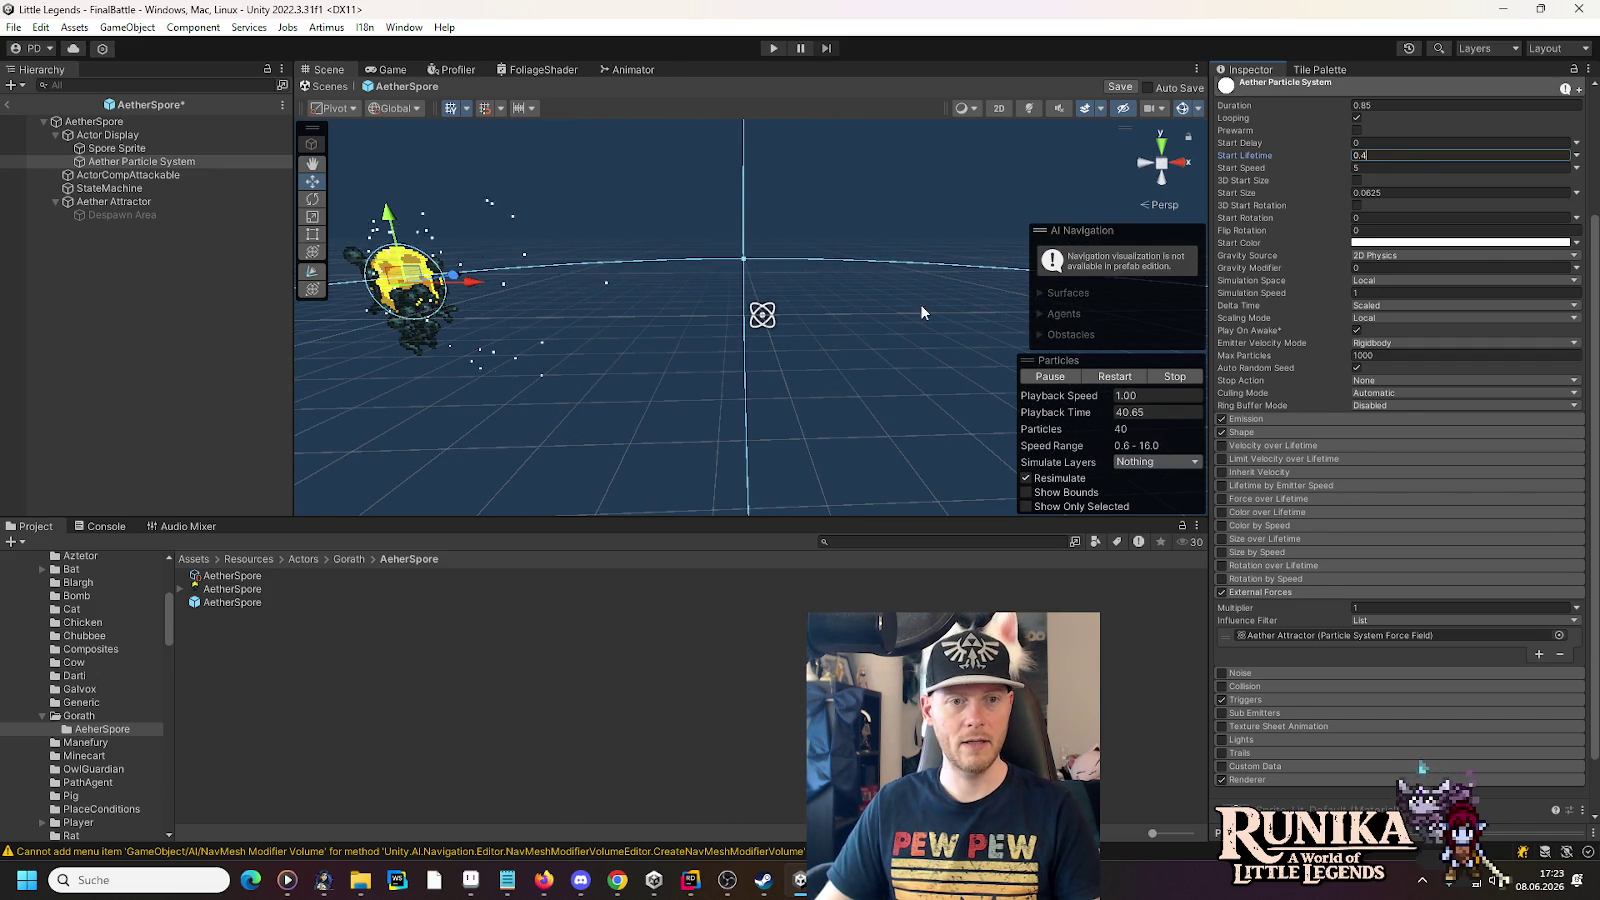
click(1381, 621)
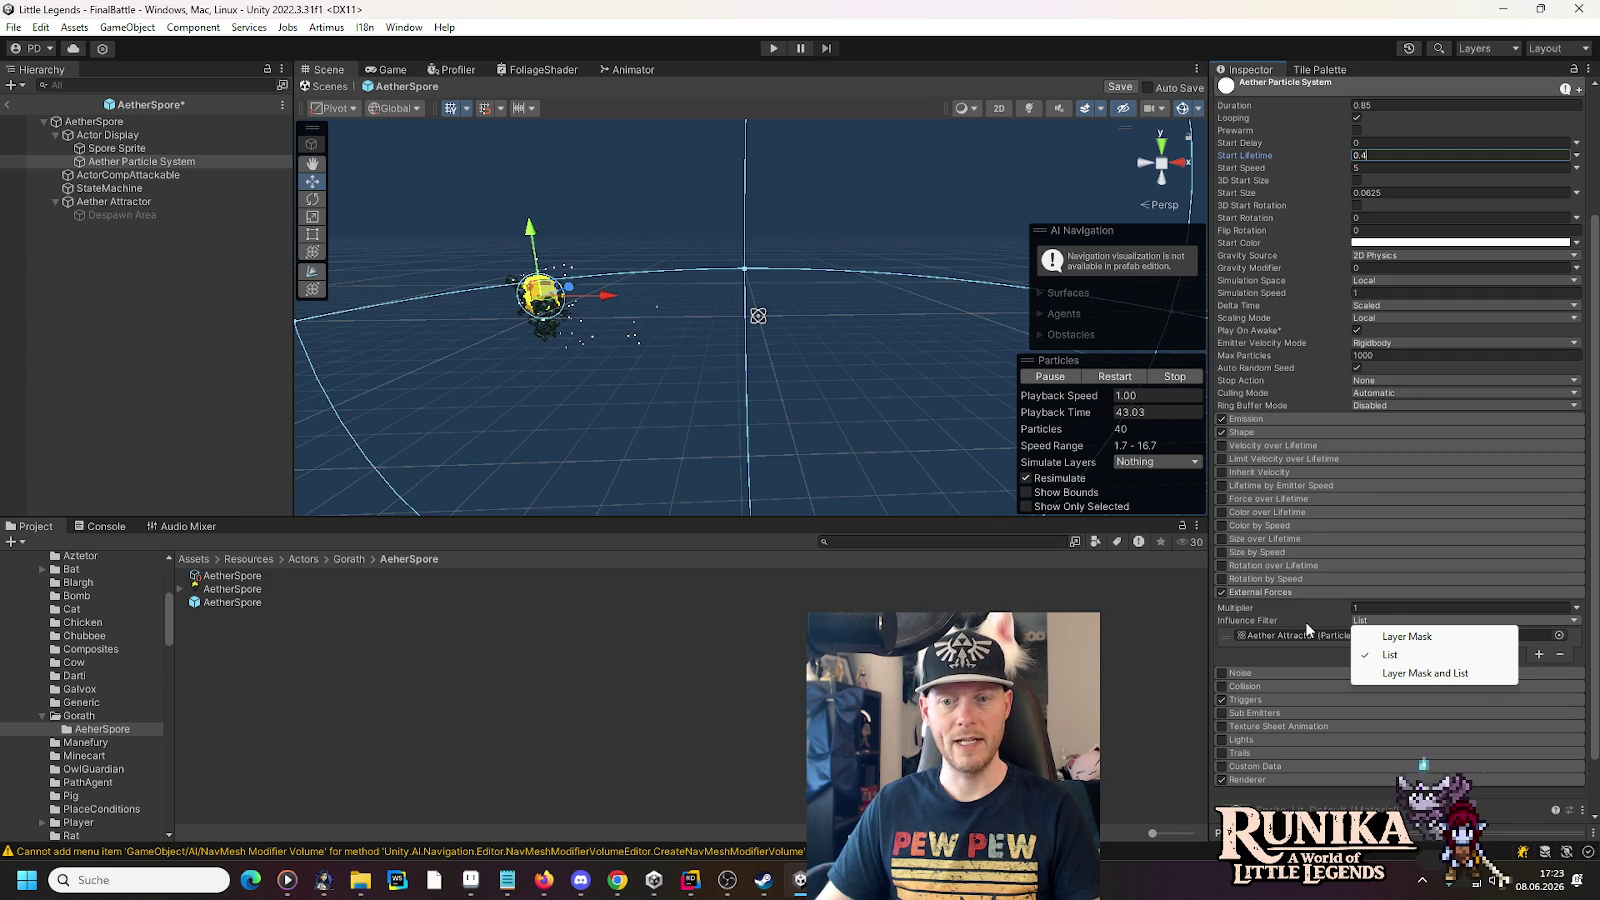
click(1268, 627)
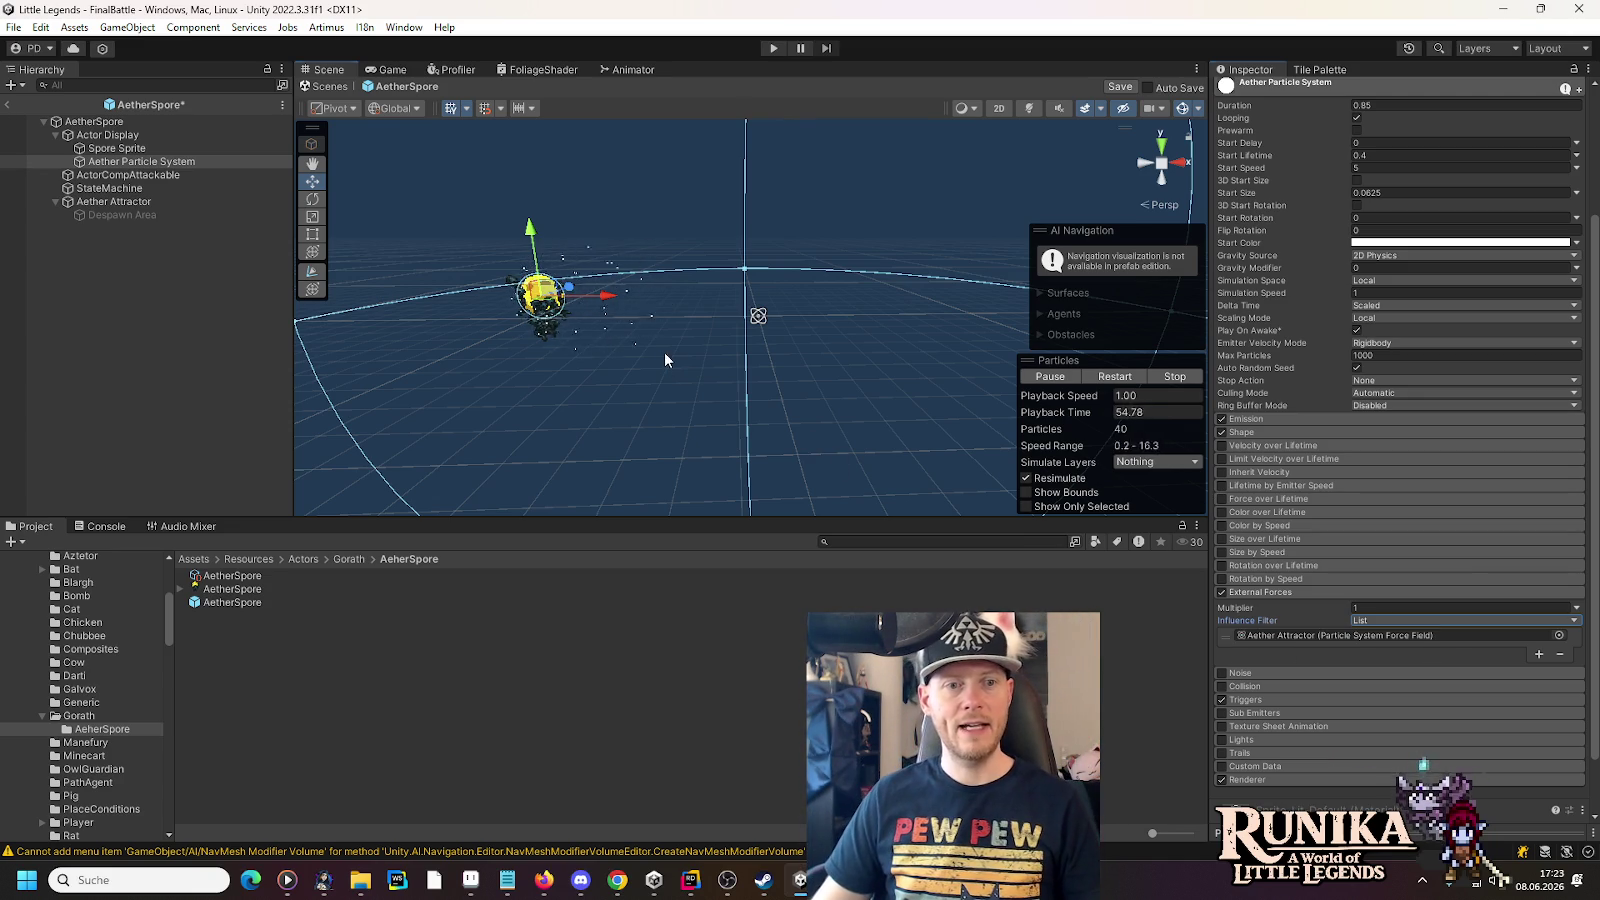
- Switch the Scene view to 2D and centre it on the spore
drag(662, 352, 757, 347)
click(997, 108)
key(t)
scroll(780, 212, up, 3)
drag(674, 224, 757, 275)
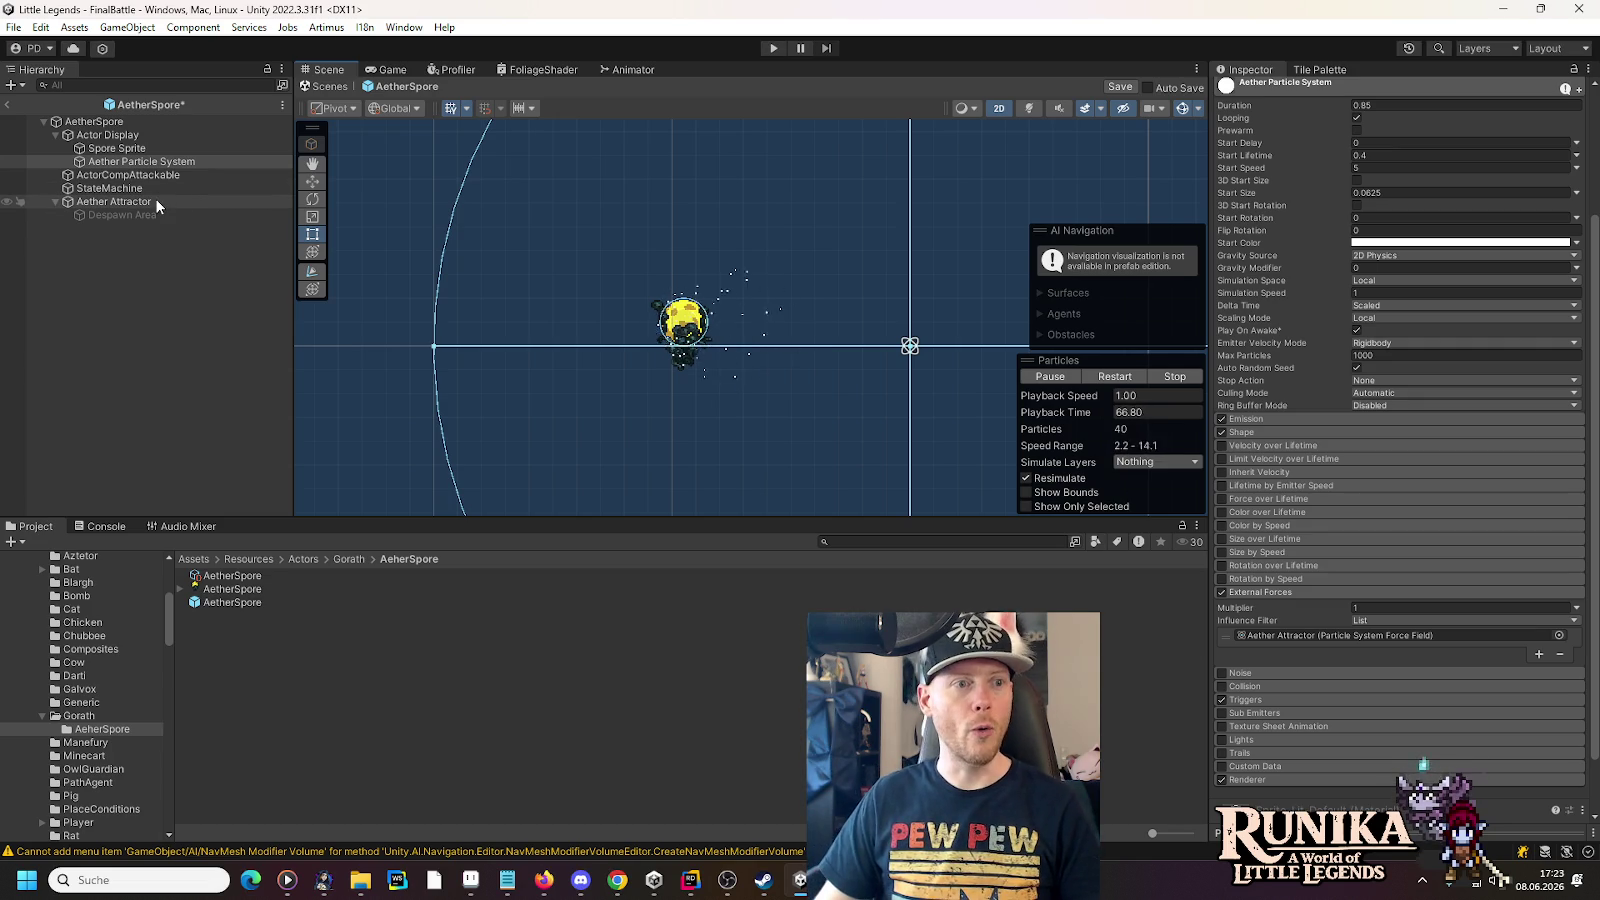
click(157, 203)
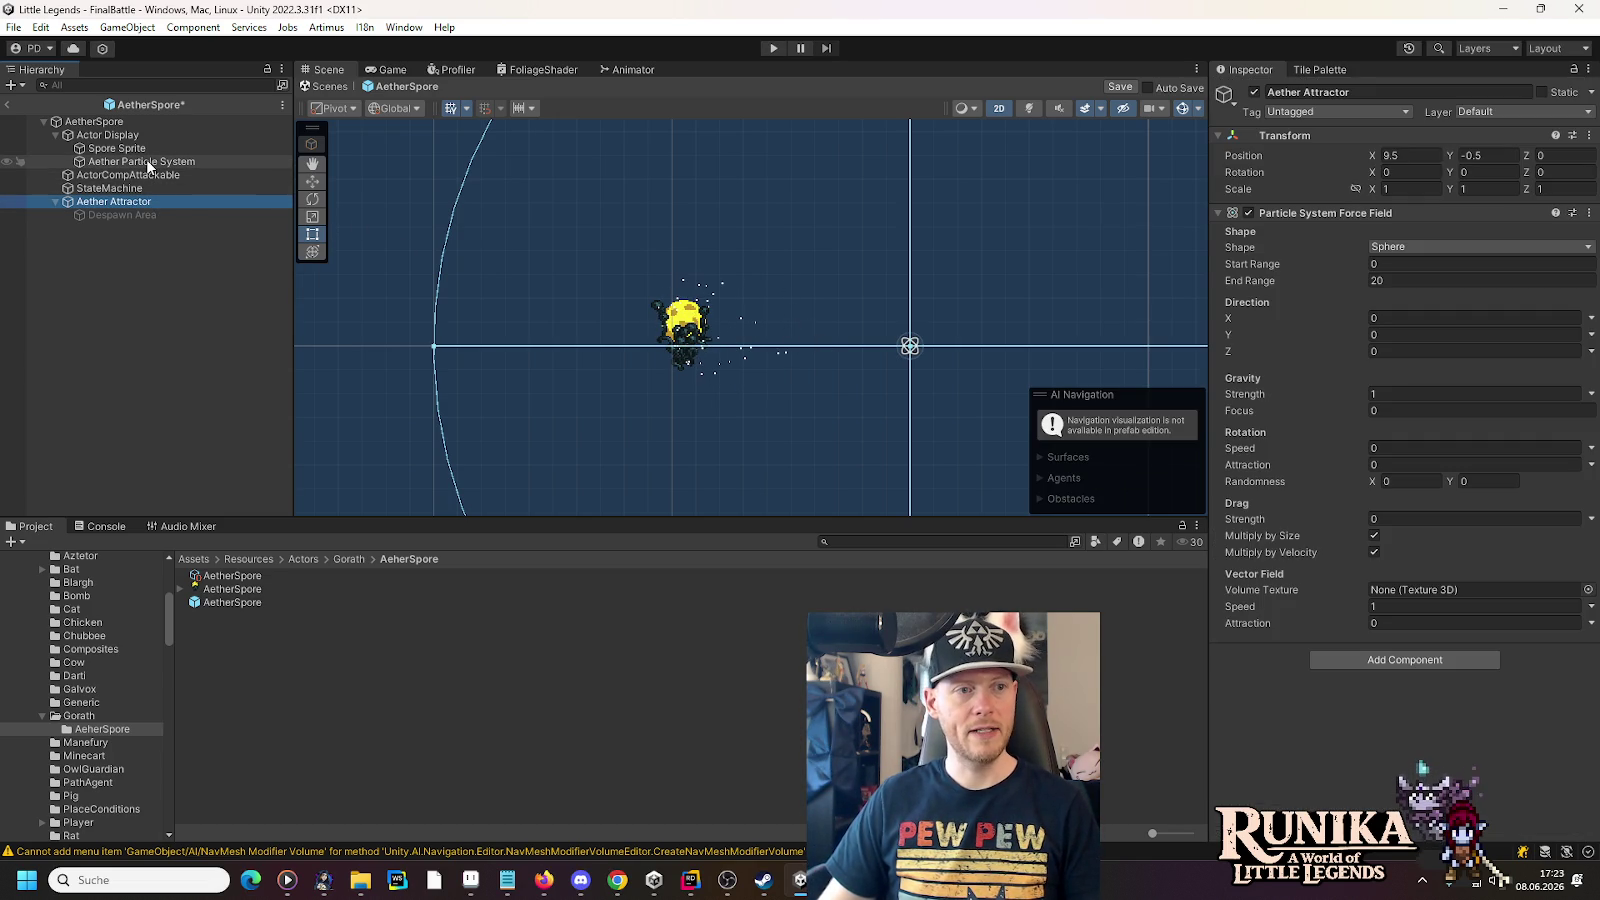
- Lock the Inspector on the Aether Particle System, move the Aether Attractor up-left, and edit Start Speed
click(149, 163)
click(1574, 69)
click(136, 203)
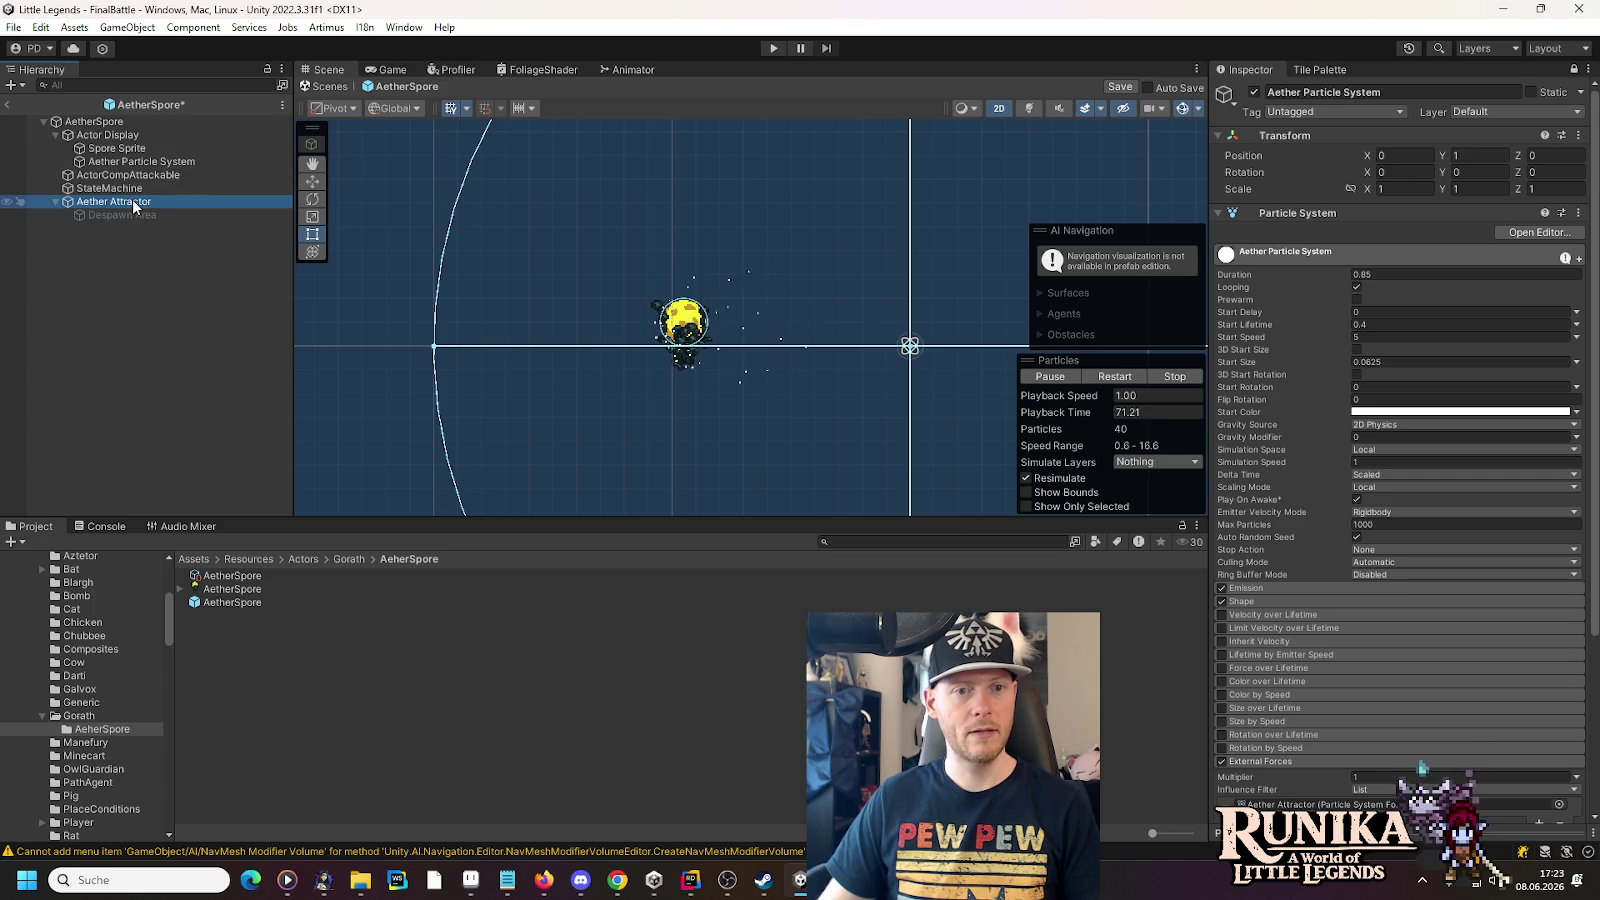
click(313, 182)
mouse_move(909, 346)
mouse_down()
mouse_move(837, 237)
mouse_move(636, 194)
mouse_move(537, 297)
mouse_move(668, 465)
mouse_move(758, 266)
mouse_move(836, 266)
mouse_move(461, 393)
mouse_move(746, 168)
mouse_move(881, 445)
mouse_move(490, 280)
mouse_move(846, 368)
mouse_move(640, 227)
mouse_move(886, 410)
mouse_move(707, 457)
mouse_move(454, 293)
mouse_move(800, 489)
mouse_move(729, 382)
mouse_move(593, 358)
mouse_move(618, 345)
mouse_up()
drag(601, 357, 605, 367)
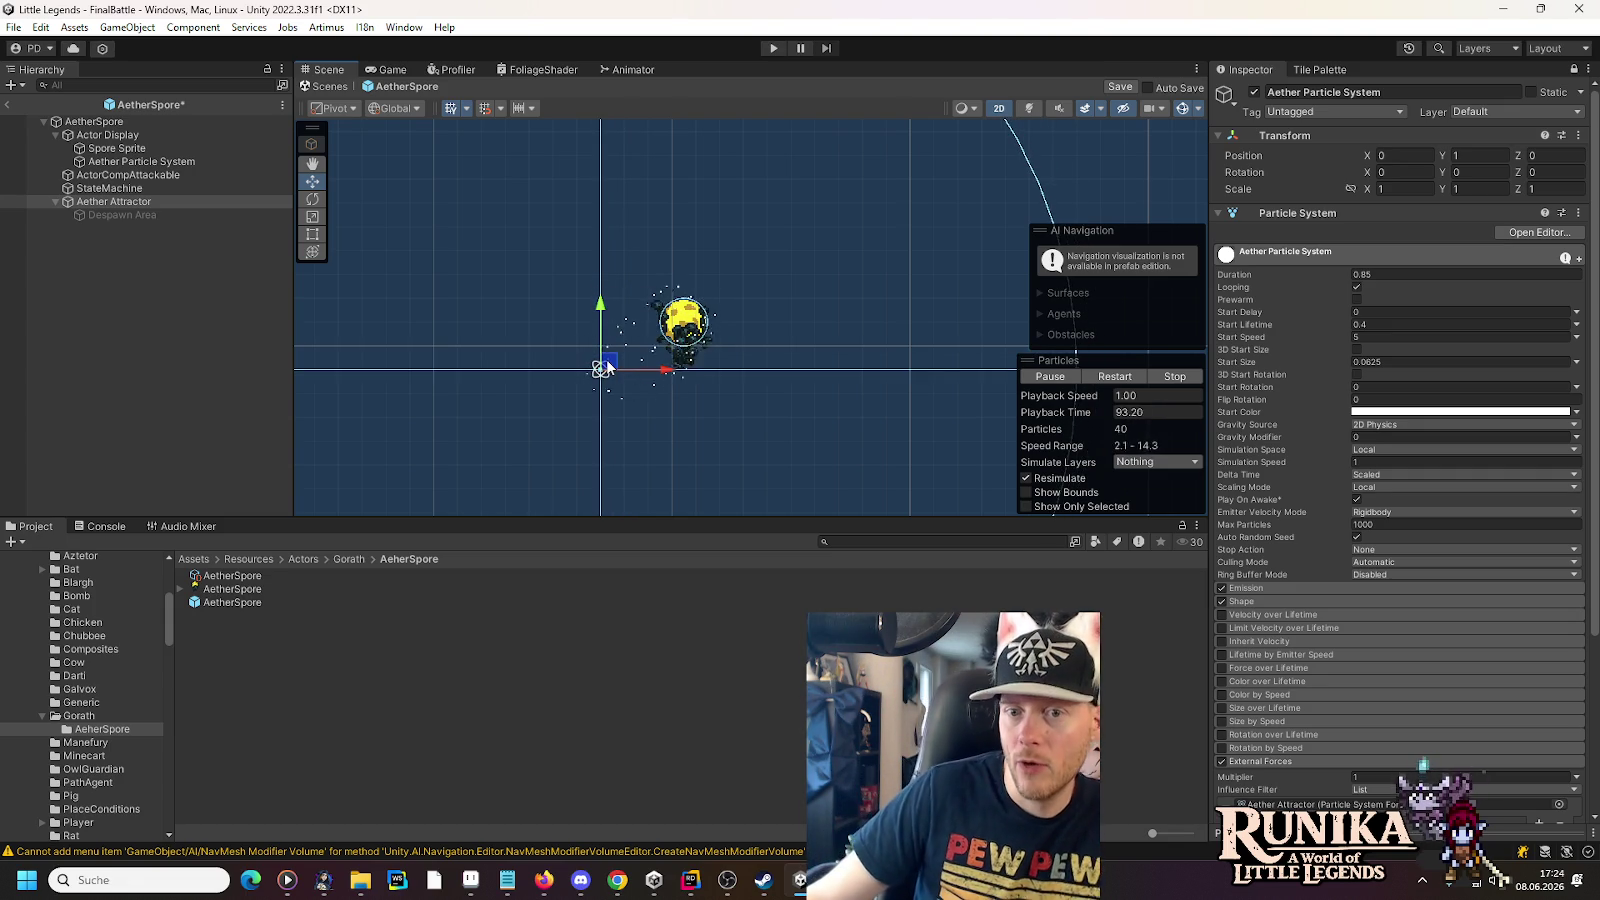
click(1365, 334)
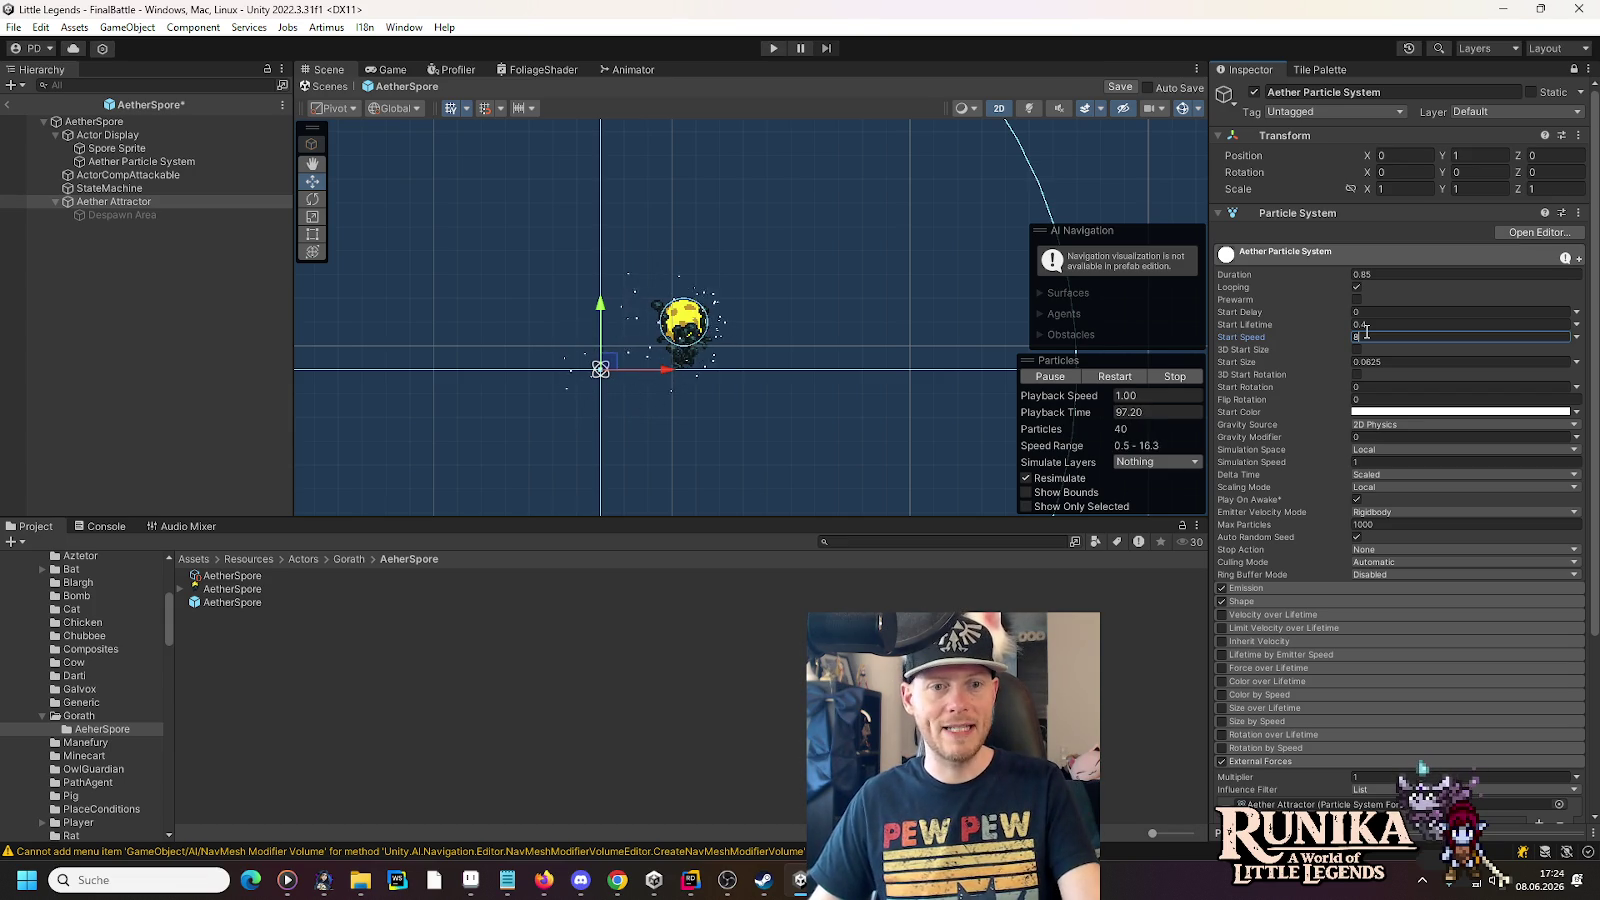
- Unlock the Inspector, select Aether Attractor, and set its gravity strength to 1.5
click(98, 202)
click(1575, 72)
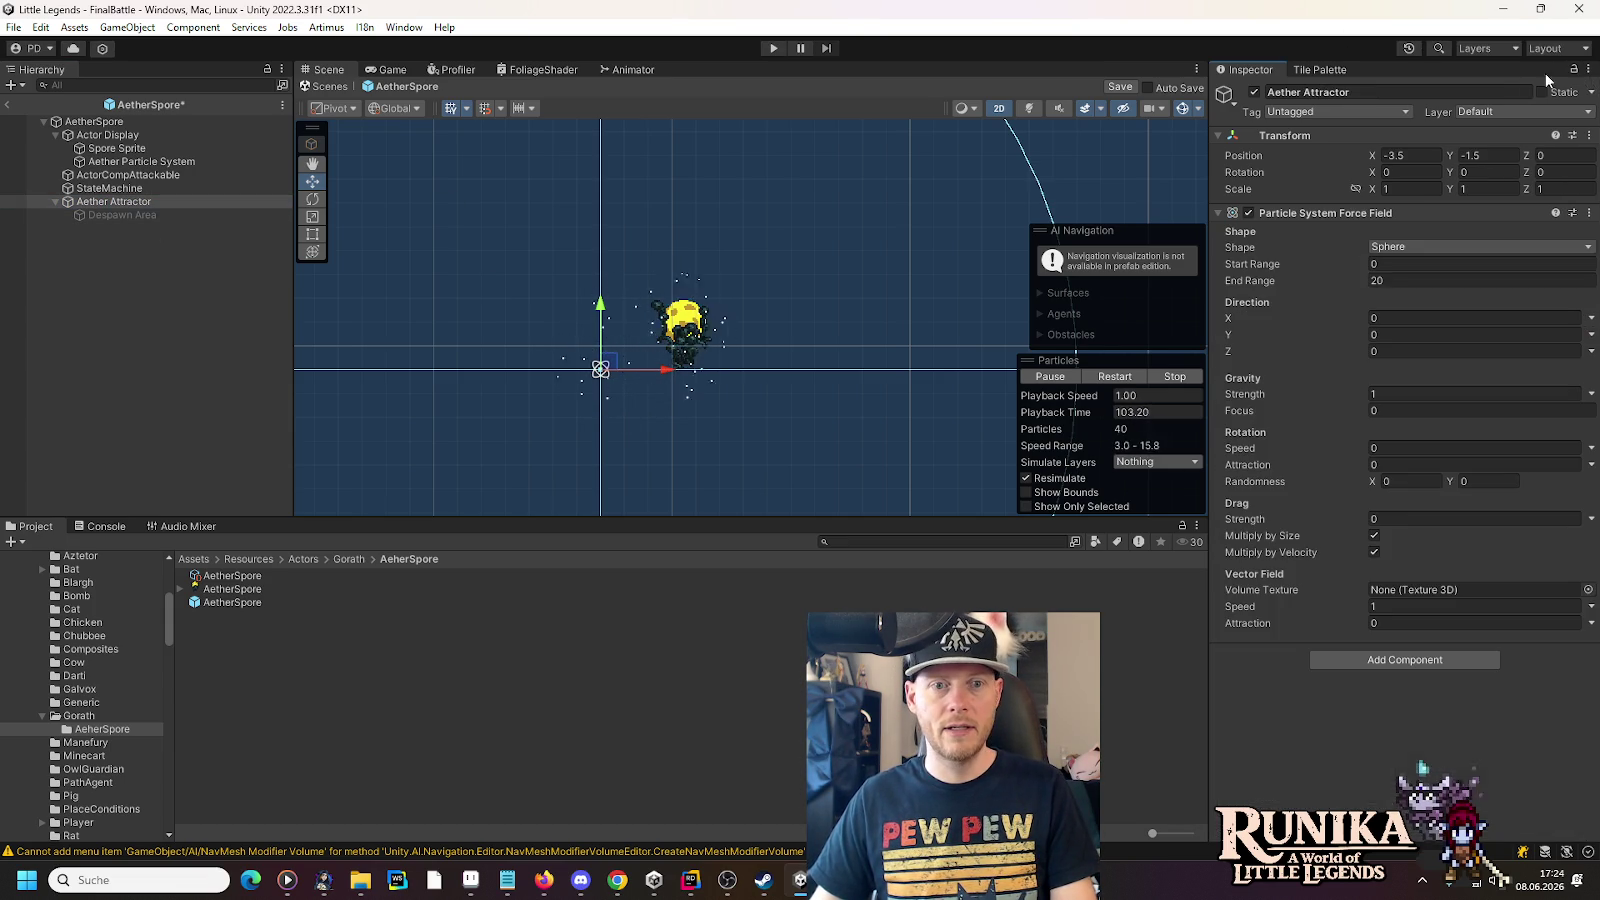
click(128, 202)
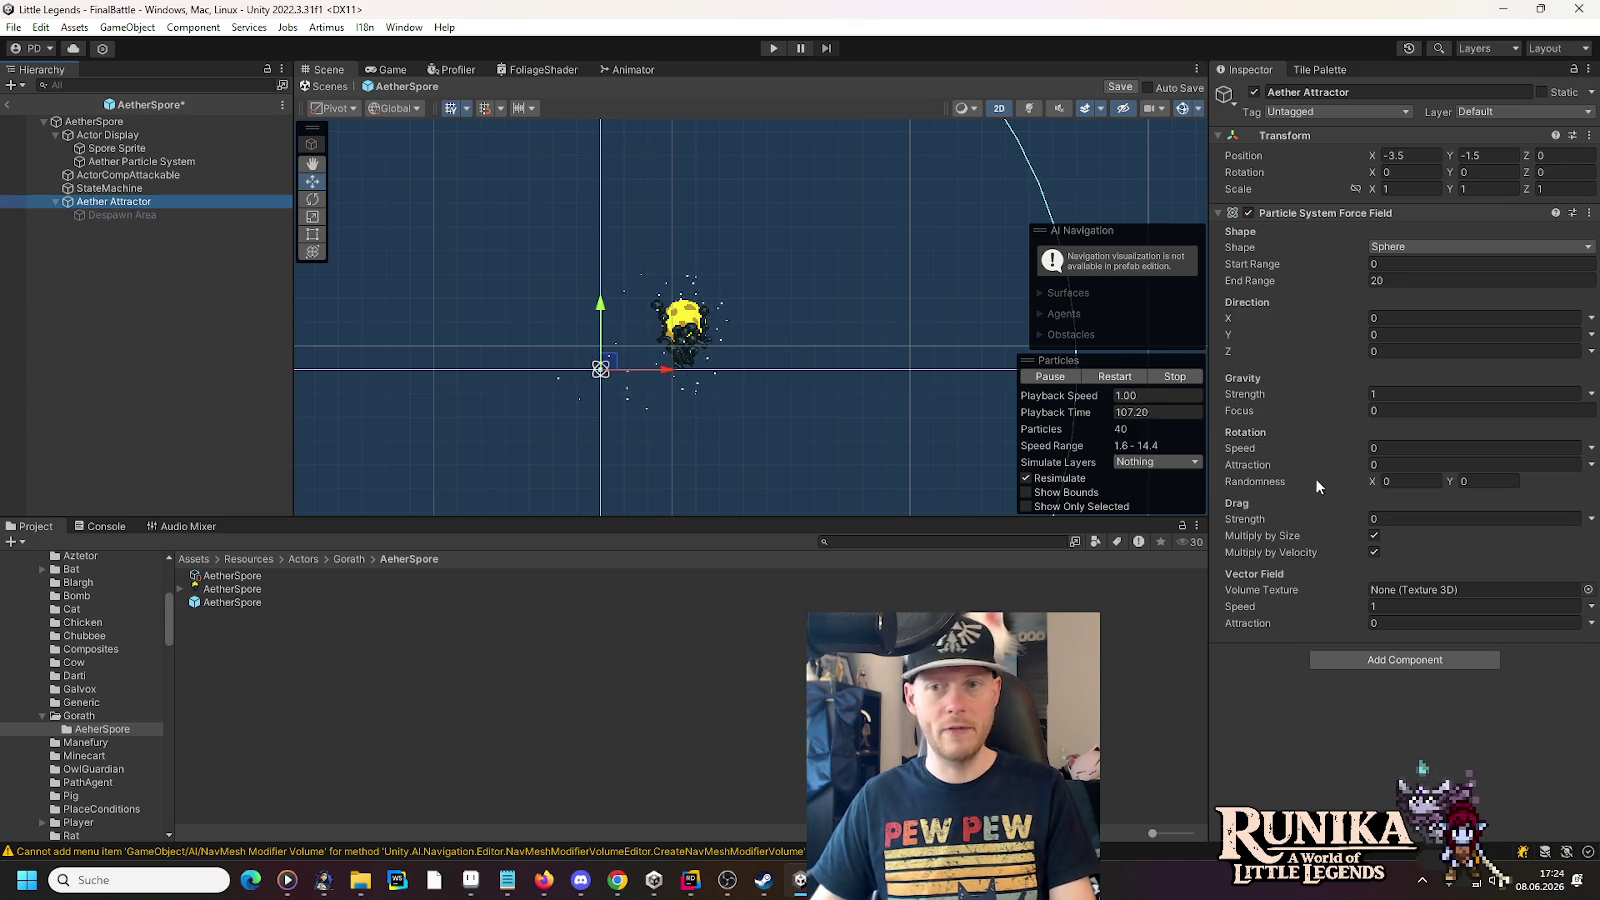
click(1403, 392)
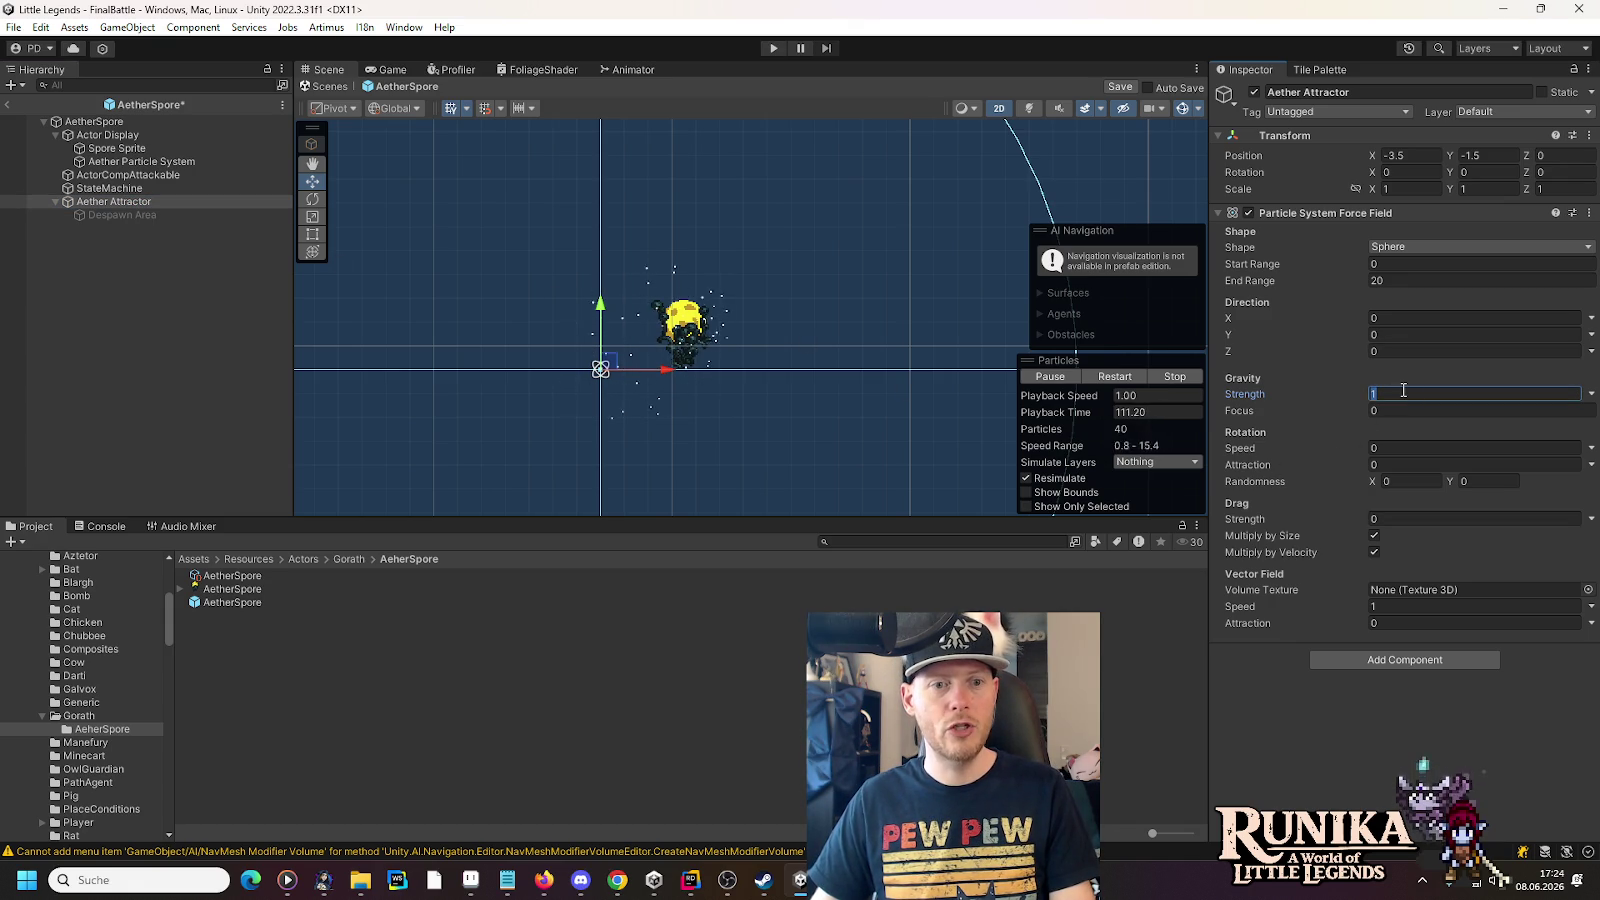
text(0.65)
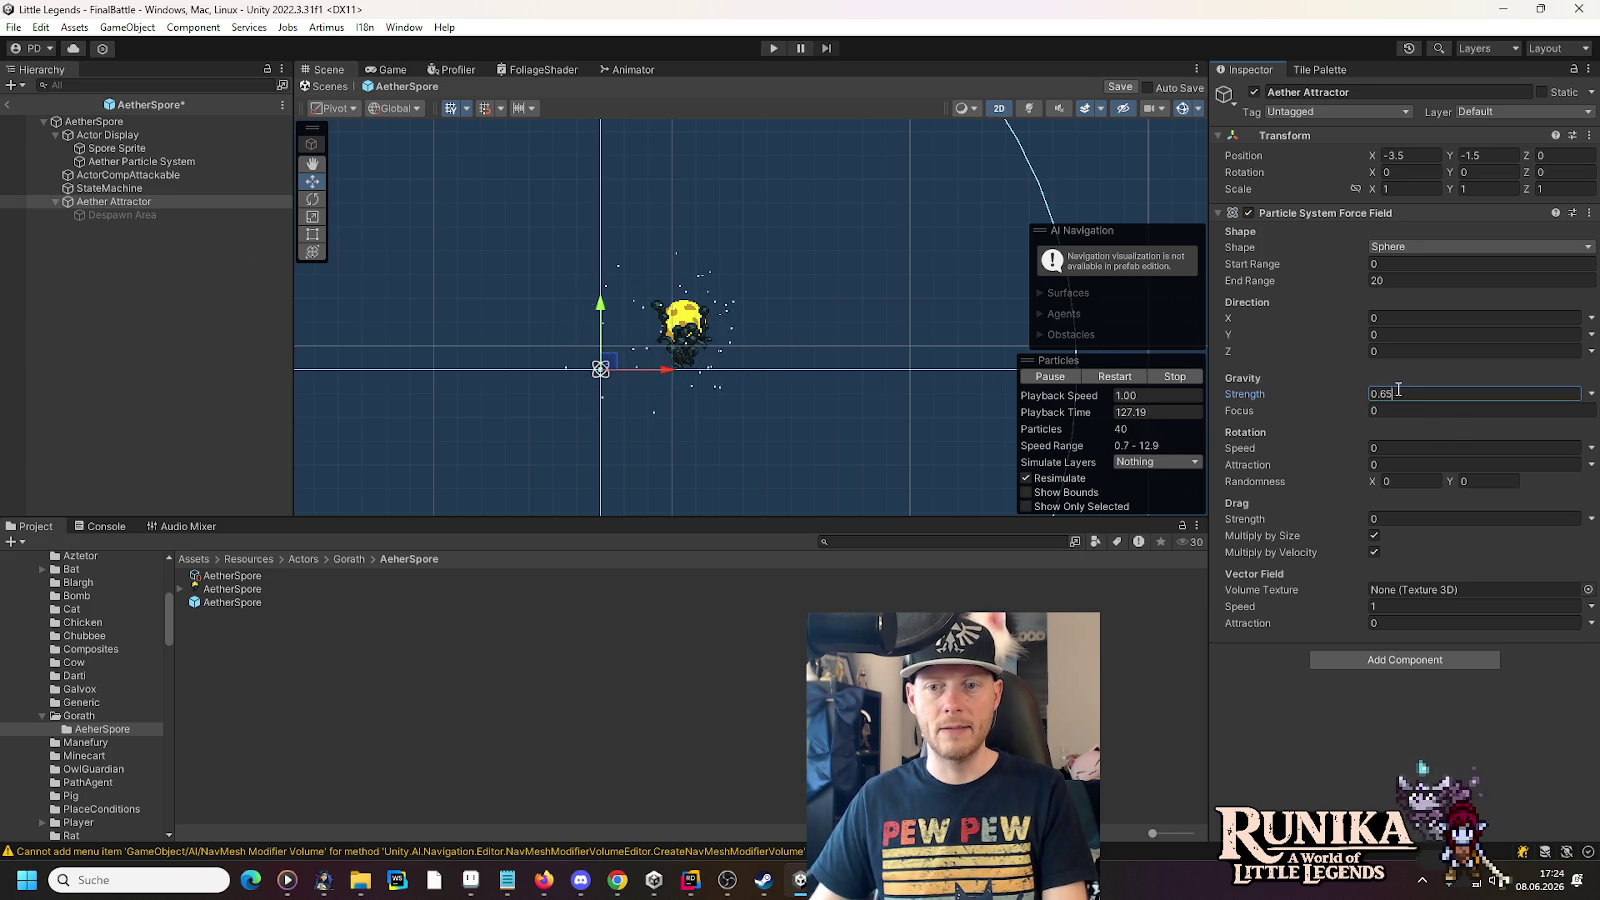
key(BackSpace)
key(BackSpace)
key(BackSpace)
text(1.5)
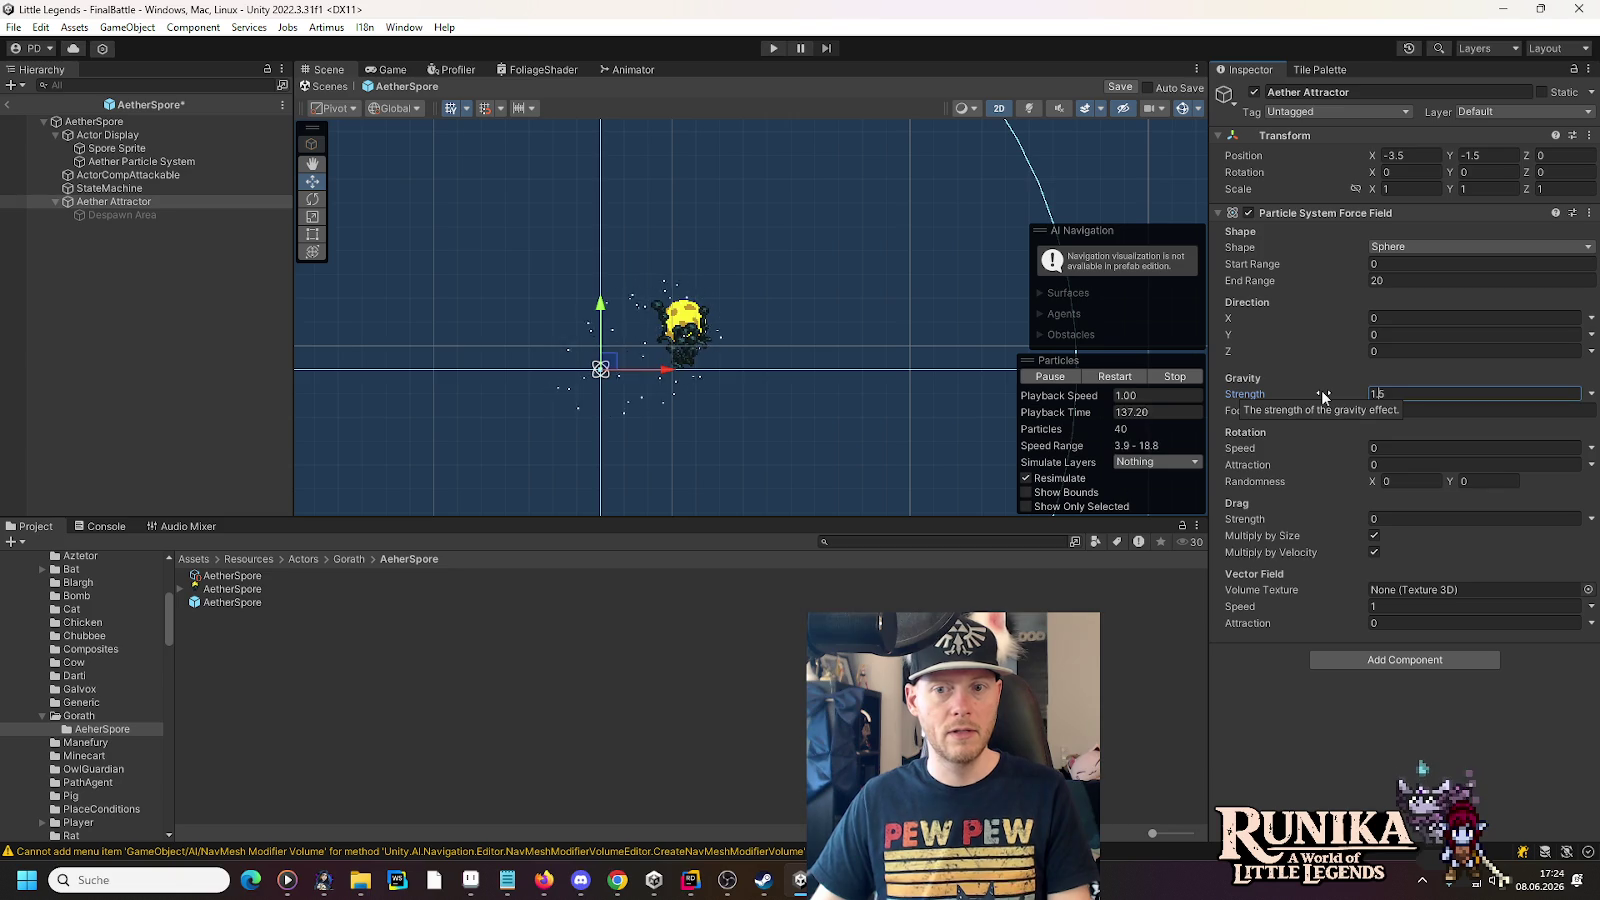
- Add an emission burst, set Rate over Time to 0, and make Start Speed random between two constants
click(105, 164)
click(1268, 588)
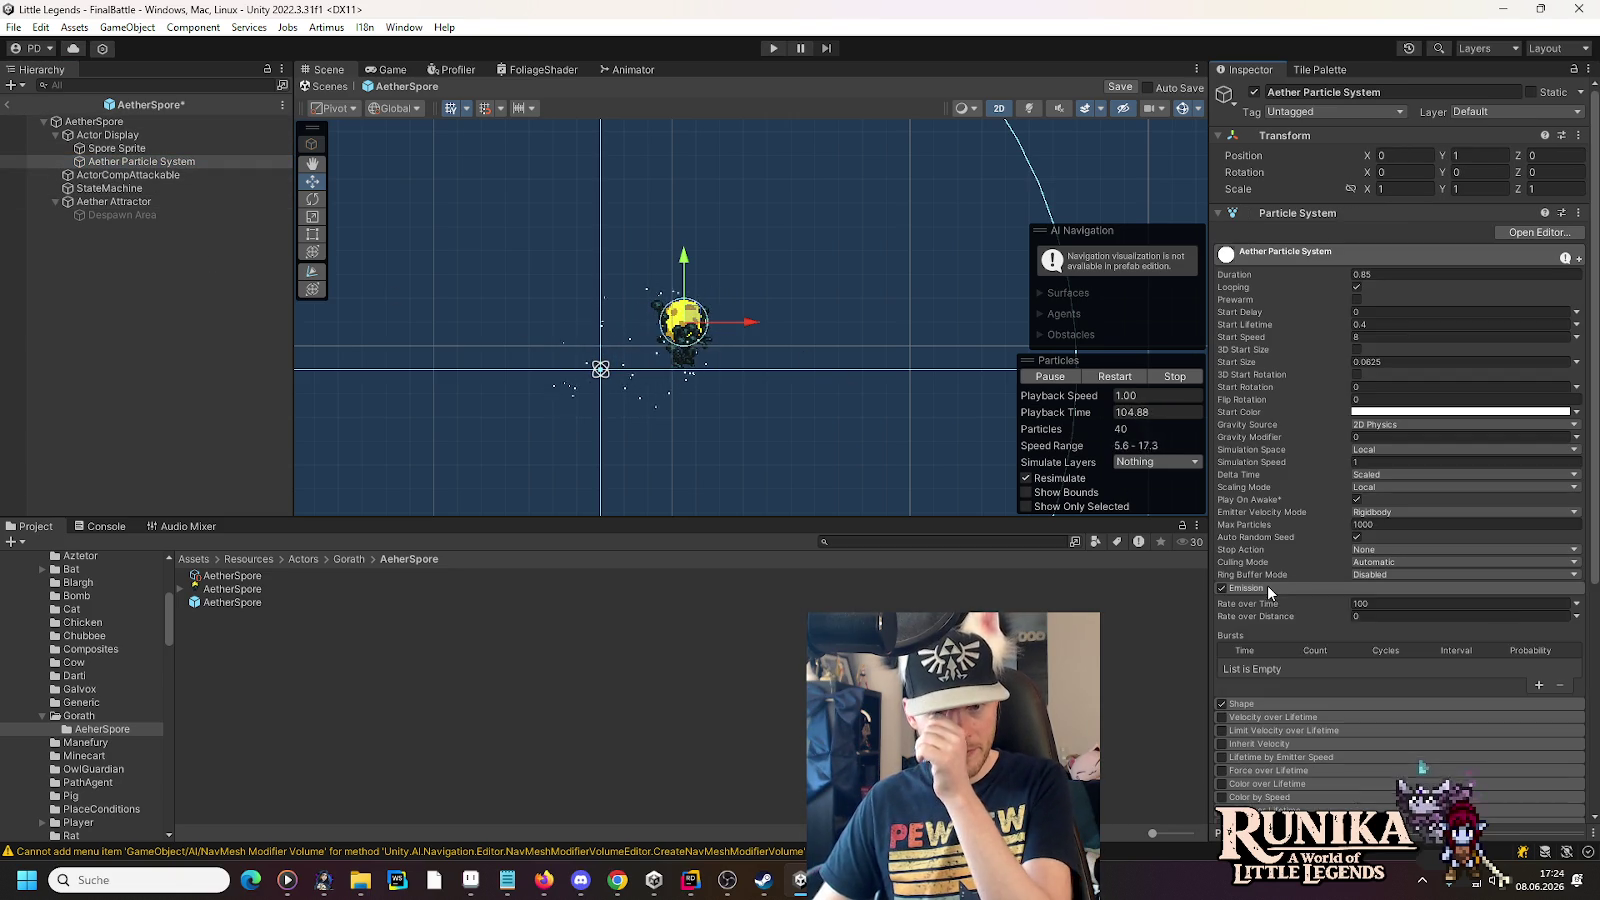
click(1537, 687)
click(1380, 603)
text(0)
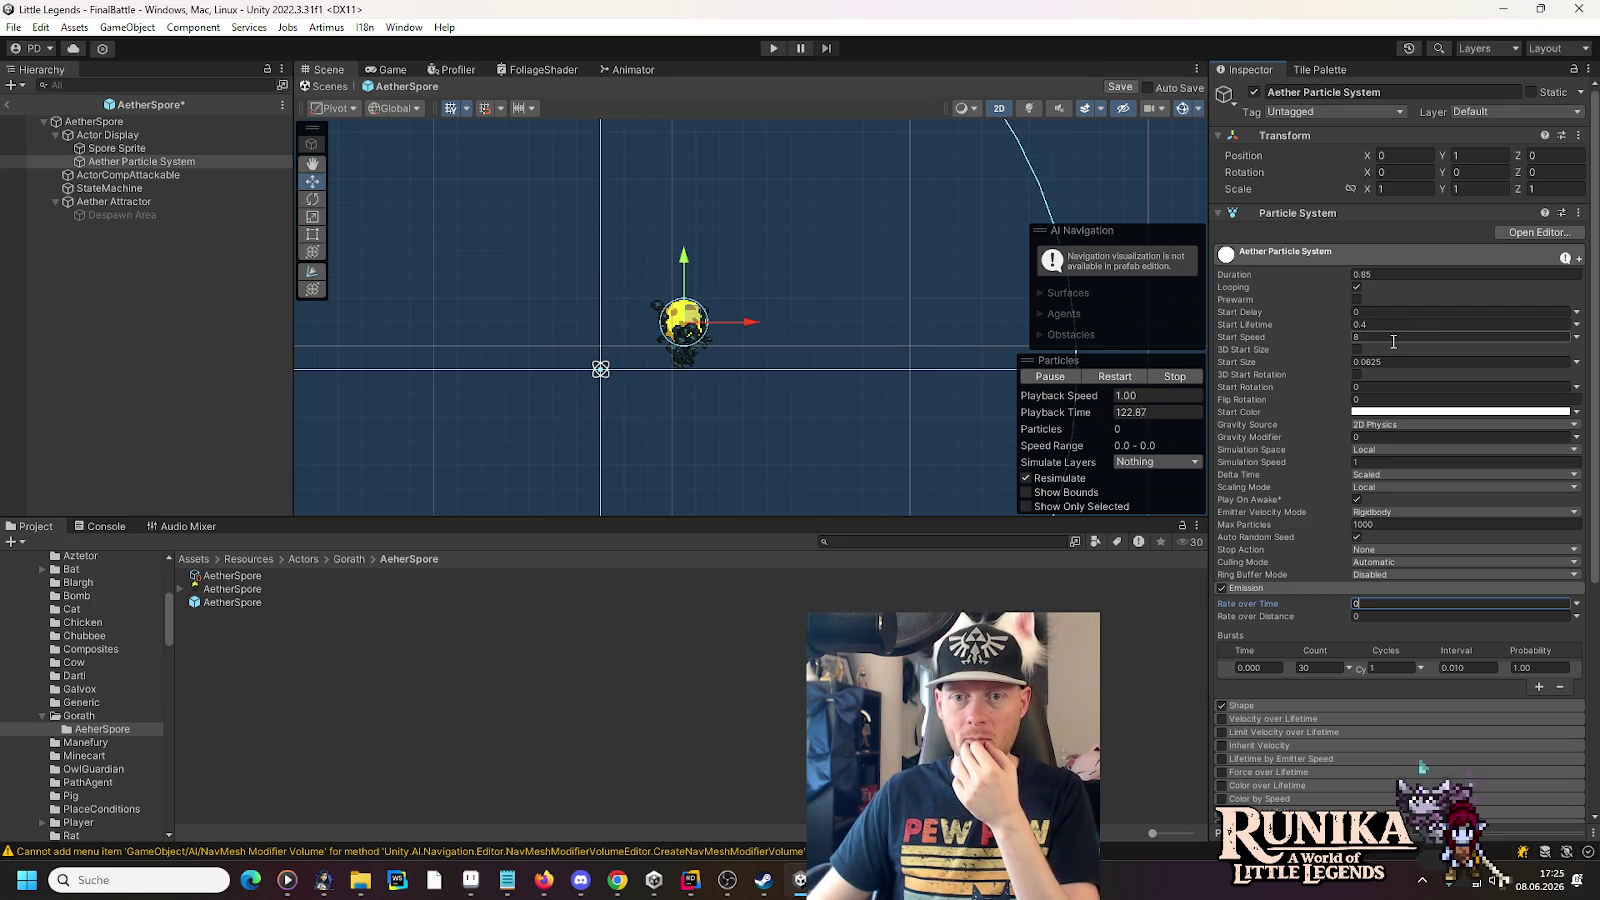
click(1573, 345)
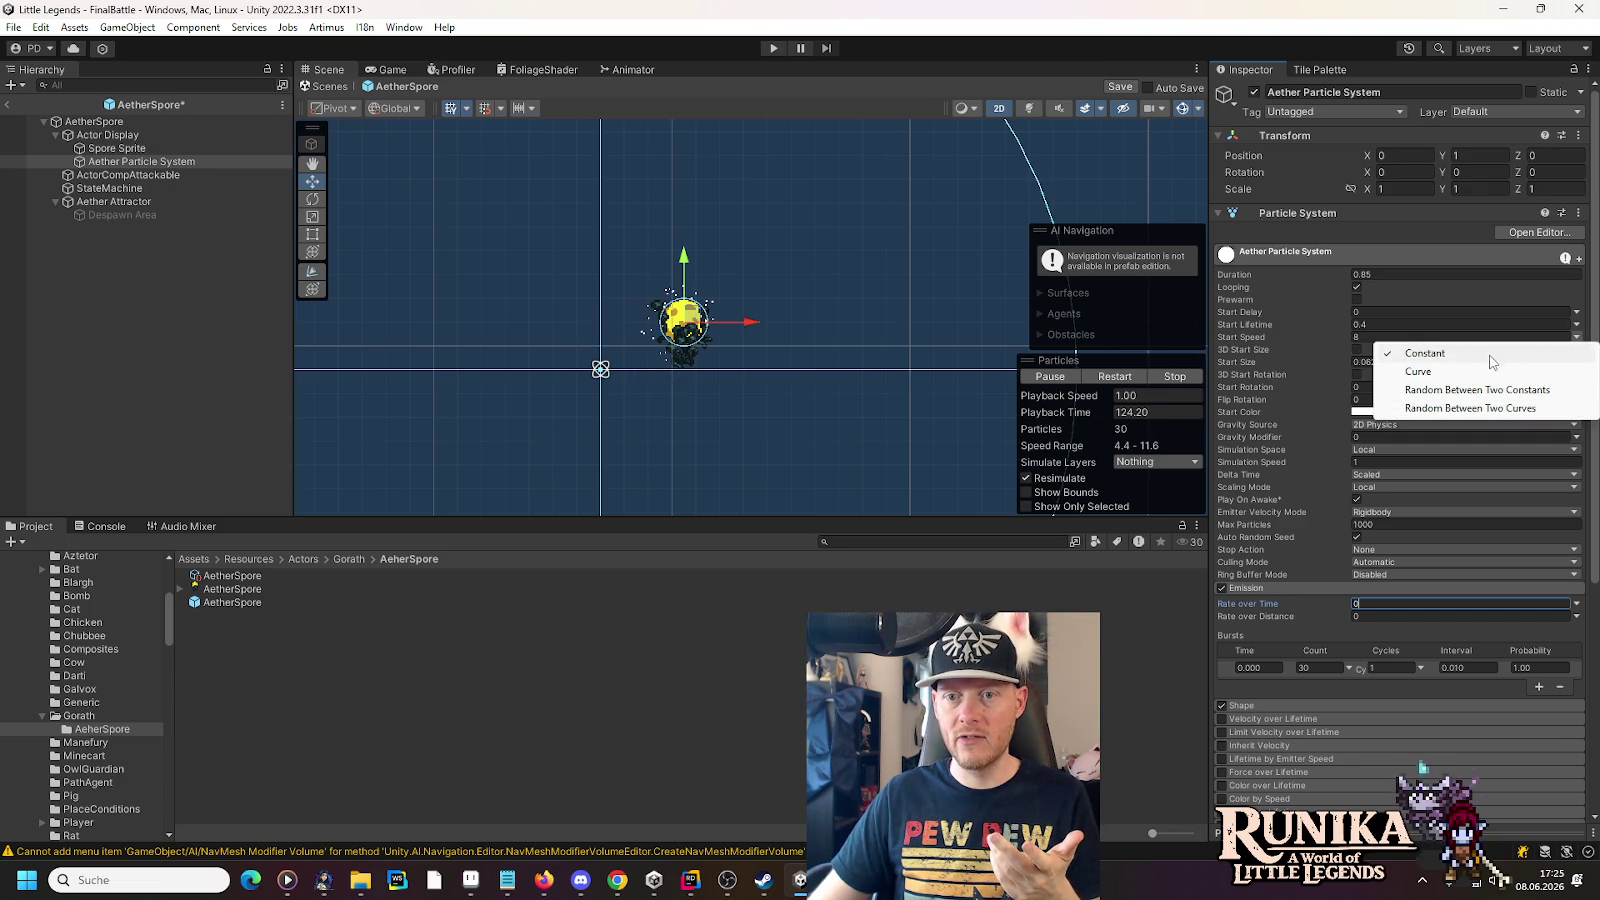
click(1497, 389)
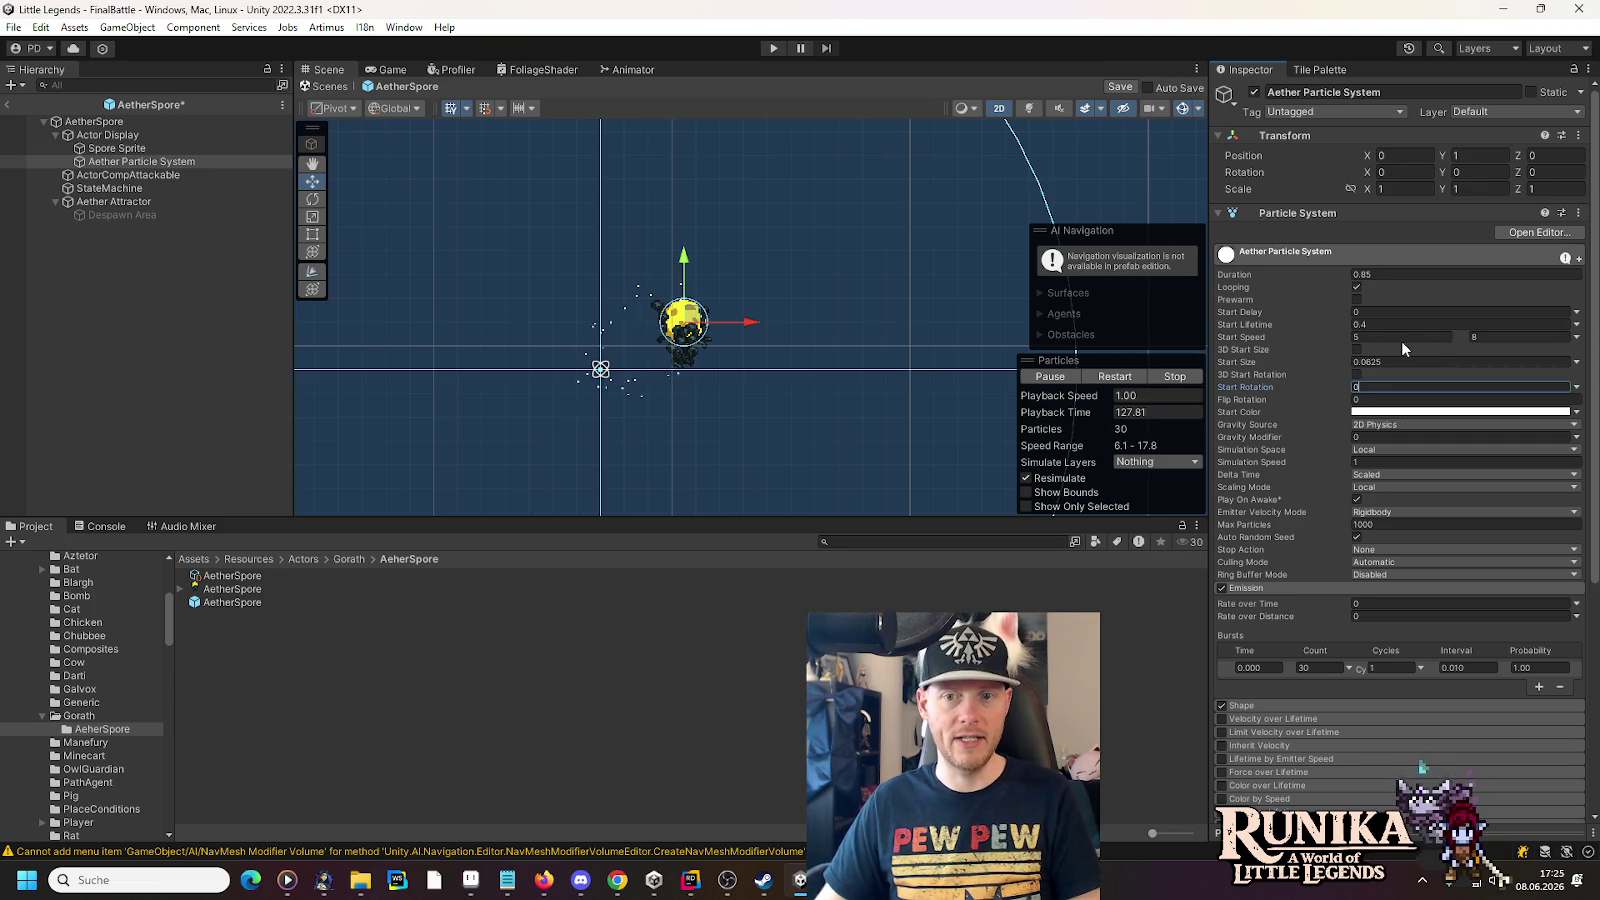
- Set the spores' random Start Speed range to minimum 0 and maximum 3
click(1403, 336)
text(0)
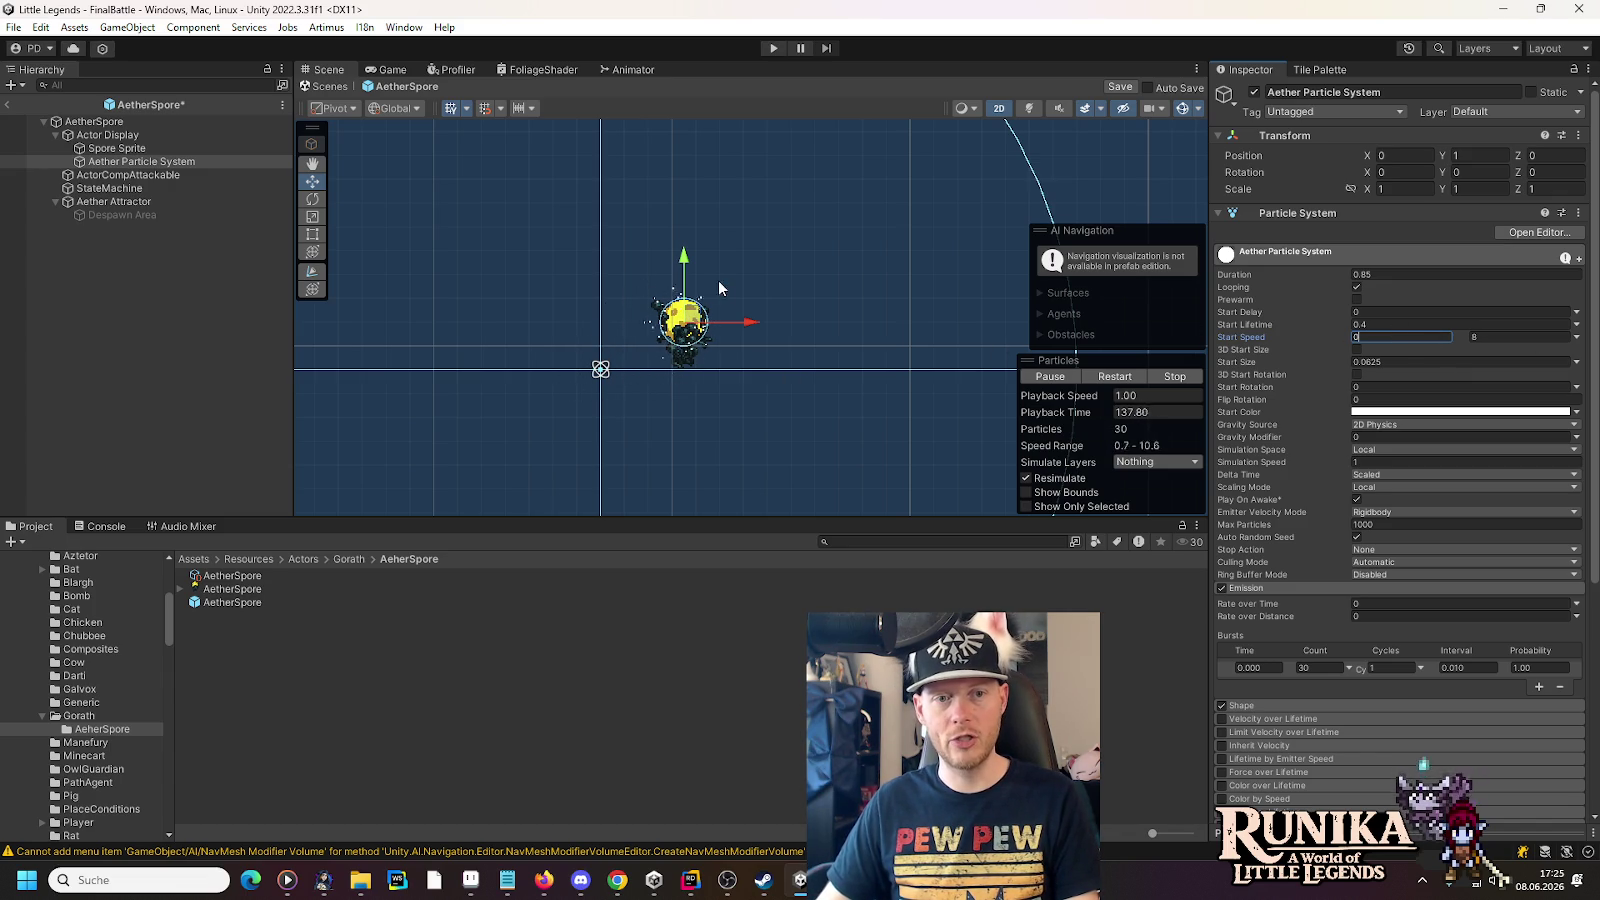
scroll(628, 376, up, 5)
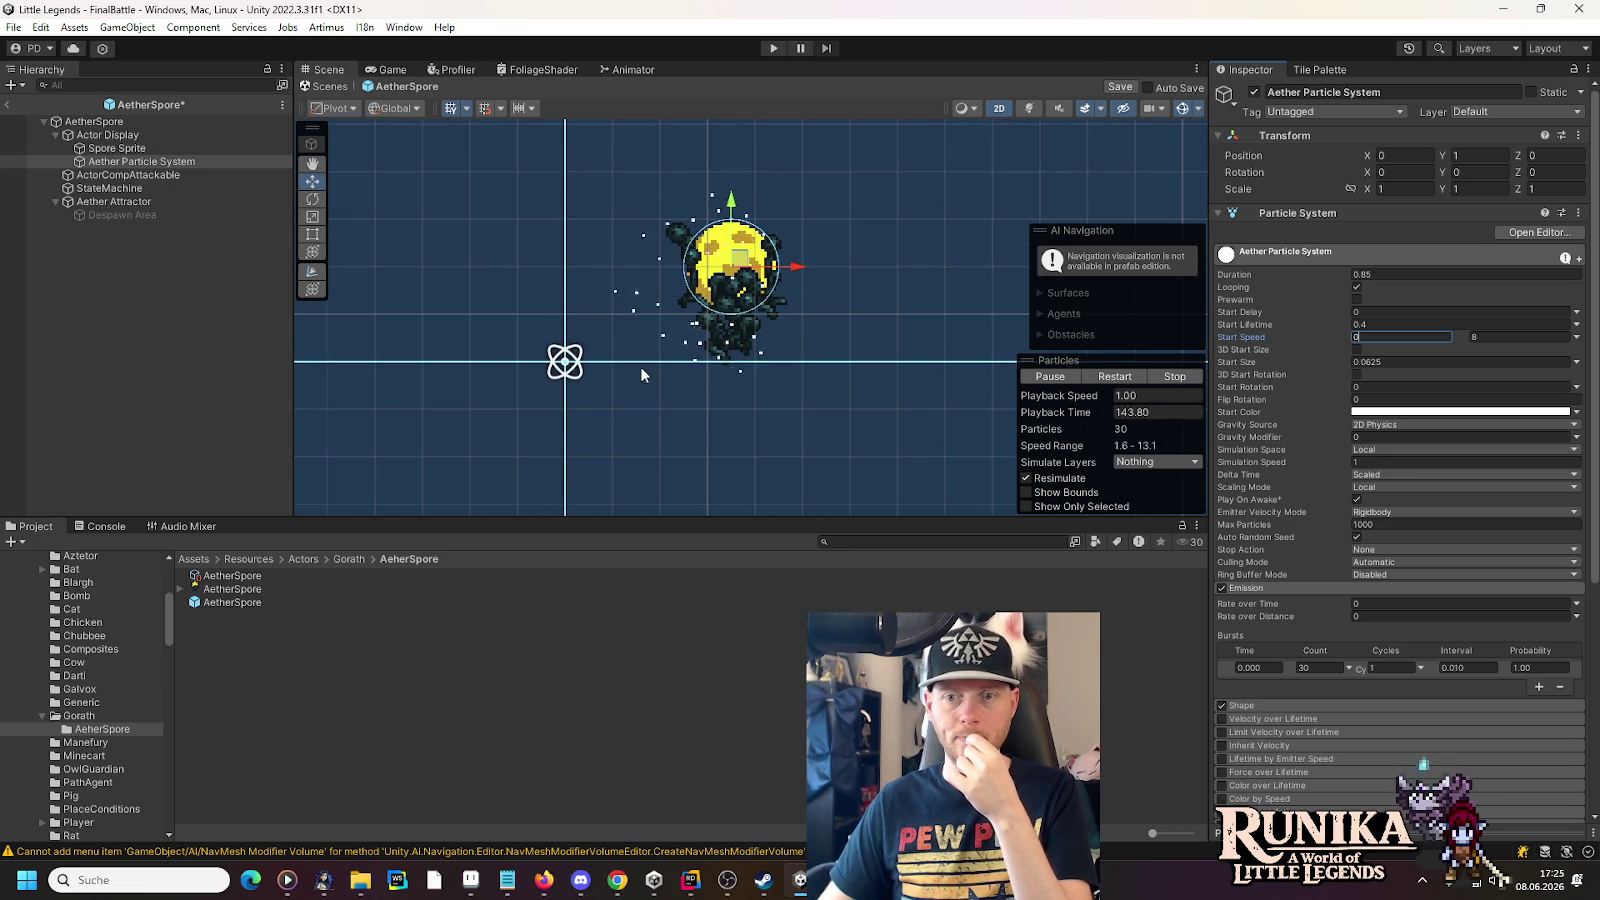
click(1519, 338)
text(5)
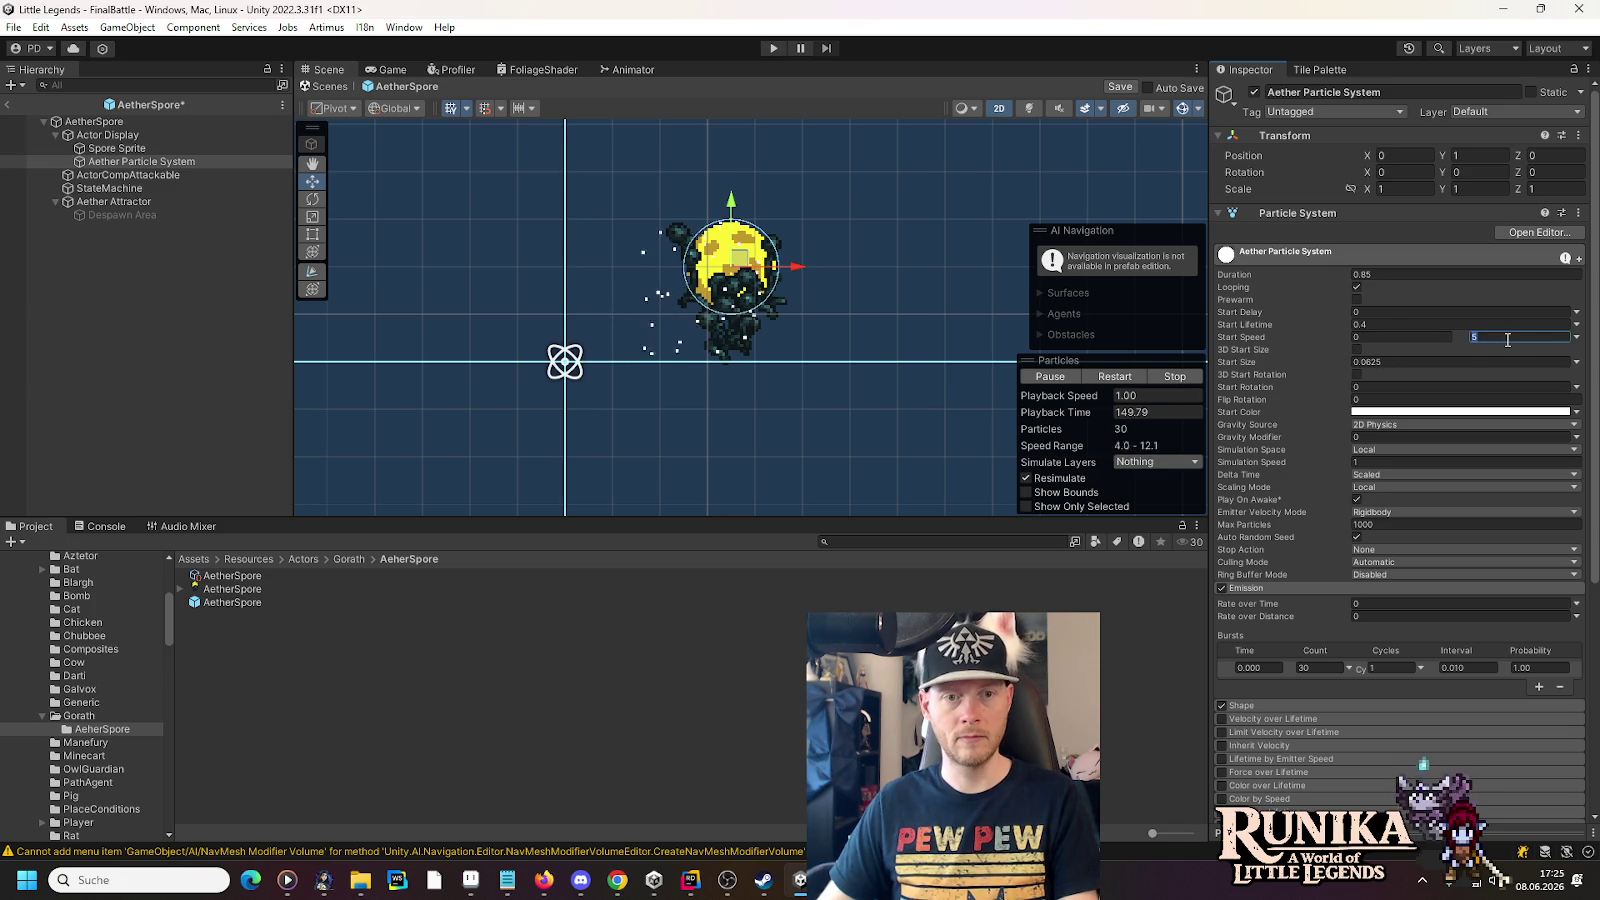
text(3)
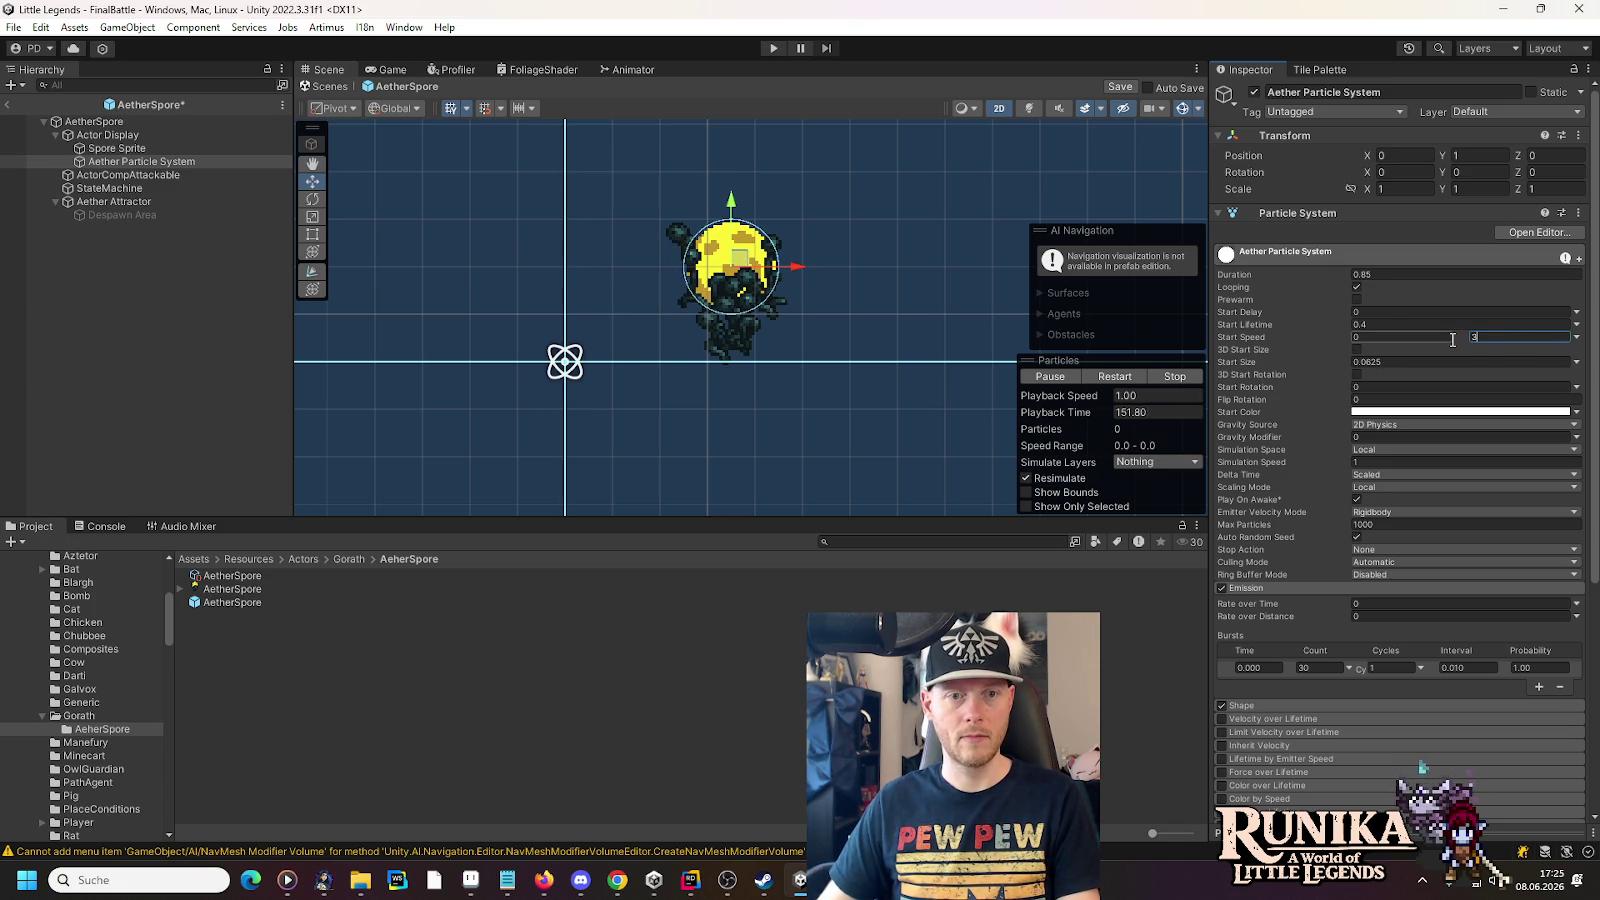
key(Return)
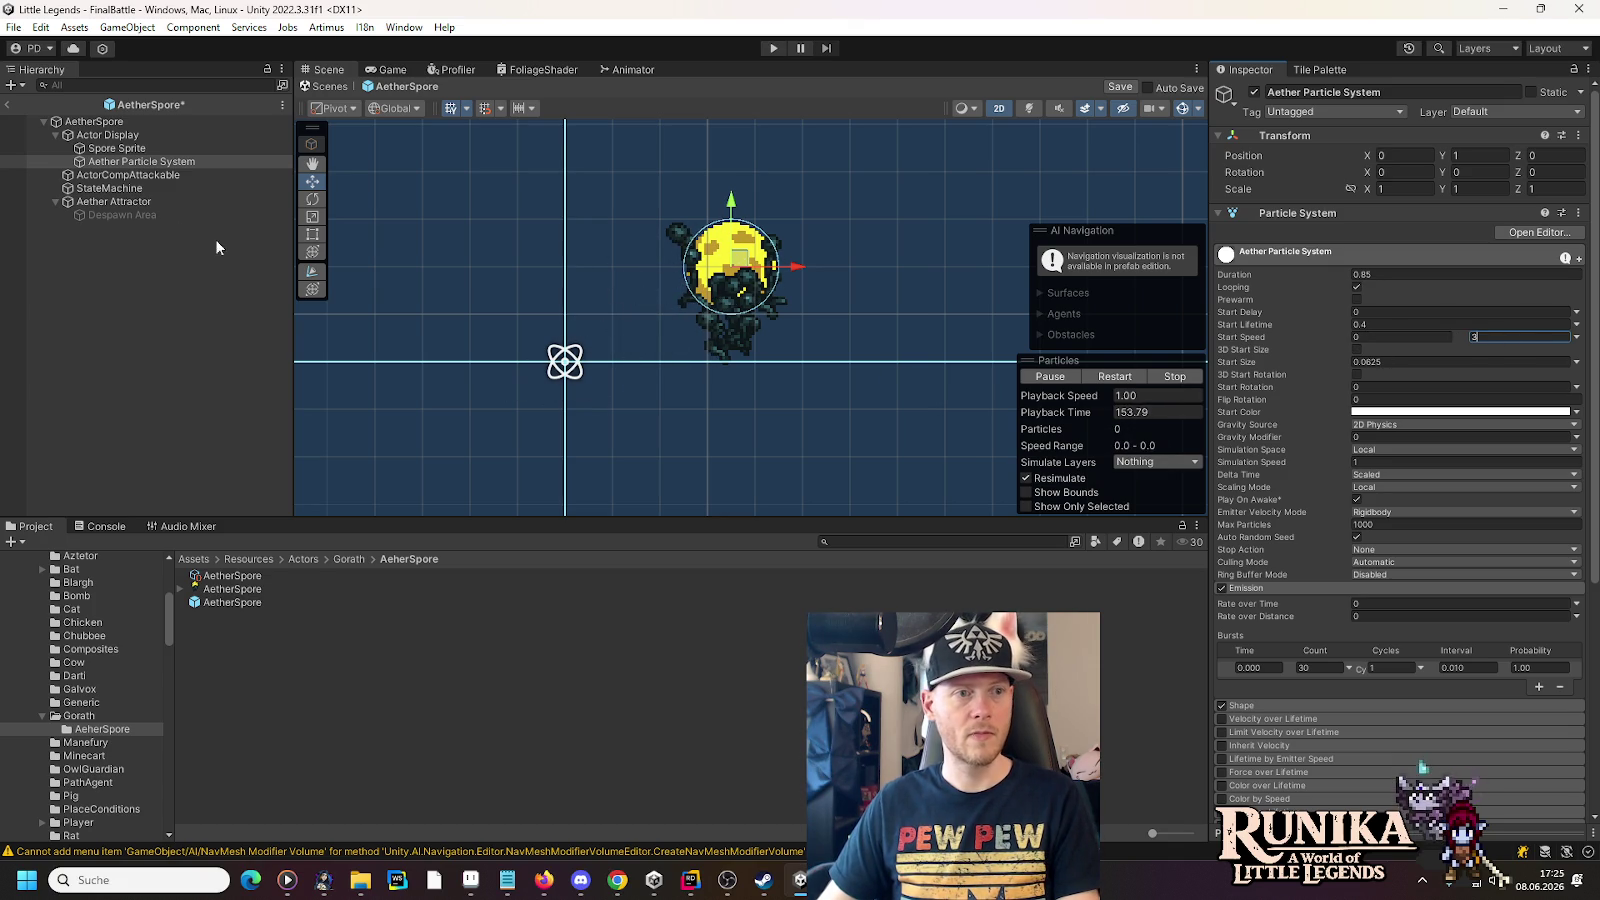
click(149, 203)
- Lower the Aether Attractor's gravity strength to 0.65 and reselect the Aether Particle System
click(1397, 393)
text(0)
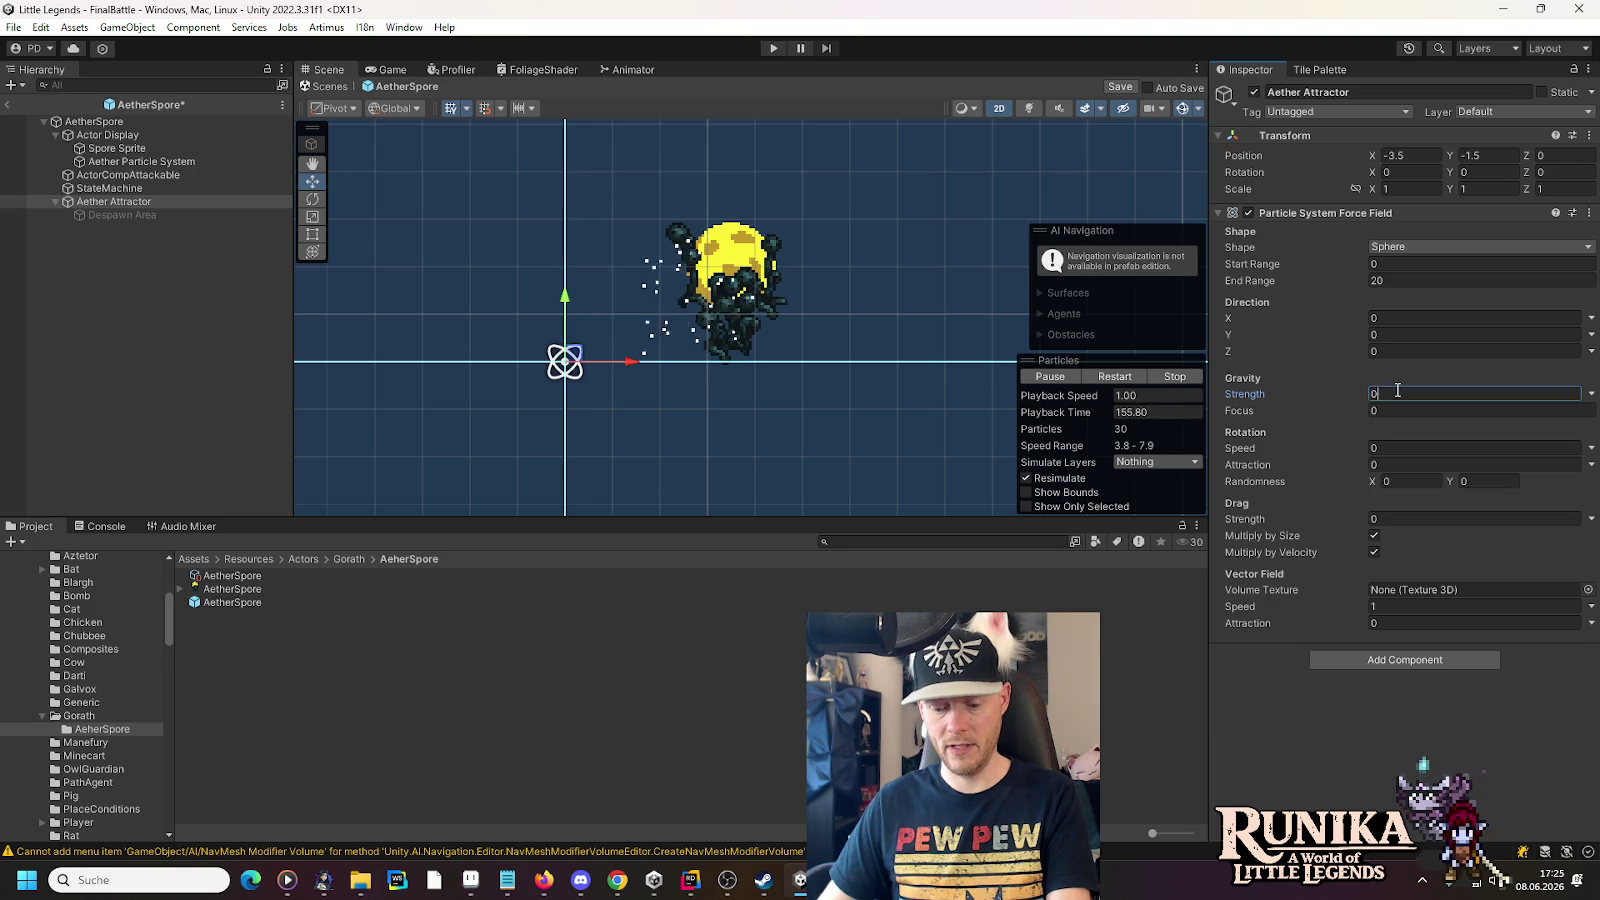
text(.65)
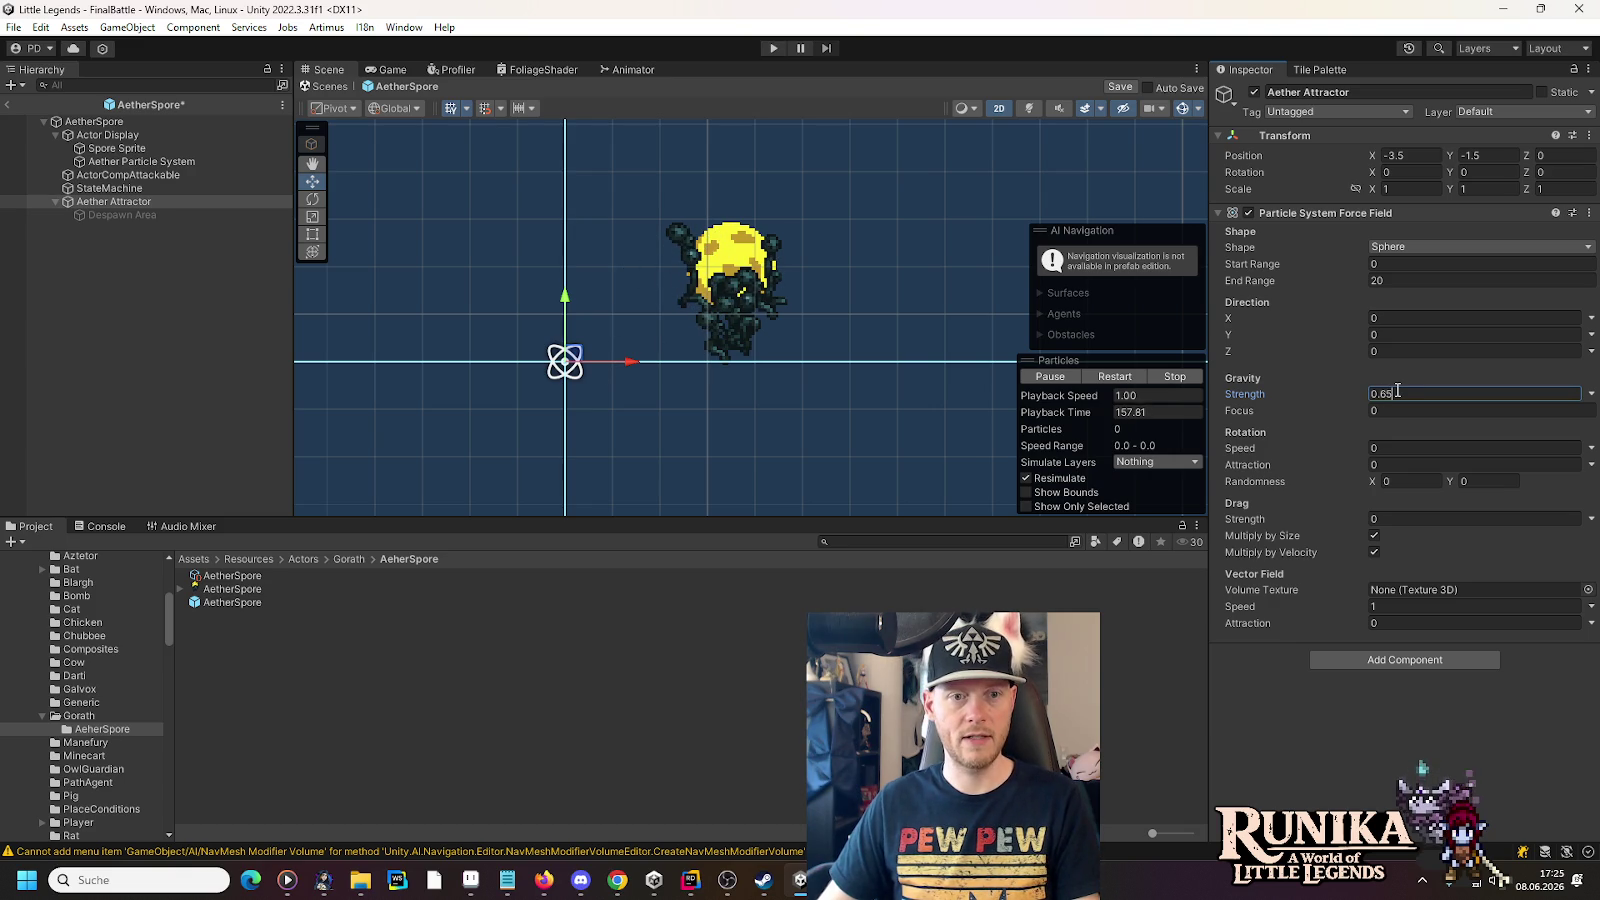
click(141, 161)
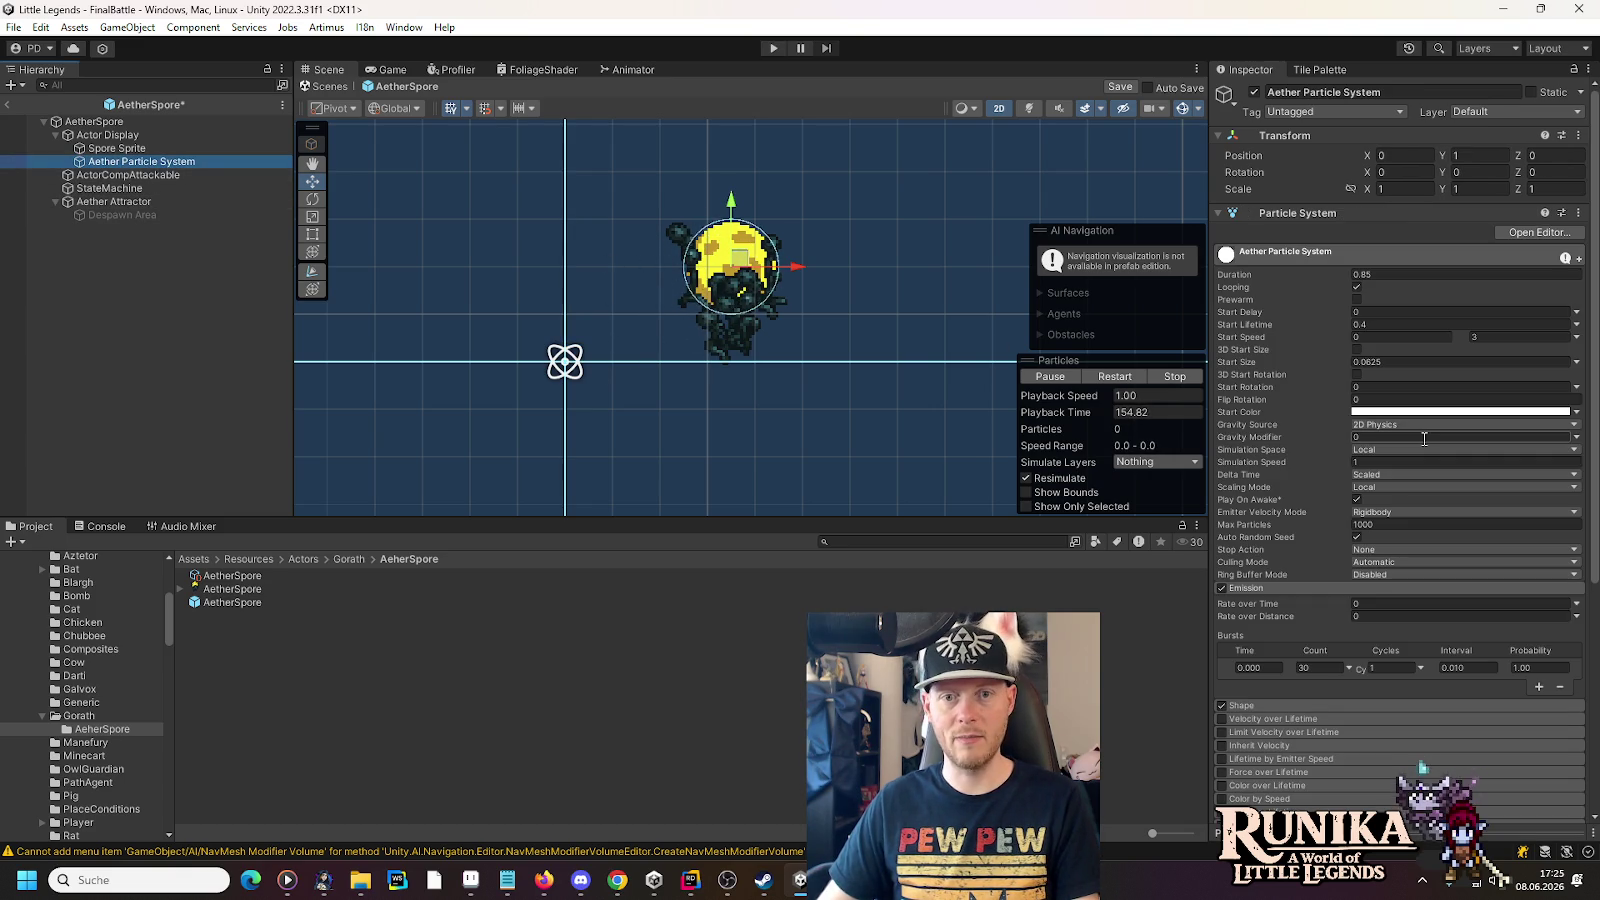
- Make Start Lifetime random between two constants with a 0.65 maximum, then edit the burst count
click(1388, 323)
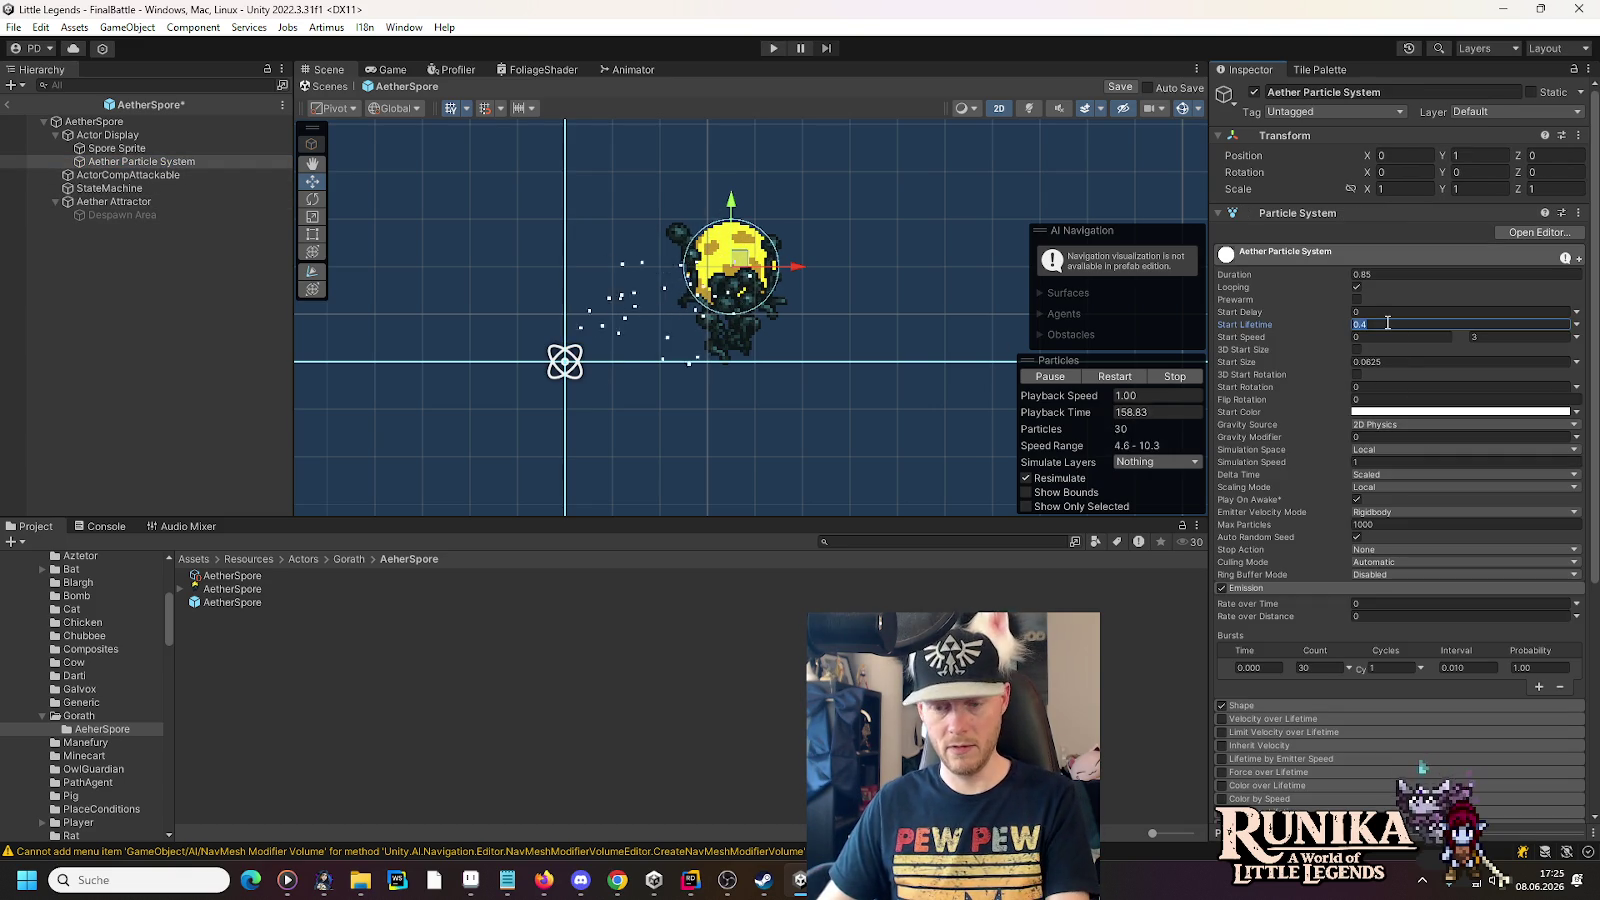
text(0.65)
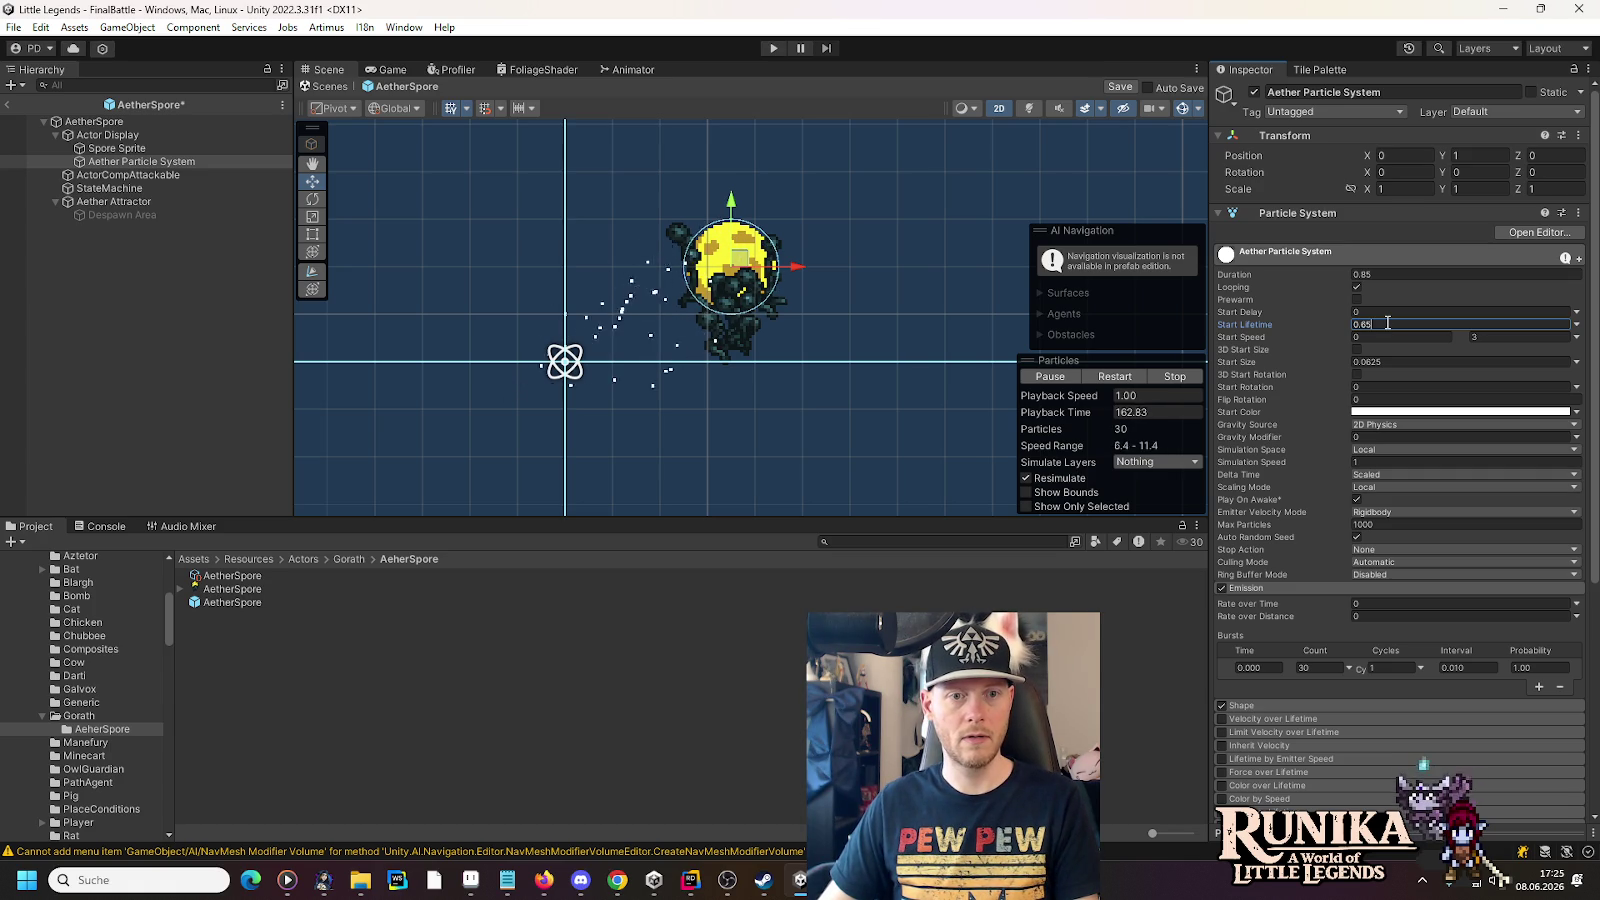
click(1576, 324)
click(1536, 378)
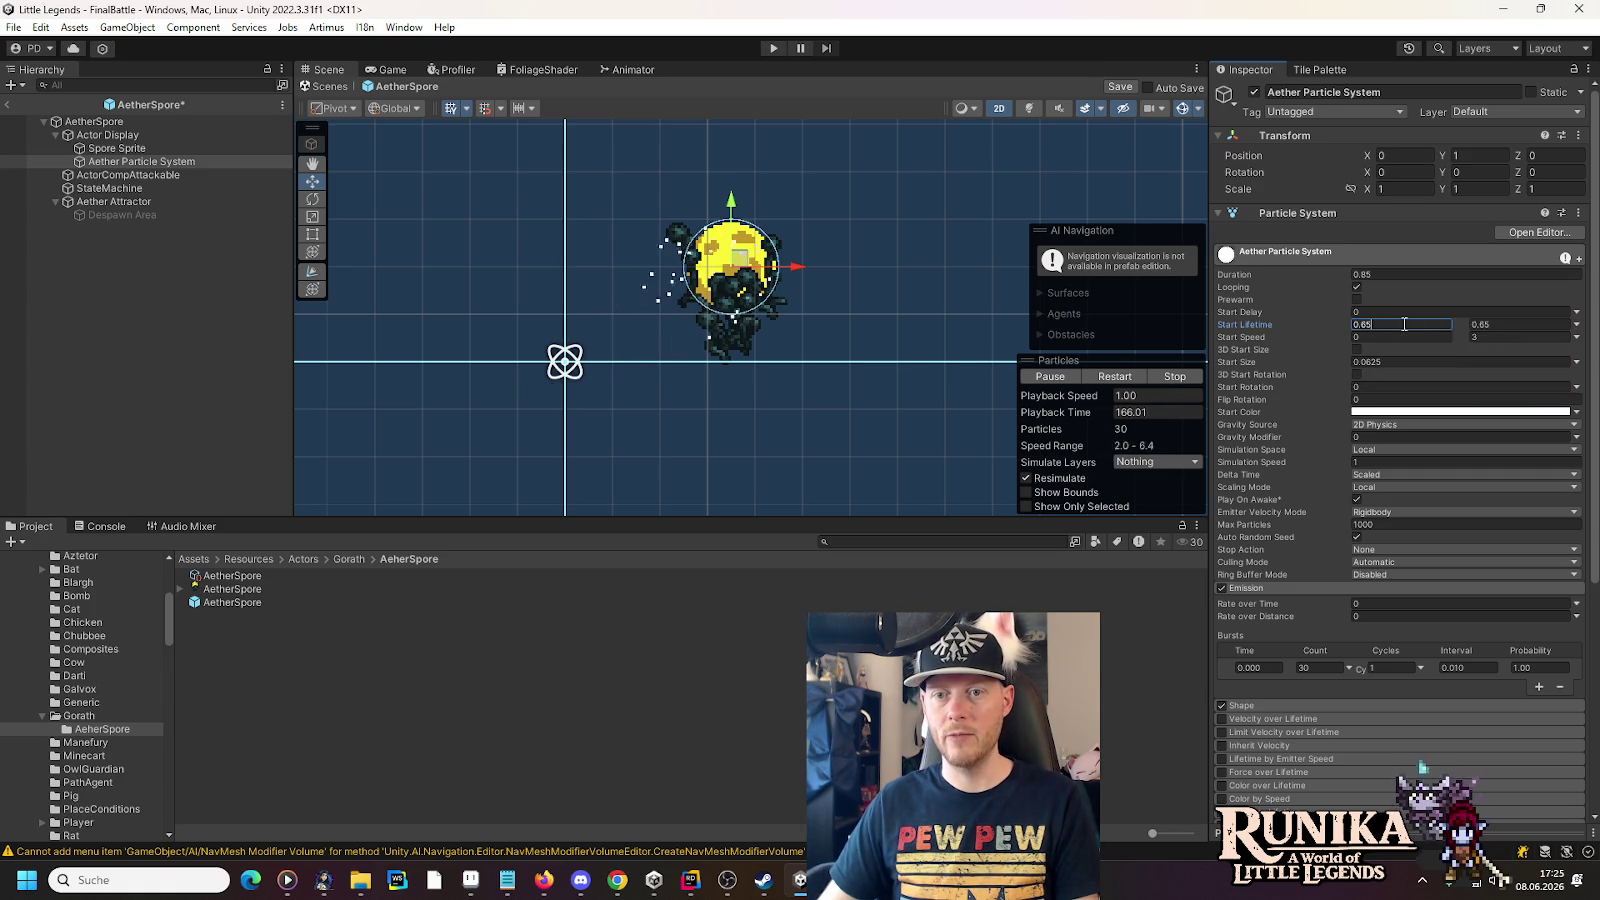
click(1385, 325)
text(0.5)
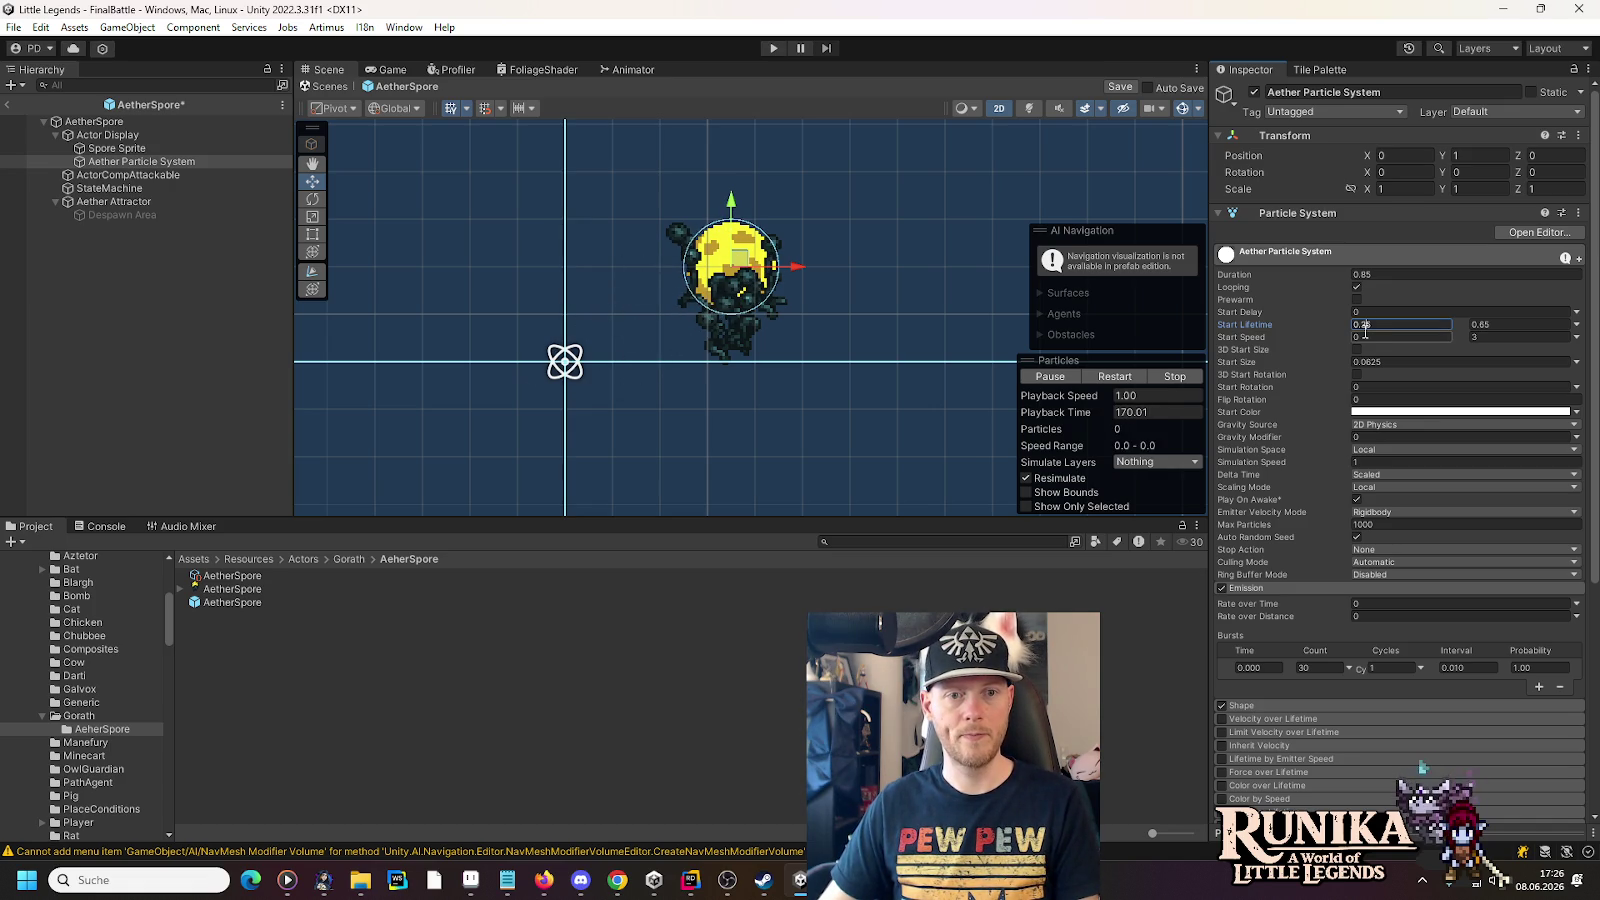
click(1320, 667)
text(50)
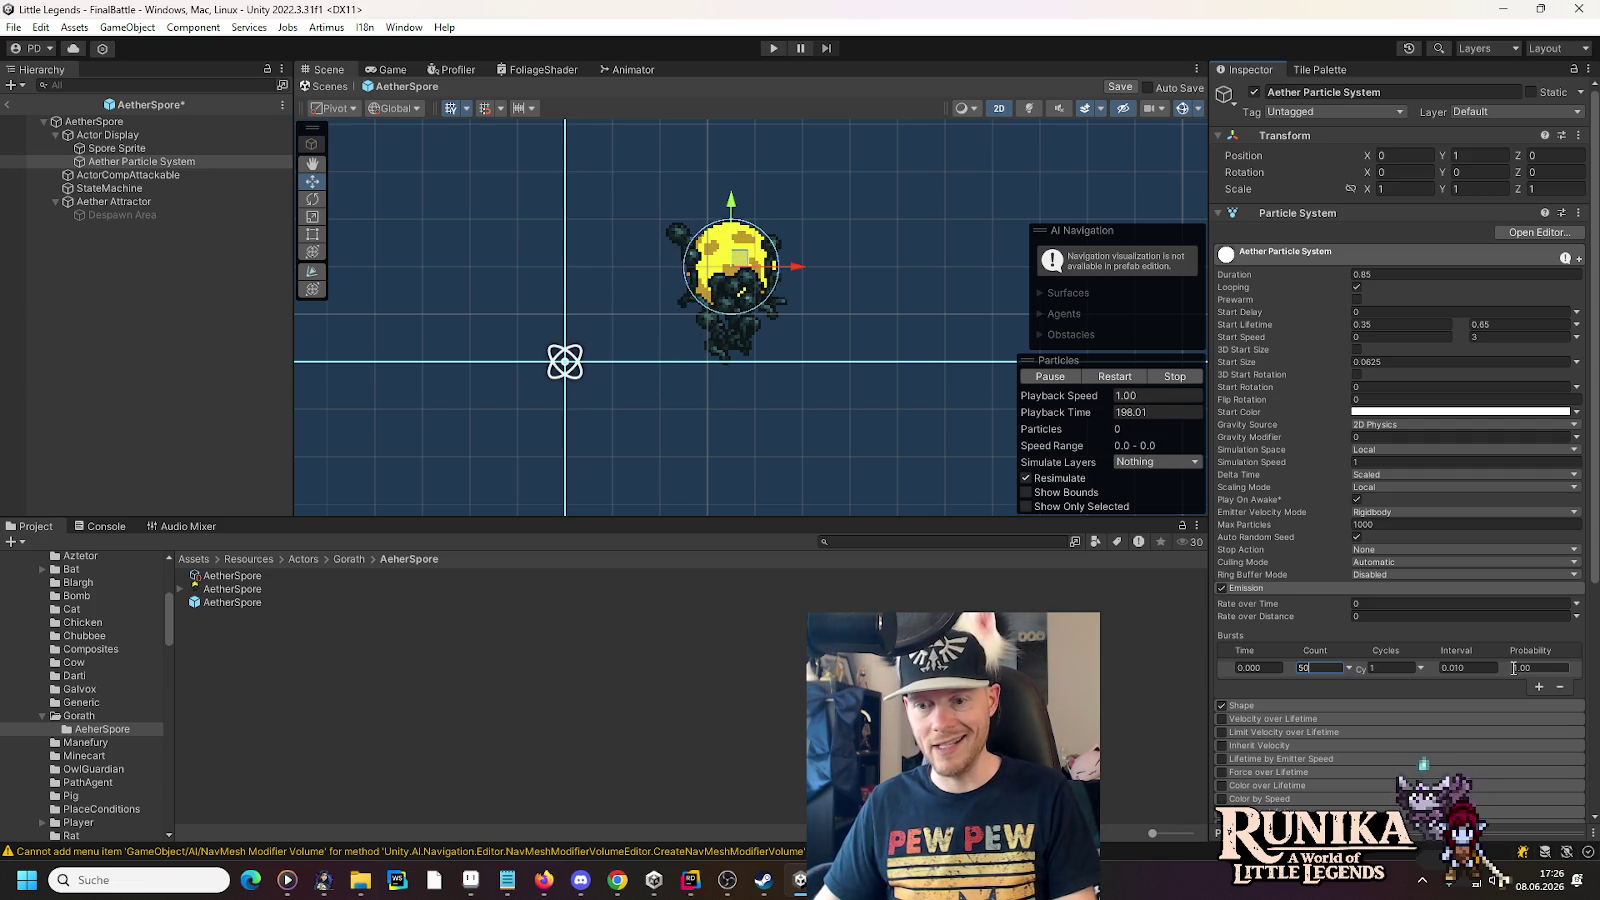
click(1560, 686)
click(1393, 604)
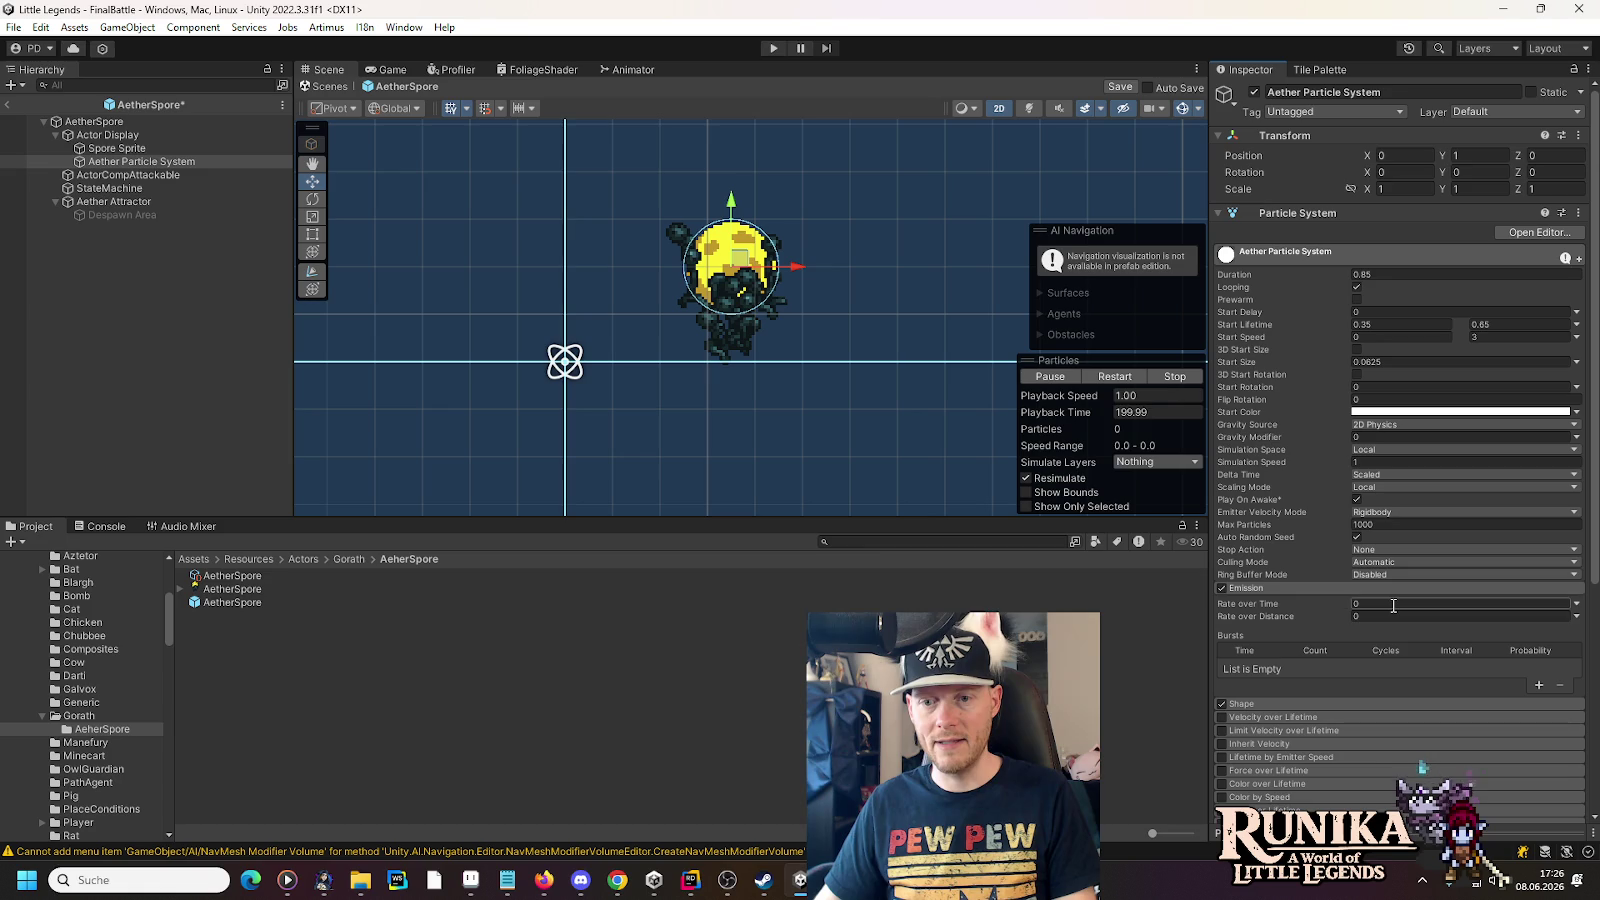
text(100)
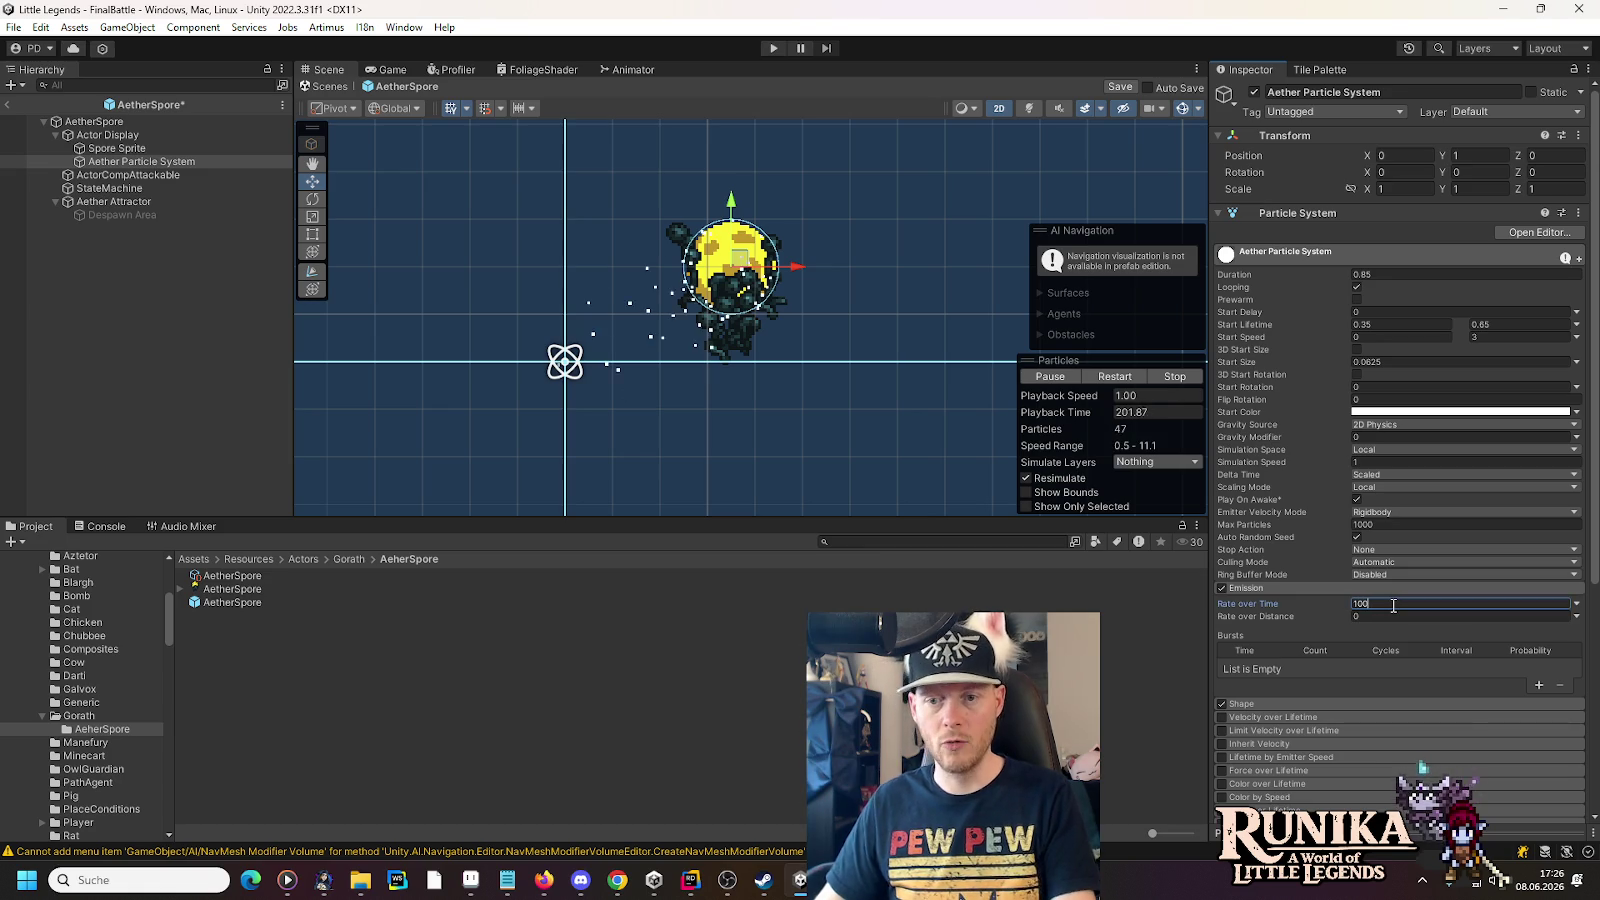
click(1372, 286)
click(1386, 274)
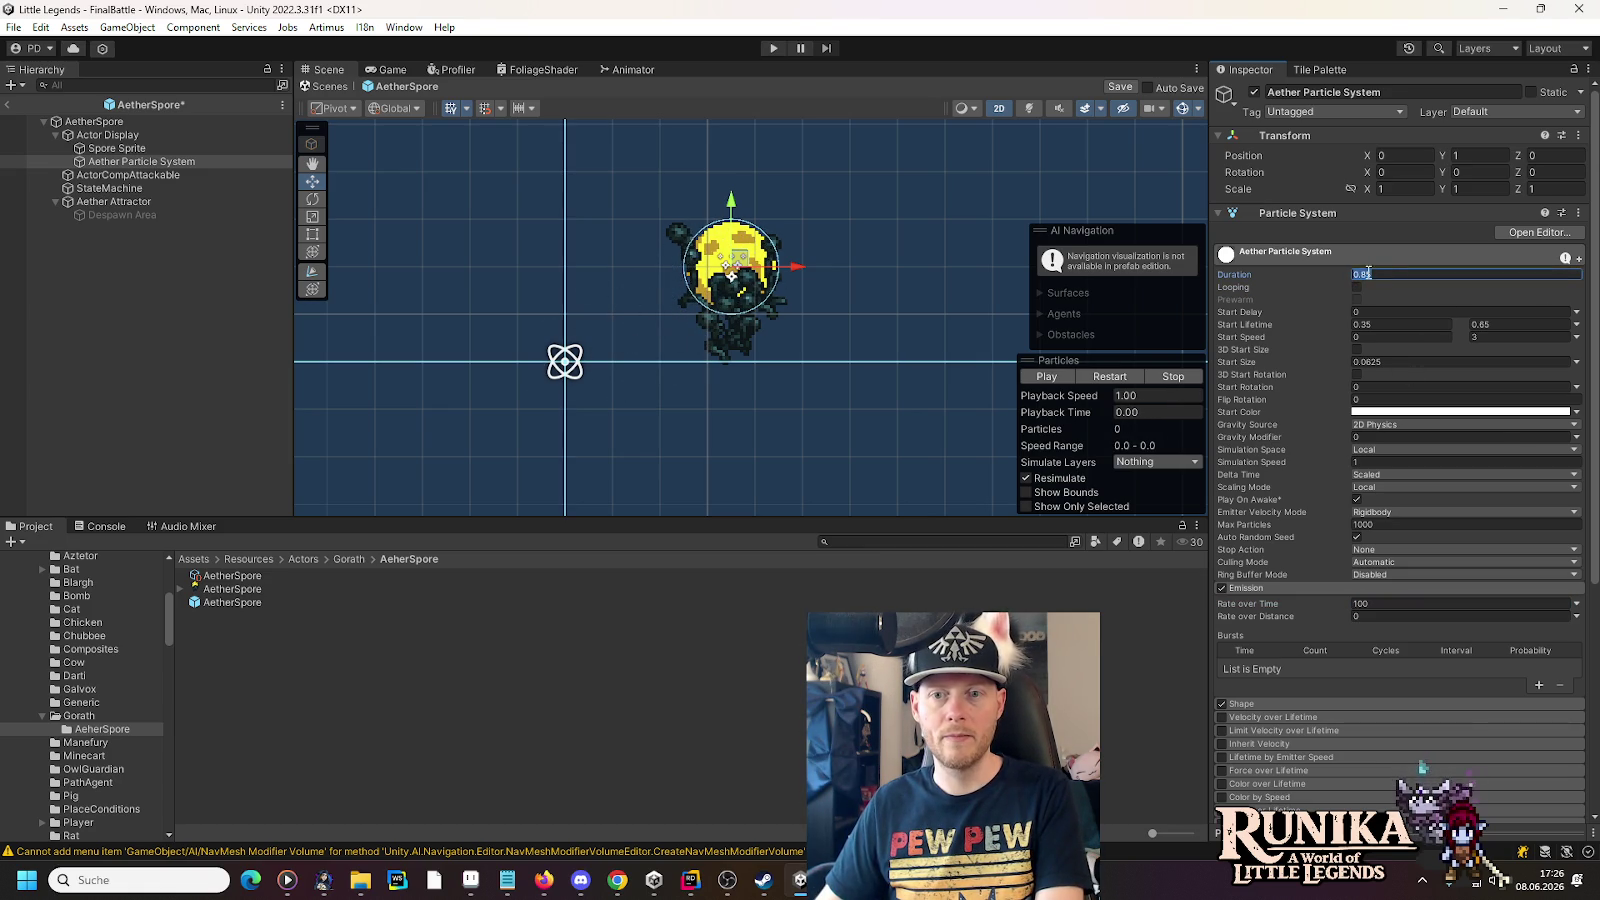
click(1046, 376)
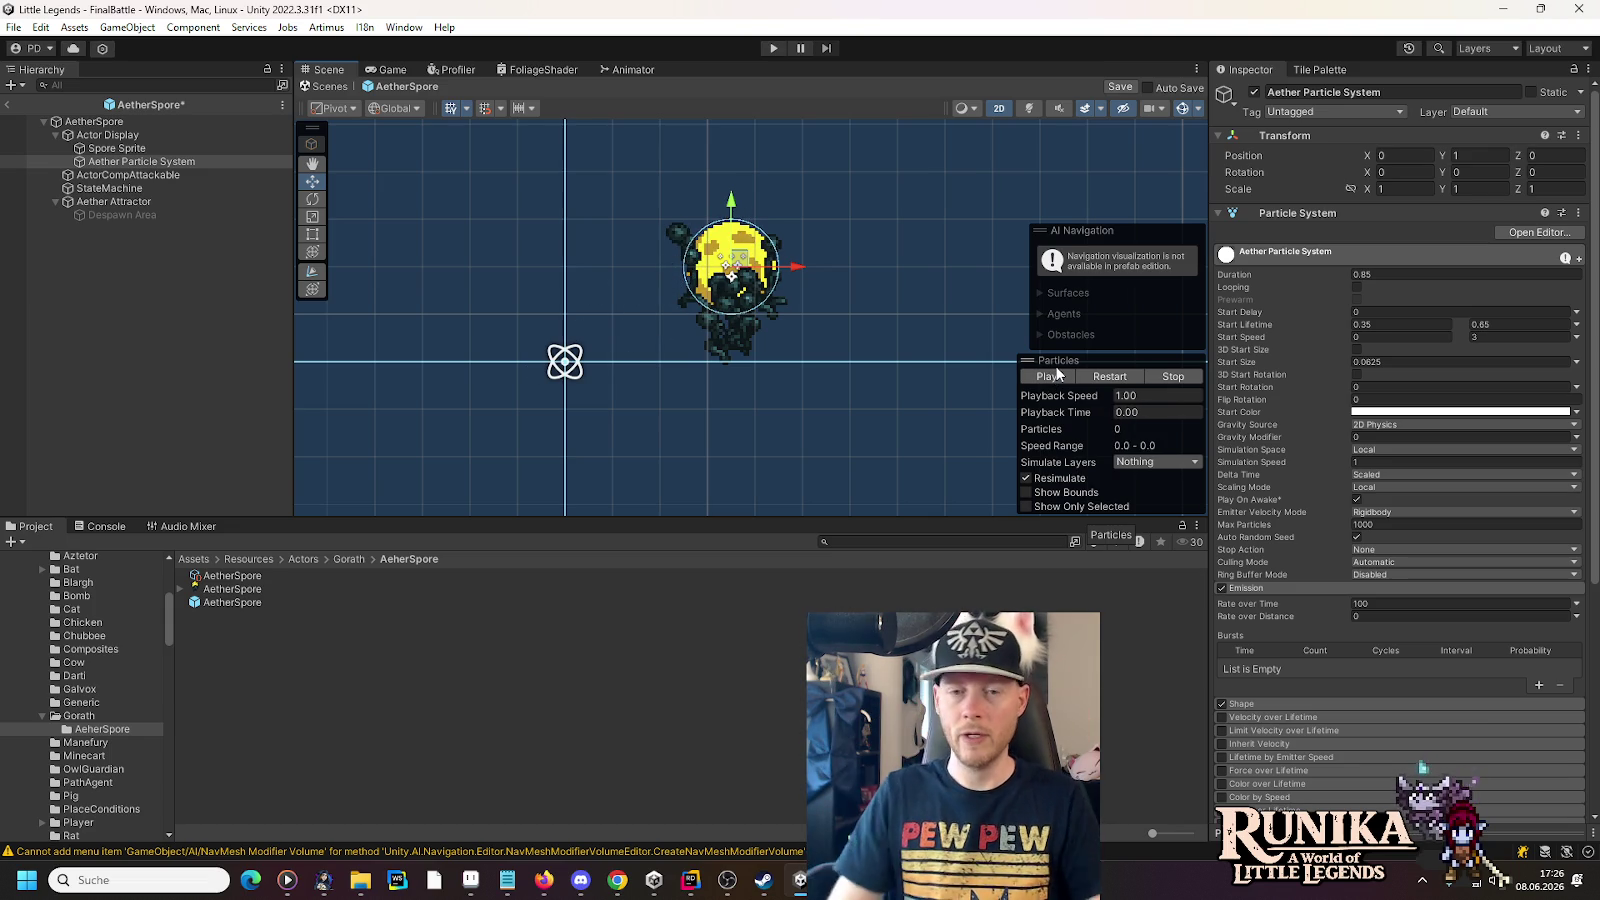
click(1048, 378)
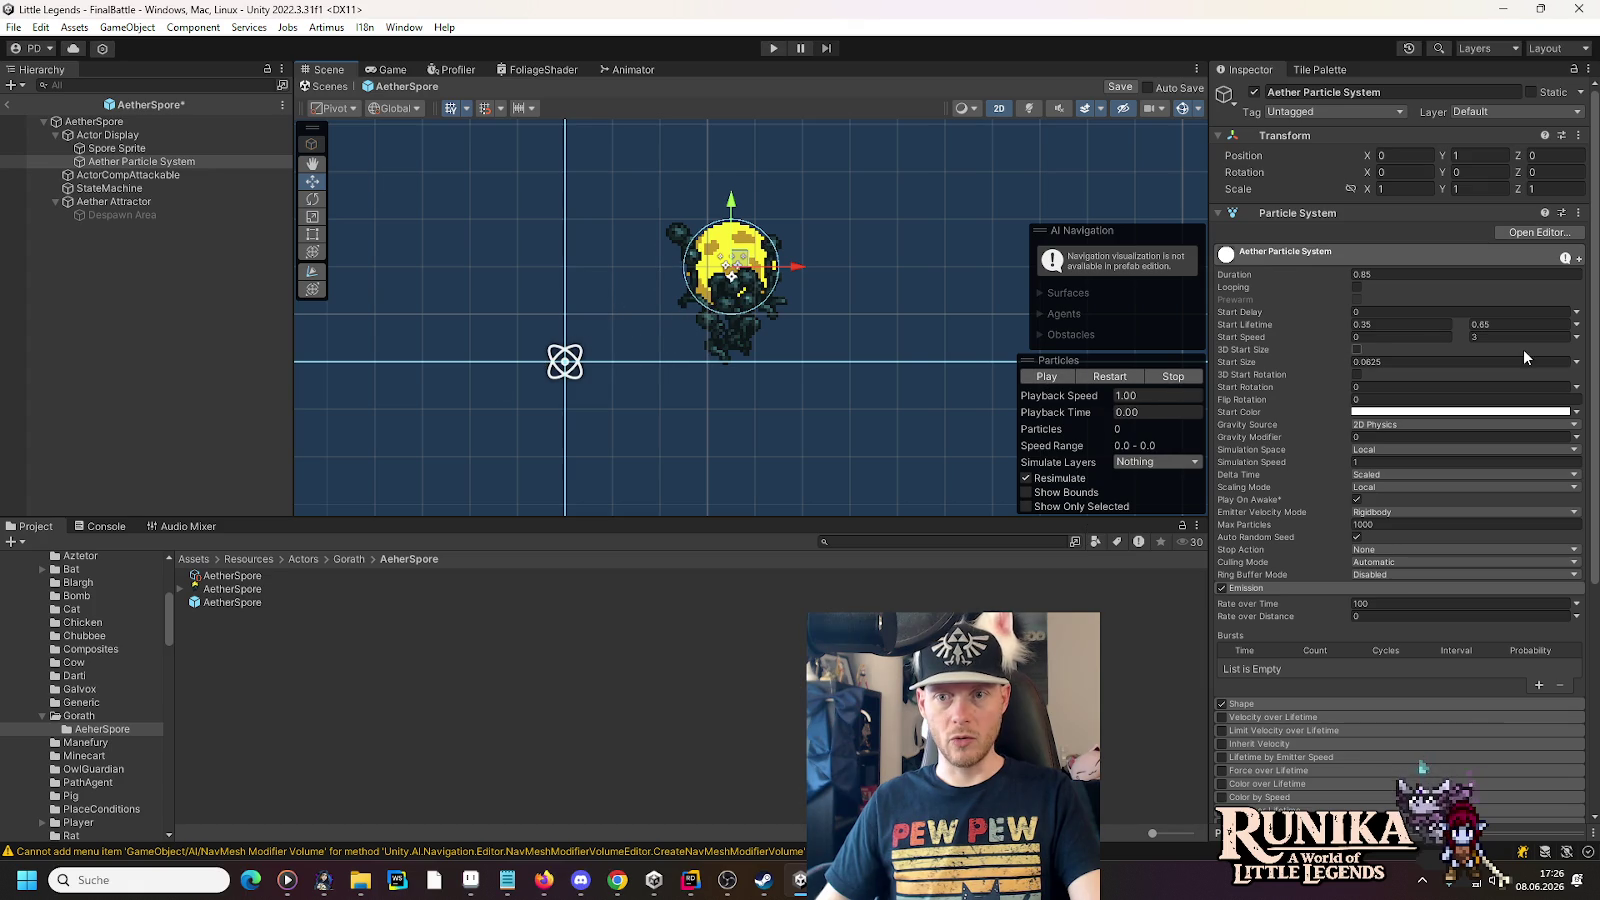
click(1430, 341)
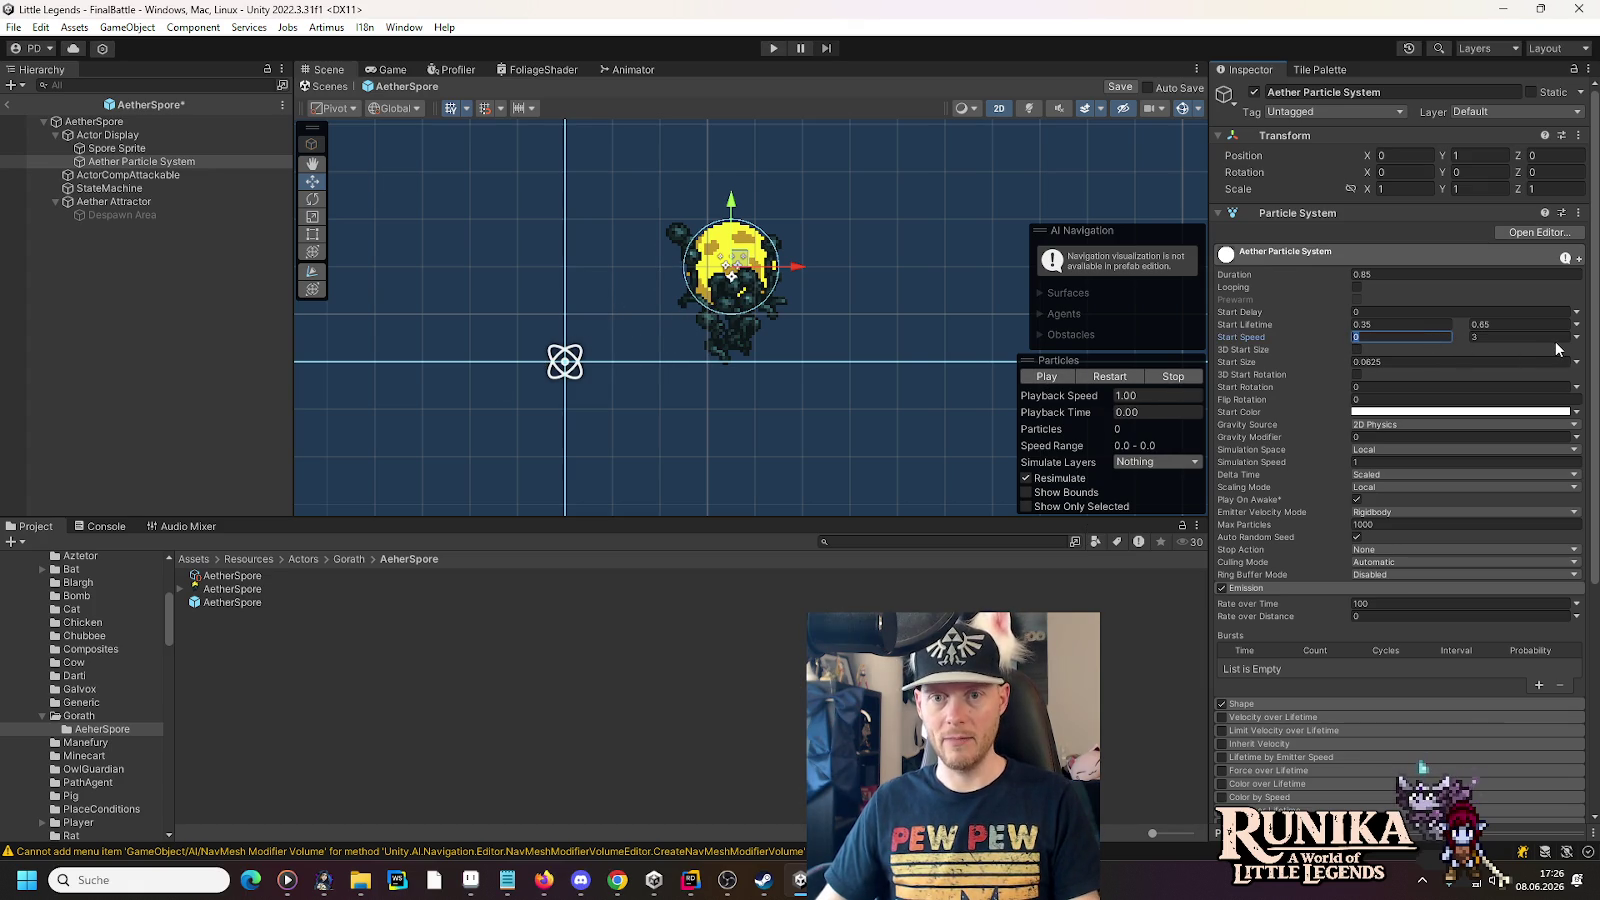
text(8)
click(1517, 338)
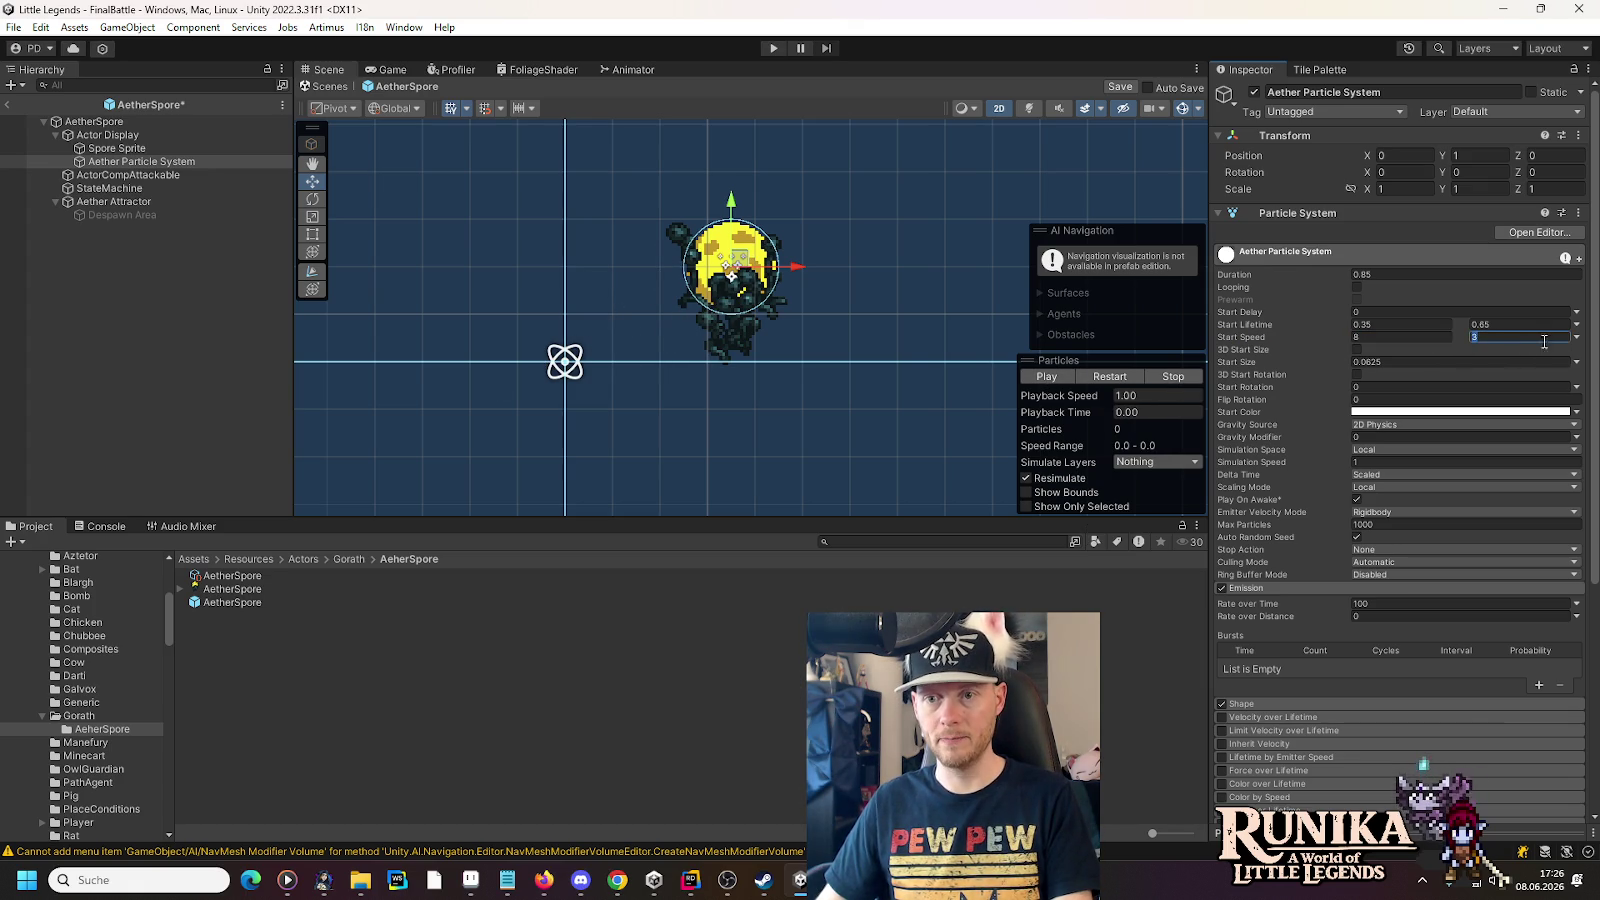
text(8)
click(1576, 337)
click(1558, 357)
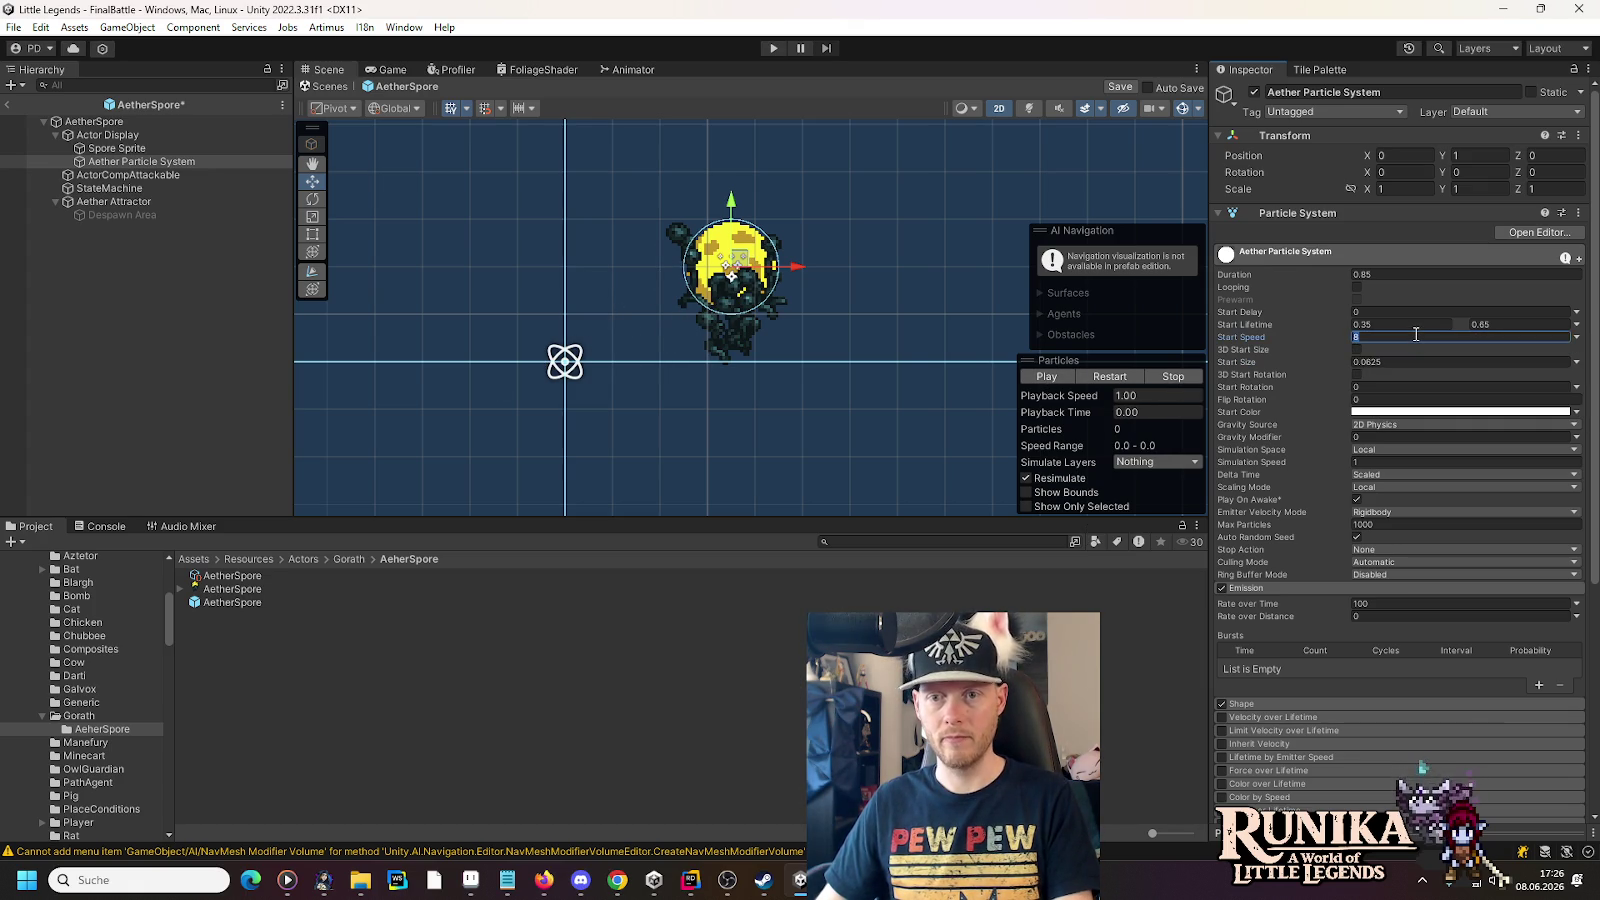
text(3)
click(1065, 379)
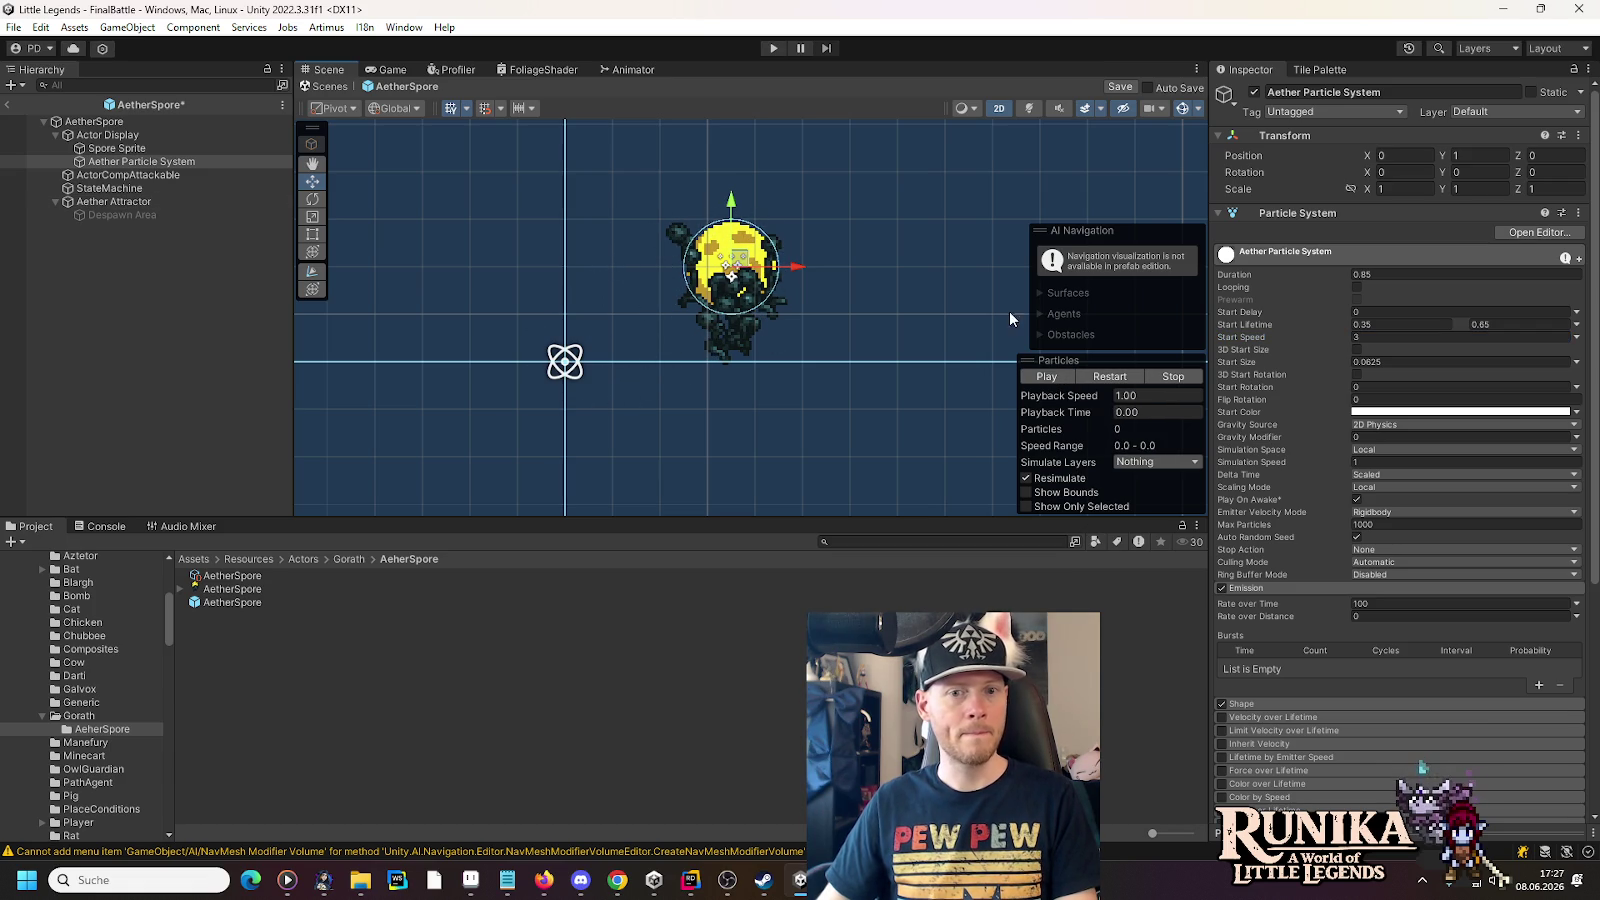
click(1027, 377)
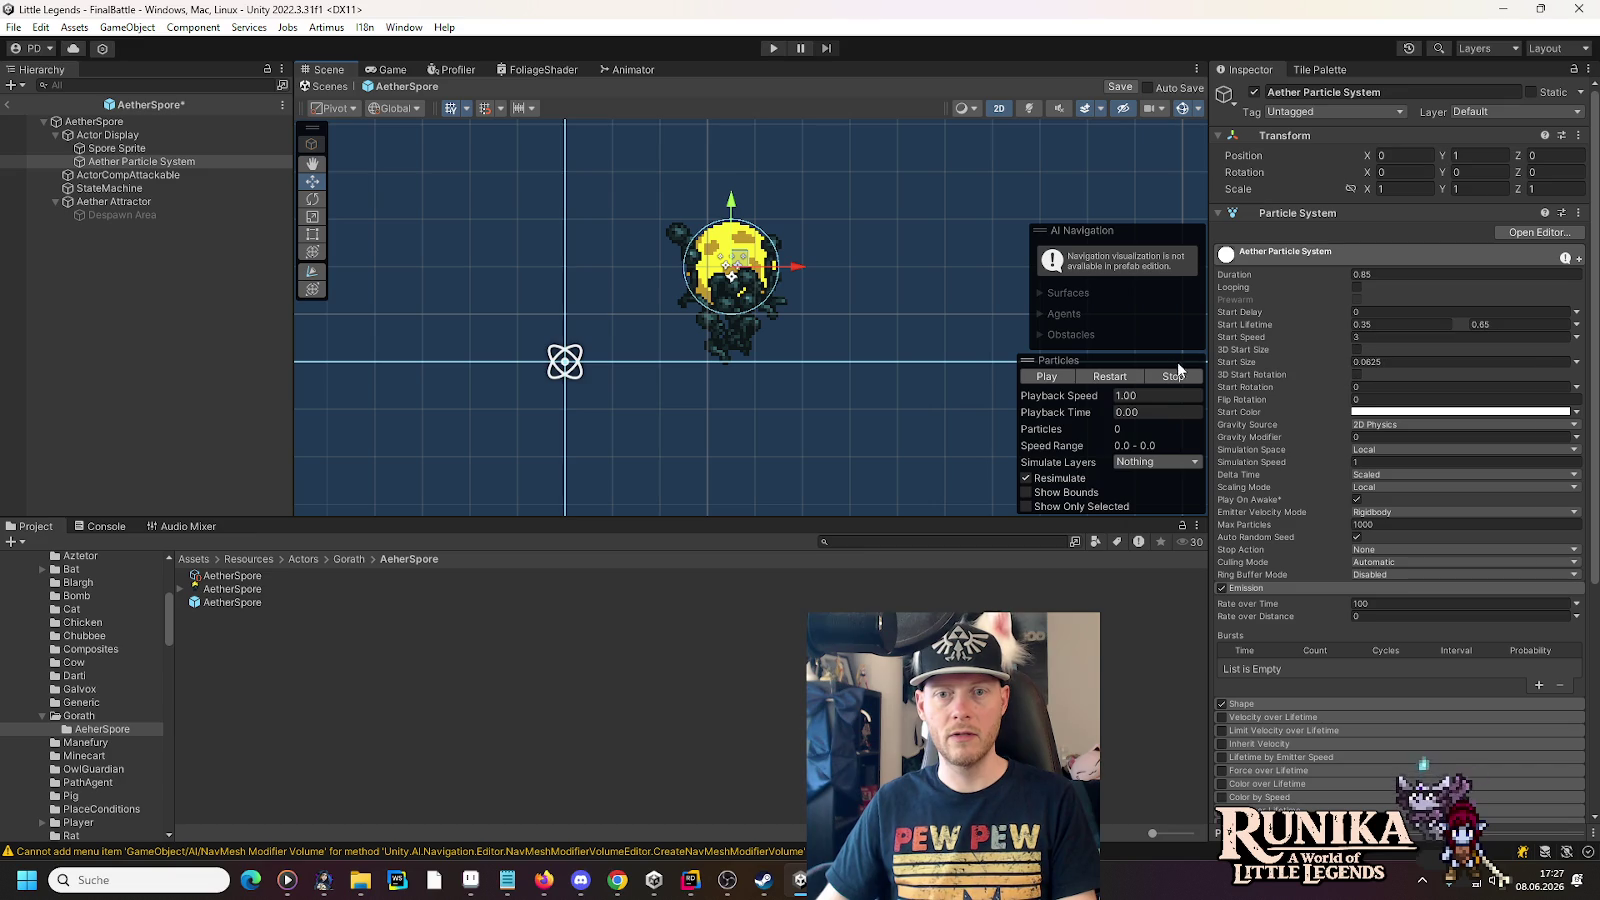
click(1030, 376)
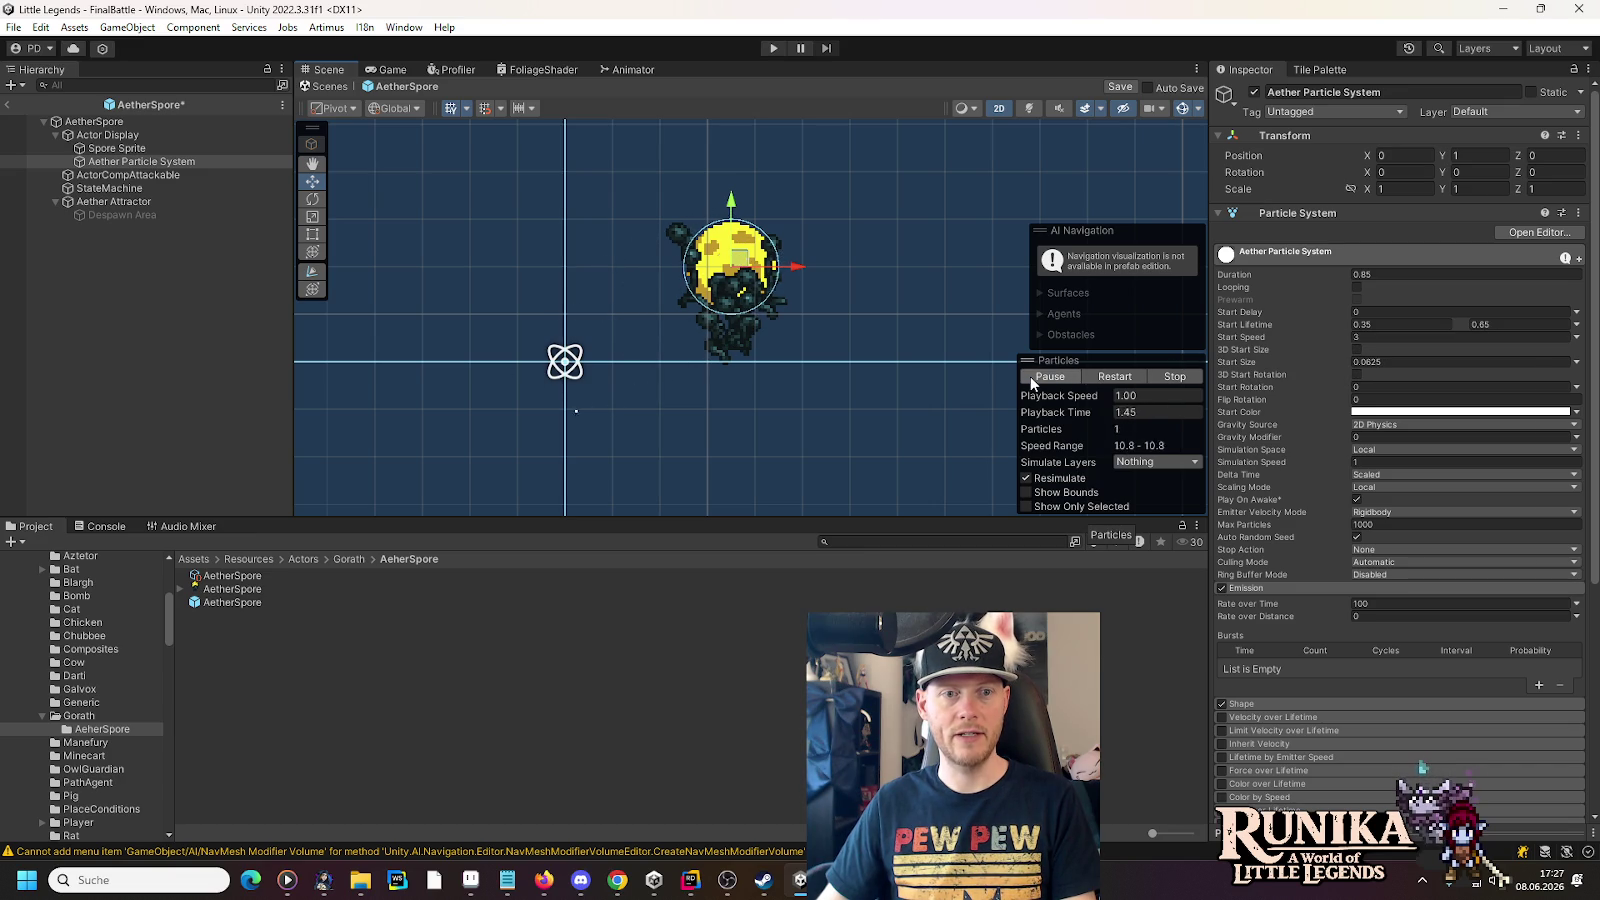
click(1030, 376)
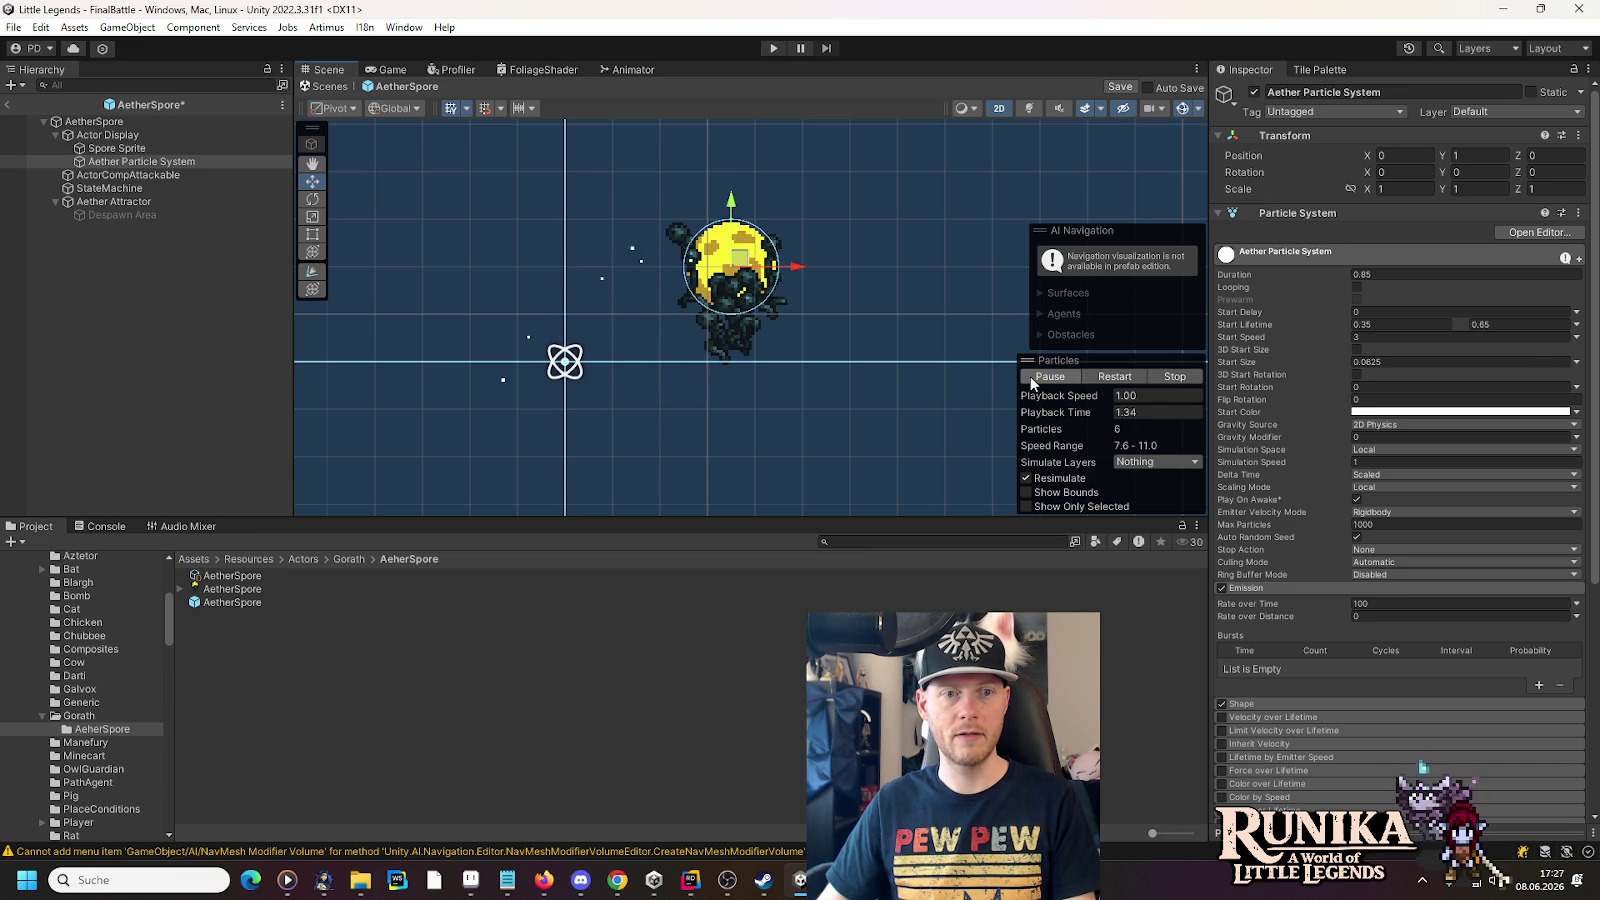
click(1030, 376)
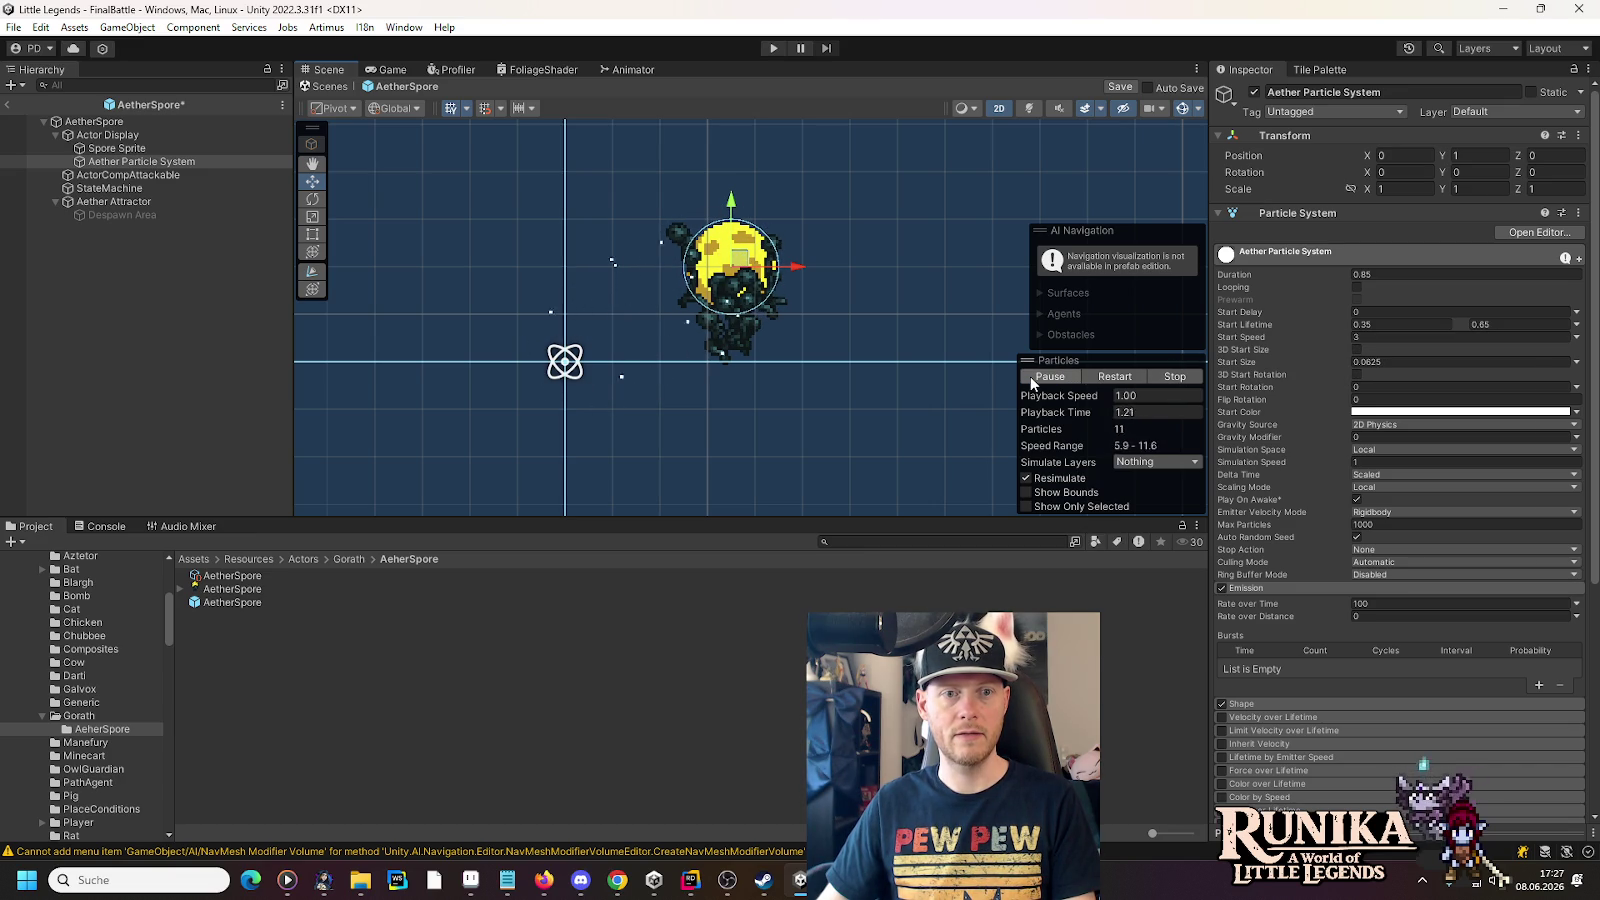
click(1030, 376)
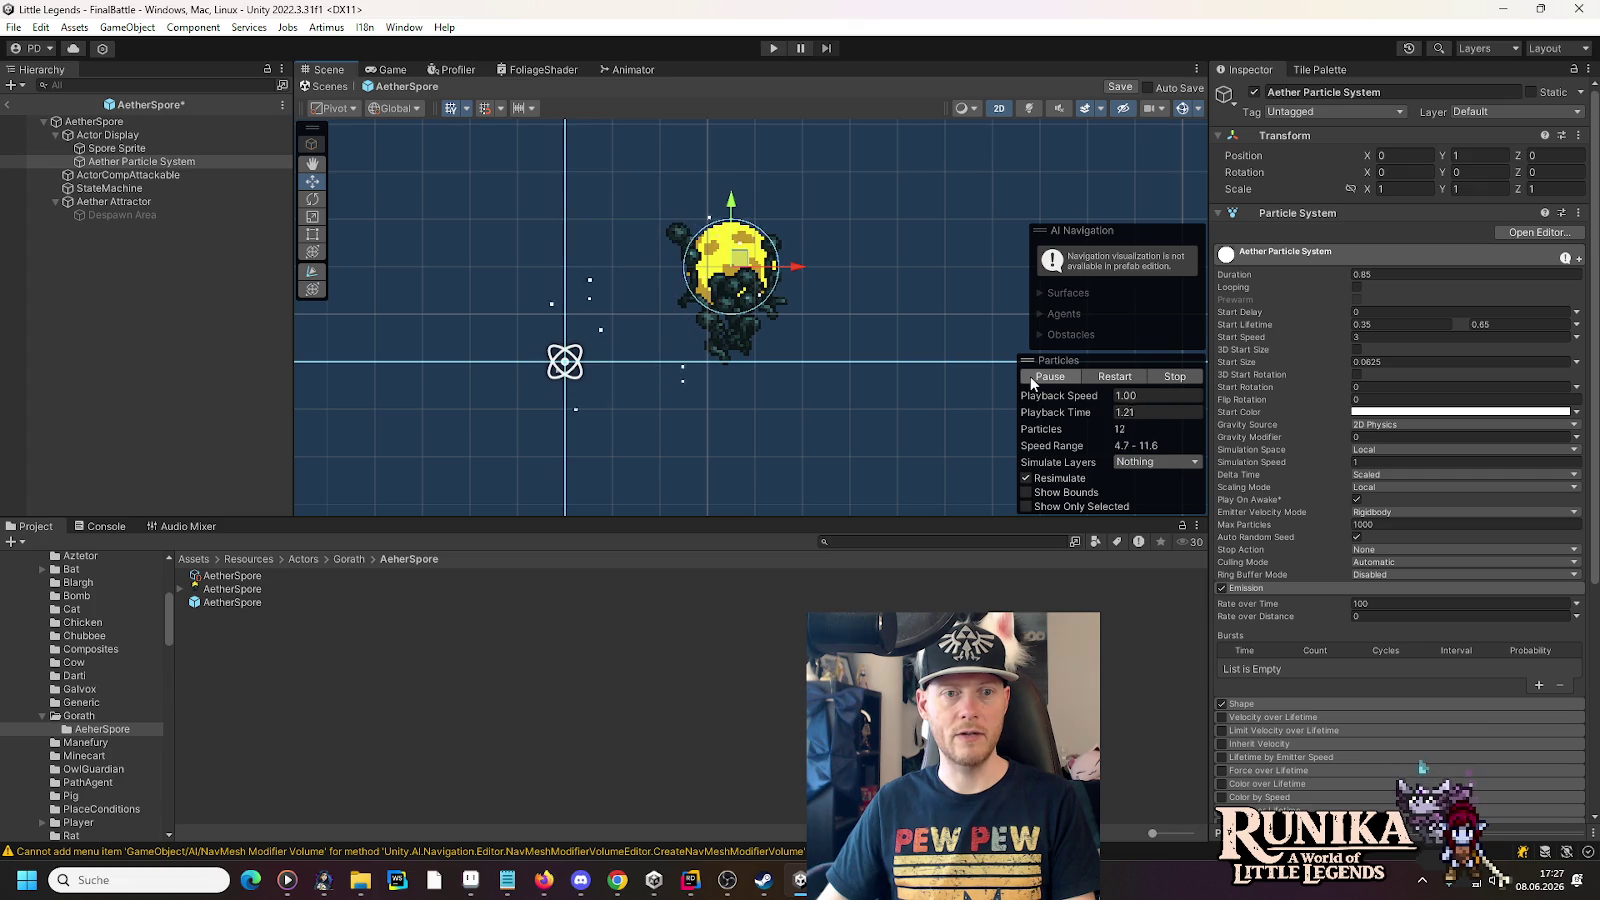
click(1030, 376)
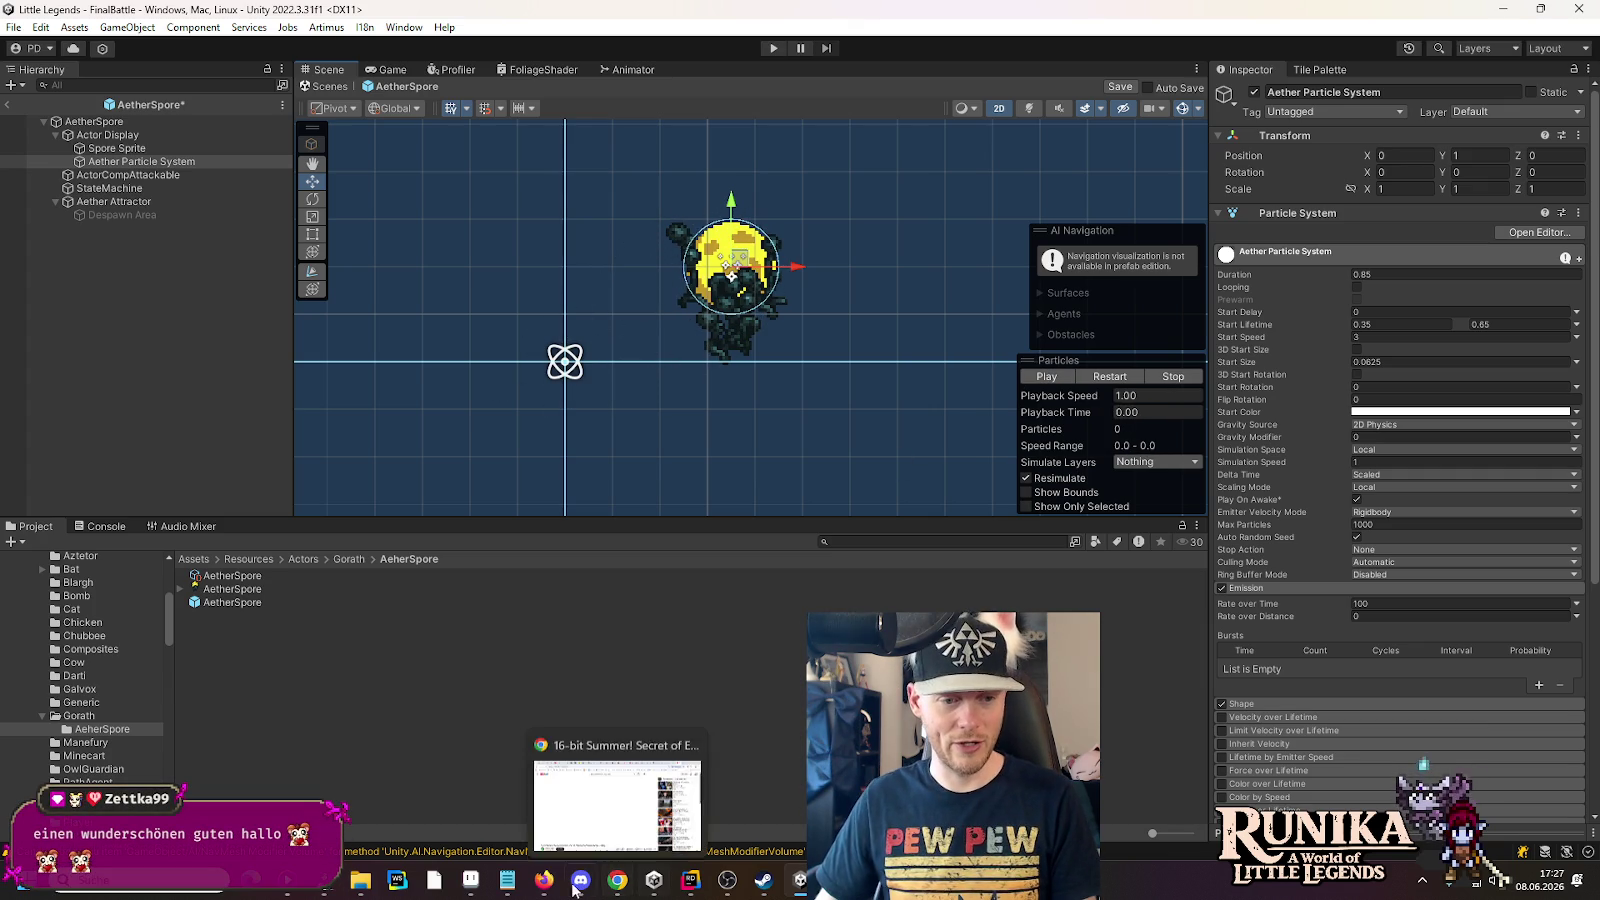
click(470, 879)
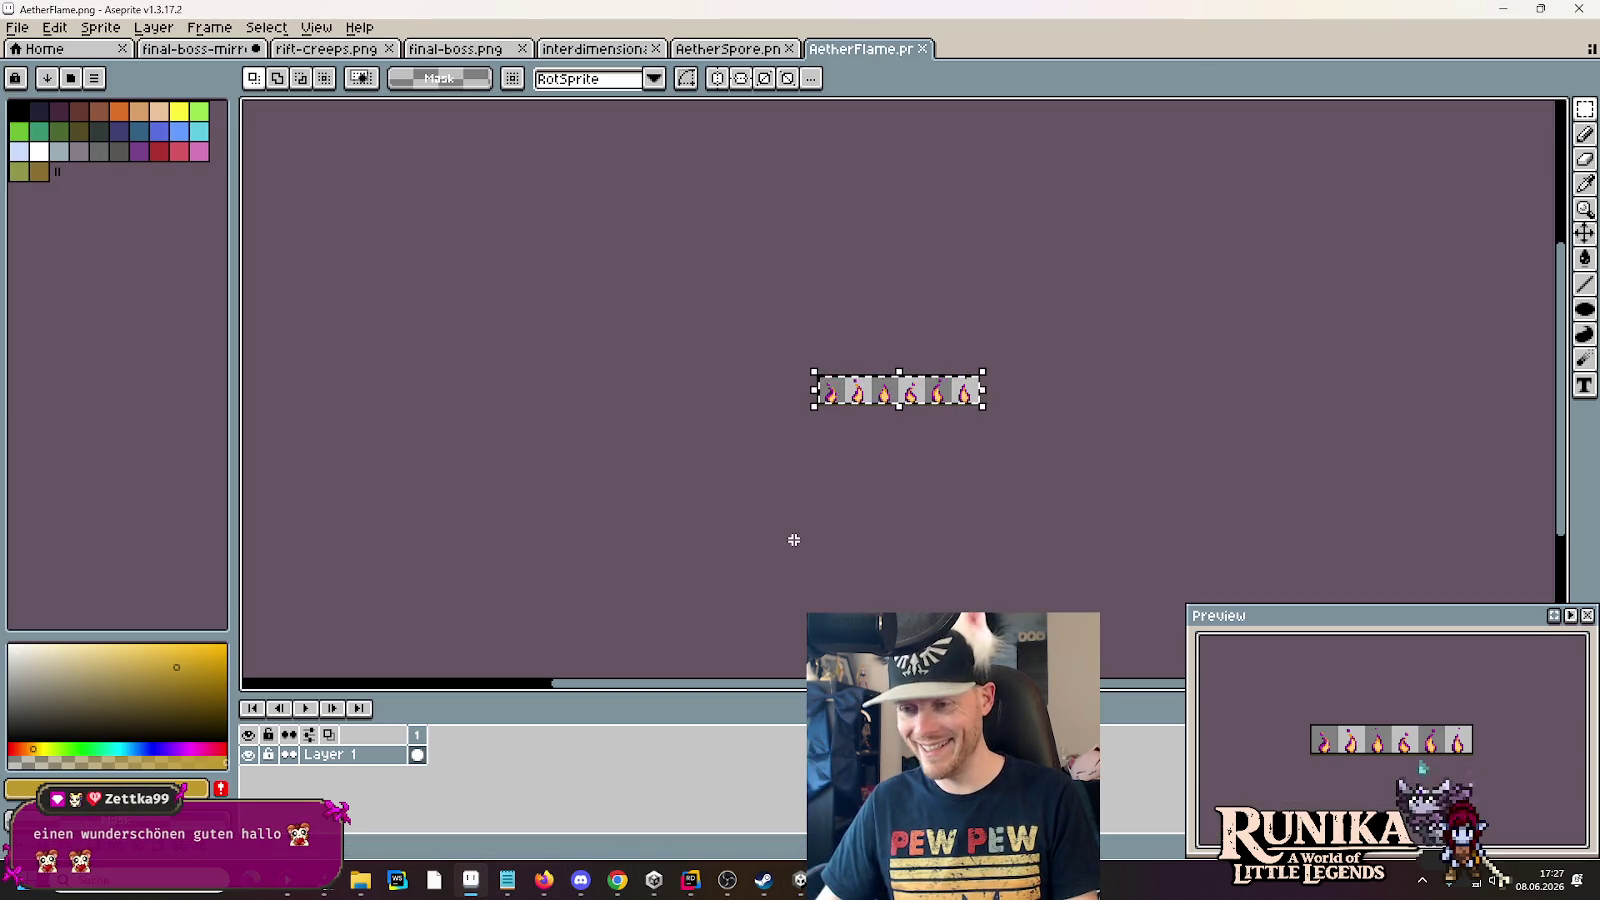
- In Aseprite, cycle through the open sprite tabs to AetherSpore.png and bring up File > Open
click(162, 52)
click(365, 52)
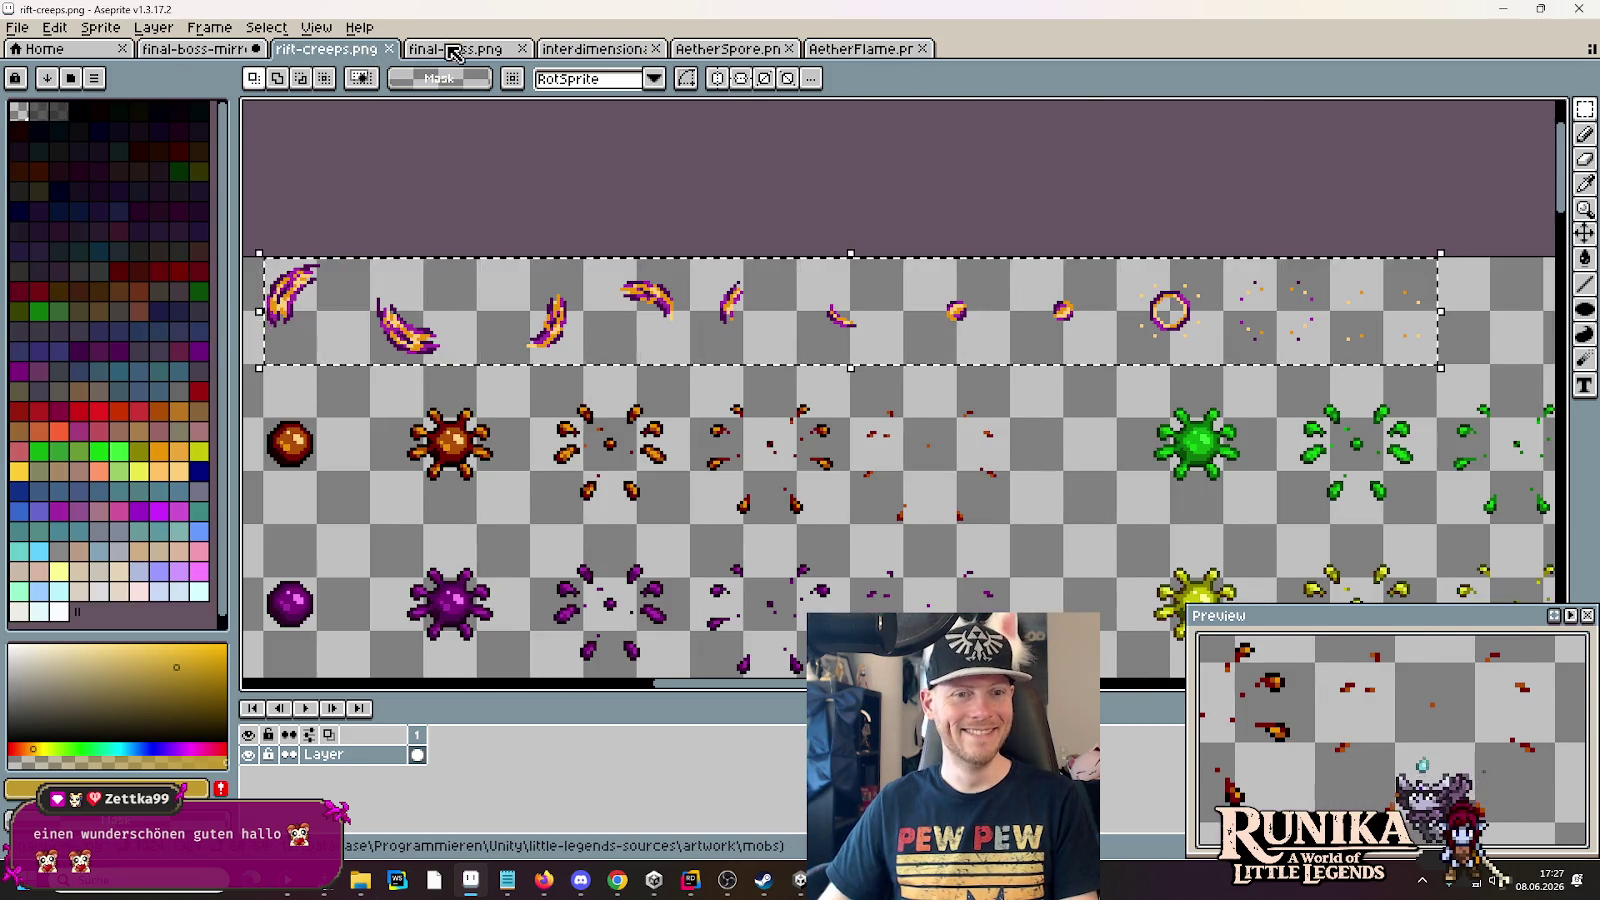
click(455, 50)
click(595, 50)
click(755, 54)
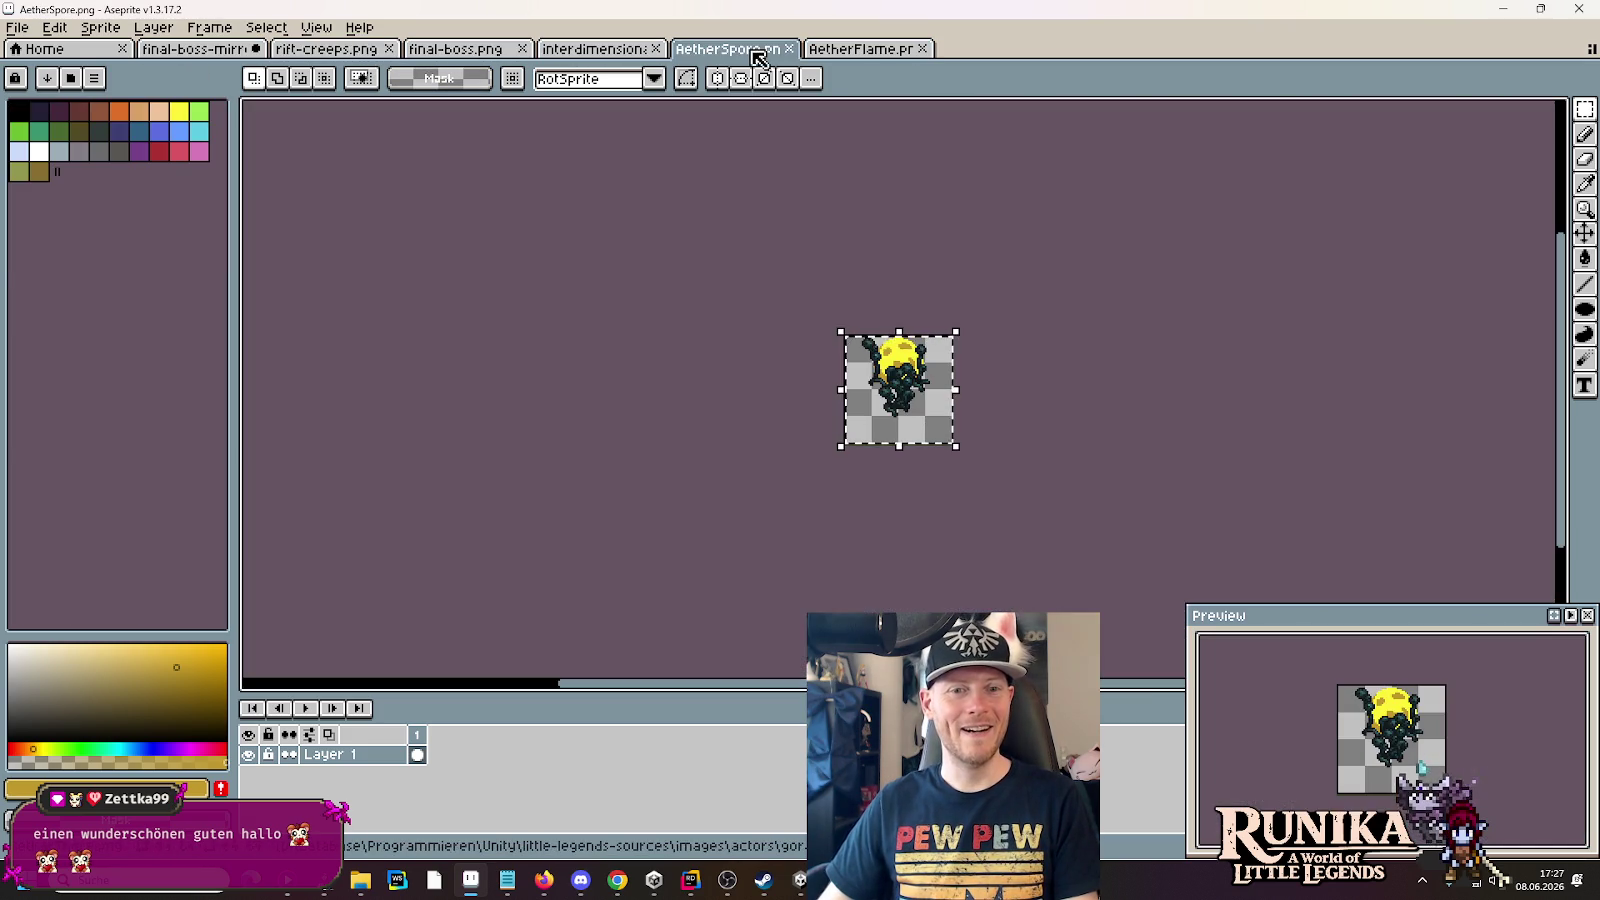
click(17, 27)
click(45, 72)
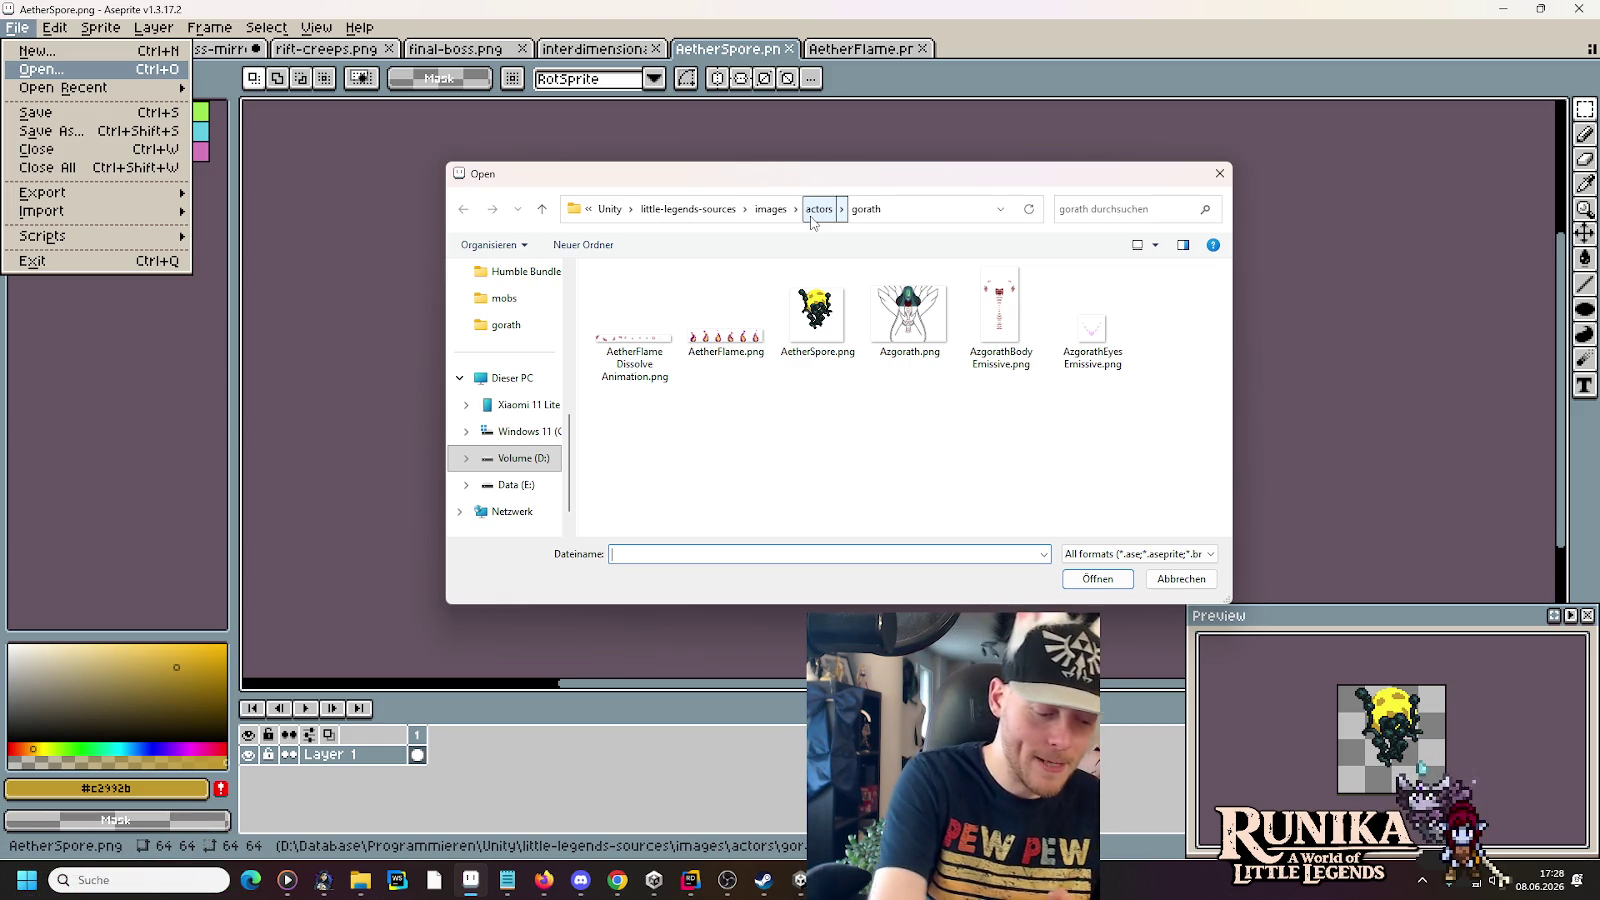
- Navigate from little-legends-sources into artwork and open color-palettes.png
click(688, 208)
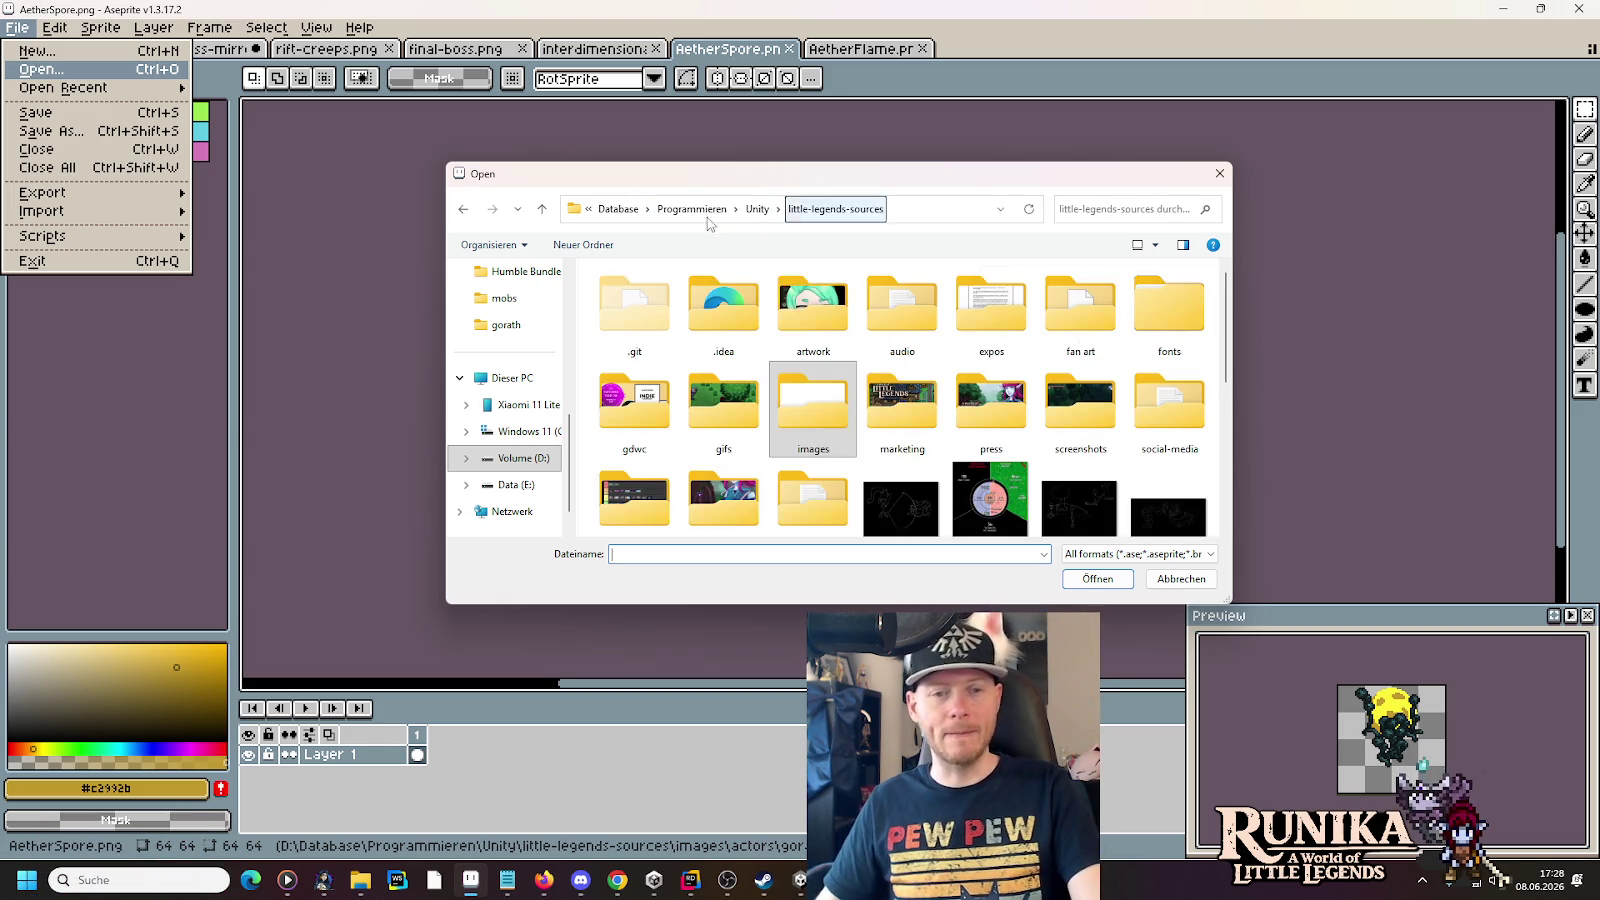
scroll(873, 372, down, 3)
scroll(680, 484, up, 5)
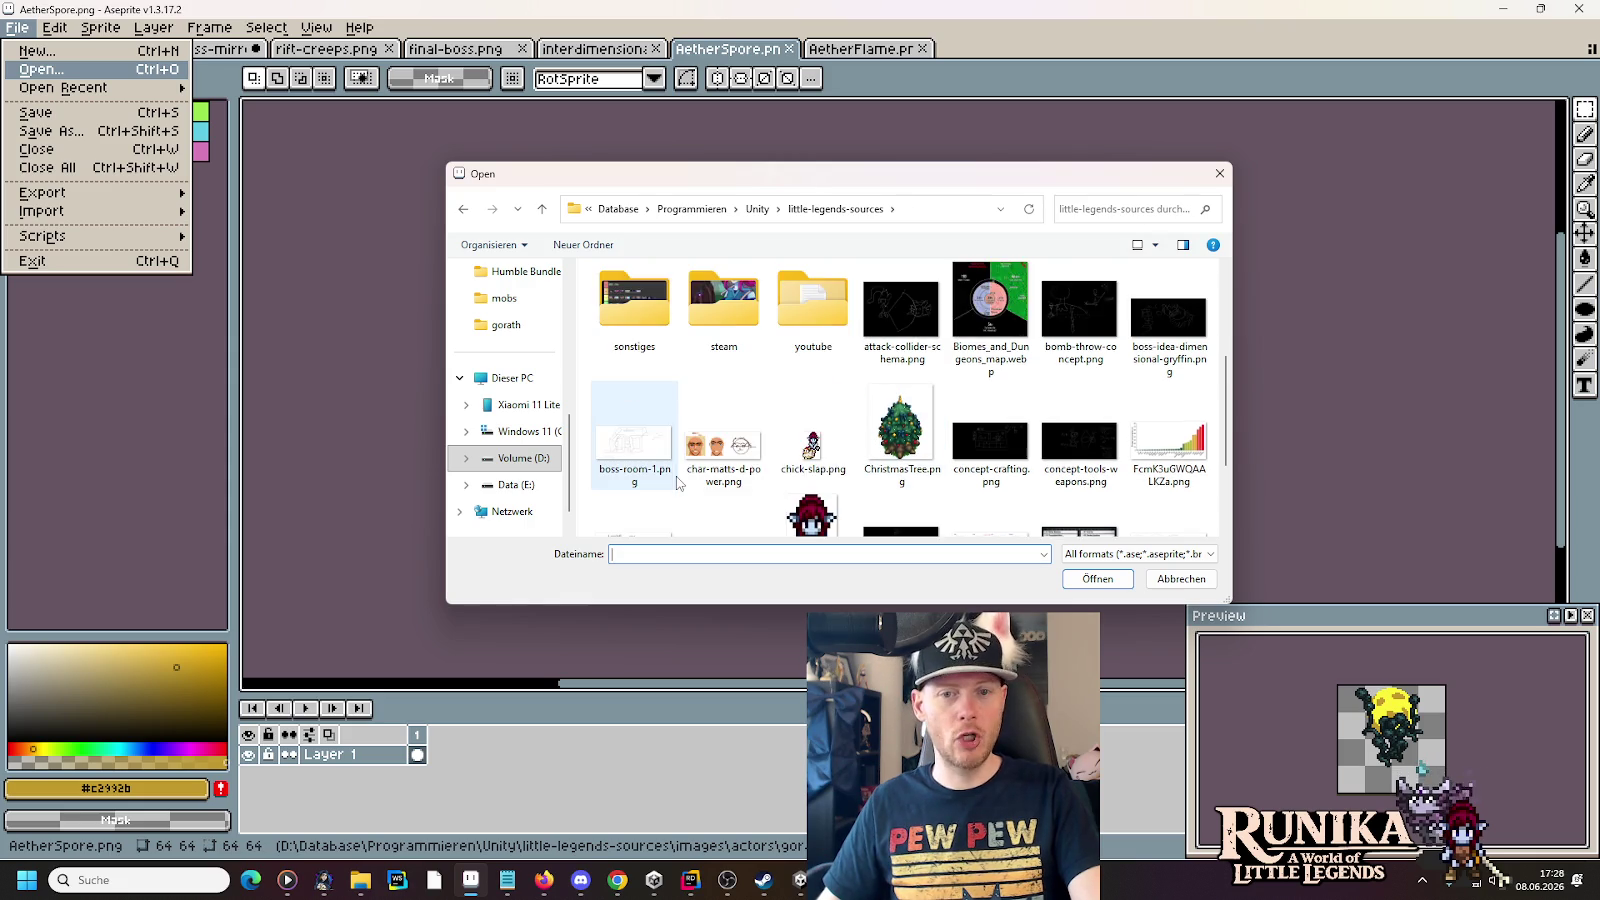
double_click(813, 310)
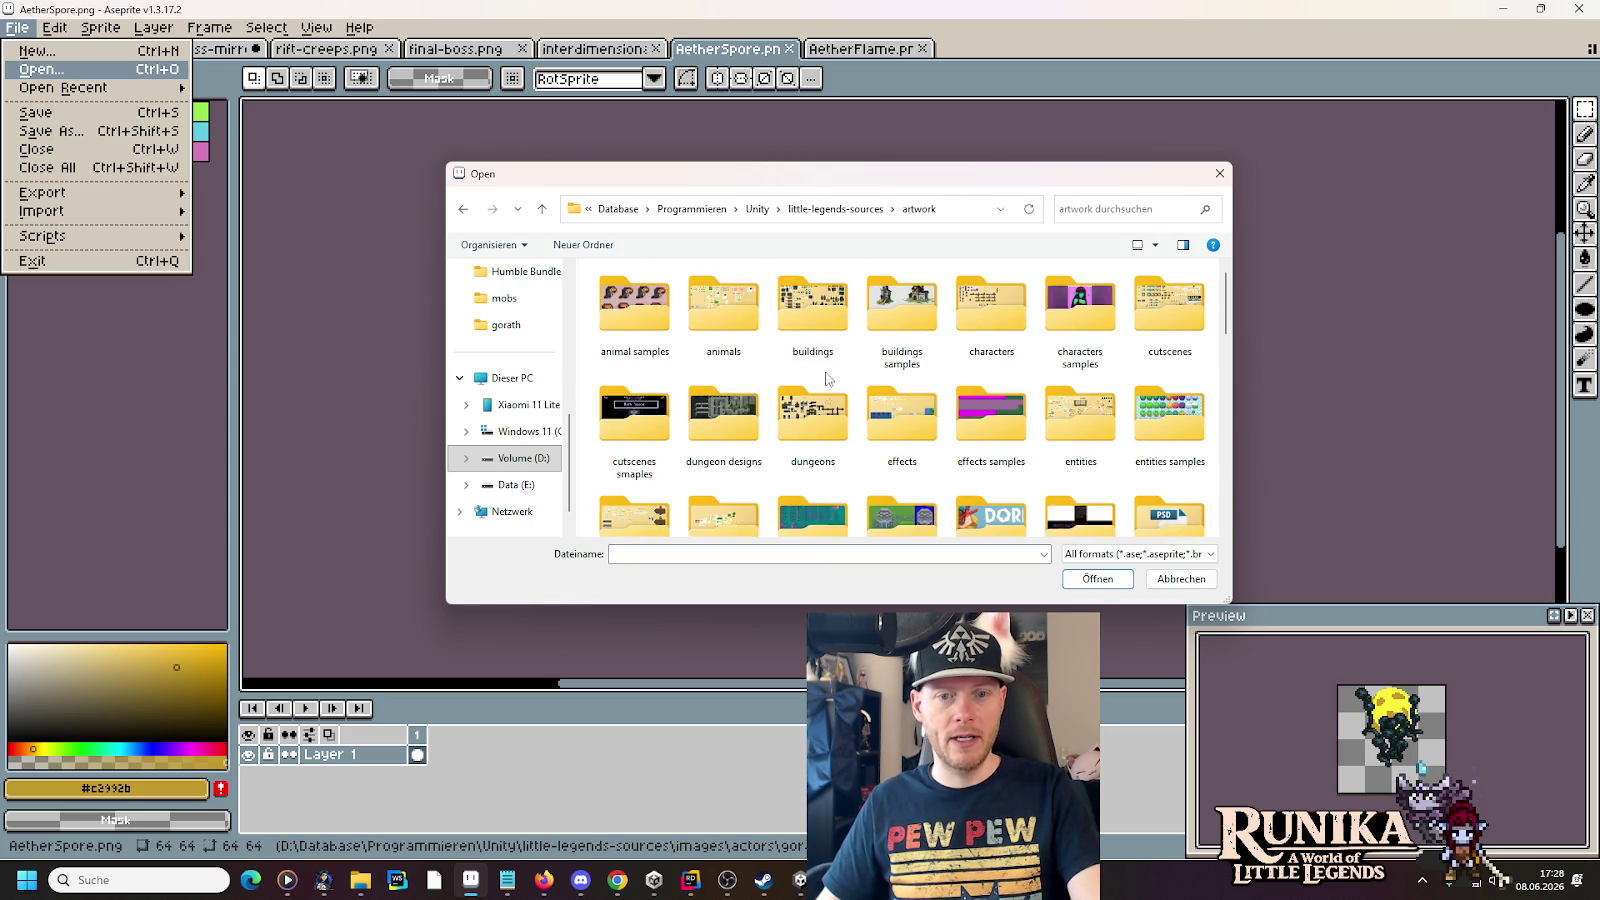
scroll(826, 390, down, 5)
double_click(634, 458)
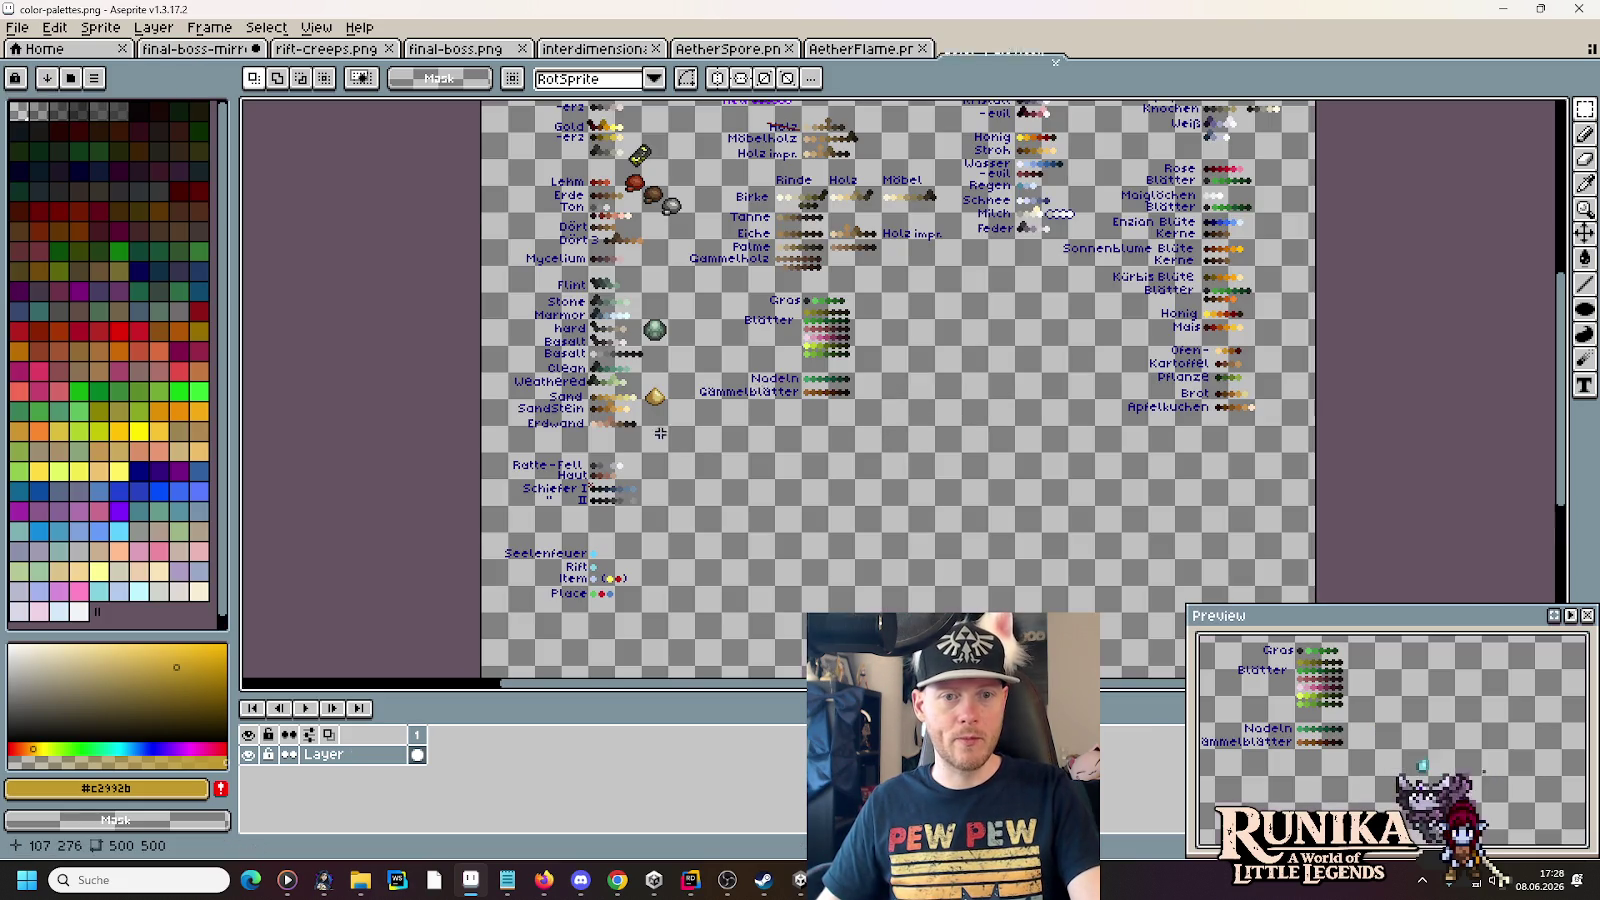
- Zoom and pan the palette sheet to view ramps like Mana, Feuer and Geisterflam
scroll(1013, 344, up, 3)
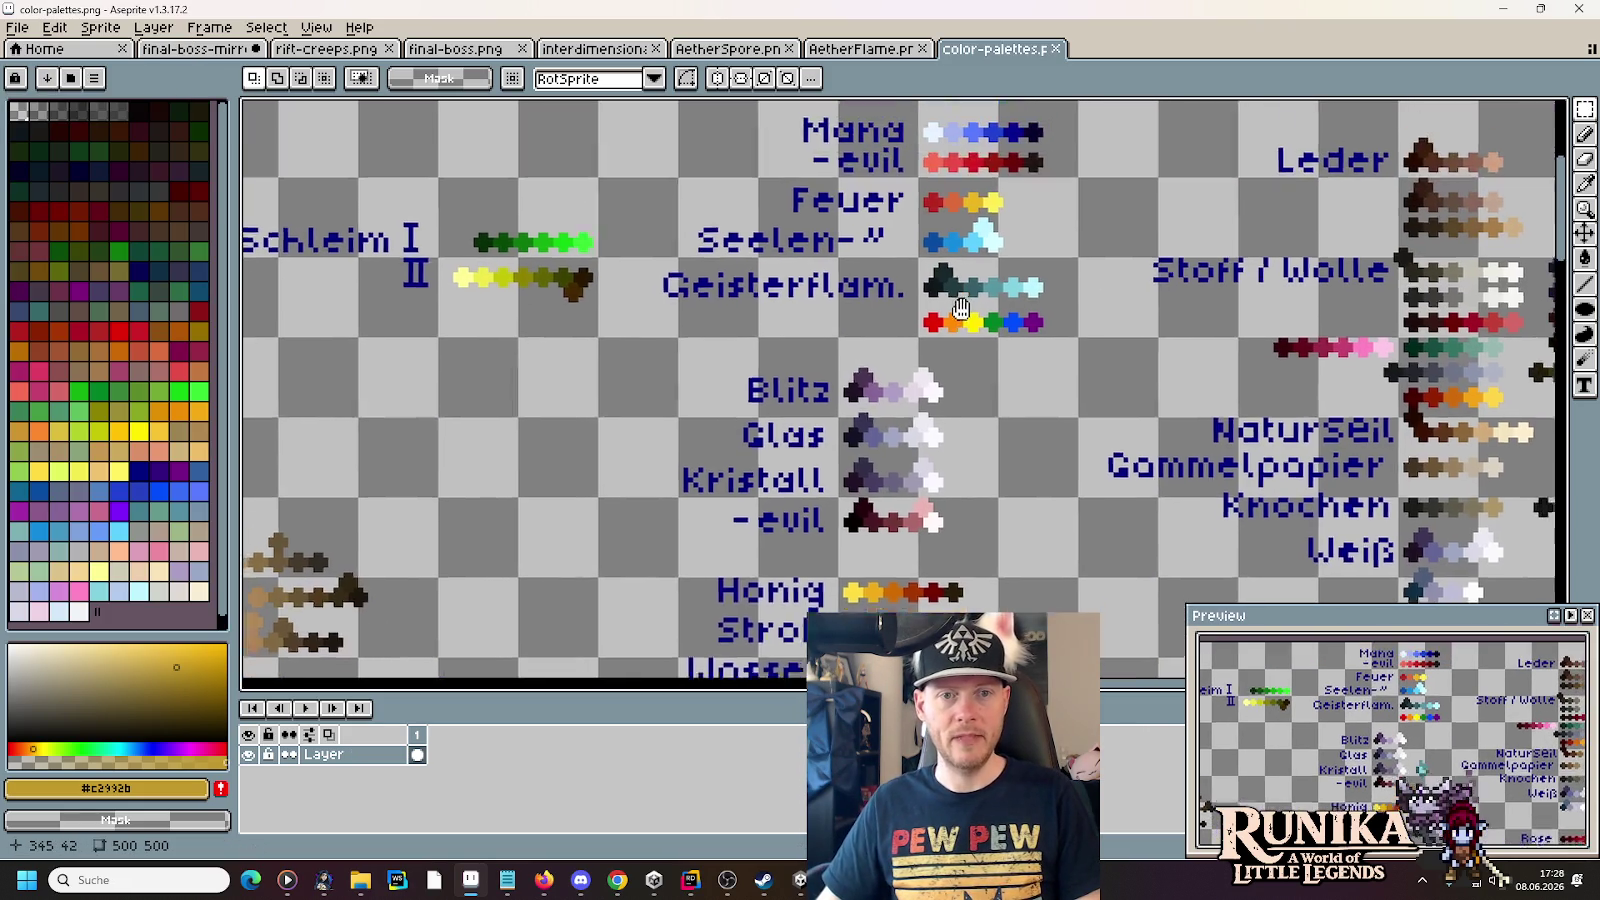
scroll(929, 335, down, 5)
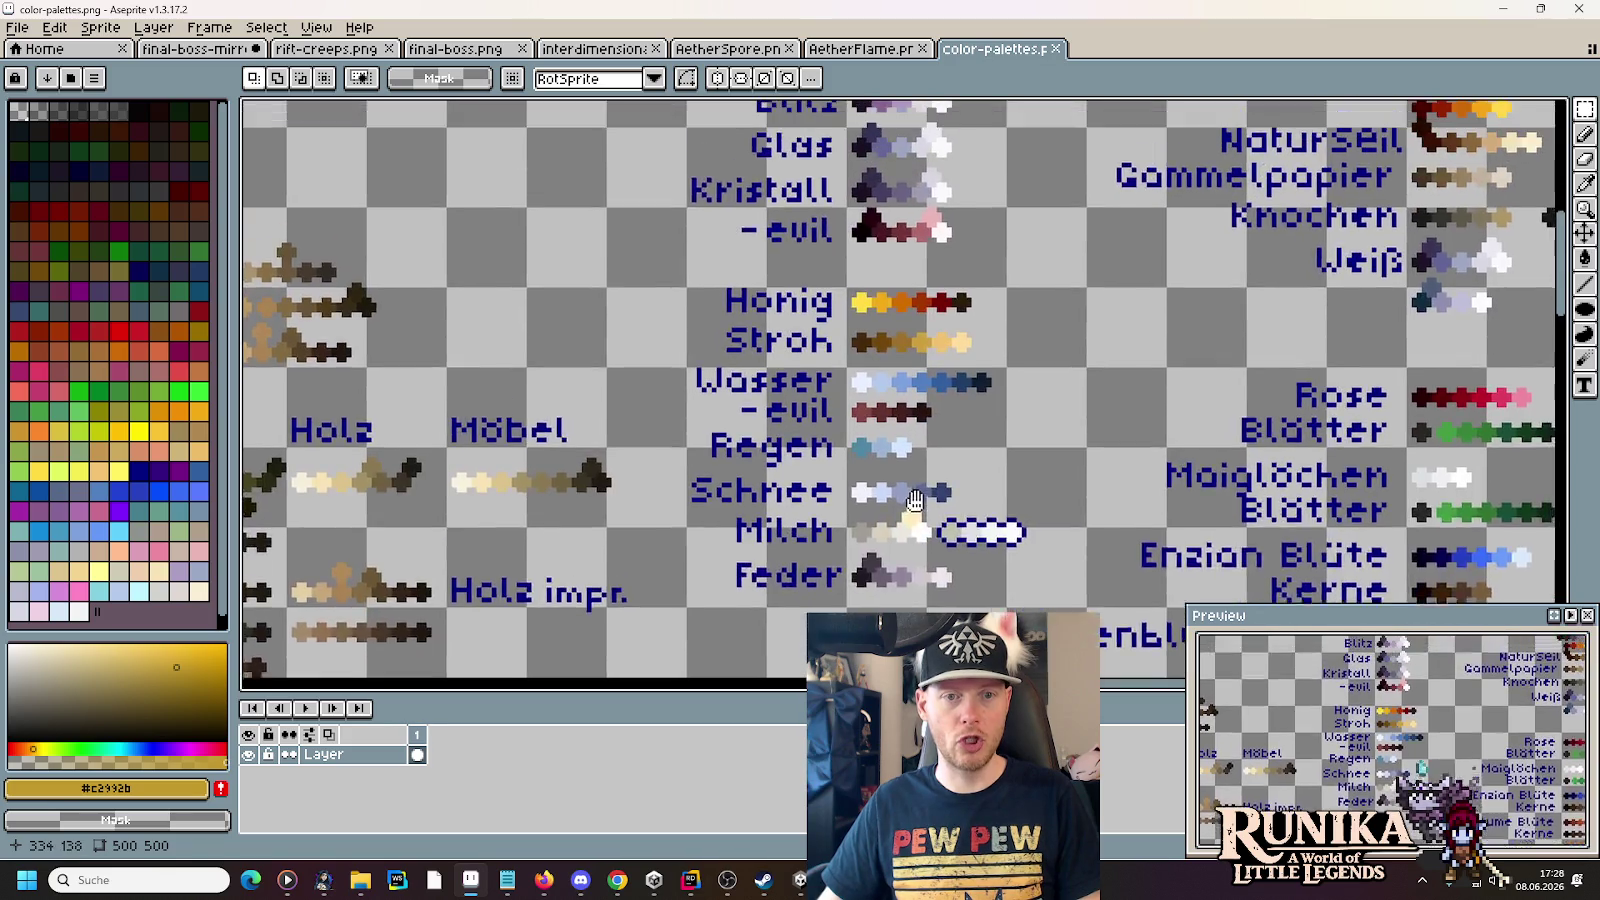
scroll(925, 450, up, 7)
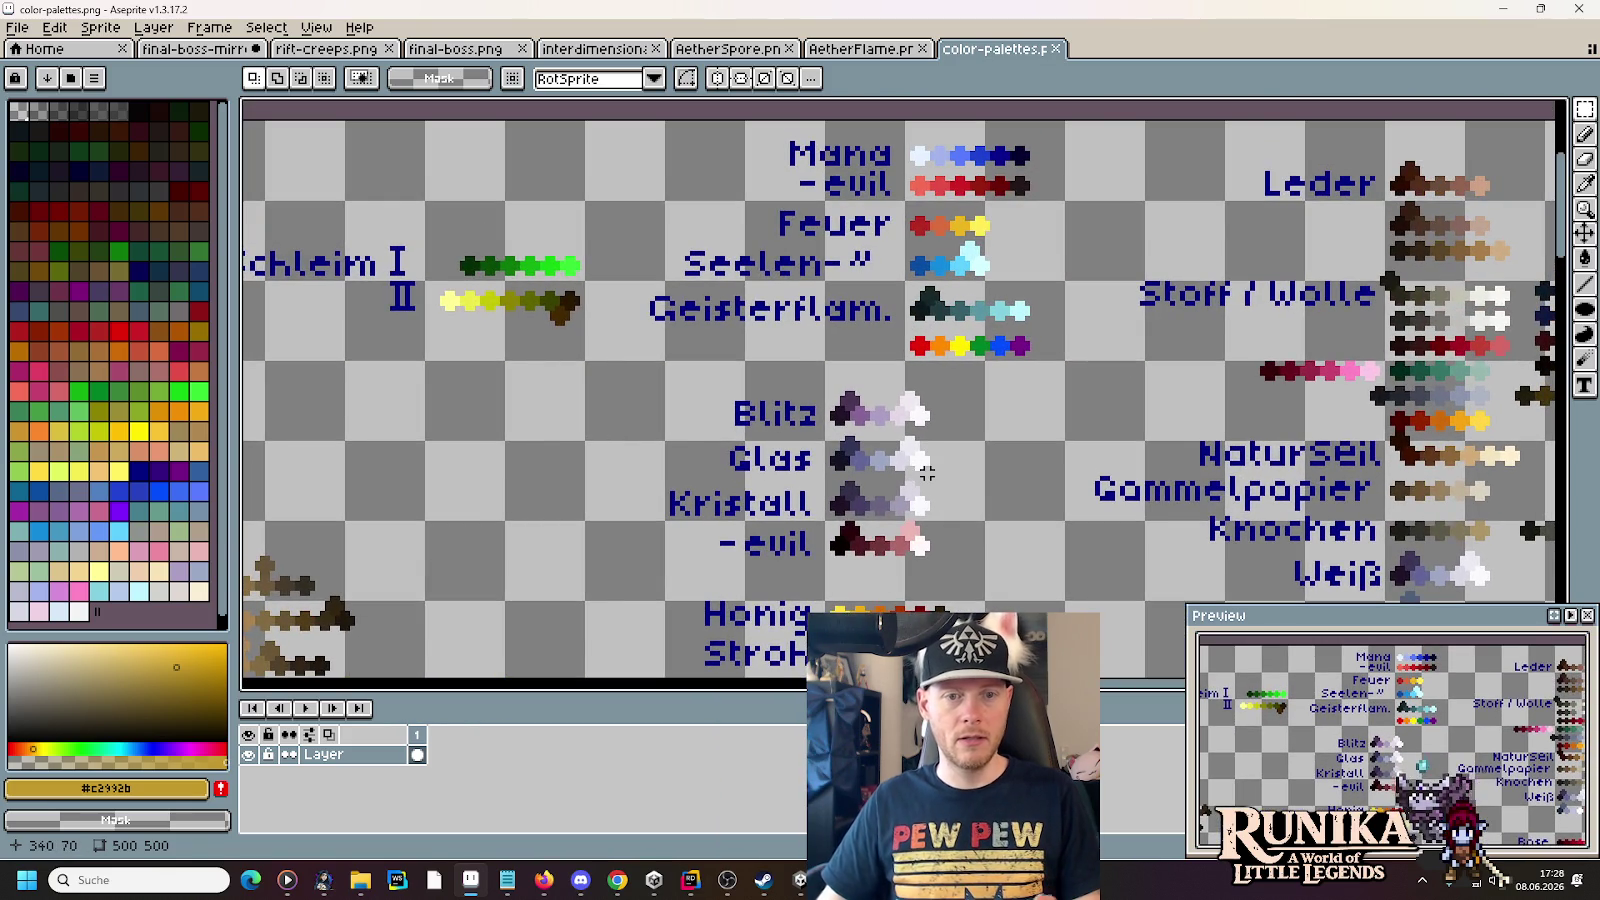
scroll(927, 473, up, 2)
scroll(927, 473, down, 1)
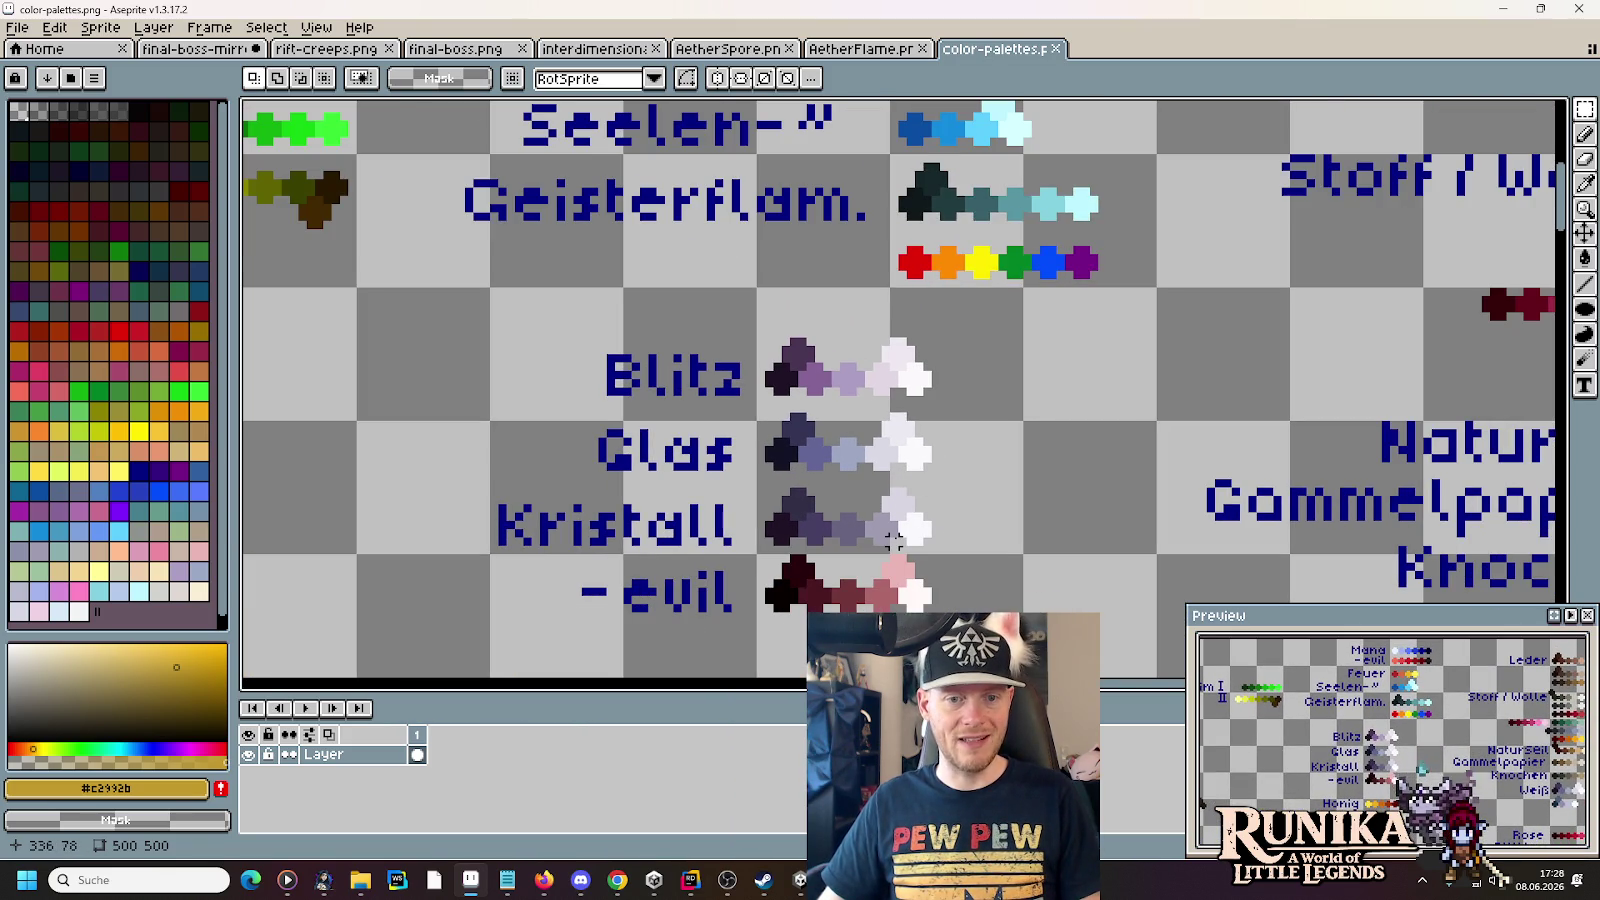
scroll(893, 540, down, 2)
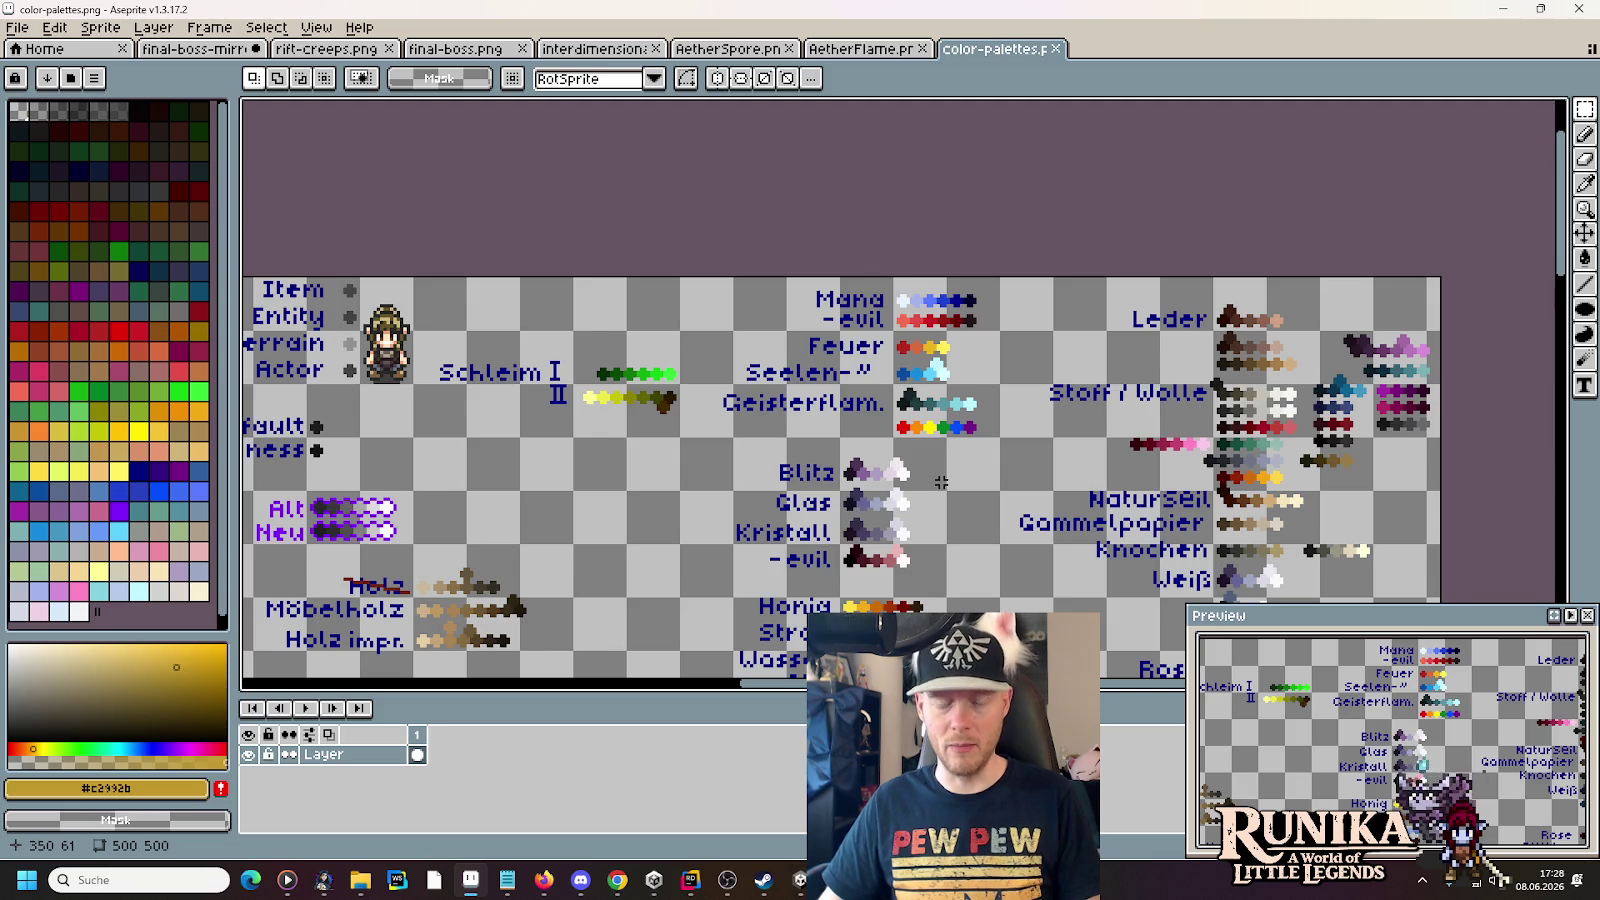
drag(917, 478, 913, 342)
- Switch to the AetherSpore.png tab, eyedrop its bright yellow #fbf236, and return to Unity
click(195, 48)
click(893, 48)
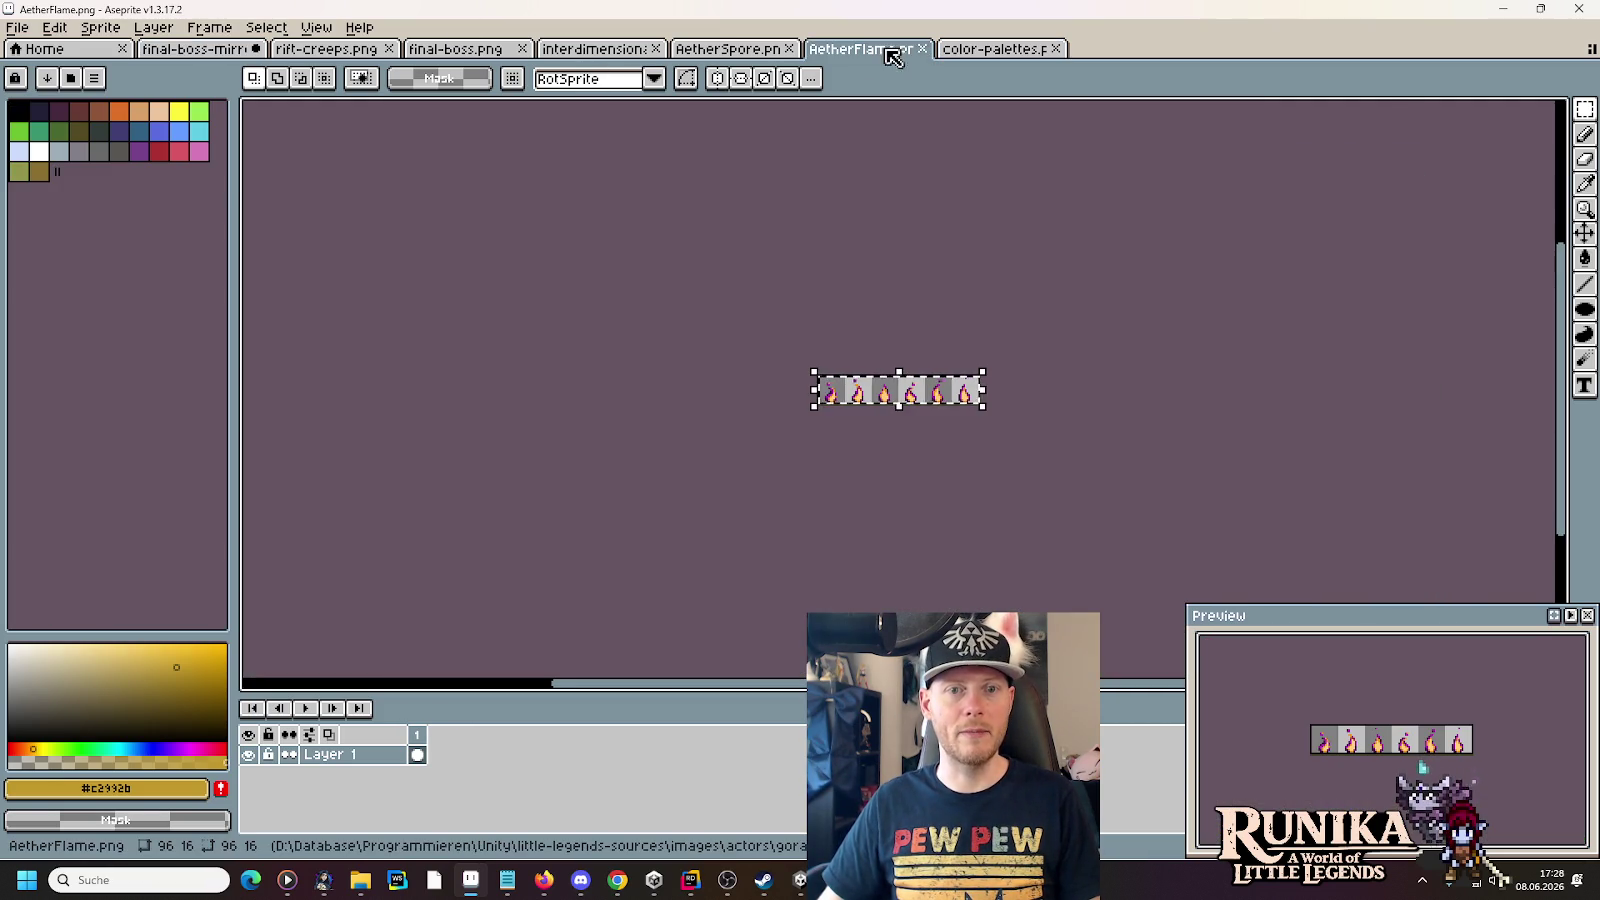
click(700, 52)
key(ctrl+d)
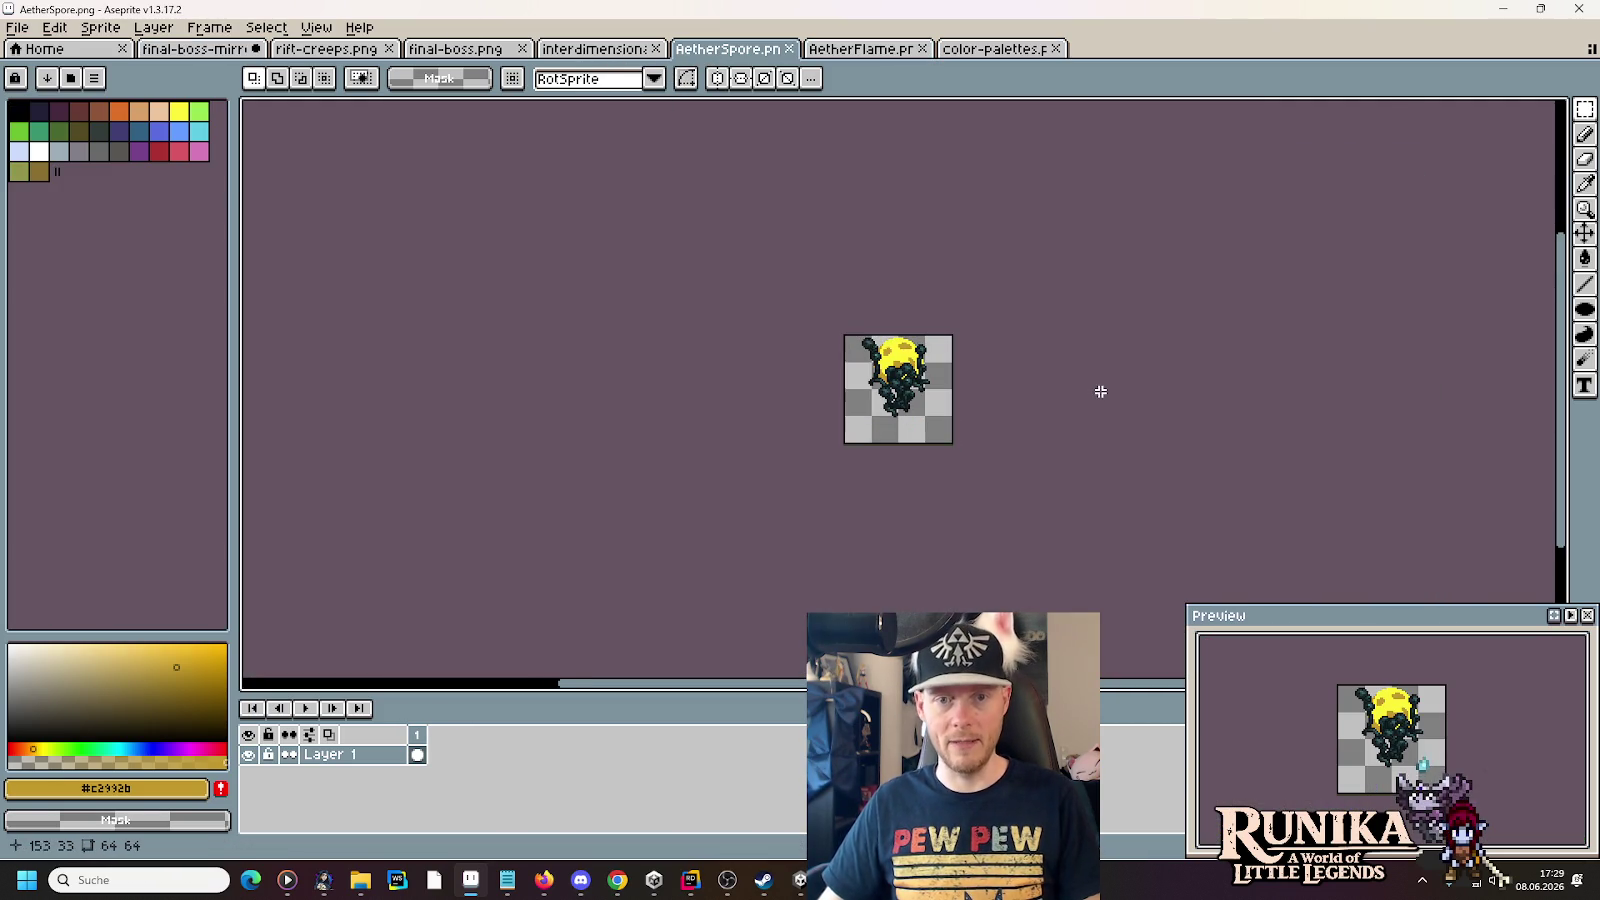
scroll(937, 376, up, 4)
key(i)
click(750, 313)
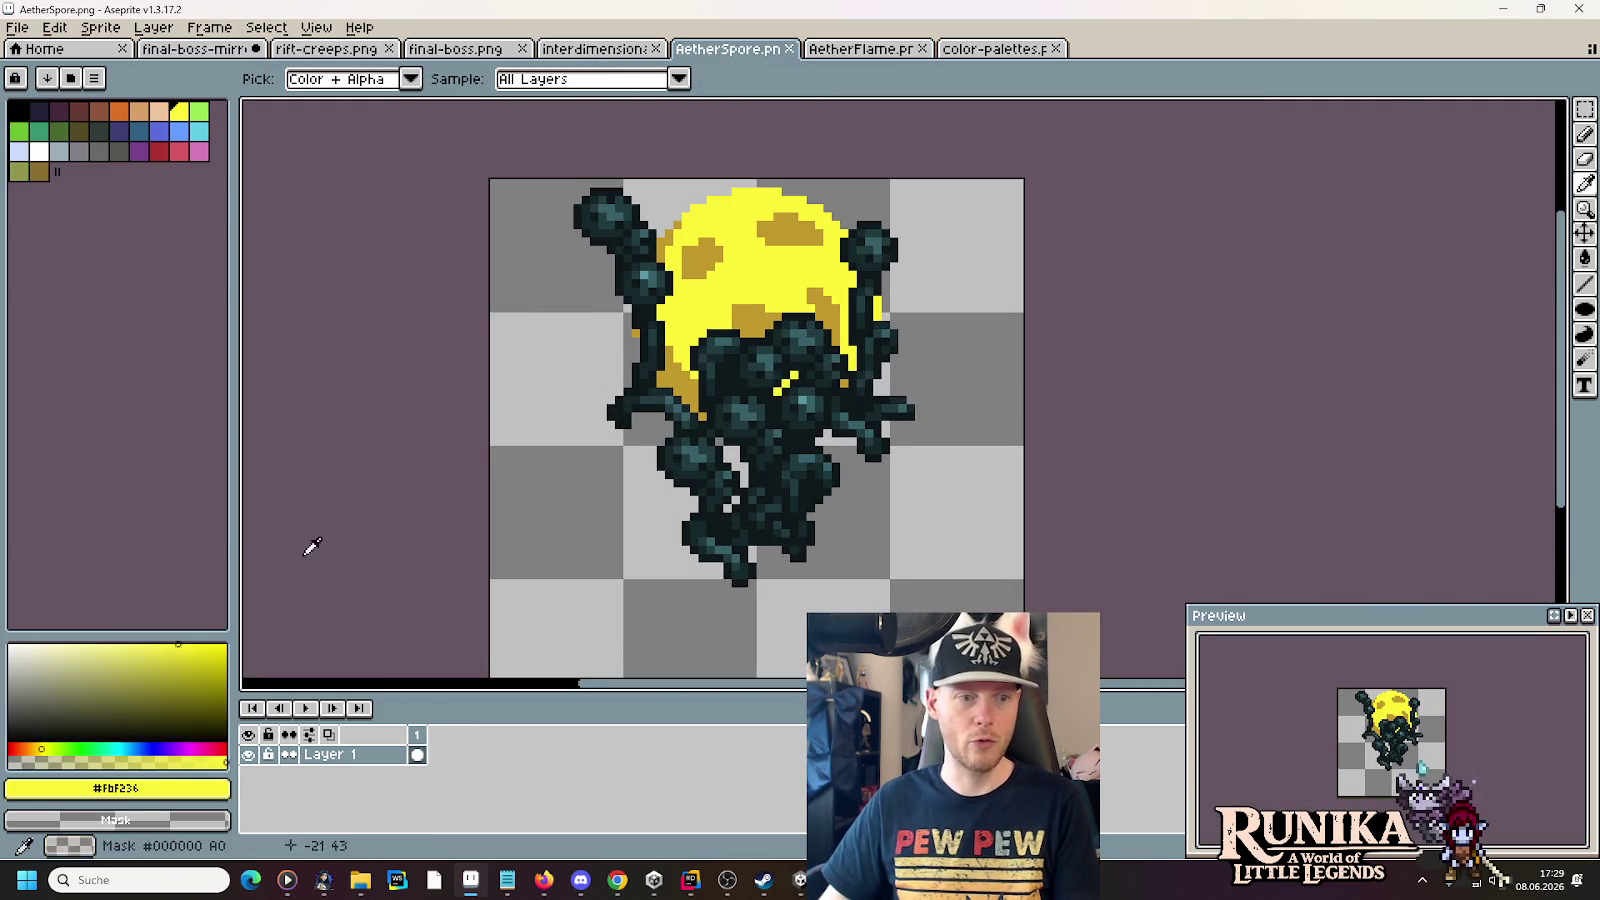
click(130, 789)
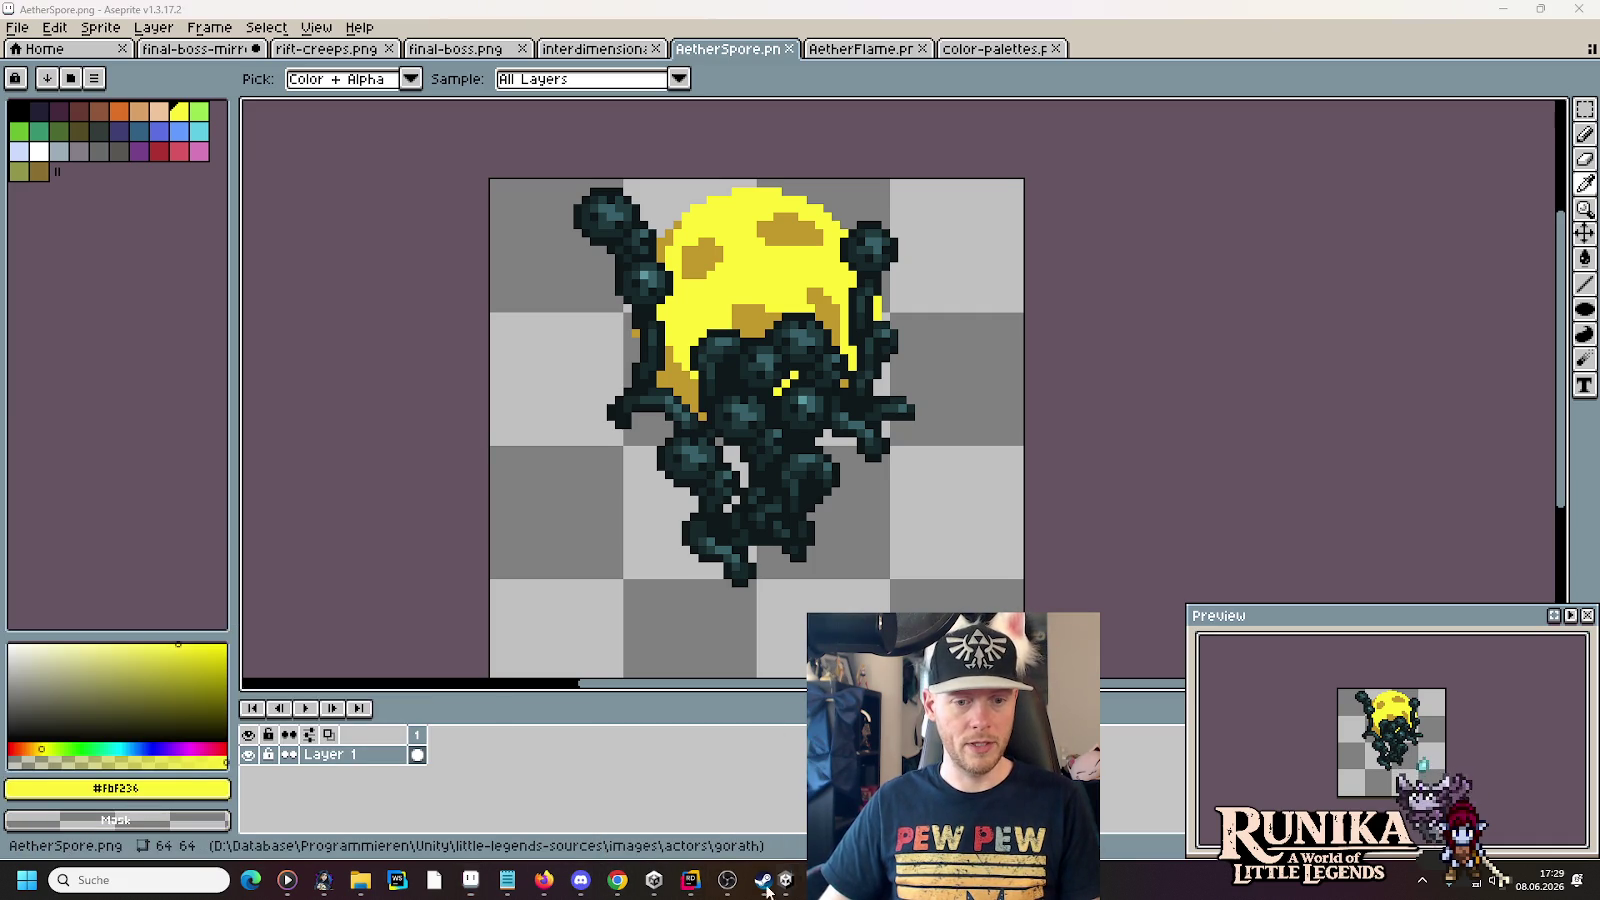
click(690, 880)
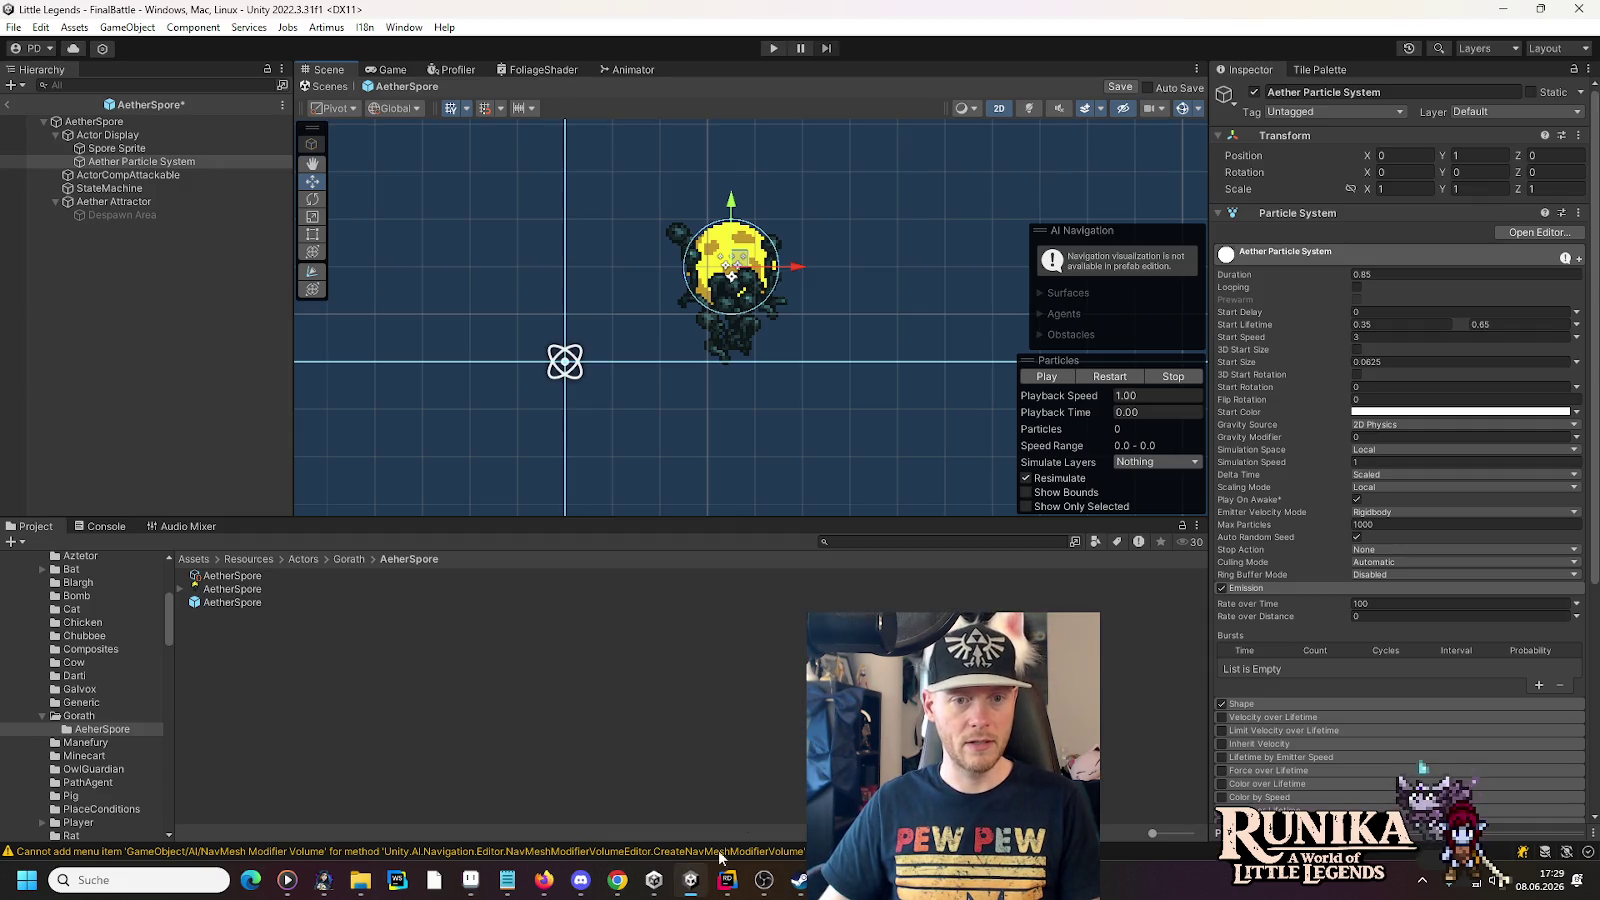
- Set the Aether Particle System's Start Color to hex FBF236 and preview the yellow particles
click(115, 162)
click(1396, 412)
click(1540, 760)
key(ctrl+v)
click(1578, 401)
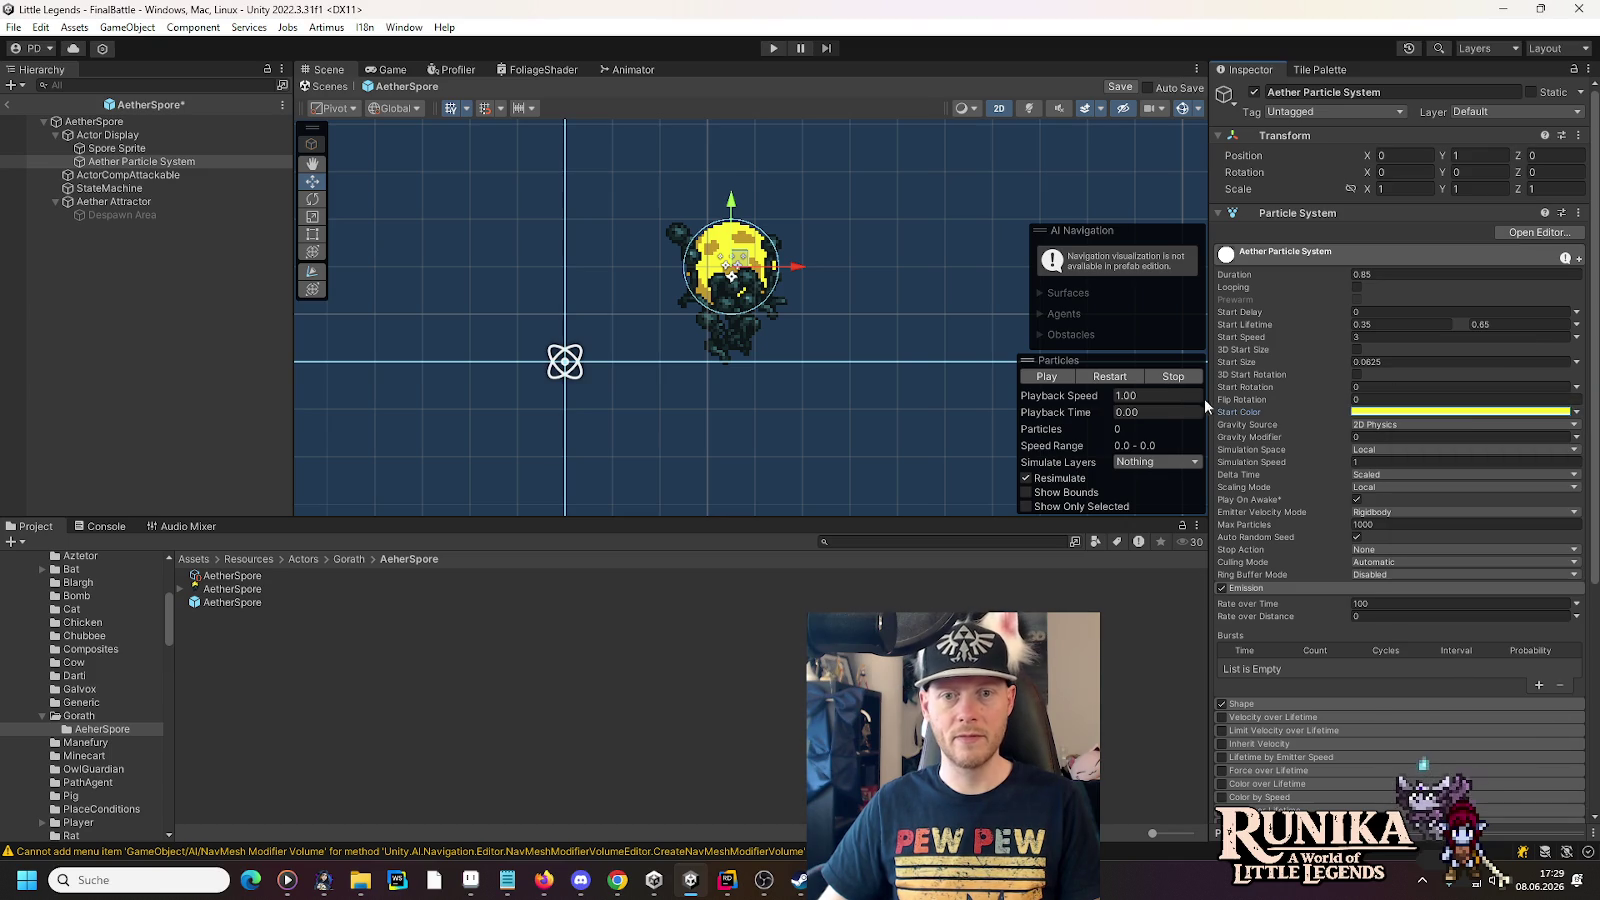
click(1023, 378)
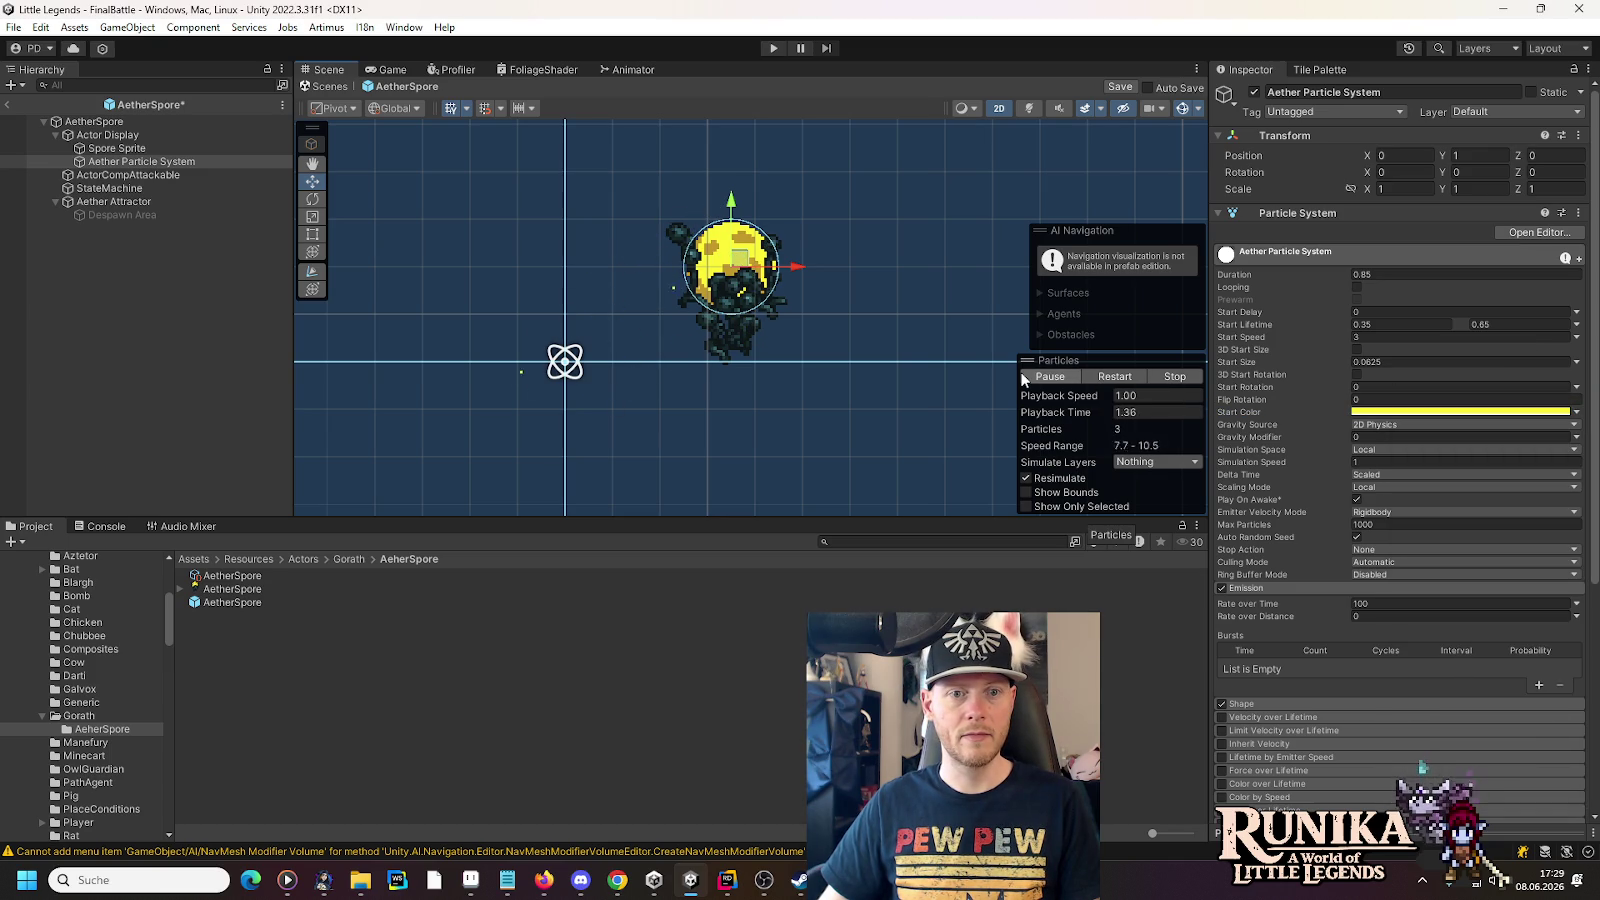
click(1045, 376)
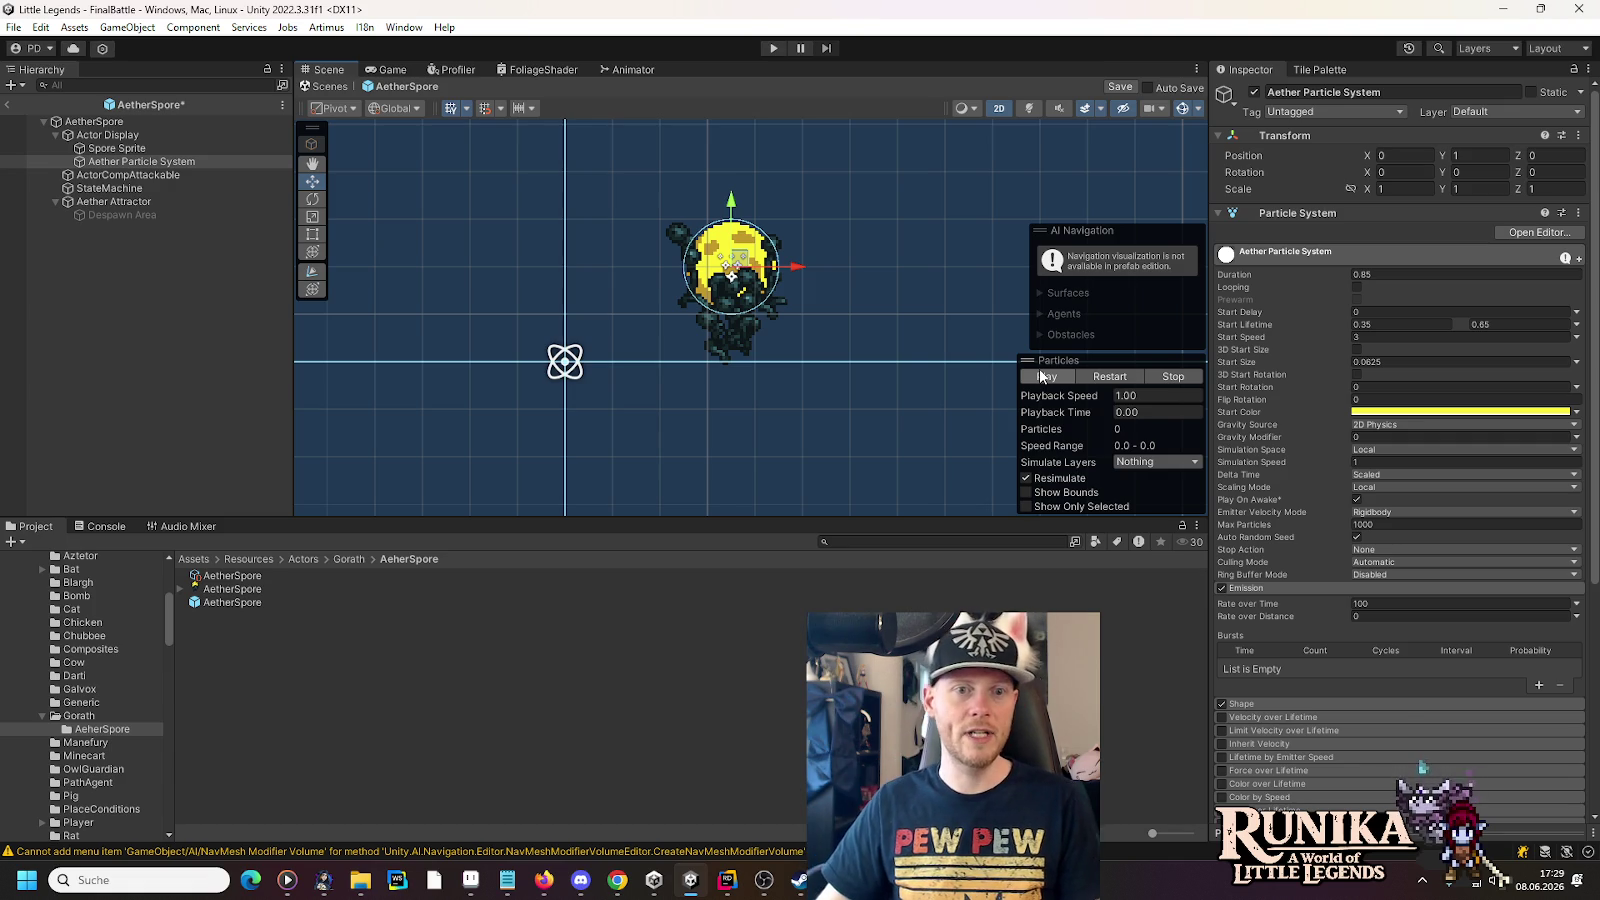
key(alt+Tab)
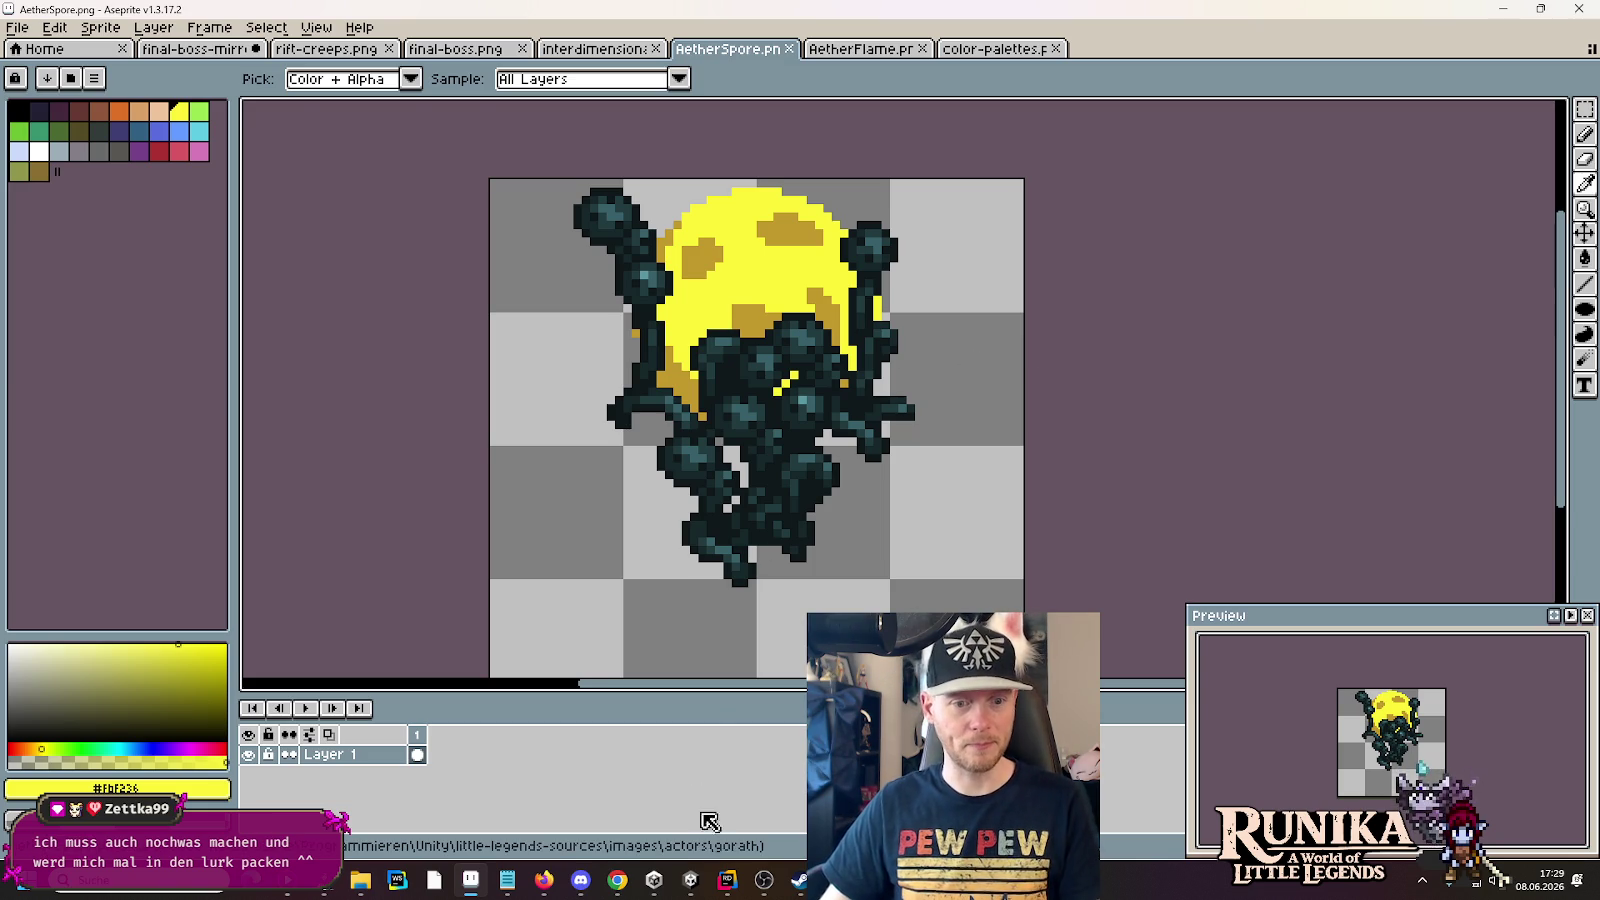
- Return to Unity and scroll through the Project window's asset folders
click(690, 880)
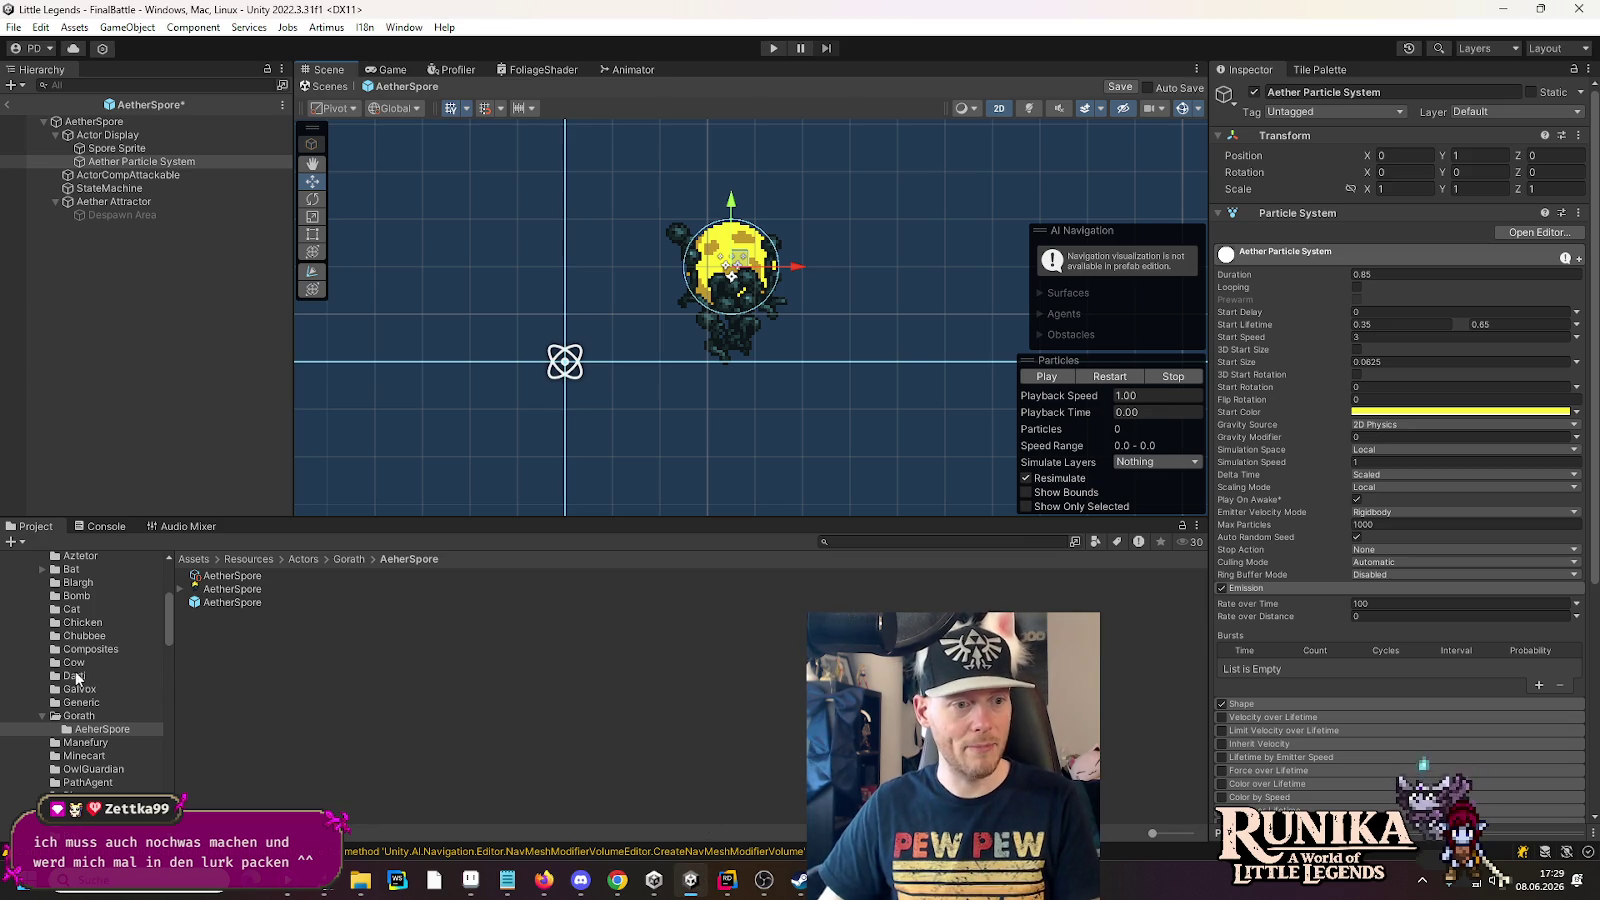
scroll(78, 680, up, 3)
scroll(46, 706, up, 2)
scroll(46, 706, down, 4)
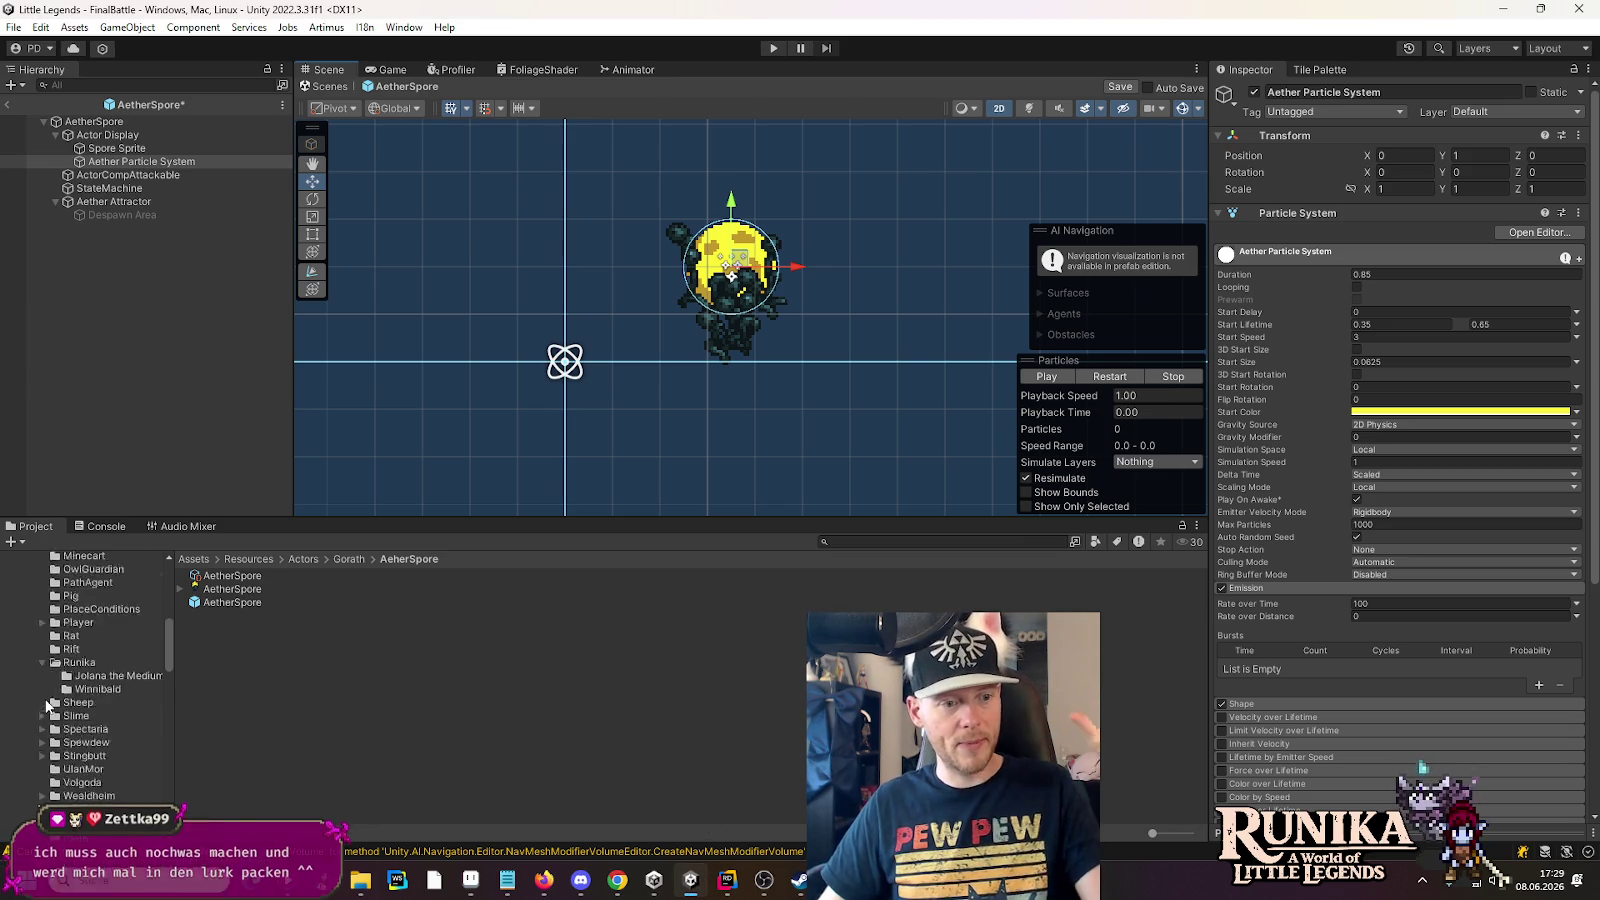
scroll(116, 670, down, 5)
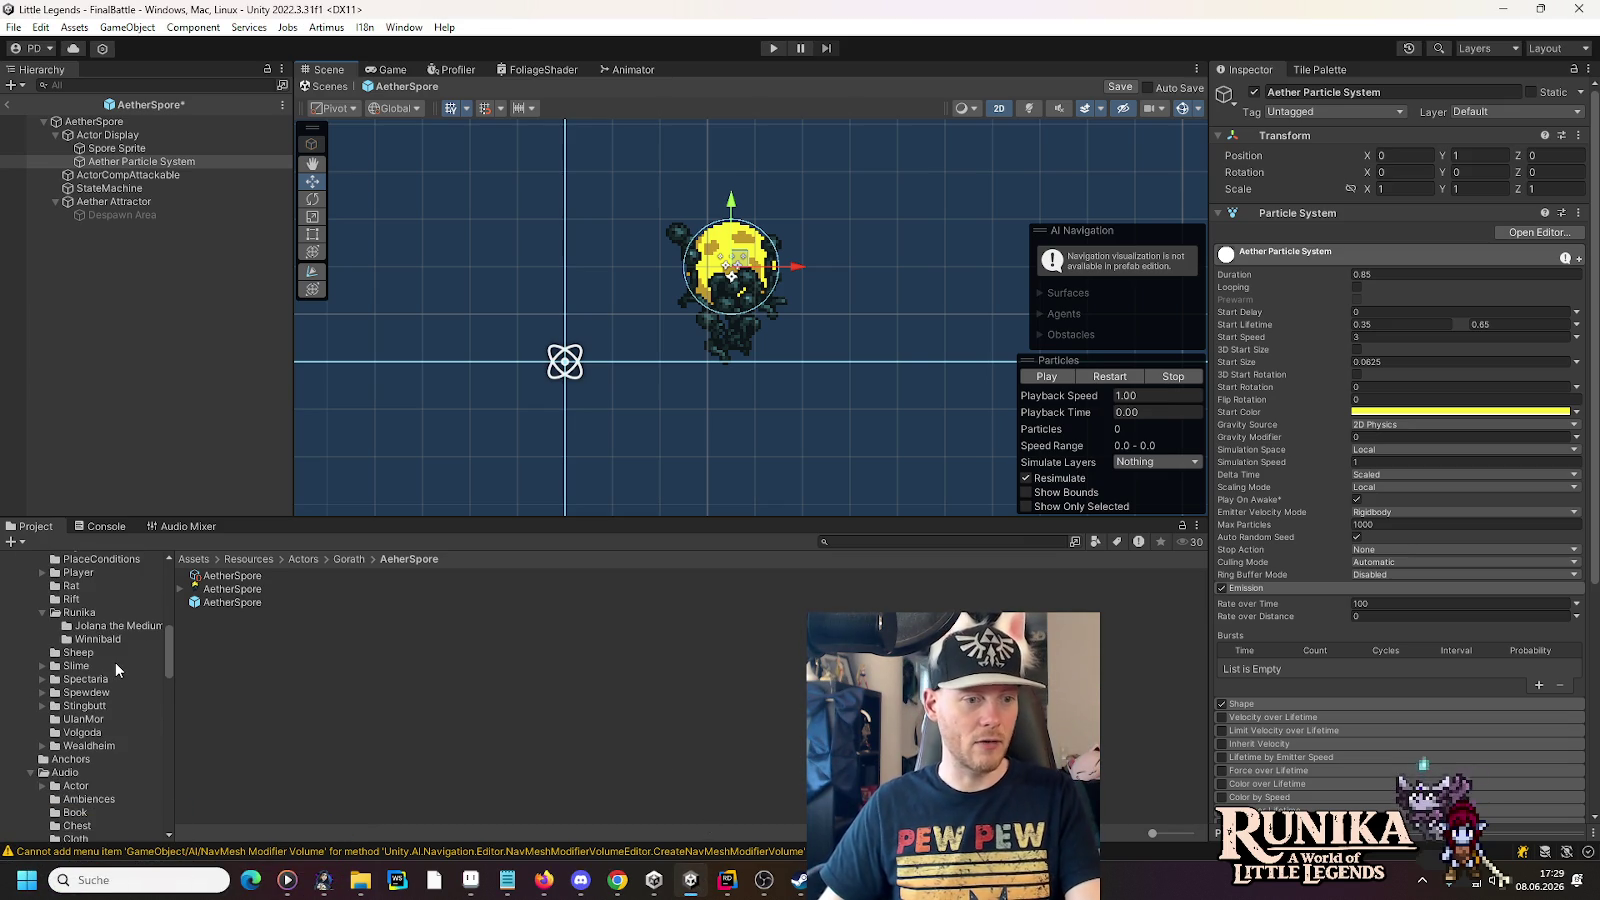
scroll(116, 664, up, 3)
scroll(116, 666, up, 2)
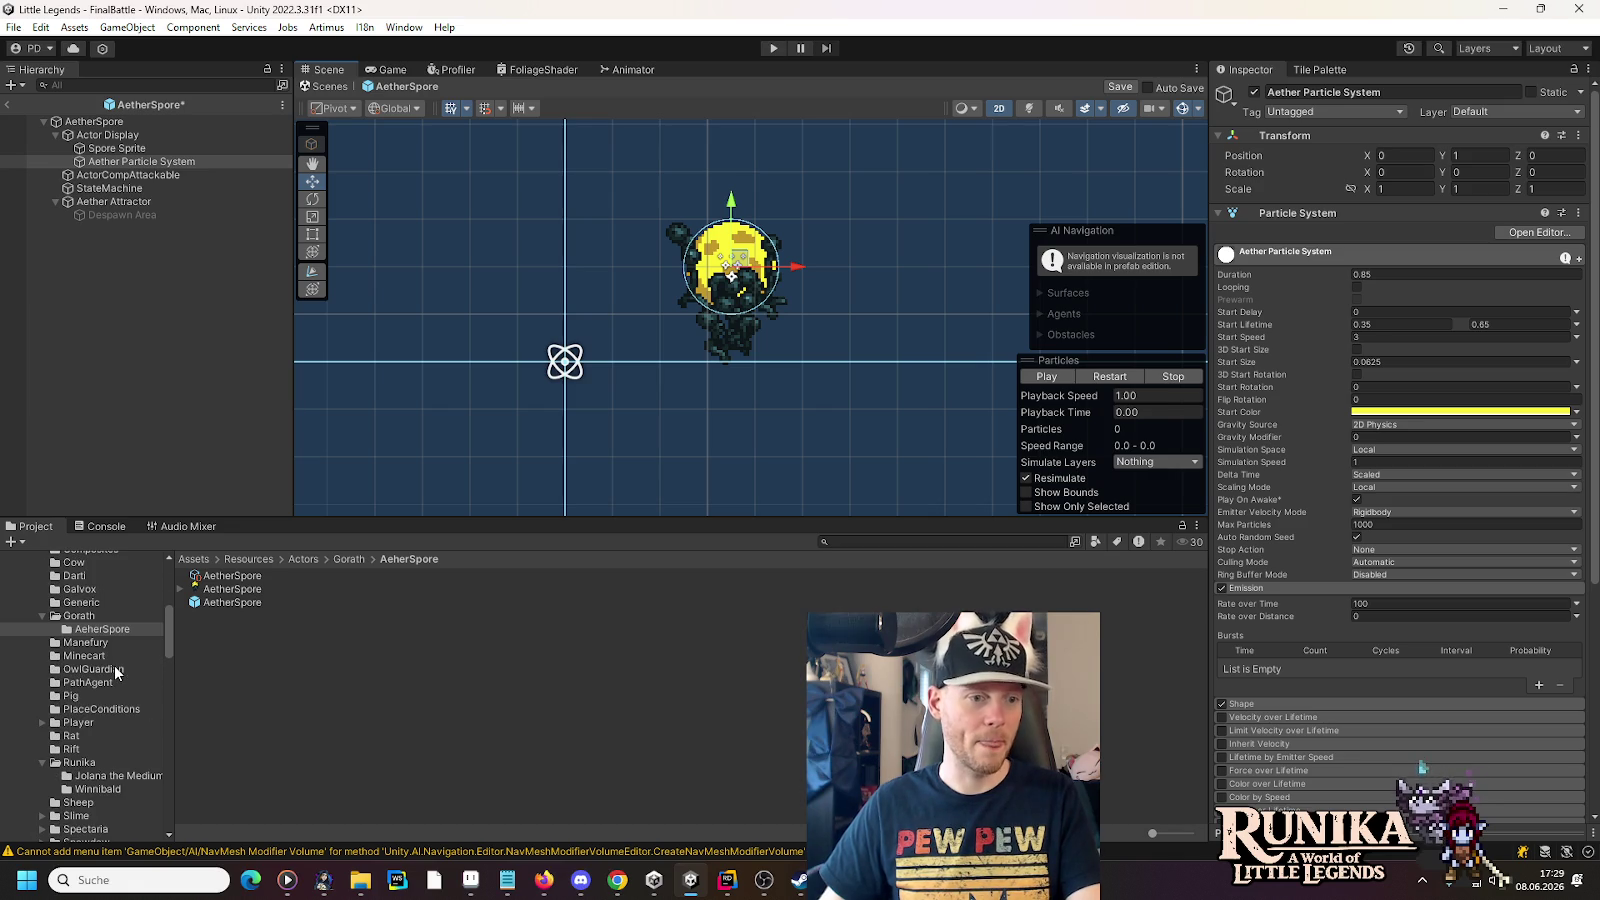
scroll(116, 672, down, 8)
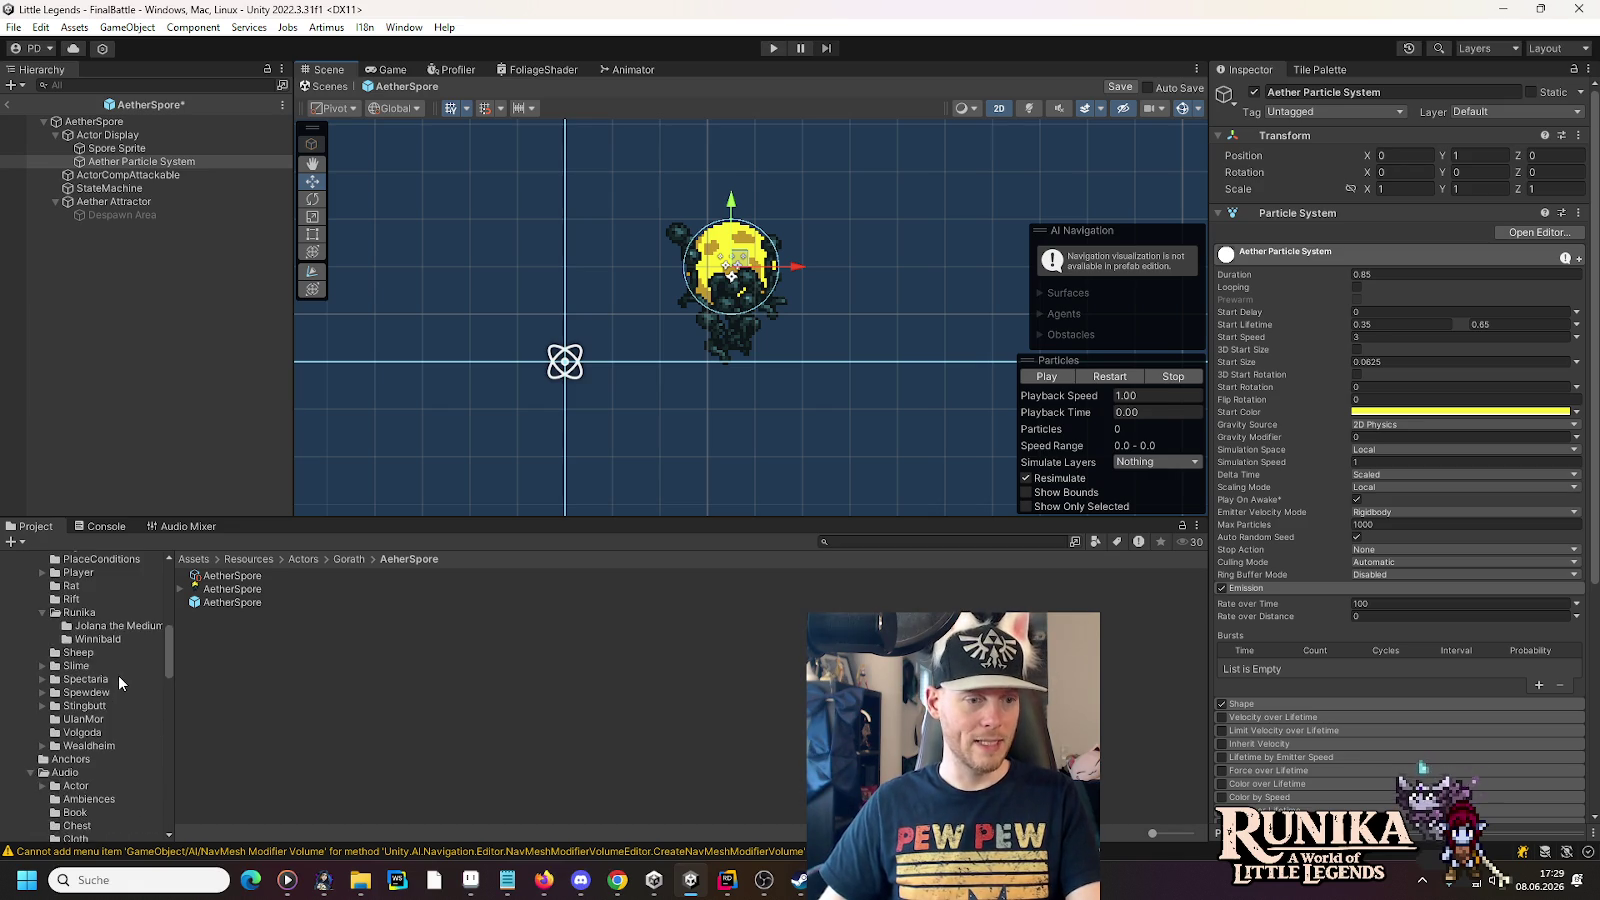
- Collapse Audio, expand Effects, select the Boss folder and open the ActorEffectBoss prefab
click(30, 623)
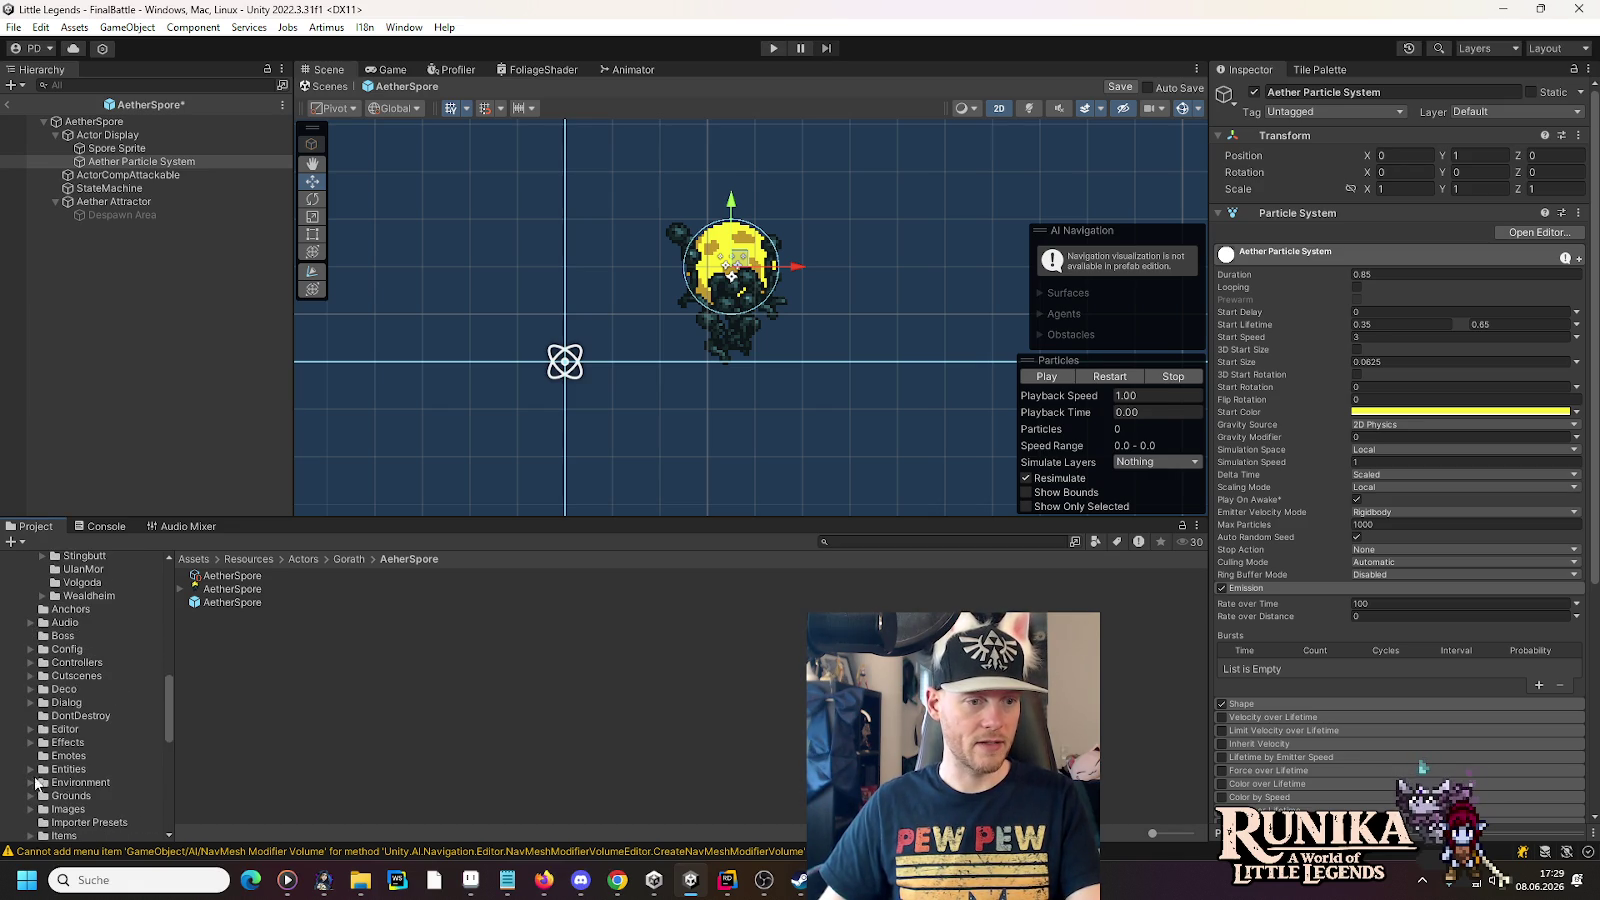
click(37, 745)
click(31, 743)
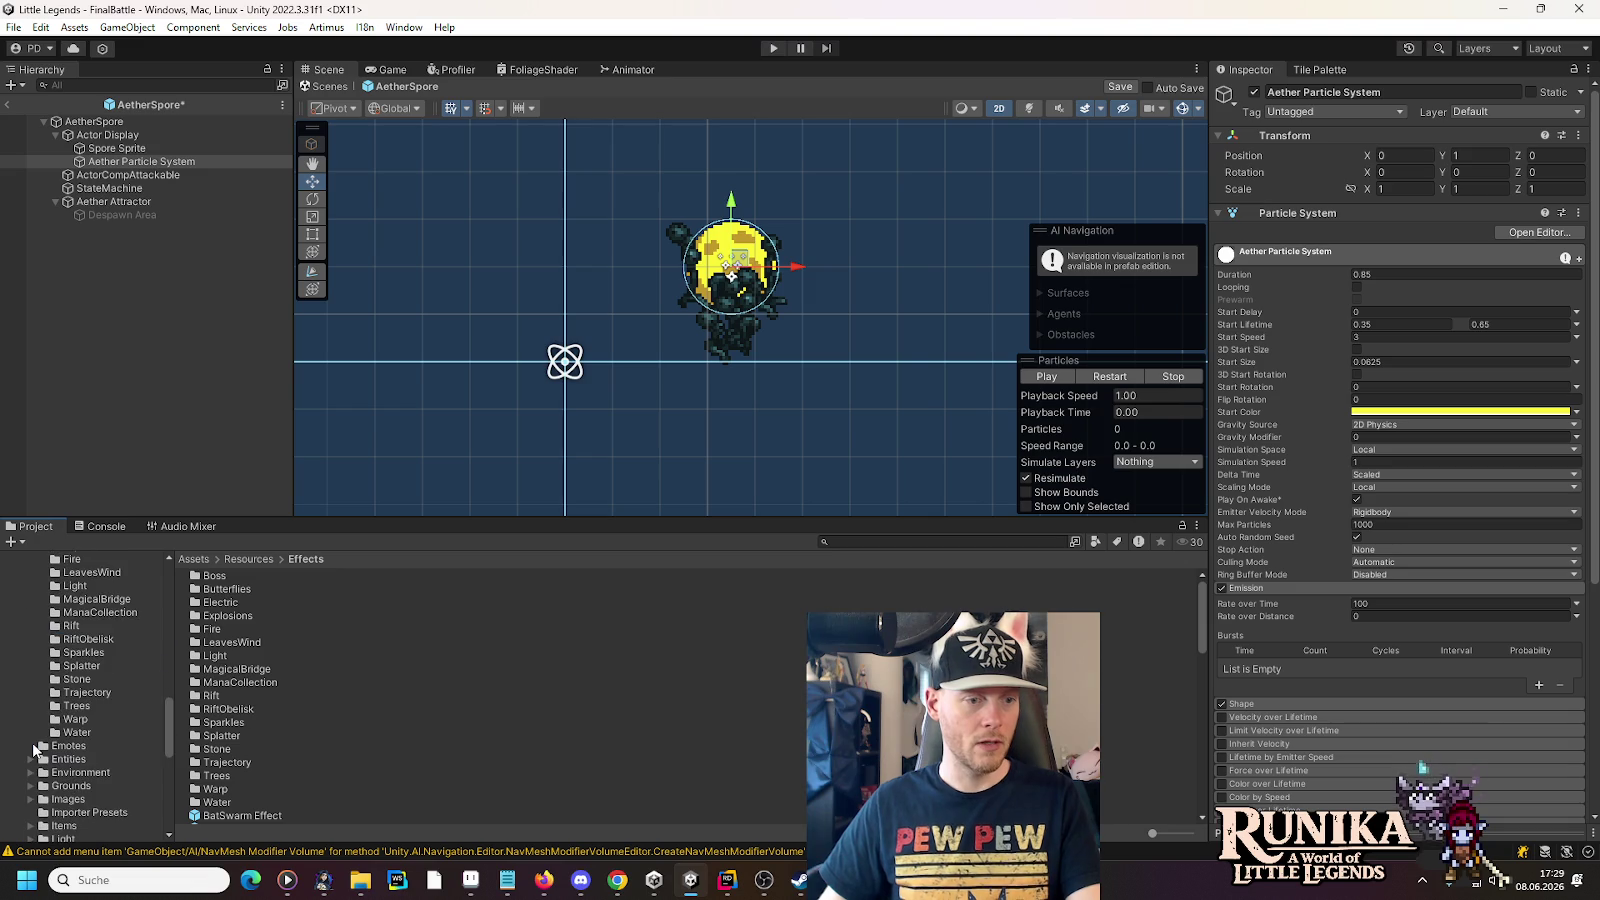
scroll(32, 672, up, 5)
click(75, 656)
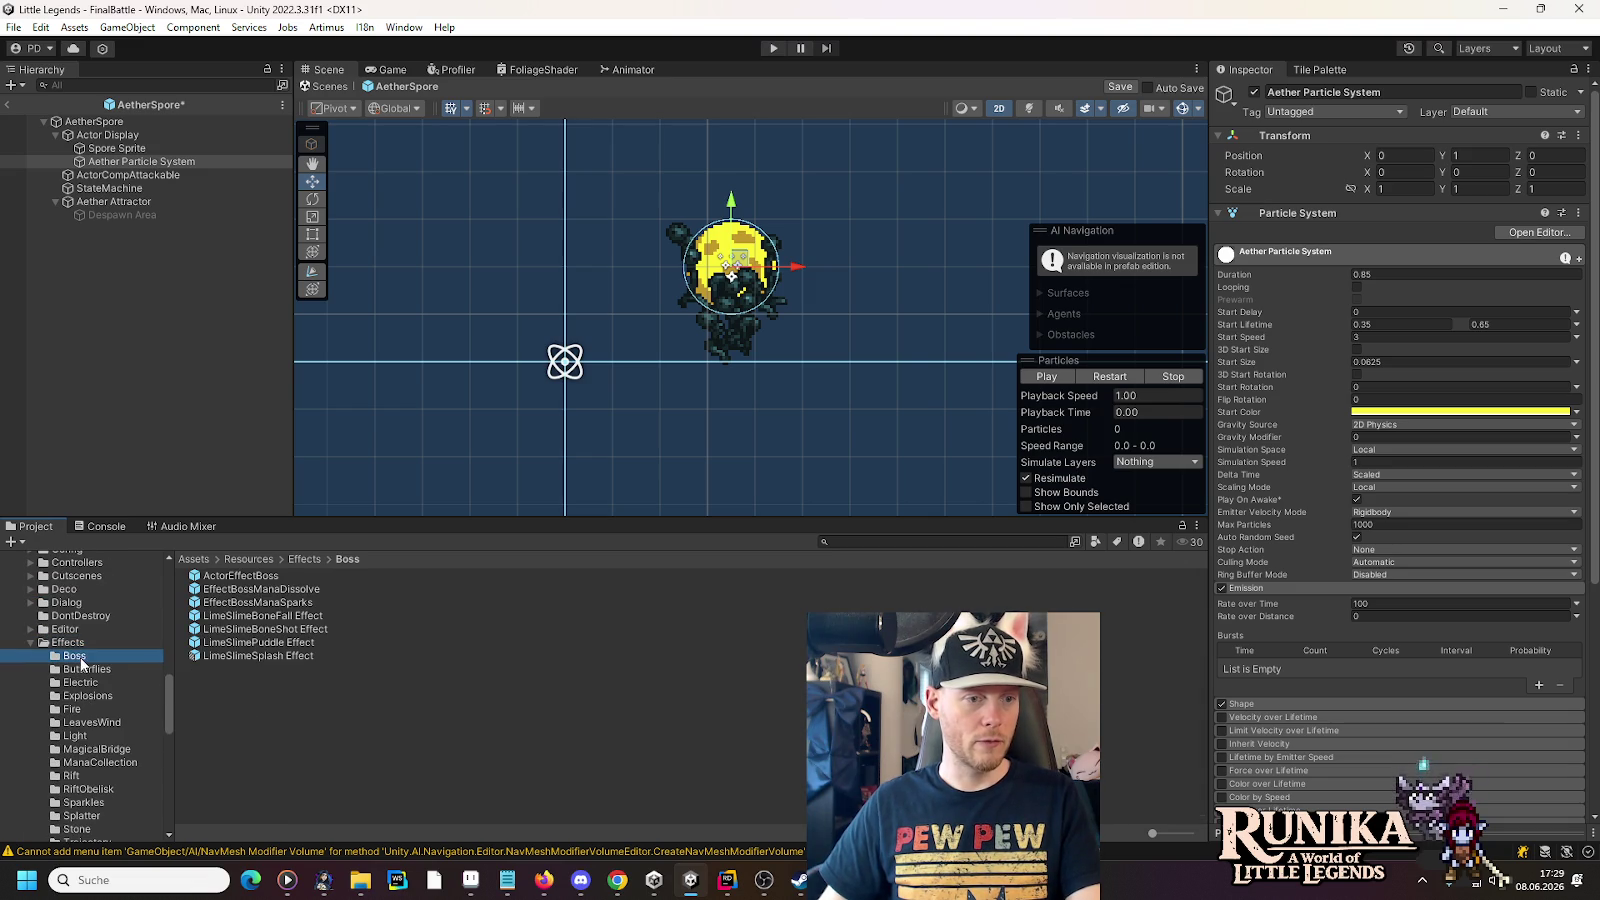
double_click(256, 580)
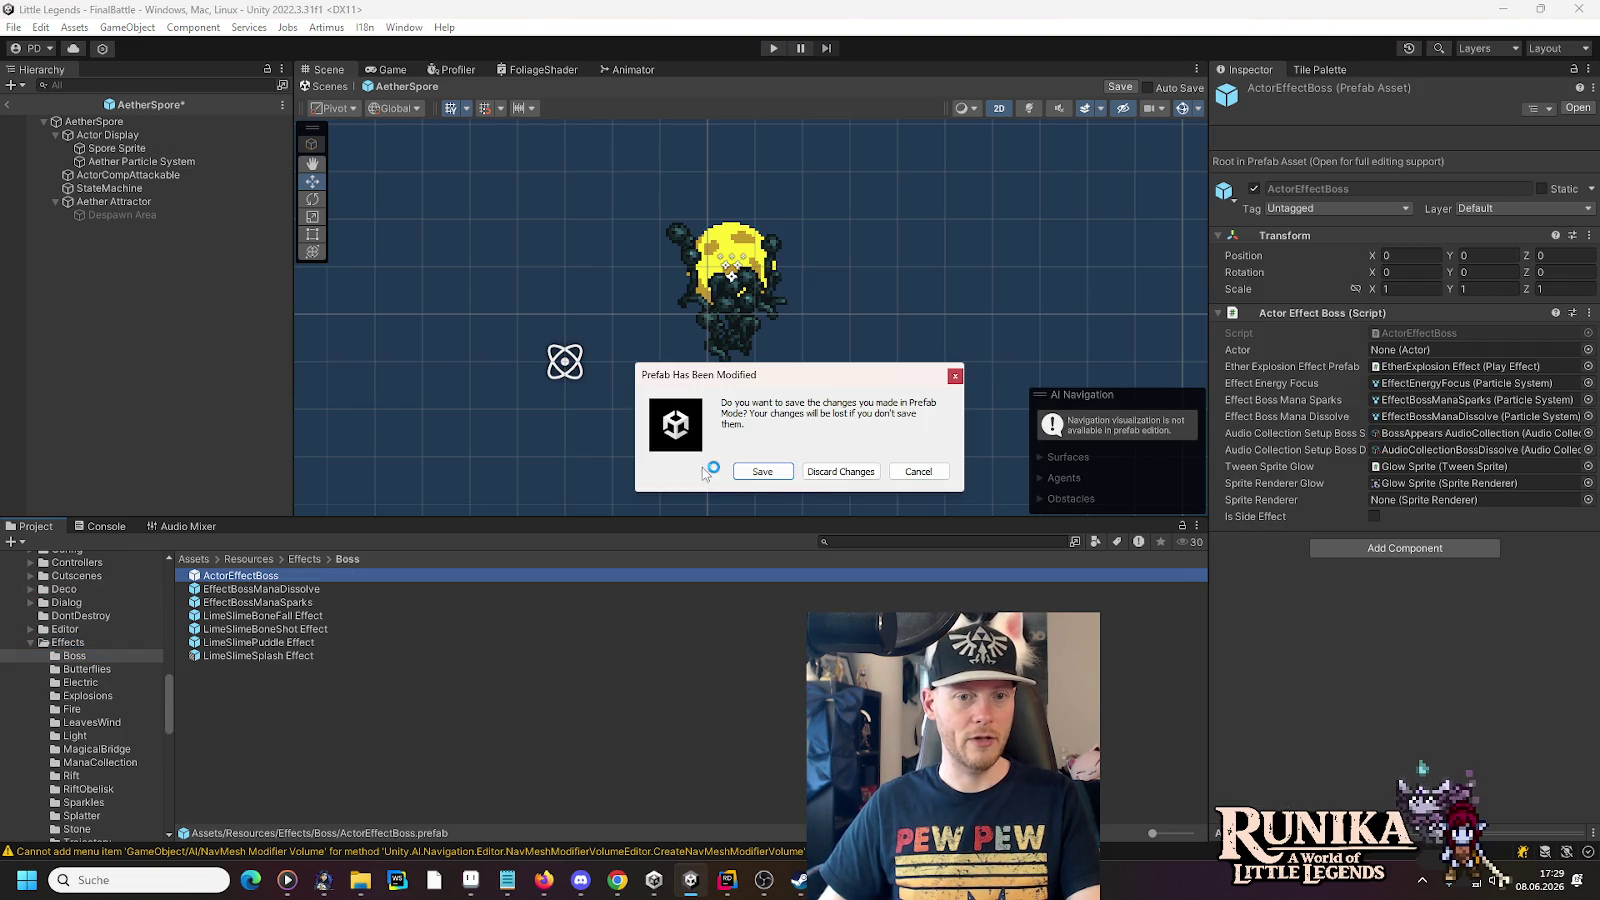
- Save the AetherSpore prefab, copy EffectBossManaSparks' start colour hex E5F2FE, and return to FinalBattle
click(752, 470)
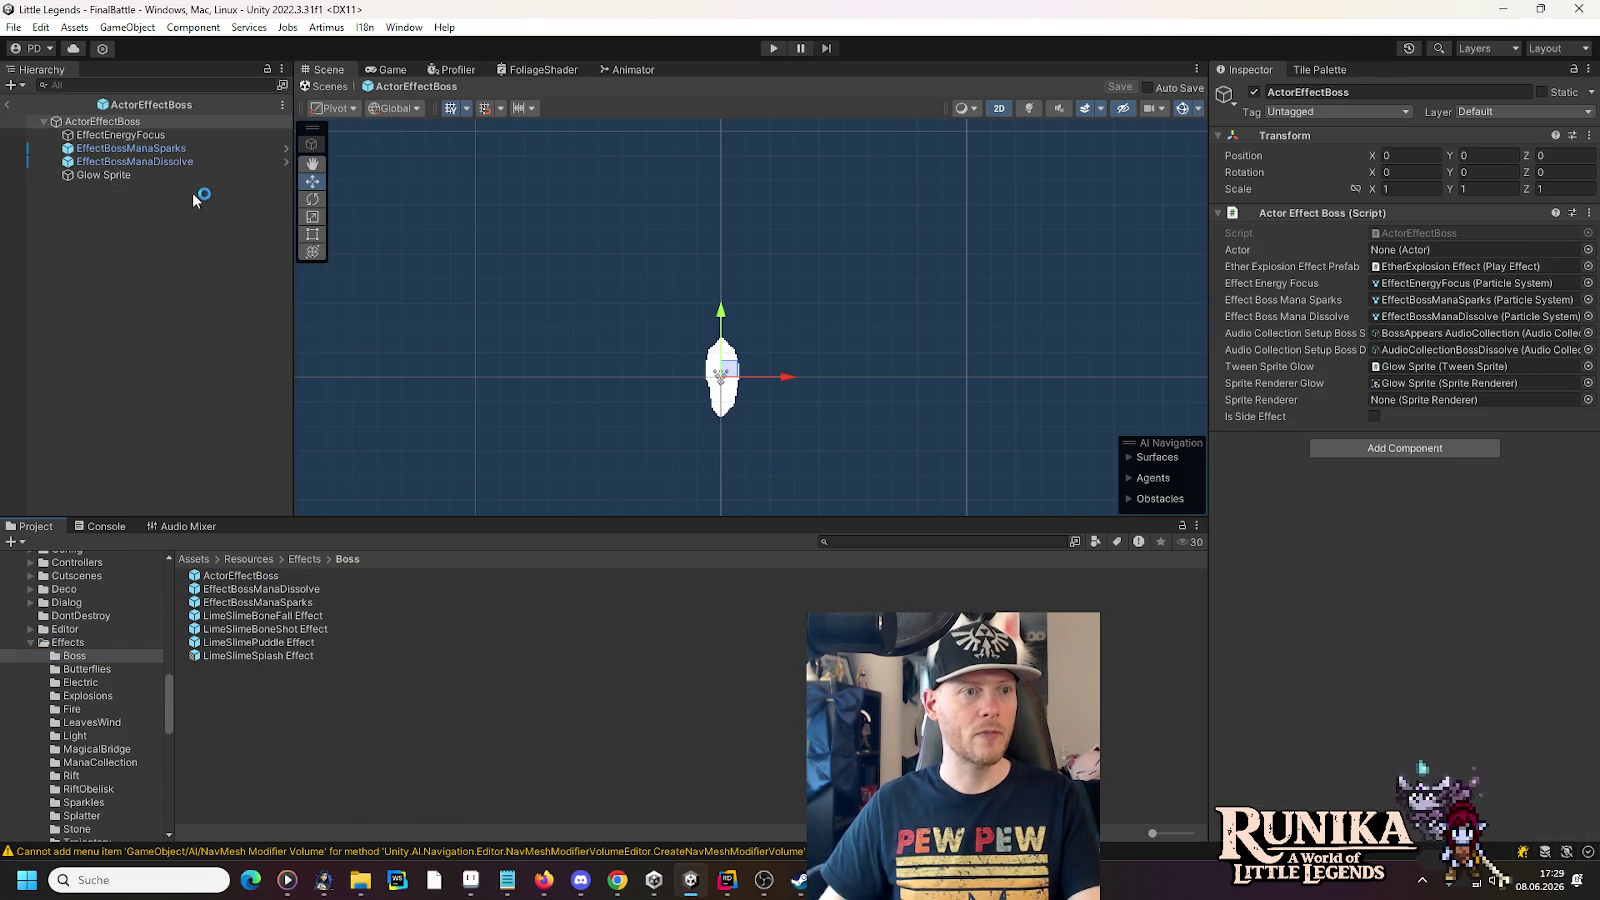
click(178, 148)
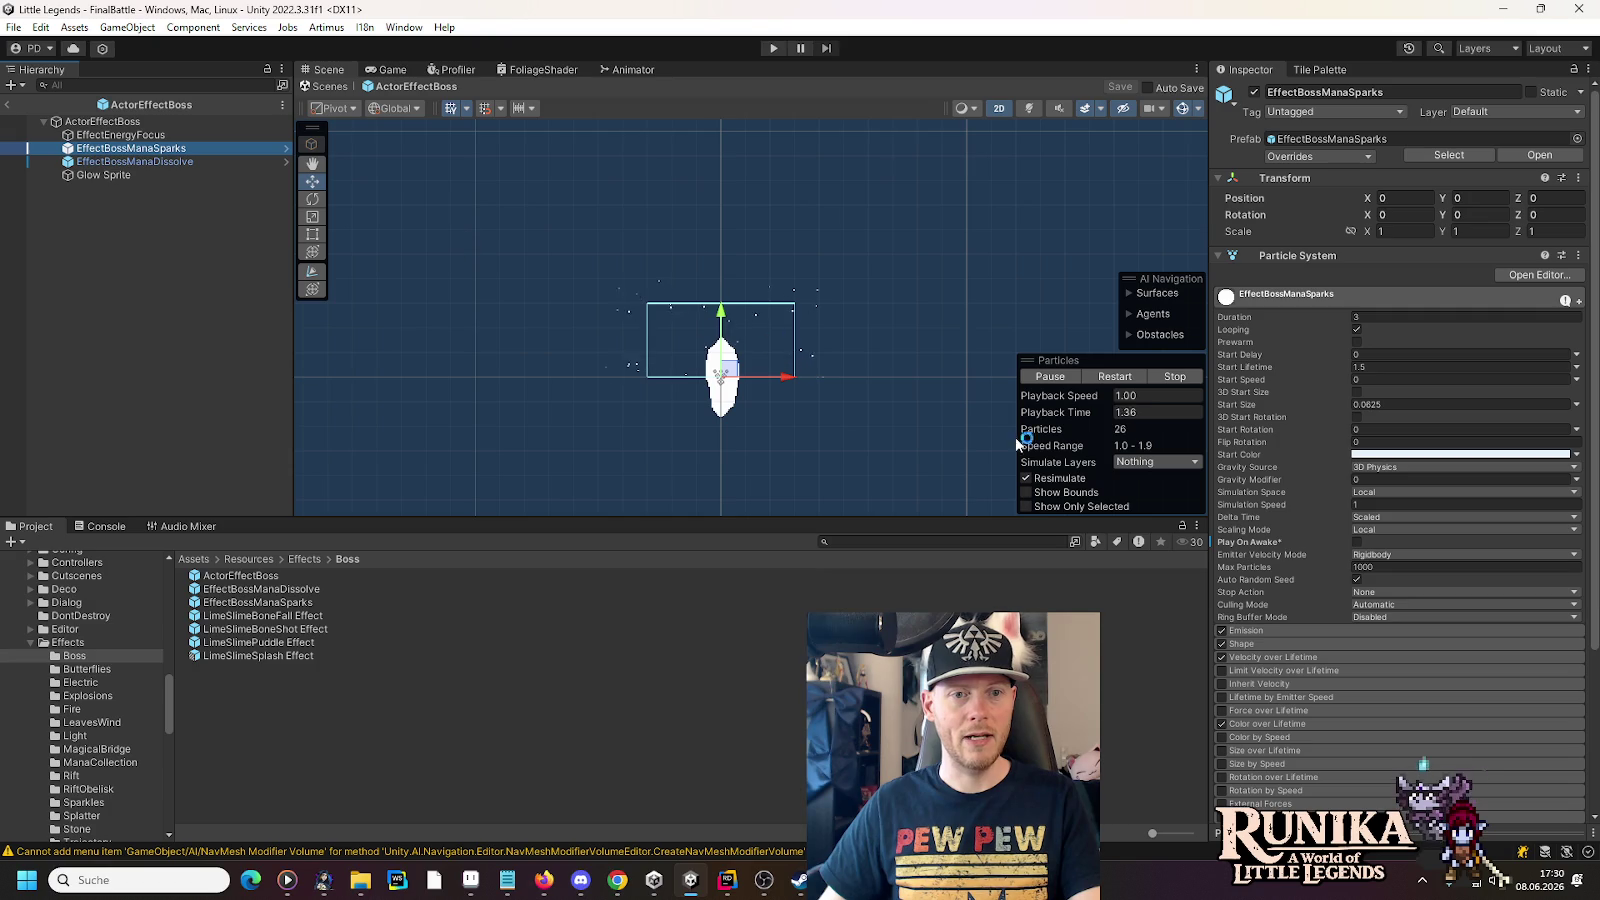
click(1405, 455)
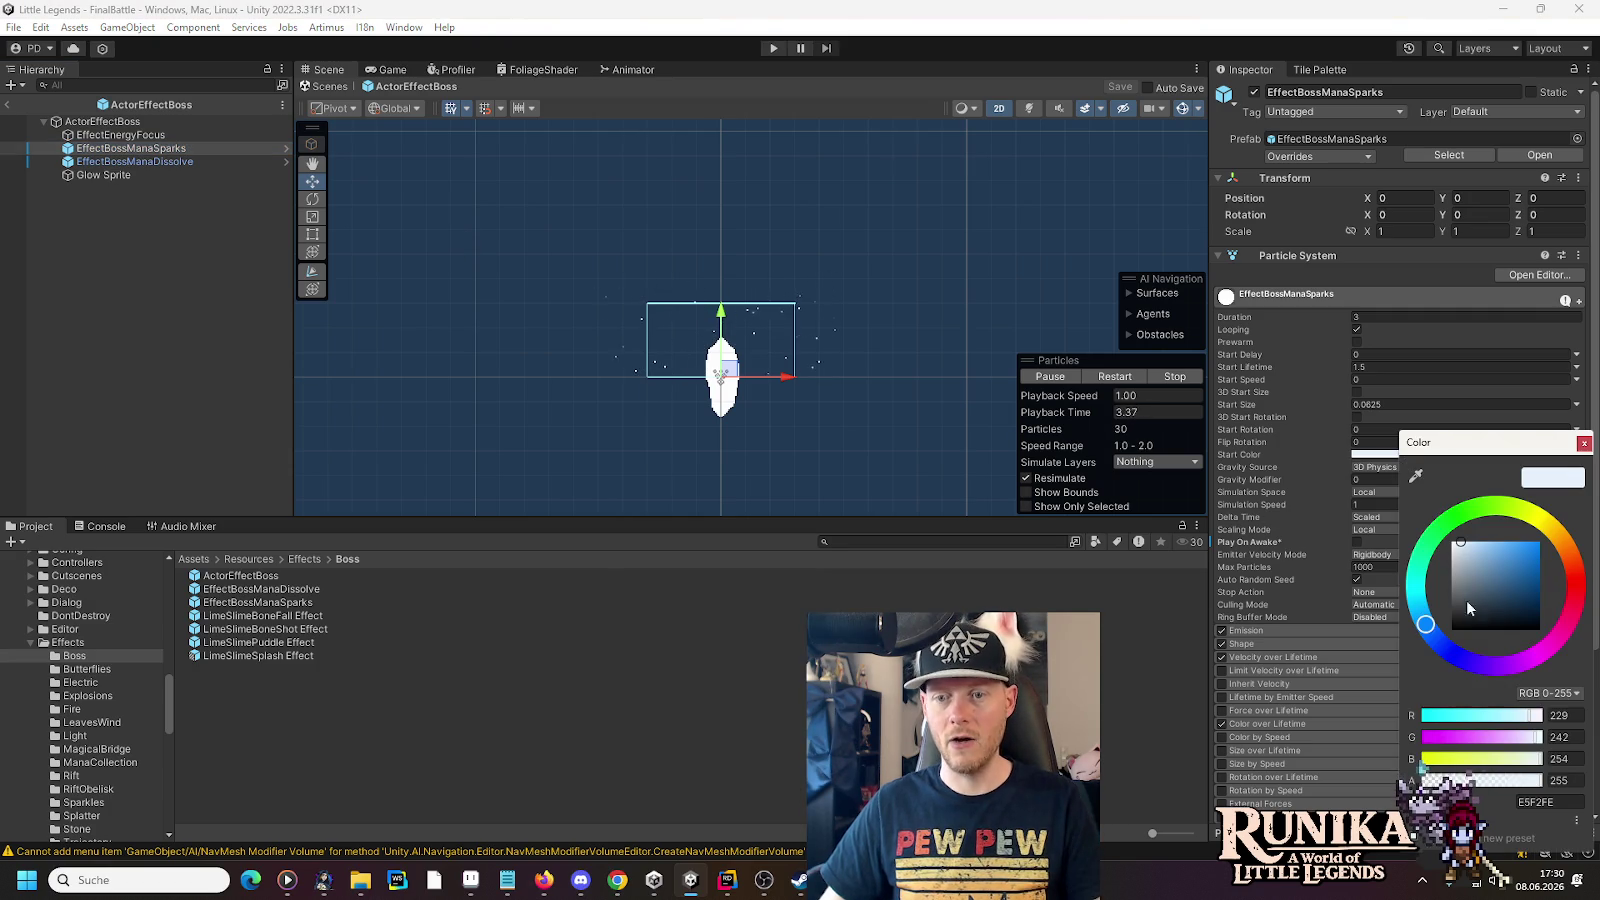
click(1550, 805)
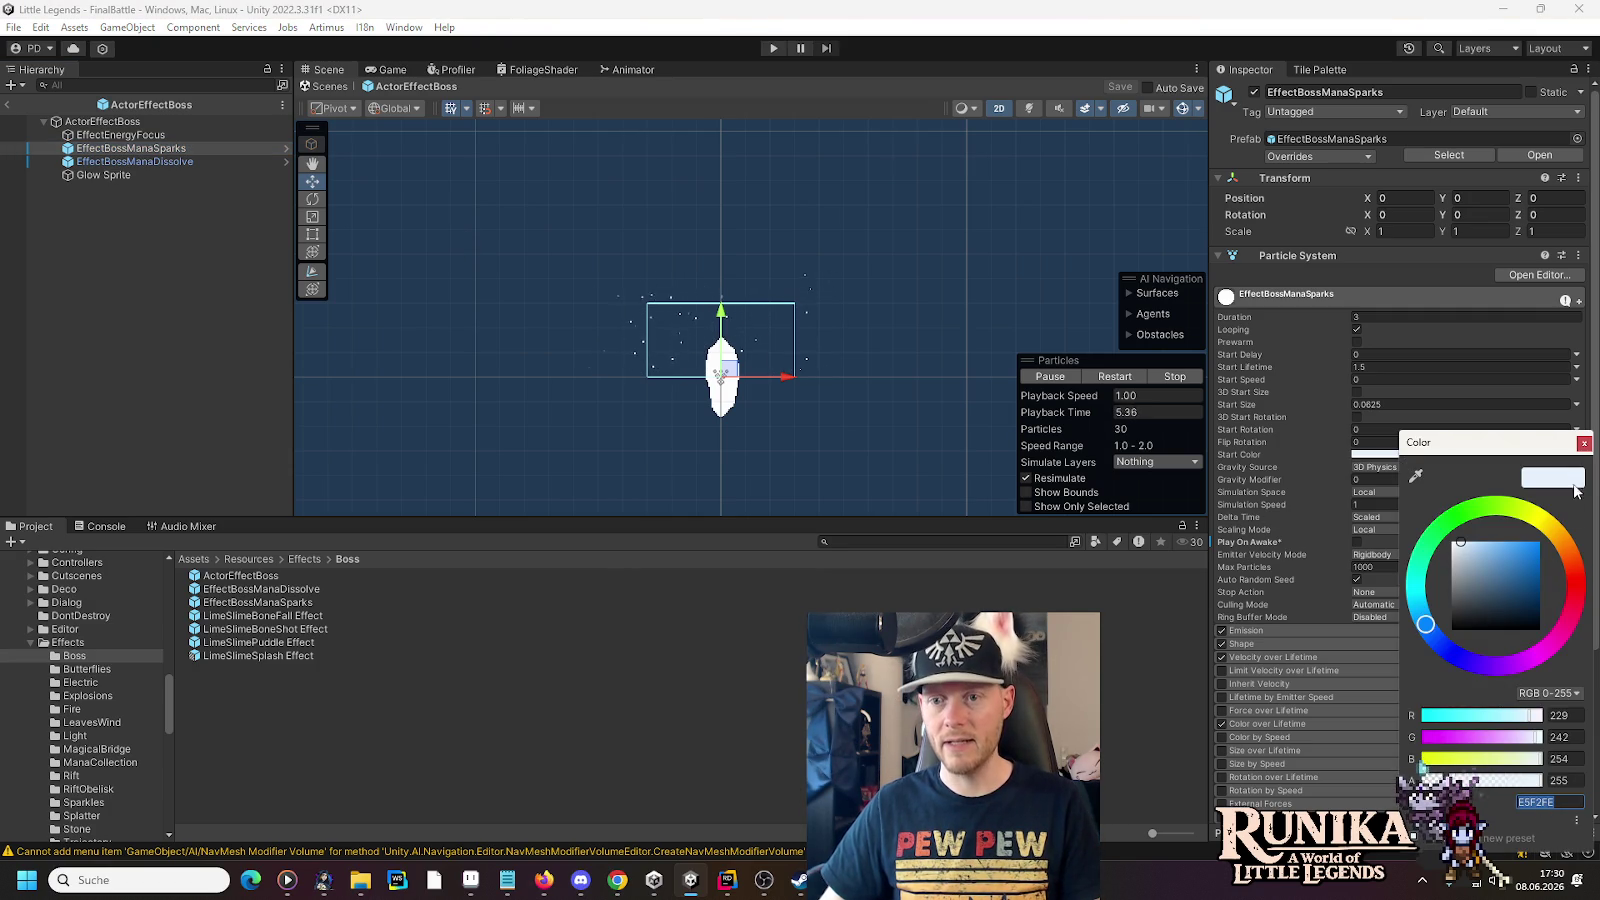
click(1584, 443)
click(6, 104)
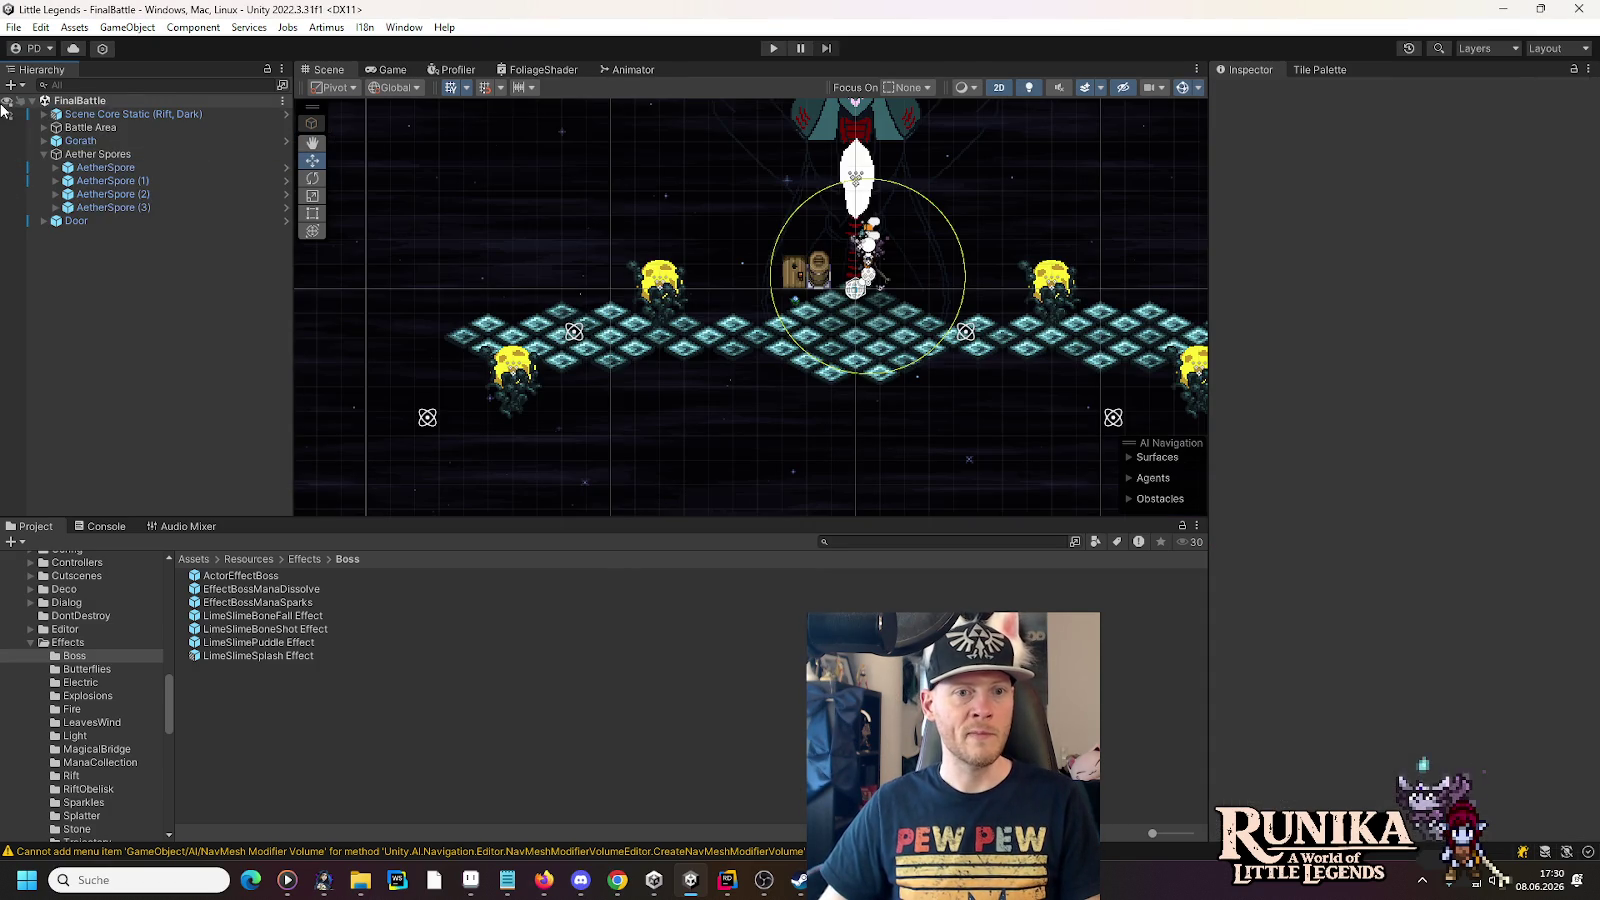
- Open AetherSpore and set the Aether Particle System's Start Color to E5F2FE
click(285, 167)
click(135, 161)
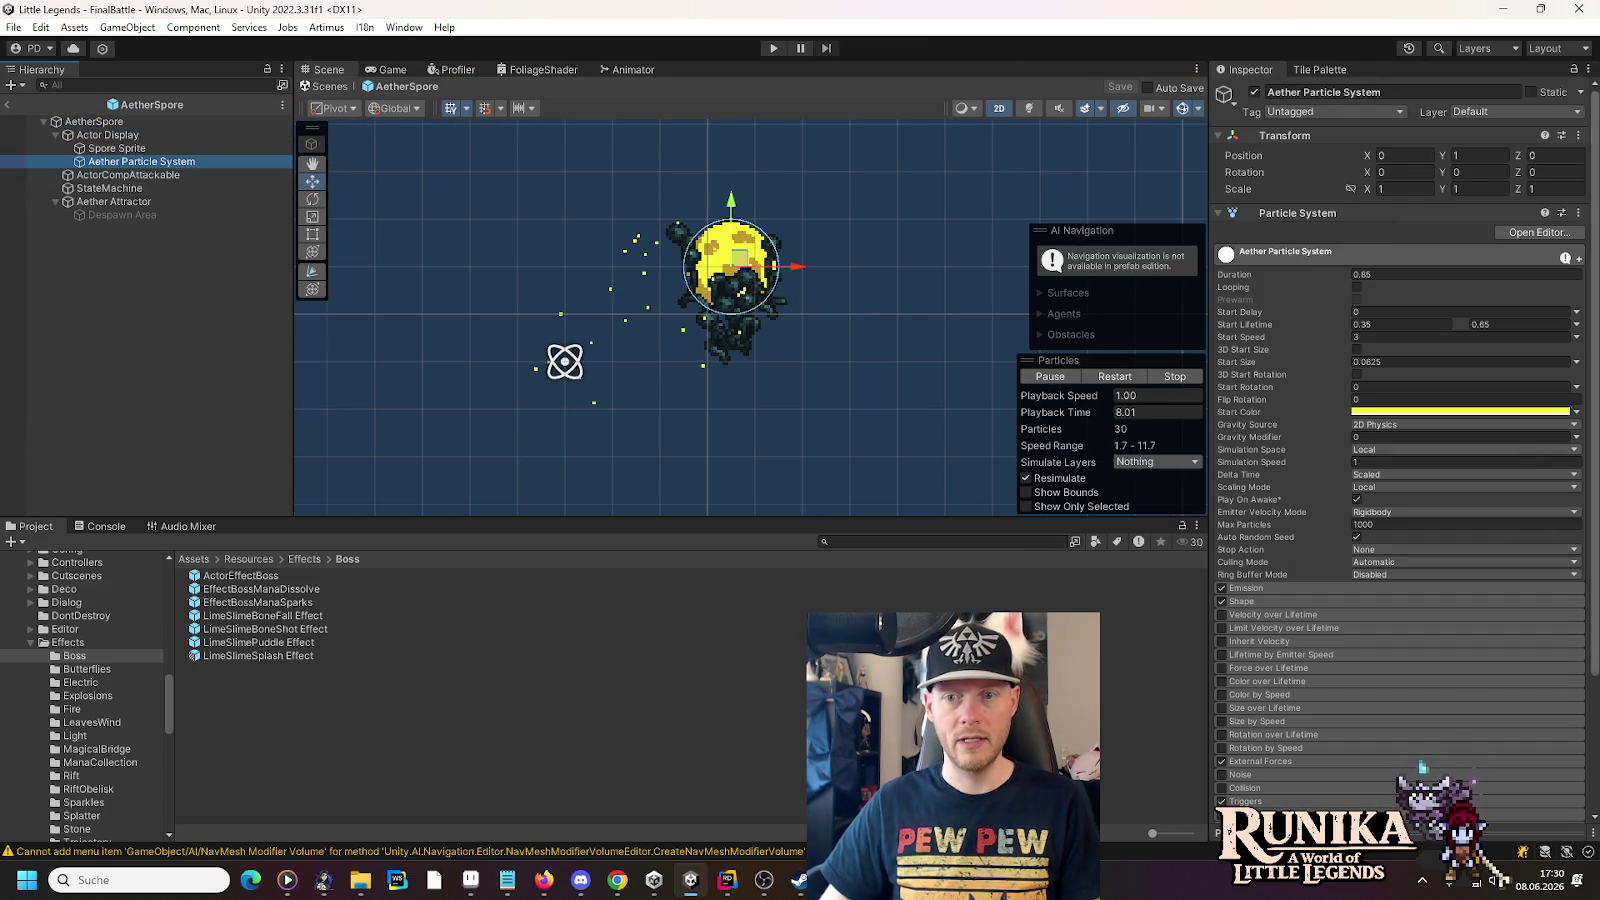
click(1490, 413)
click(1545, 755)
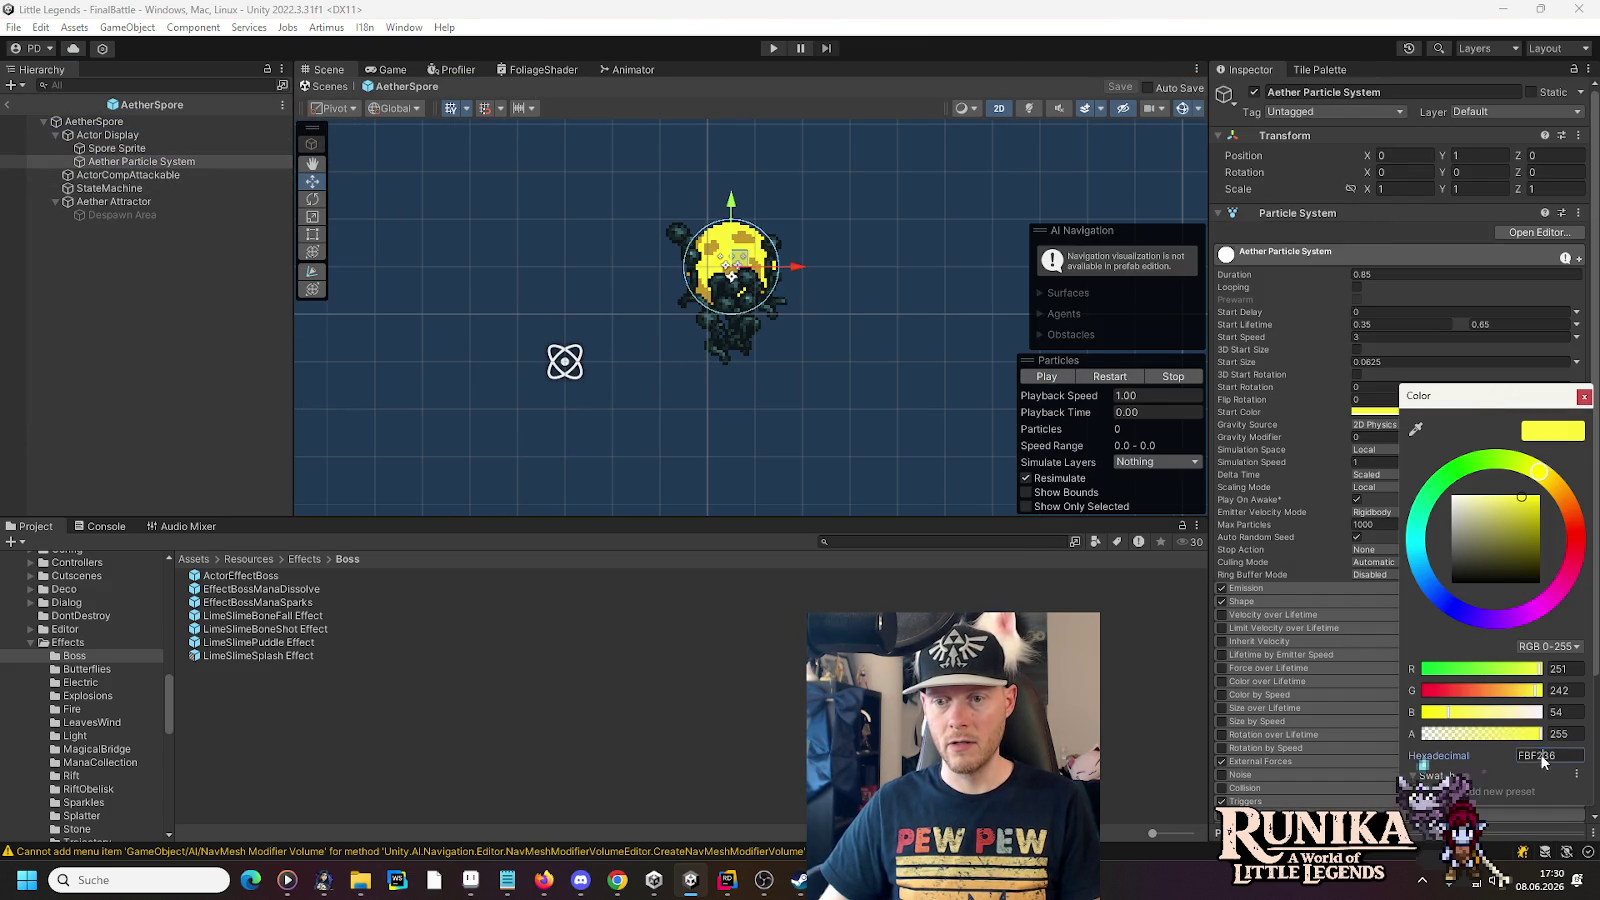
text(E5F2FE)
click(1583, 399)
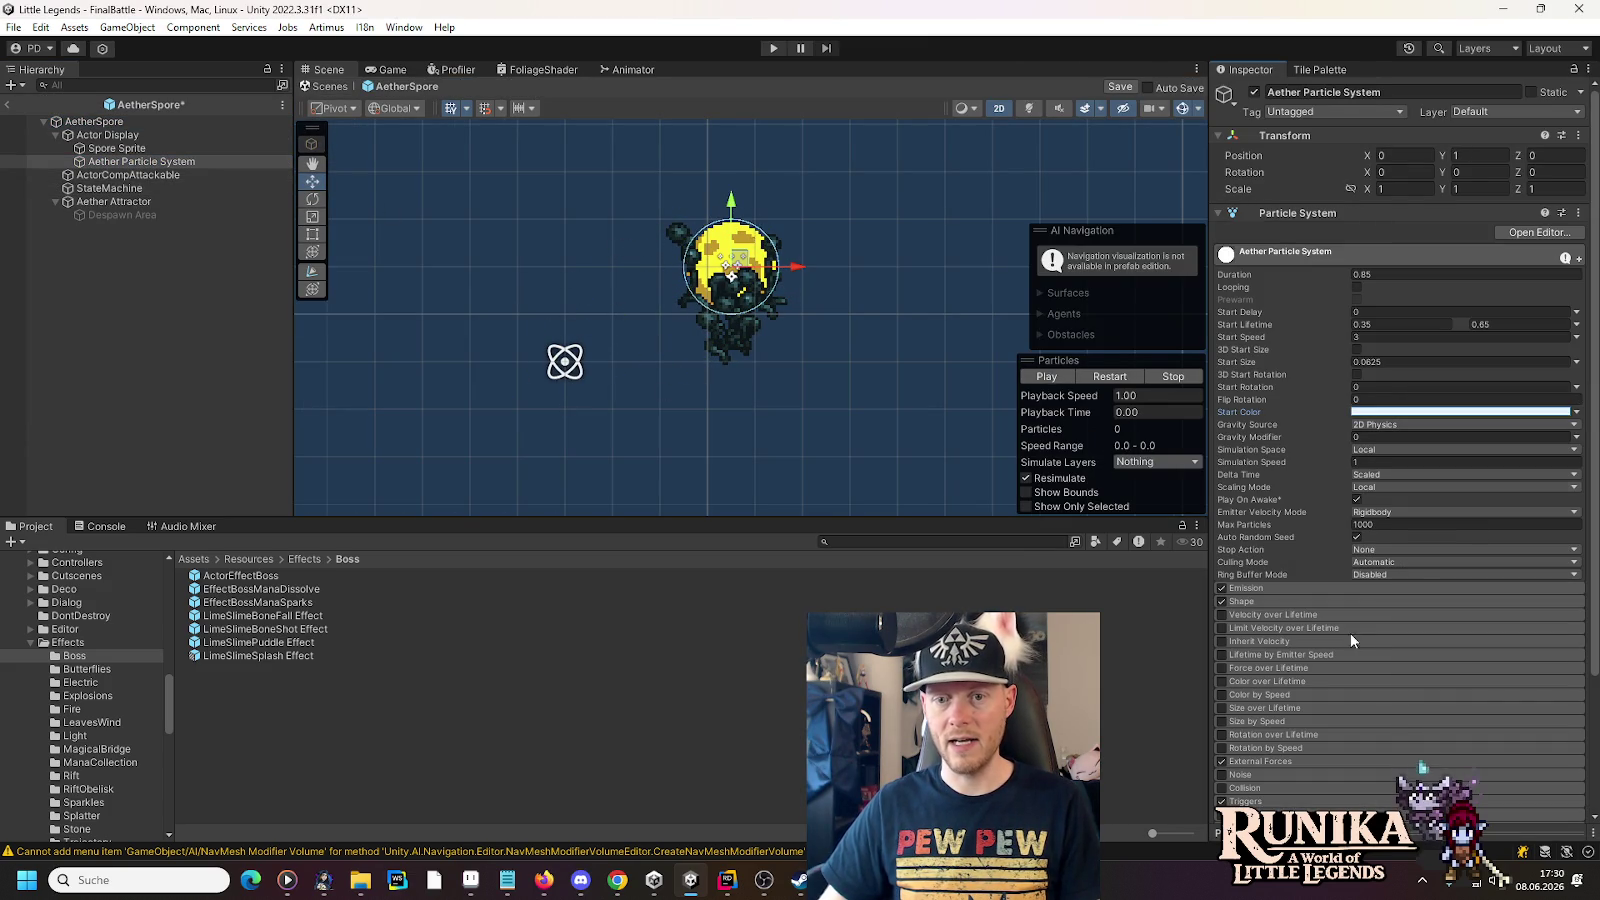
- Enable Color over Lifetime fading alpha to 0 at the end, save the prefab, and preview
click(1270, 682)
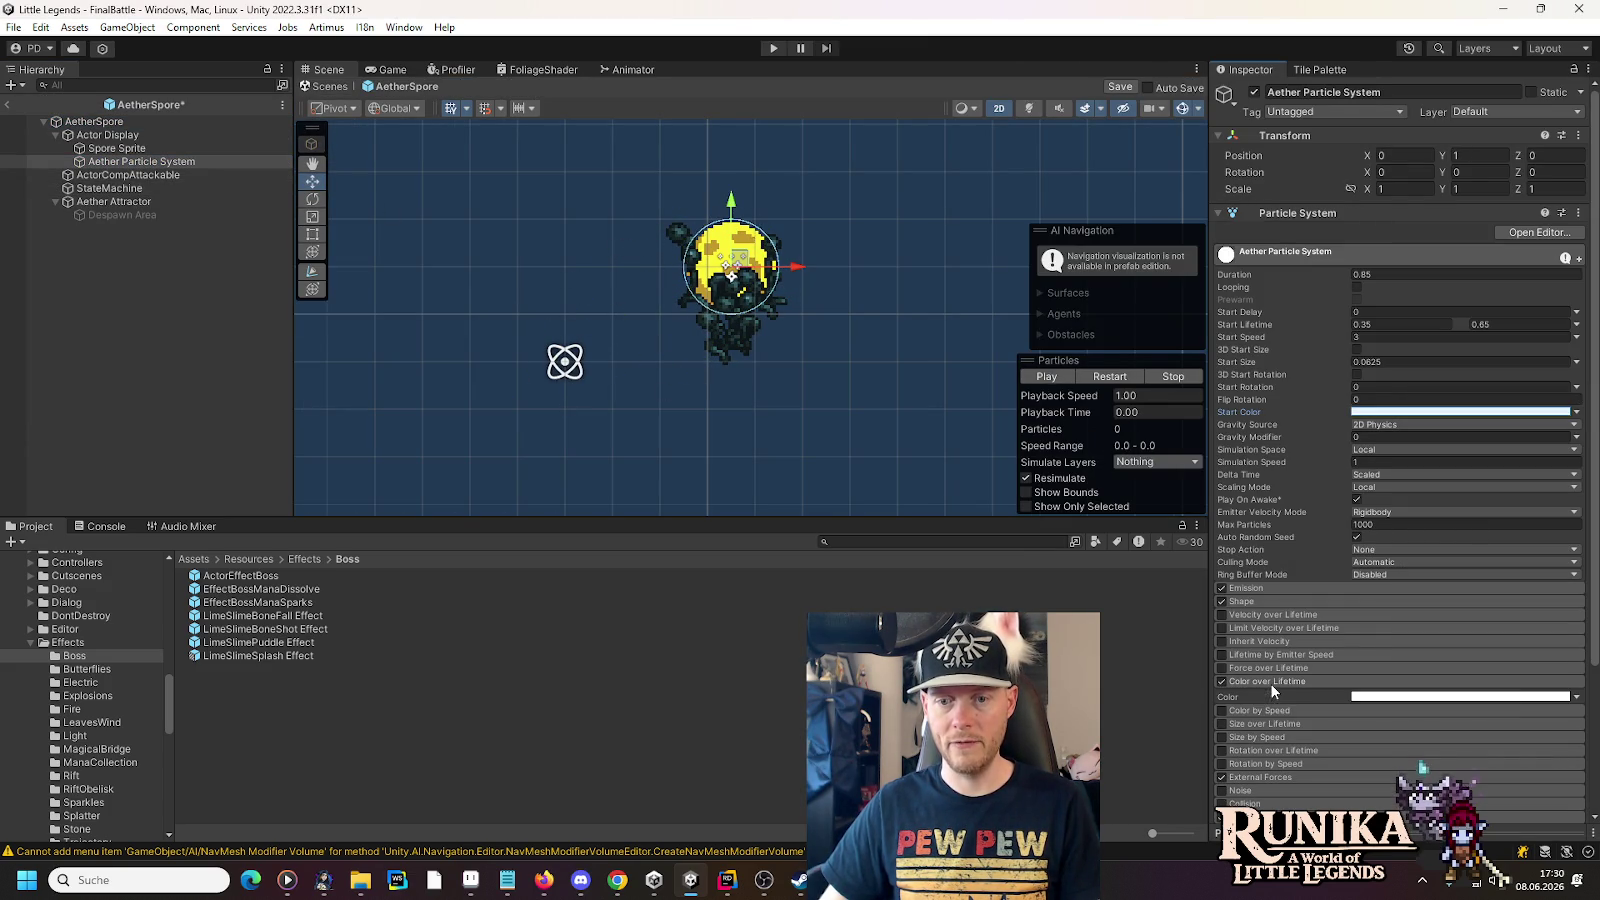
click(1421, 697)
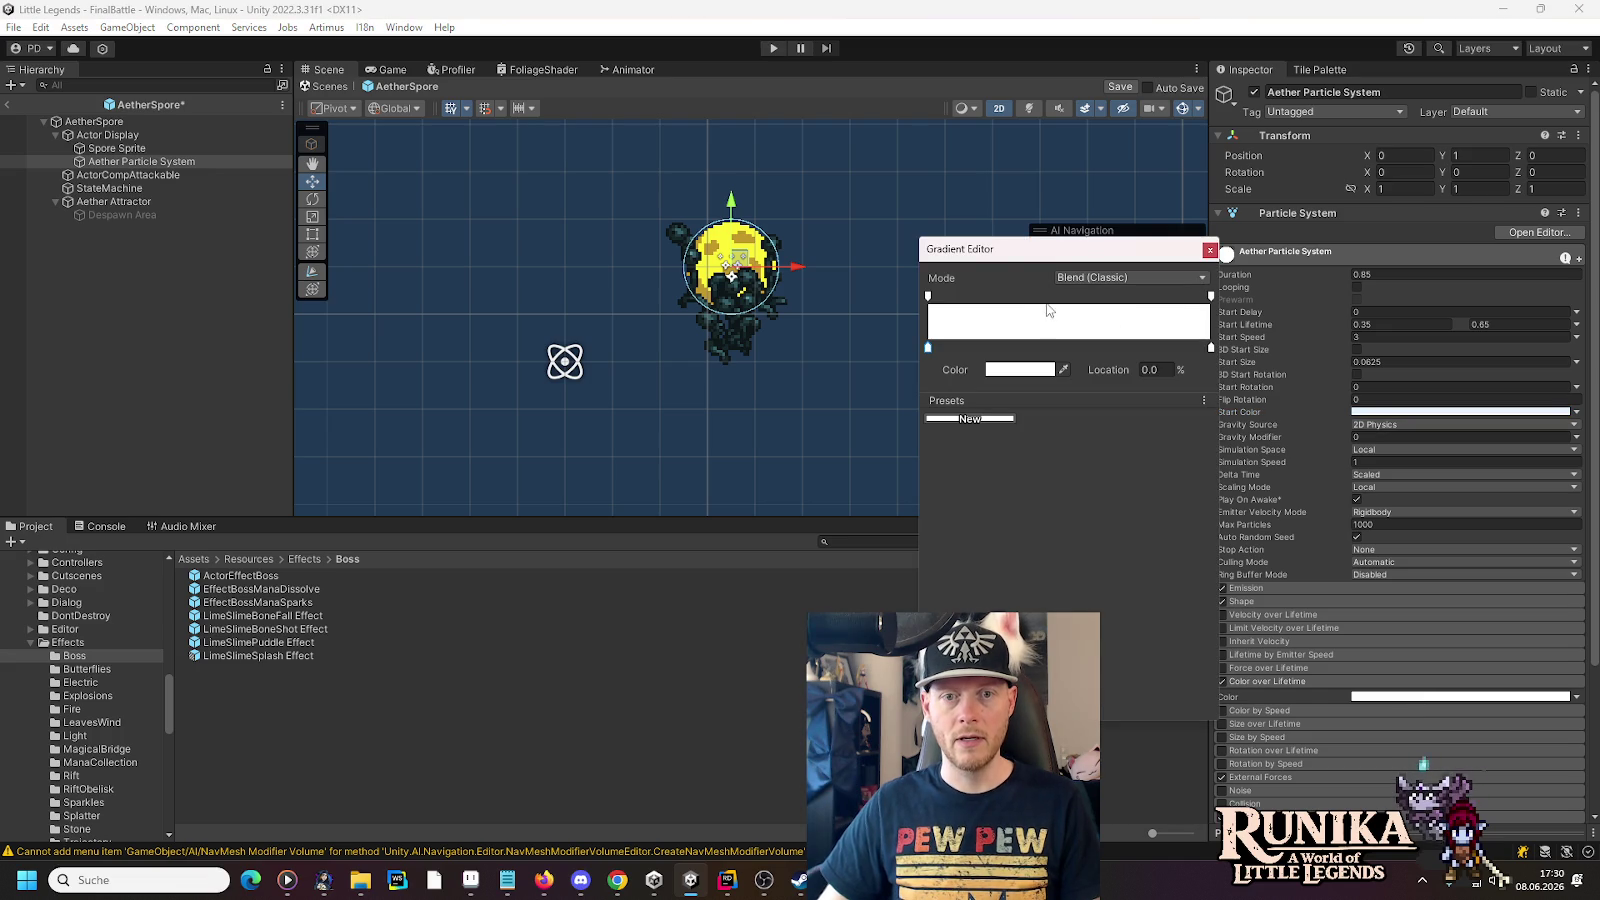
click(1066, 299)
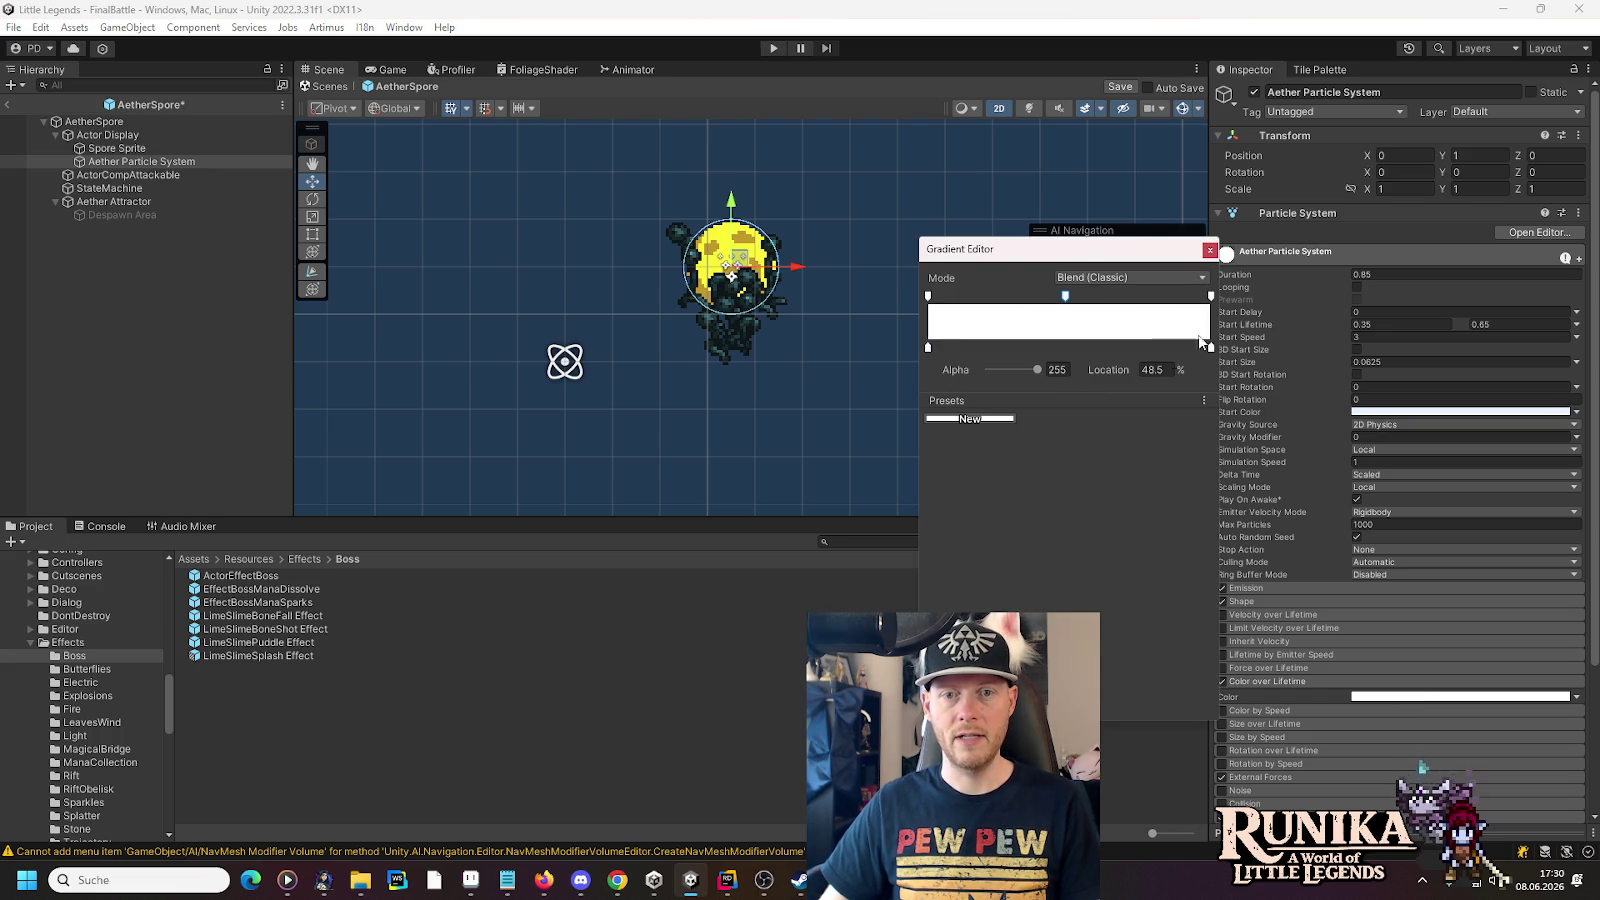
click(1211, 297)
drag(1038, 372, 861, 368)
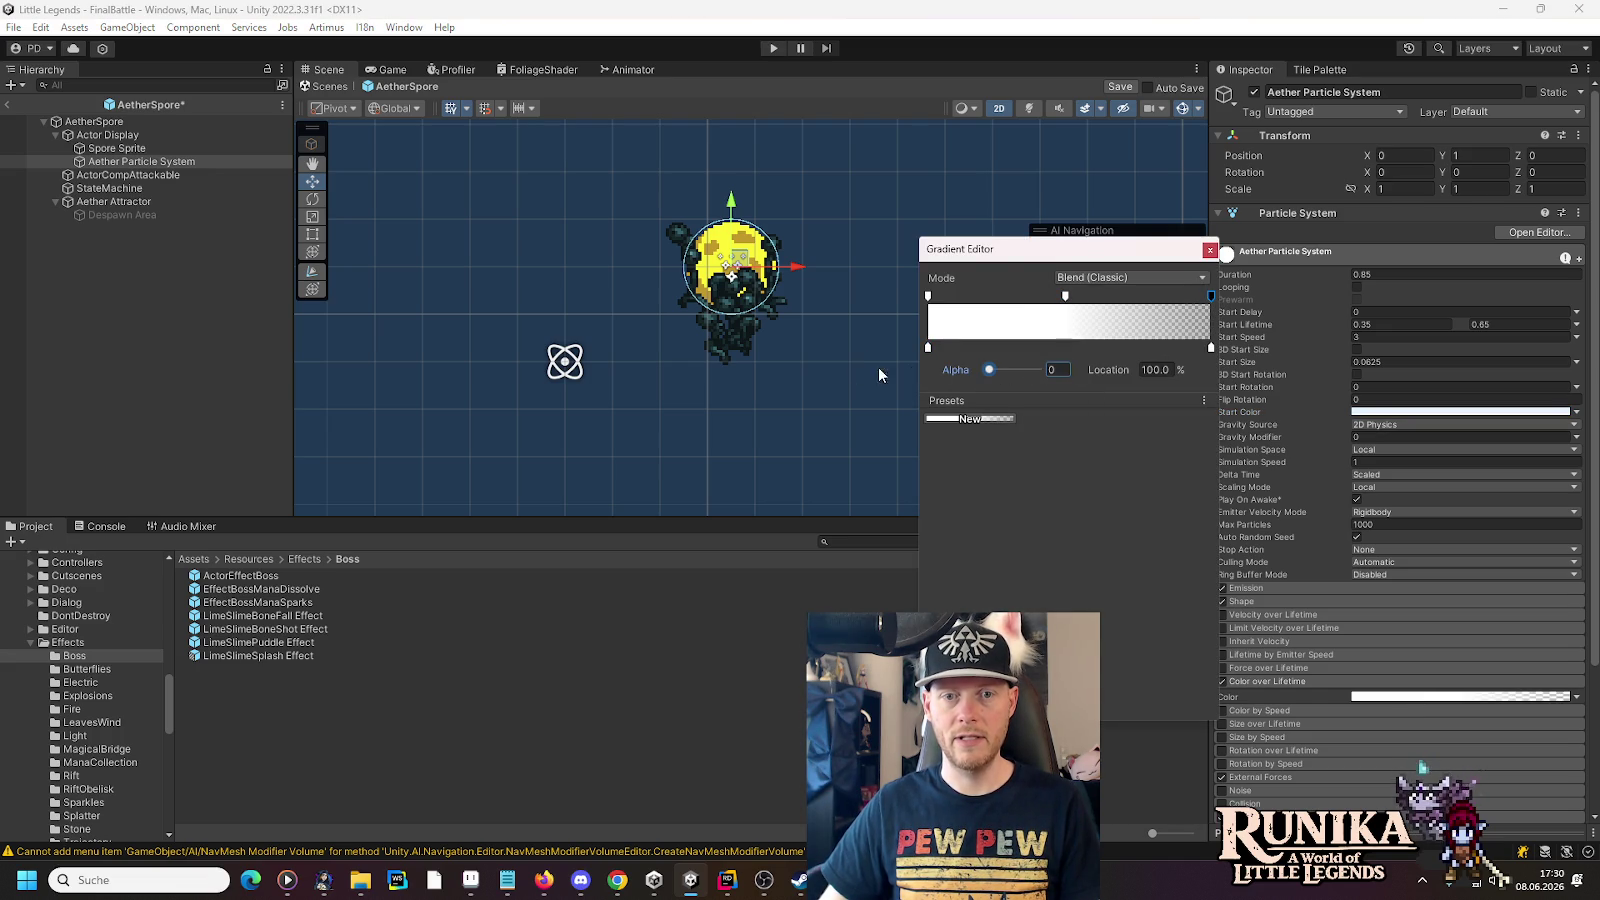
click(1209, 249)
key(ctrl+s)
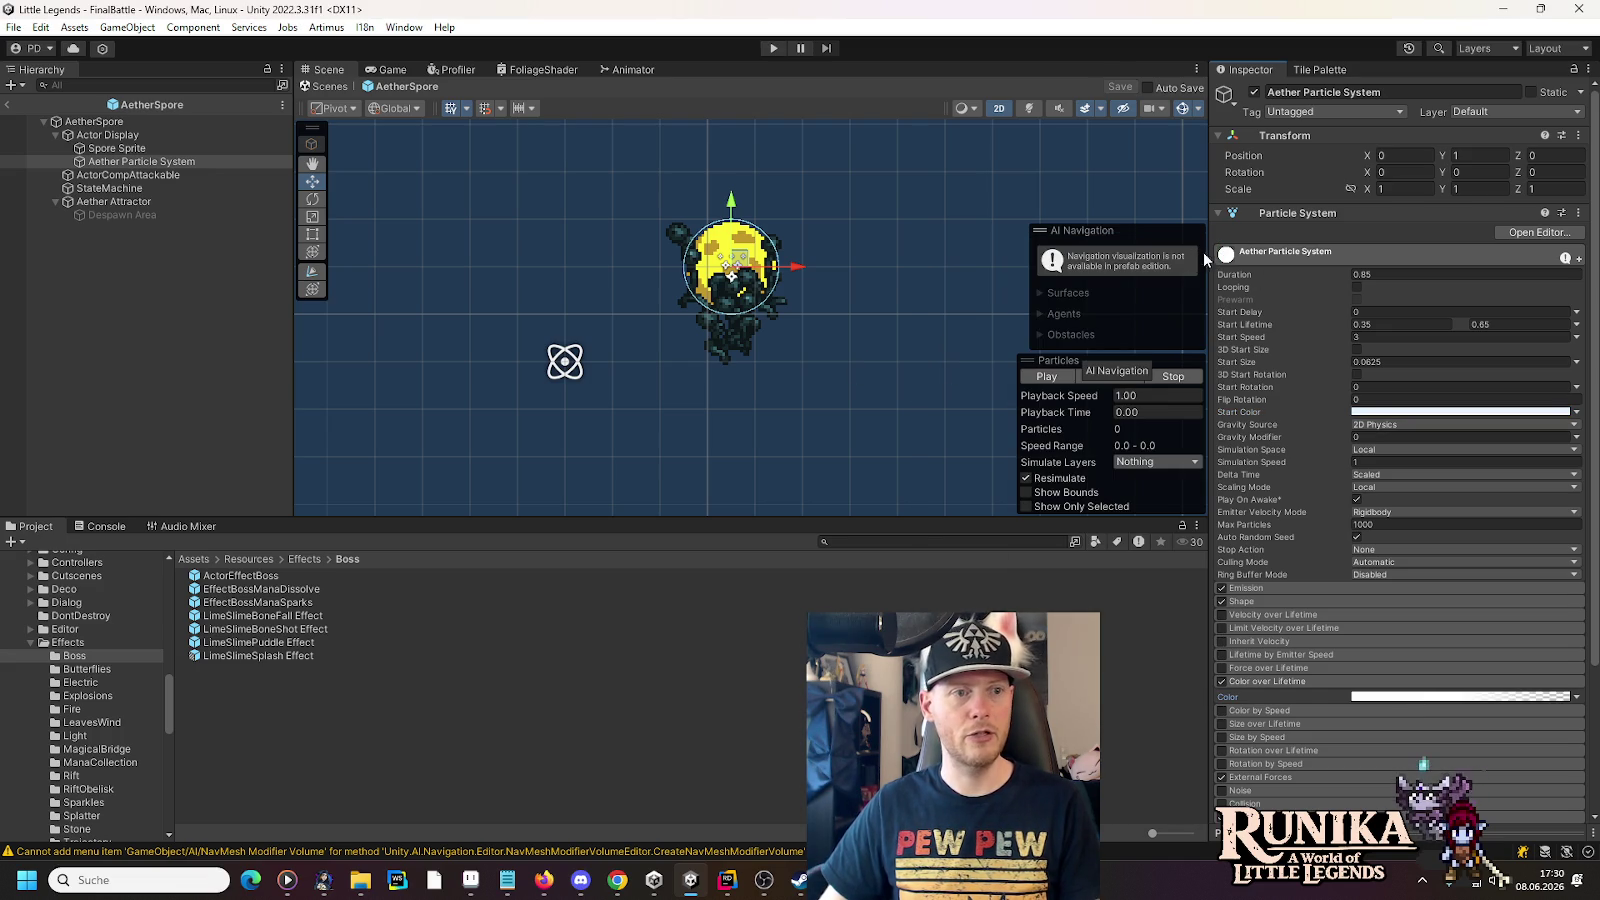
click(1061, 379)
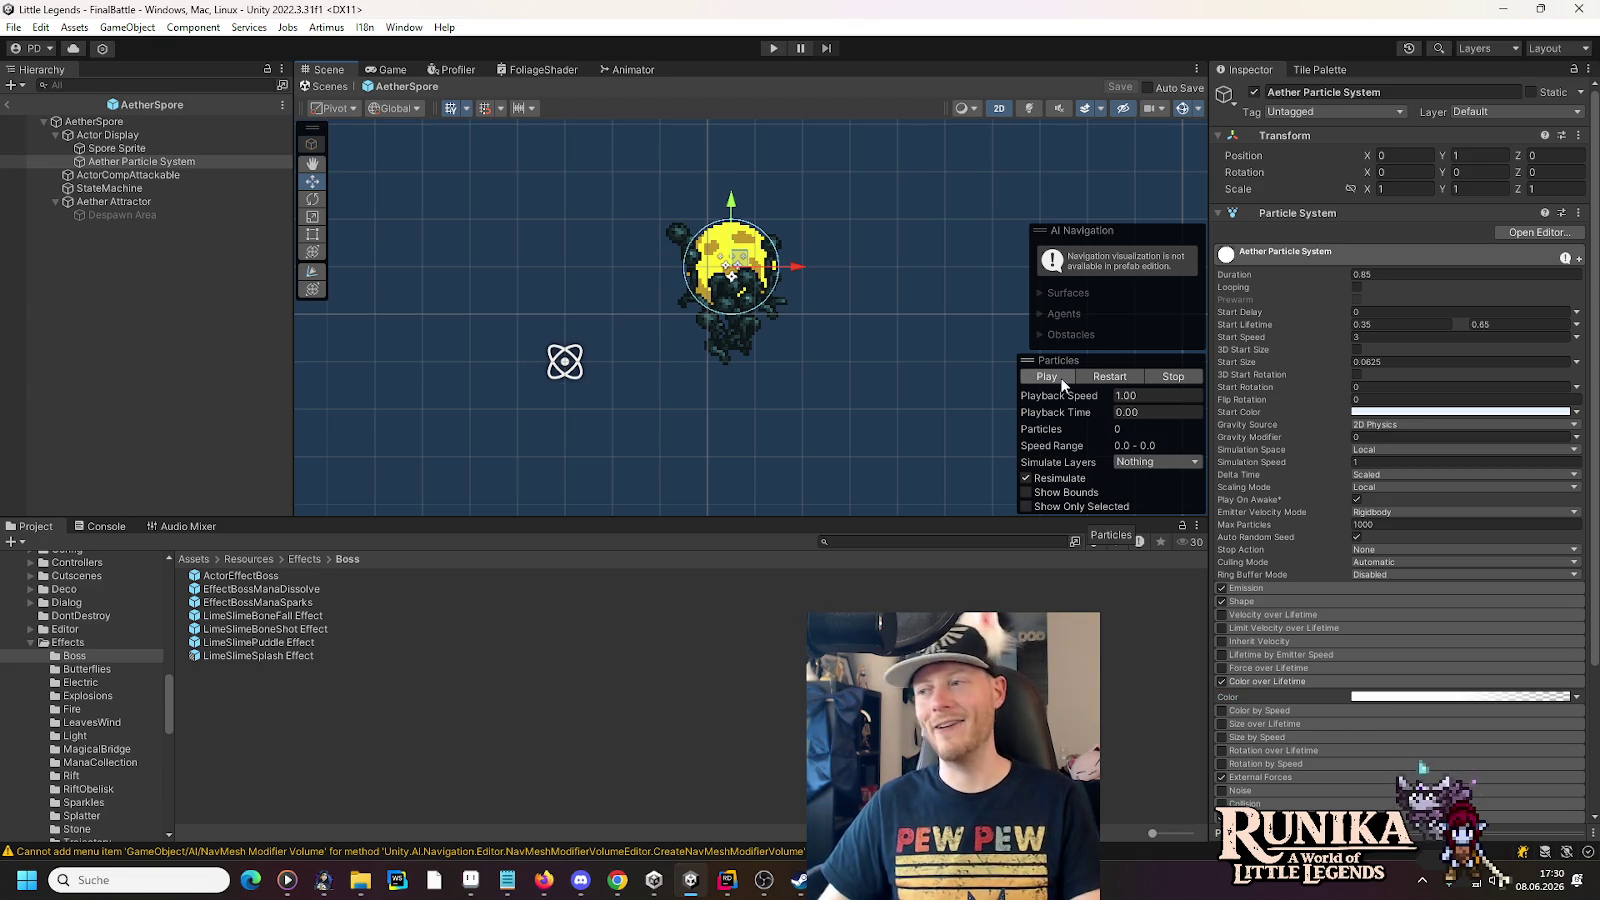
- Replay the spore burst preview and drag the Aether Attractor closer to the spore at (-2, -1)
click(1061, 379)
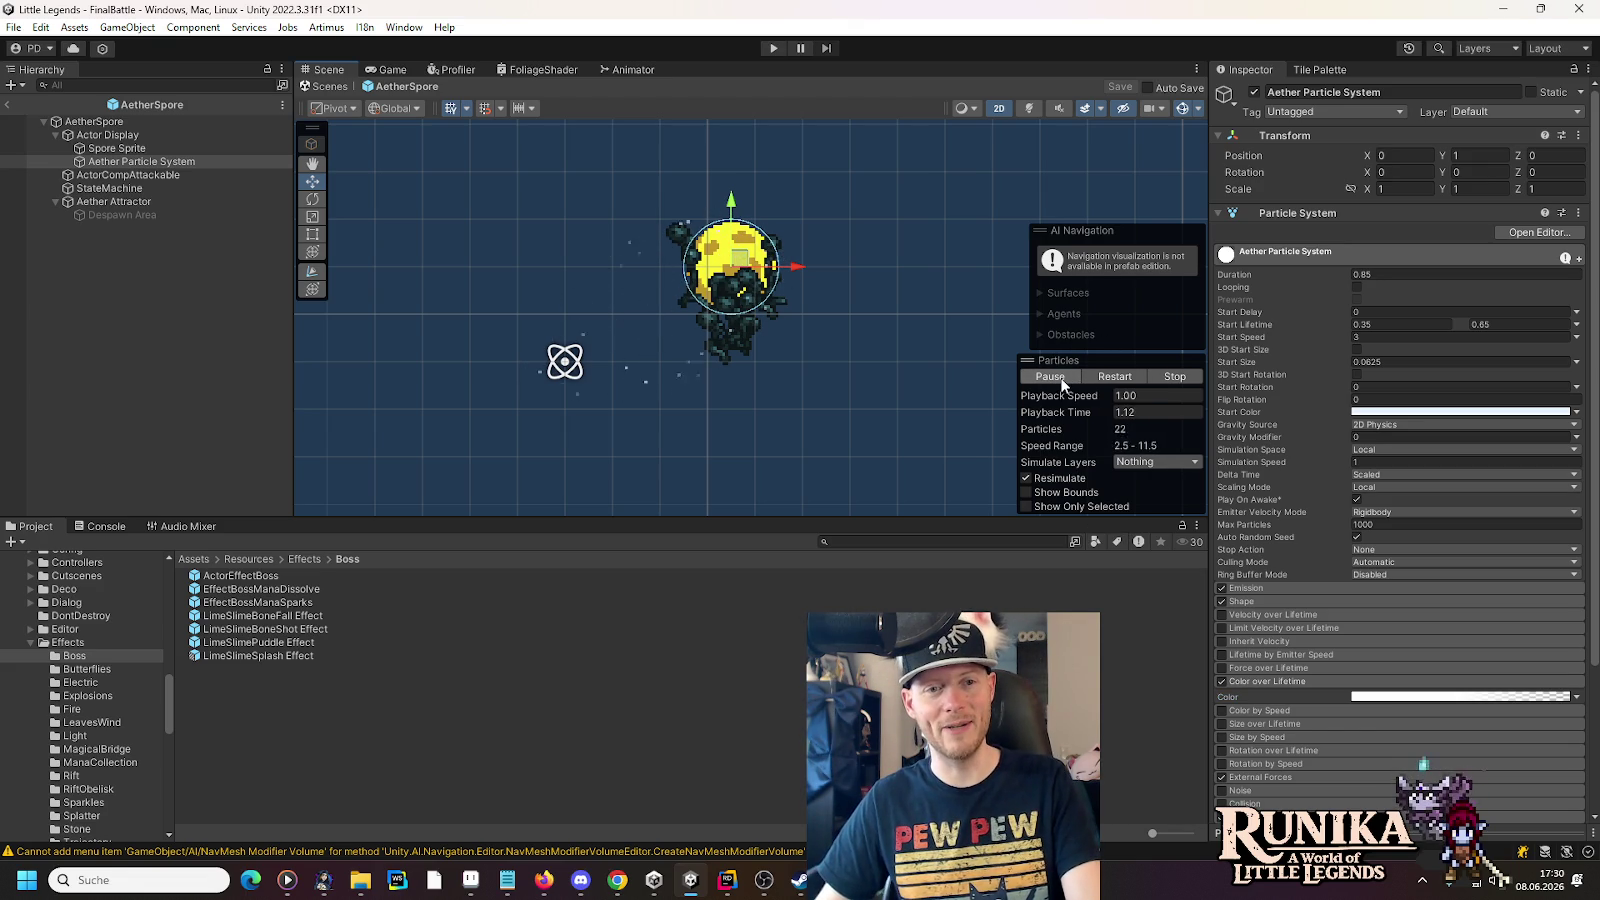
click(1062, 385)
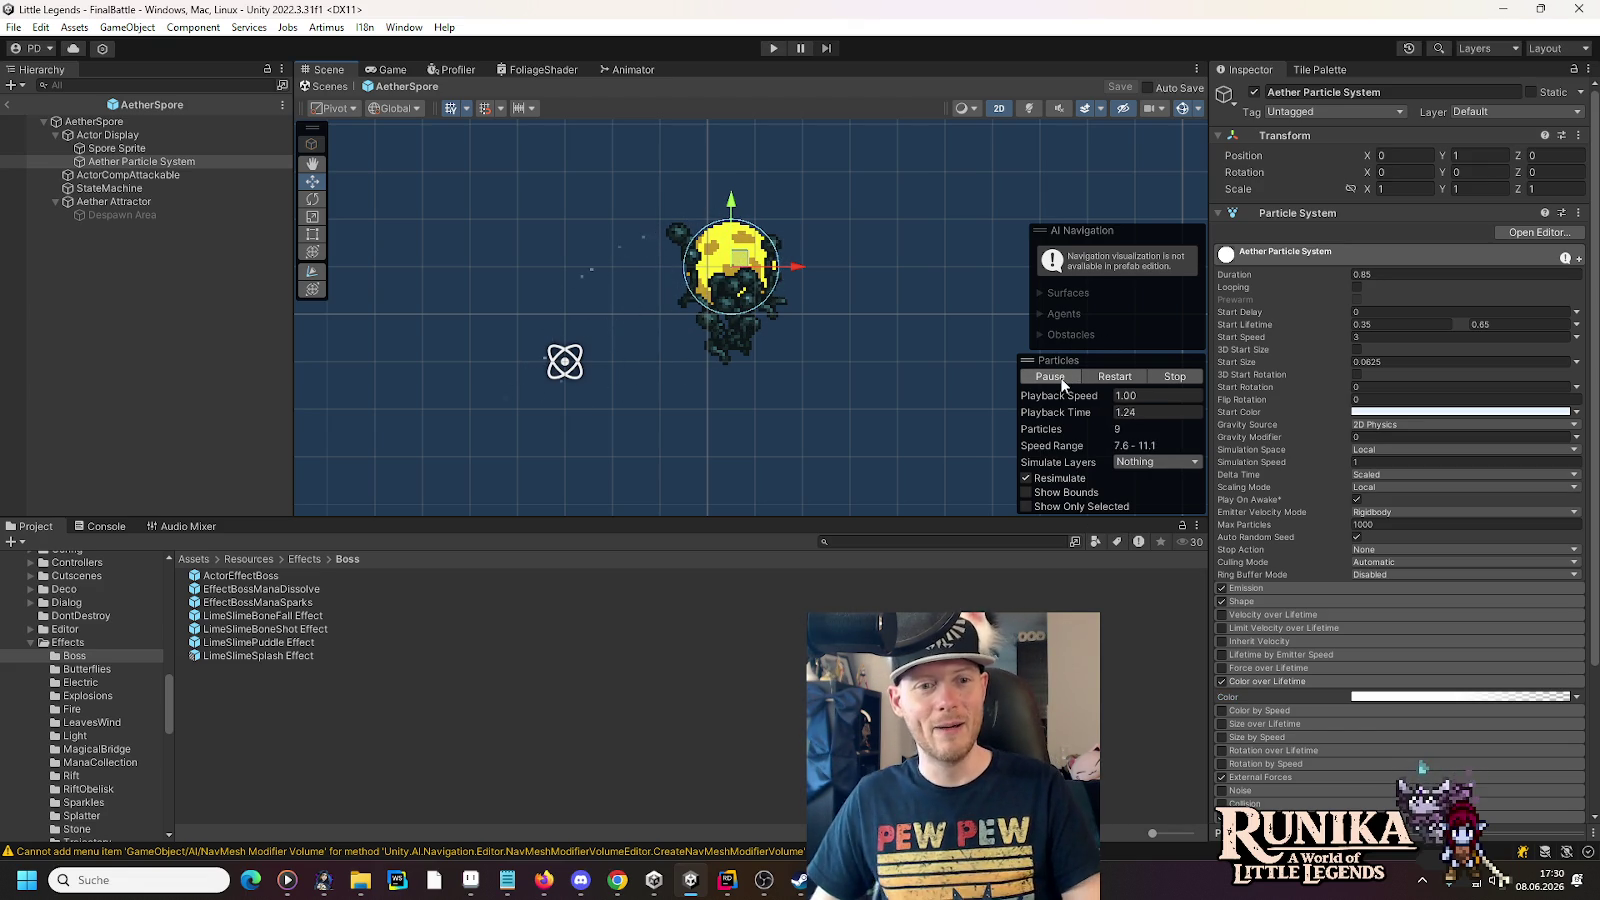
click(1062, 384)
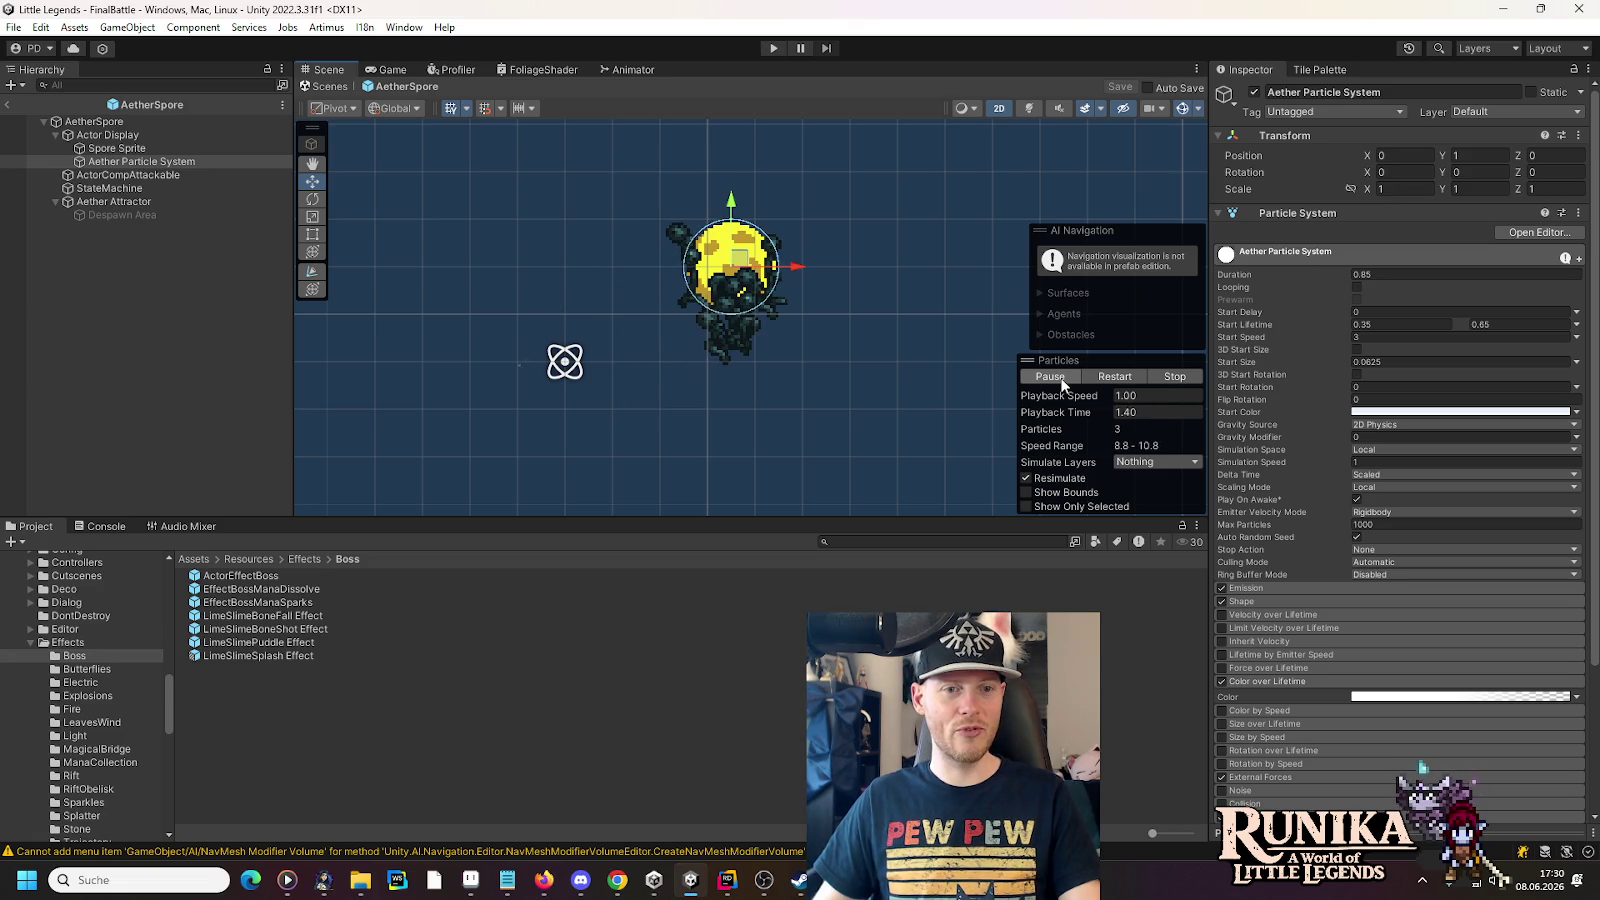
drag(566, 360, 636, 338)
click(140, 161)
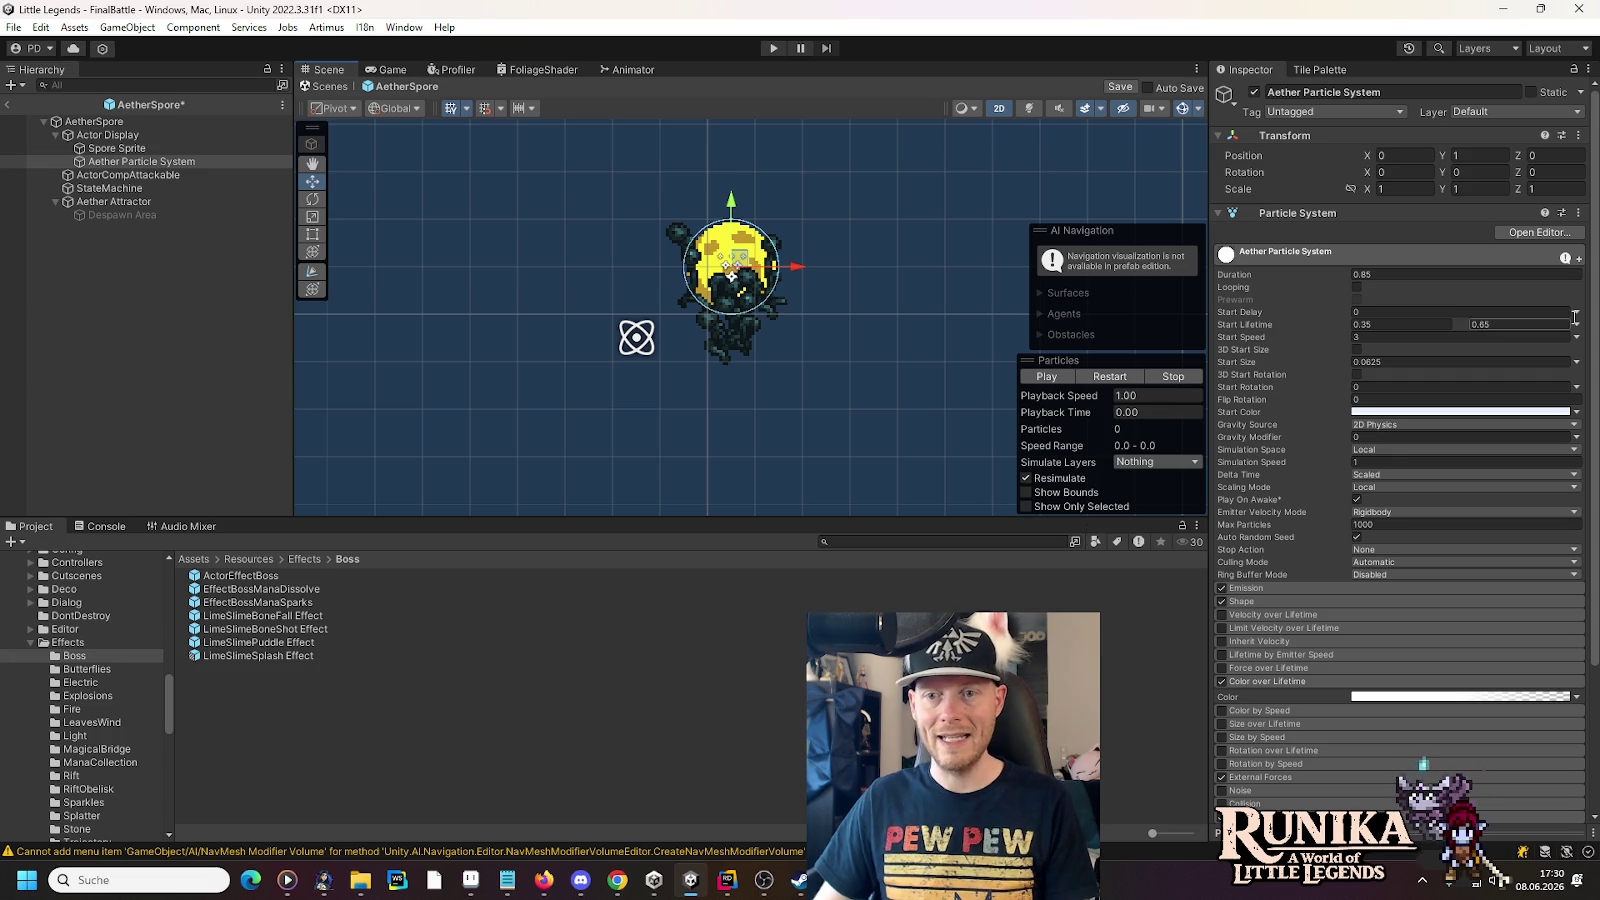
key(BackSpace)
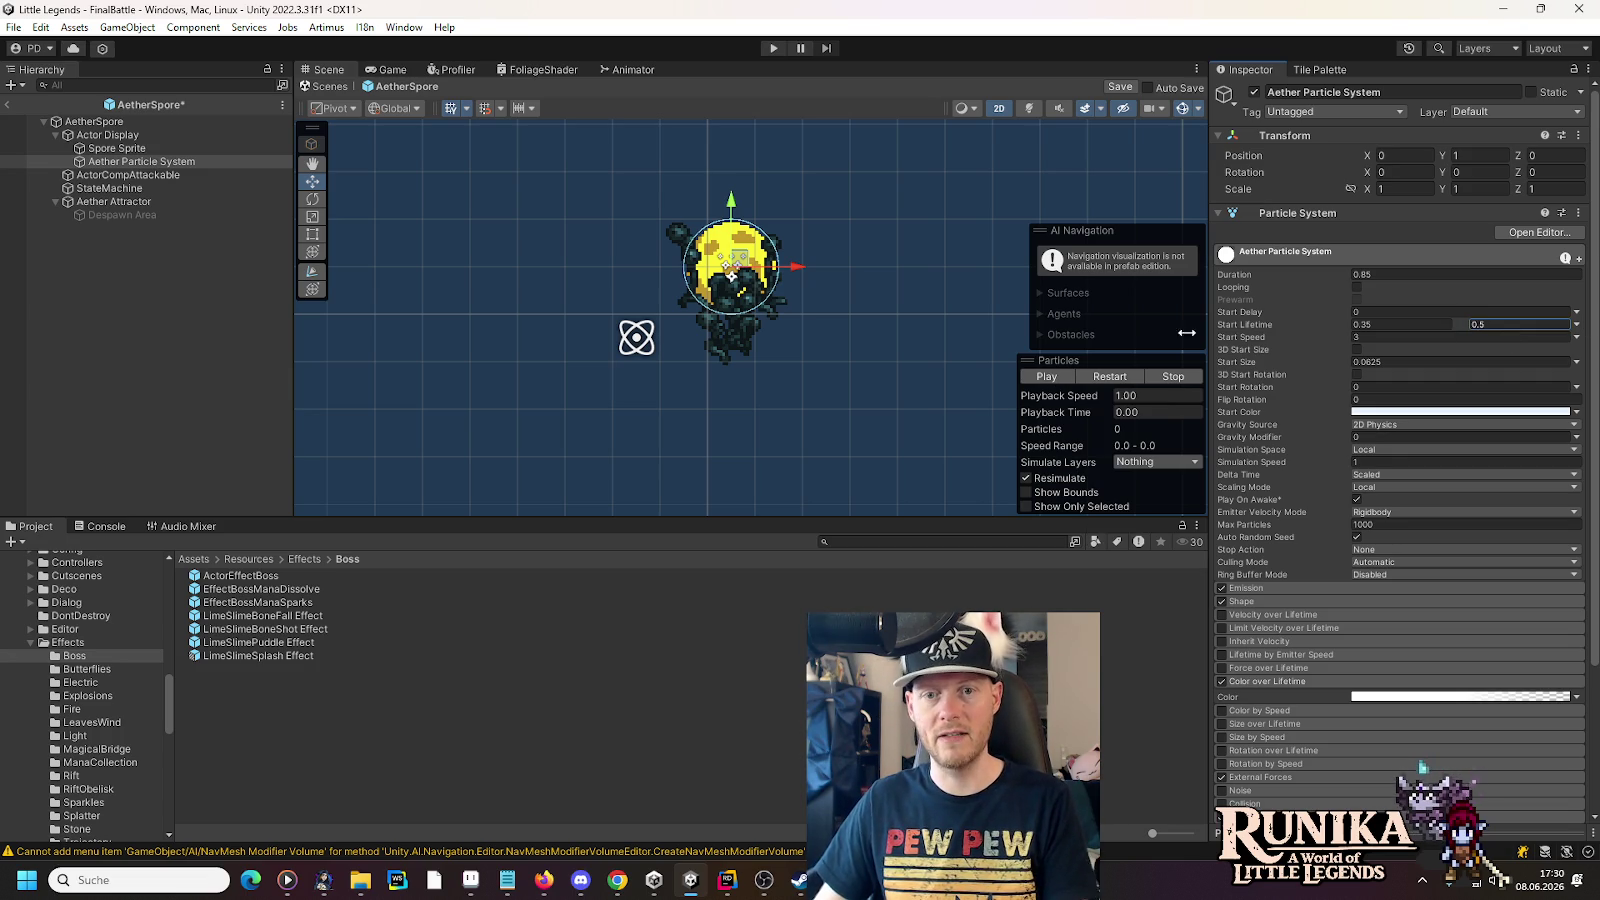
click(1048, 375)
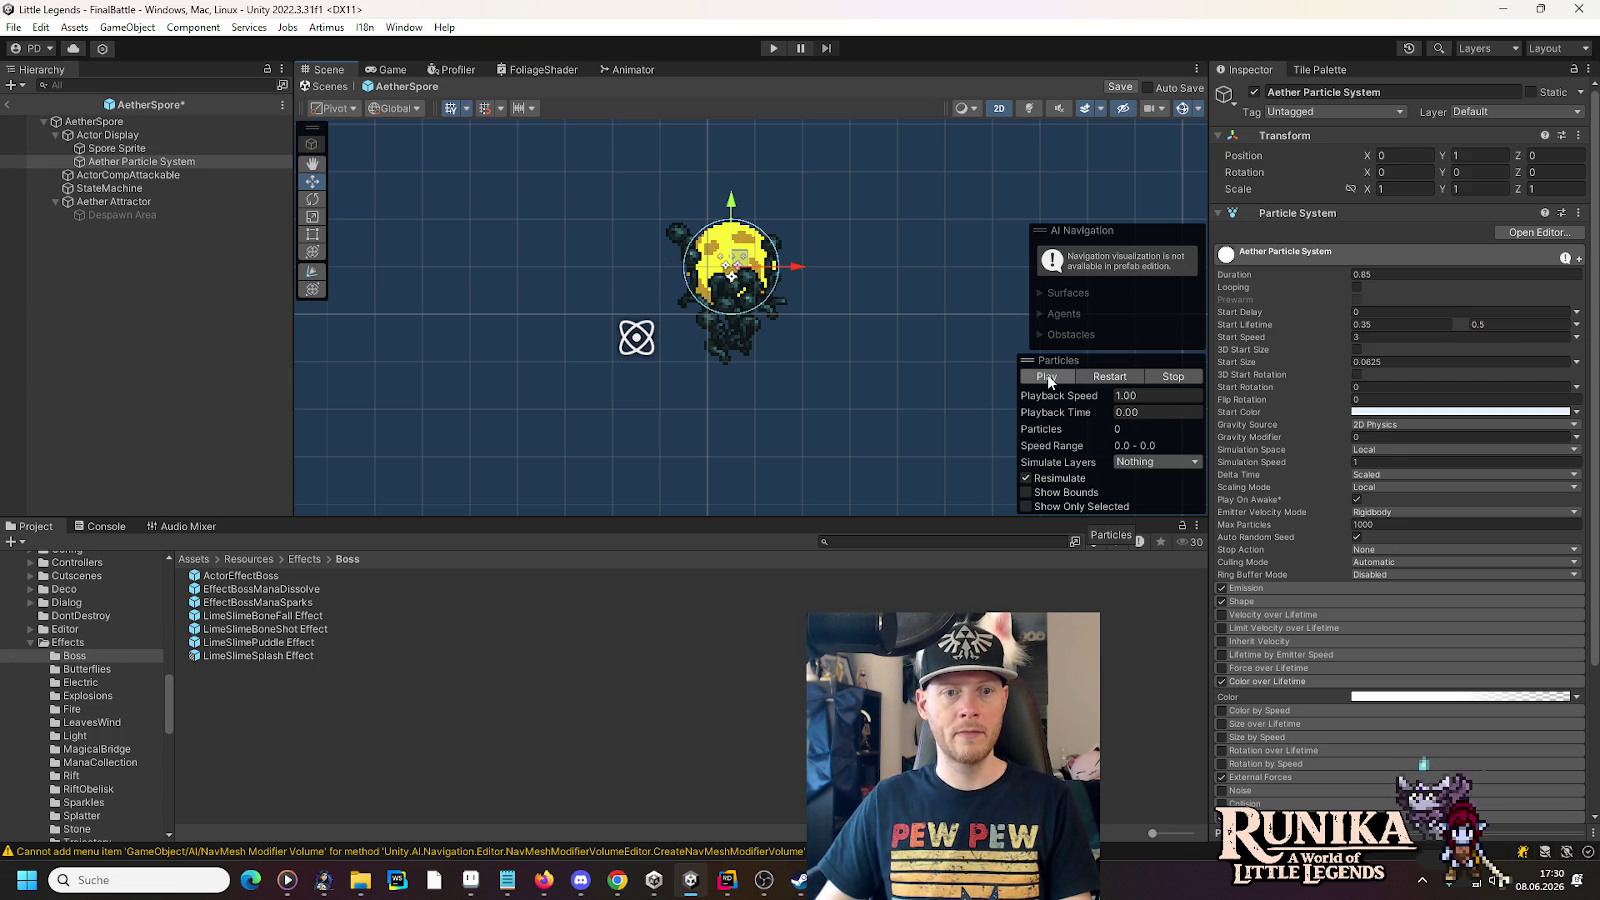
click(1048, 375)
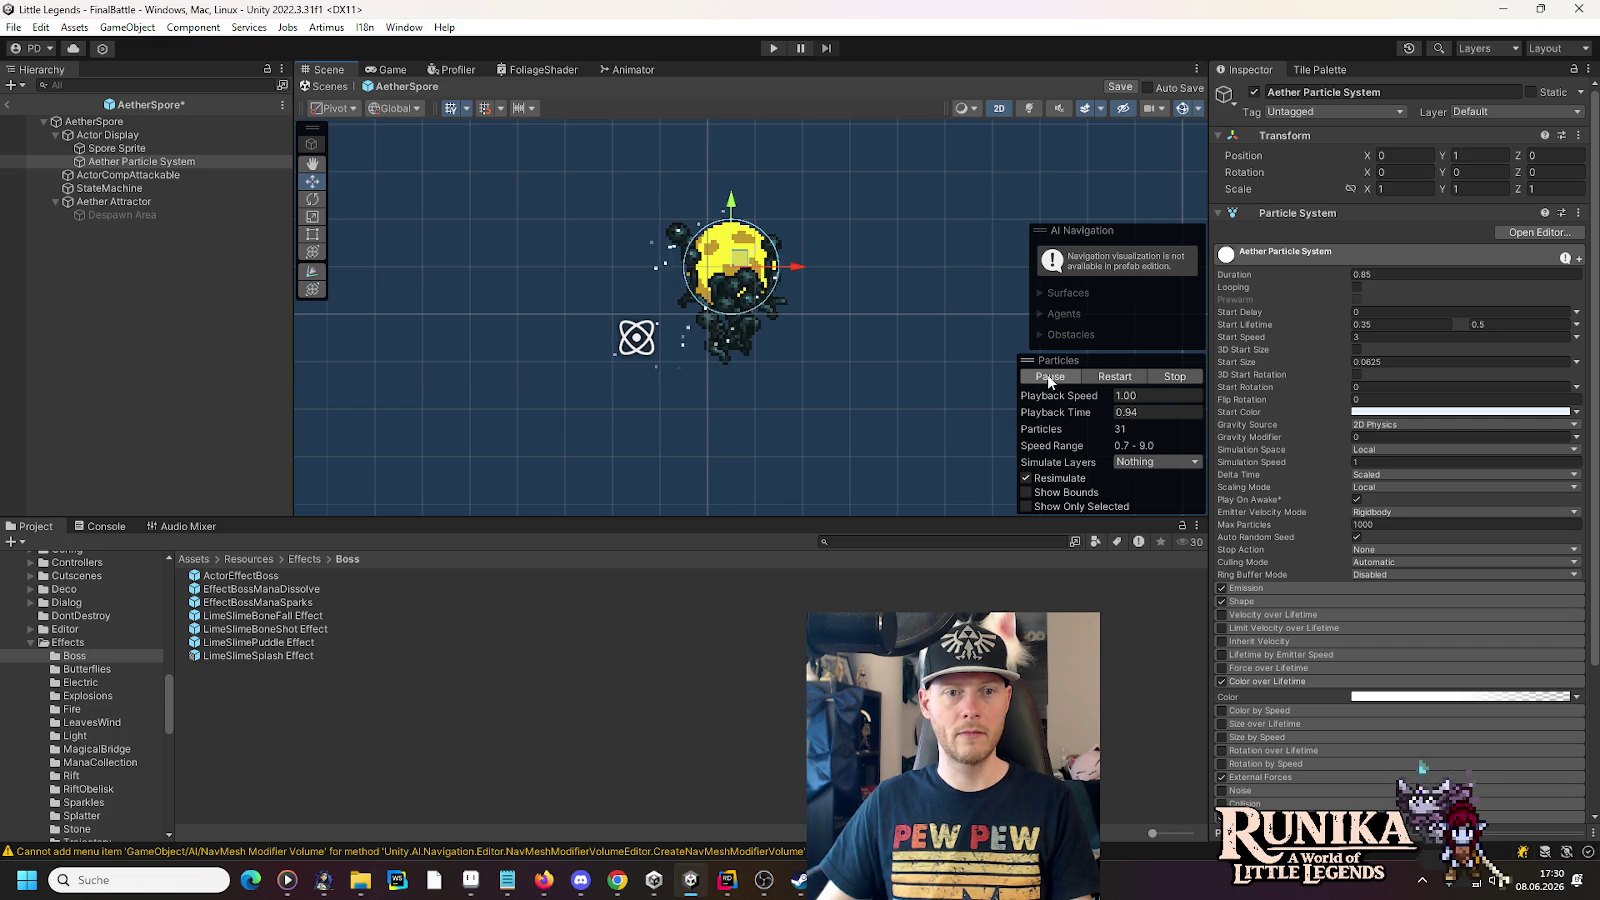
click(1048, 374)
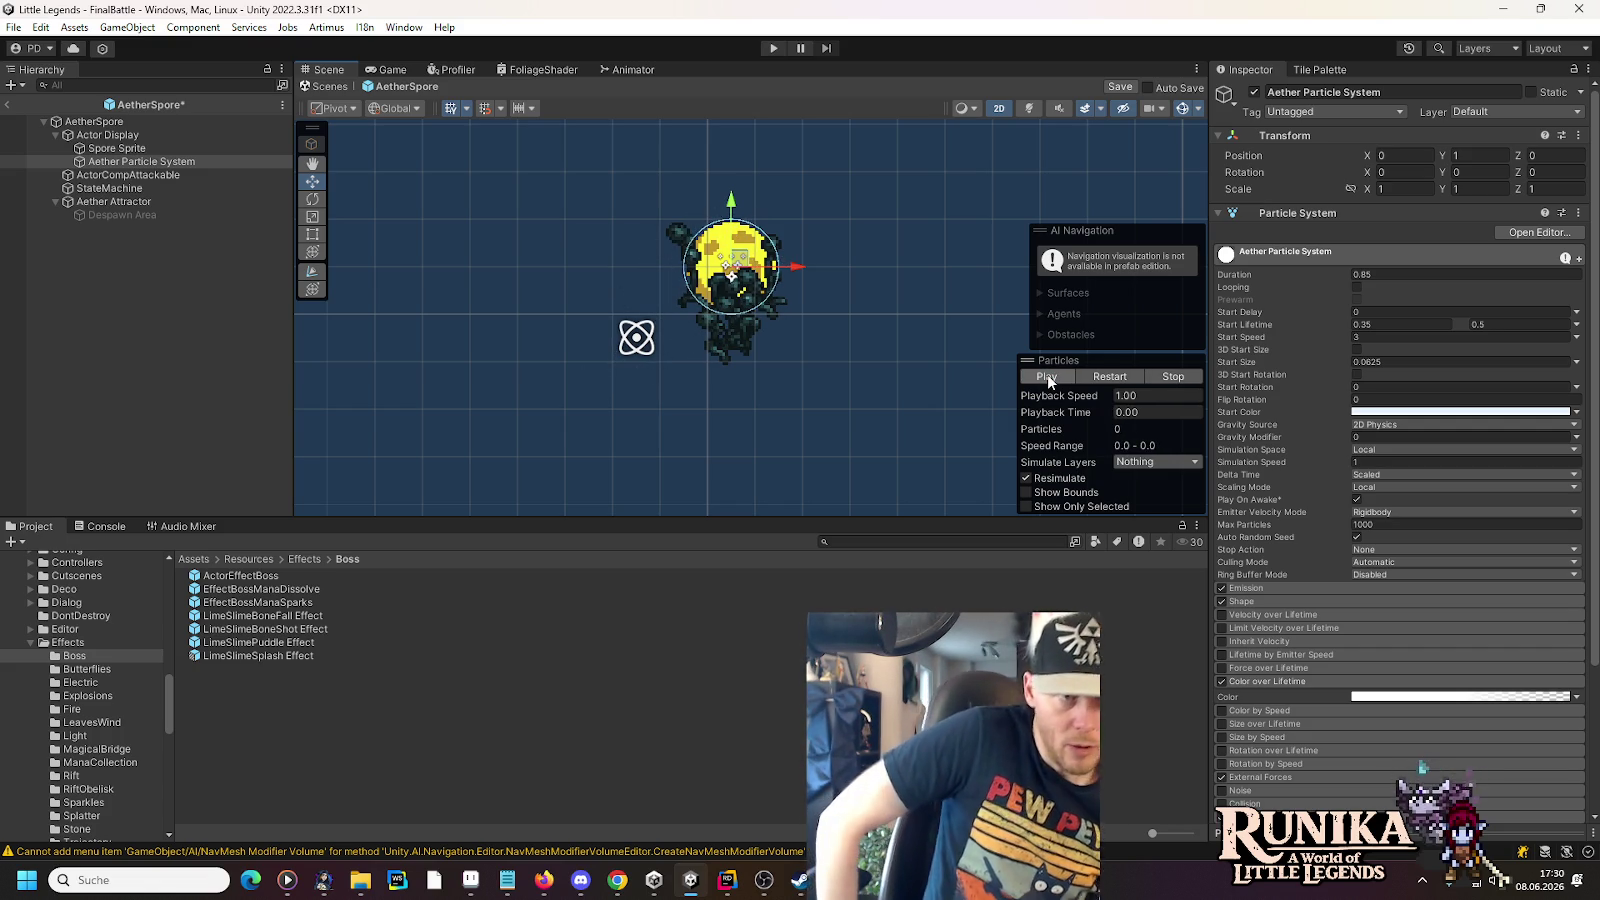
click(180, 214)
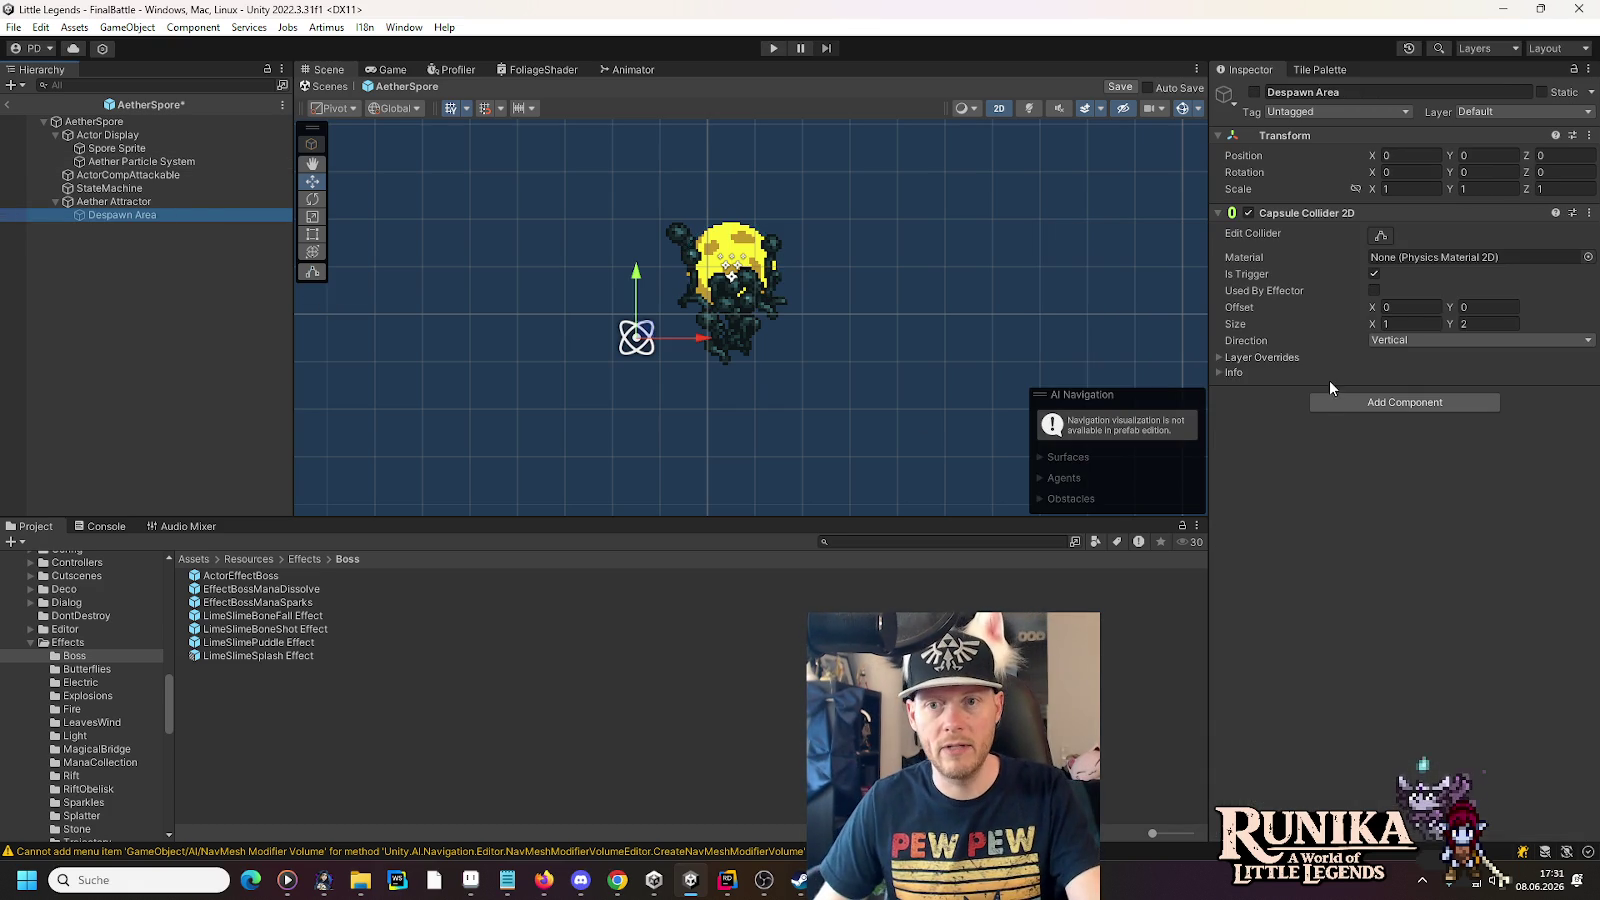
click(1254, 91)
click(144, 164)
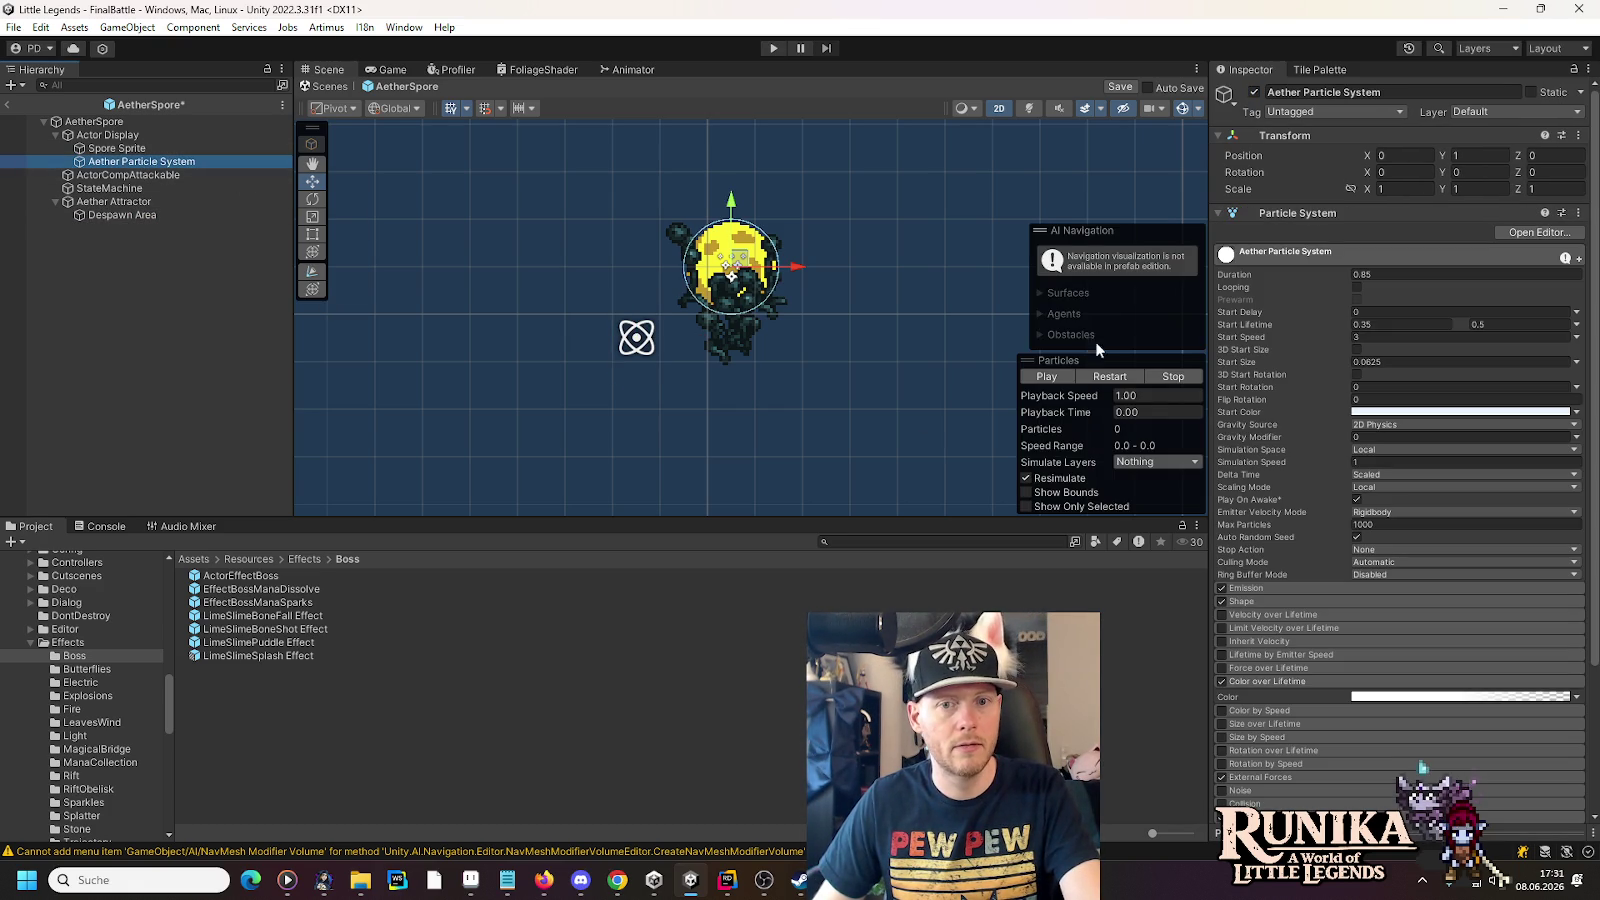
click(1047, 377)
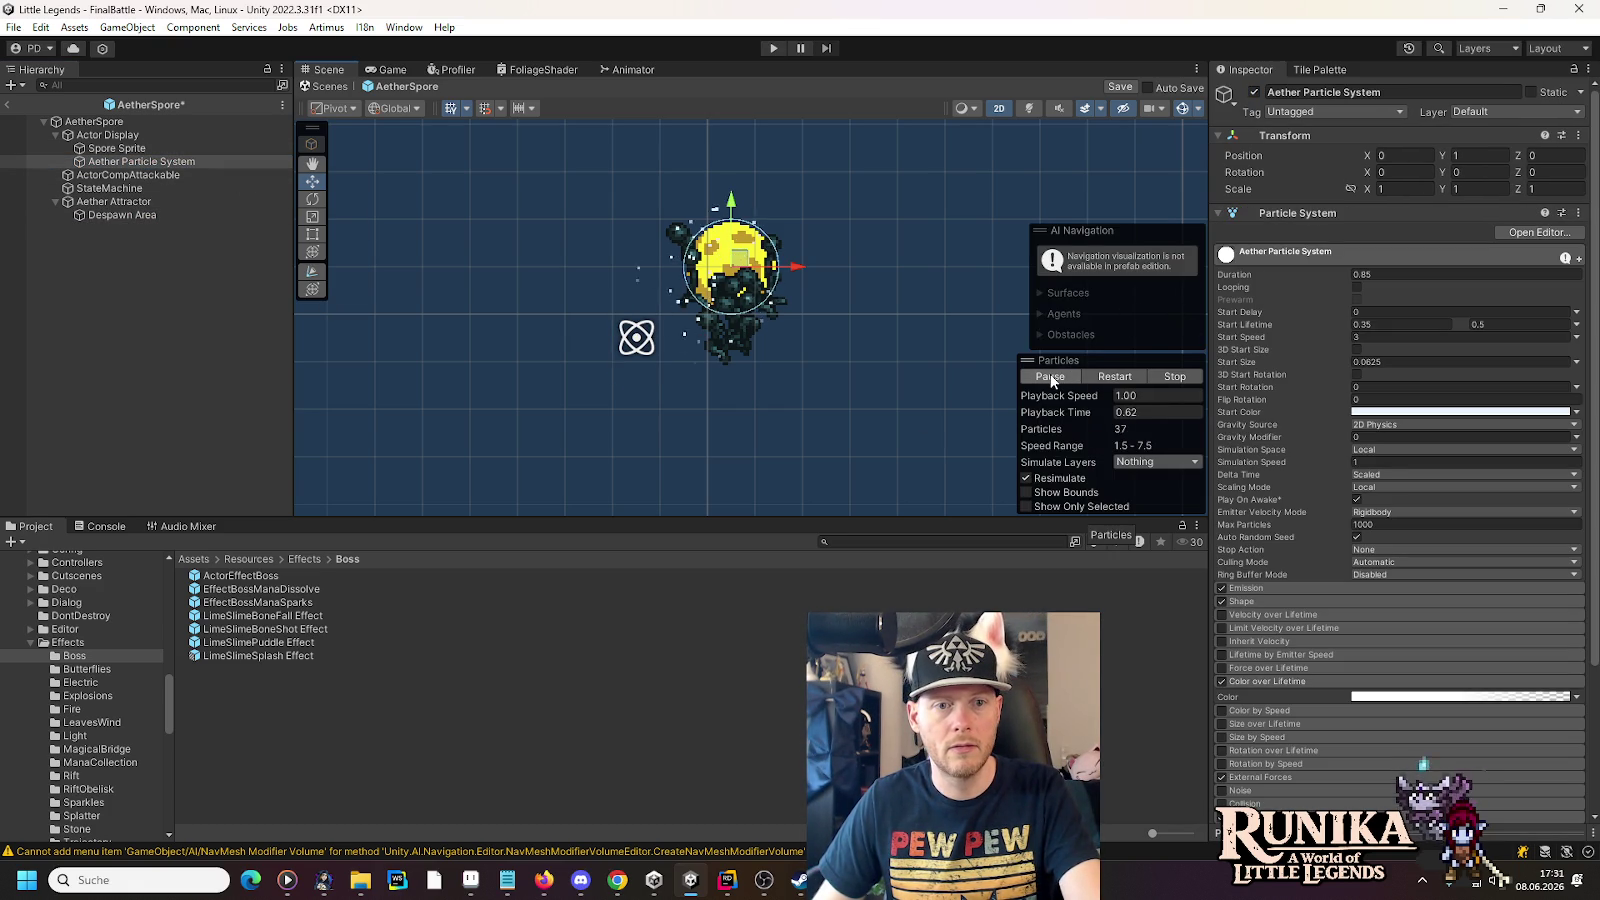
click(1050, 377)
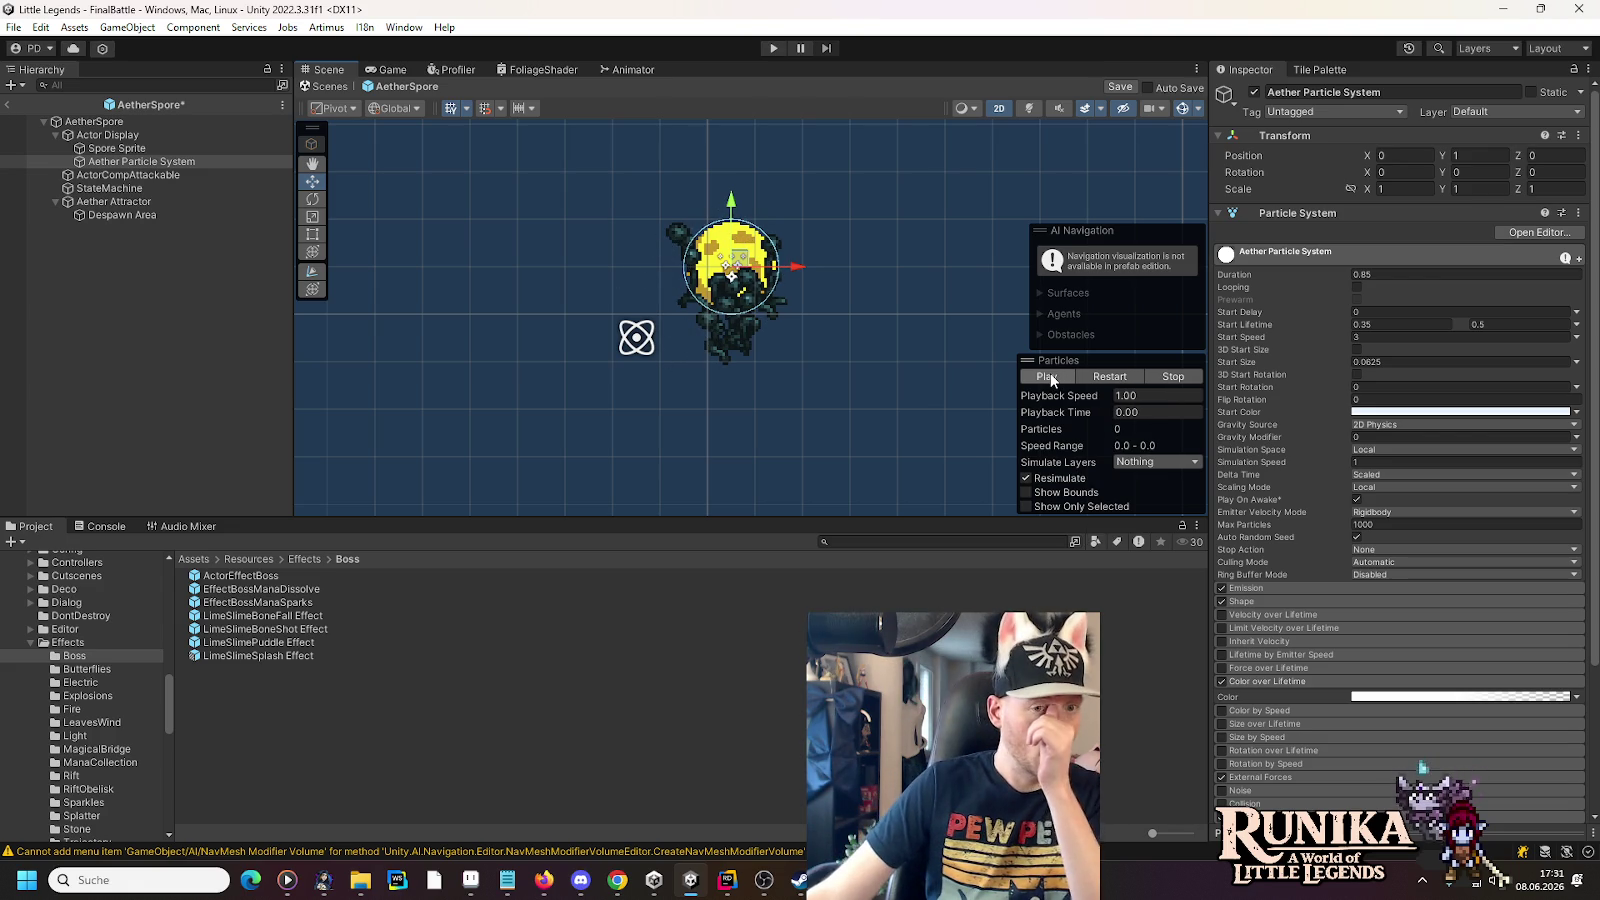
click(1050, 377)
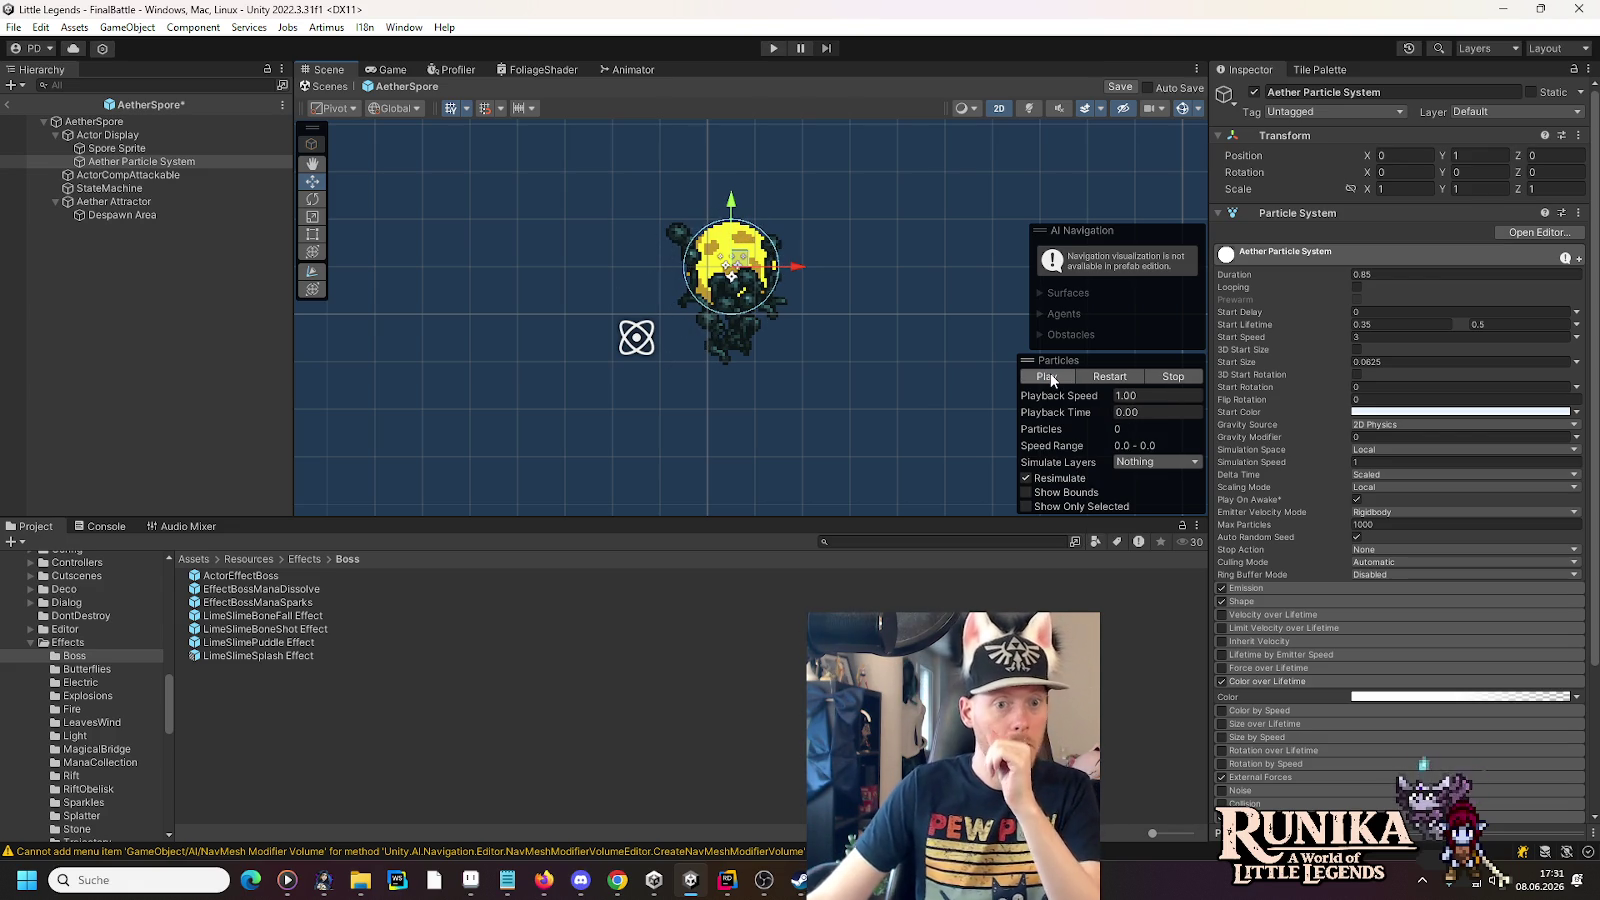
click(130, 215)
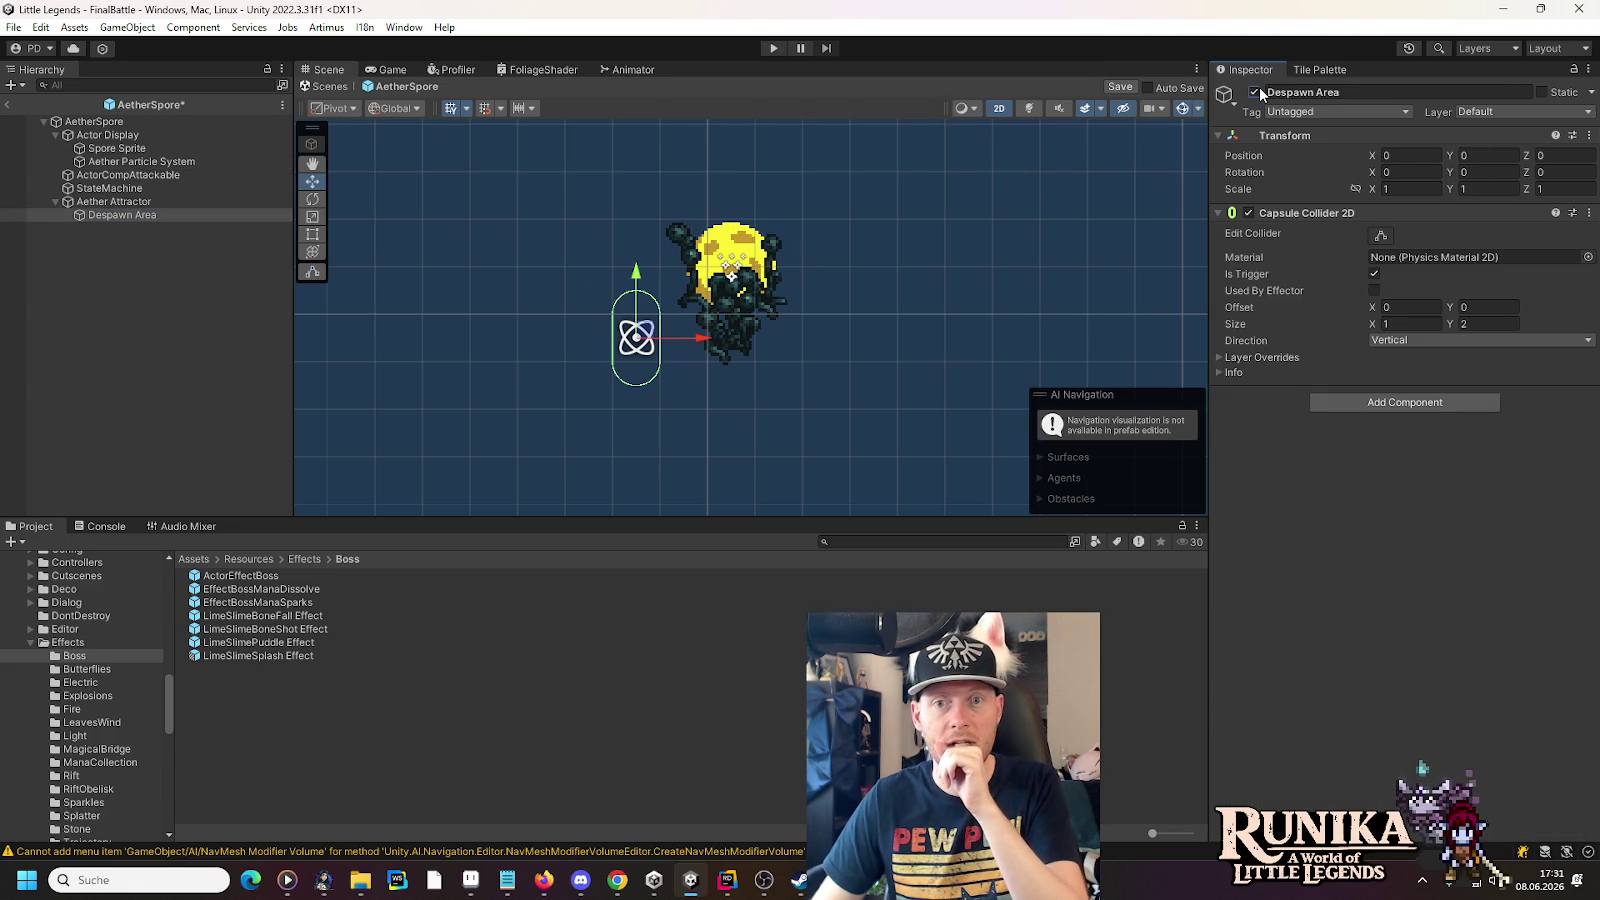
click(190, 161)
click(1031, 374)
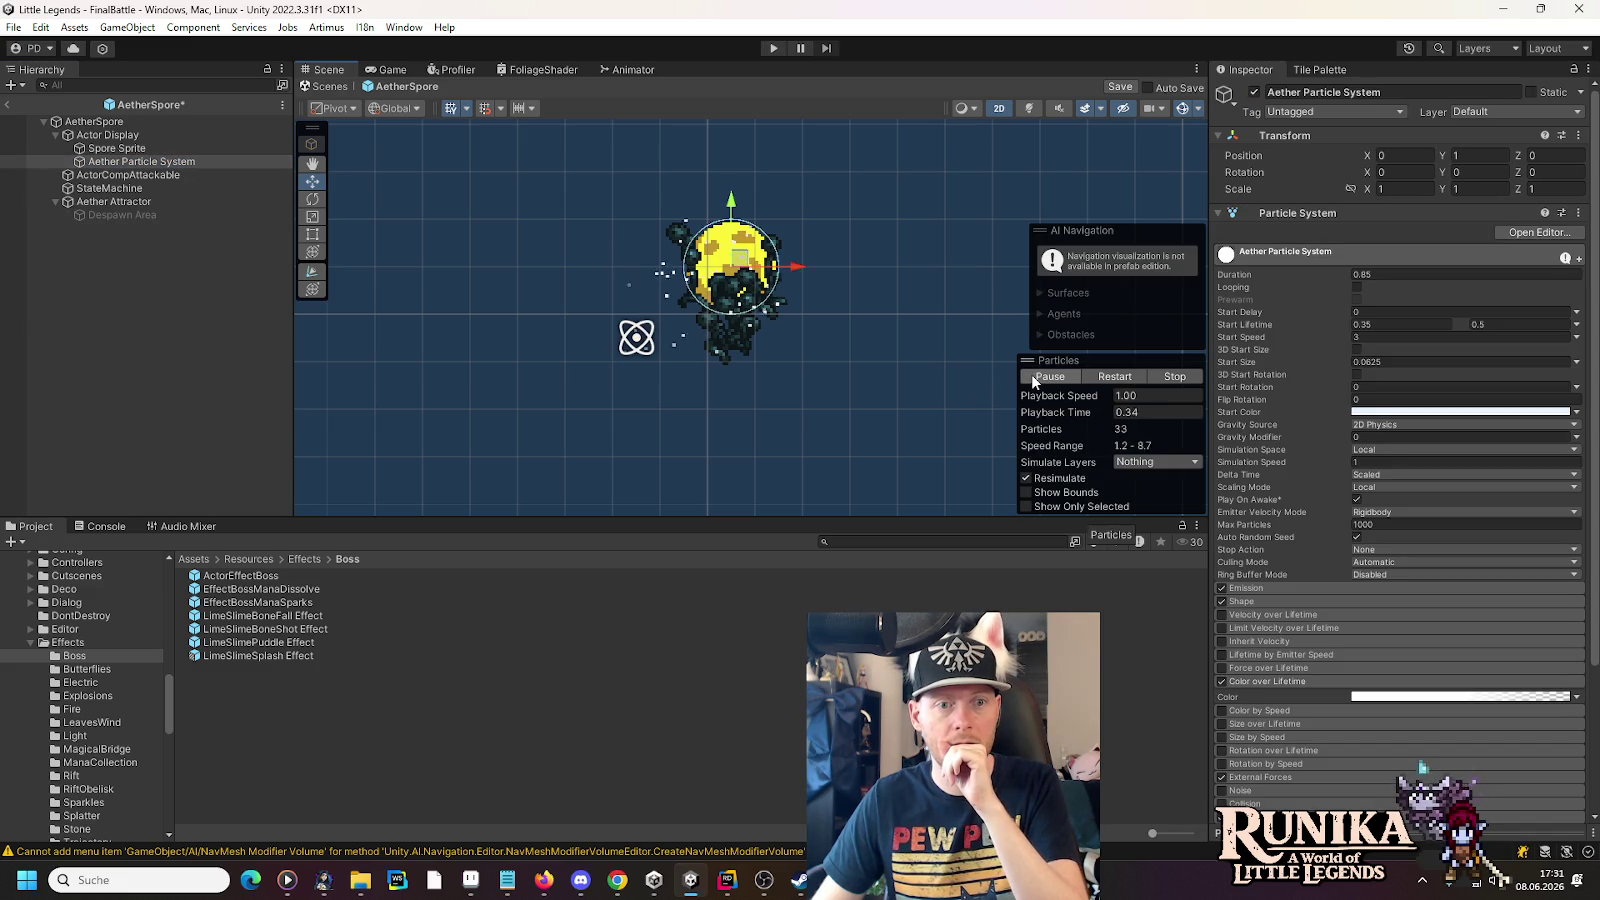
click(119, 220)
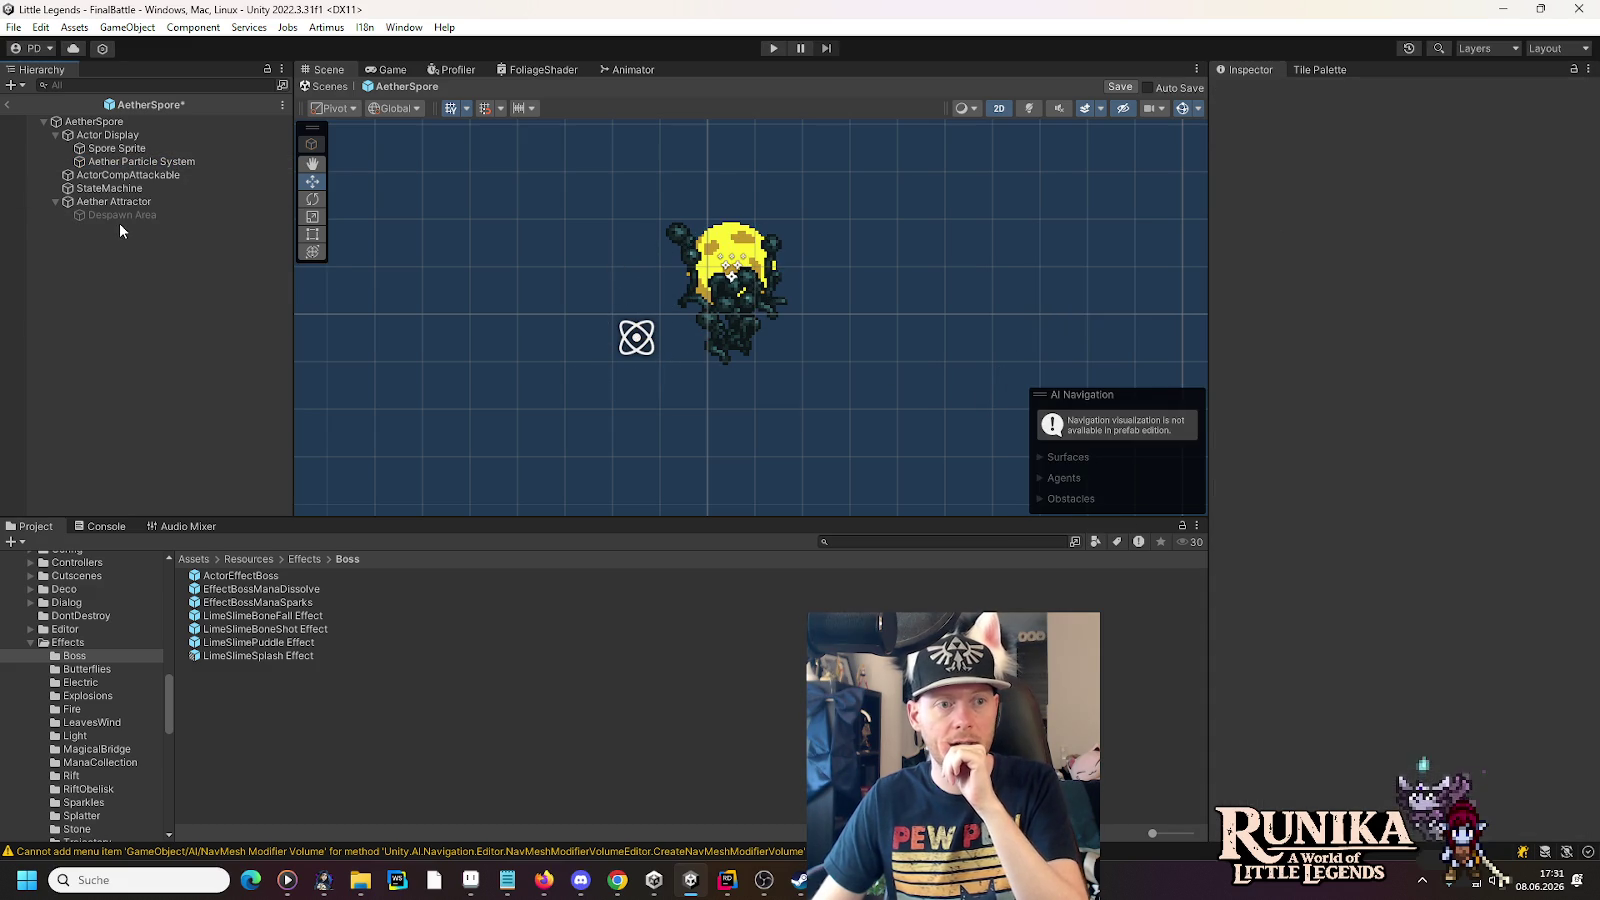
click(130, 161)
click(120, 215)
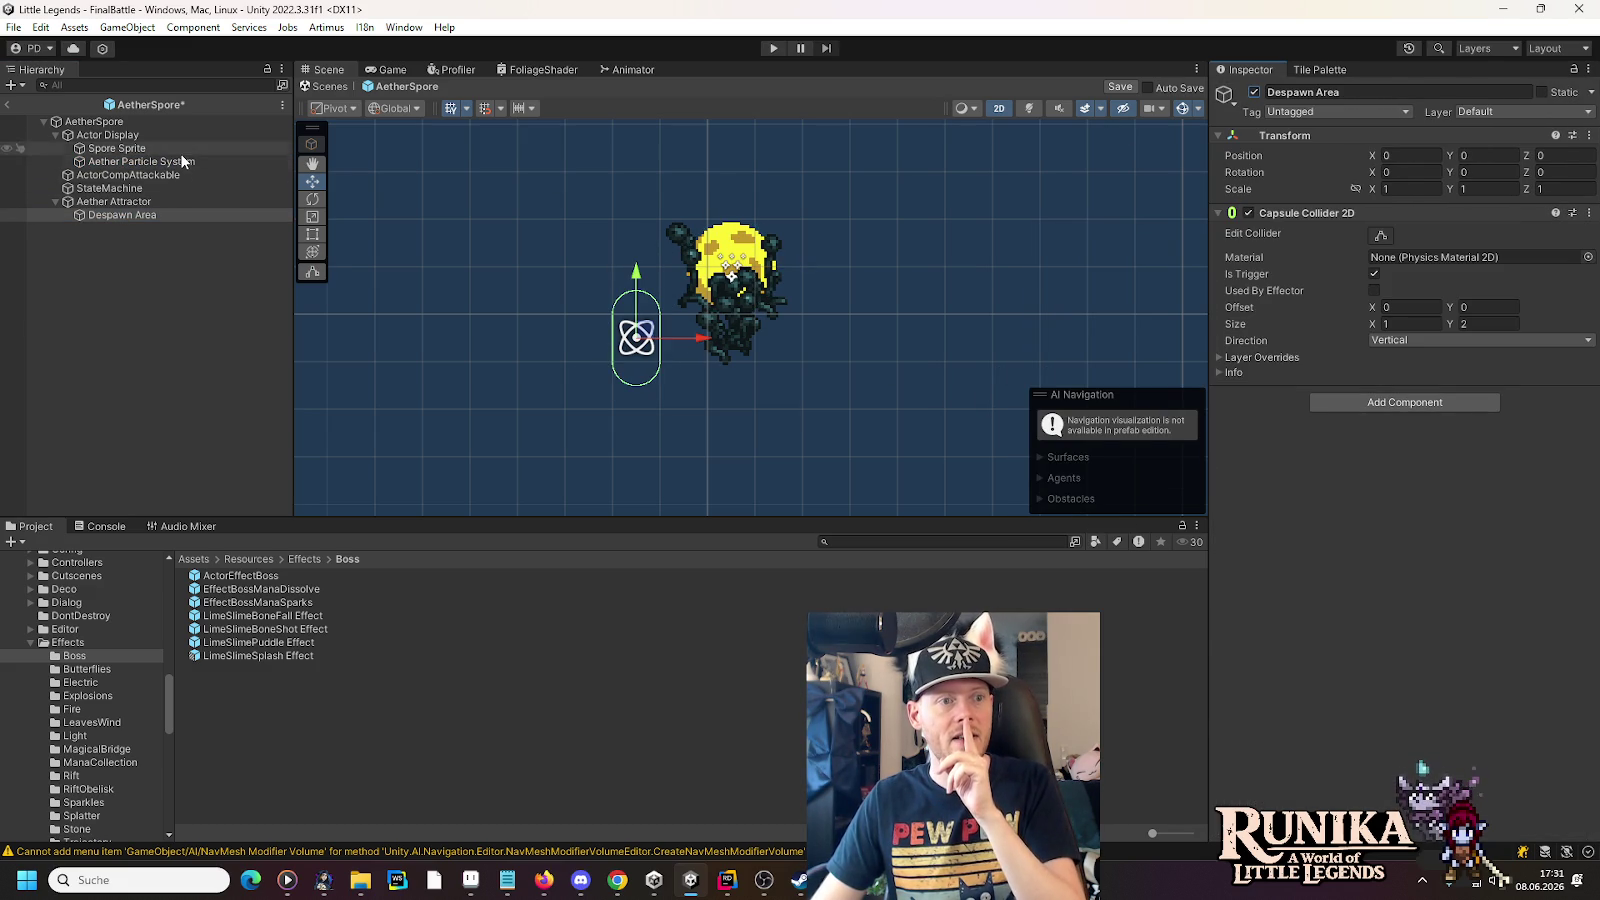
click(150, 161)
click(1045, 377)
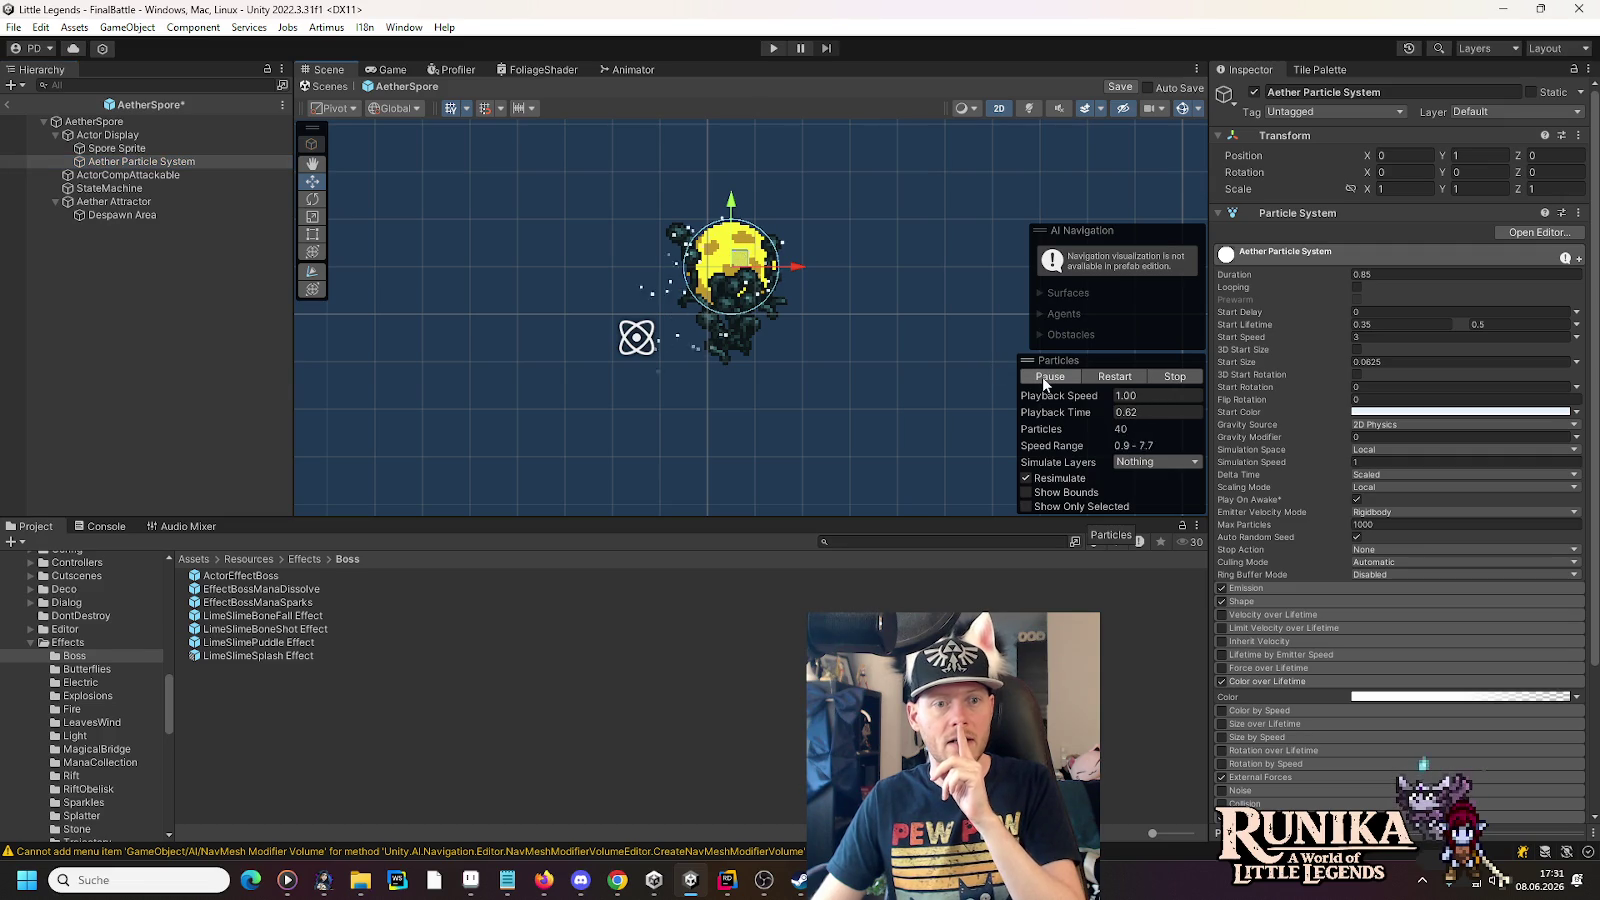
click(1045, 377)
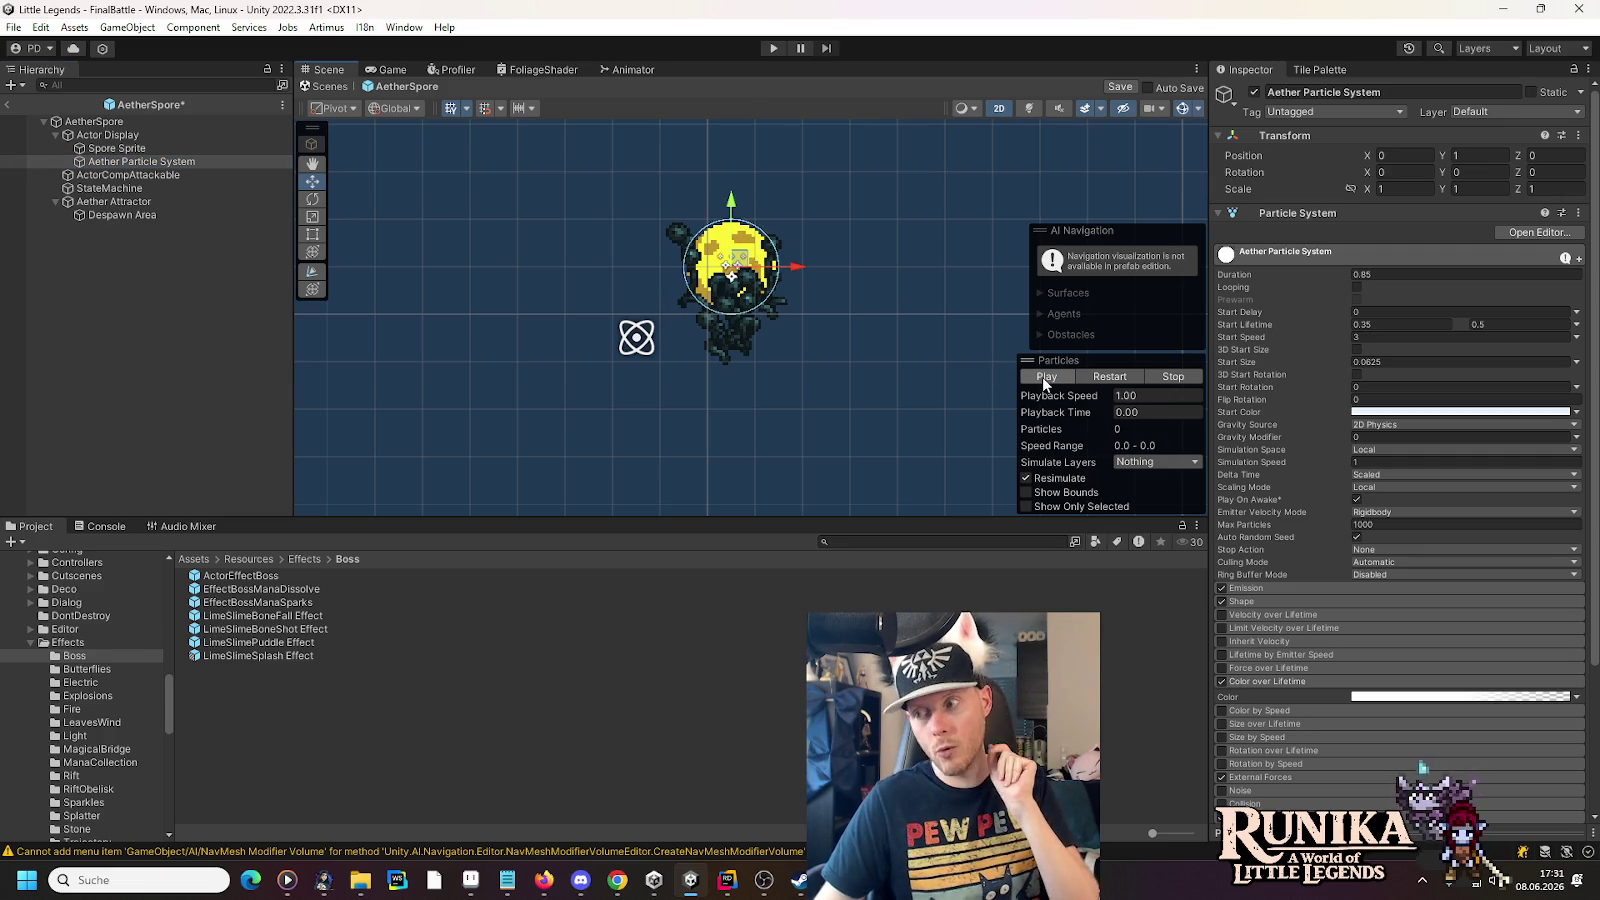
click(1520, 325)
click(1482, 327)
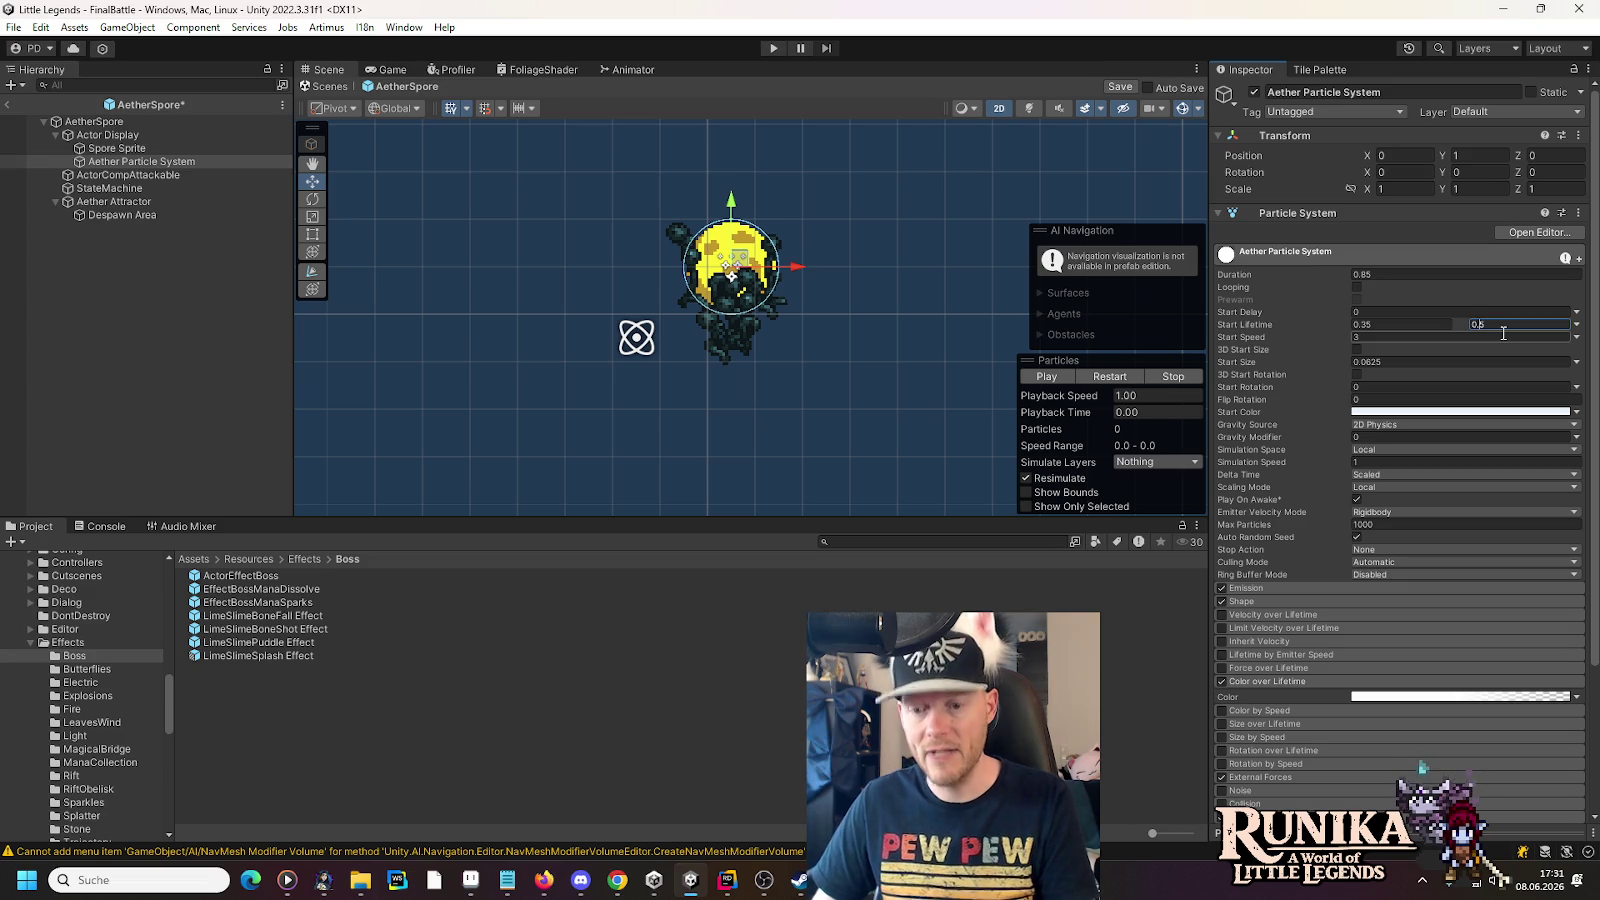
text(0.85)
- Save the 0.85 max lifetime and set the Aether Attractor's gravity strength to 0.85, replaying the burst
key(ctrl+s)
click(1031, 376)
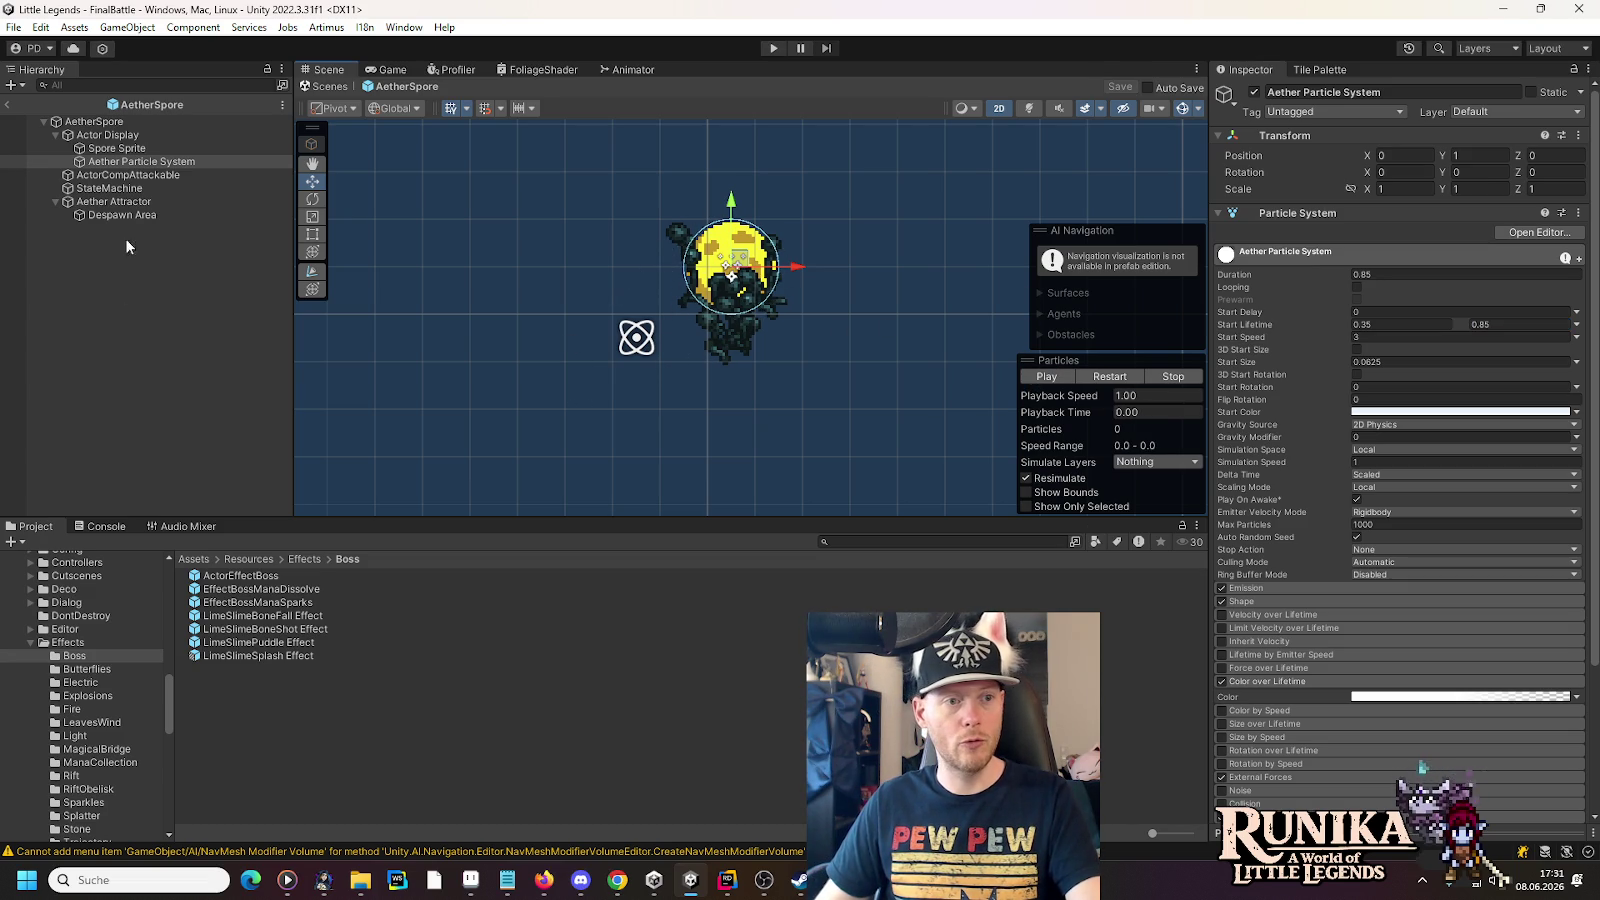
click(128, 204)
click(1405, 394)
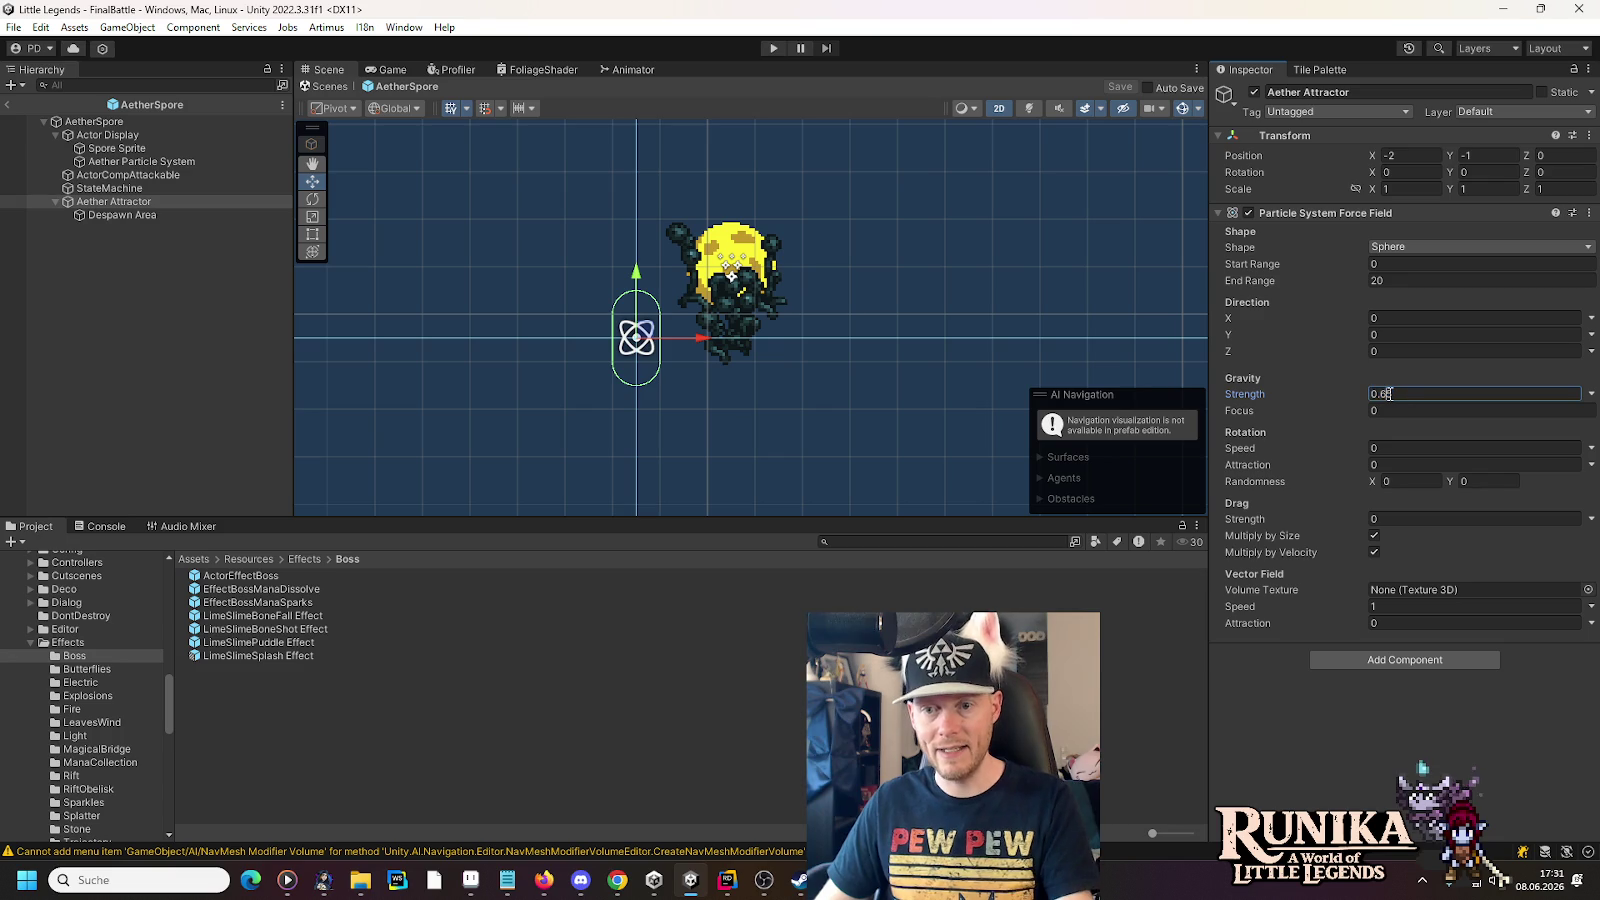
text(0.5)
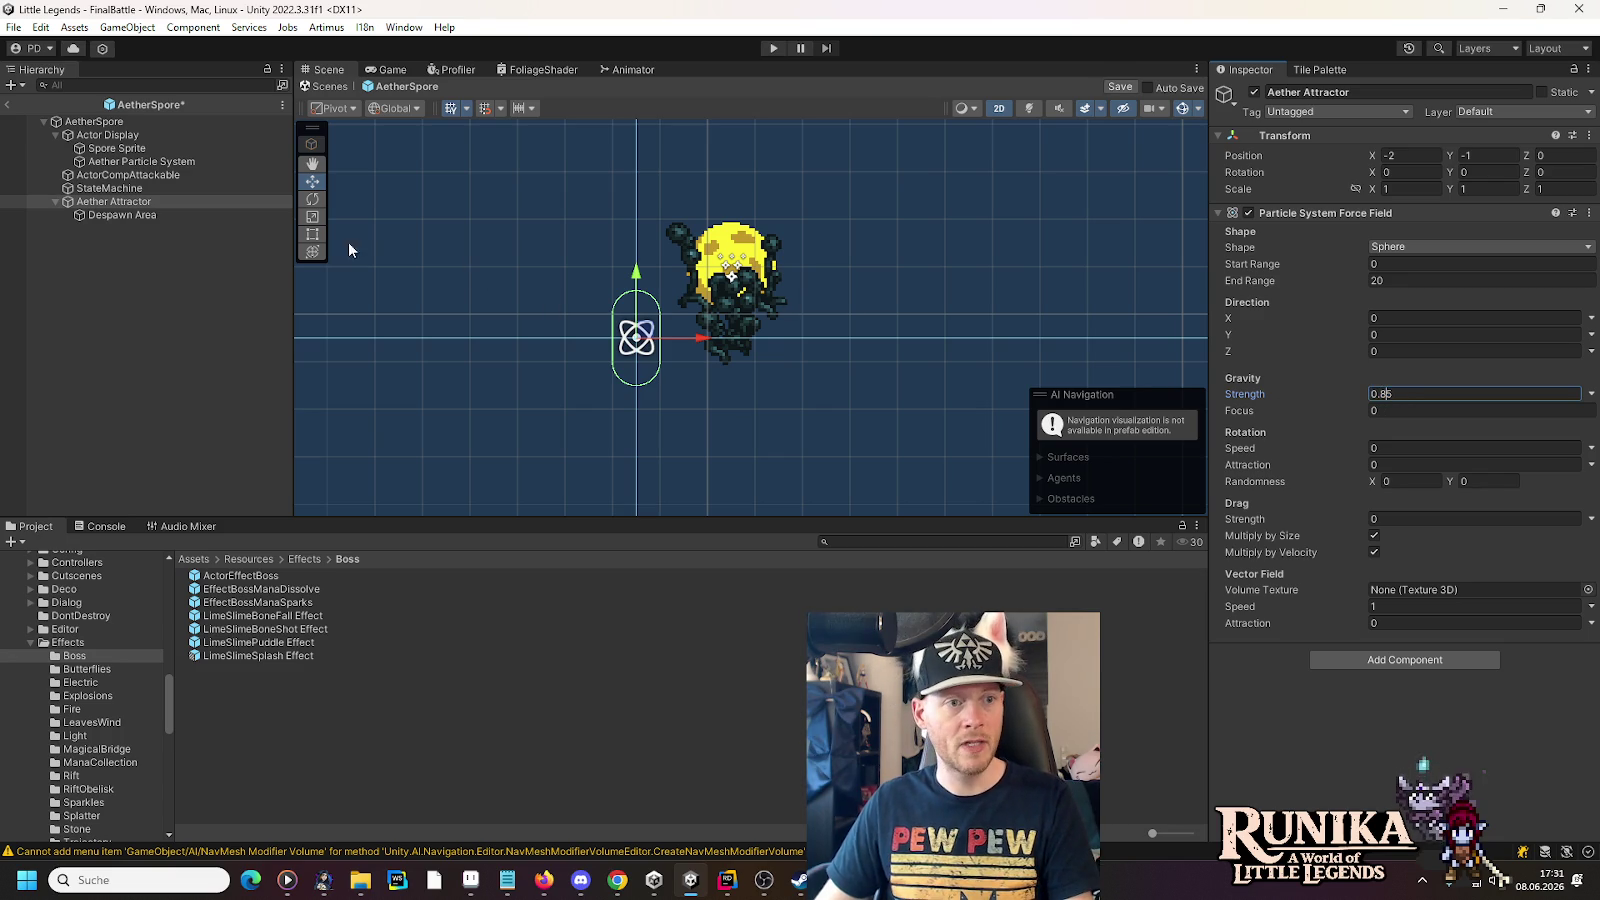
click(178, 161)
click(1058, 377)
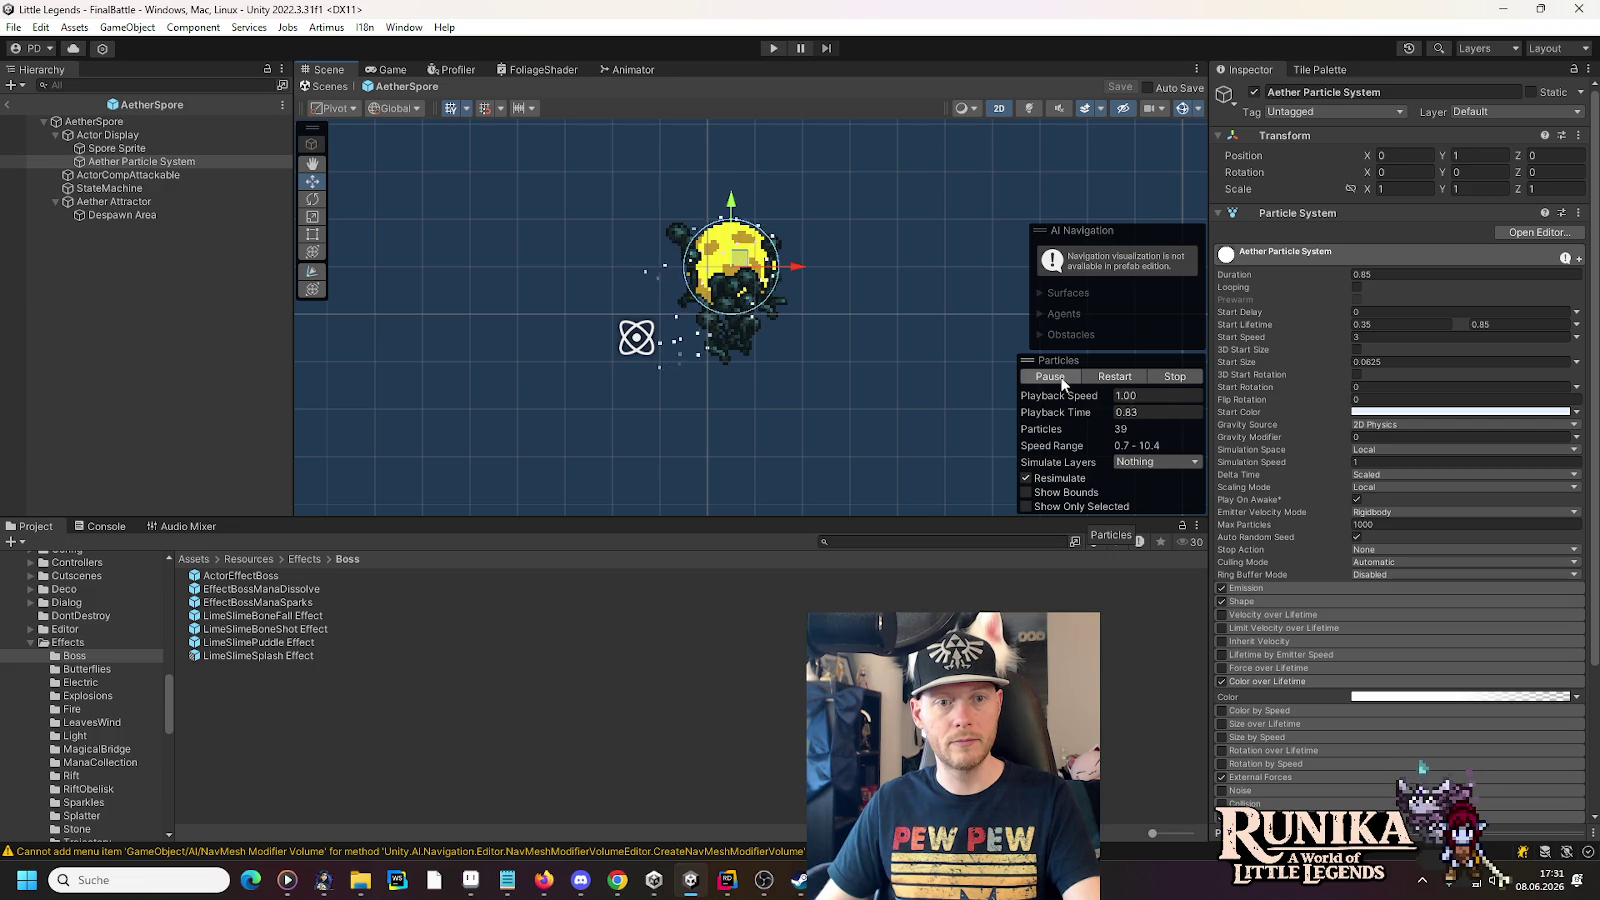
- Drag the Aether Attractor nearer the spore to X -1.5, Y -0.25 and replay the burst
click(134, 204)
drag(643, 342, 667, 307)
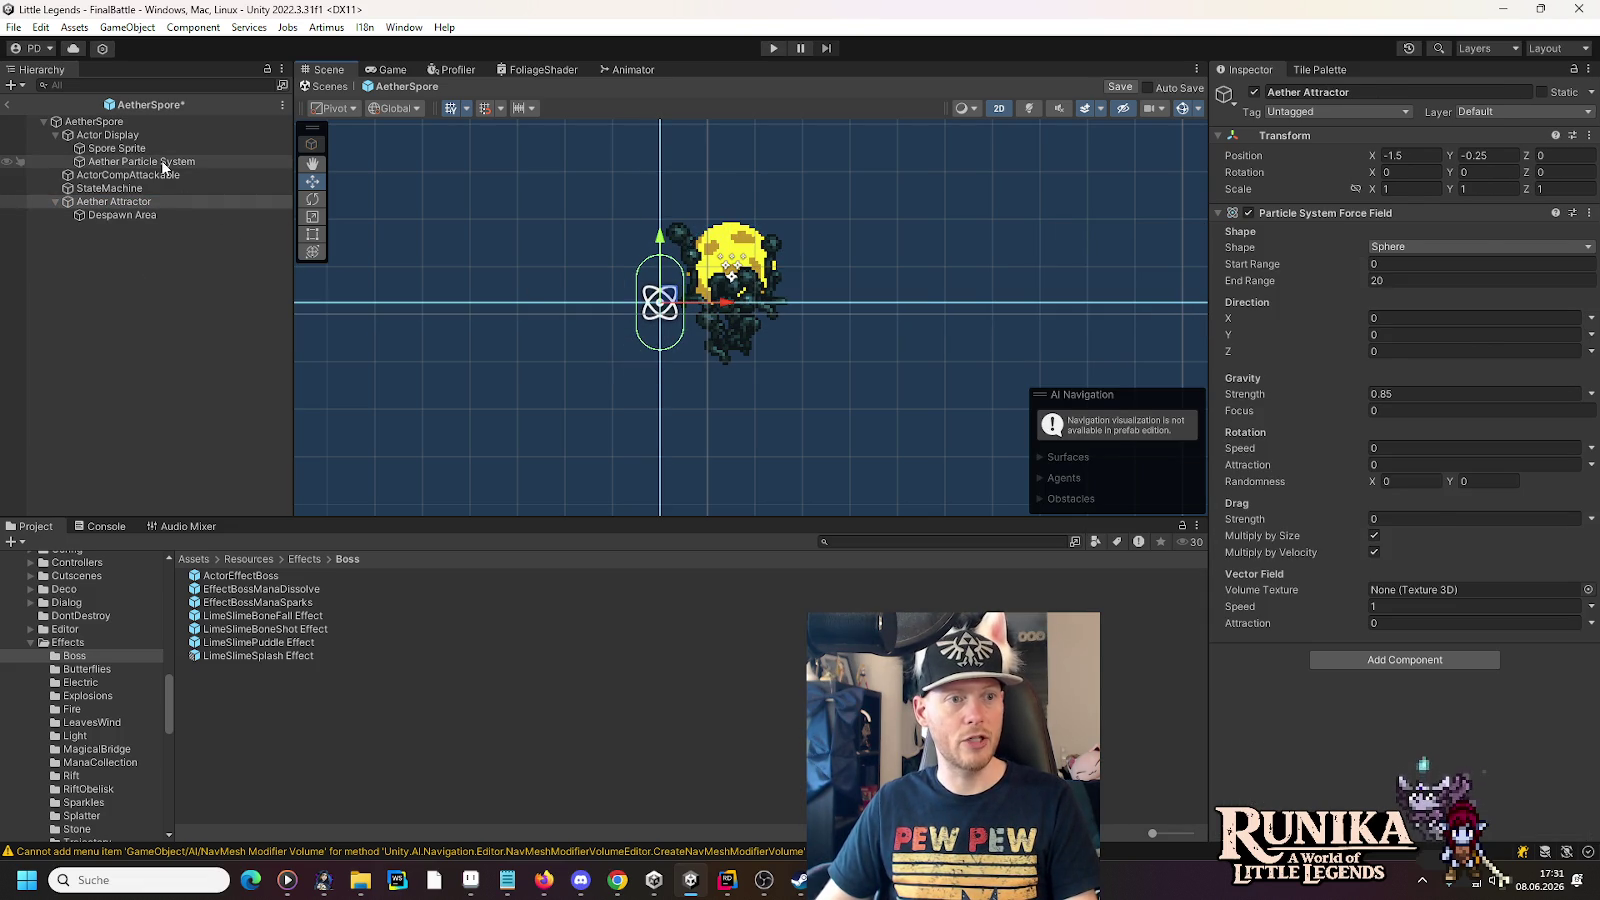
click(150, 162)
click(1050, 377)
click(1050, 377)
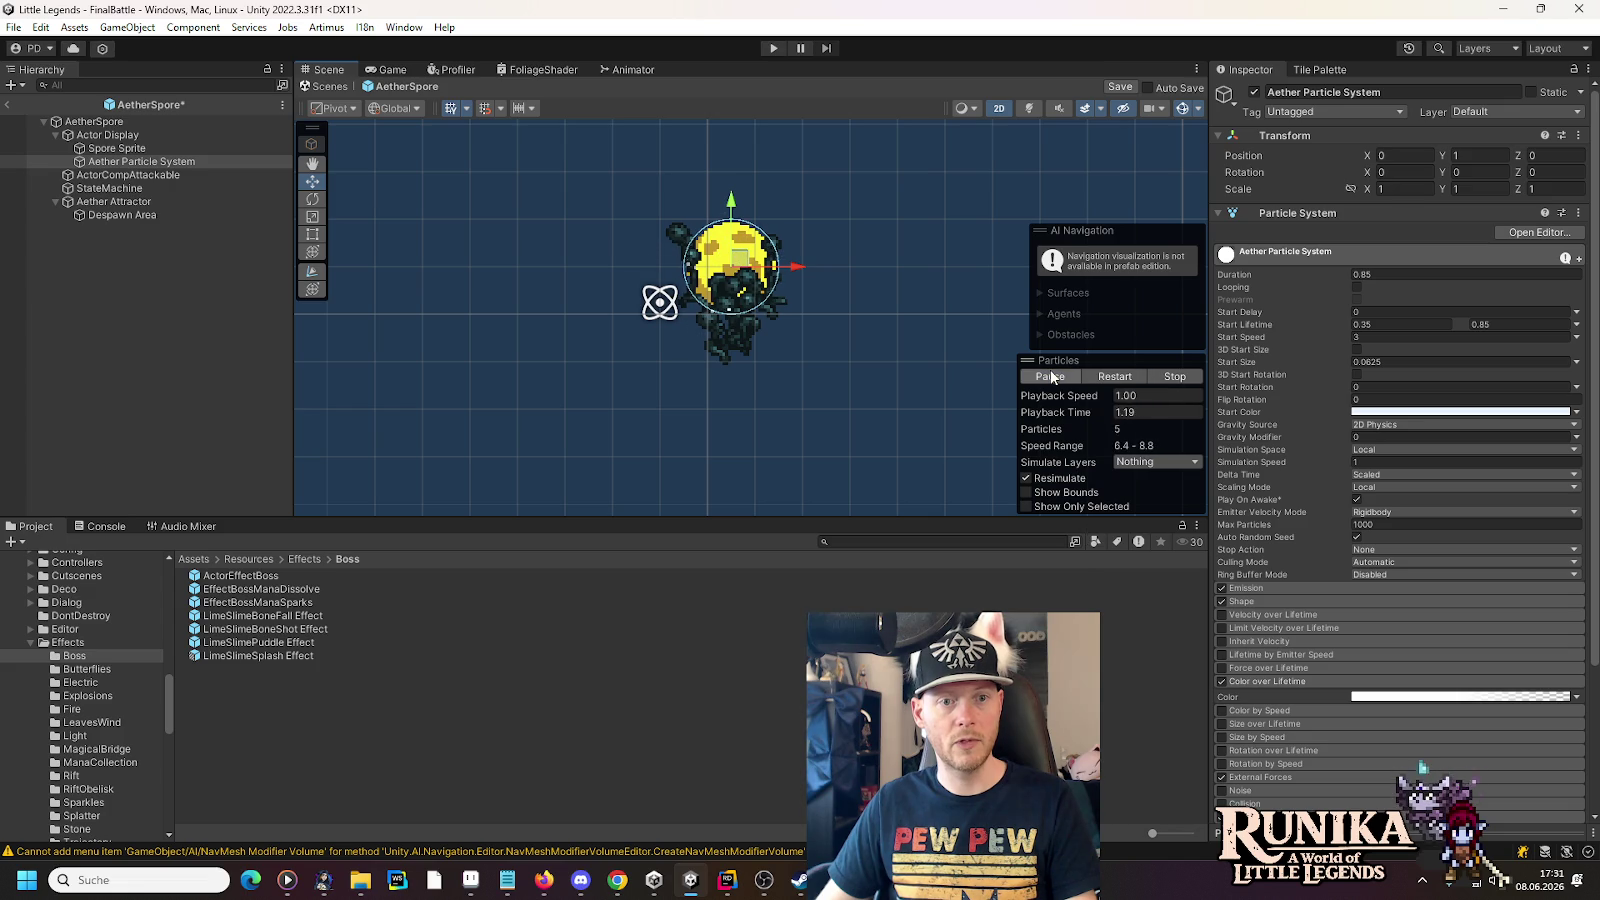
click(1050, 377)
click(1050, 377)
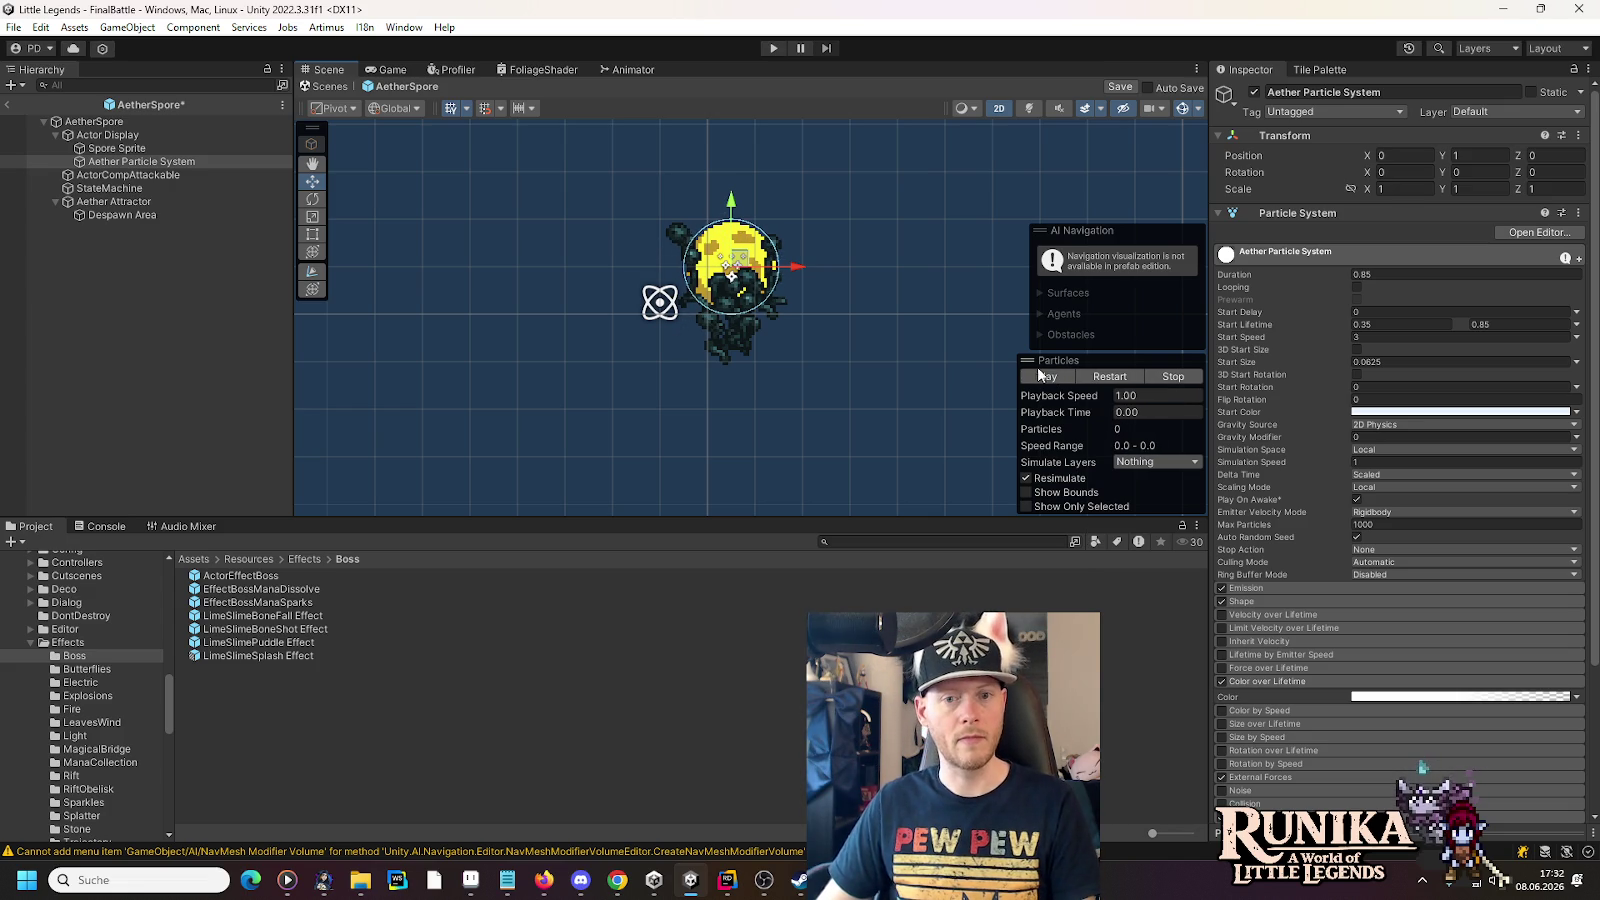
click(112, 202)
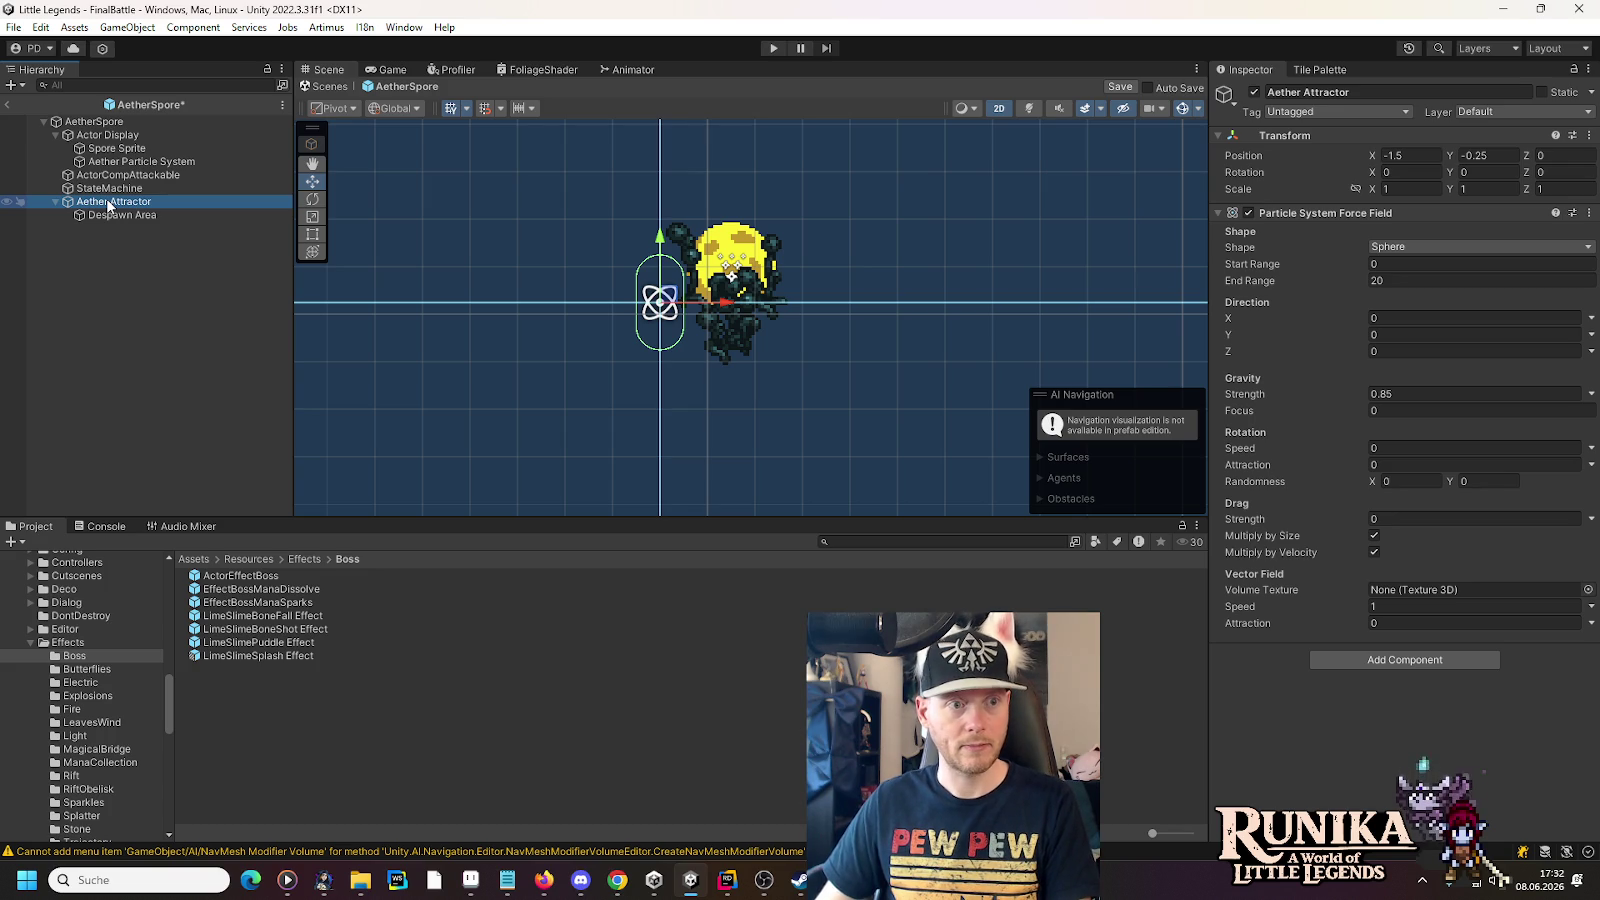
- Copy the Aether Attractor from the prefab and paste it as a child of ActorPlayer in FinalBattle
right_click(110, 205)
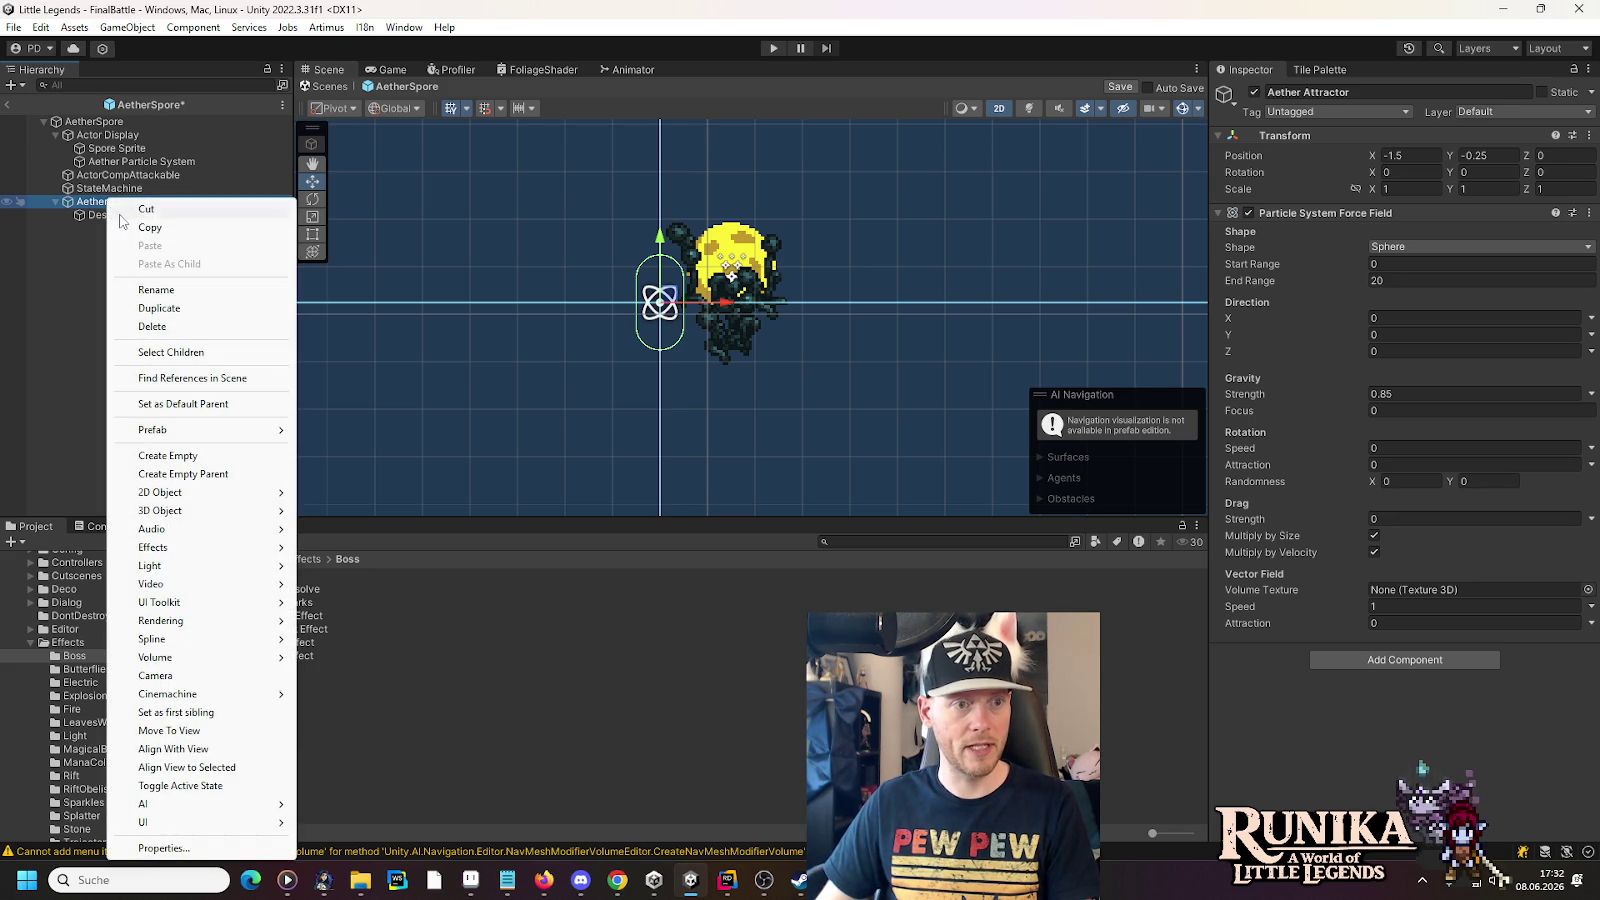
click(132, 228)
key(ctrl+s)
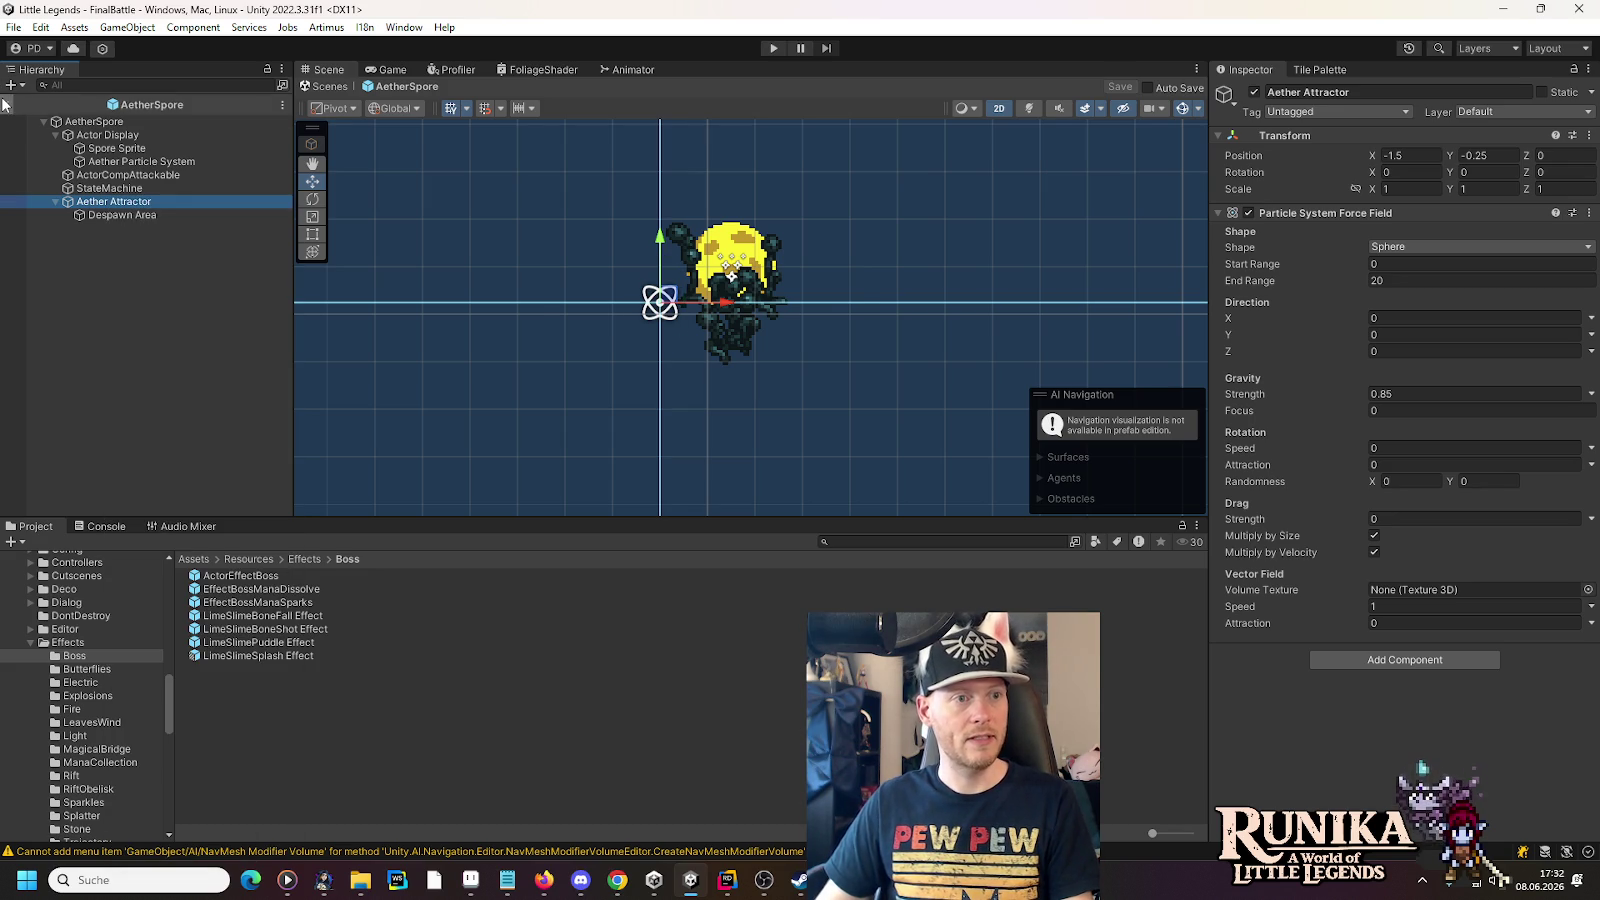
click(7, 104)
click(44, 114)
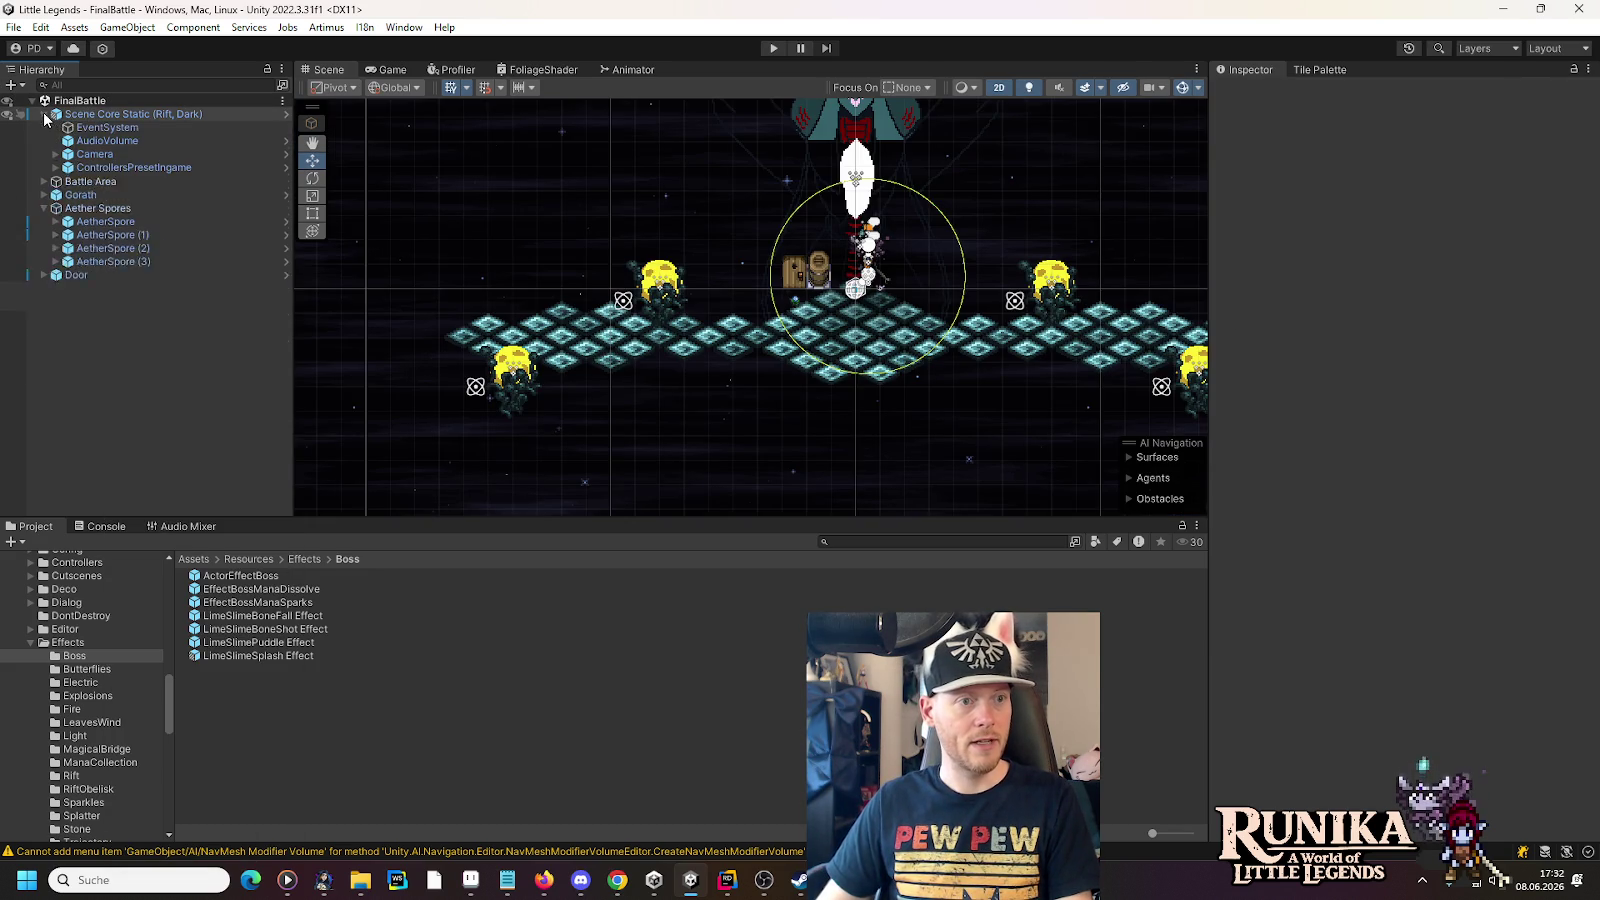
click(56, 233)
right_click(95, 233)
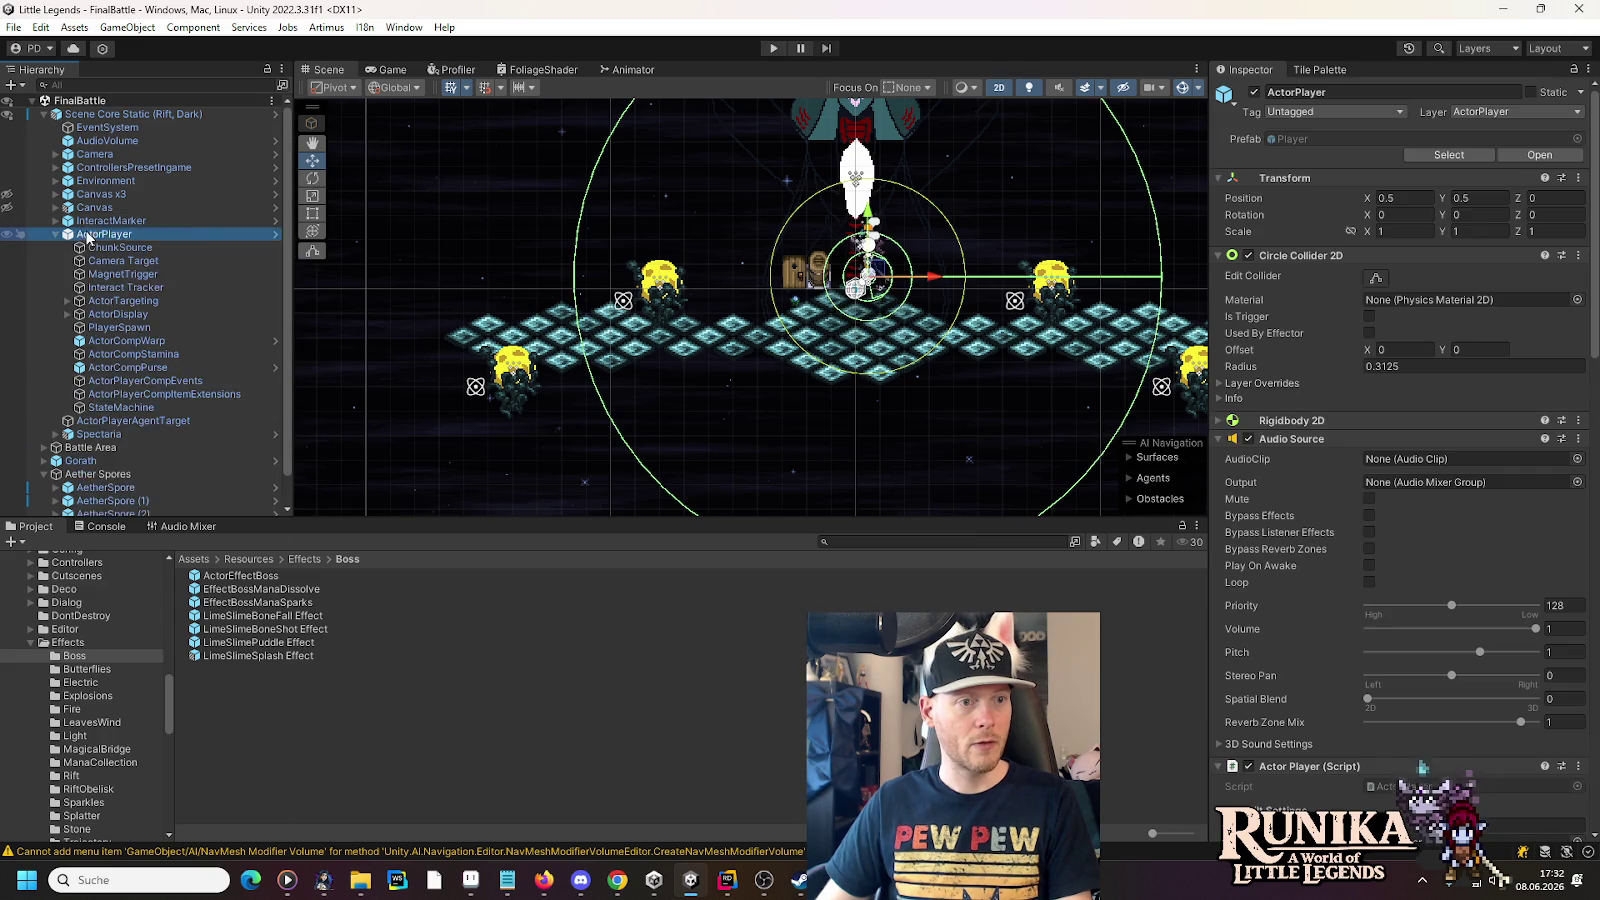
click(143, 262)
- Hide the scene gizmos and begin zeroing the pasted attractor's X position
click(1412, 156)
scroll(763, 273, up, 5)
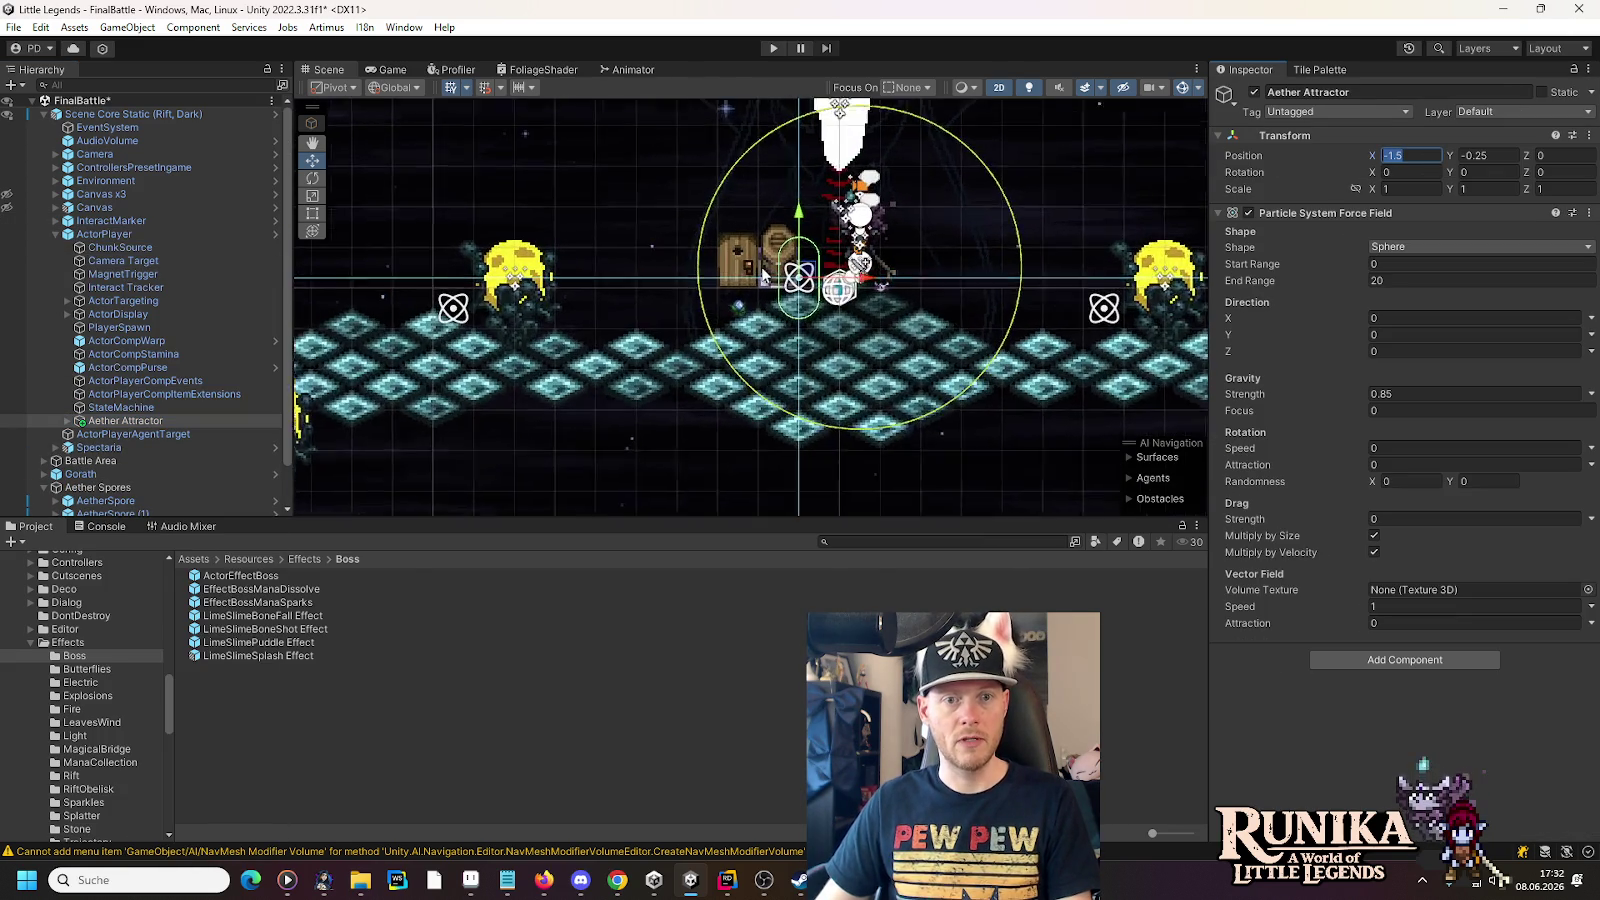
scroll(763, 273, up, 3)
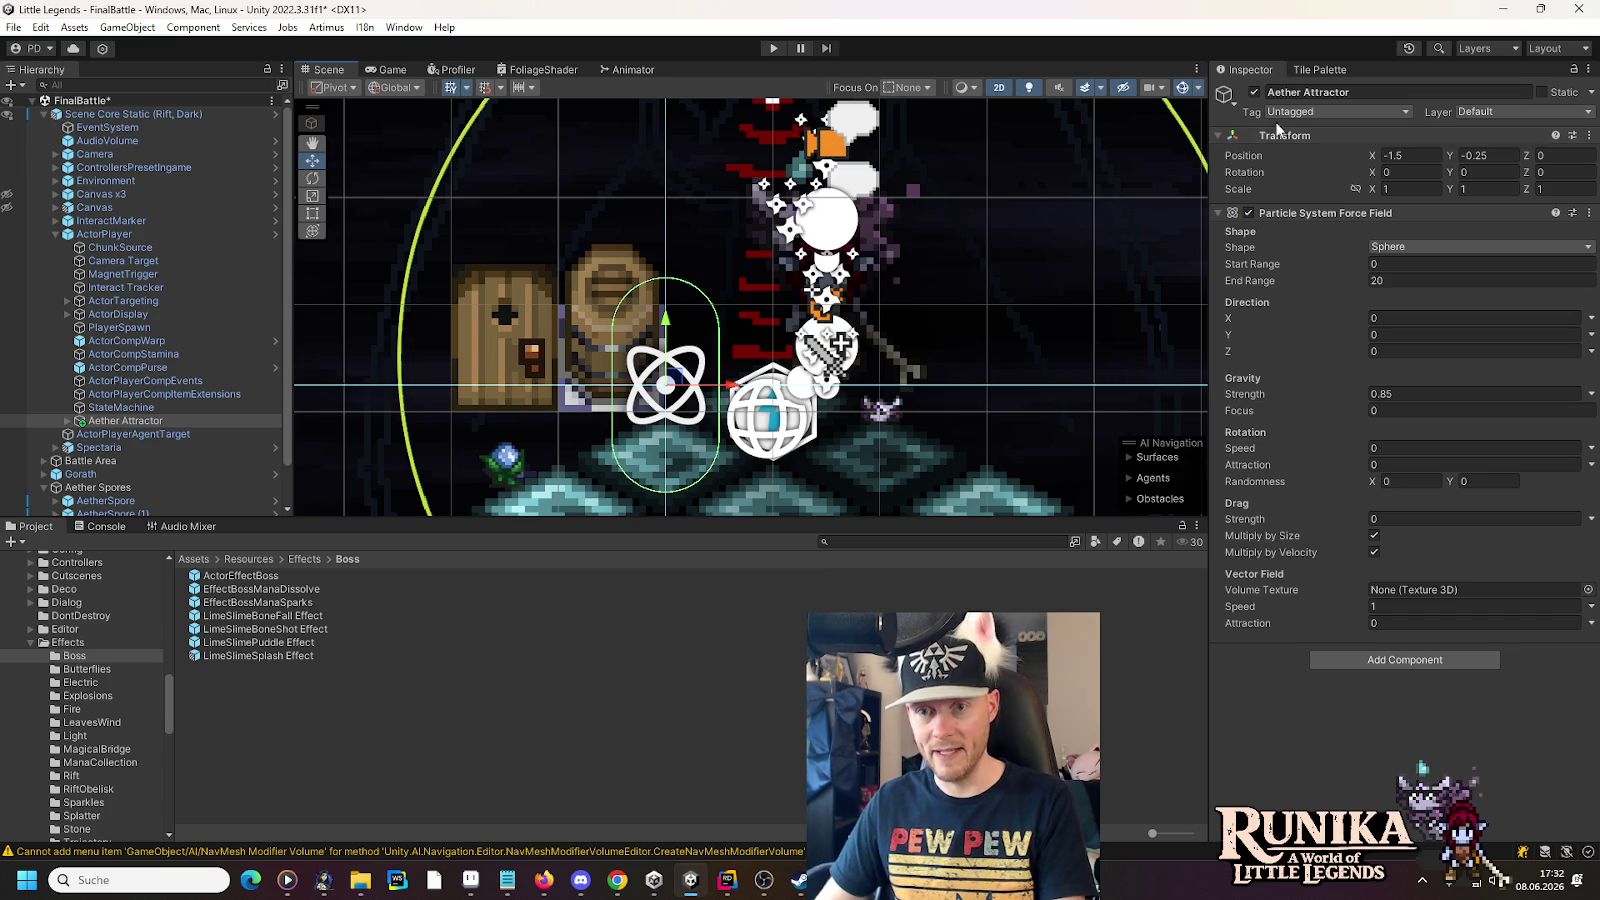
click(1187, 89)
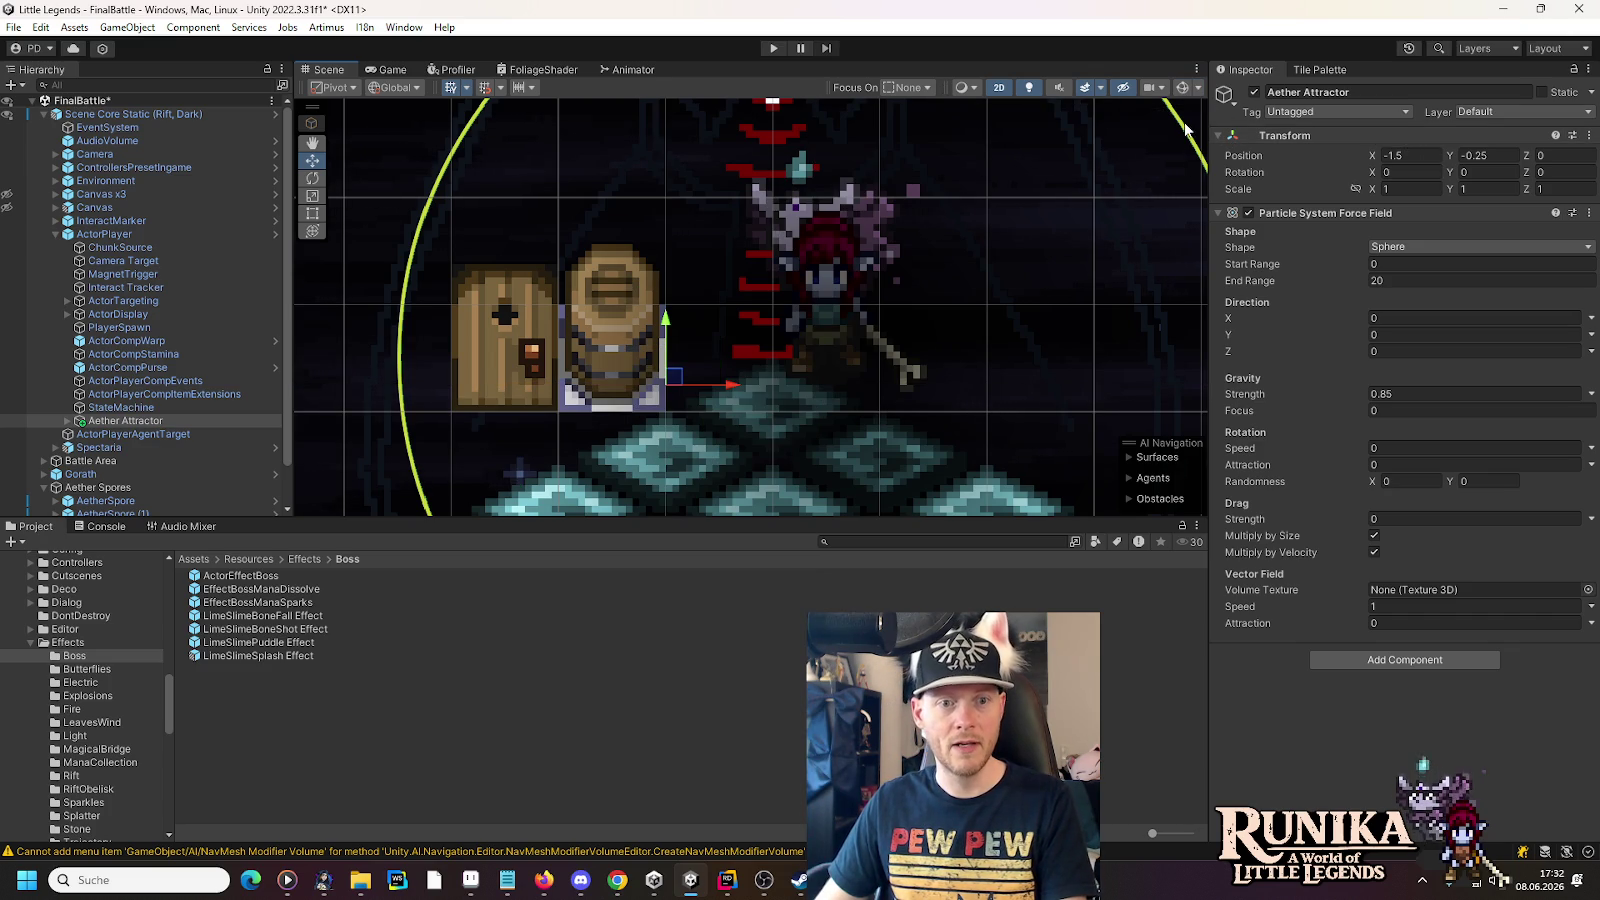
click(1410, 155)
- Set the Aether Attractor's X and Y position to 0 so it centres on the player
text(0)
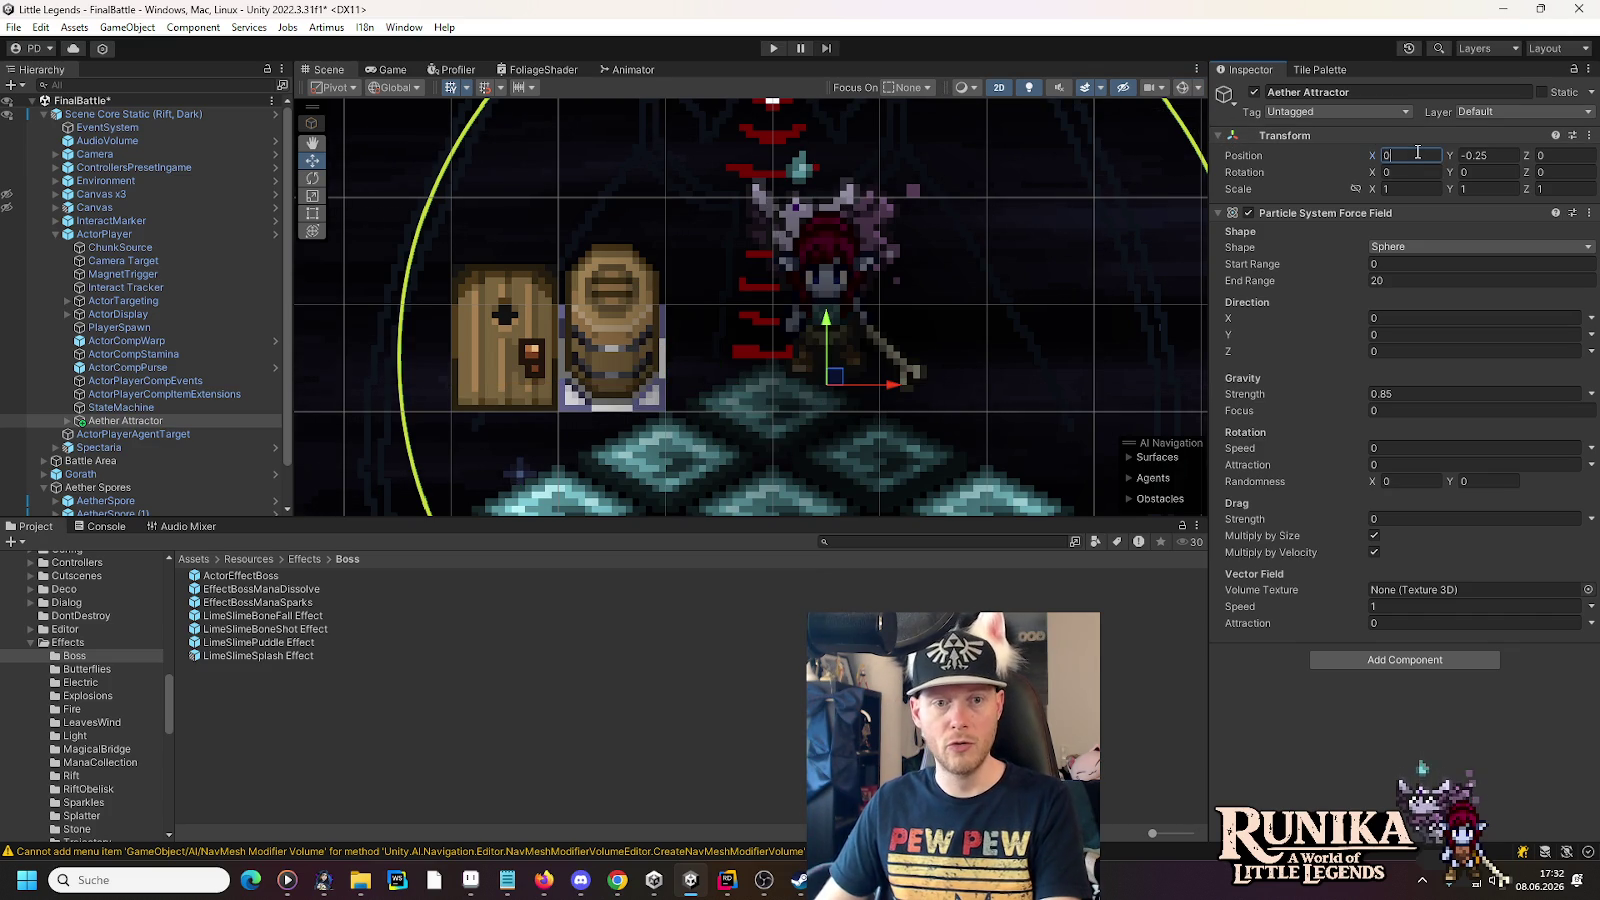
click(1490, 155)
text(0)
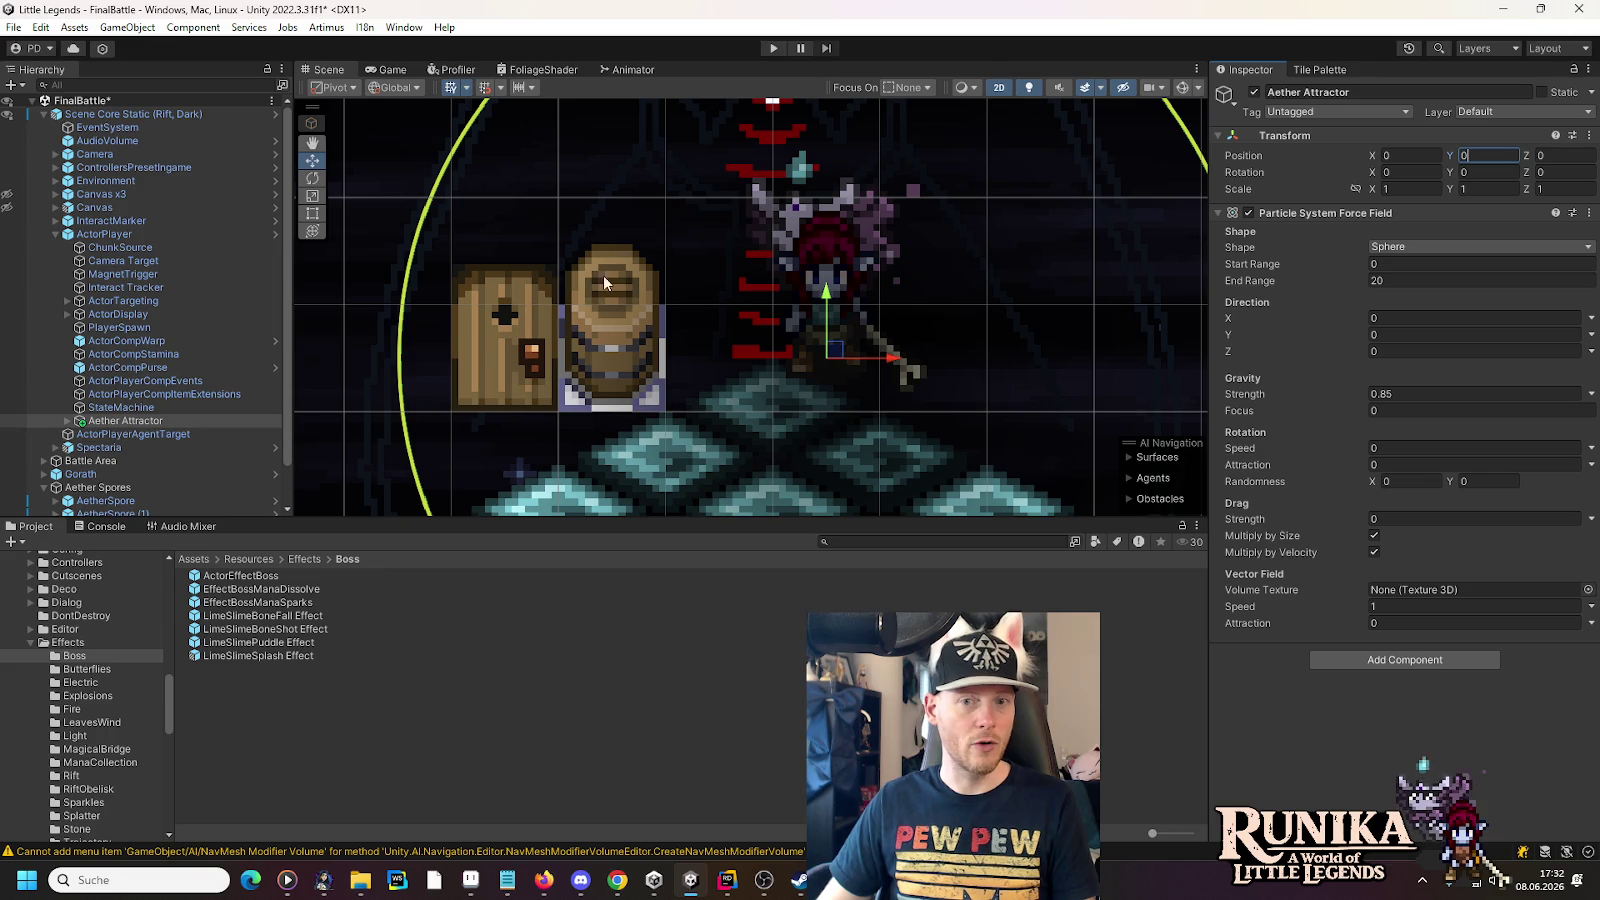
- With gizmos shown, drag the attractor up half a unit, undo it, and select its Despawn Area child
click(1183, 88)
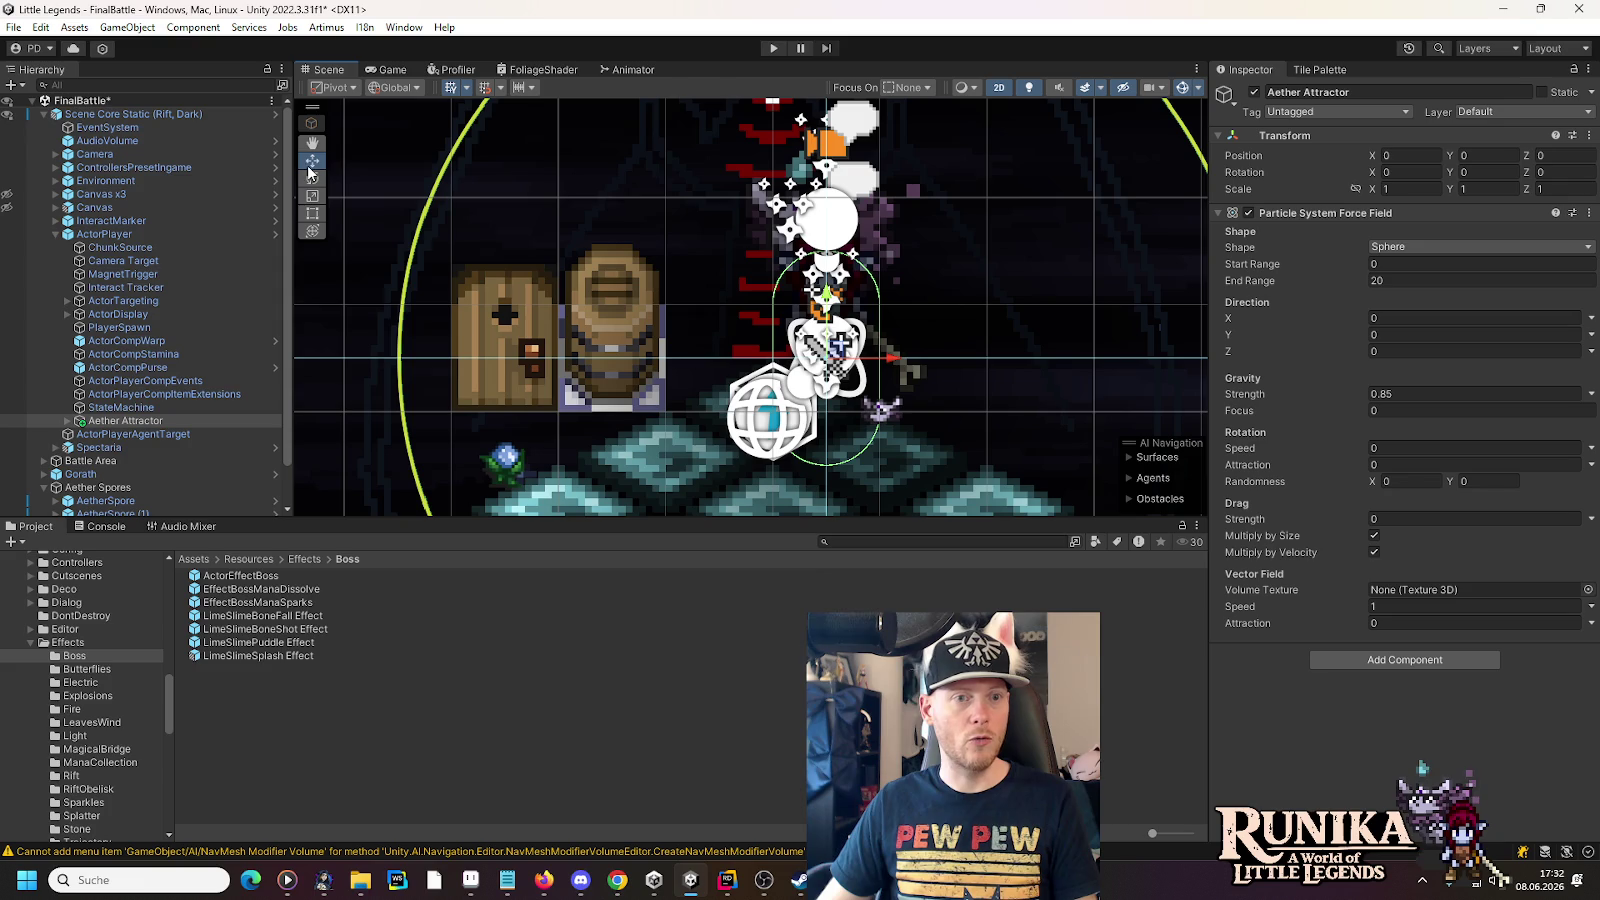
drag(829, 297, 829, 244)
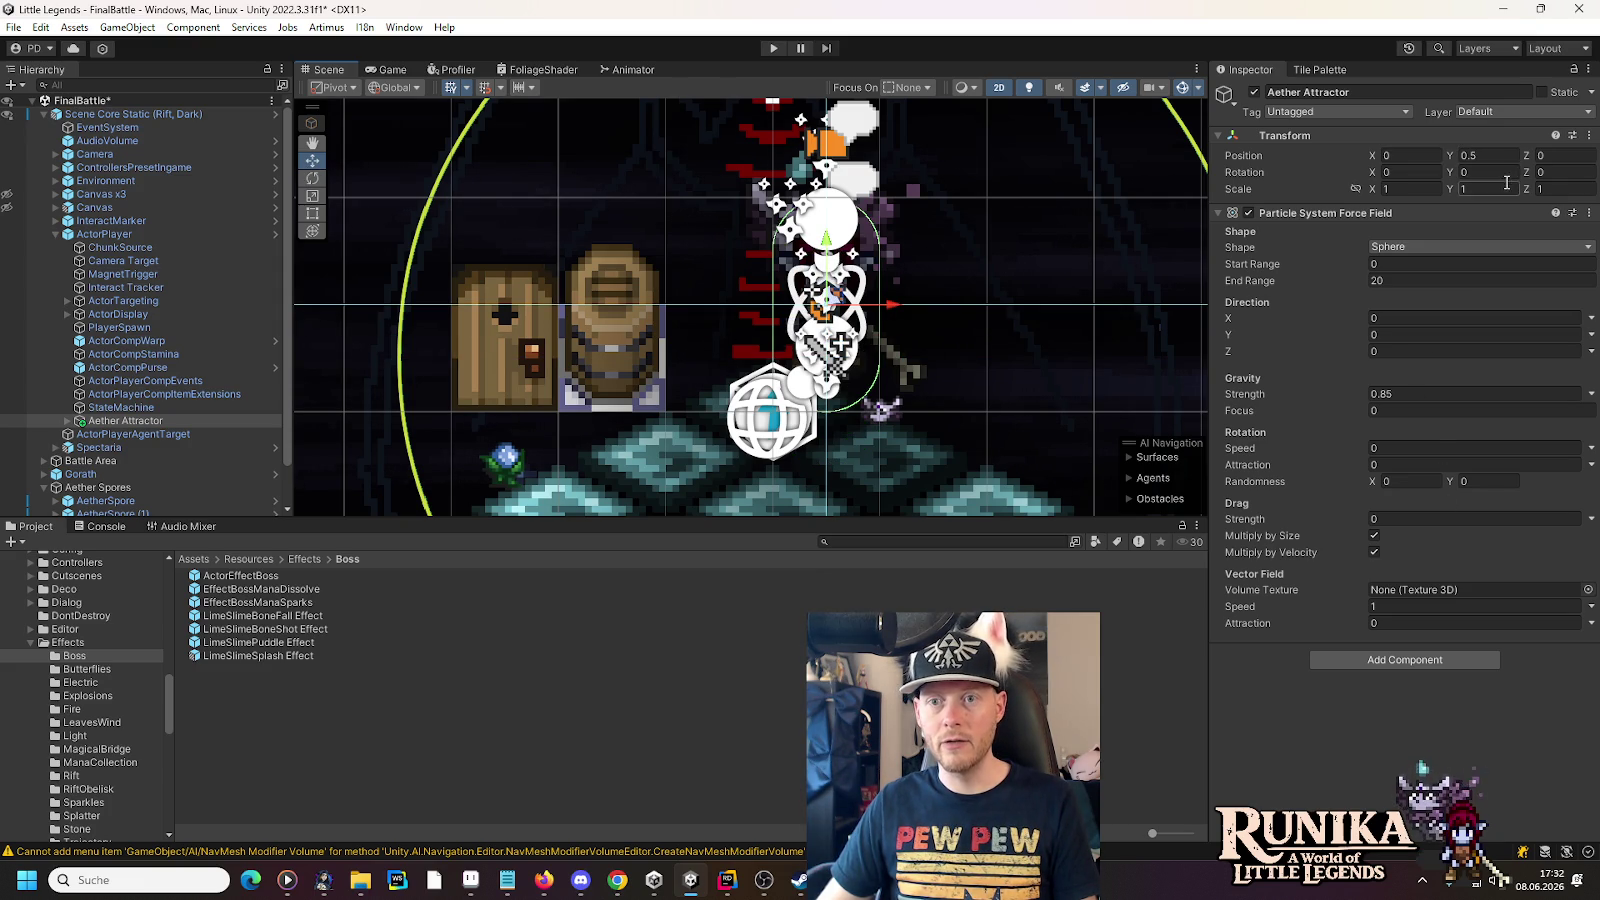
click(67, 421)
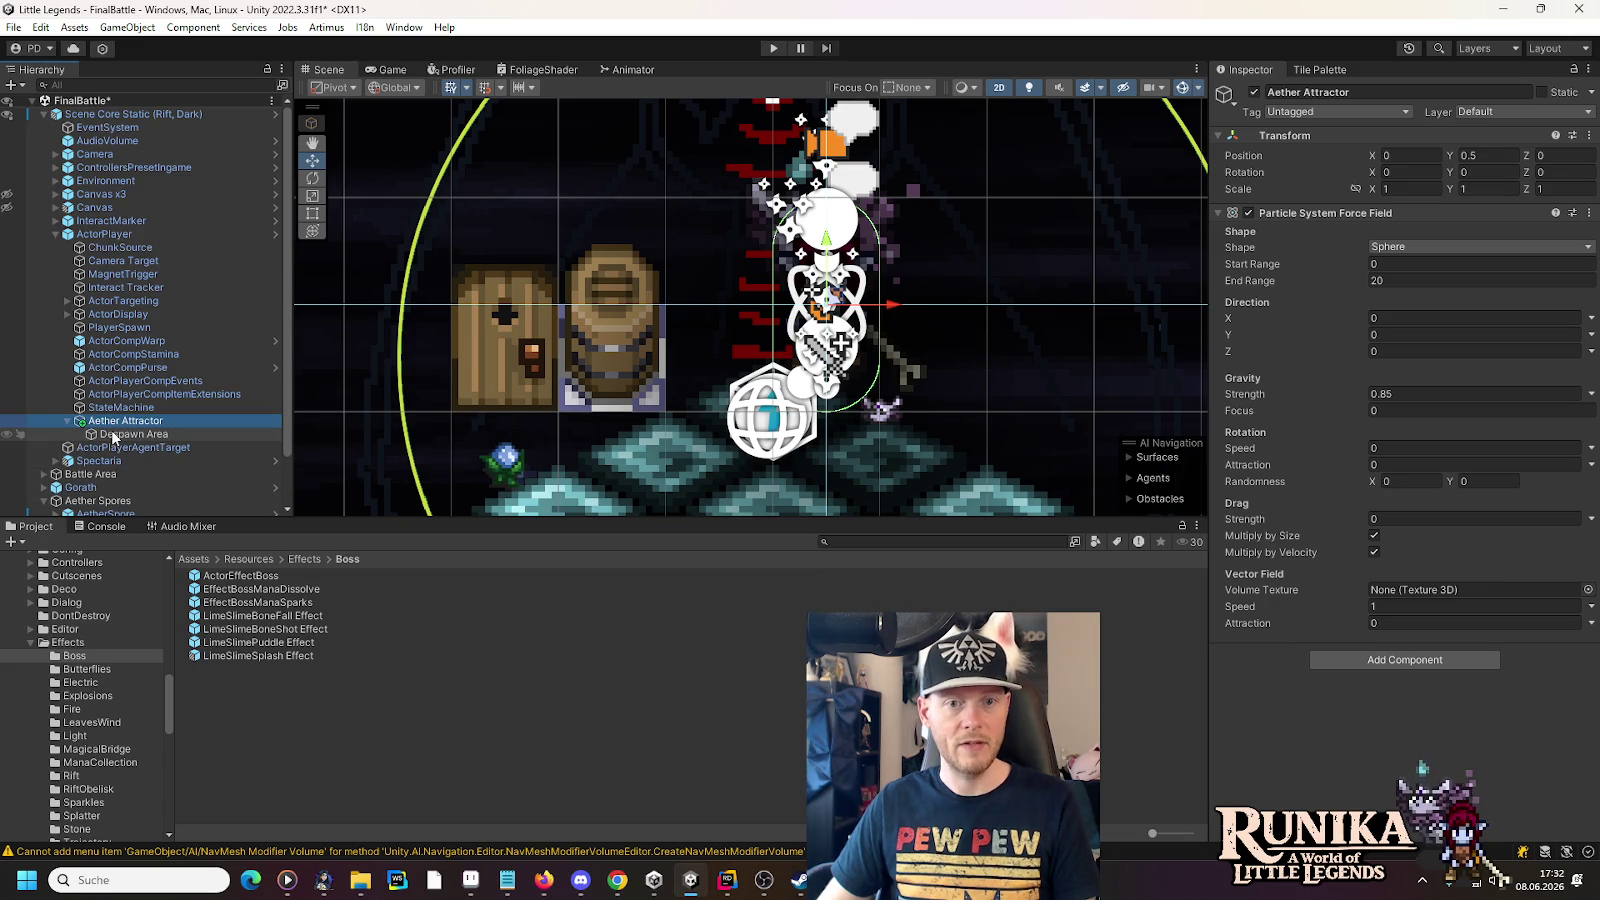
key(ctrl+z)
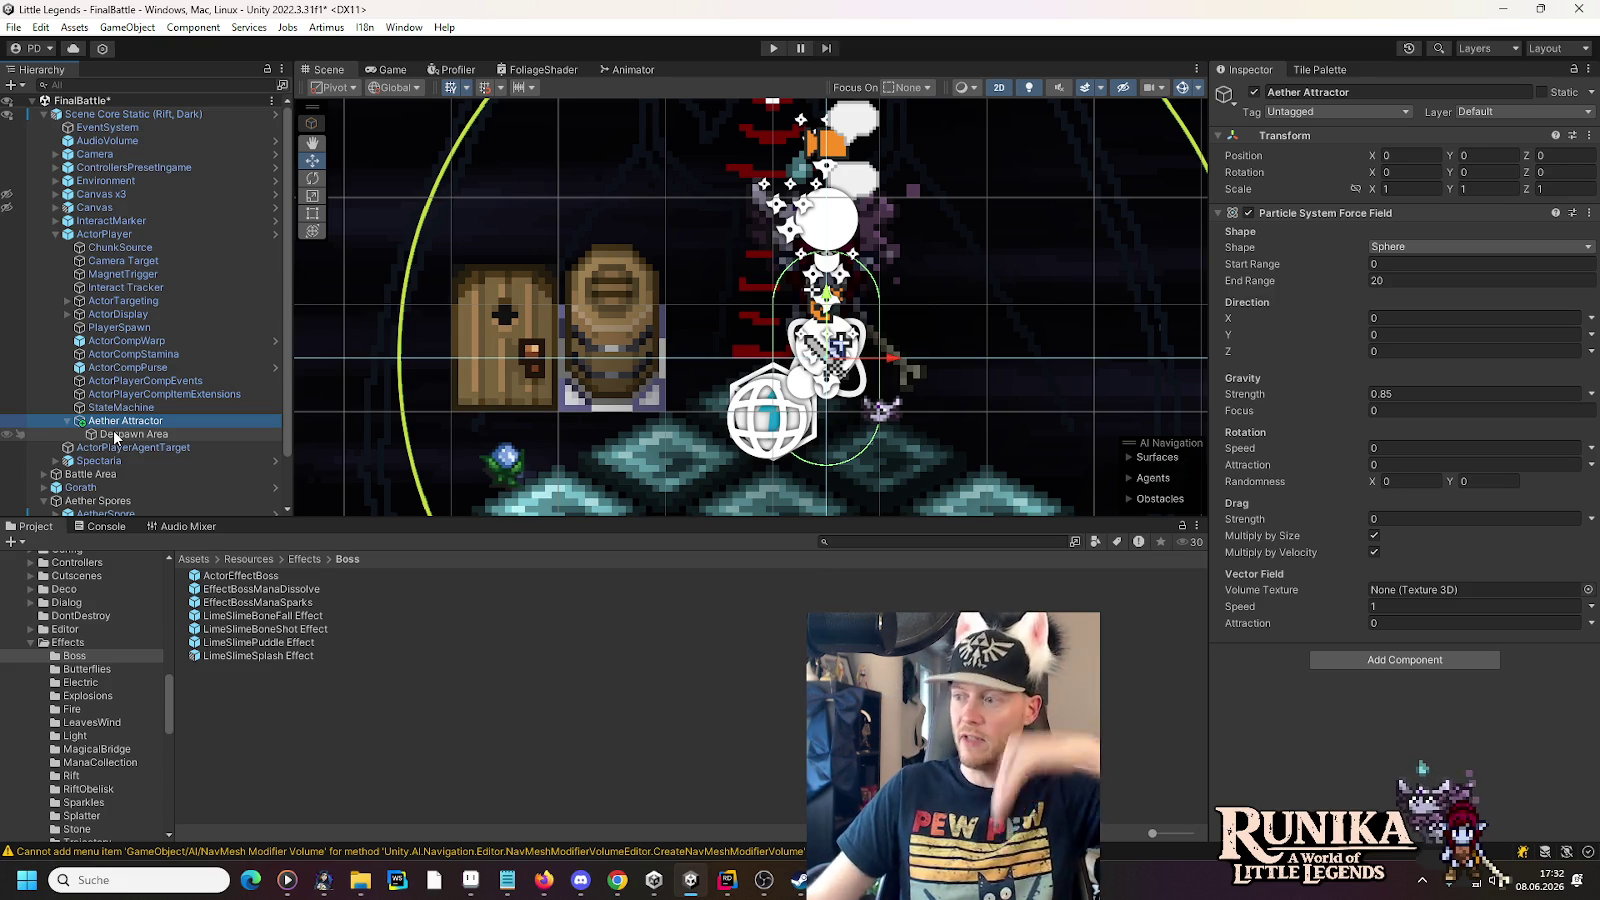
click(115, 436)
- Set the Despawn Area collider height to 1.75 and raise the trigger to Y 0.5
drag(830, 305, 830, 262)
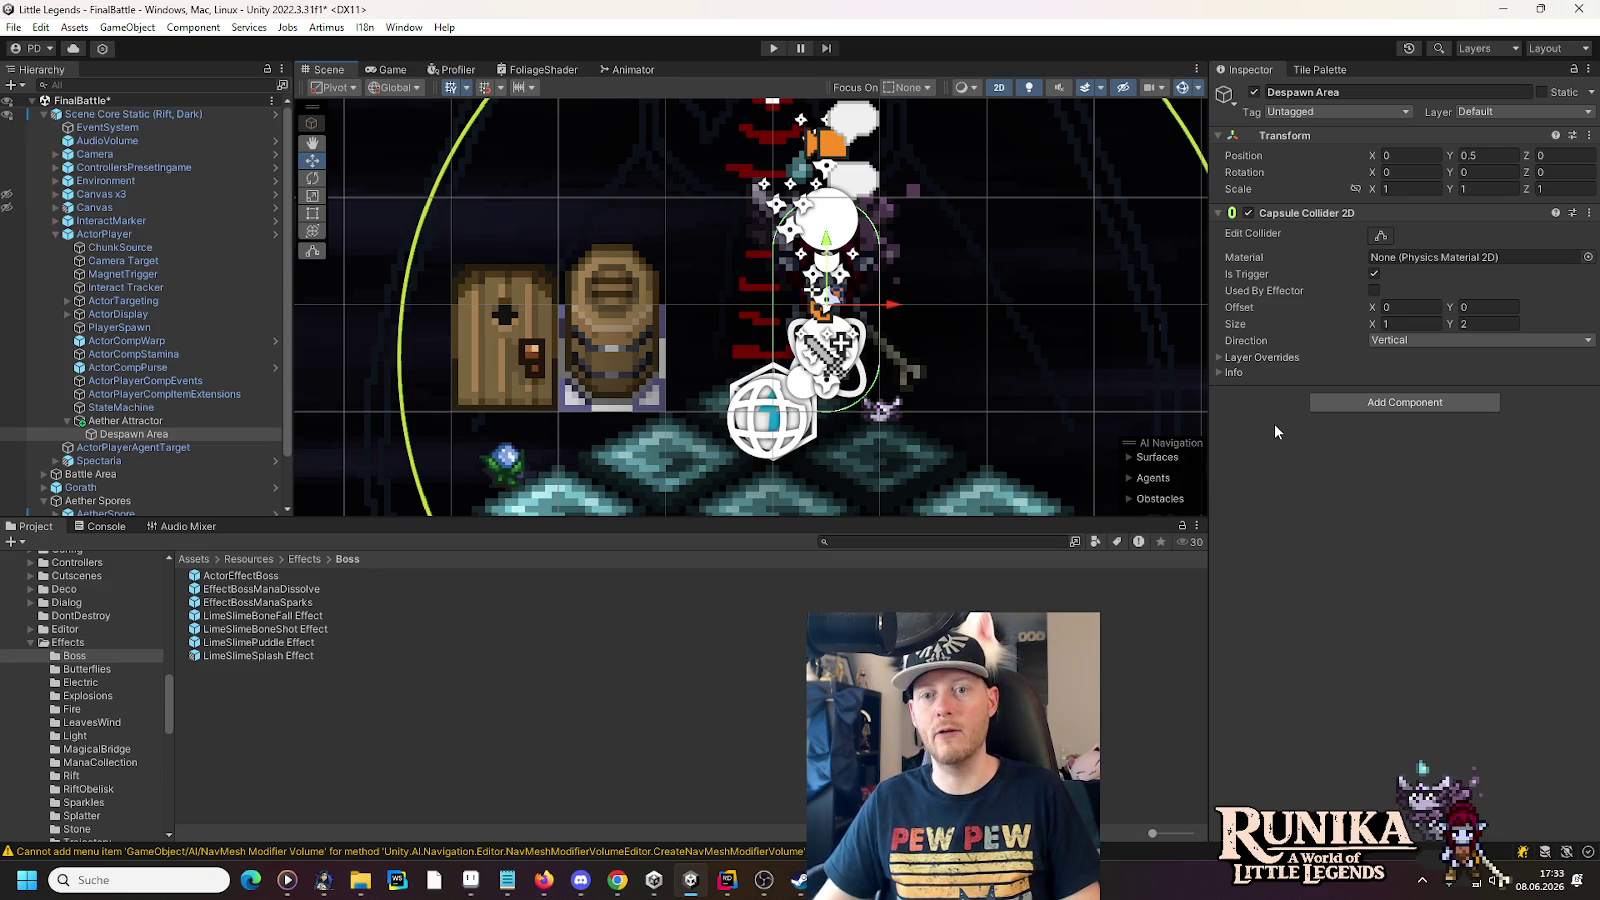
click(1468, 324)
text(1.5)
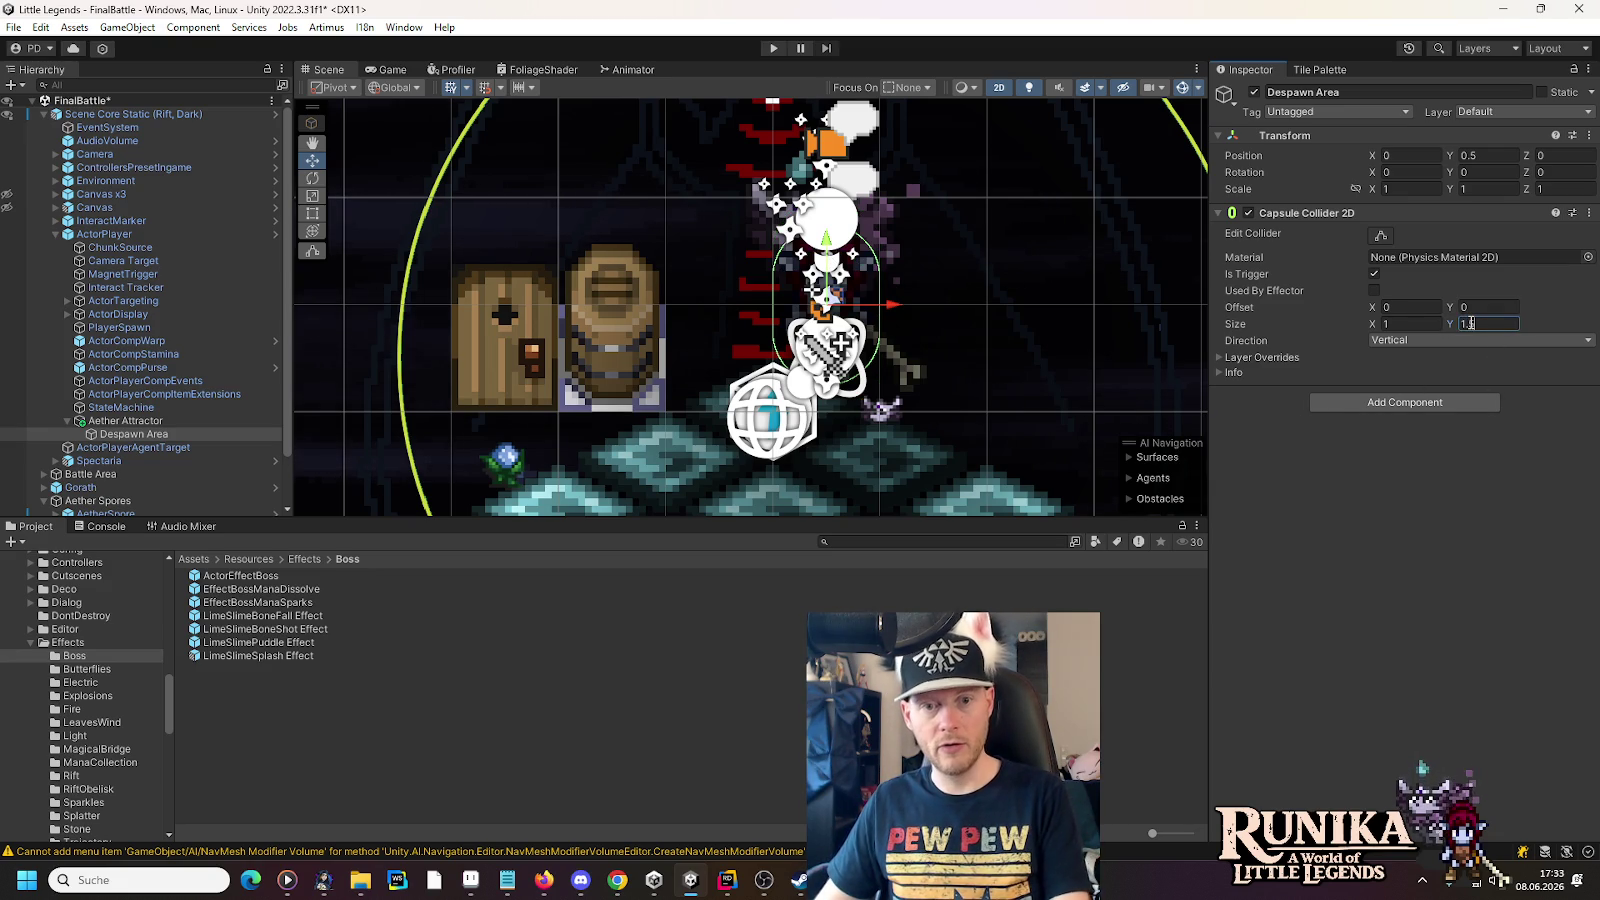
drag(835, 296, 835, 320)
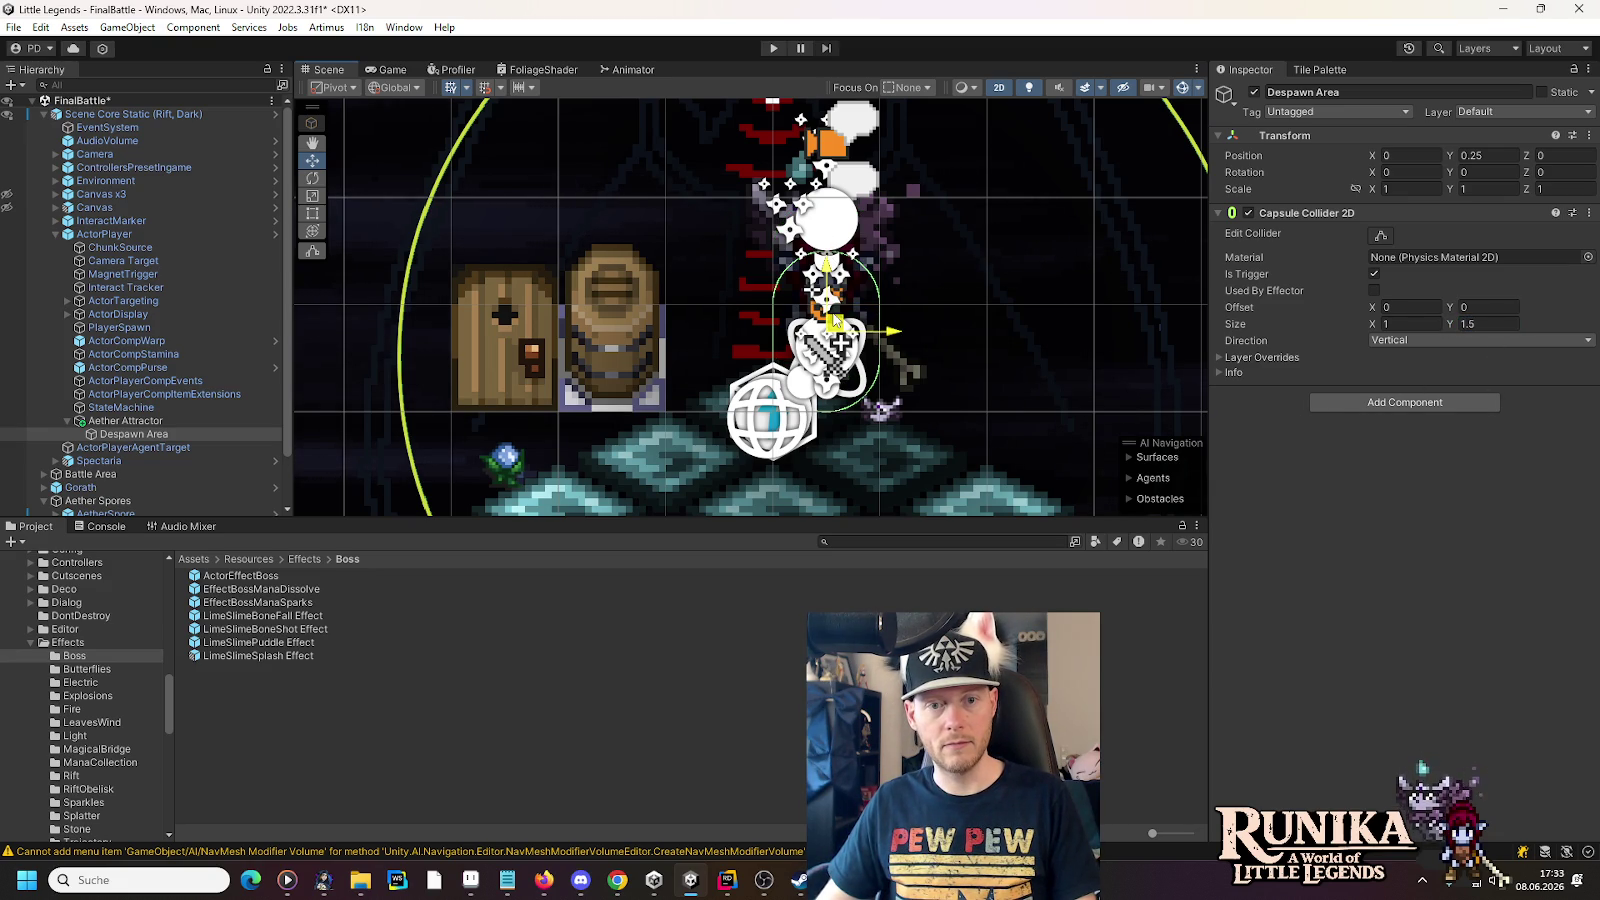
click(1474, 324)
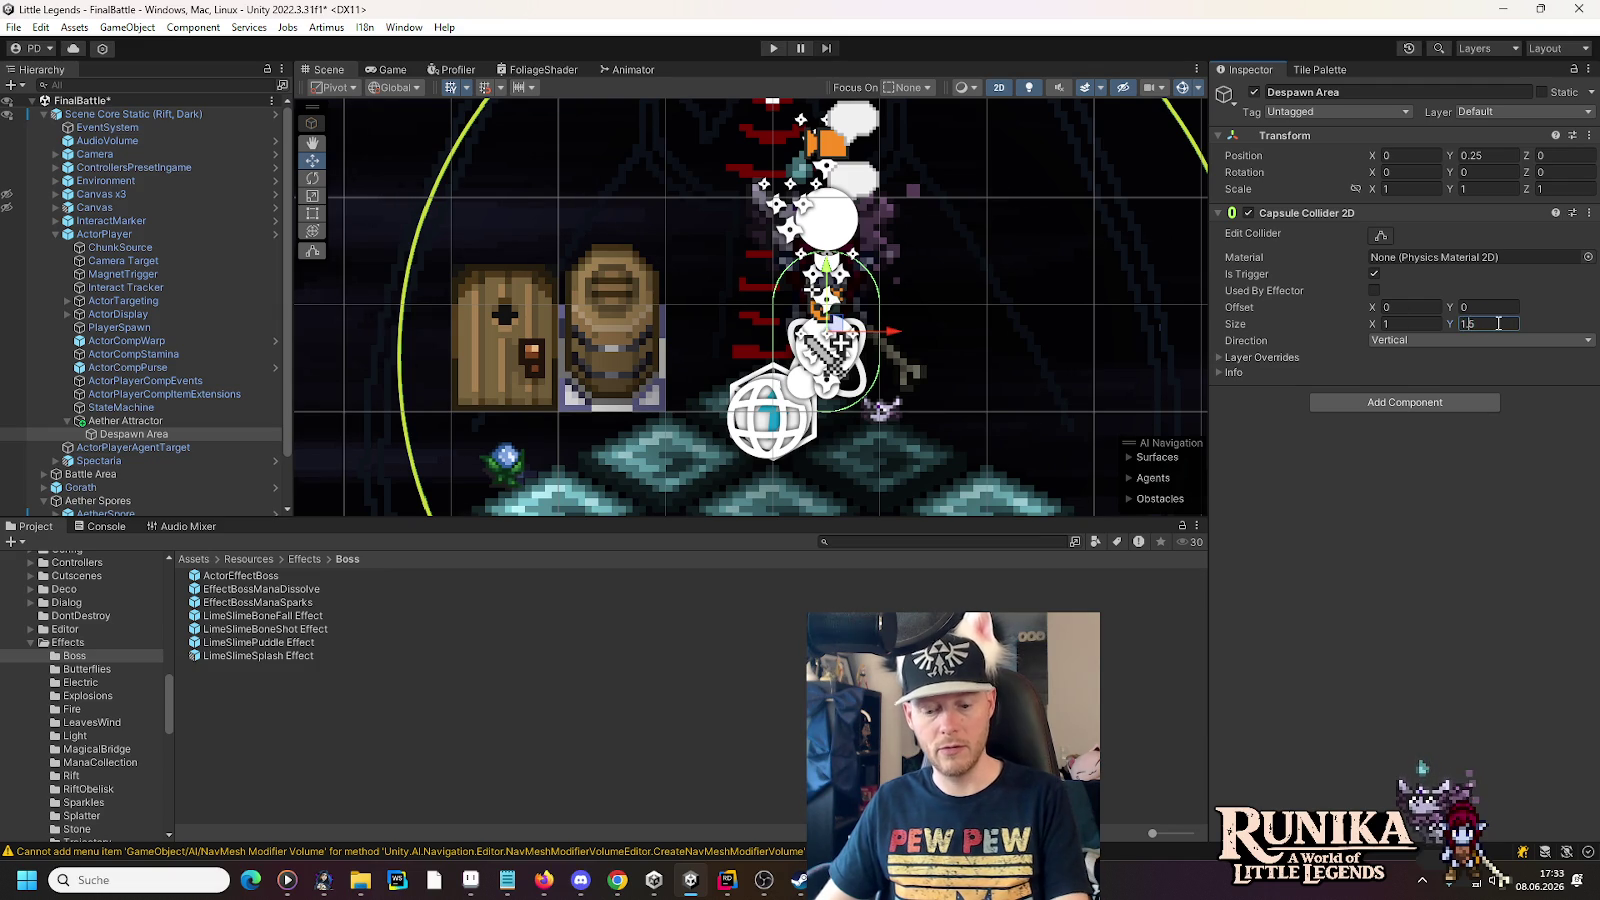
text(1.75)
key(Return)
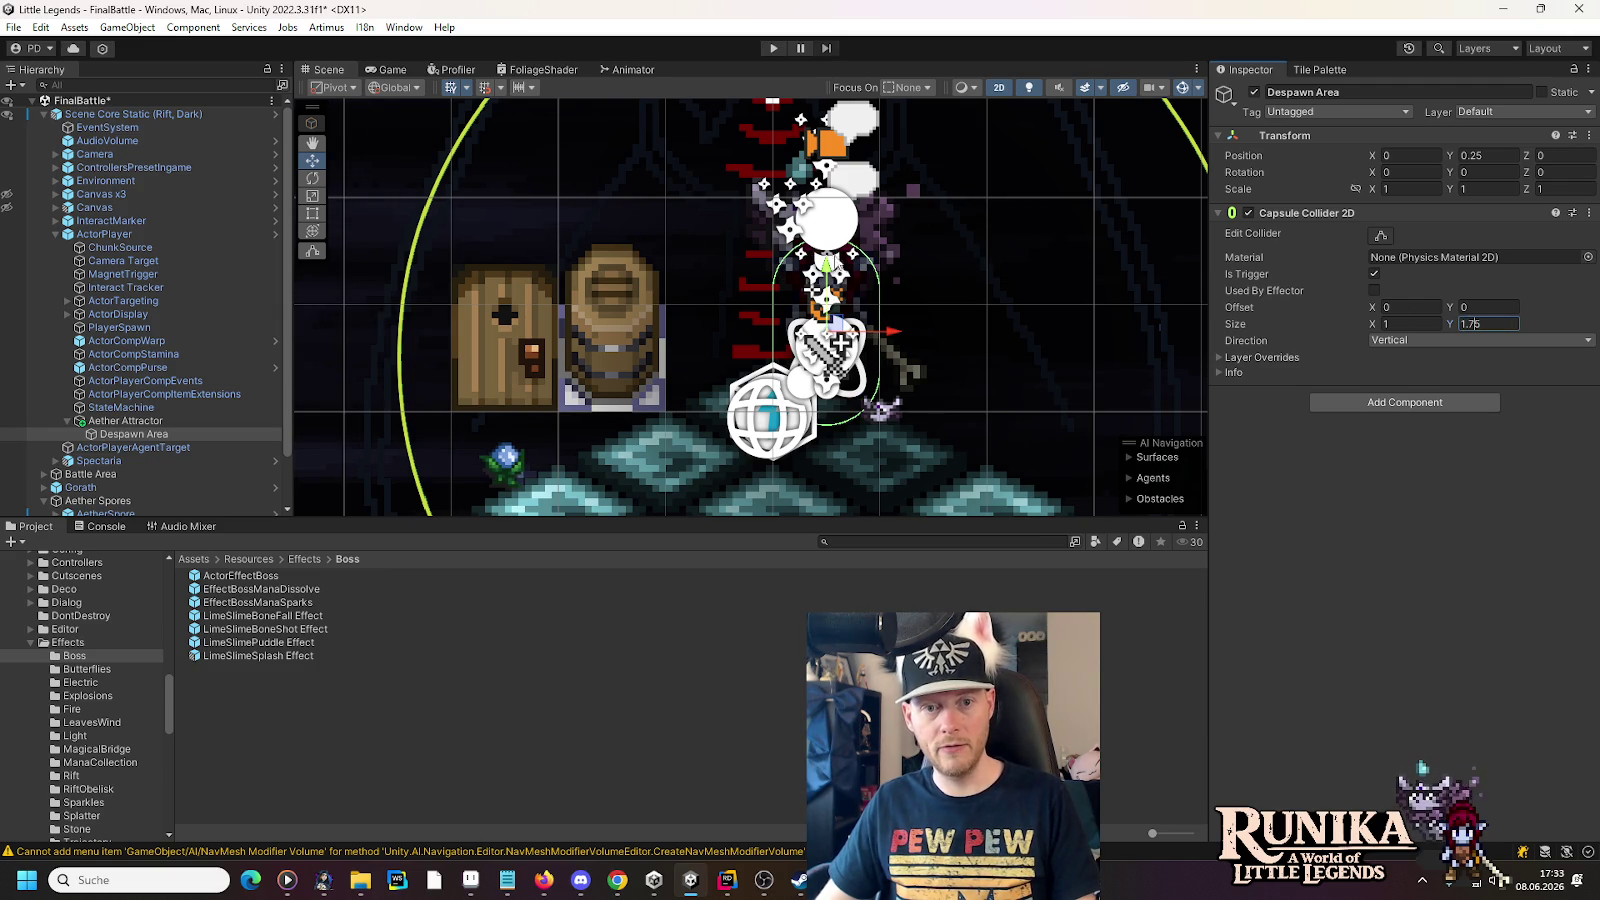
drag(826, 262, 826, 240)
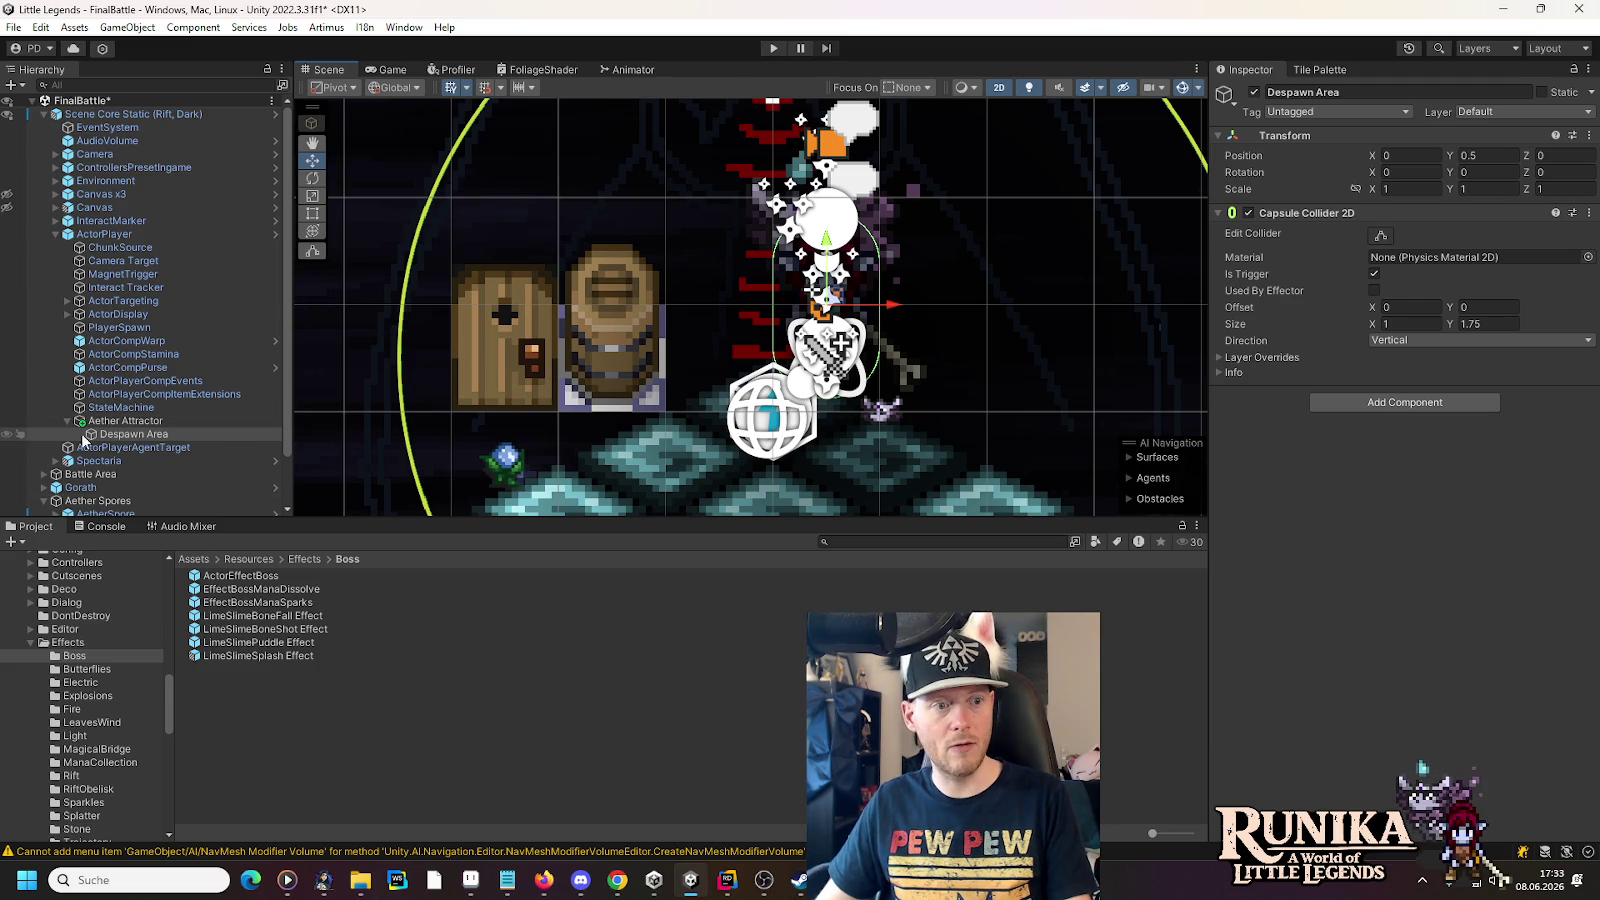
- Hide the scene gizmos and save the FinalBattle scene
click(1182, 89)
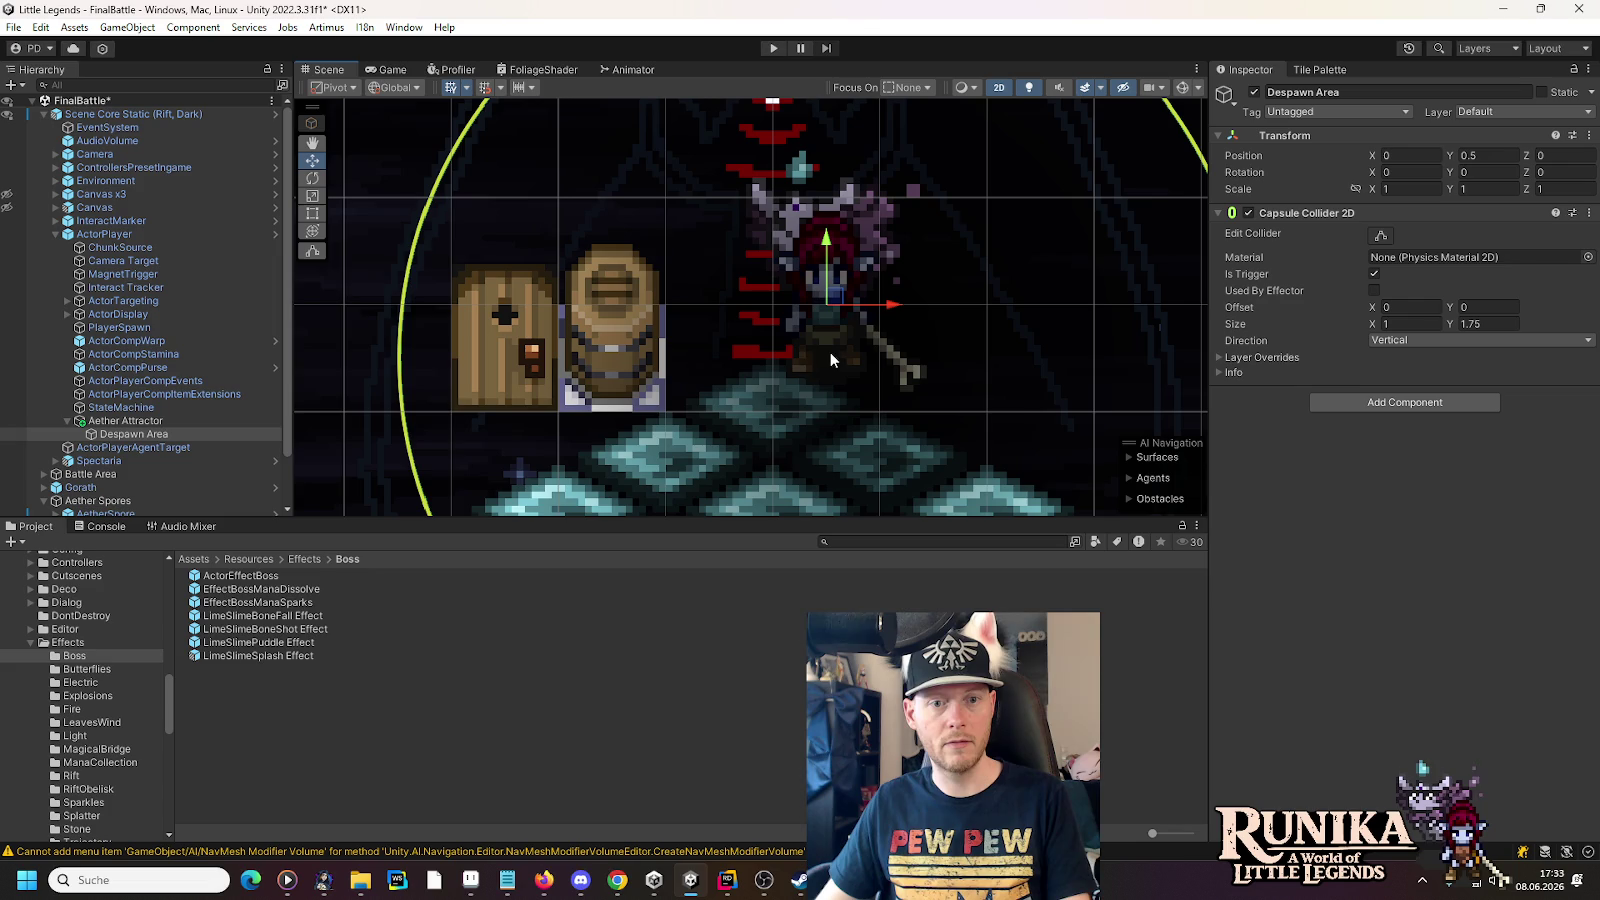
click(108, 421)
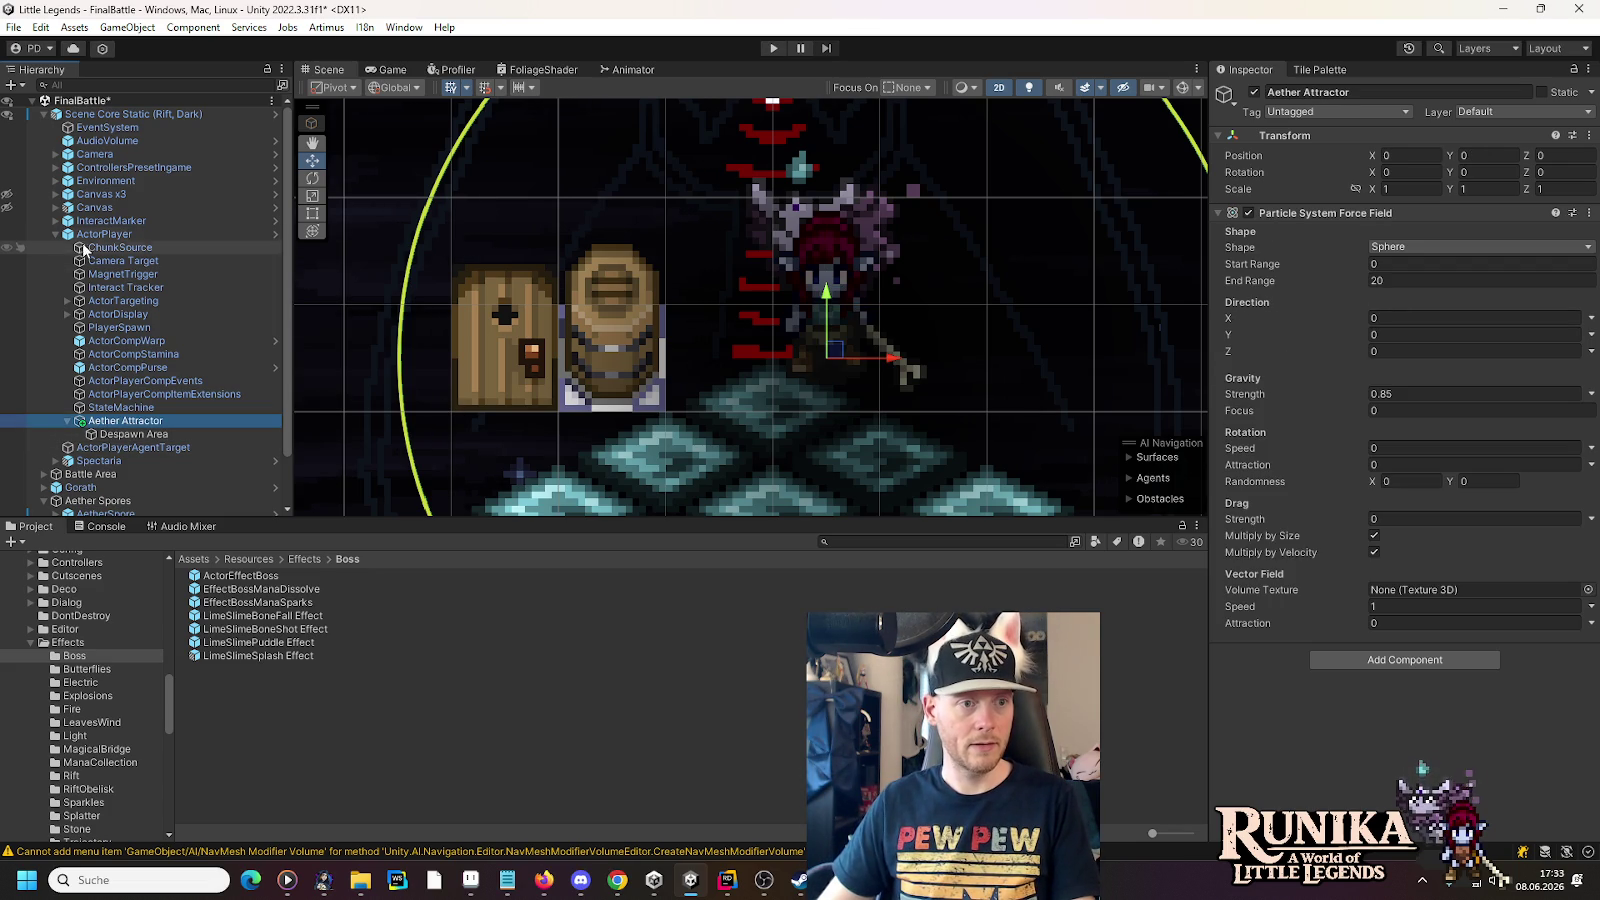
click(55, 233)
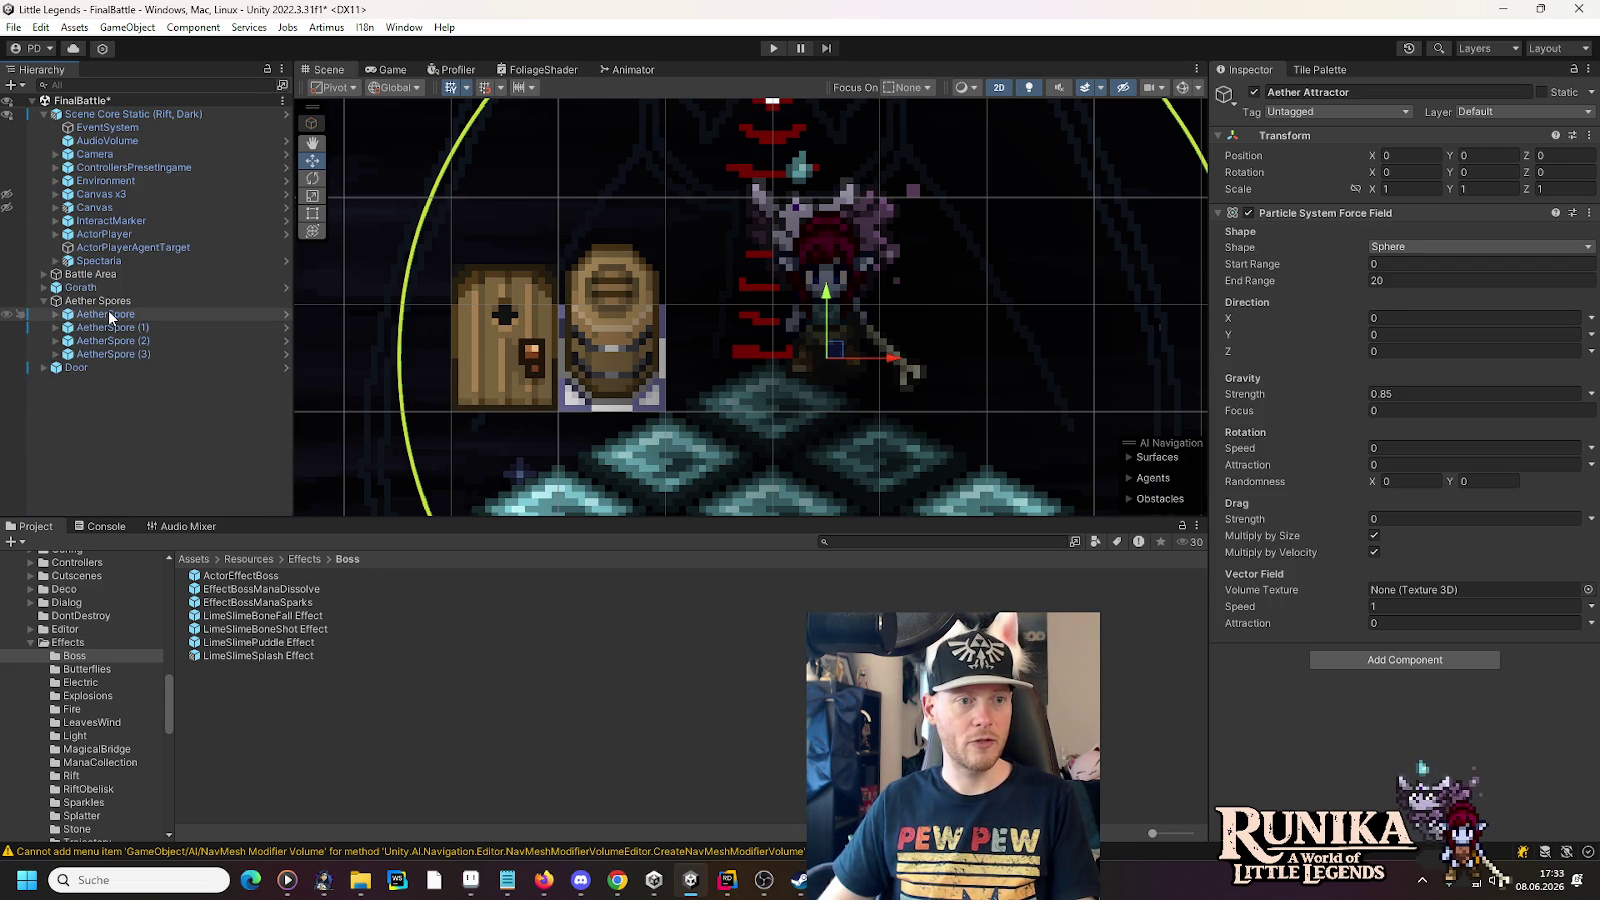
key(ctrl+s)
- Open the AetherSpore prefab and select its Aether Attractor
scroll(476, 322, down, 5)
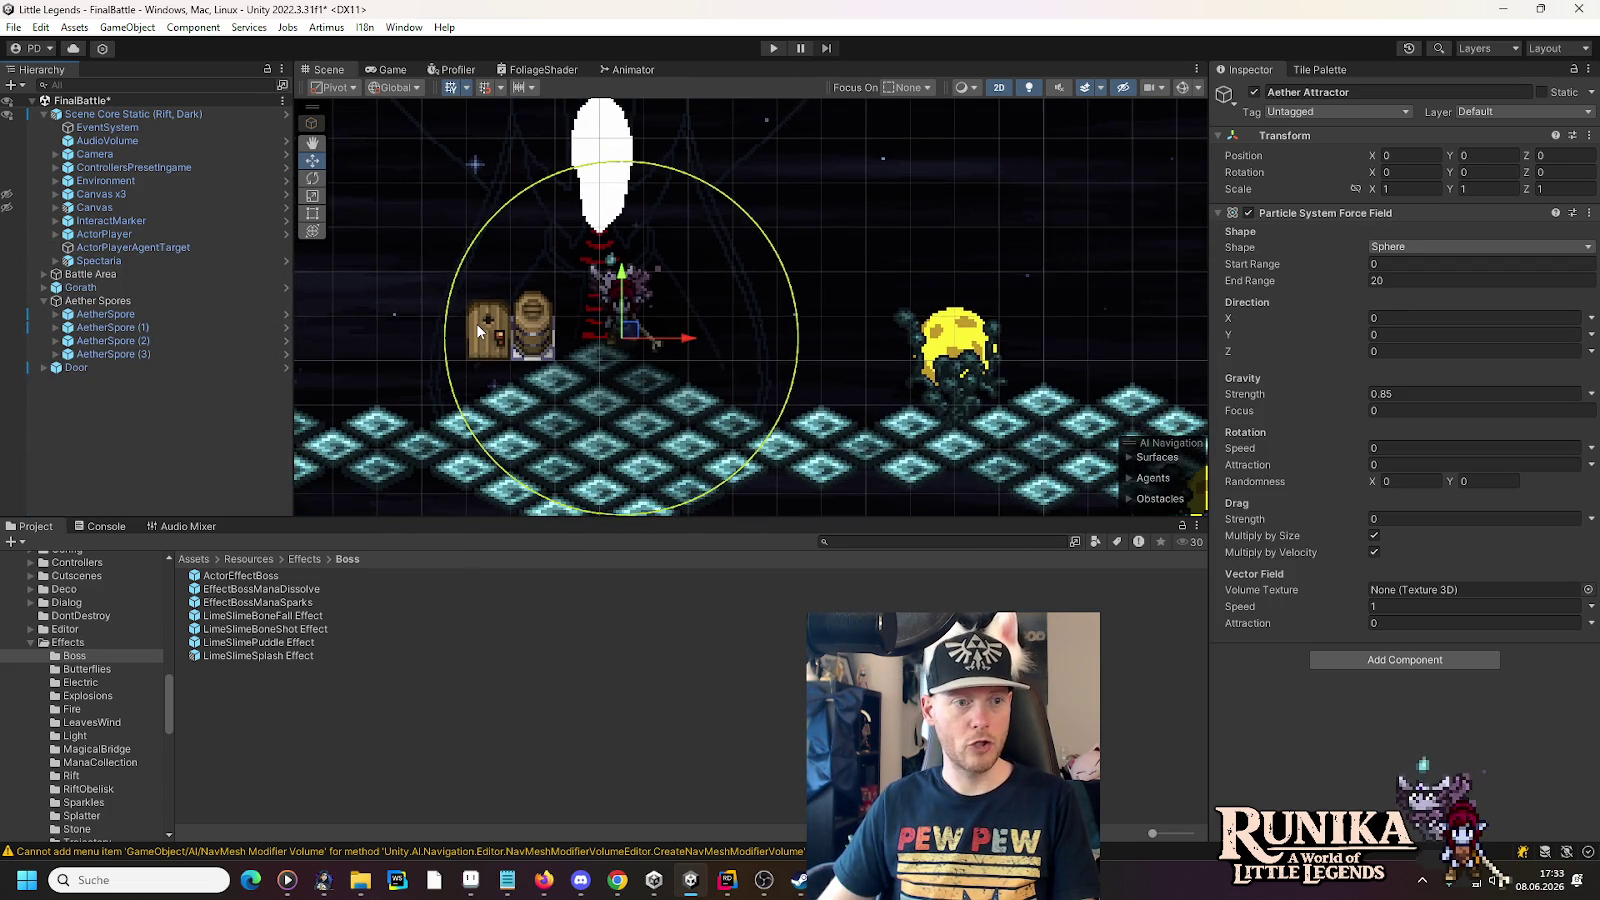
click(286, 314)
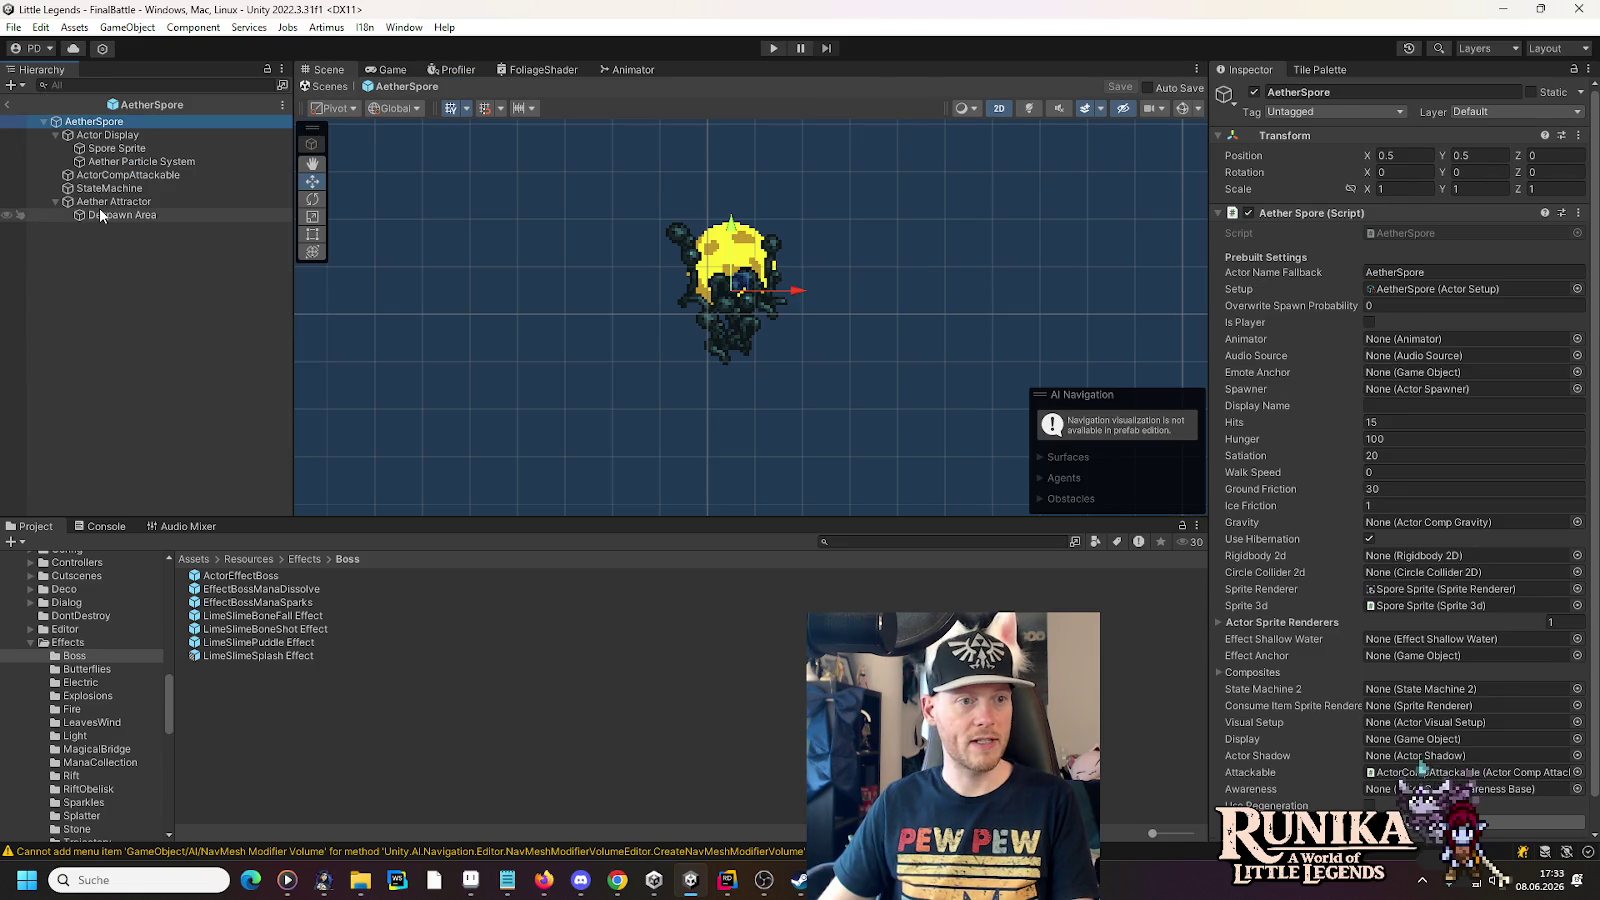
click(100, 206)
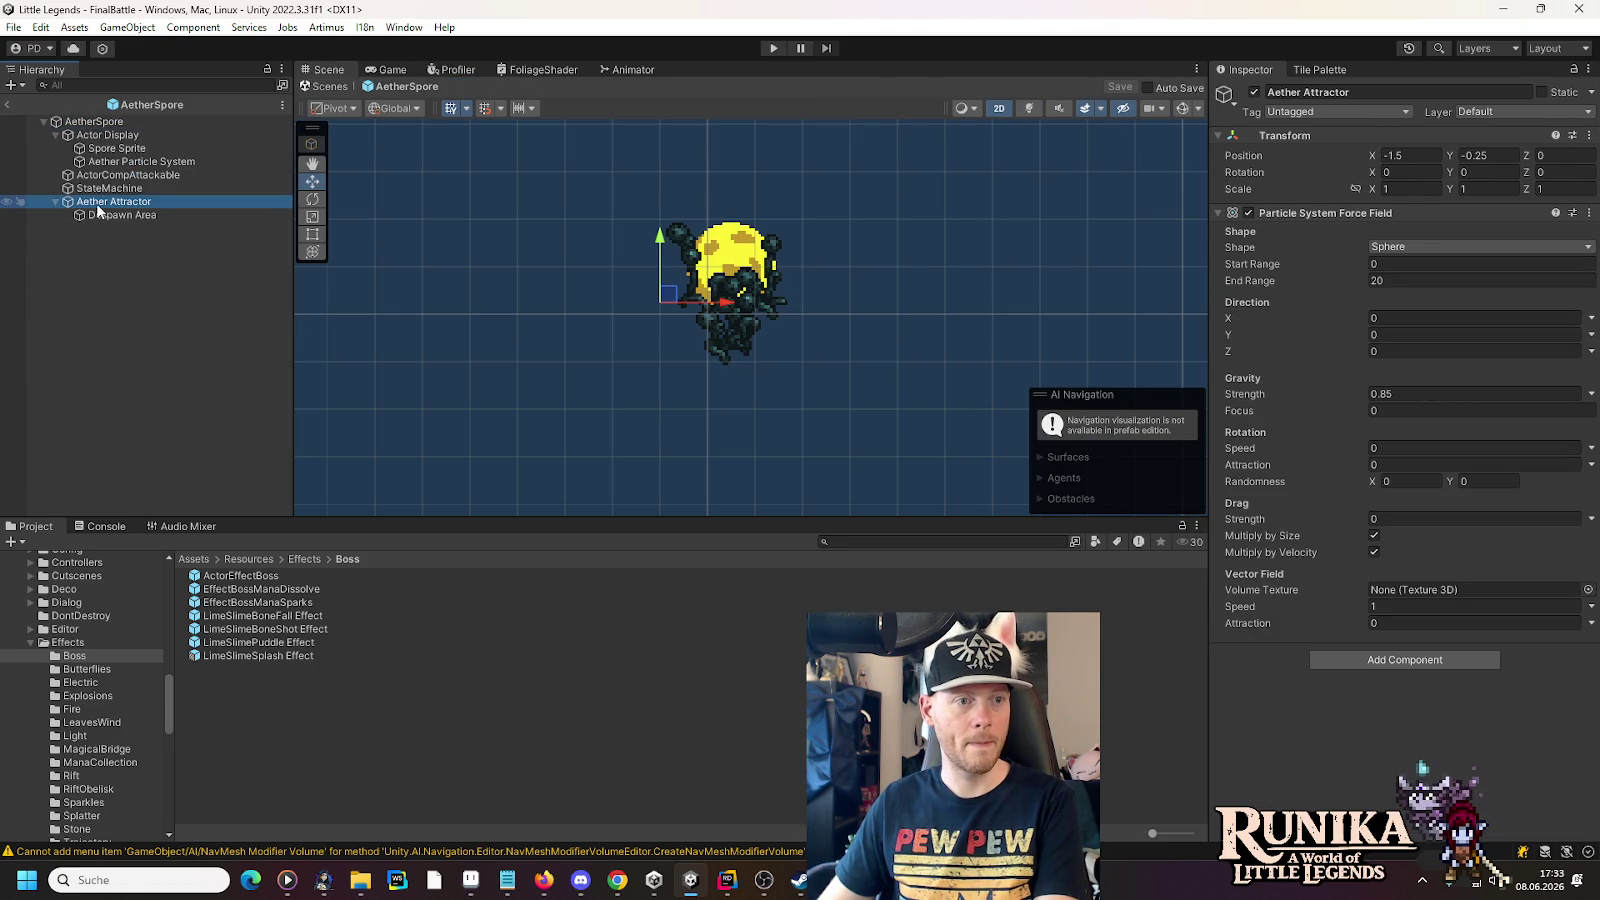
- Deactivate the Aether Attractor inside the AetherSpore prefab and save the prefab
key(Left)
key(F2)
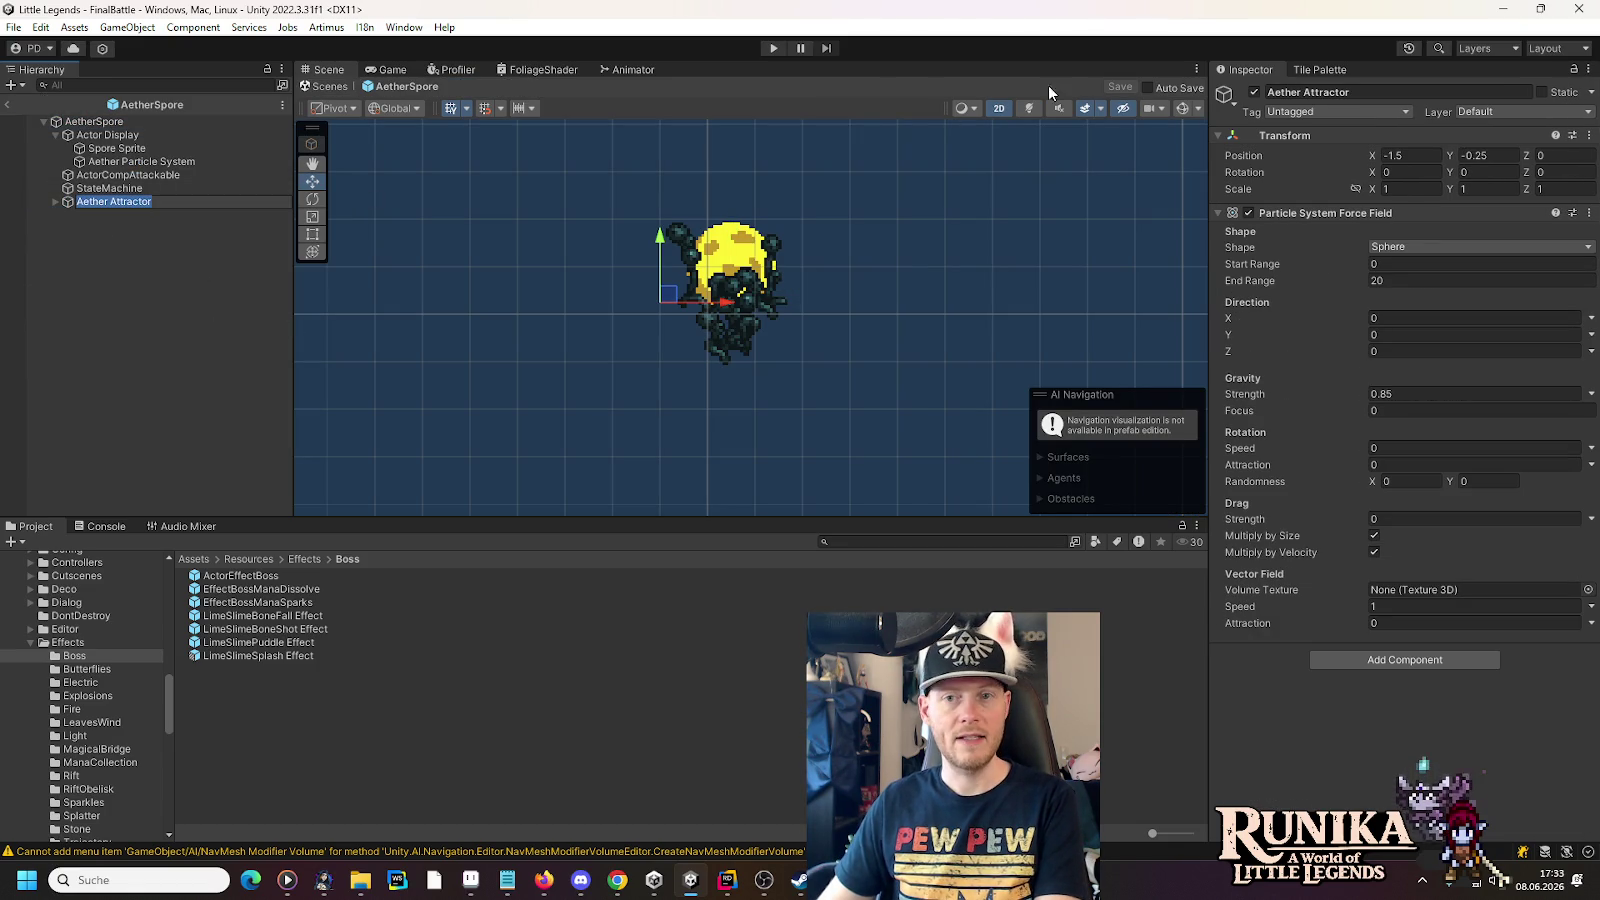
click(1255, 91)
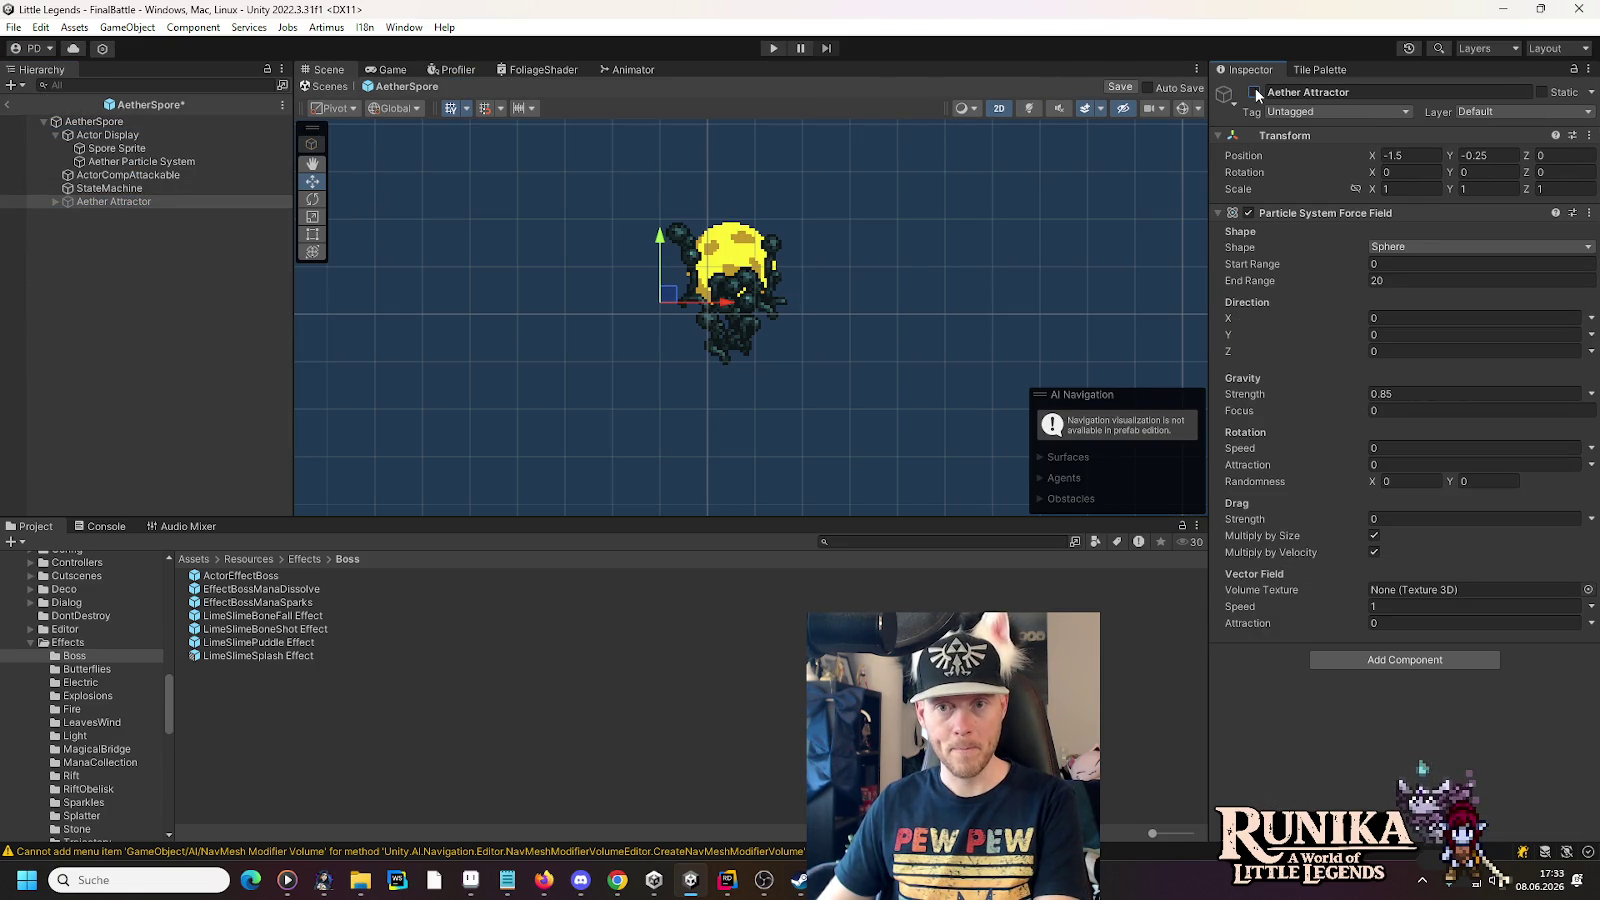
click(242, 279)
key(ctrl+s)
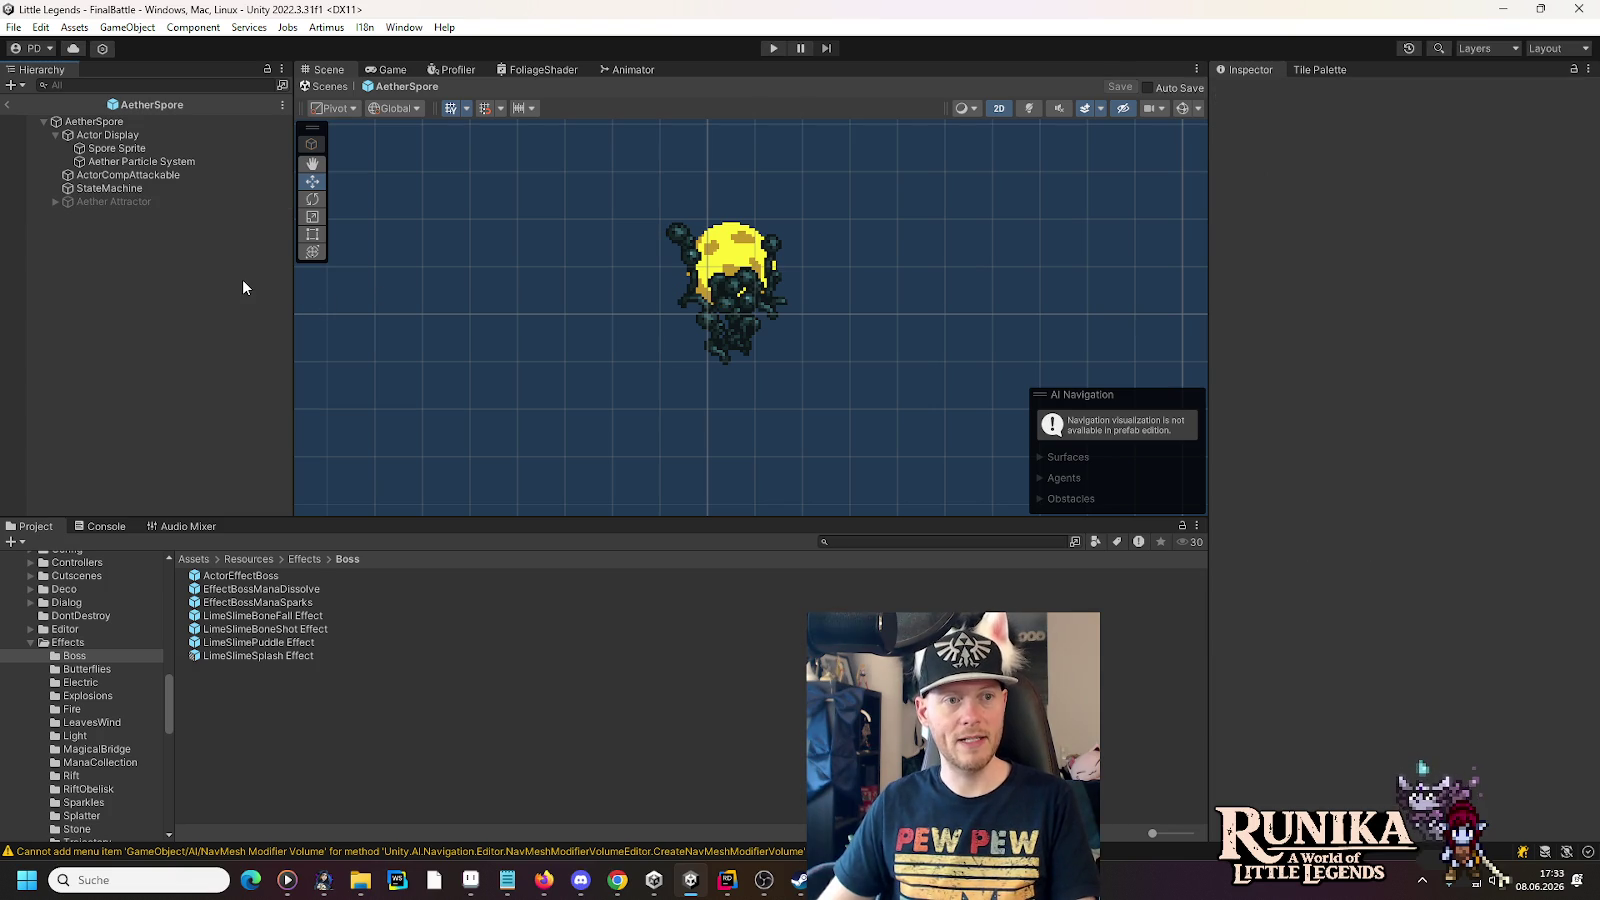
- Return to FinalBattle and select the first spore's Actor Display > Aether Particle System
click(4, 104)
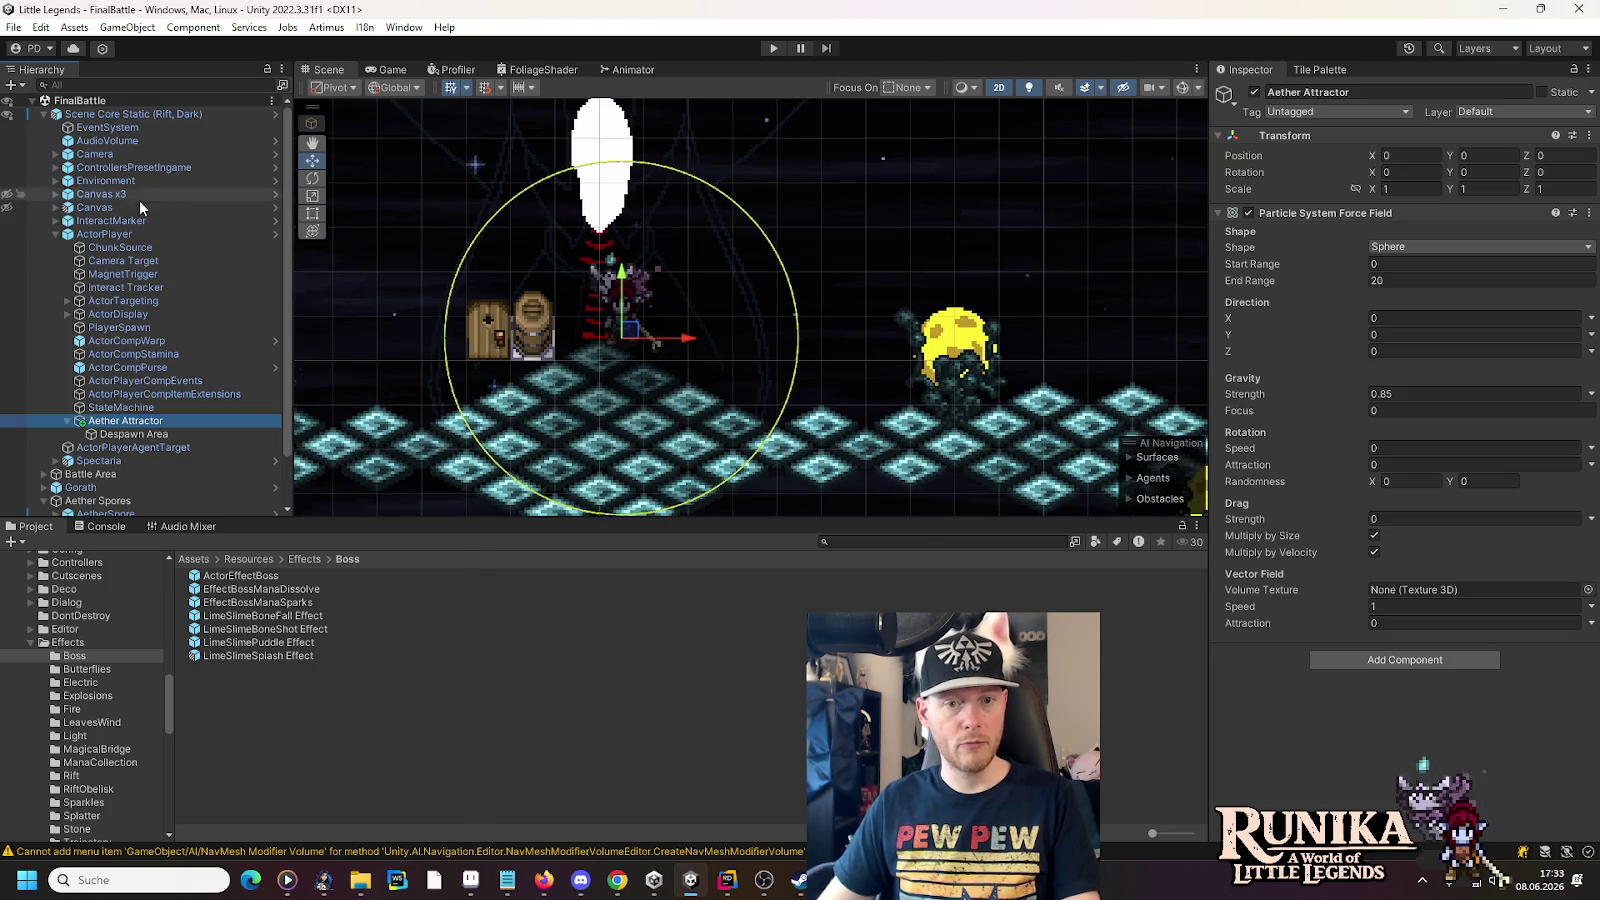
drag(703, 489, 268, 382)
scroll(140, 370, down, 2)
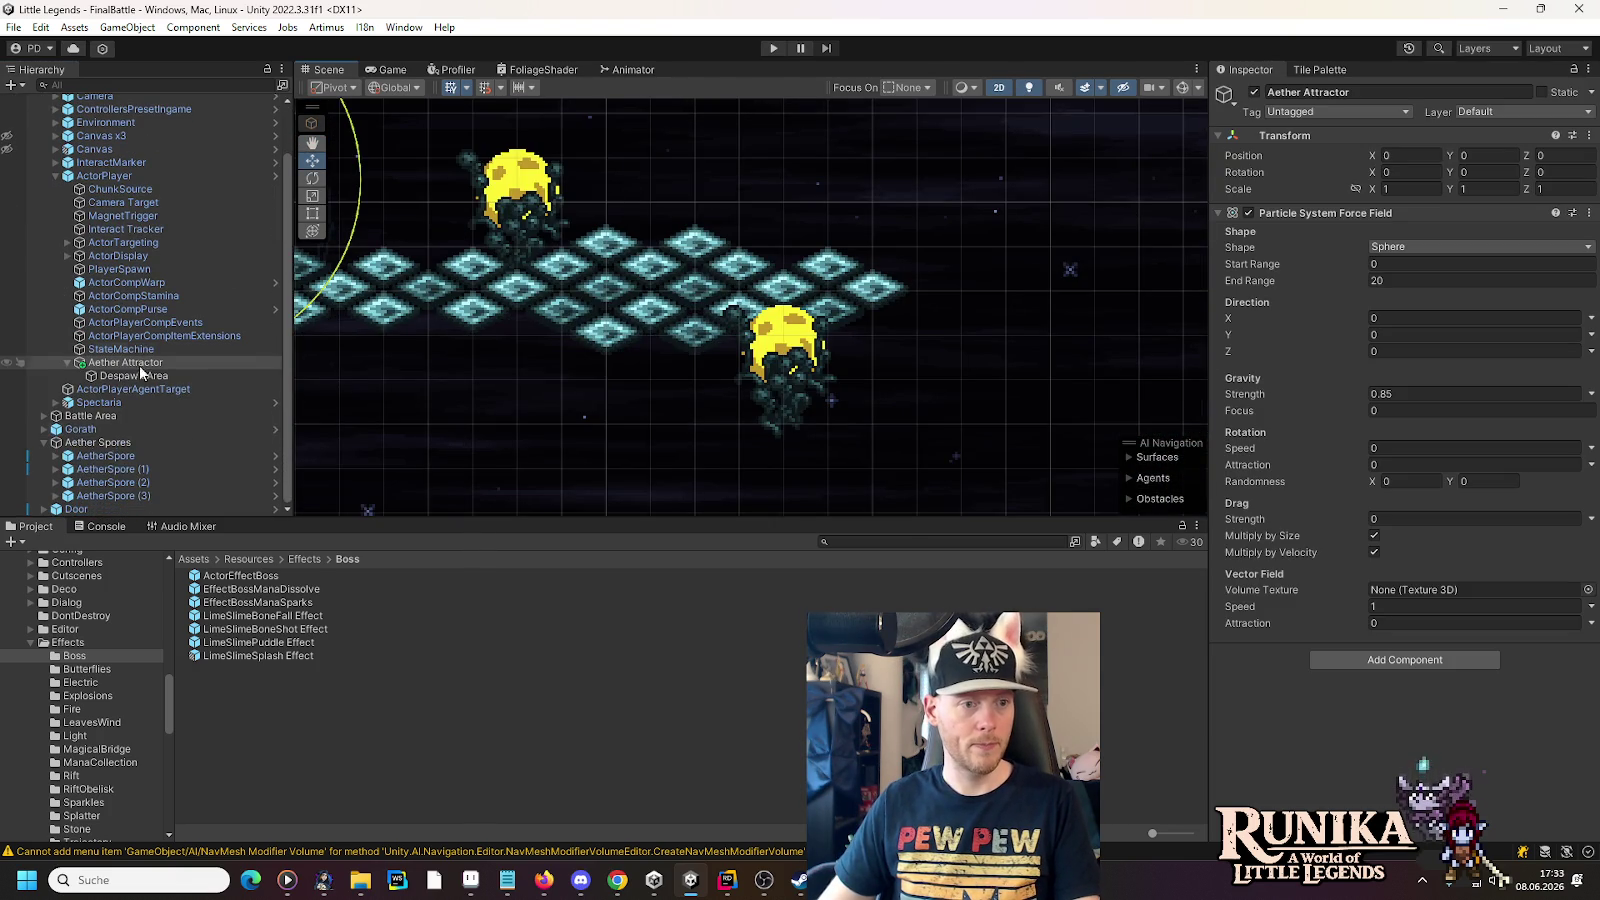
click(56, 456)
scroll(148, 390, down, 2)
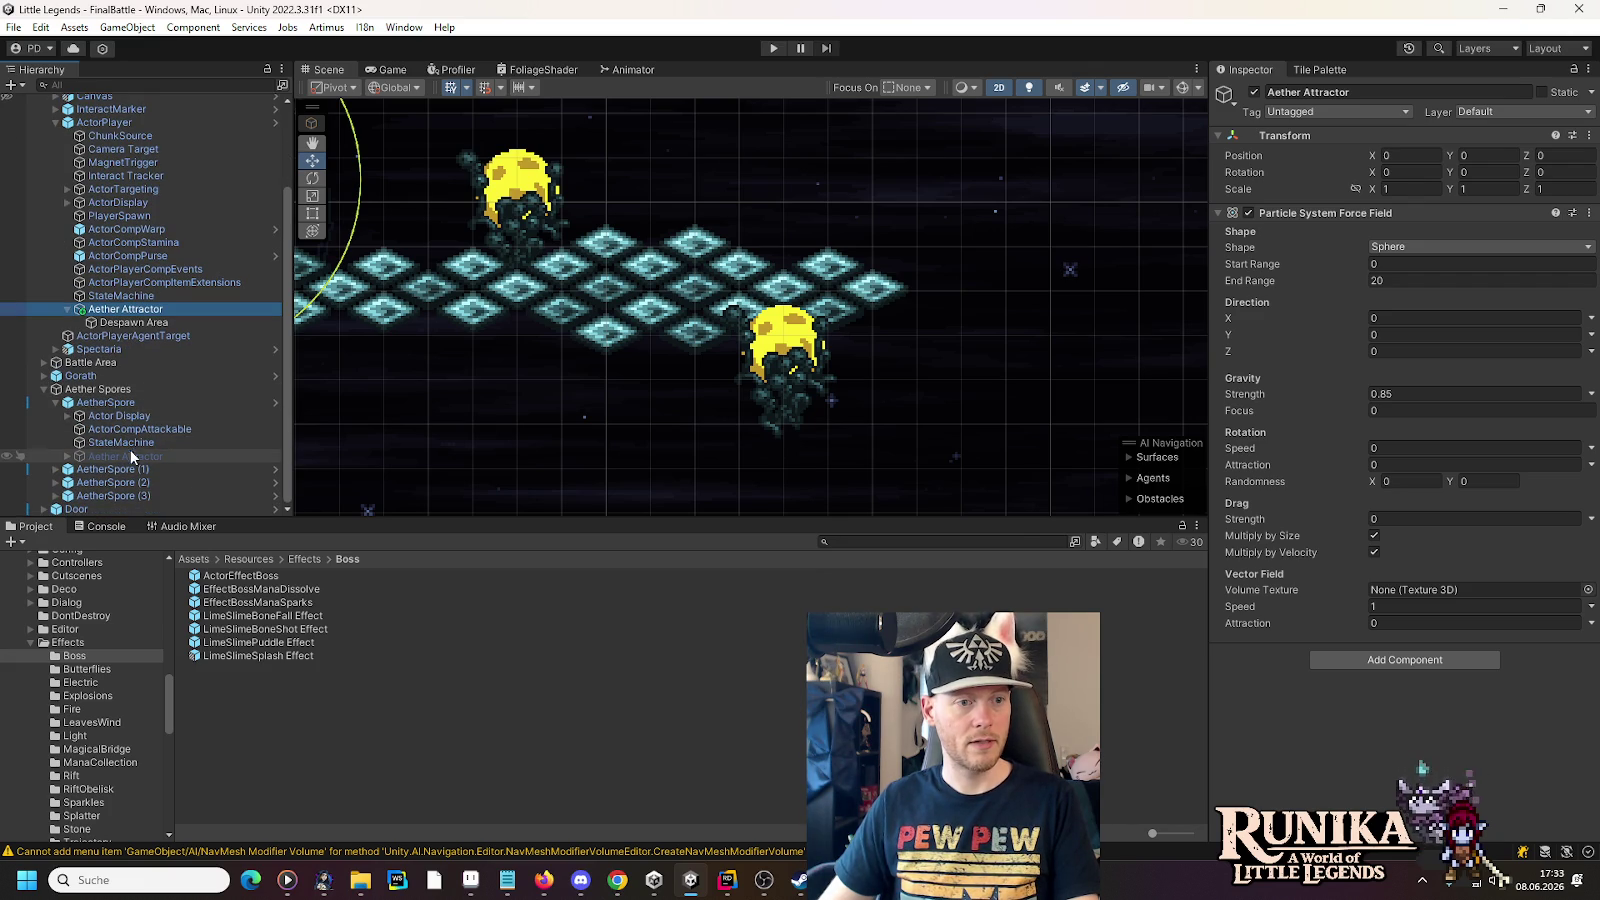
click(63, 415)
click(129, 442)
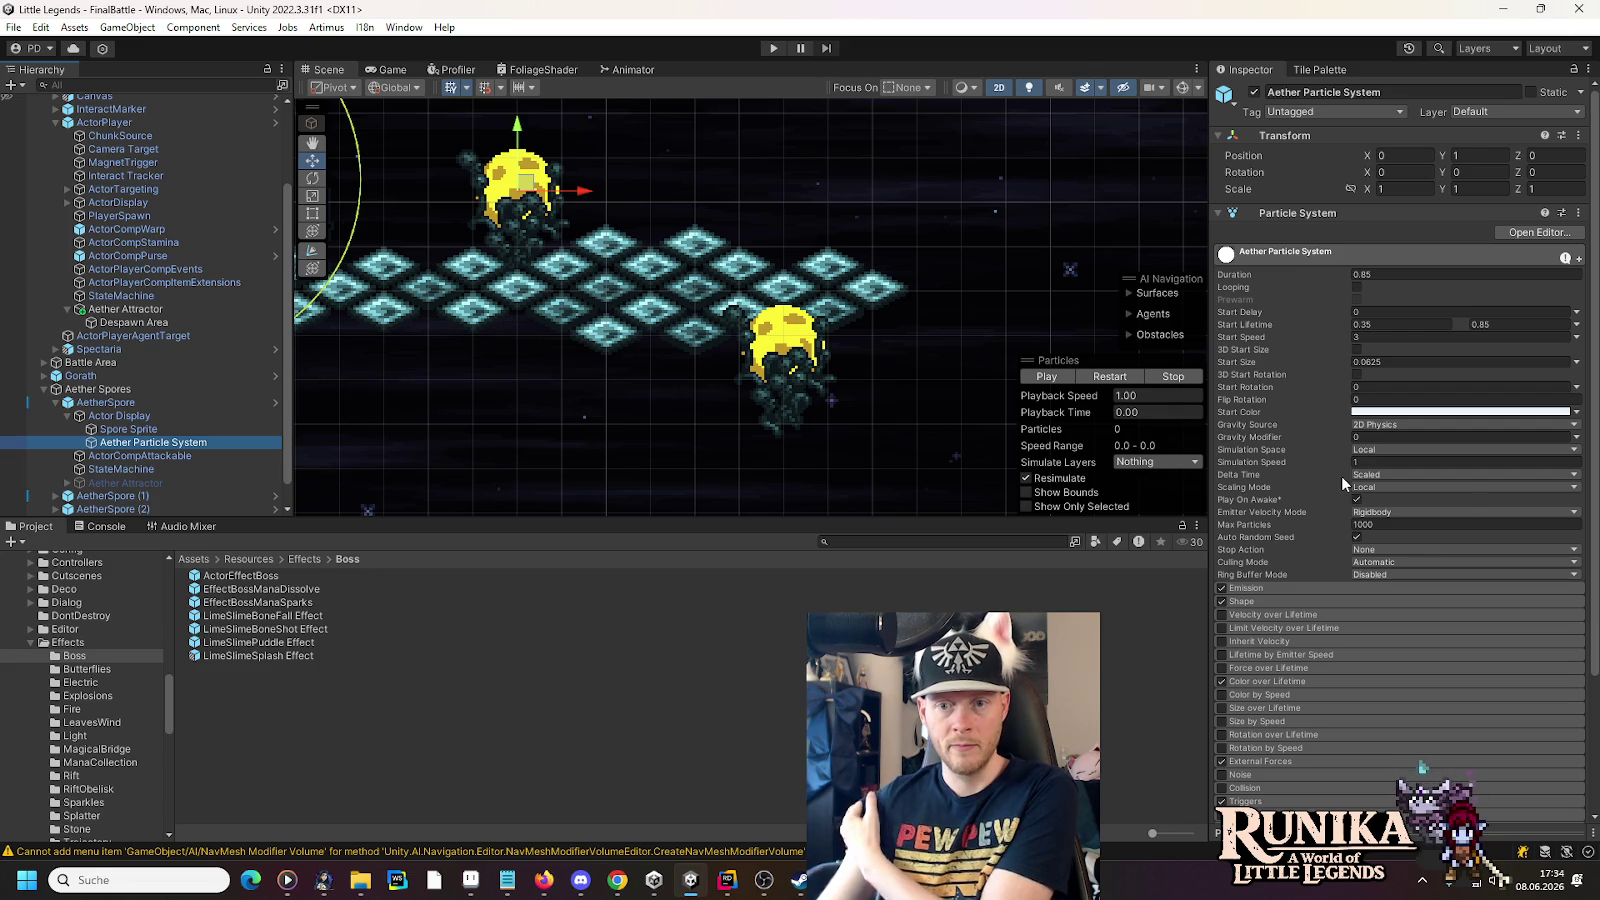
- Add an empty slot to the first spore's particle Triggers and External Forces lists
scroll(1290, 406, down, 1)
scroll(1290, 406, down, 3)
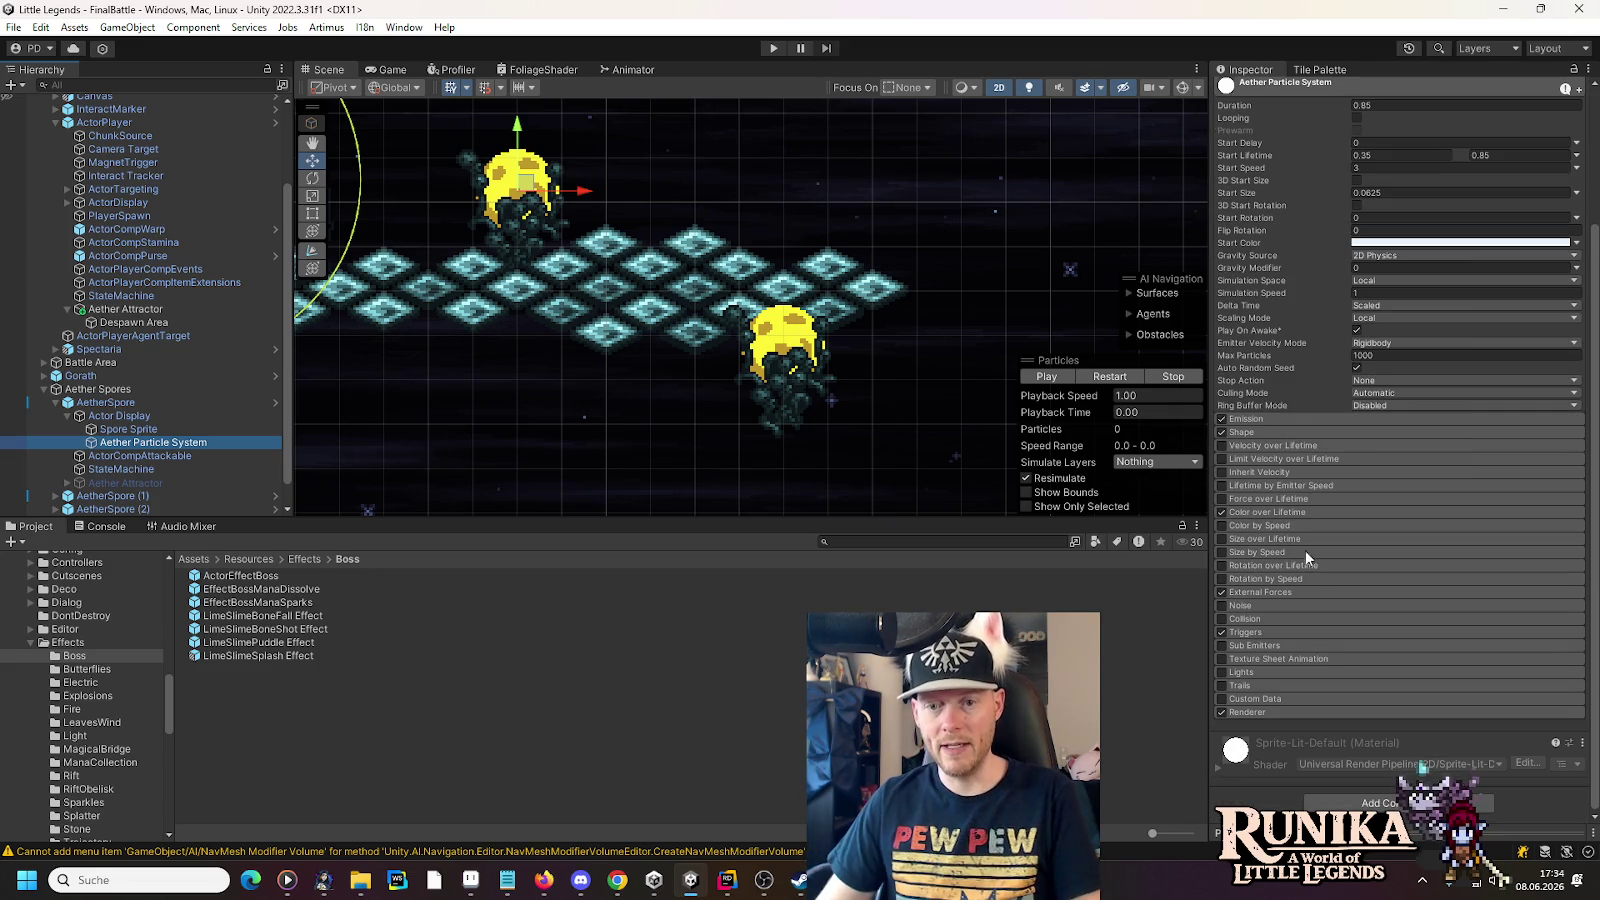
click(1250, 632)
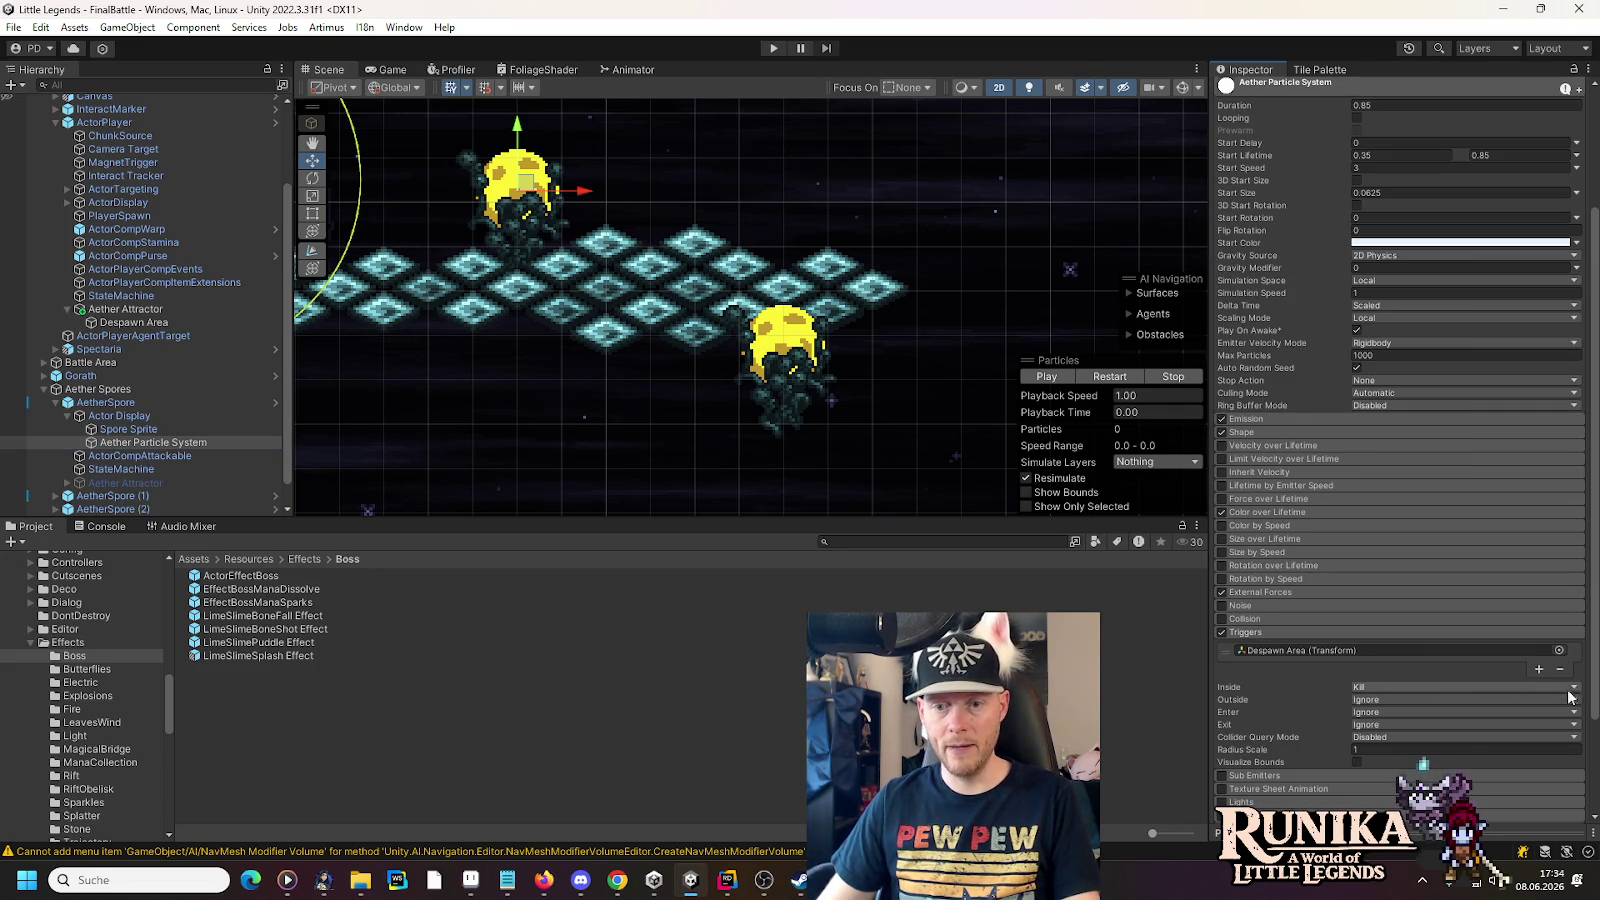
click(1540, 668)
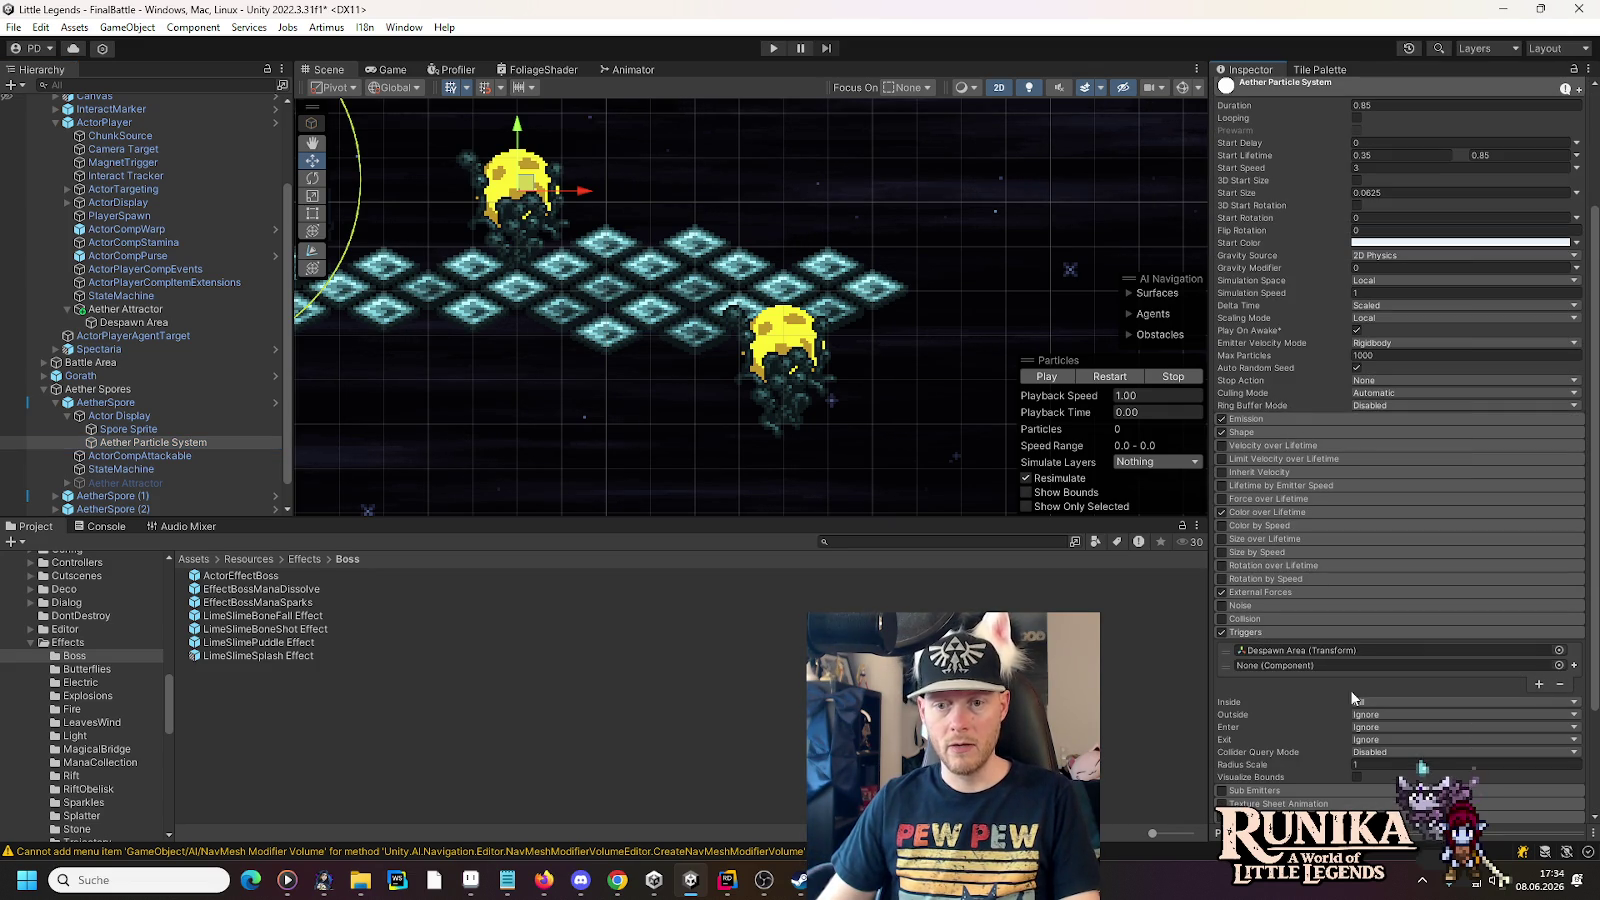
click(129, 310)
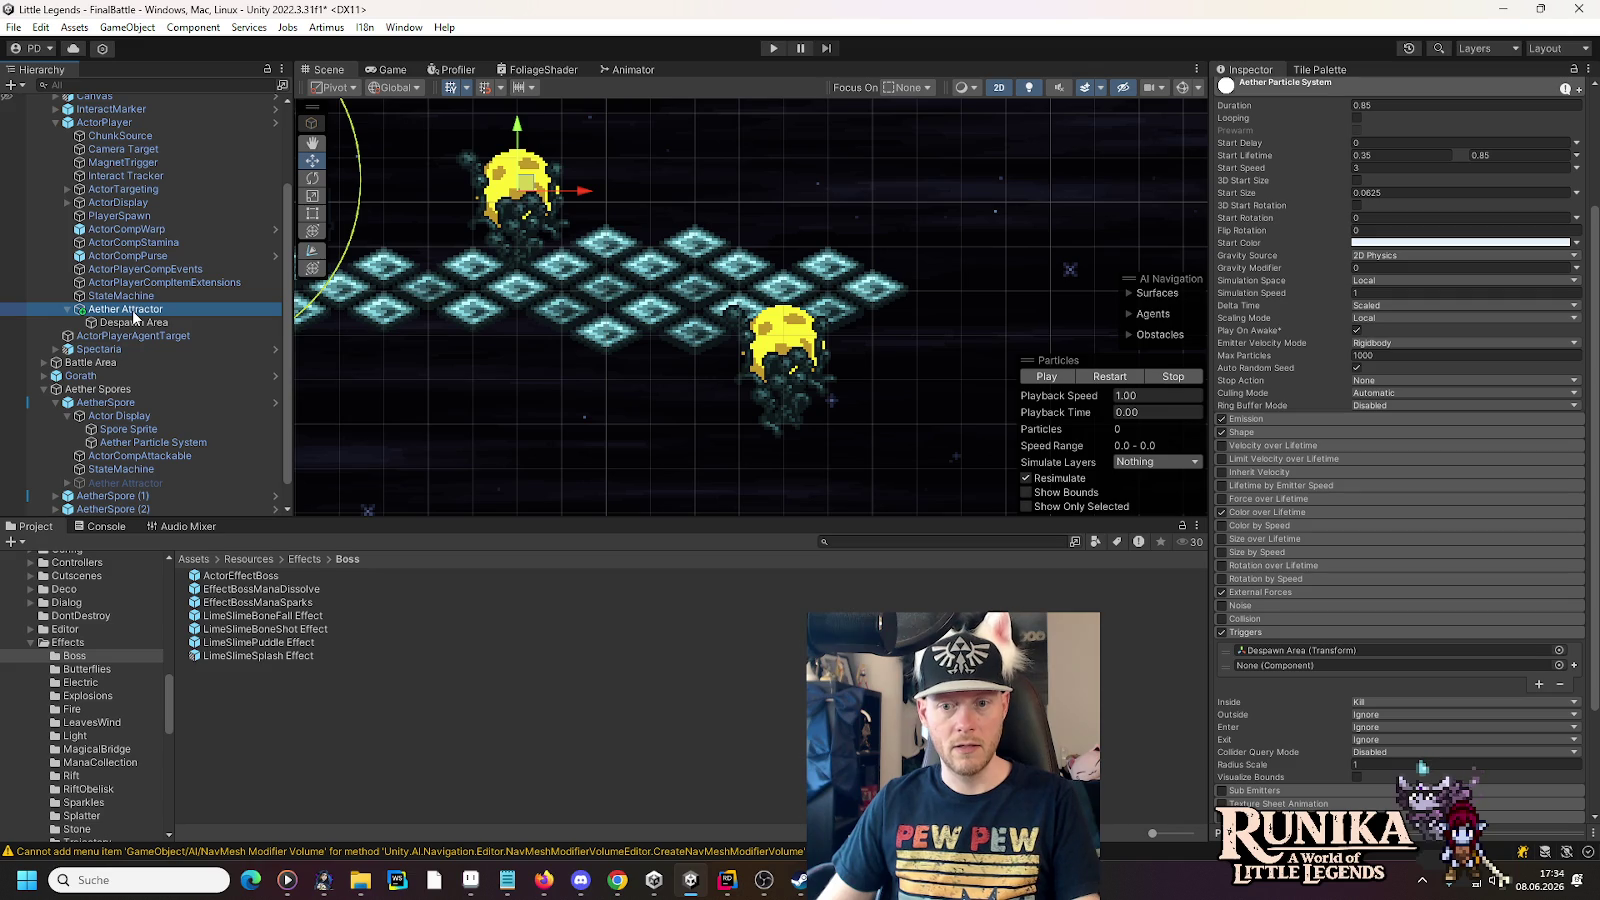
click(1255, 590)
scroll(1368, 739, down, 4)
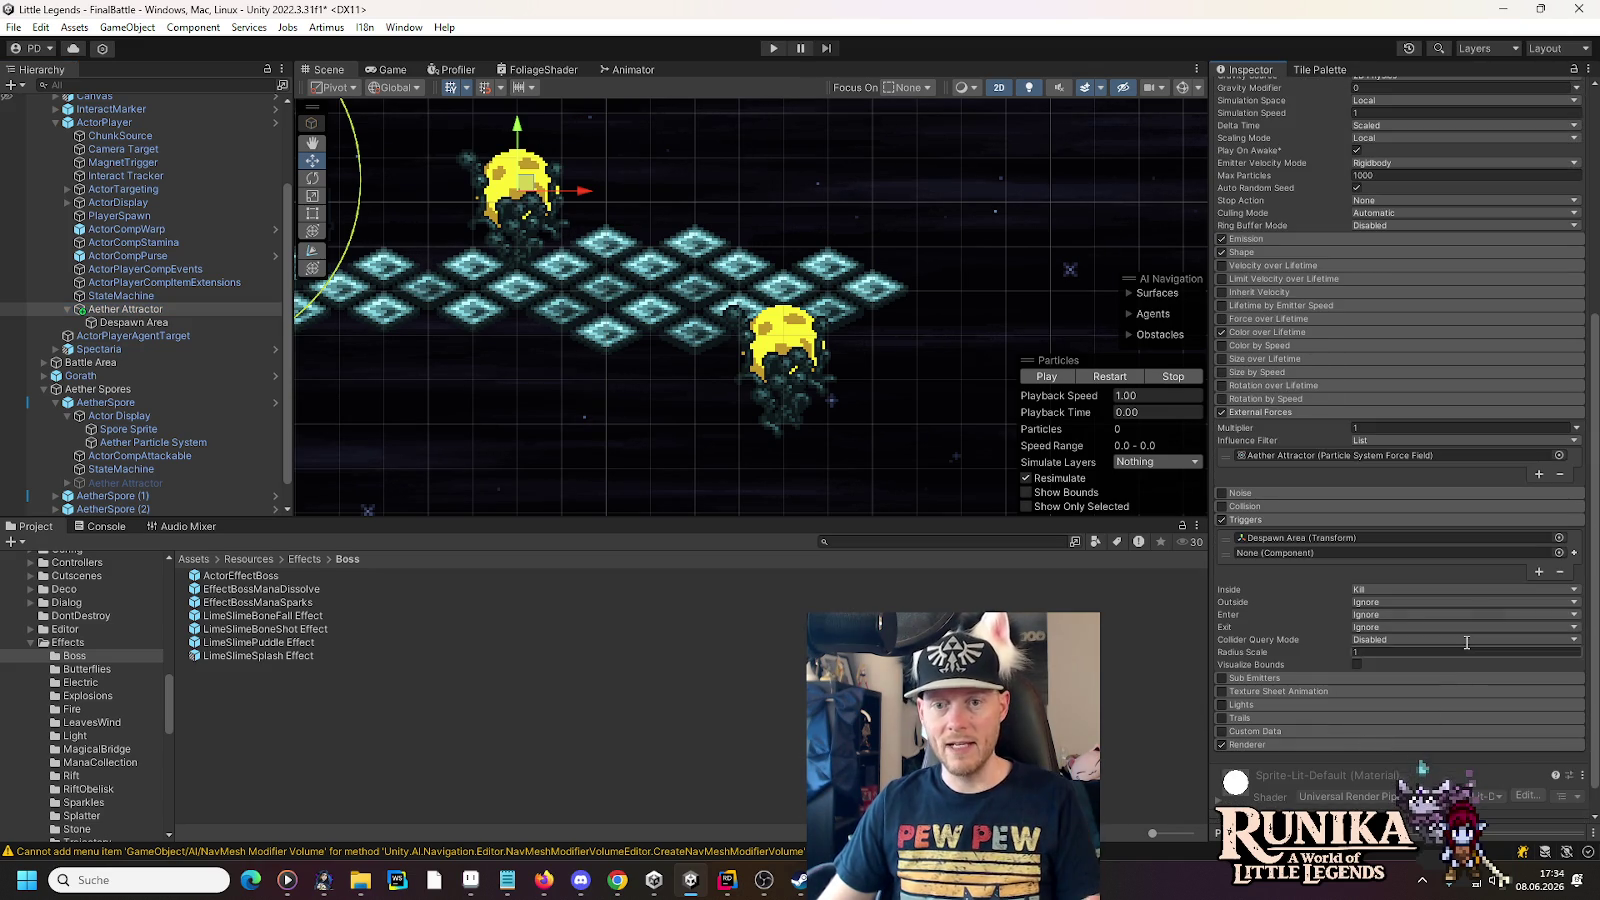
click(1539, 474)
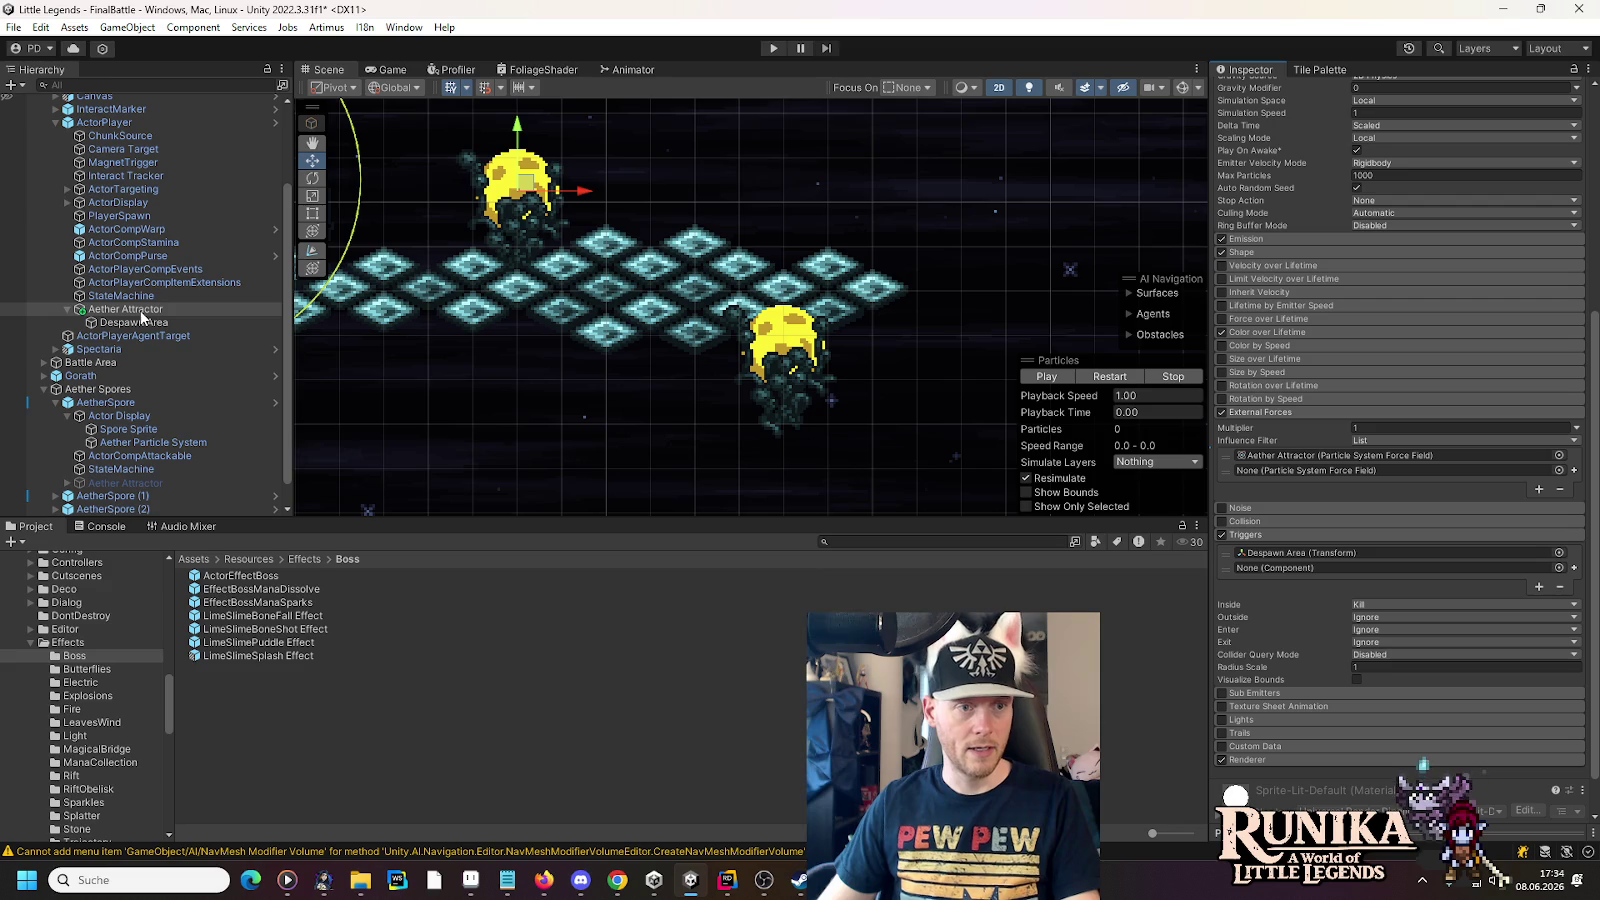
- Assign the player's Aether Attractor as external force and Despawn Area as kill trigger
drag(141, 318, 1121, 426)
drag(1326, 459, 1326, 466)
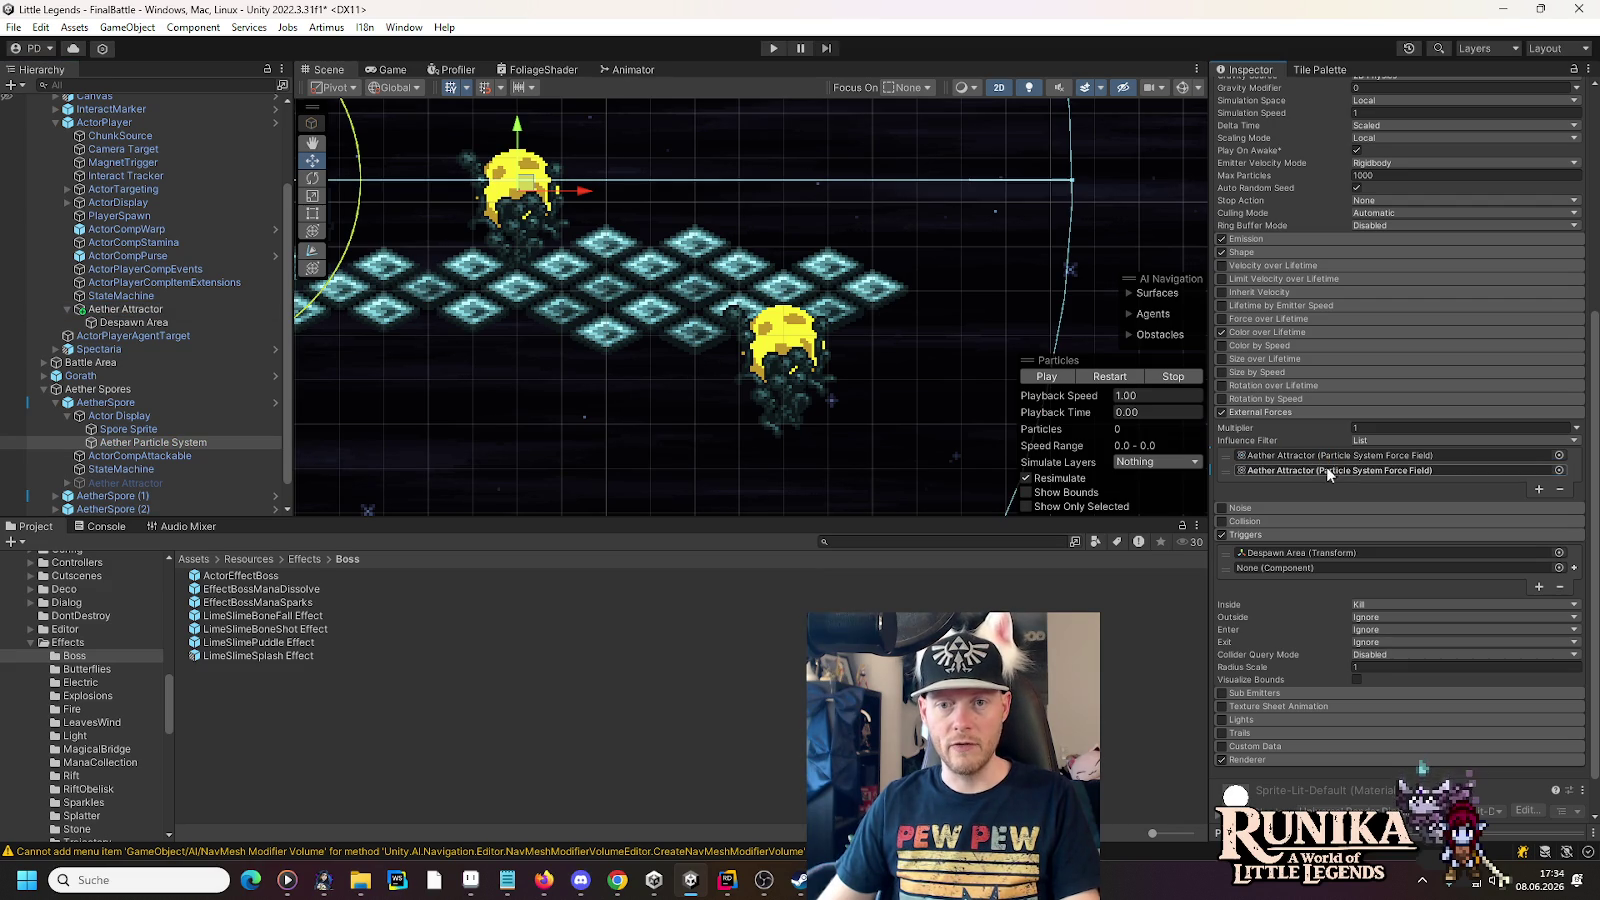
mouse_move(162, 322)
mouse_down()
mouse_move(1257, 578)
mouse_move(1272, 564)
mouse_up()
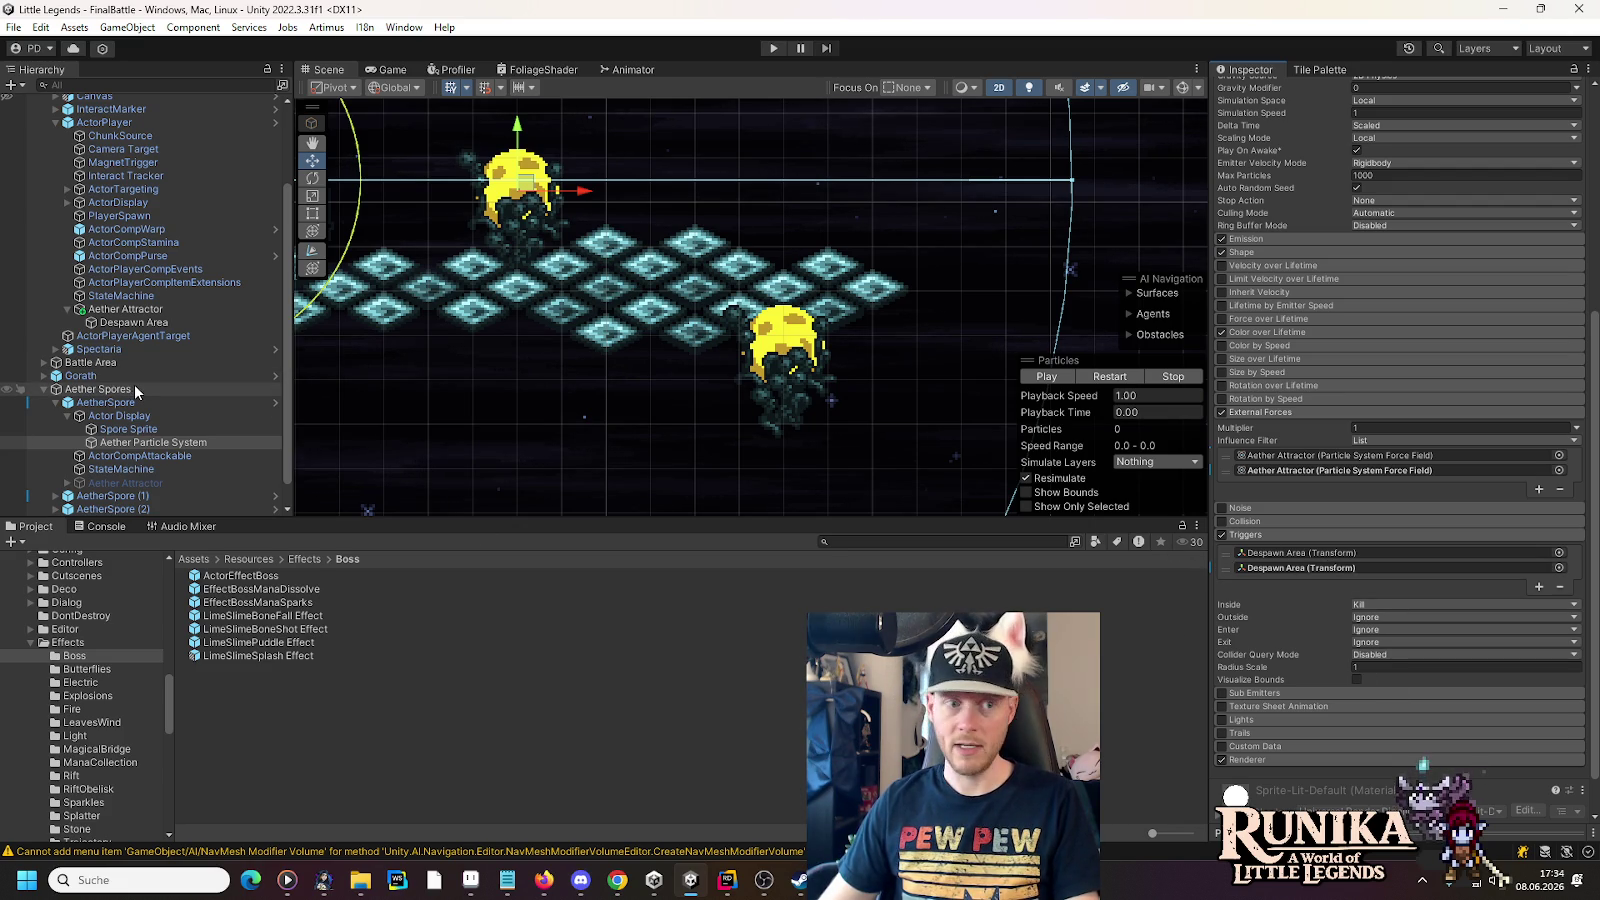
scroll(136, 392, down, 1)
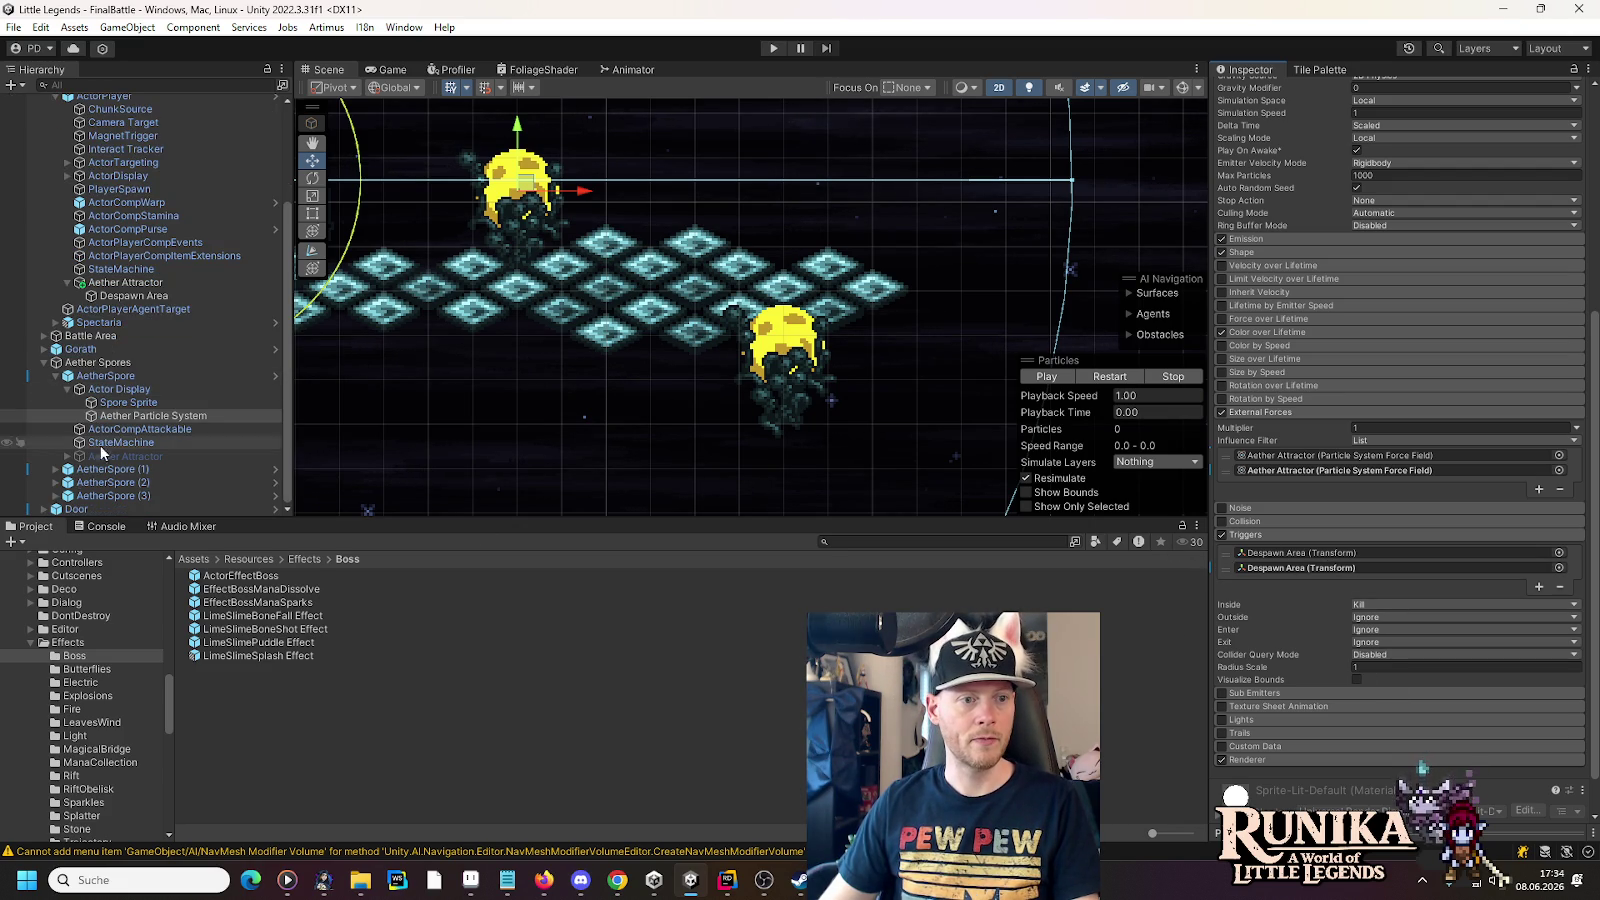
click(55, 375)
- Add External Forces and Triggers slots to AetherSpore (1)'s particles, assigning the Aether Attractor
click(57, 469)
click(56, 470)
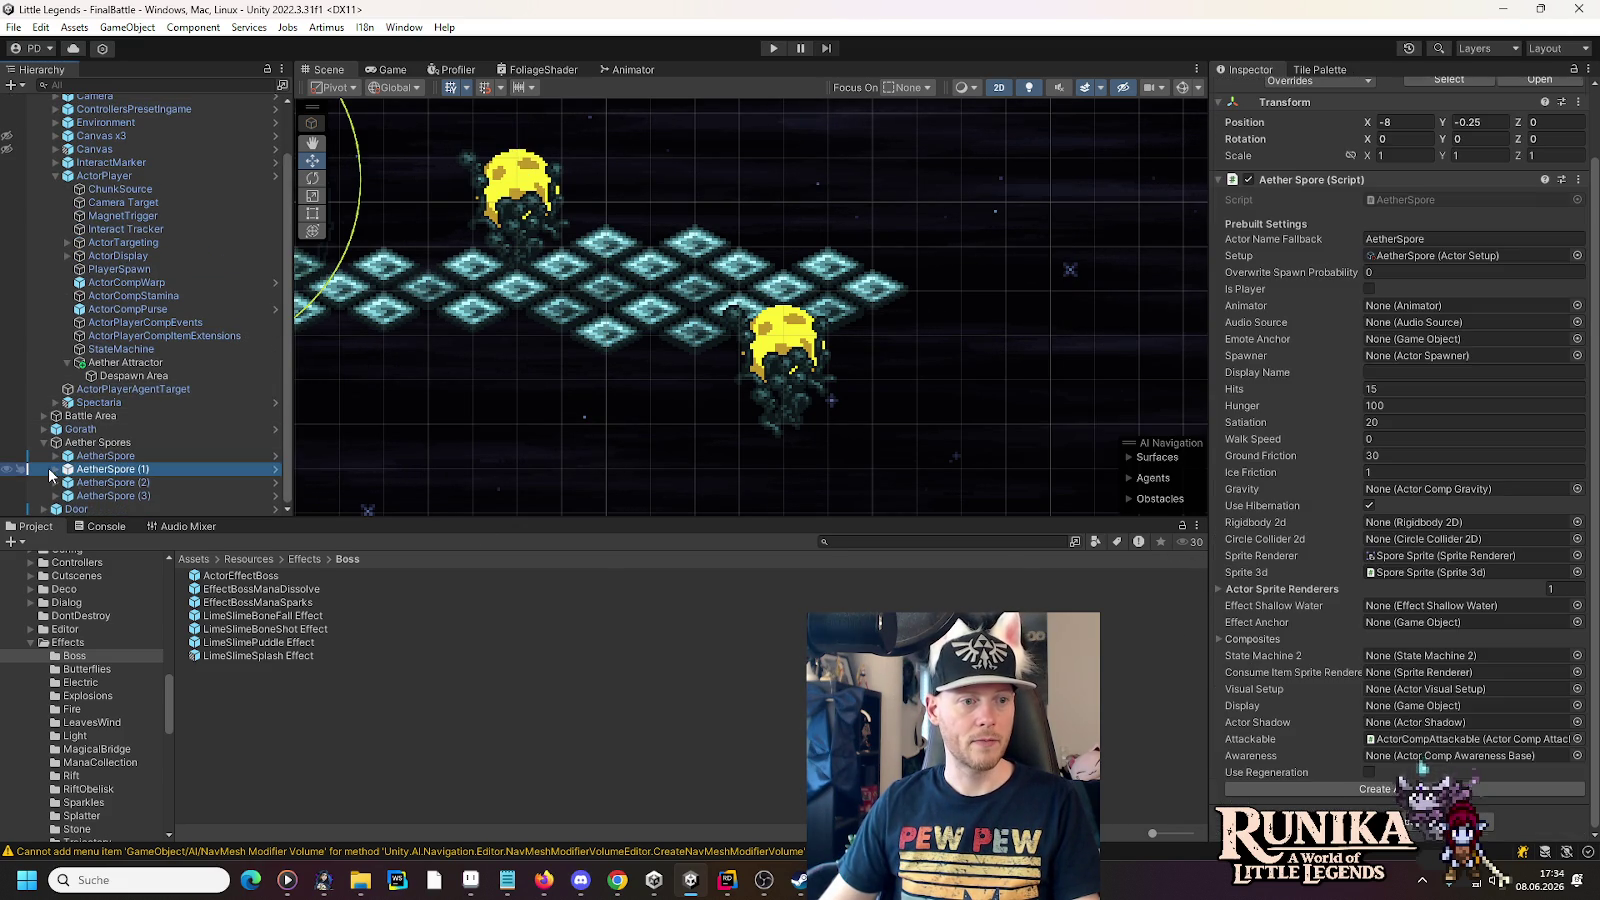
click(68, 483)
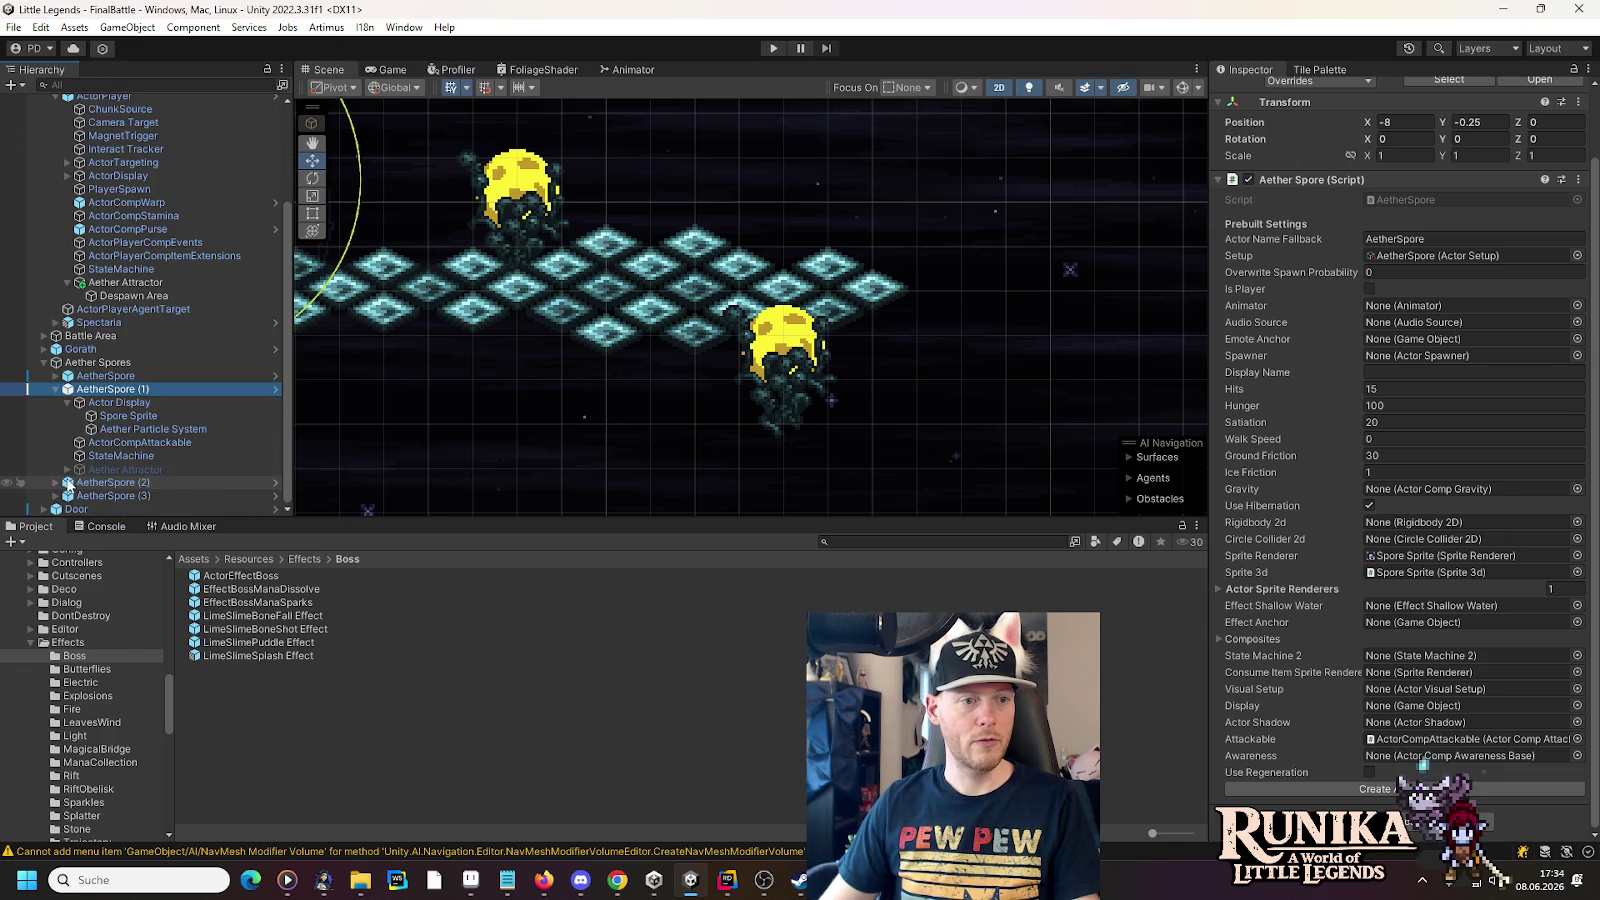
click(91, 429)
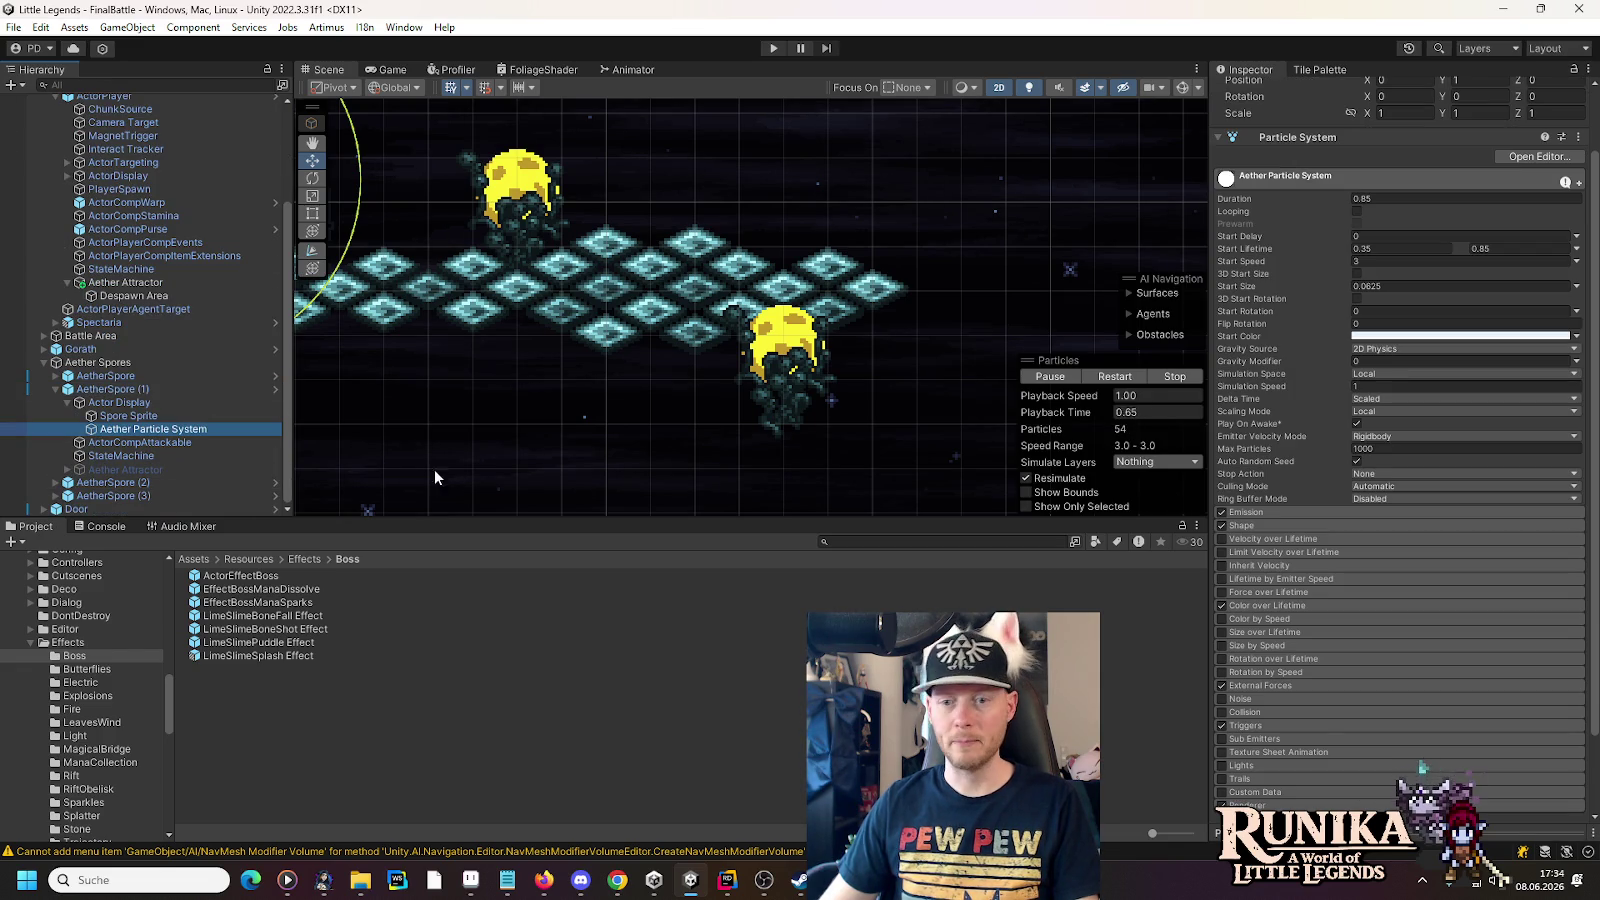
click(1250, 725)
click(1258, 684)
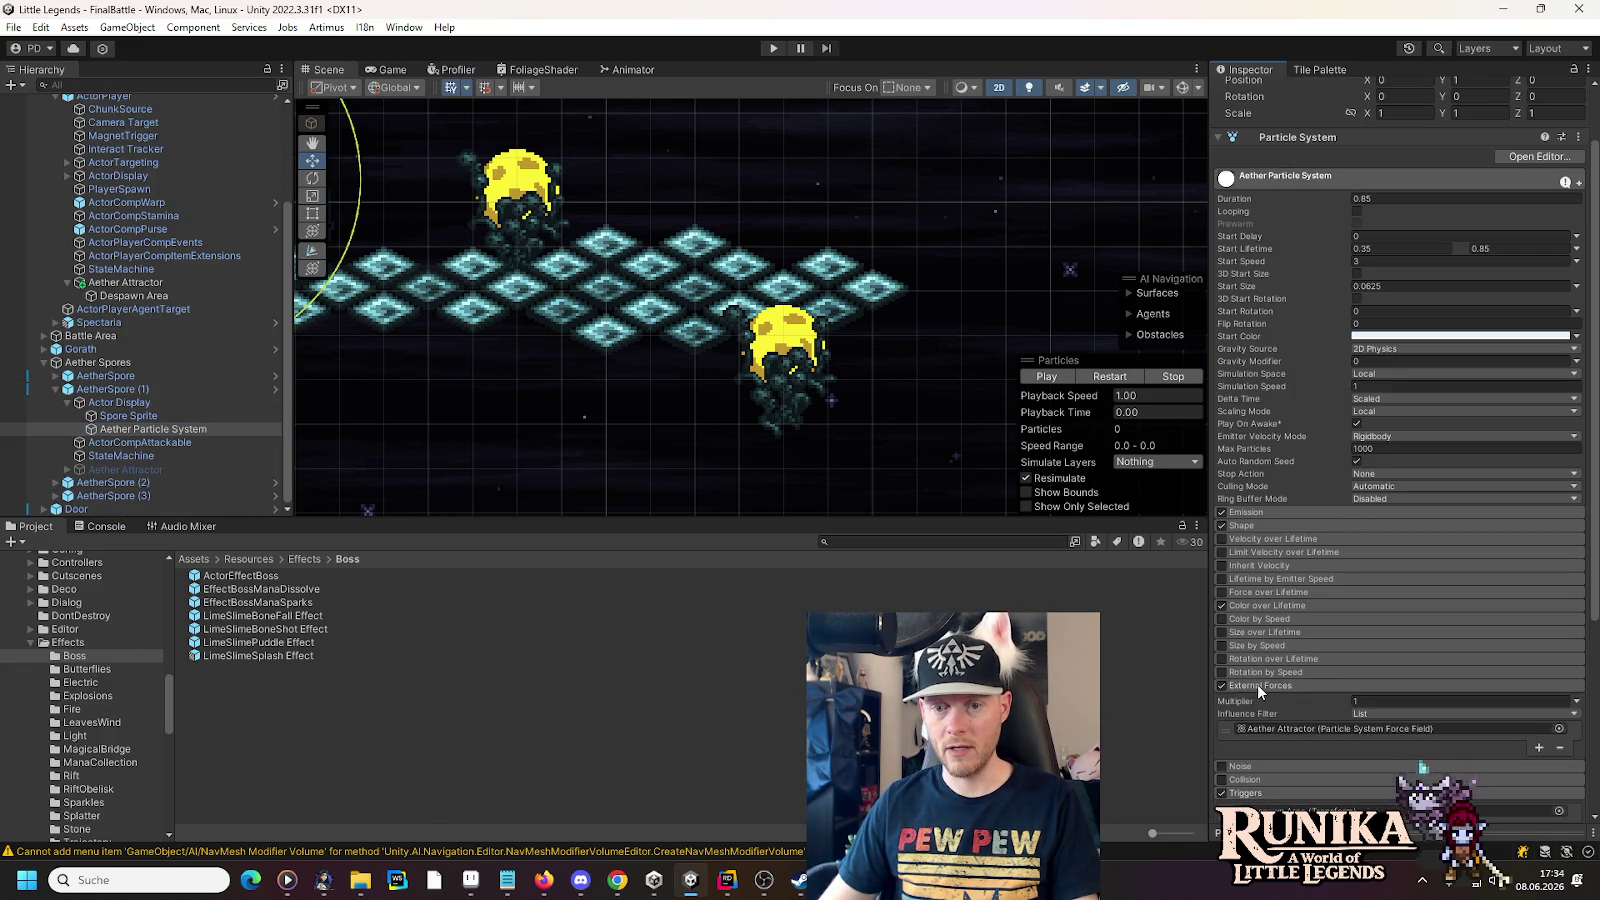
scroll(1258, 684, down, 4)
click(1538, 650)
click(1539, 568)
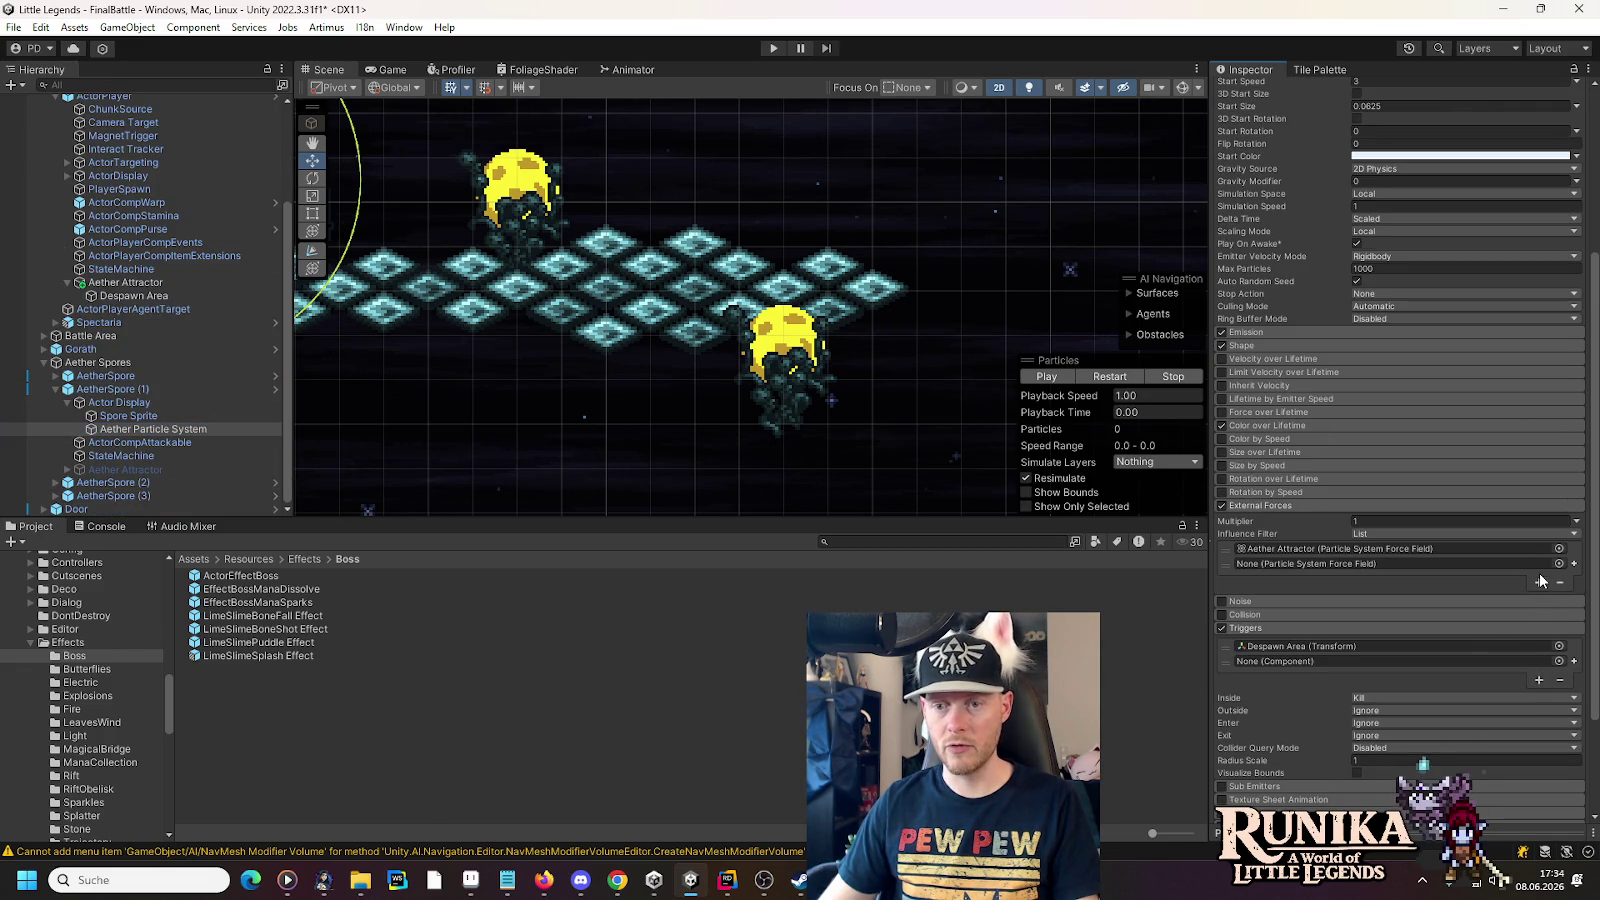
mouse_move(125, 282)
mouse_down()
mouse_move(1428, 553)
mouse_move(145, 300)
mouse_move(900, 560)
mouse_move(1260, 662)
mouse_move(1240, 660)
mouse_up()
click(56, 389)
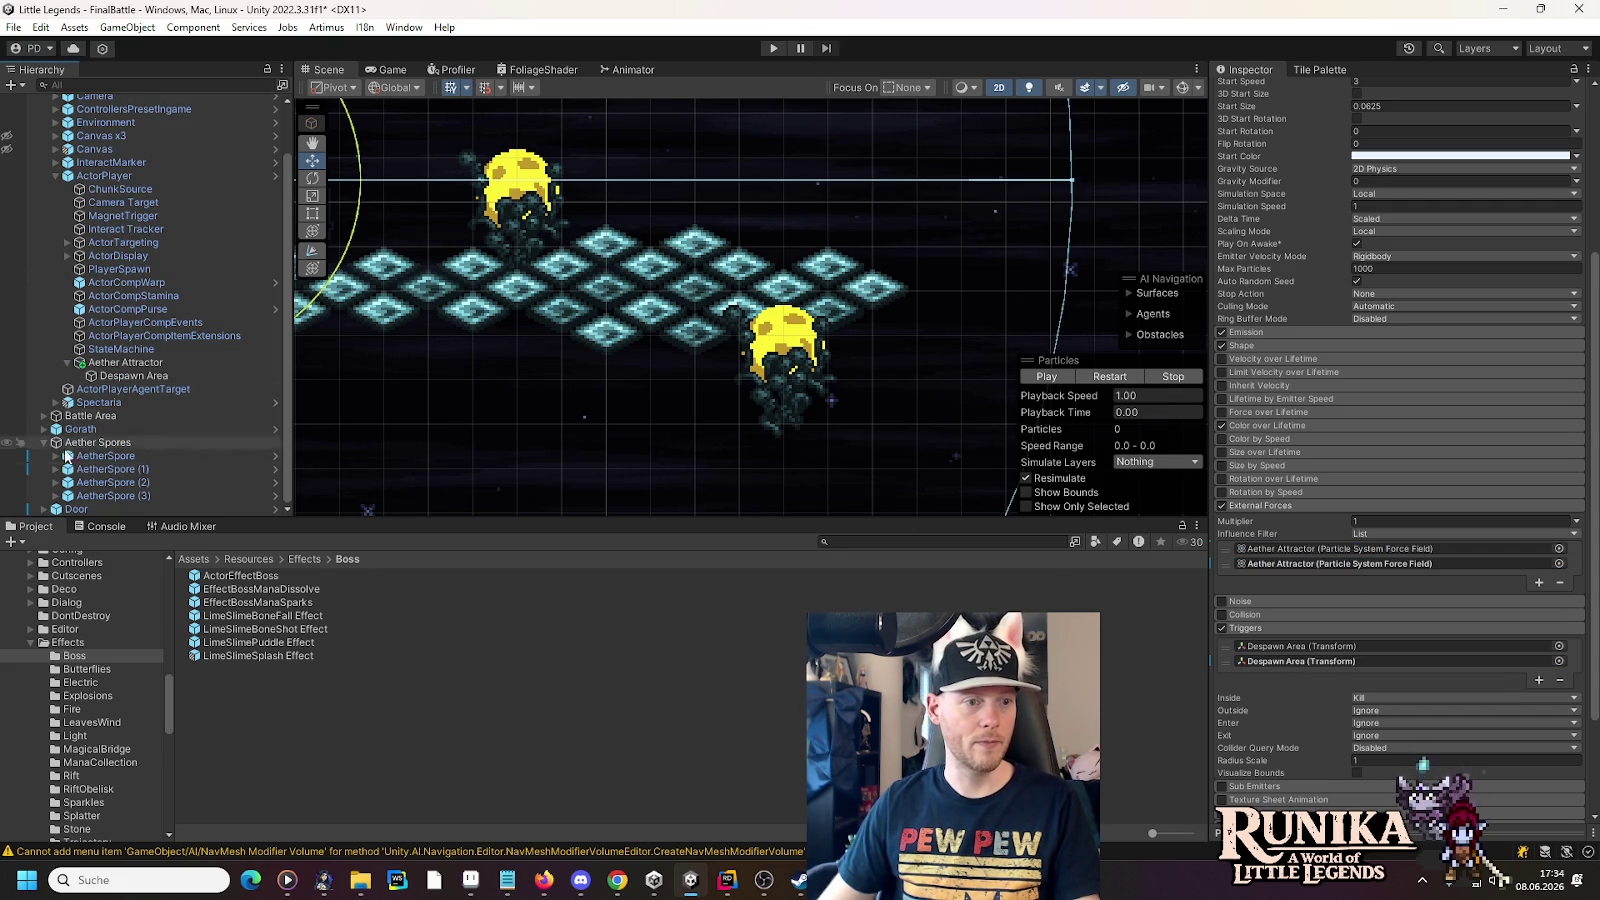
- Add force field and trigger entries to AetherSpore (2)'s particles, assigning the Aether Attractor
click(55, 482)
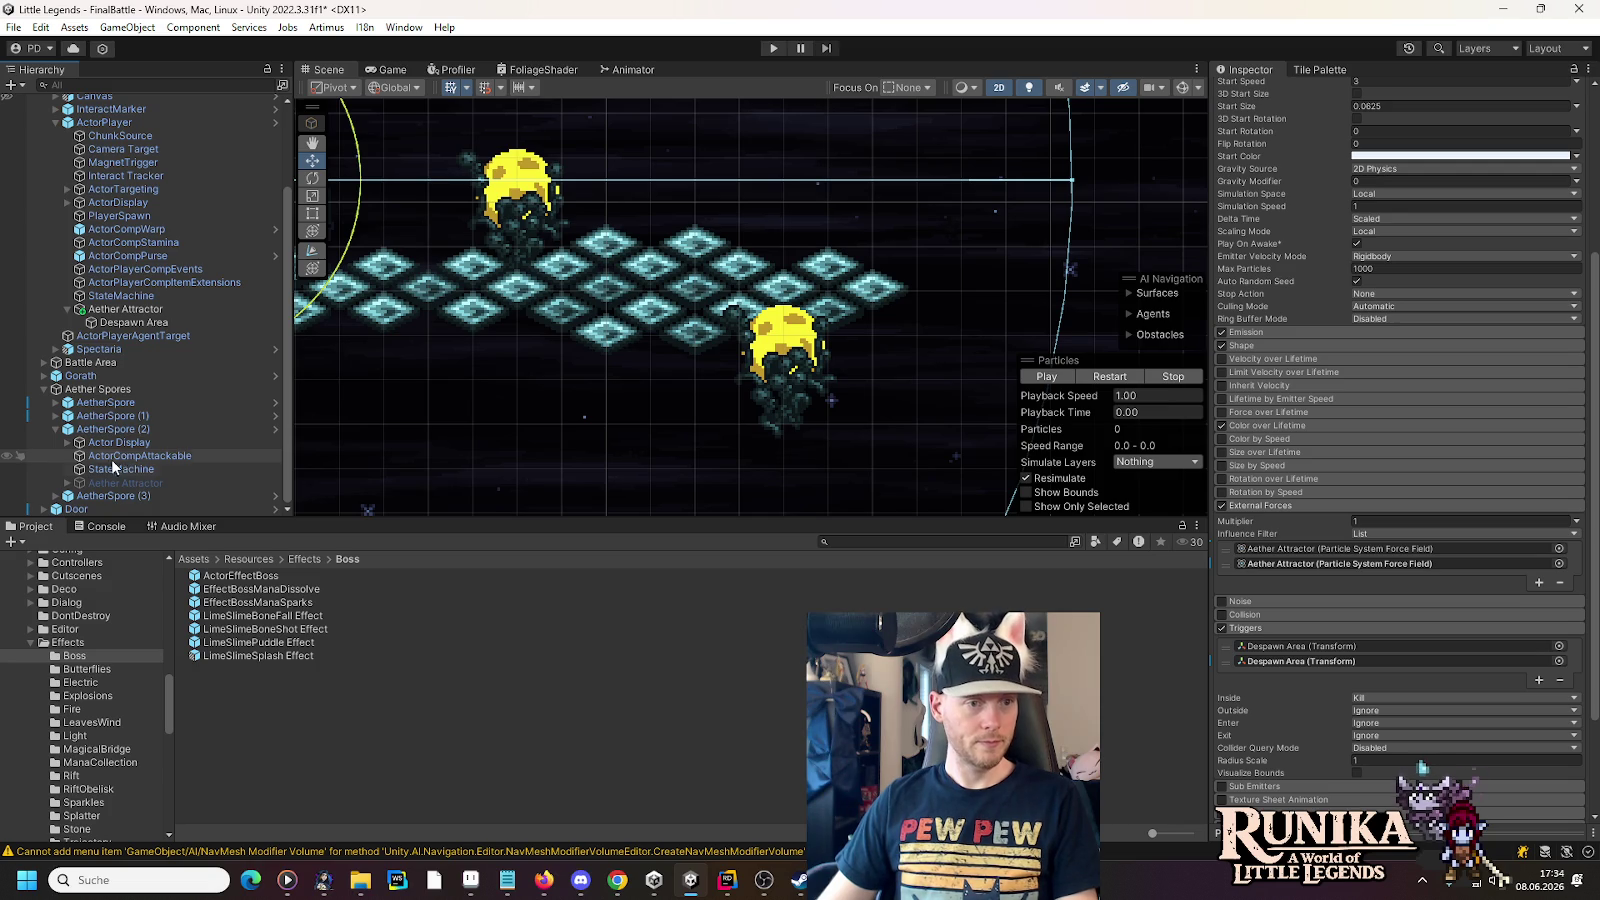
click(67, 442)
click(112, 469)
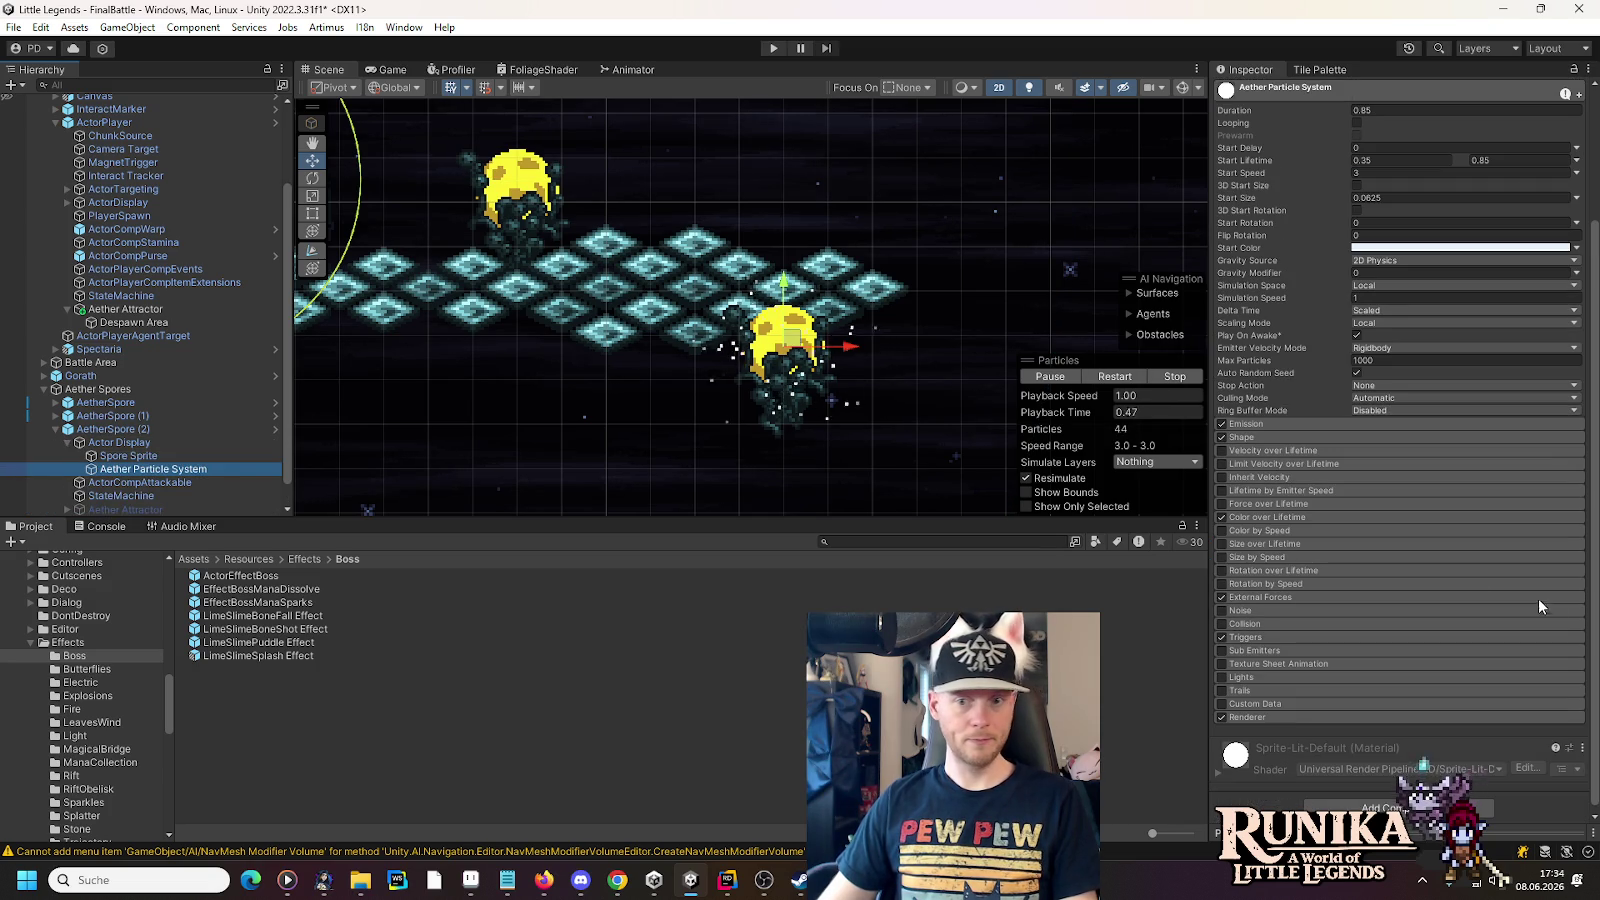
click(1246, 637)
click(1258, 597)
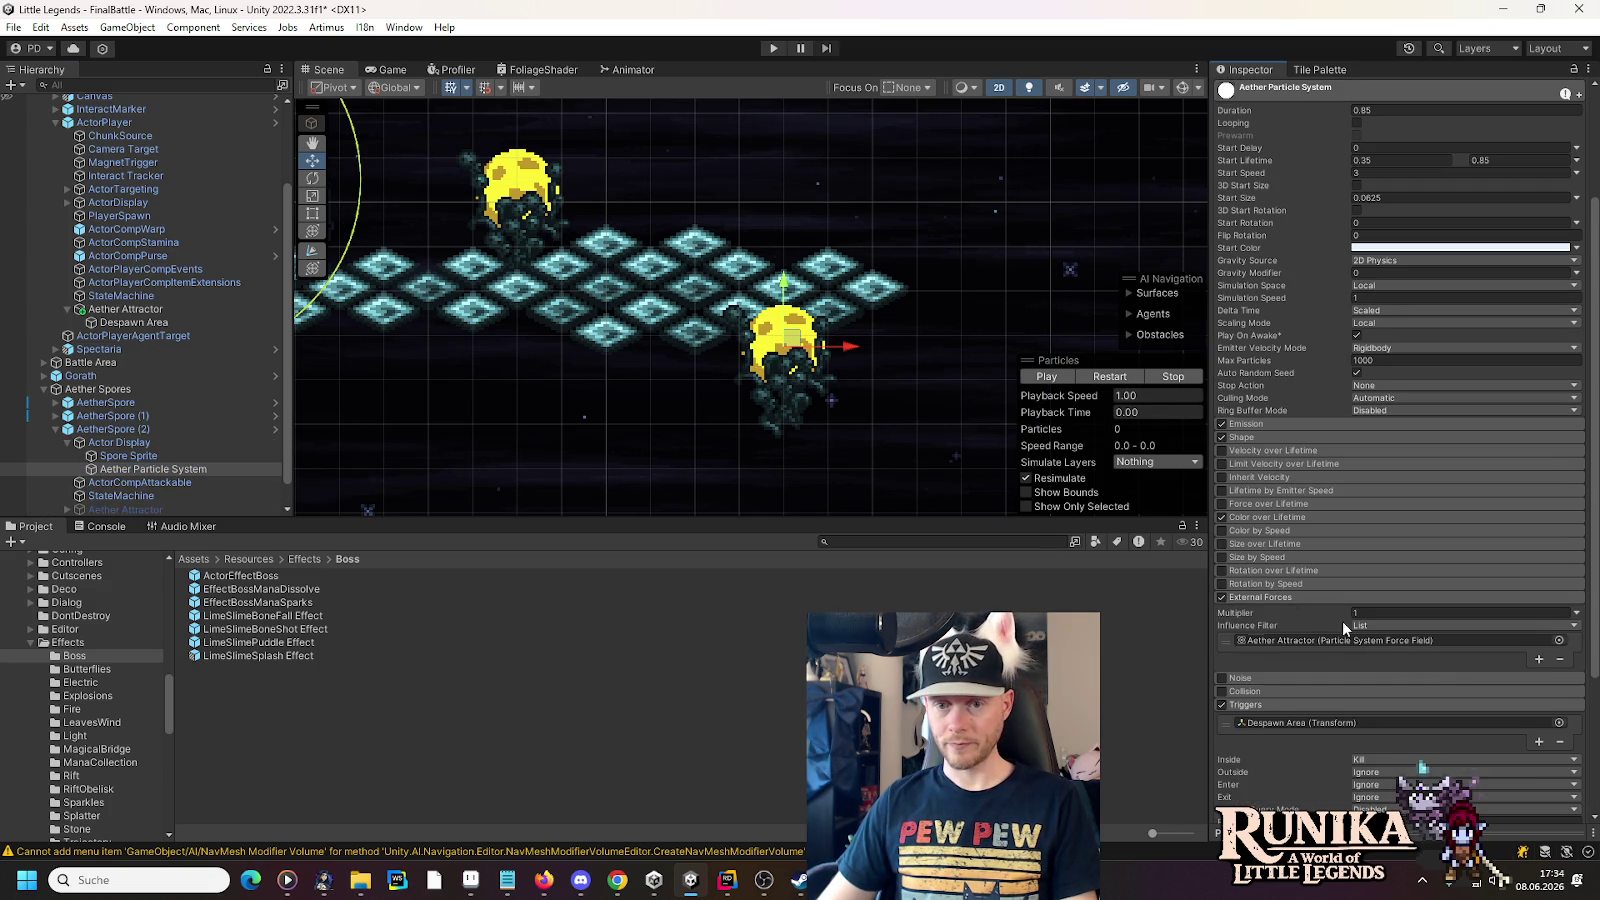
click(1539, 658)
click(1538, 756)
mouse_move(125, 309)
mouse_down()
mouse_move(1265, 622)
mouse_move(1310, 655)
mouse_move(196, 328)
mouse_move(1390, 752)
mouse_up()
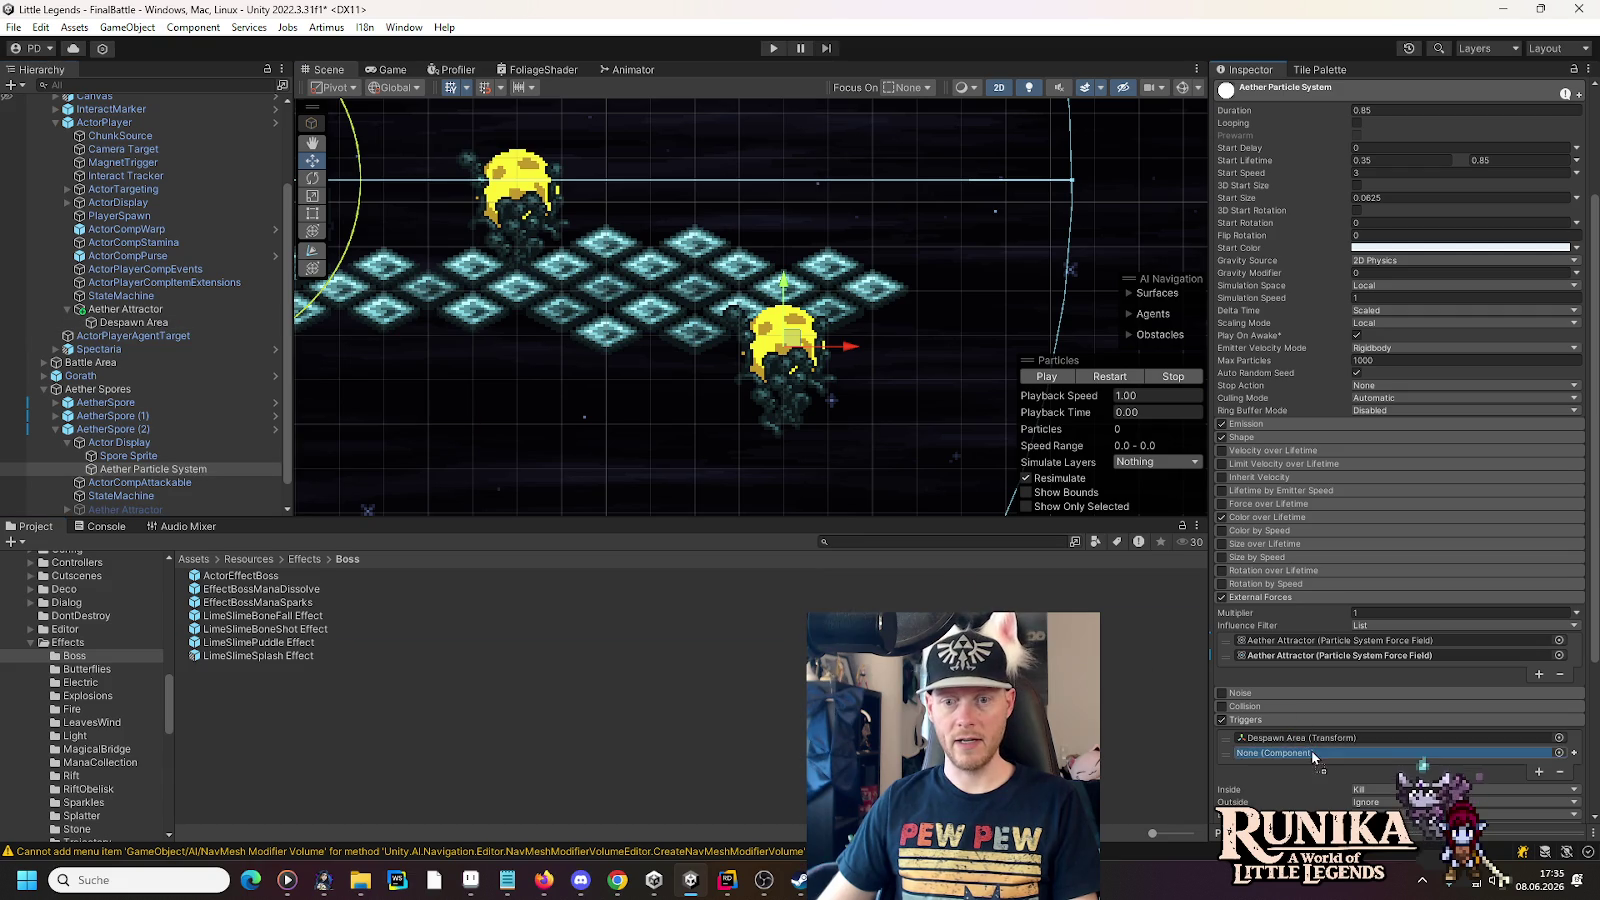
click(55, 429)
- Give AetherSpore (3)'s particles the Aether Attractor force field and Despawn Area trigger
click(55, 442)
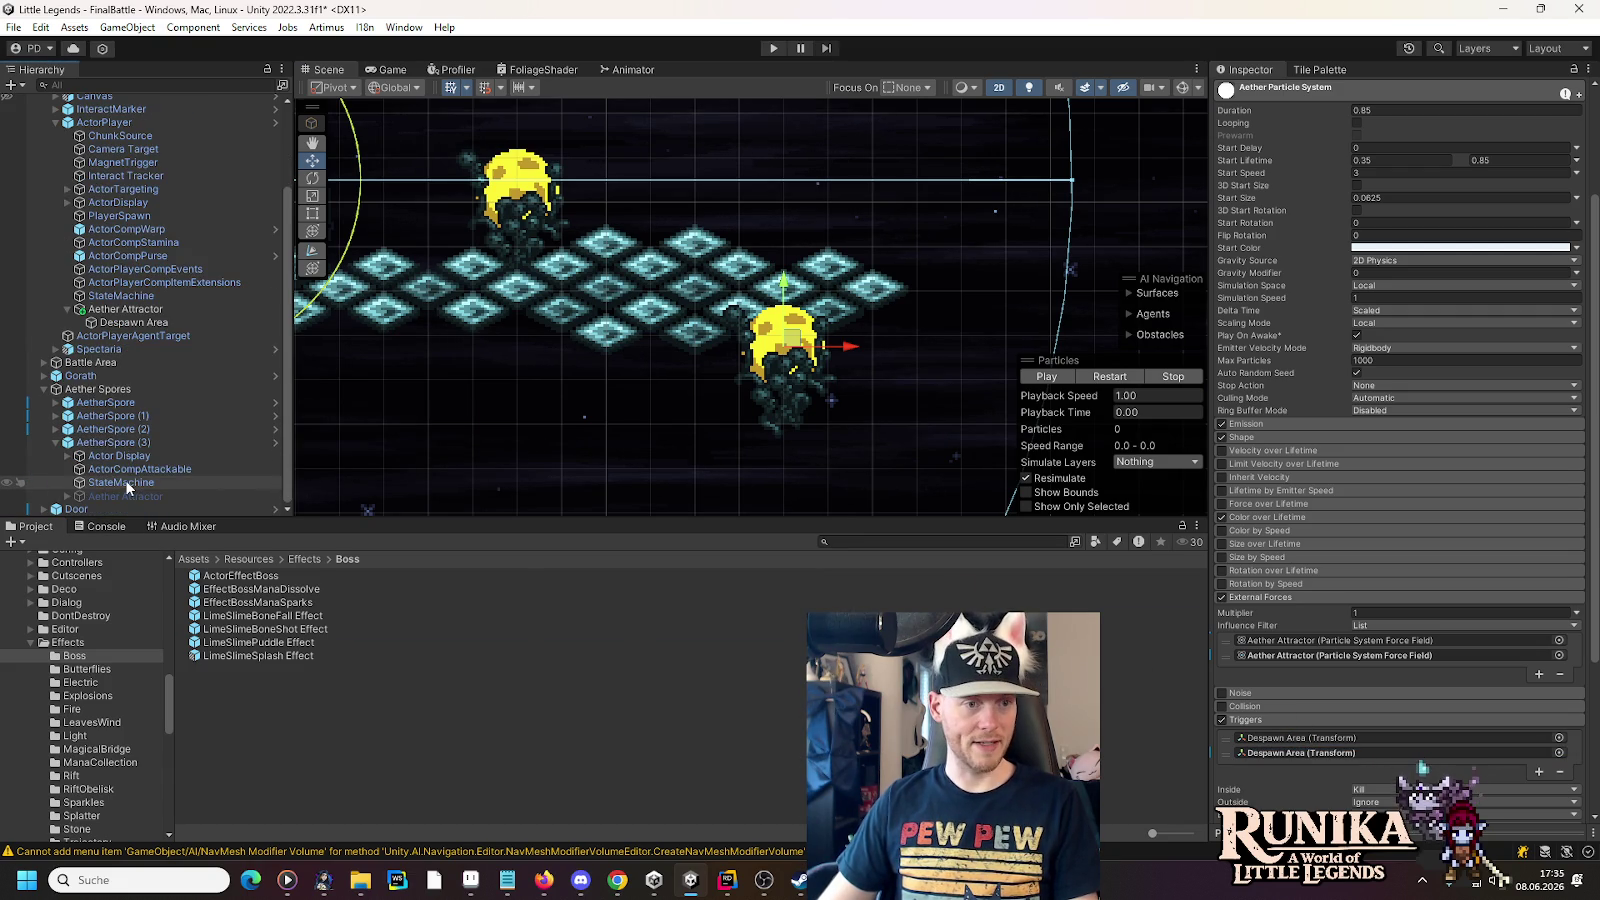
click(67, 455)
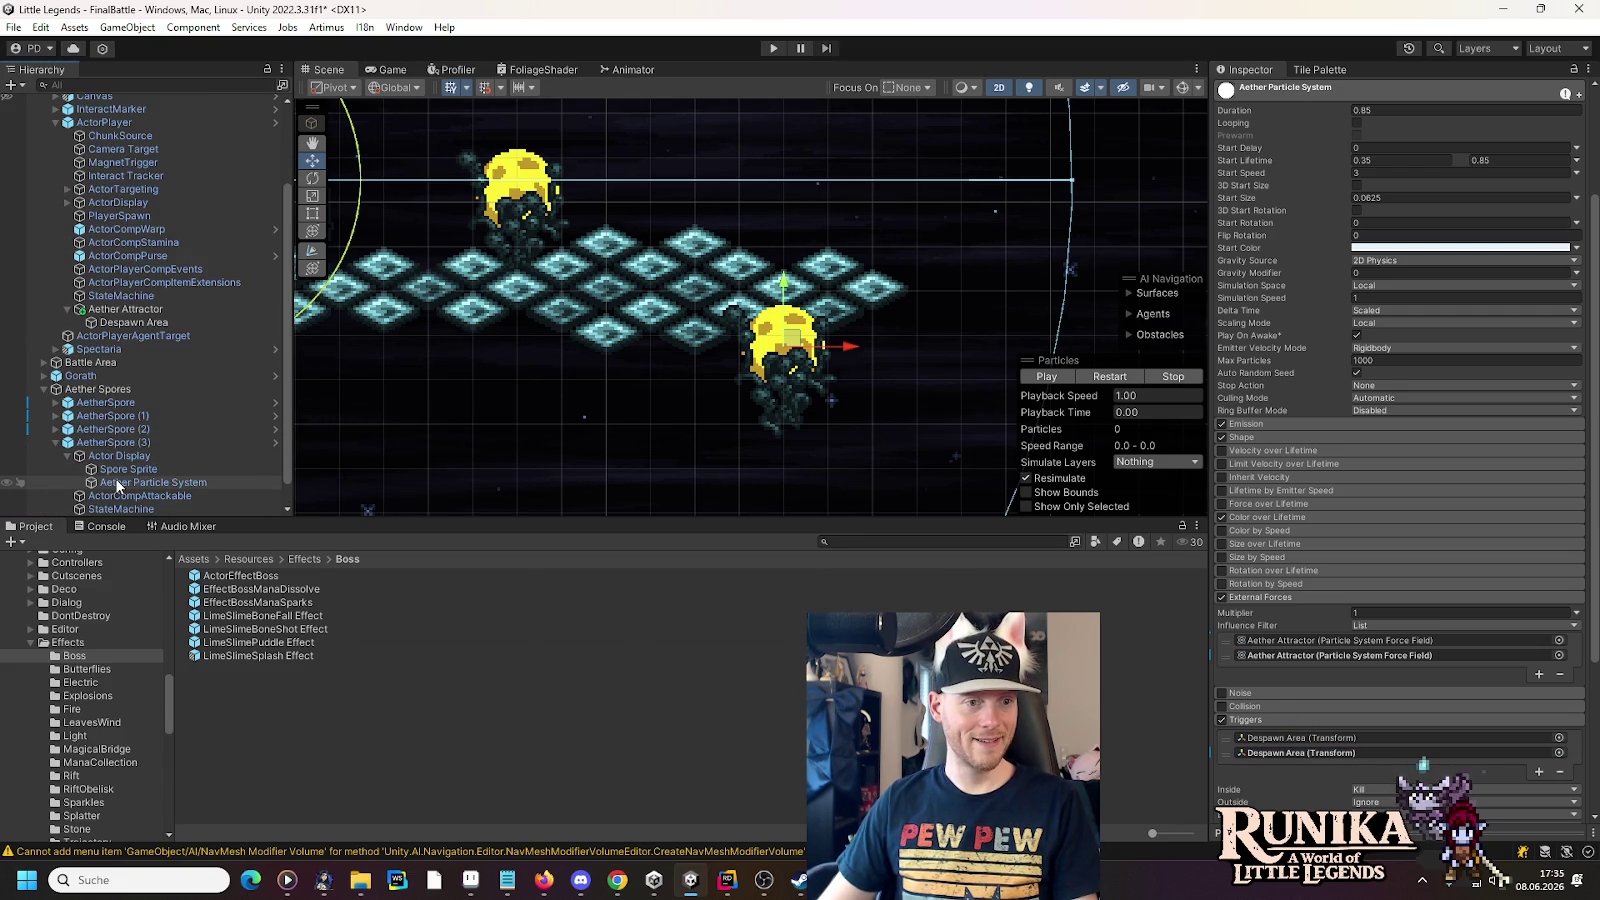
click(117, 482)
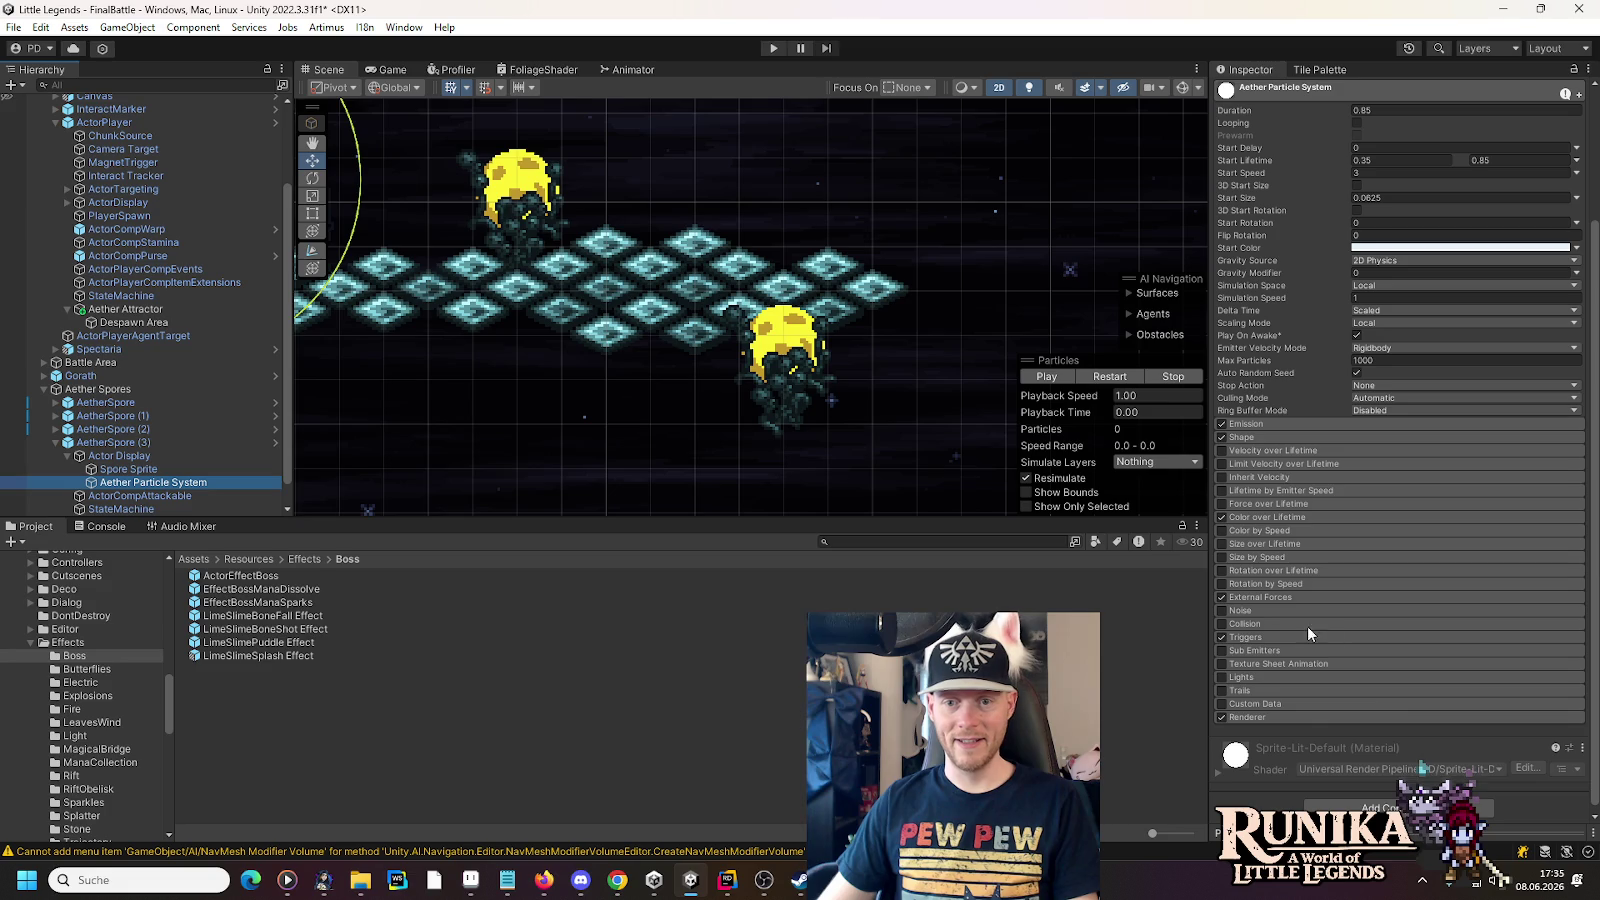
click(1240, 637)
click(1245, 597)
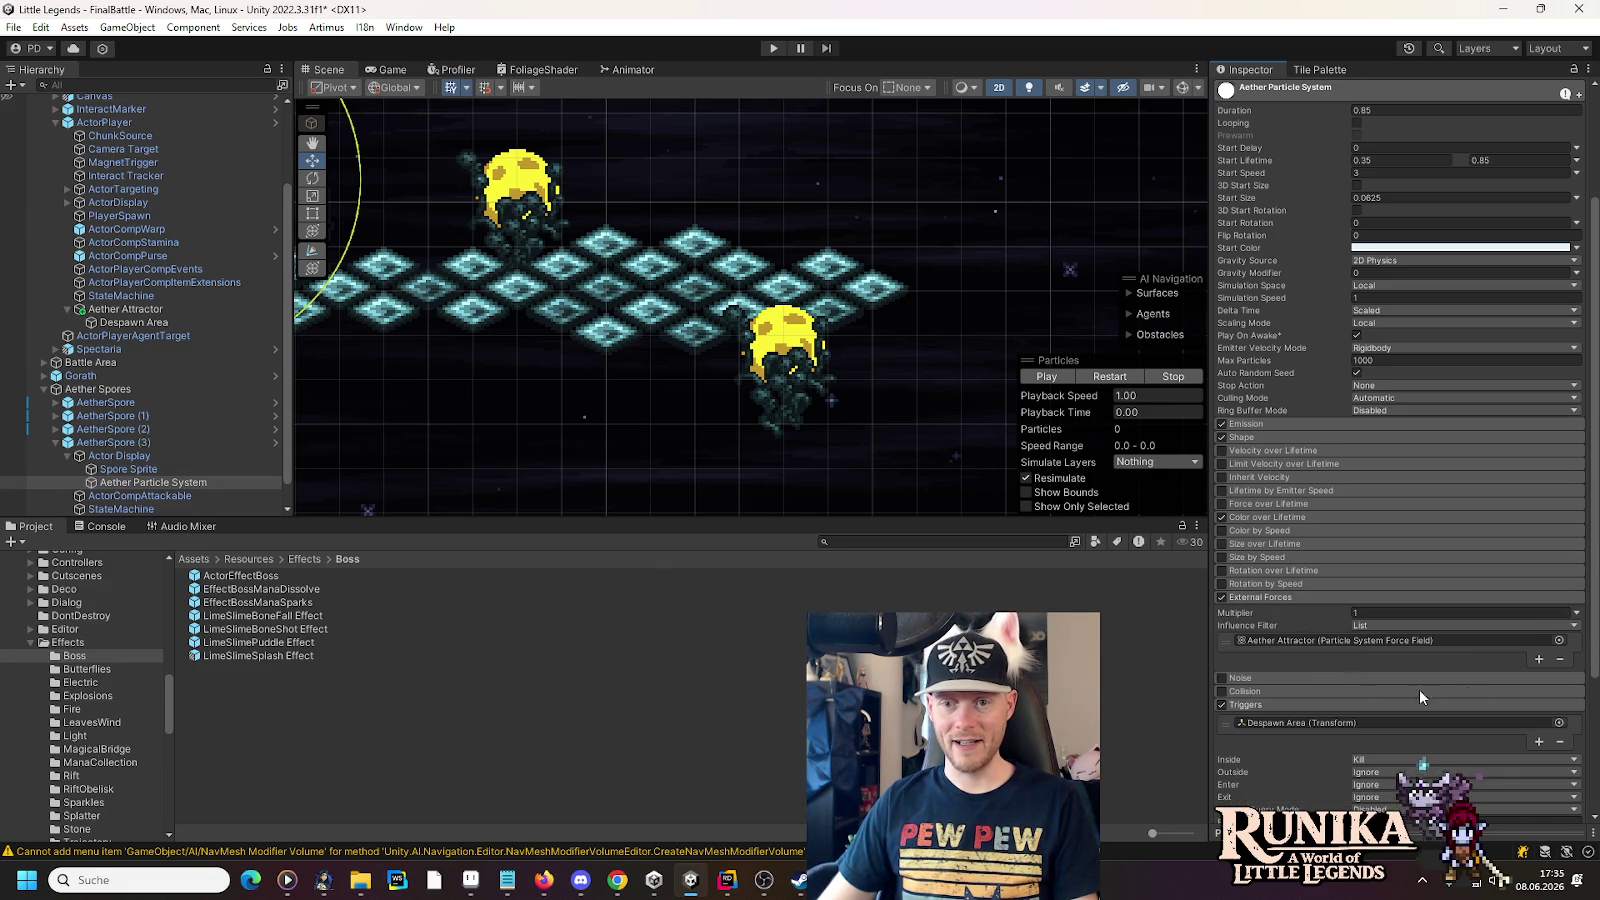
click(1538, 661)
click(1535, 757)
drag(128, 309, 1314, 655)
drag(132, 318, 1312, 758)
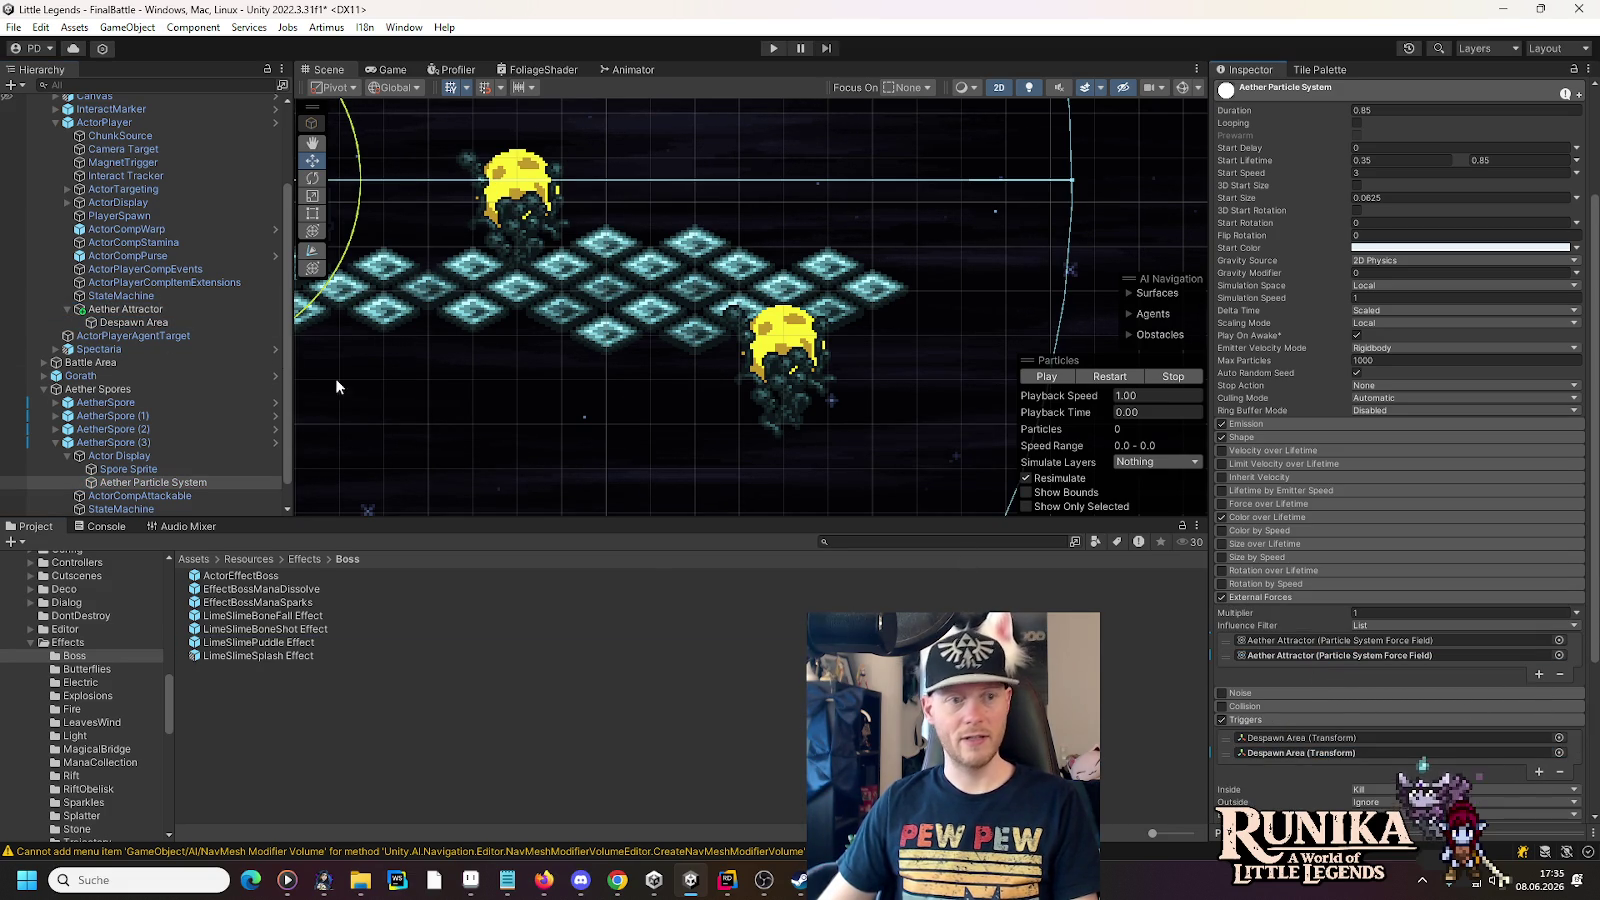
click(67, 310)
click(55, 429)
click(55, 189)
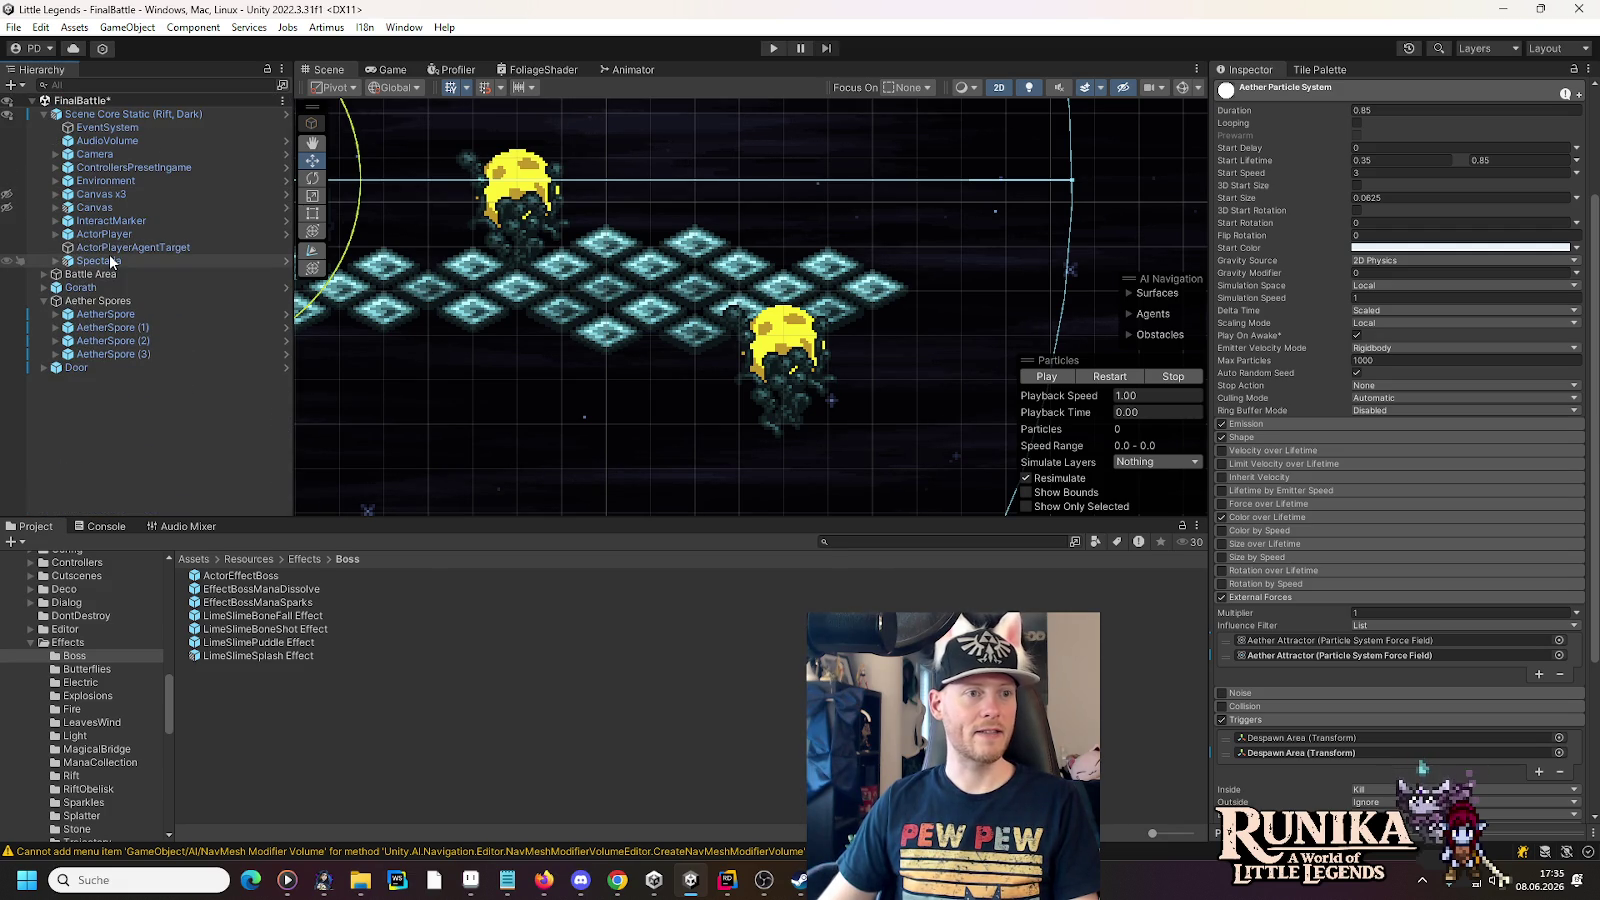
click(738, 881)
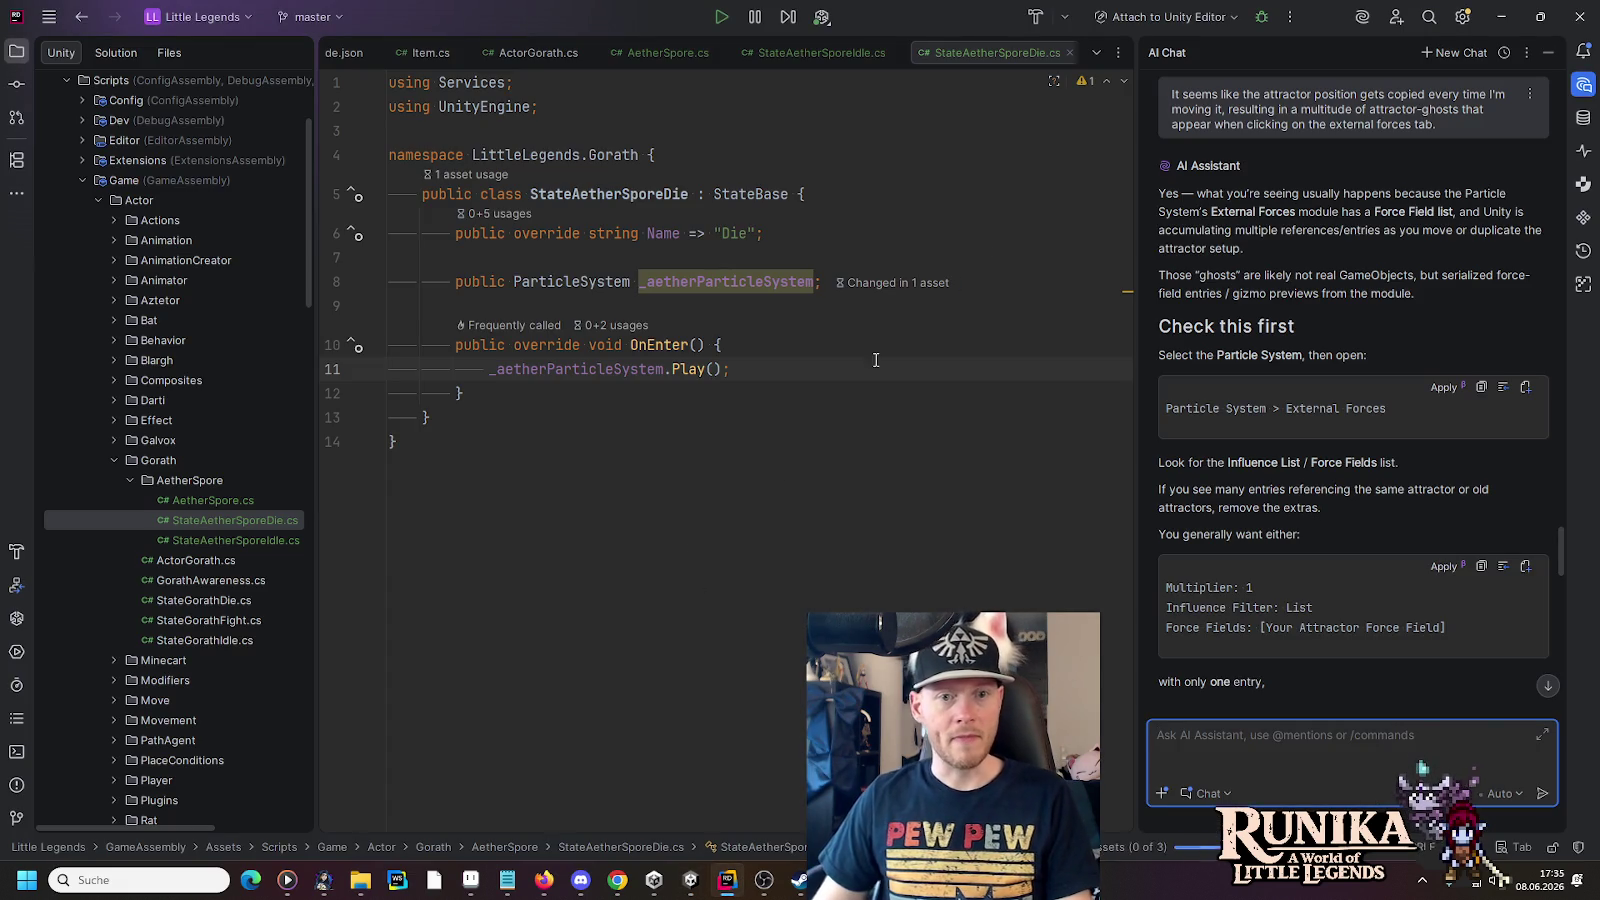
click(1582, 86)
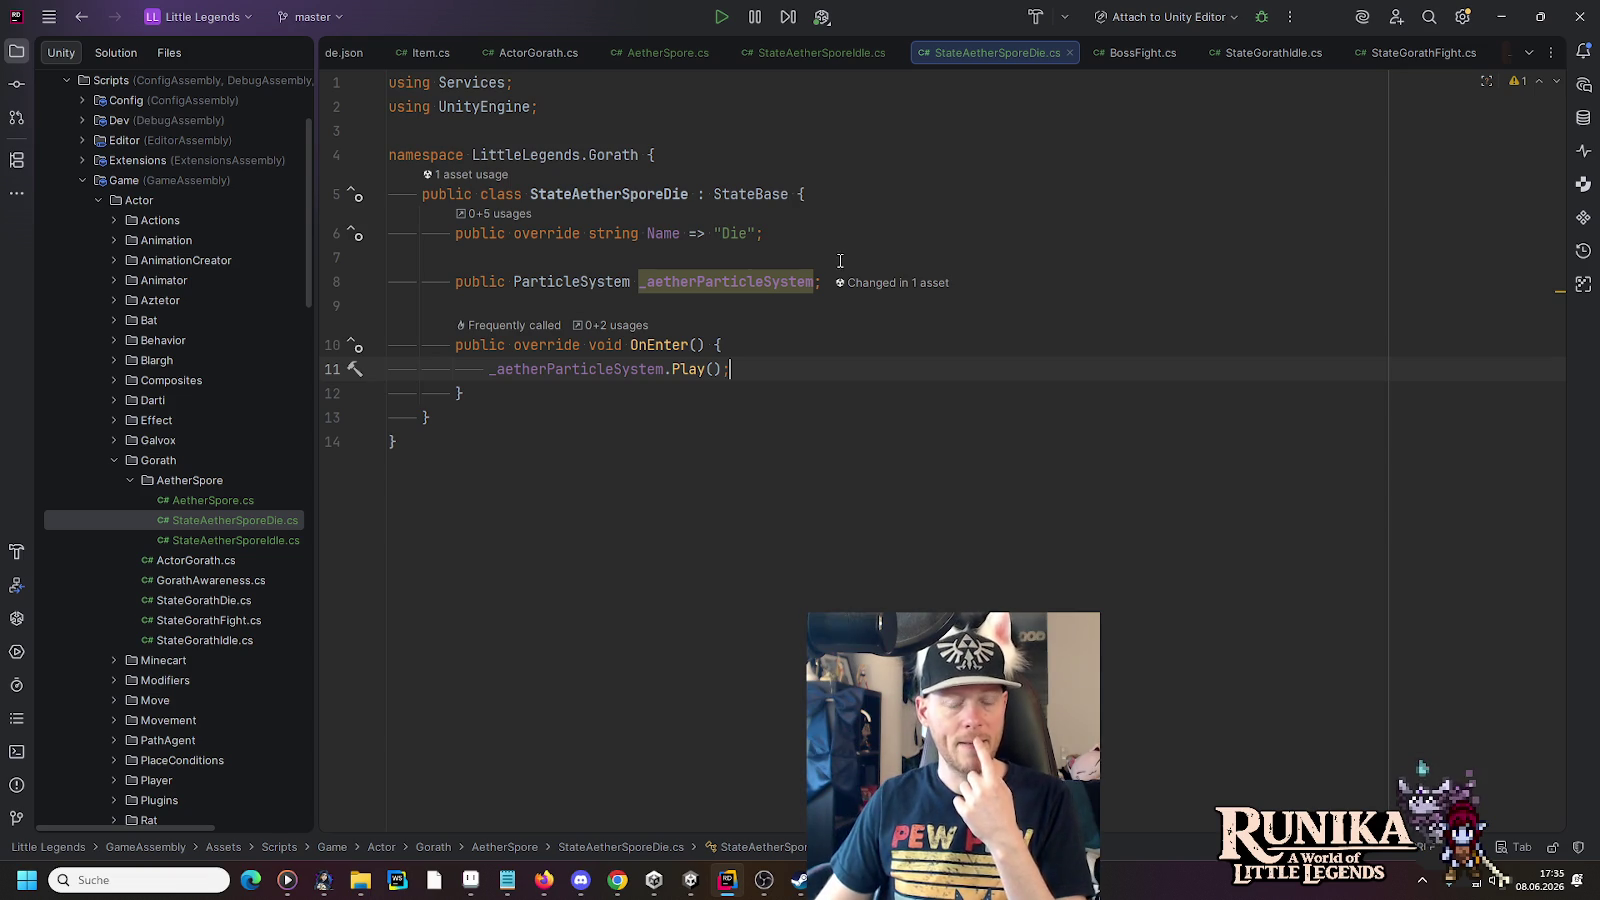
click(713, 272)
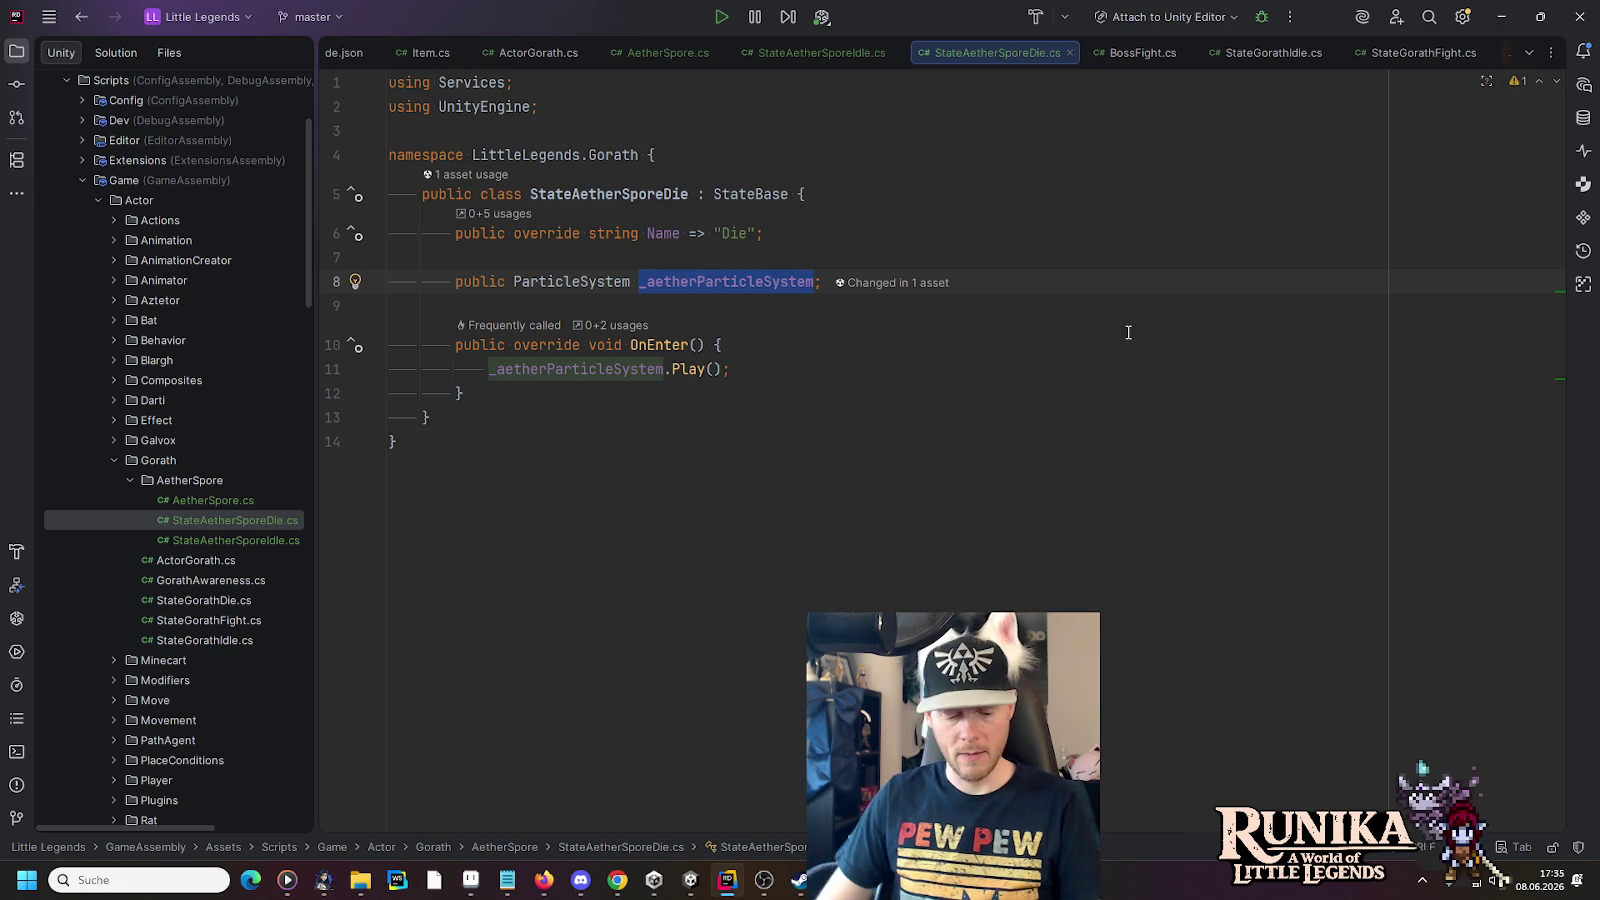
key(End)
key(Return)
key(Return)
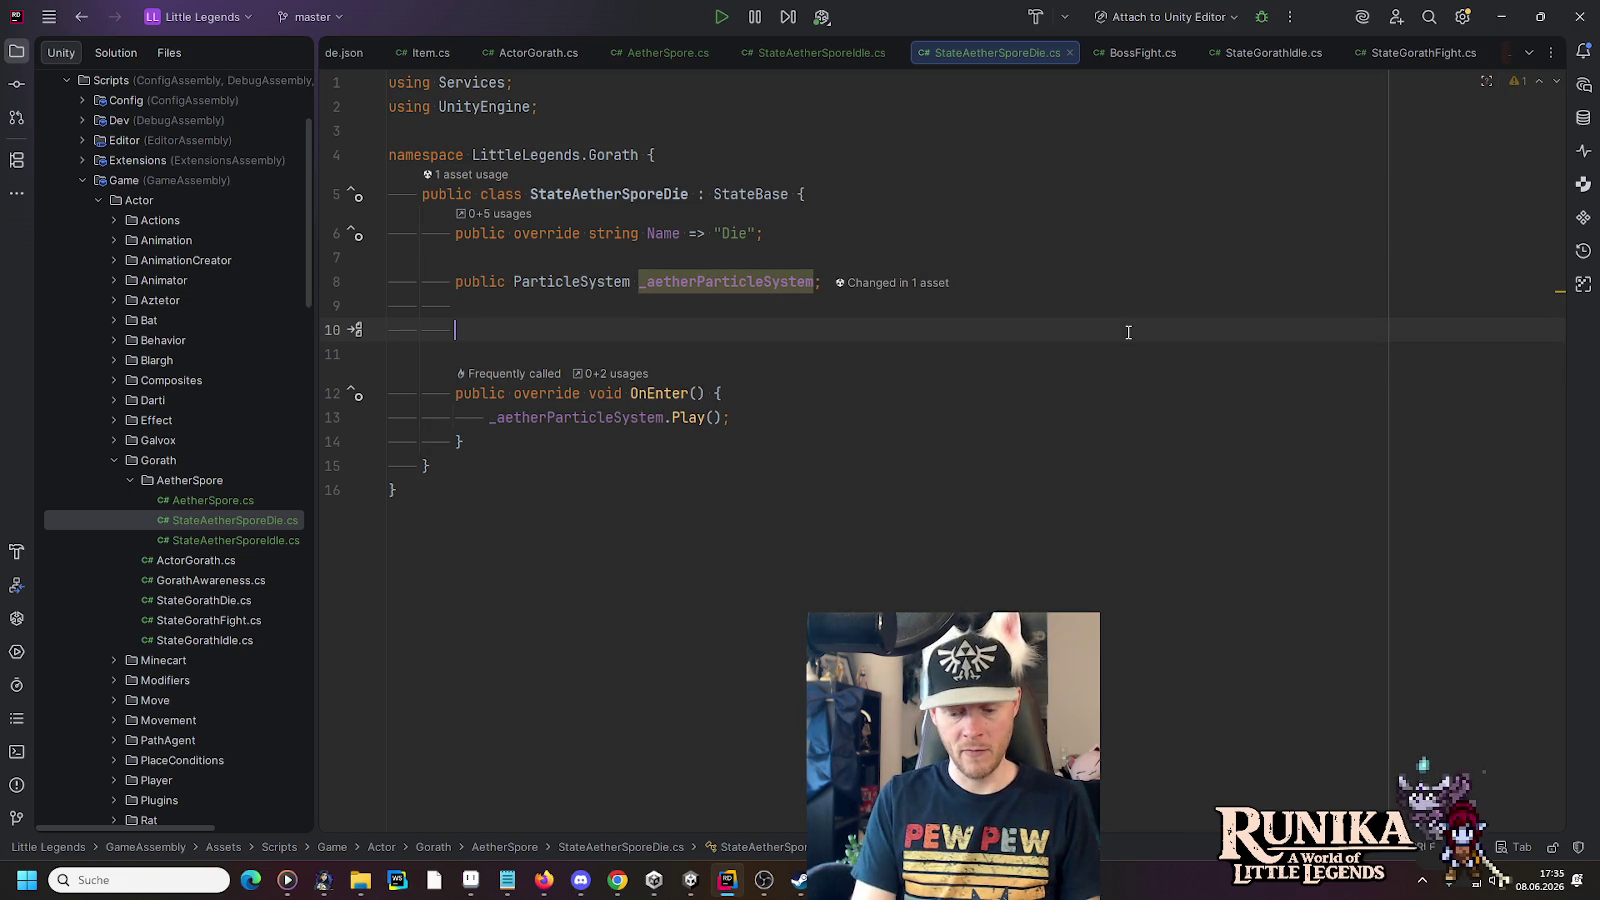
text(Awa)
key(Return)
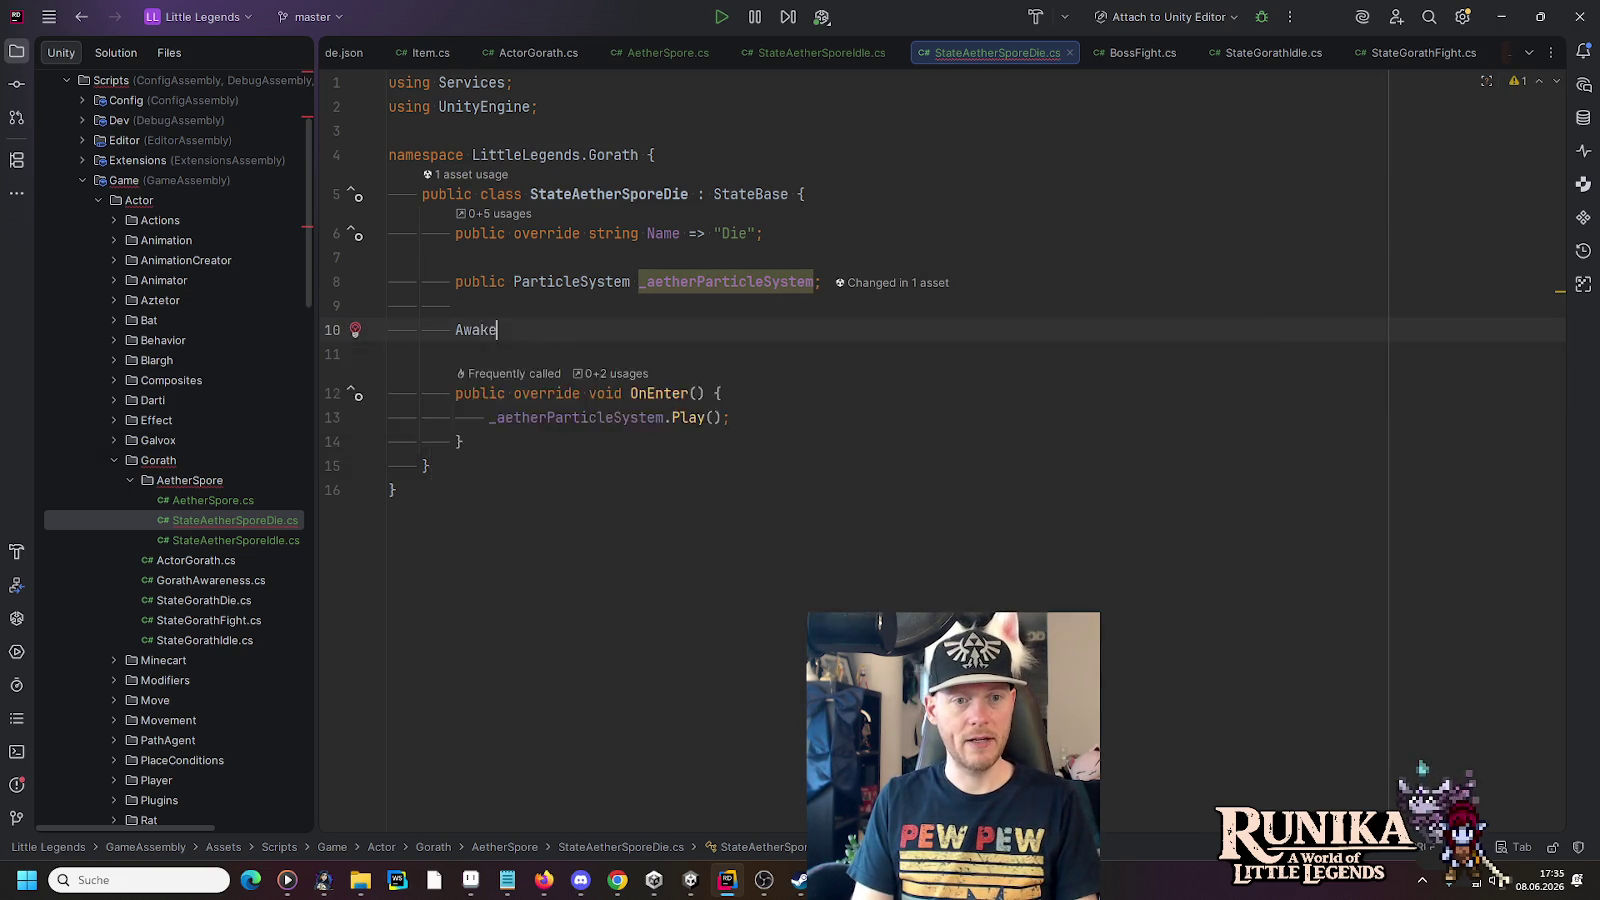
text(_a)
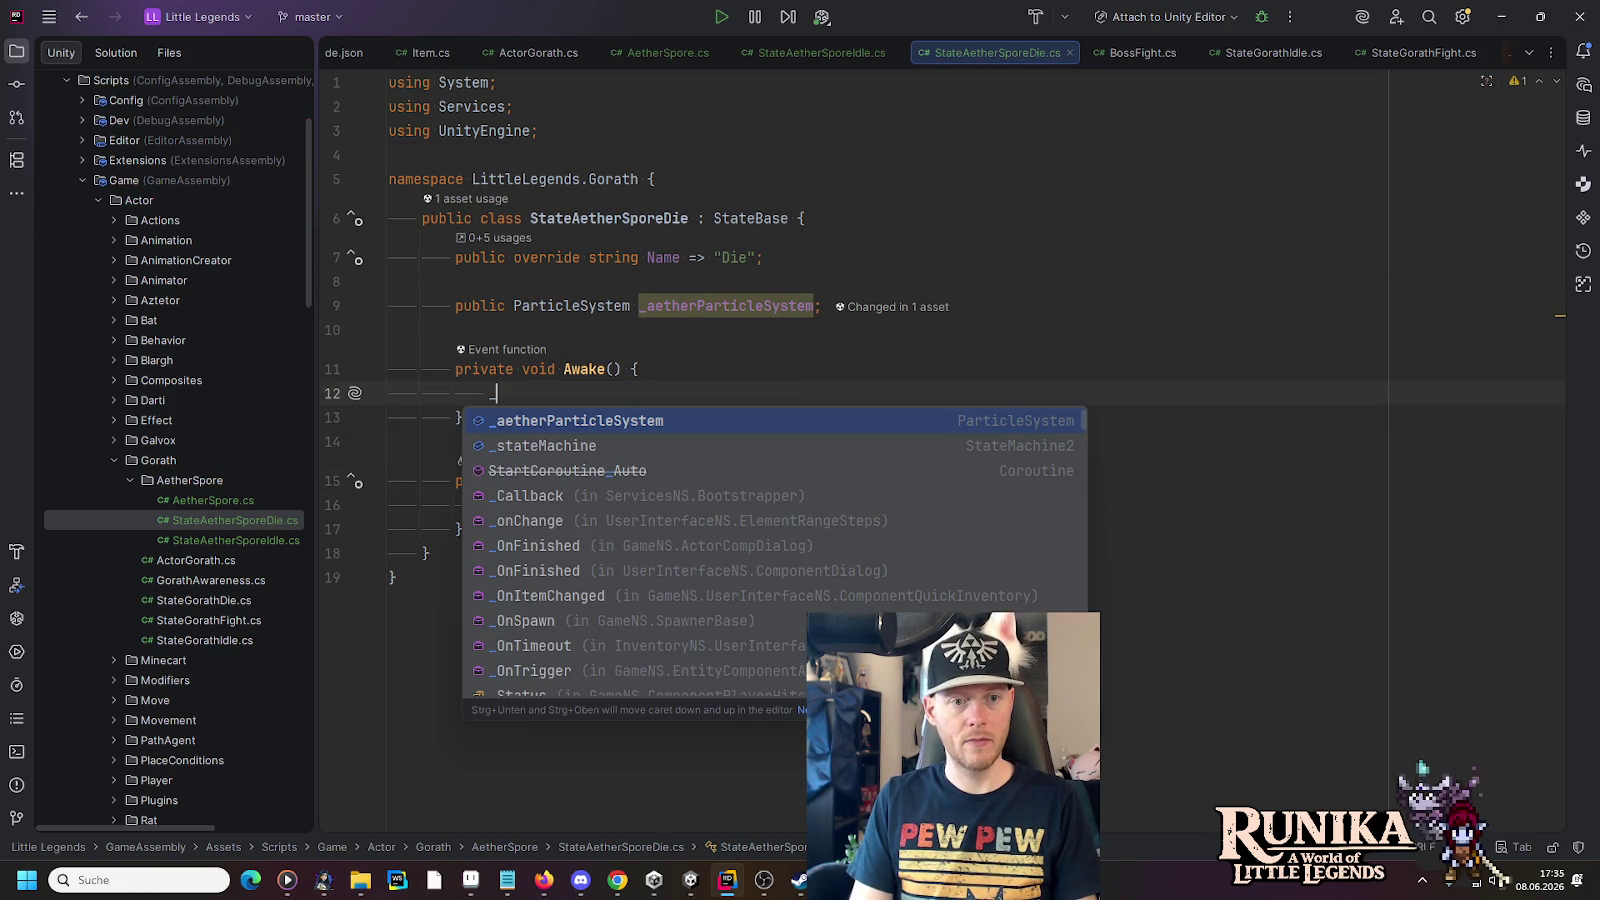
key(BackSpace)
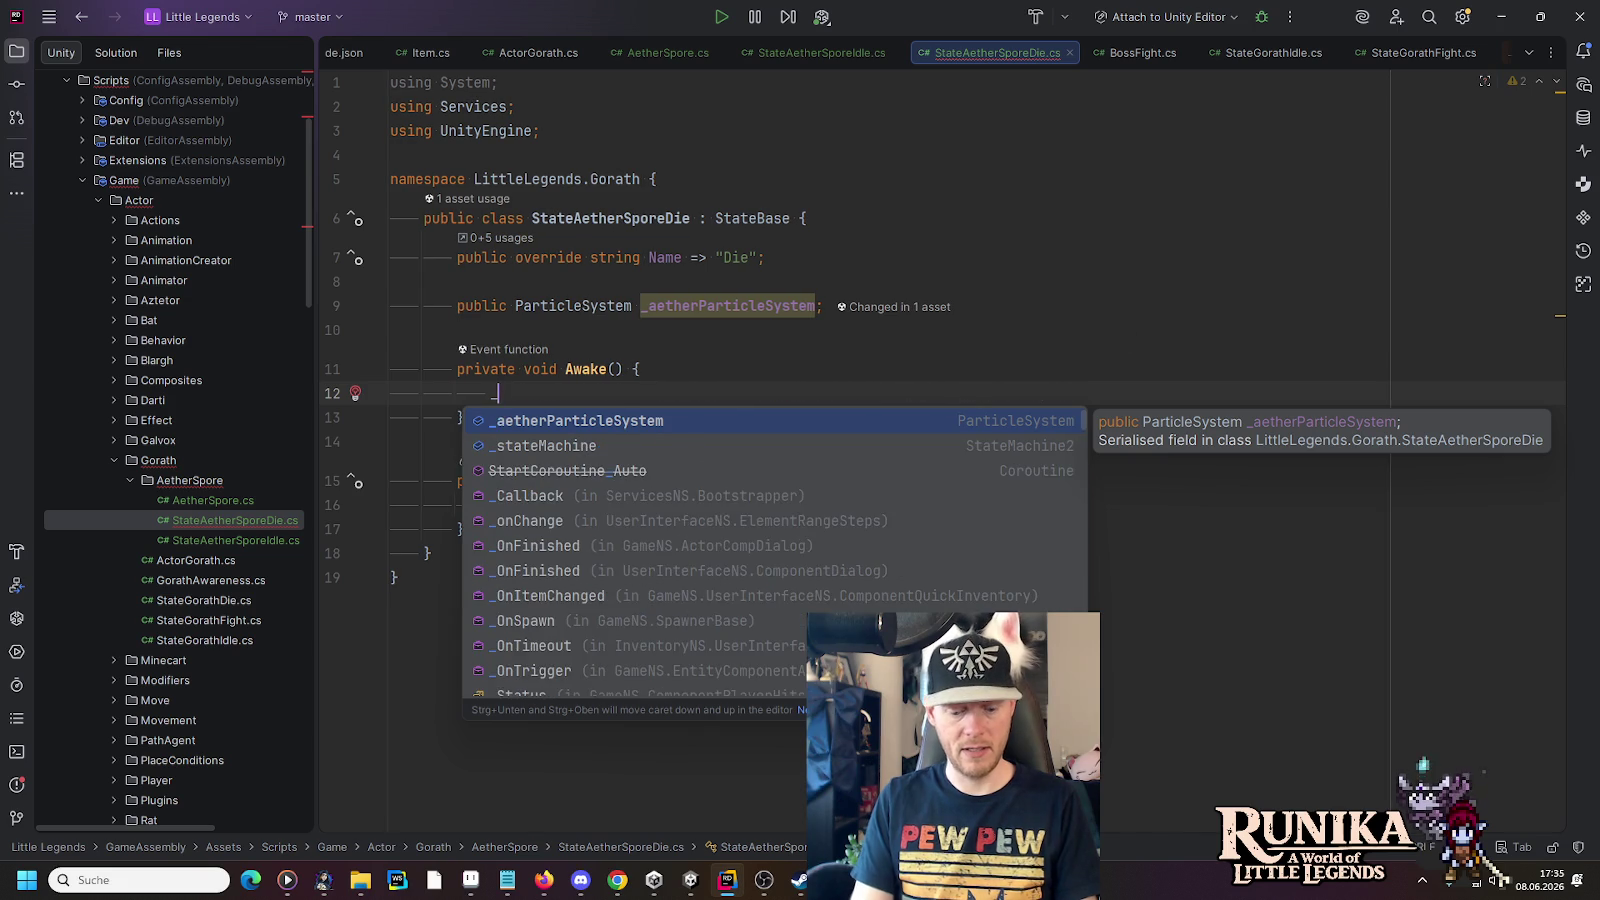
text(sta)
key(Return)
text(.ac)
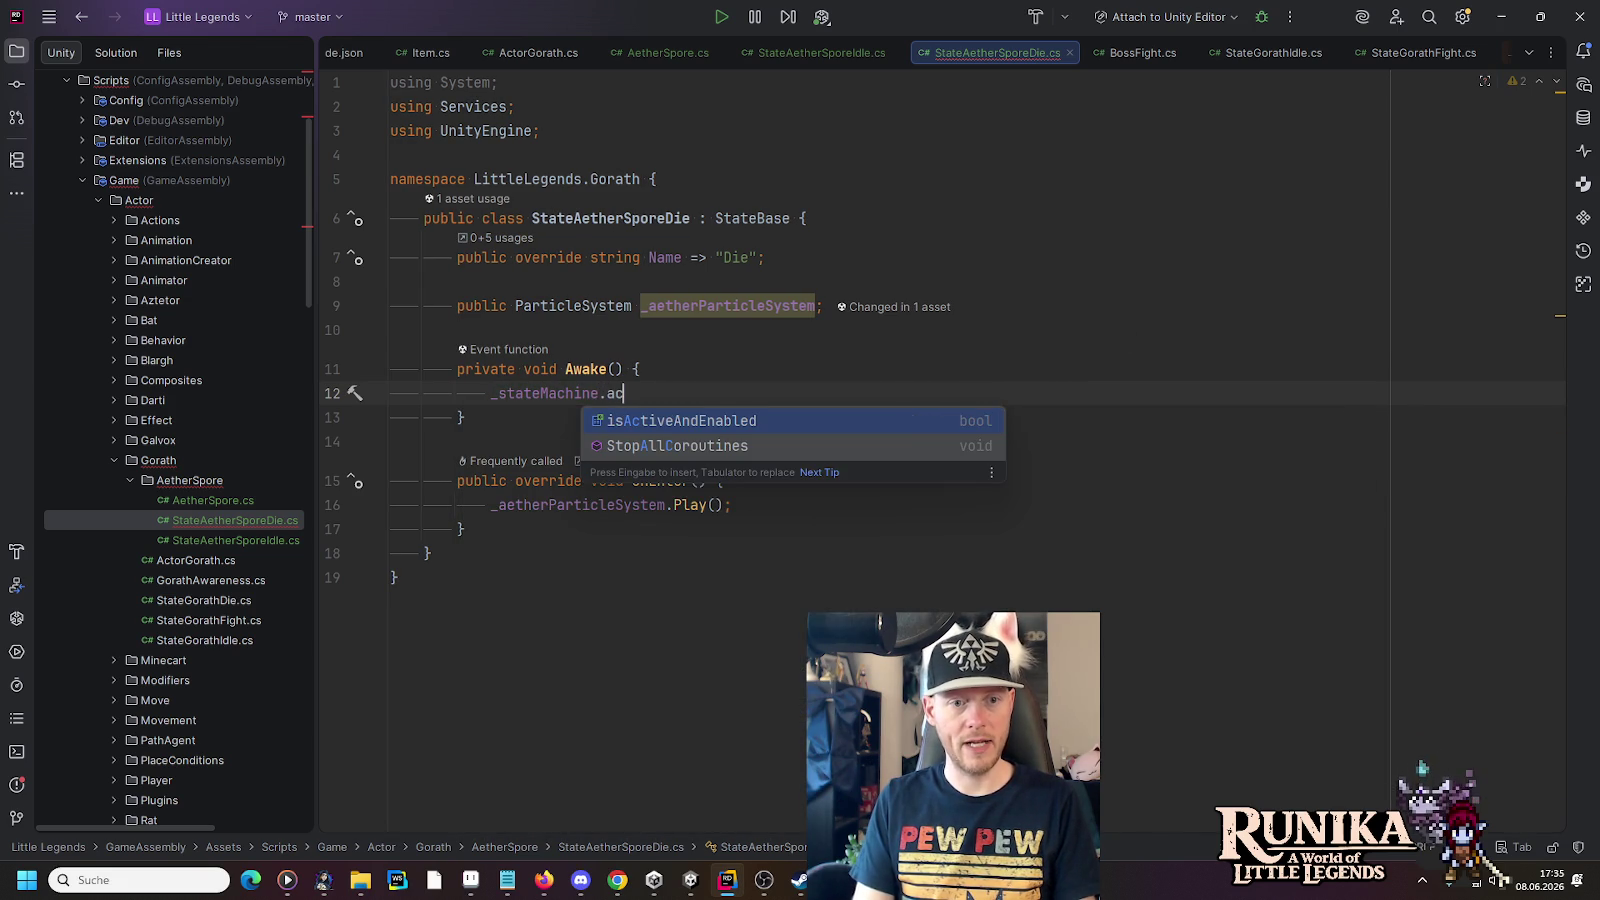
key(ctrl+y)
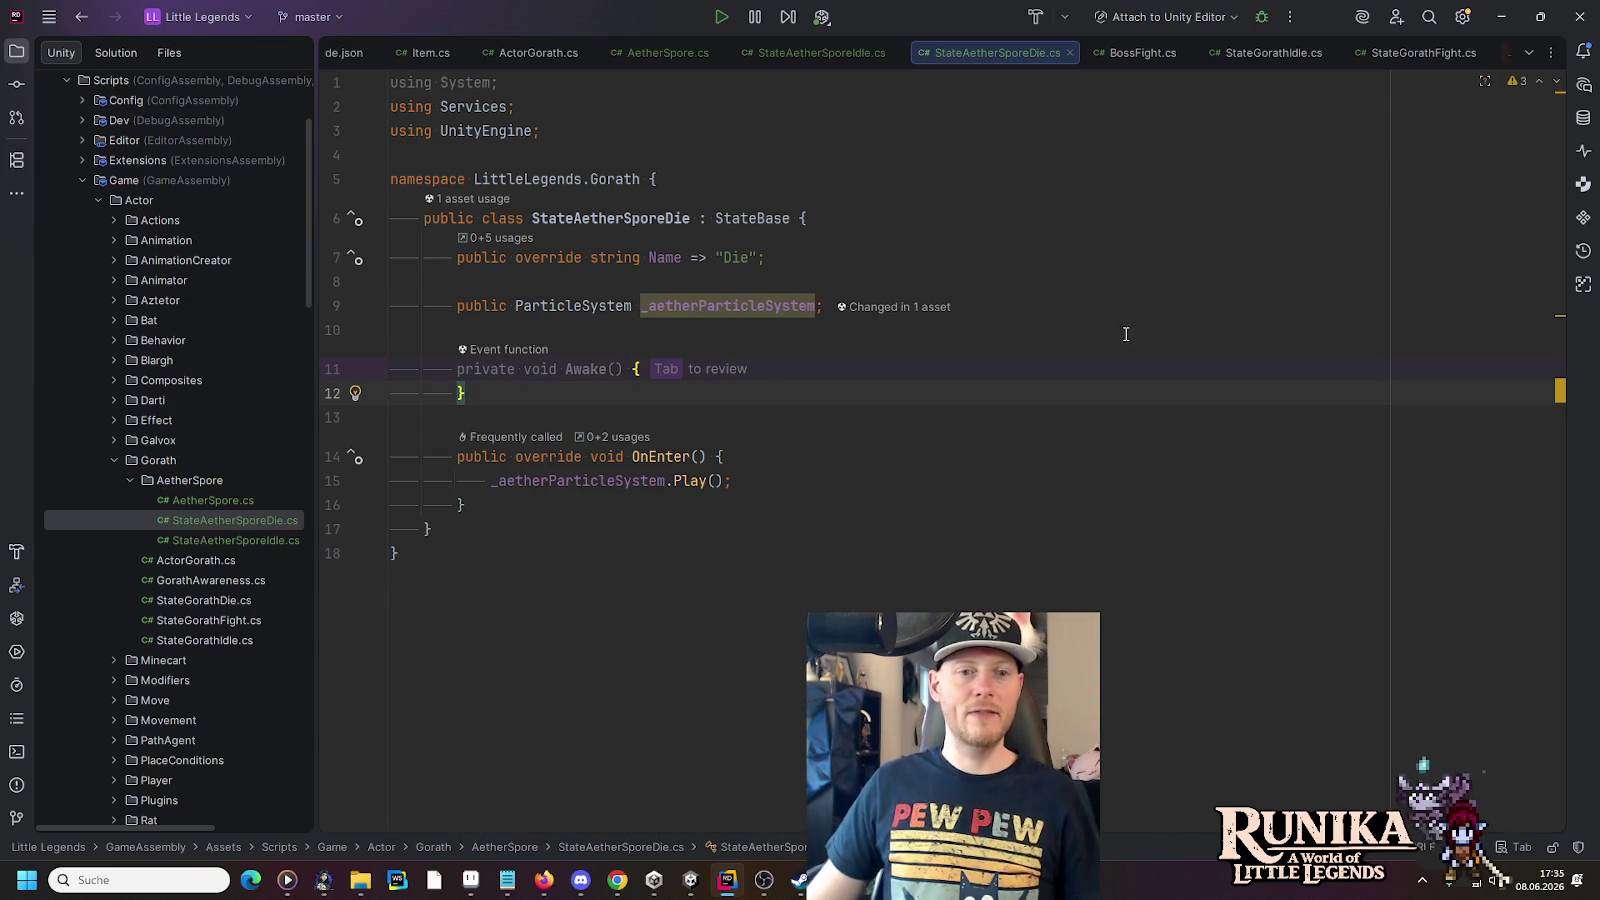
mouse_move(498, 387)
mouse_down()
mouse_move(510, 369)
mouse_move(390, 330)
mouse_up()
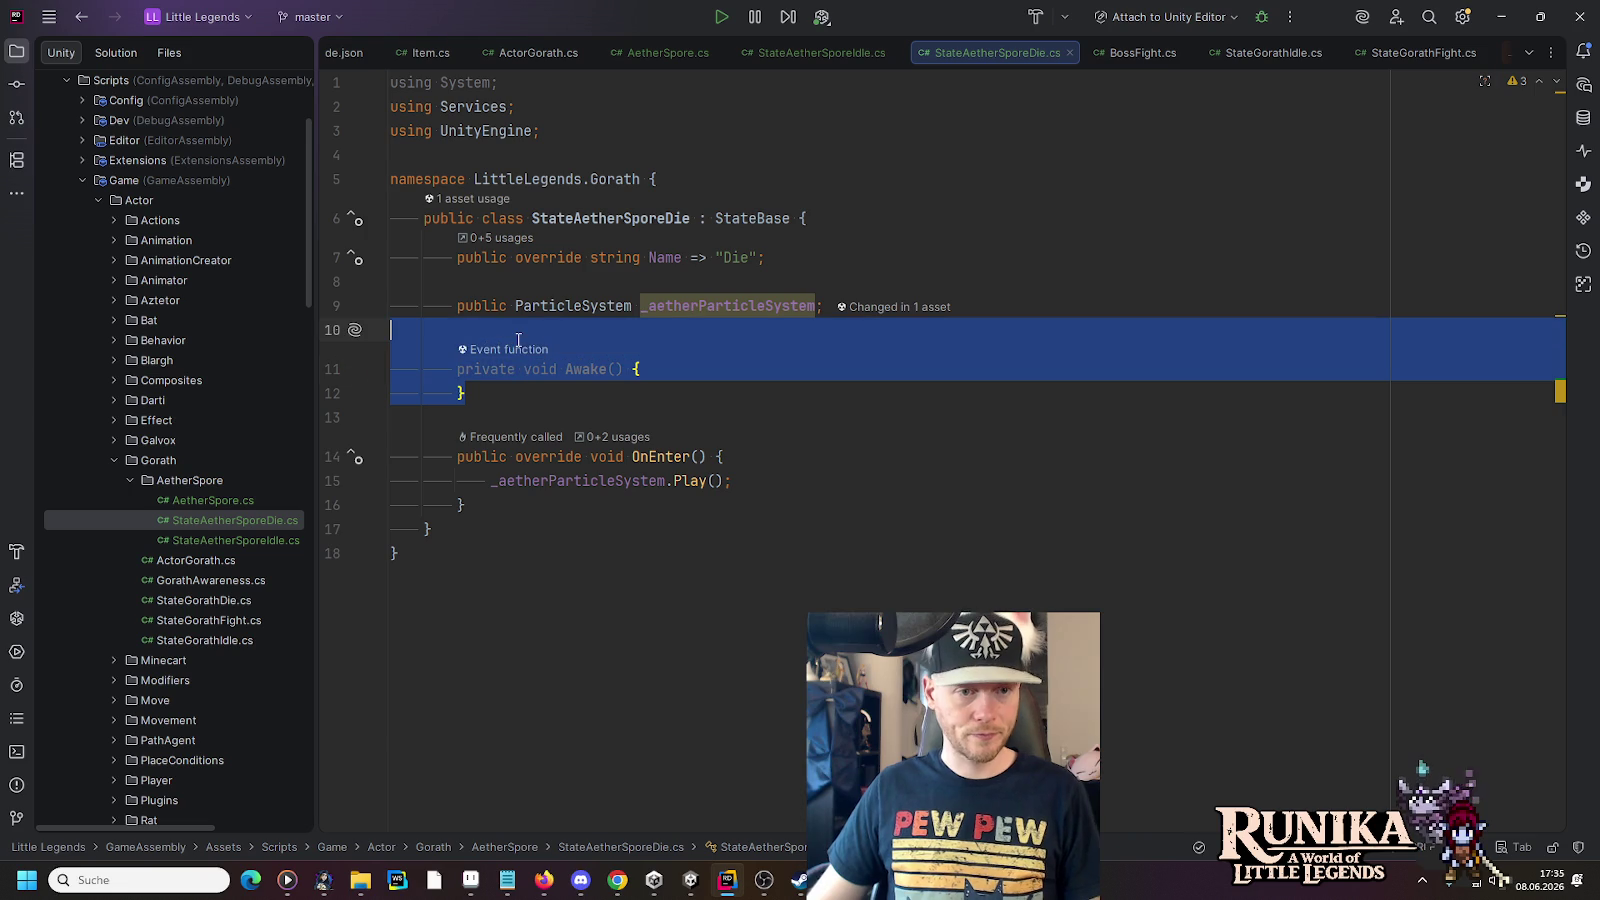
key(BackSpace)
click(510, 83)
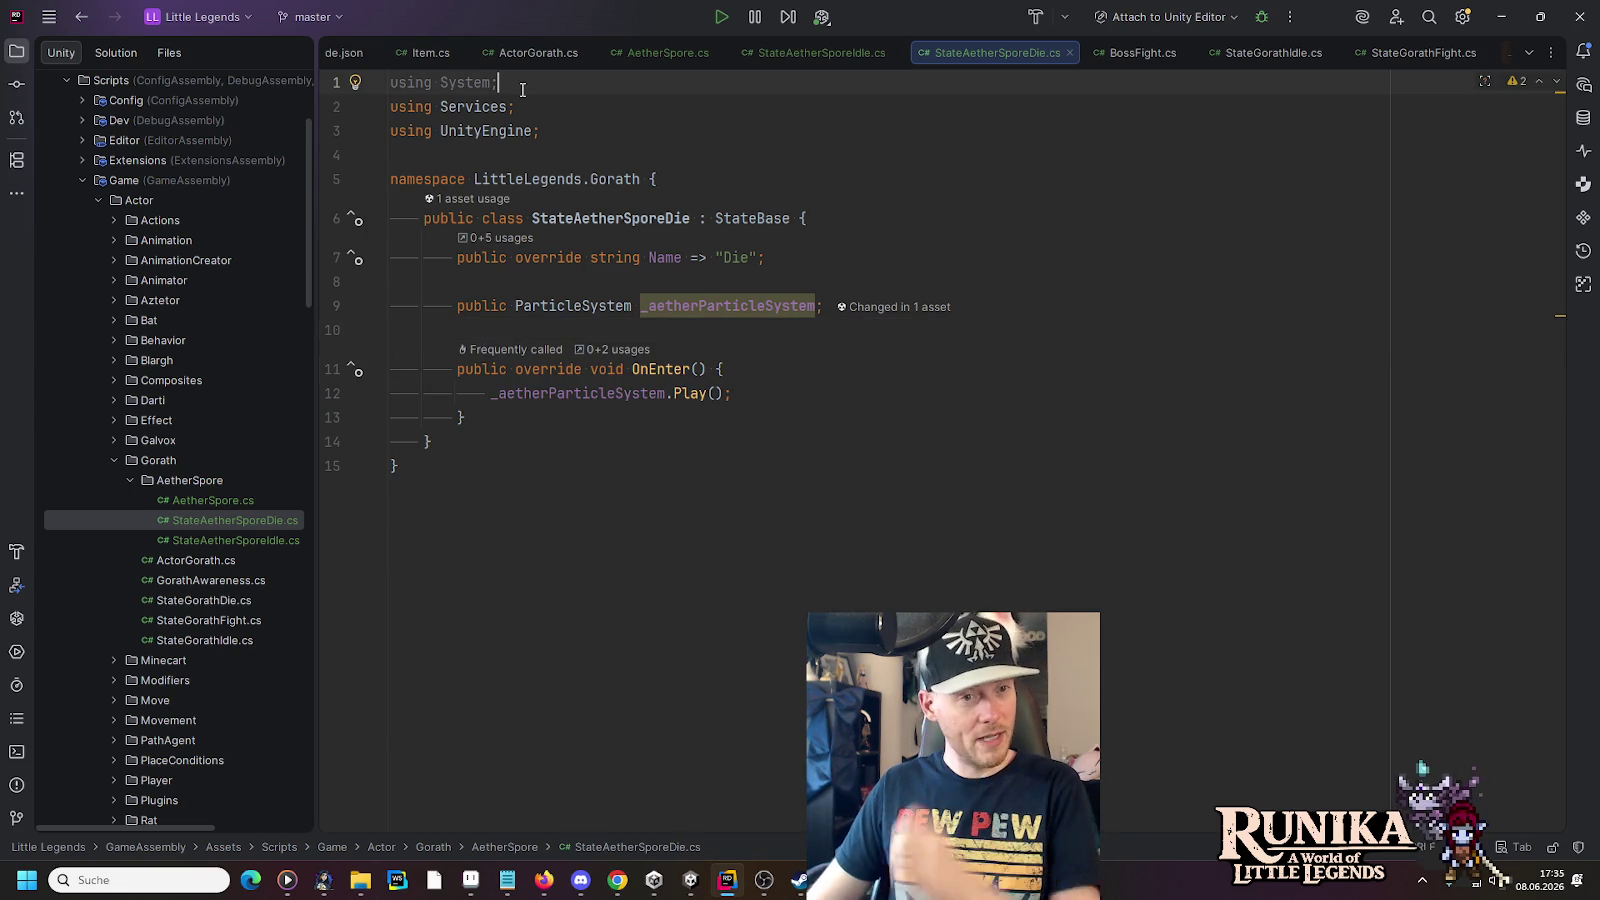
key(ctrl+y)
click(740, 283)
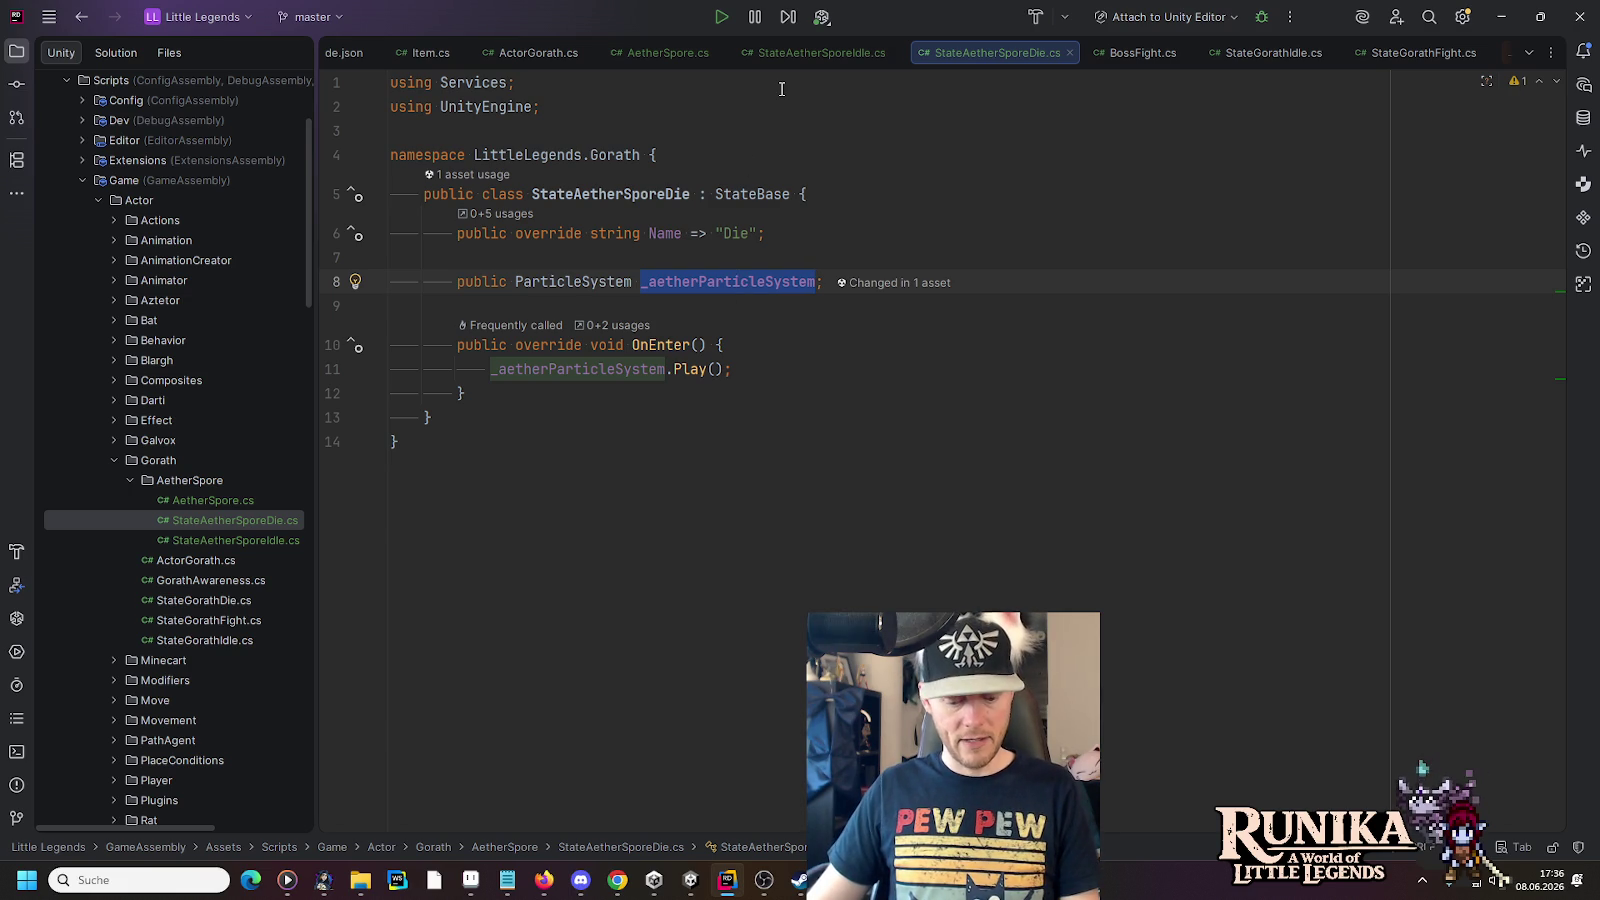
click(690, 880)
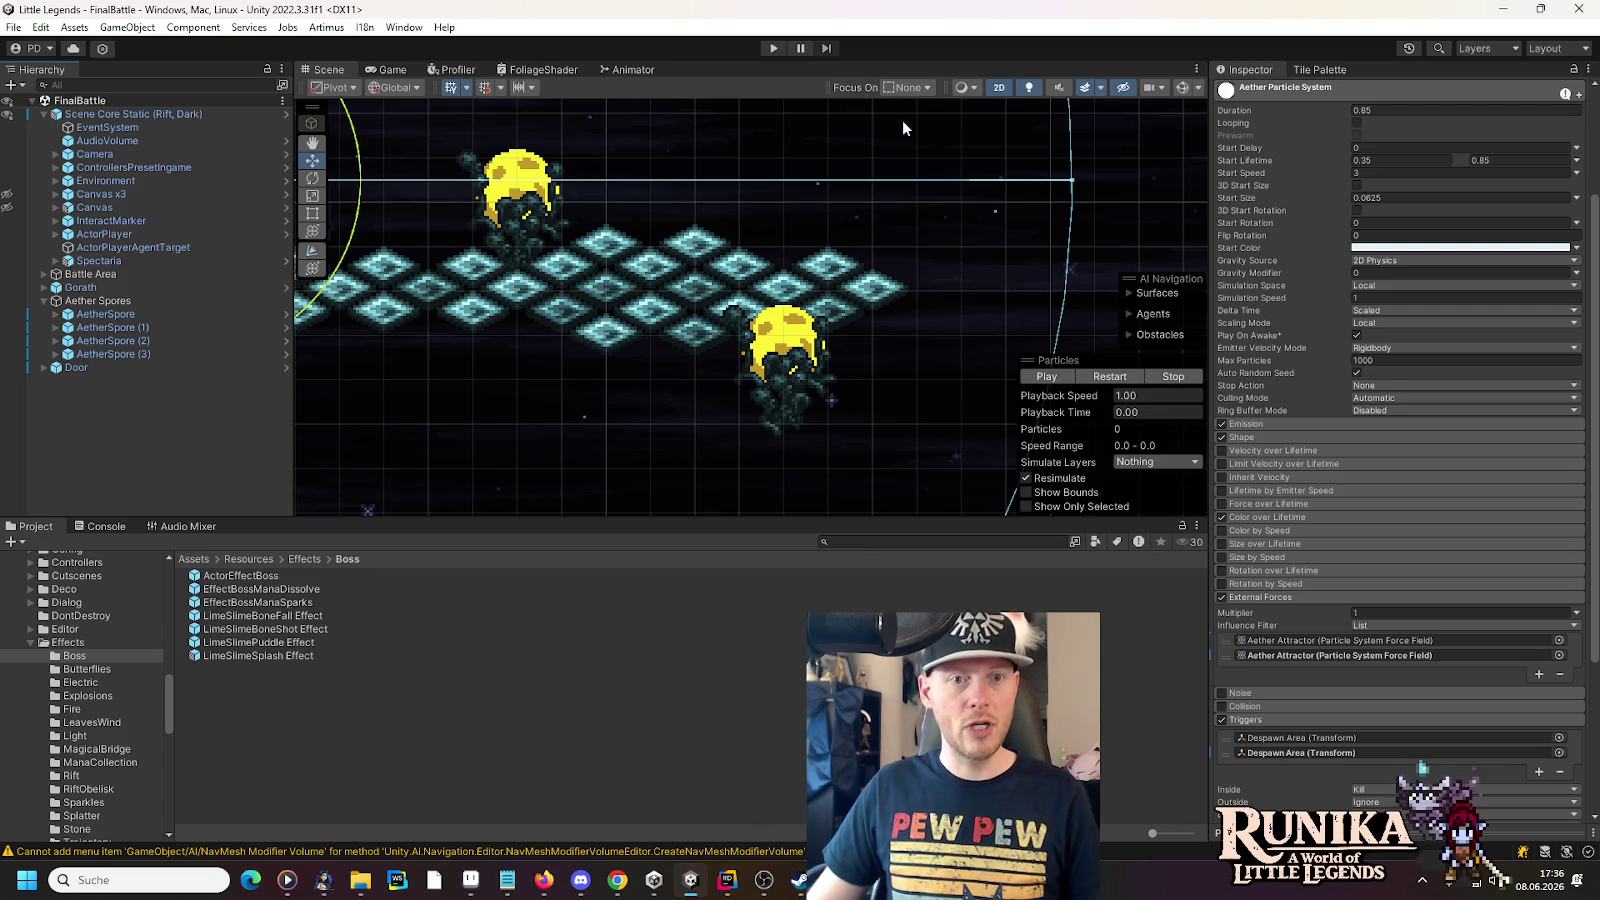
click(773, 47)
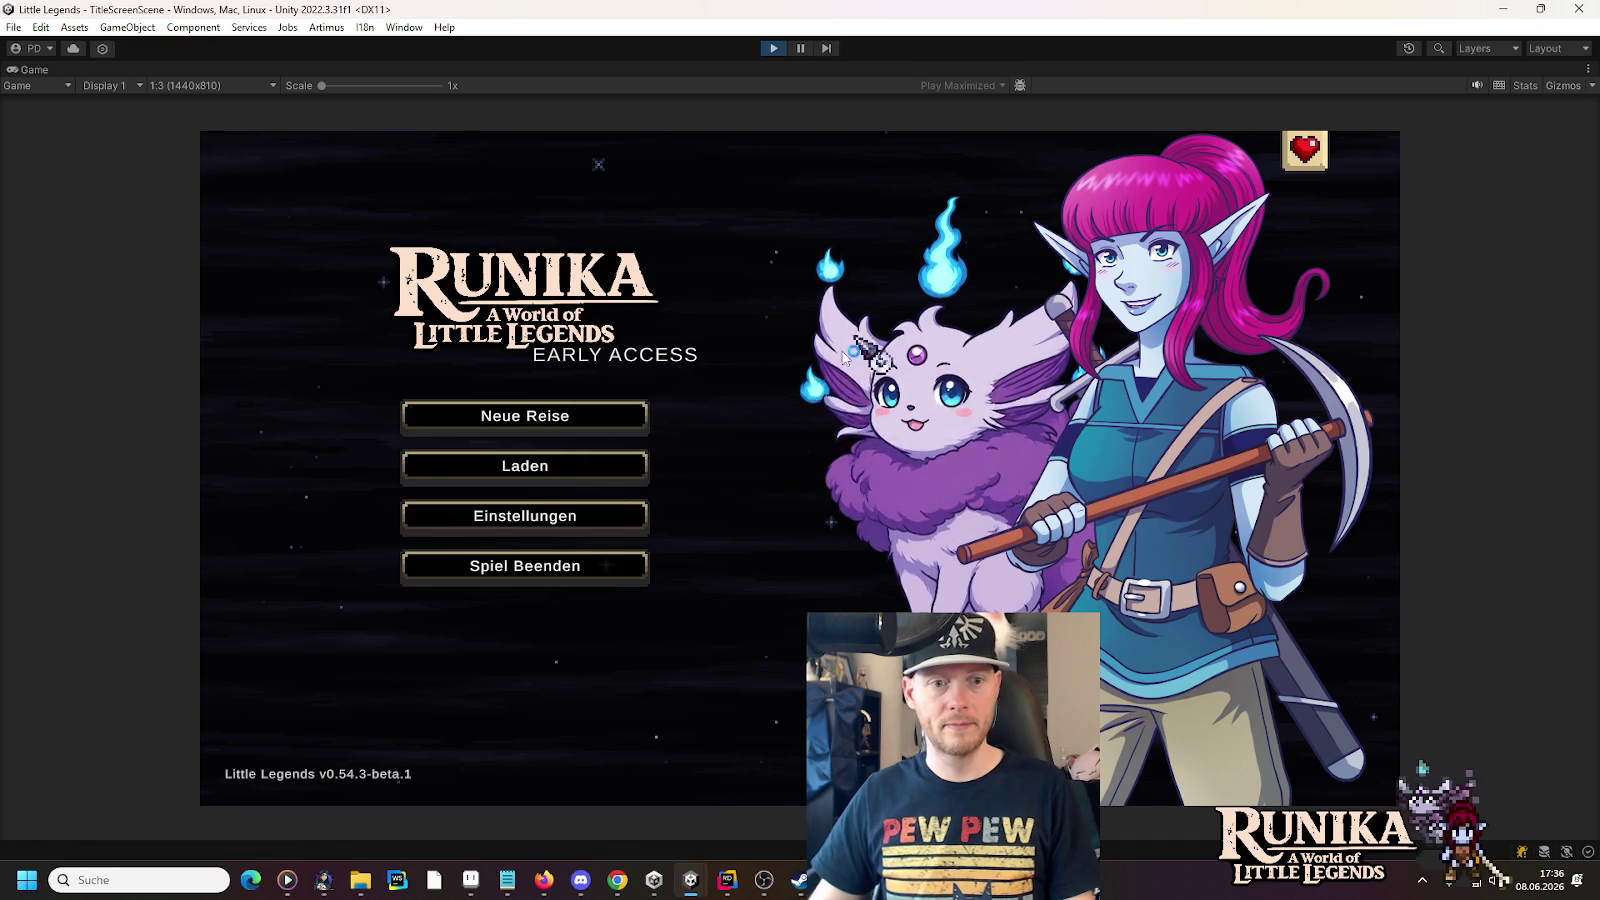
click(525, 465)
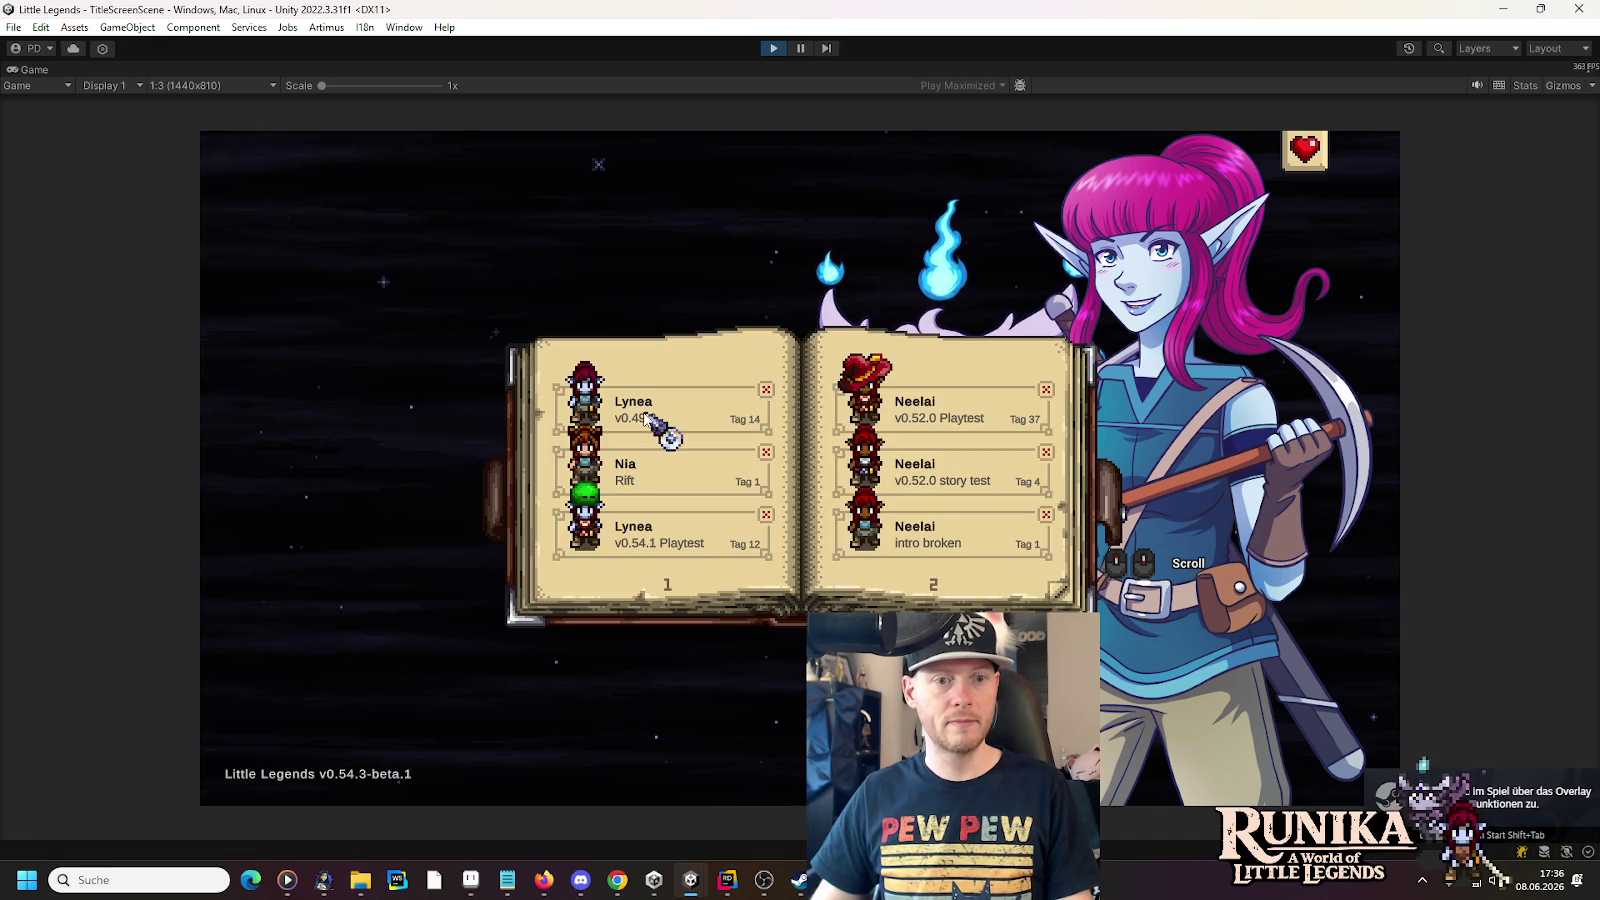
click(645, 418)
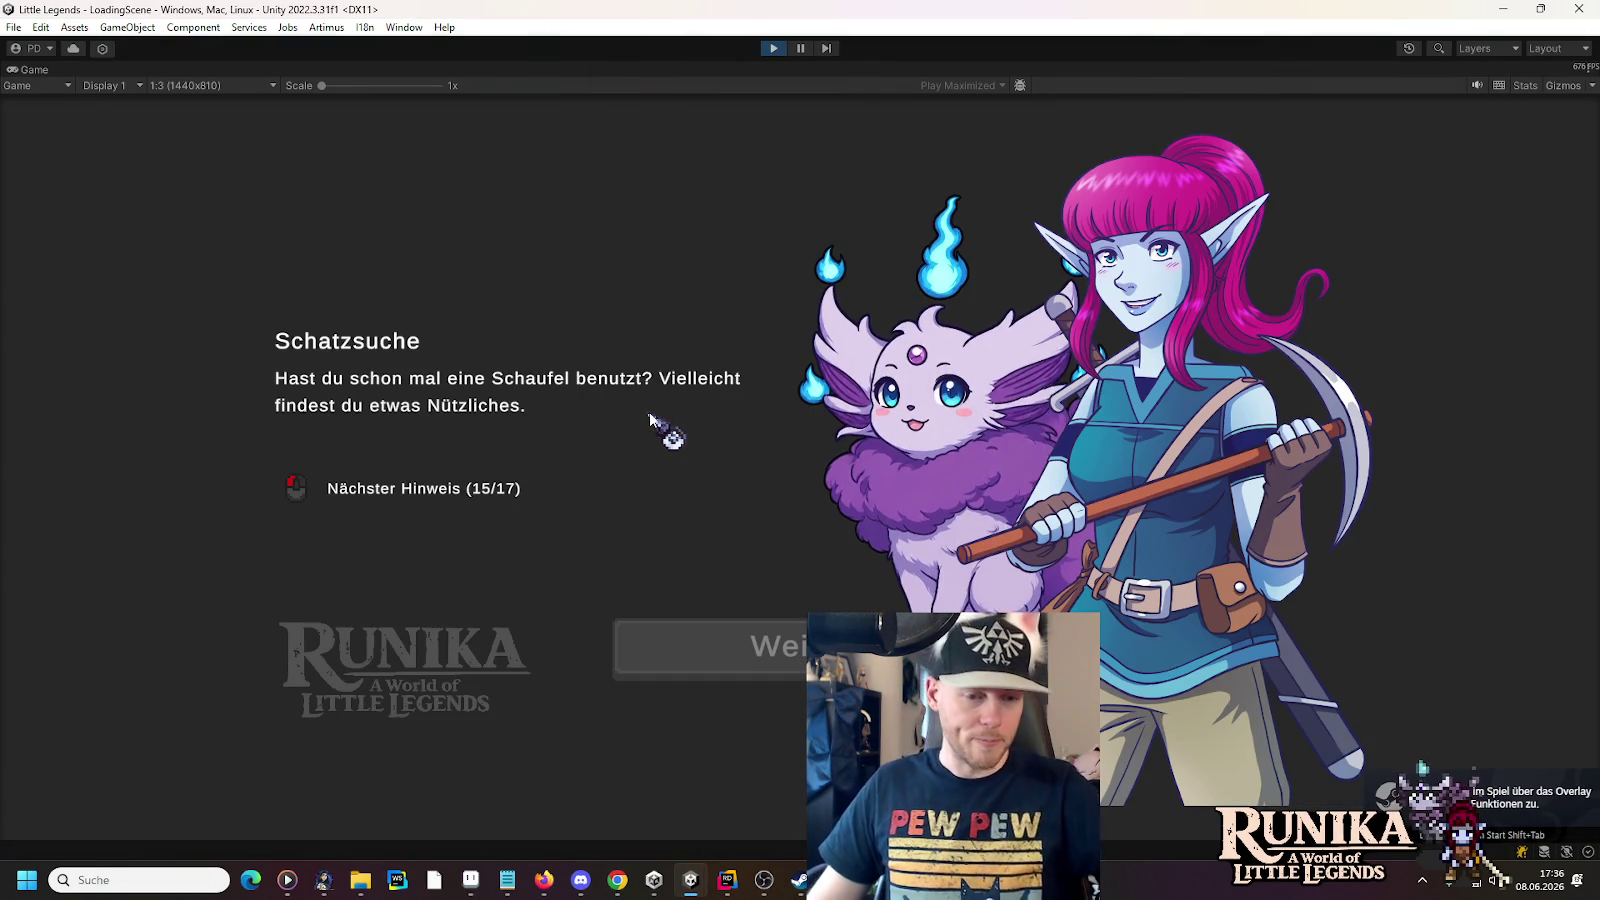
click(887, 640)
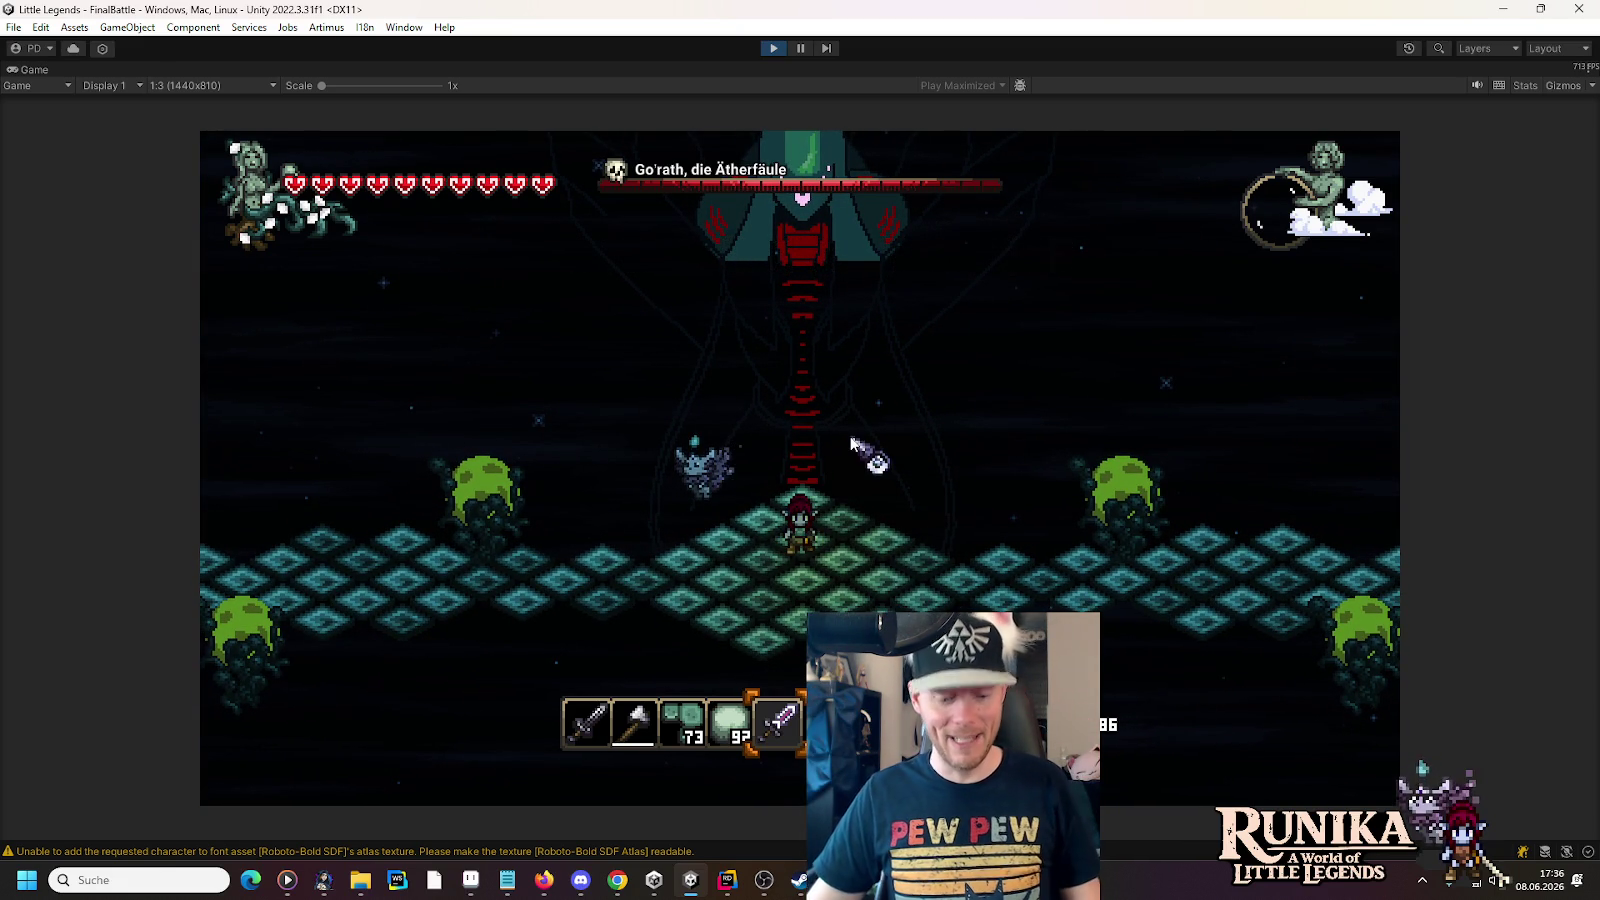
key(d)
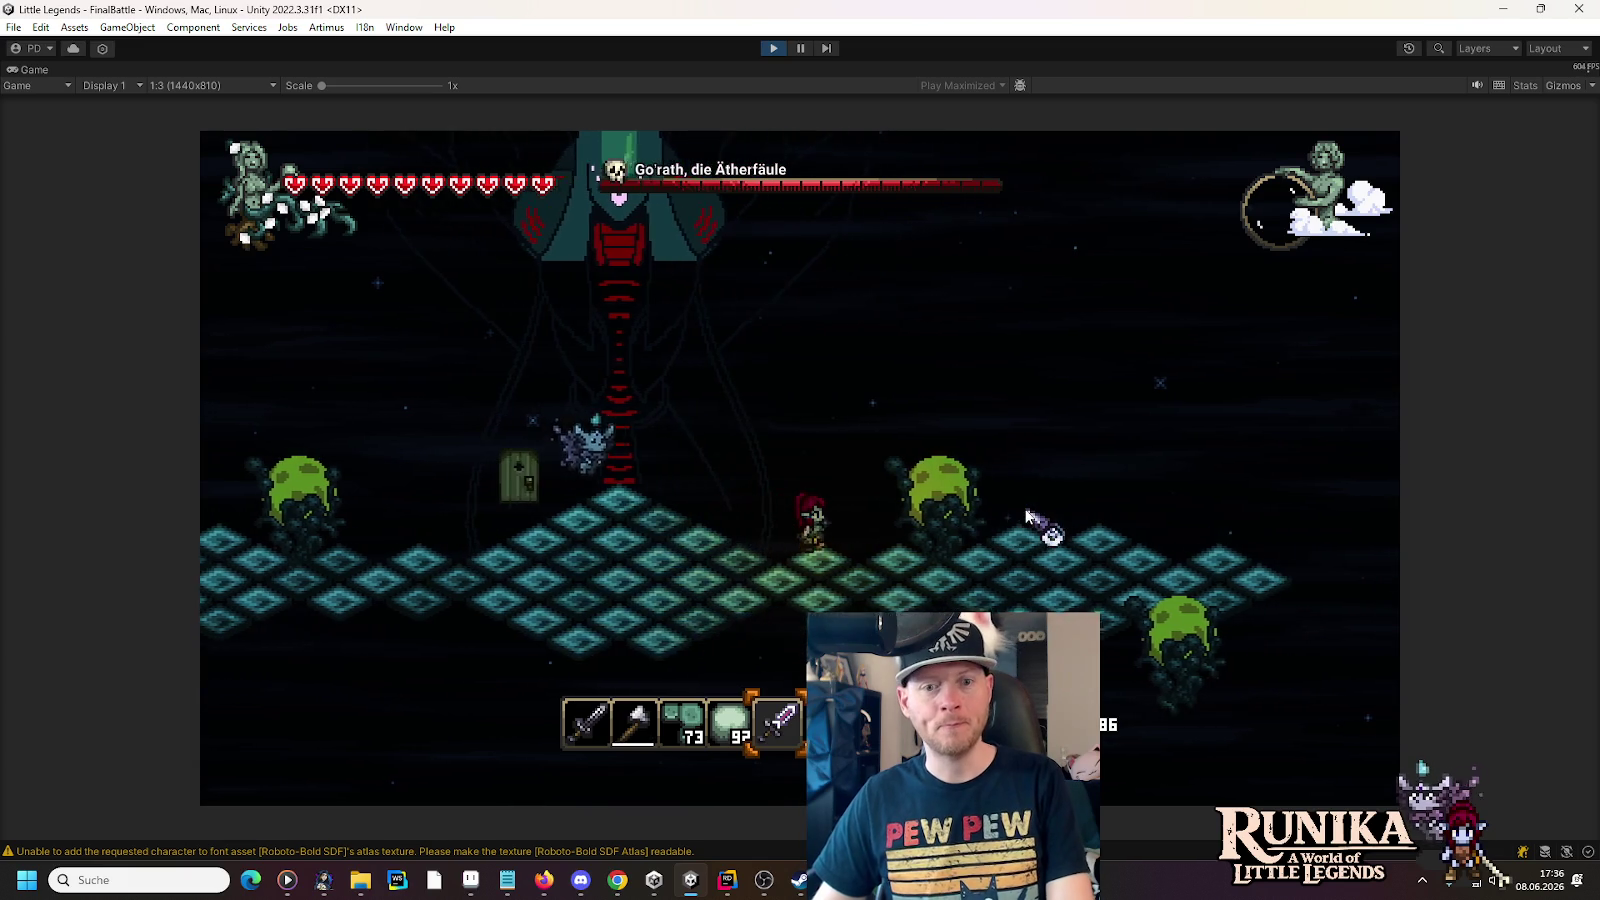
click(1027, 515)
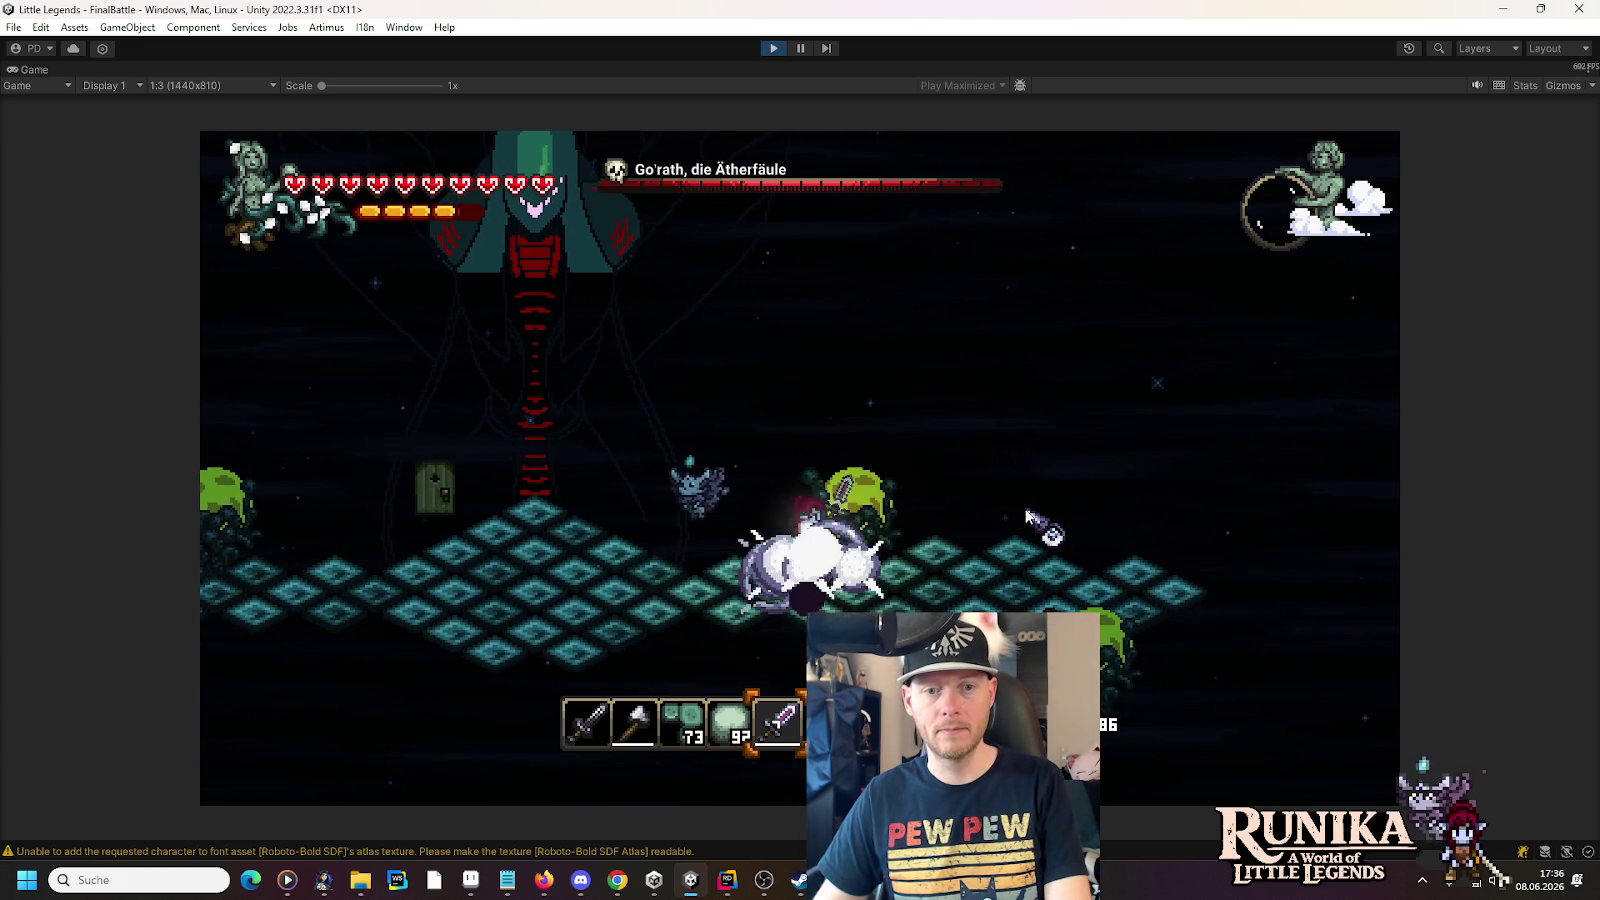
key(1)
key(s)
key(d)
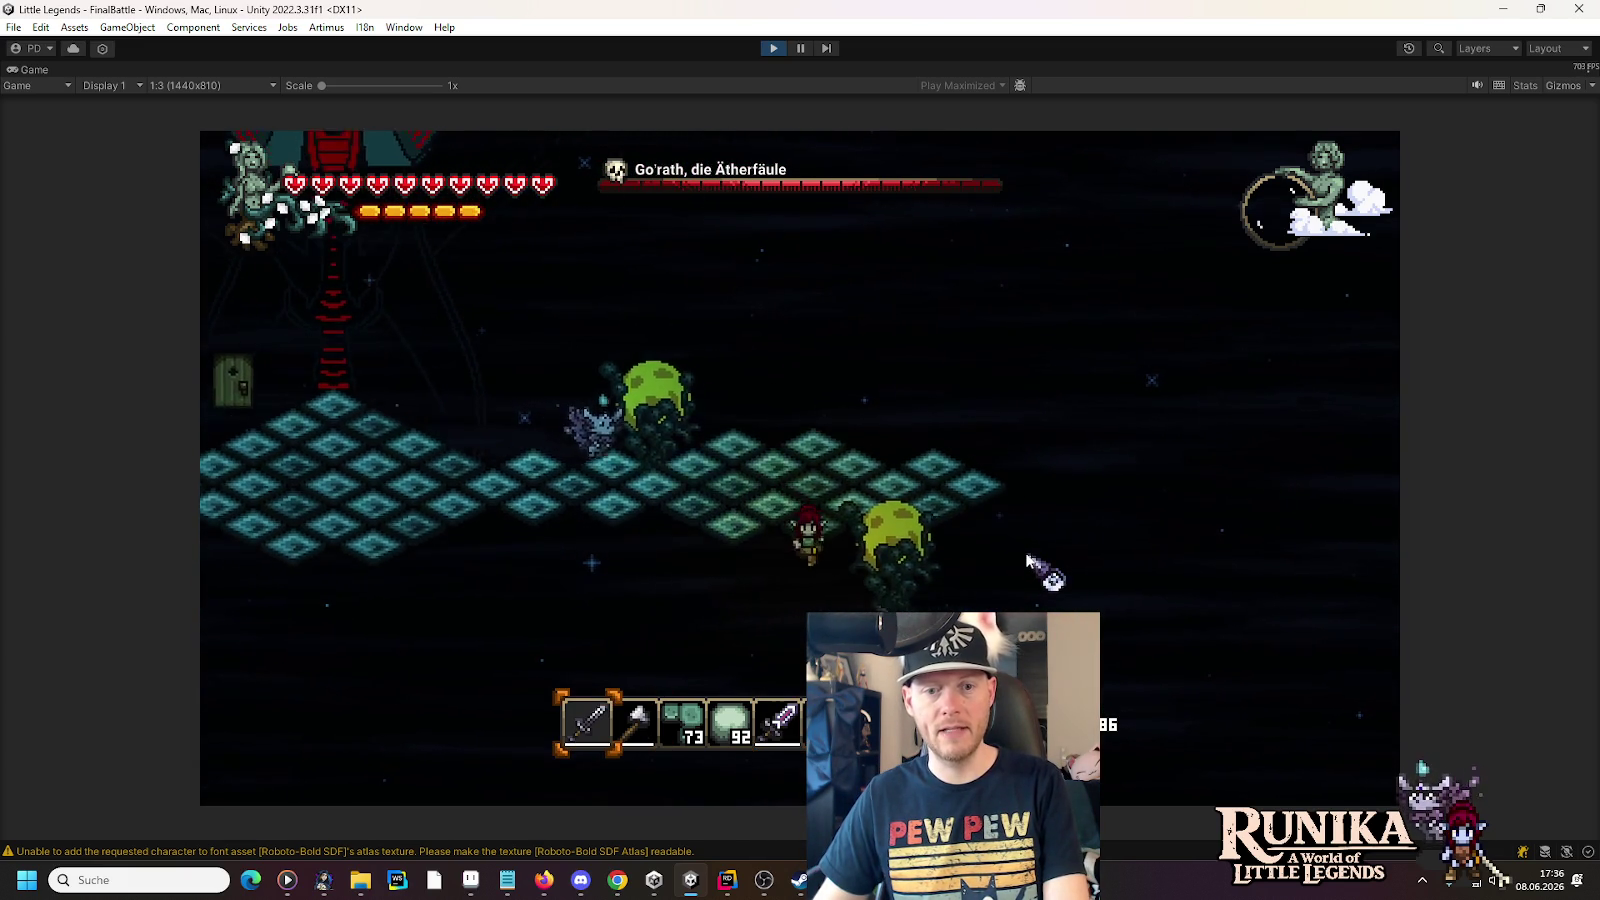
key(space)
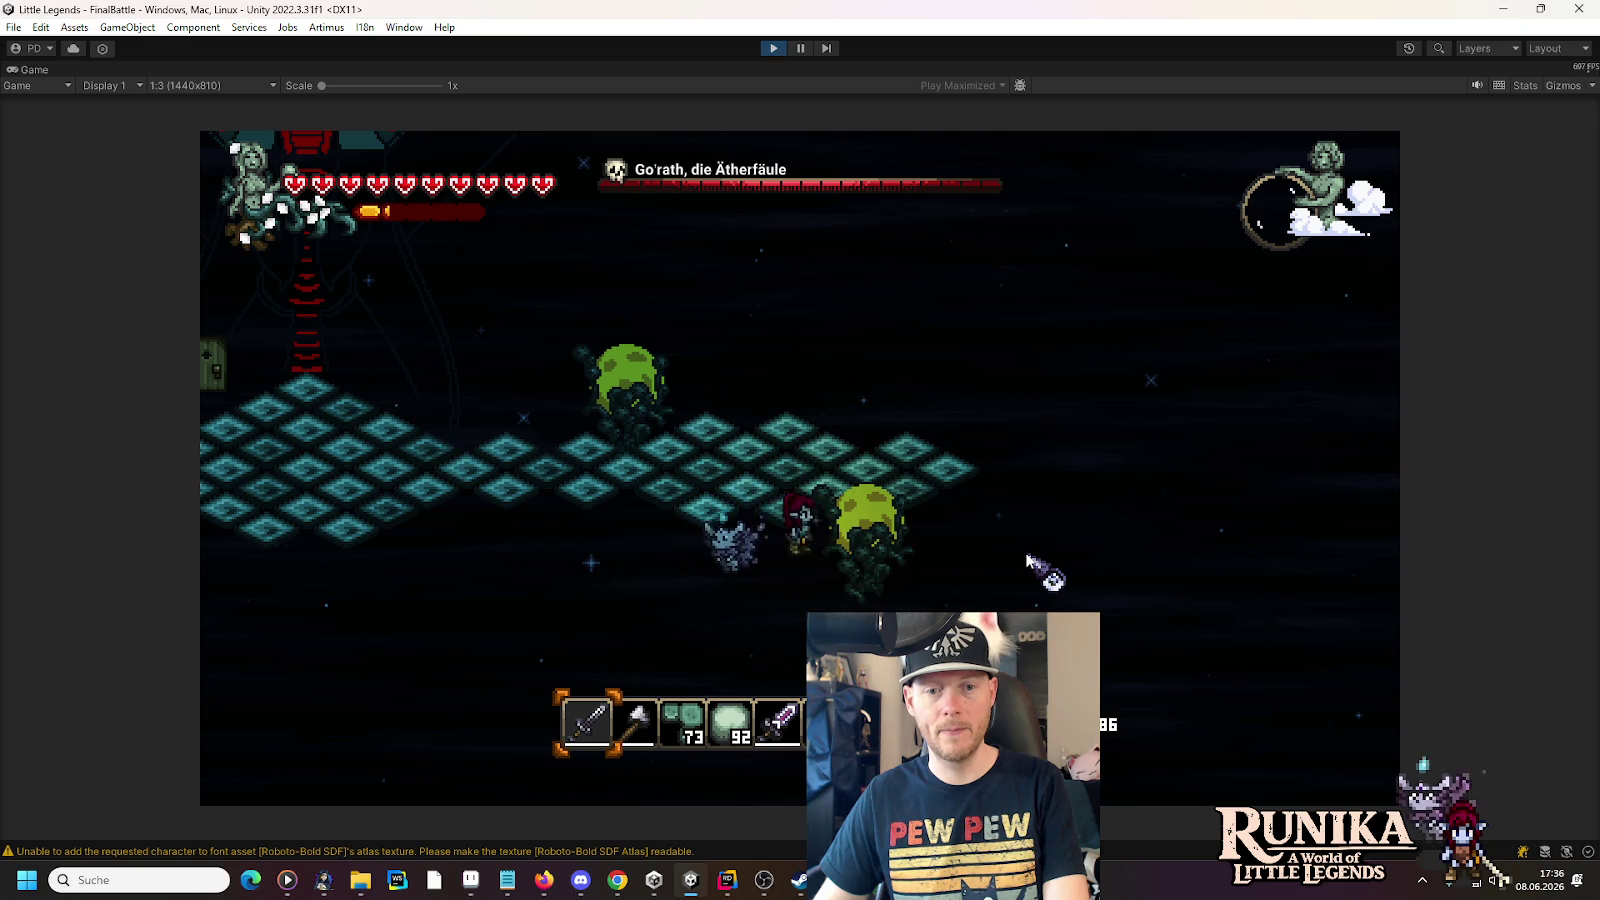
click(772, 48)
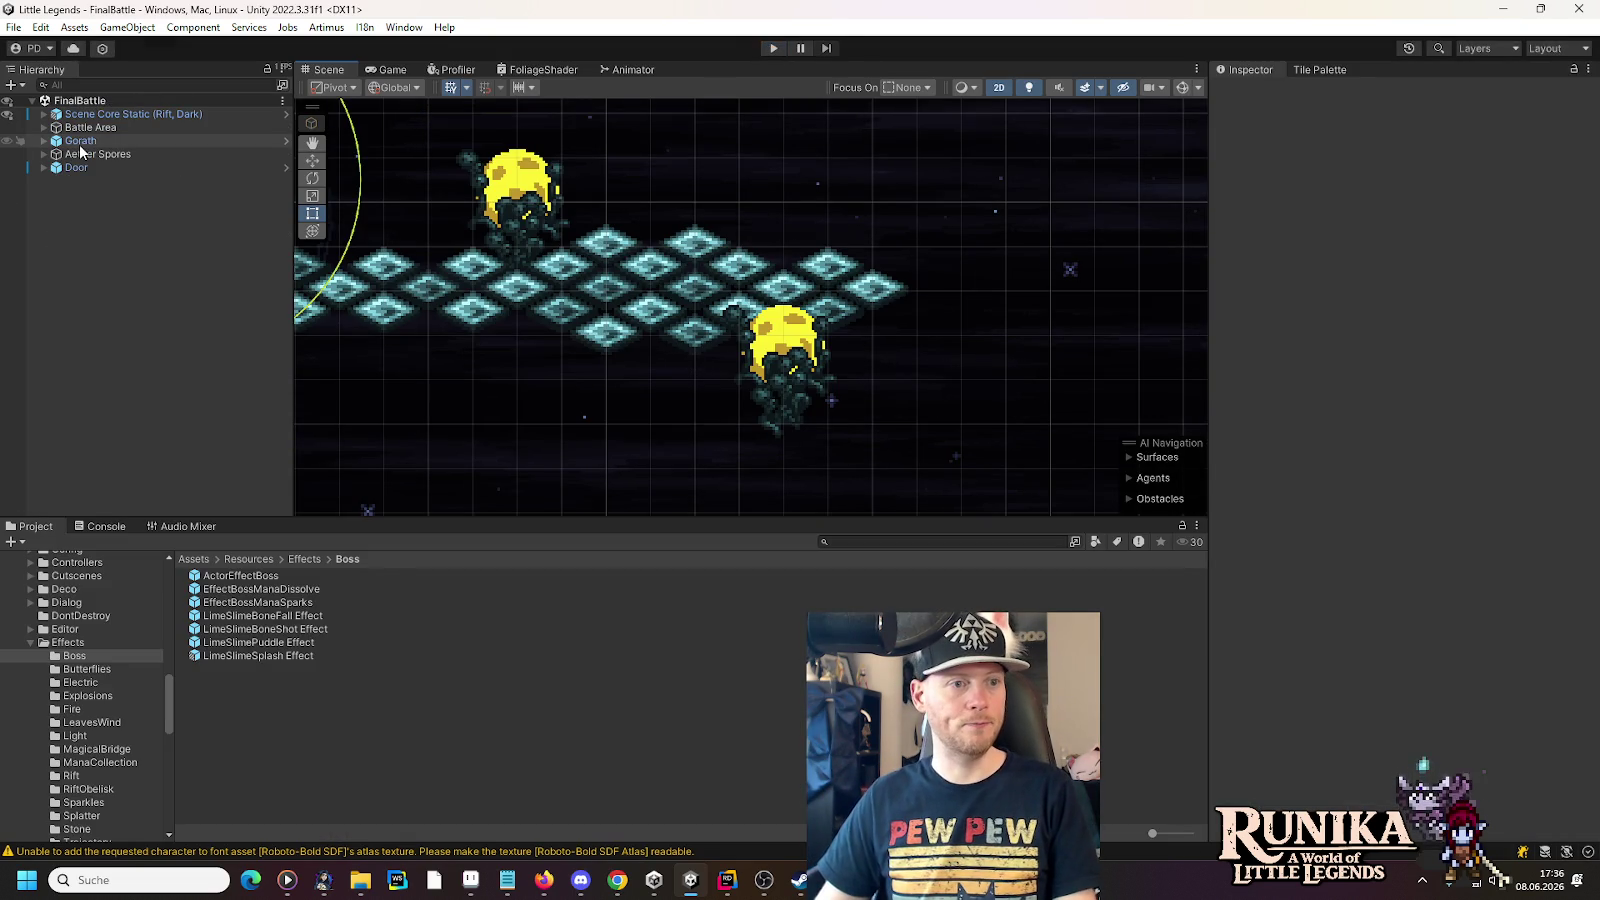
- Turn off Play On Awake on the AetherSpore prefab's Aether Particle System and save
click(44, 154)
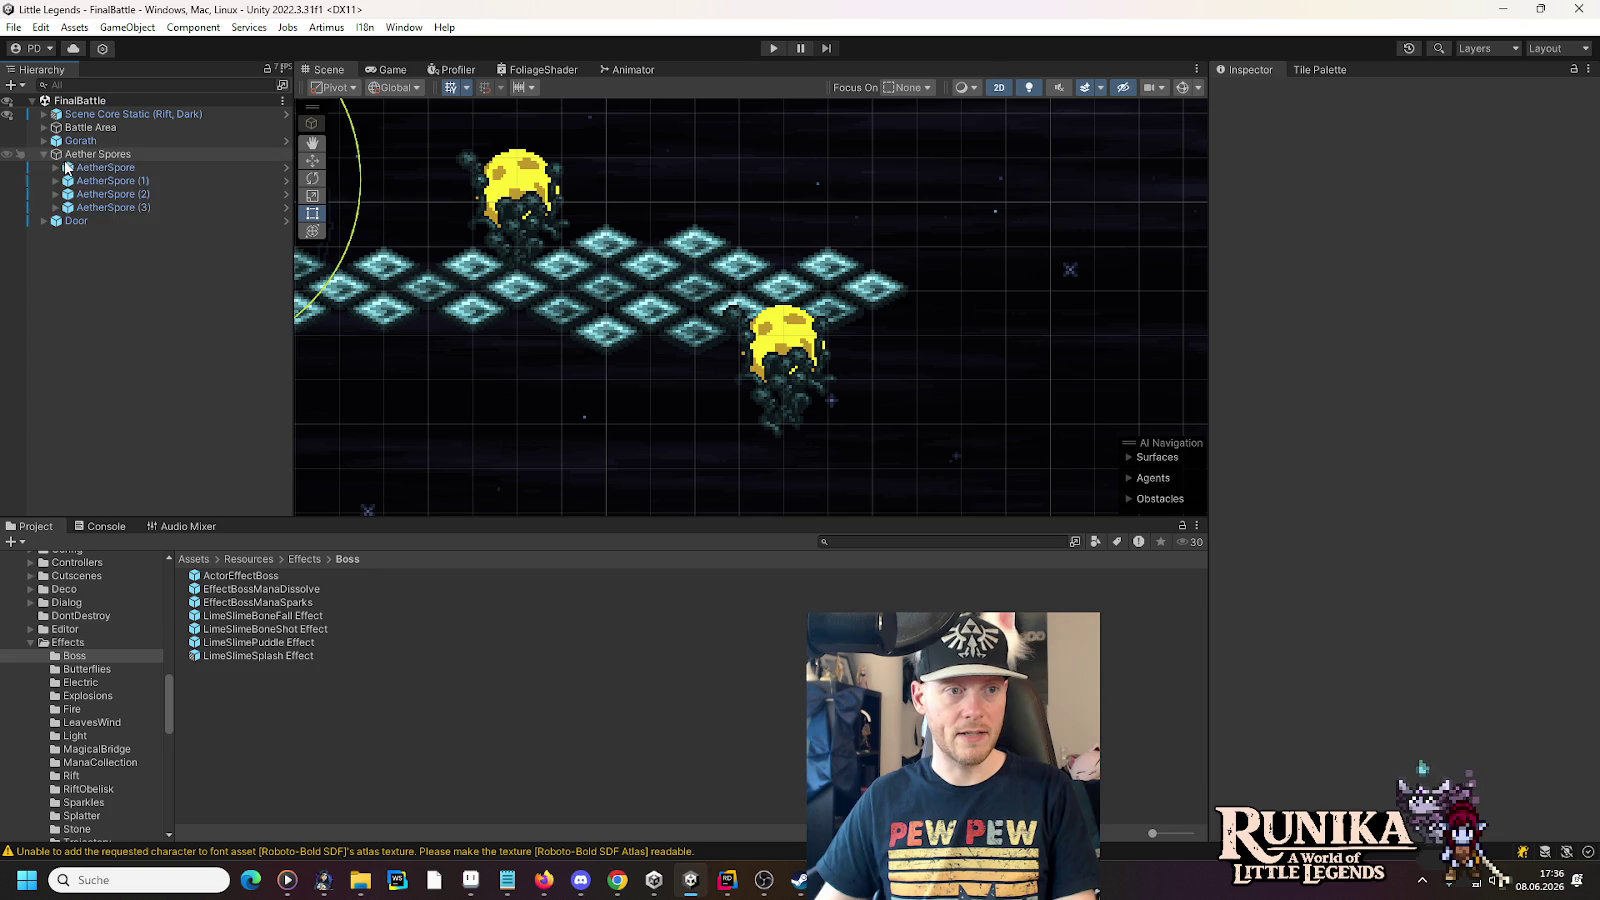
click(286, 167)
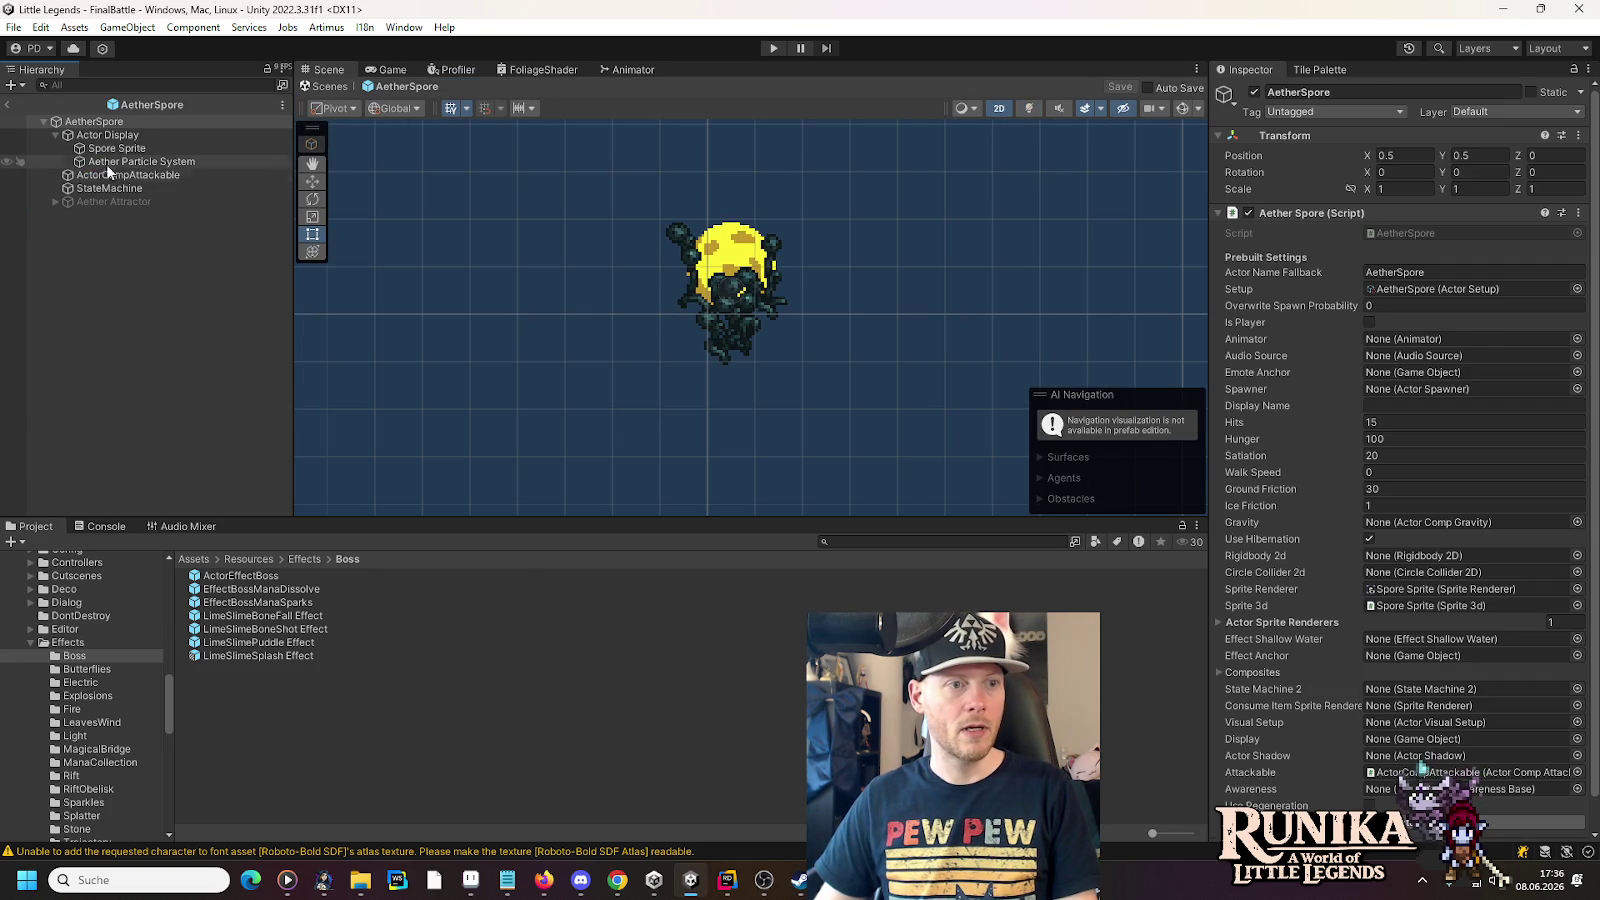
click(104, 163)
click(1357, 499)
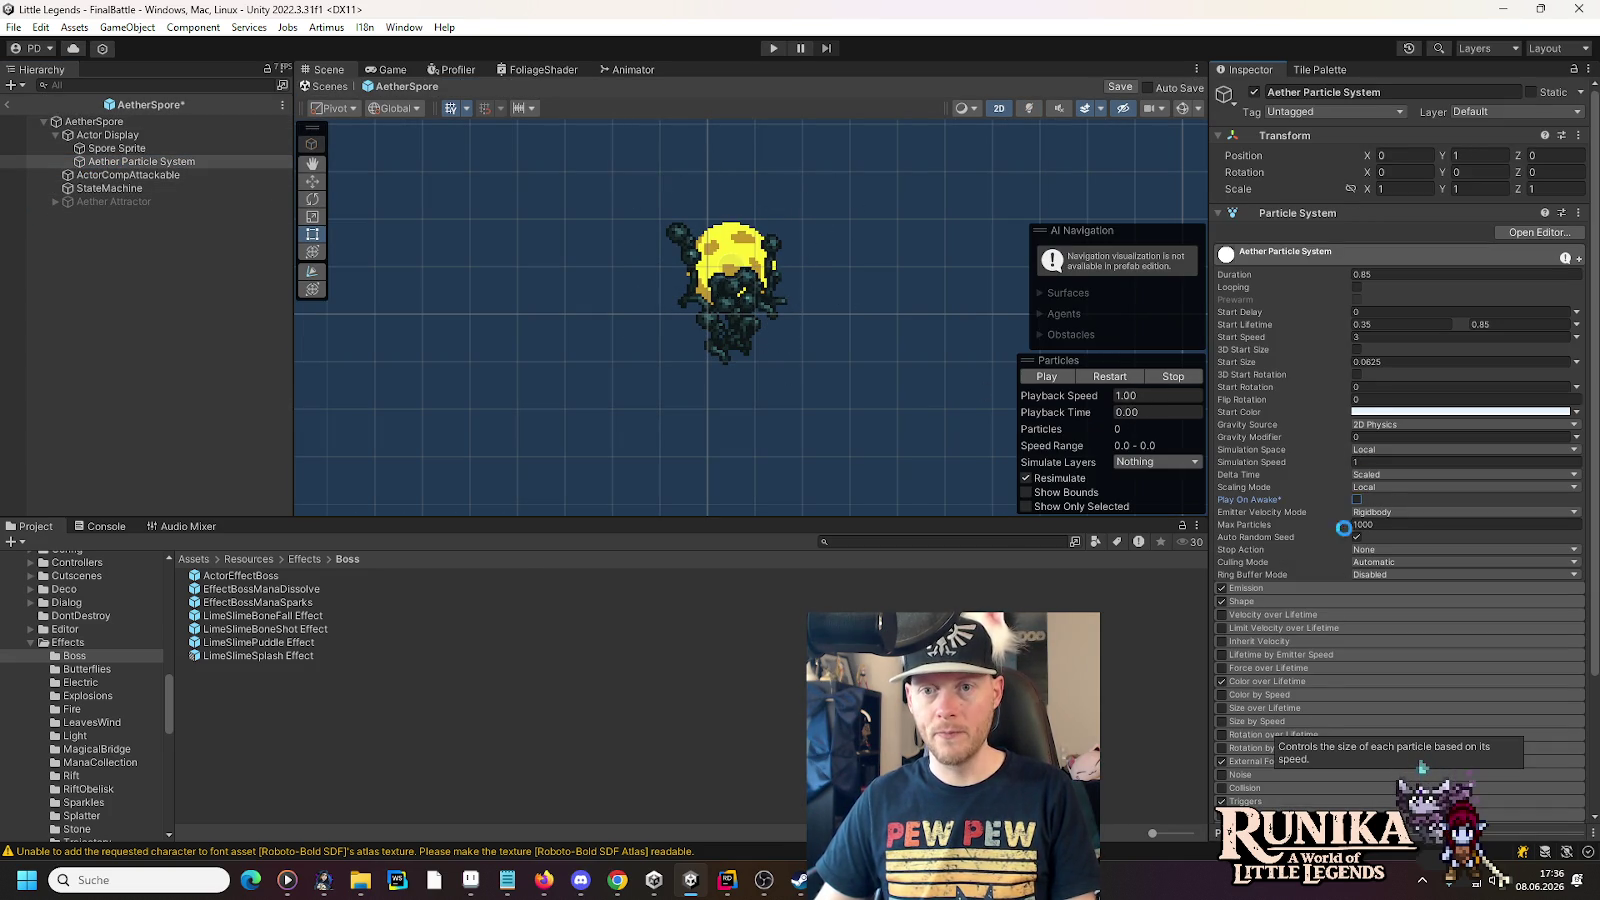
key(ctrl+s)
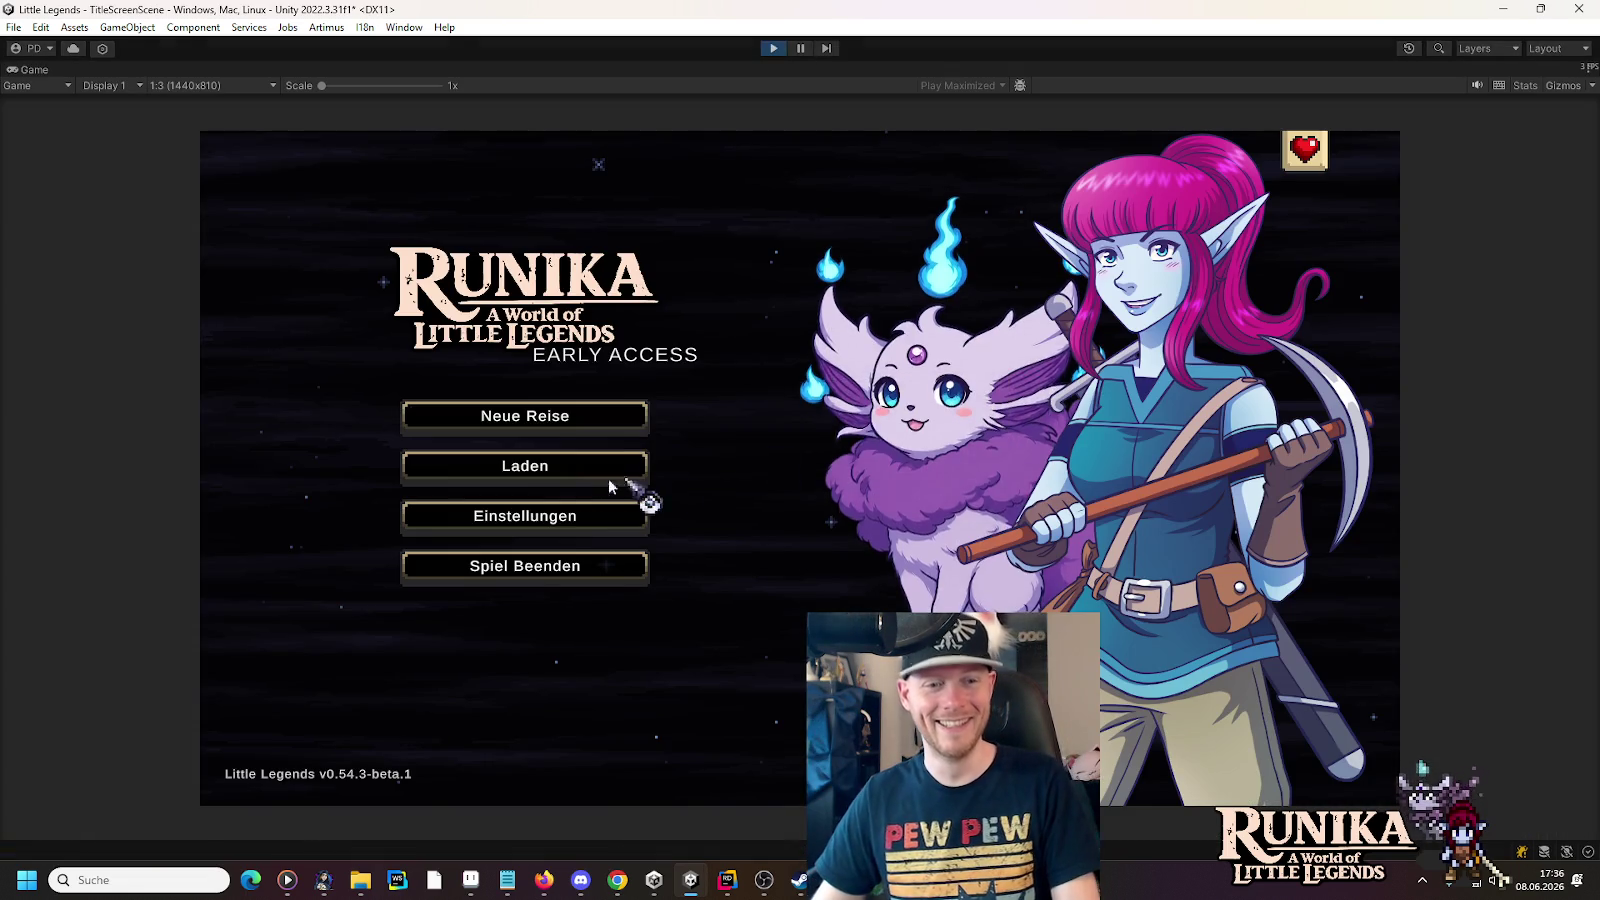
- Load the save into the FinalBattle fight, walk and attack a slime, then exit Play mode
click(636, 470)
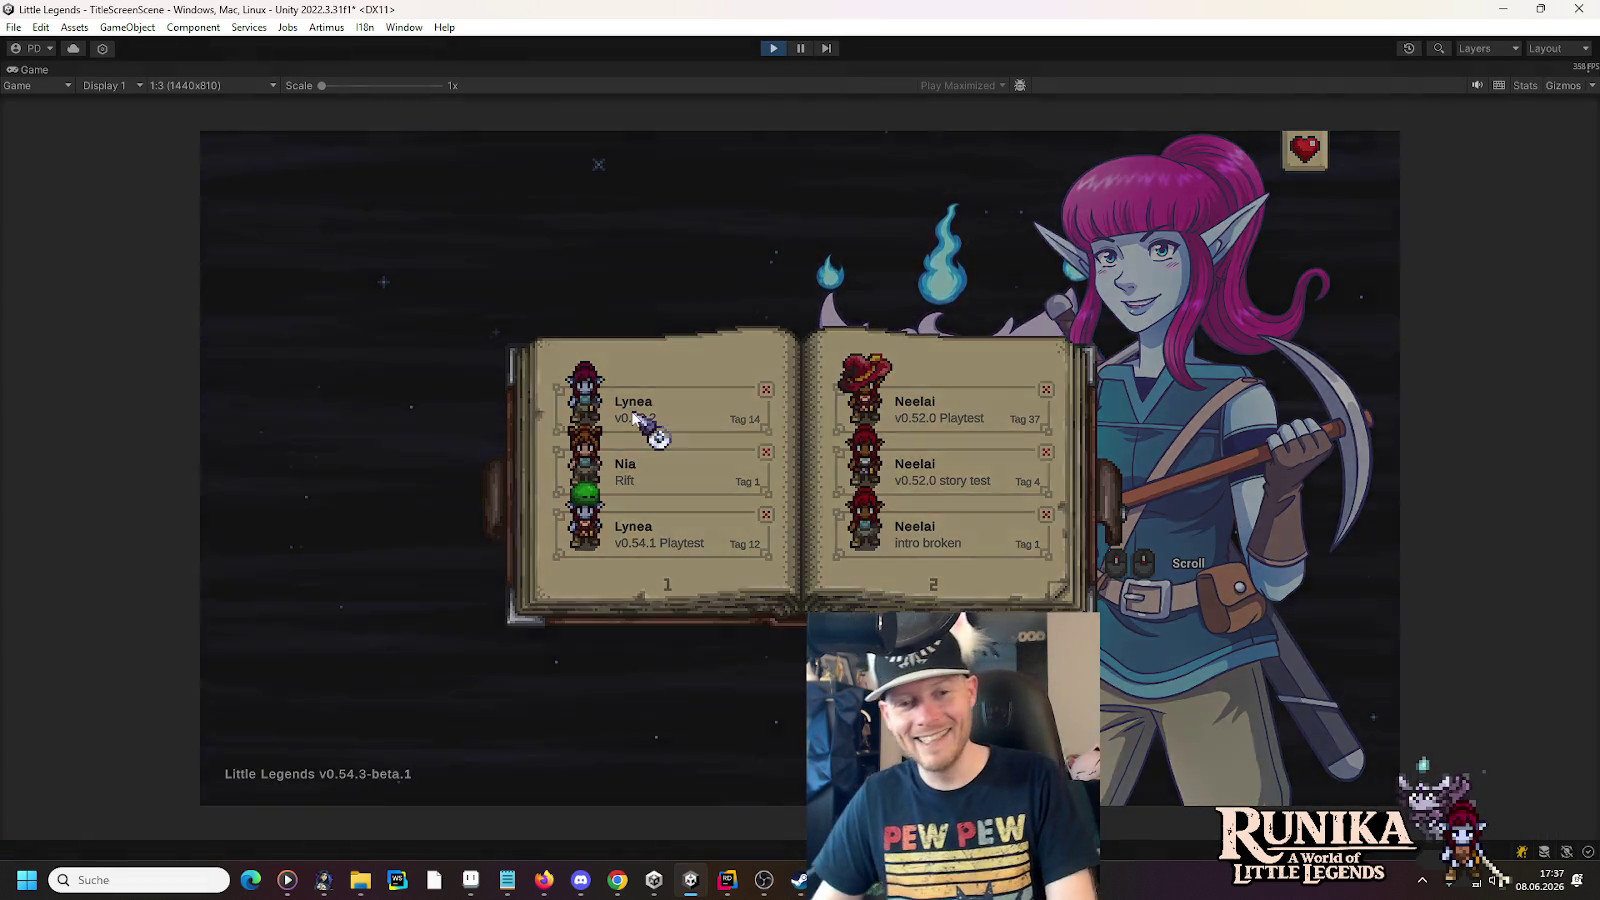
click(633, 414)
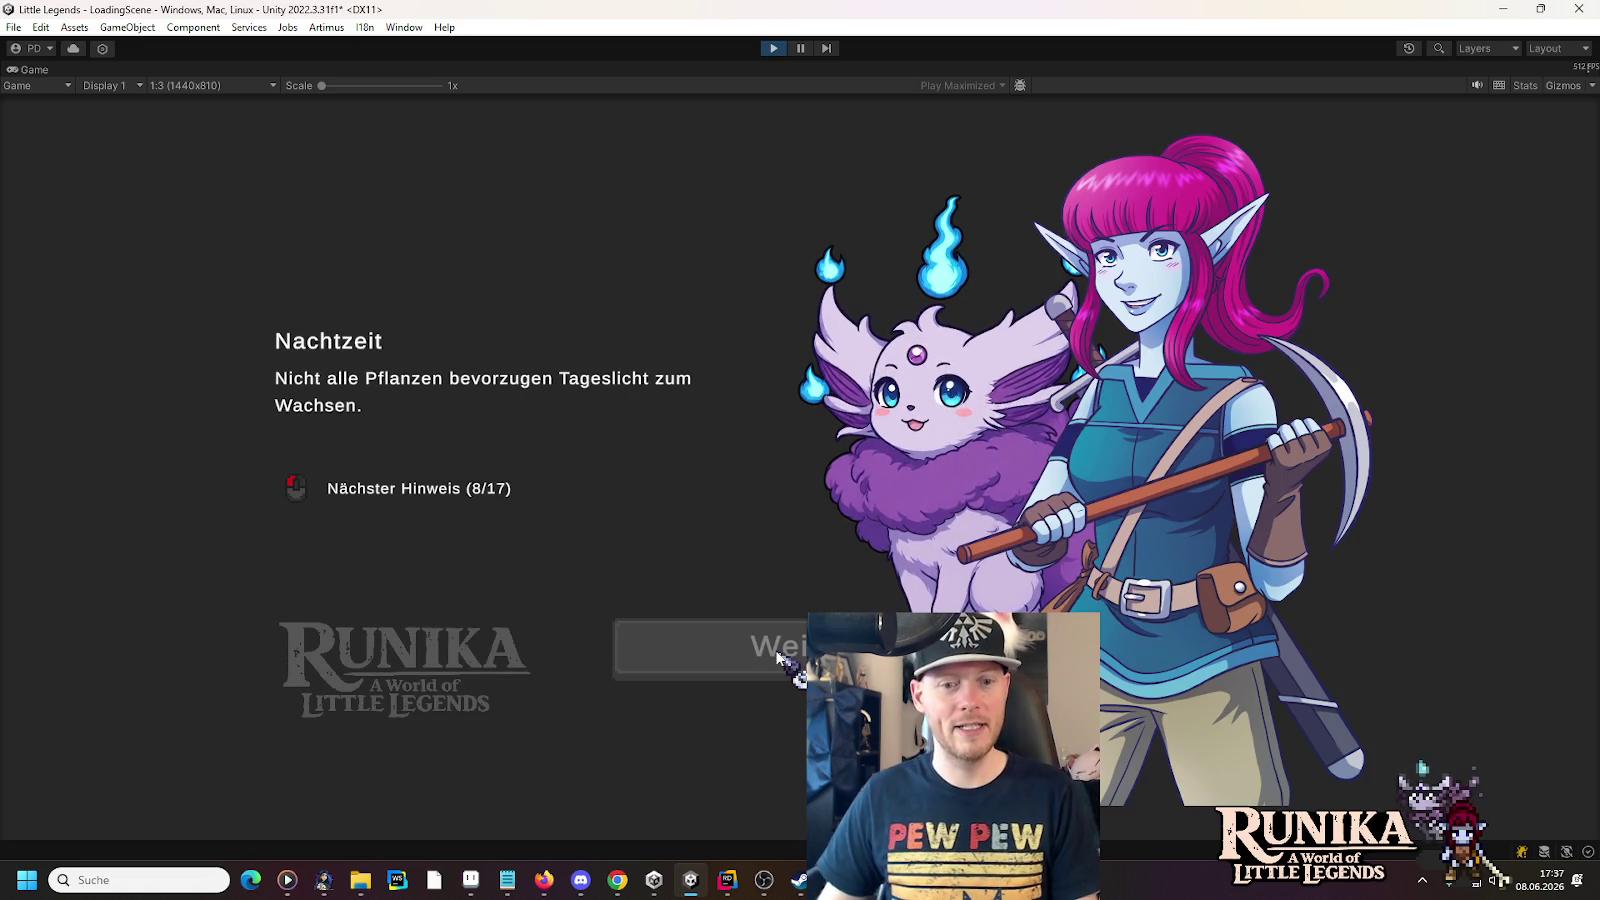
click(778, 656)
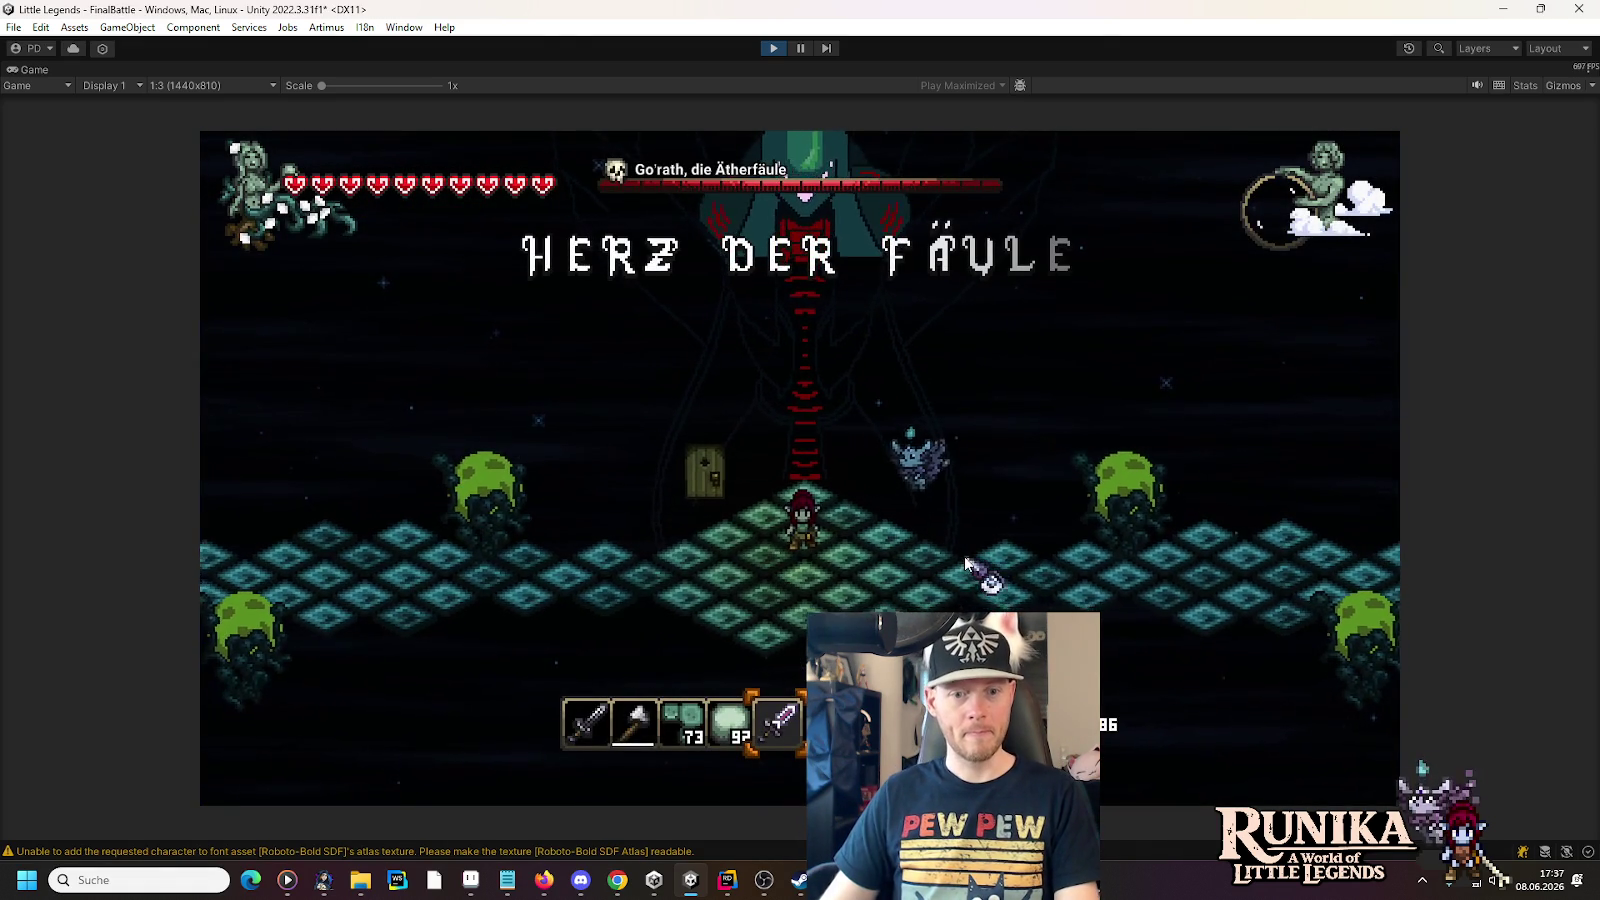
scroll(1103, 566, up, 4)
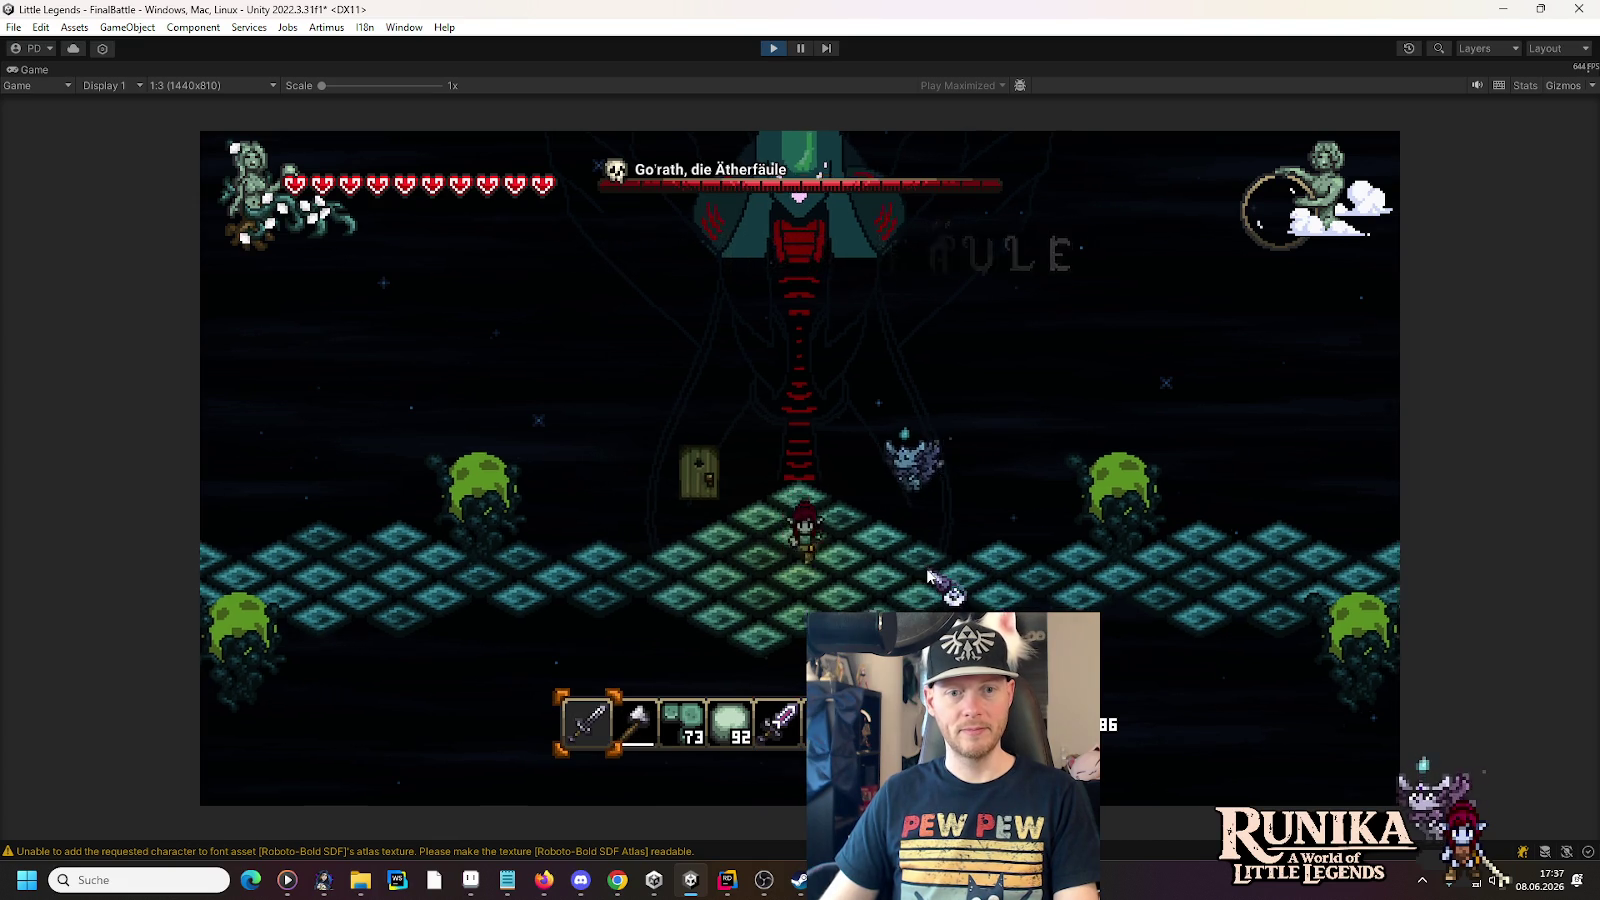
key(d)
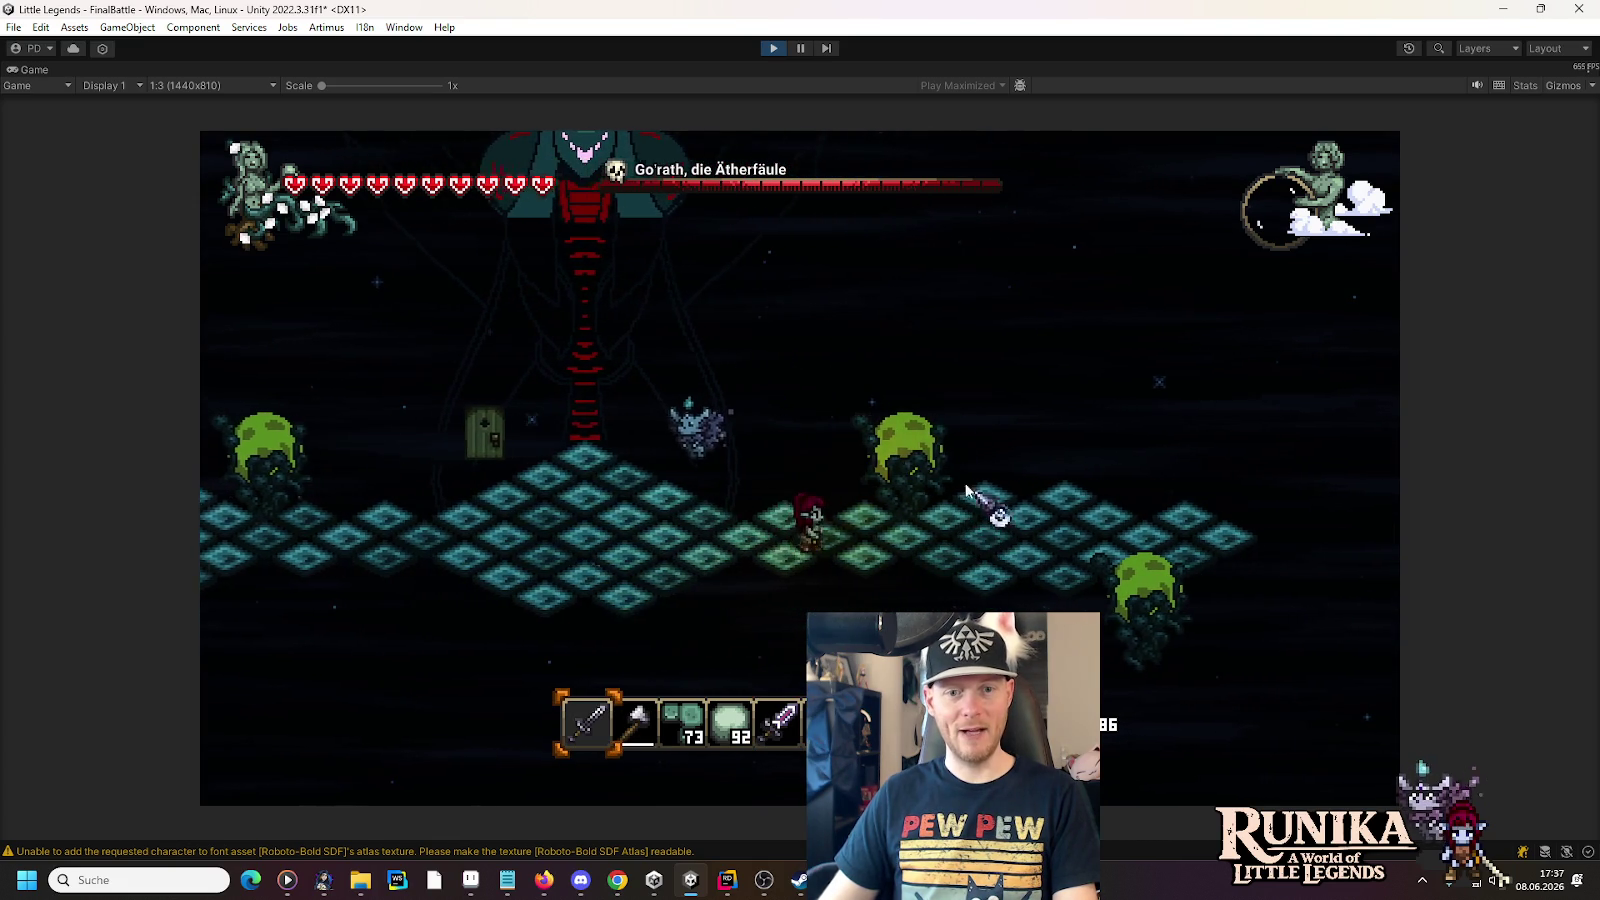
key(d)
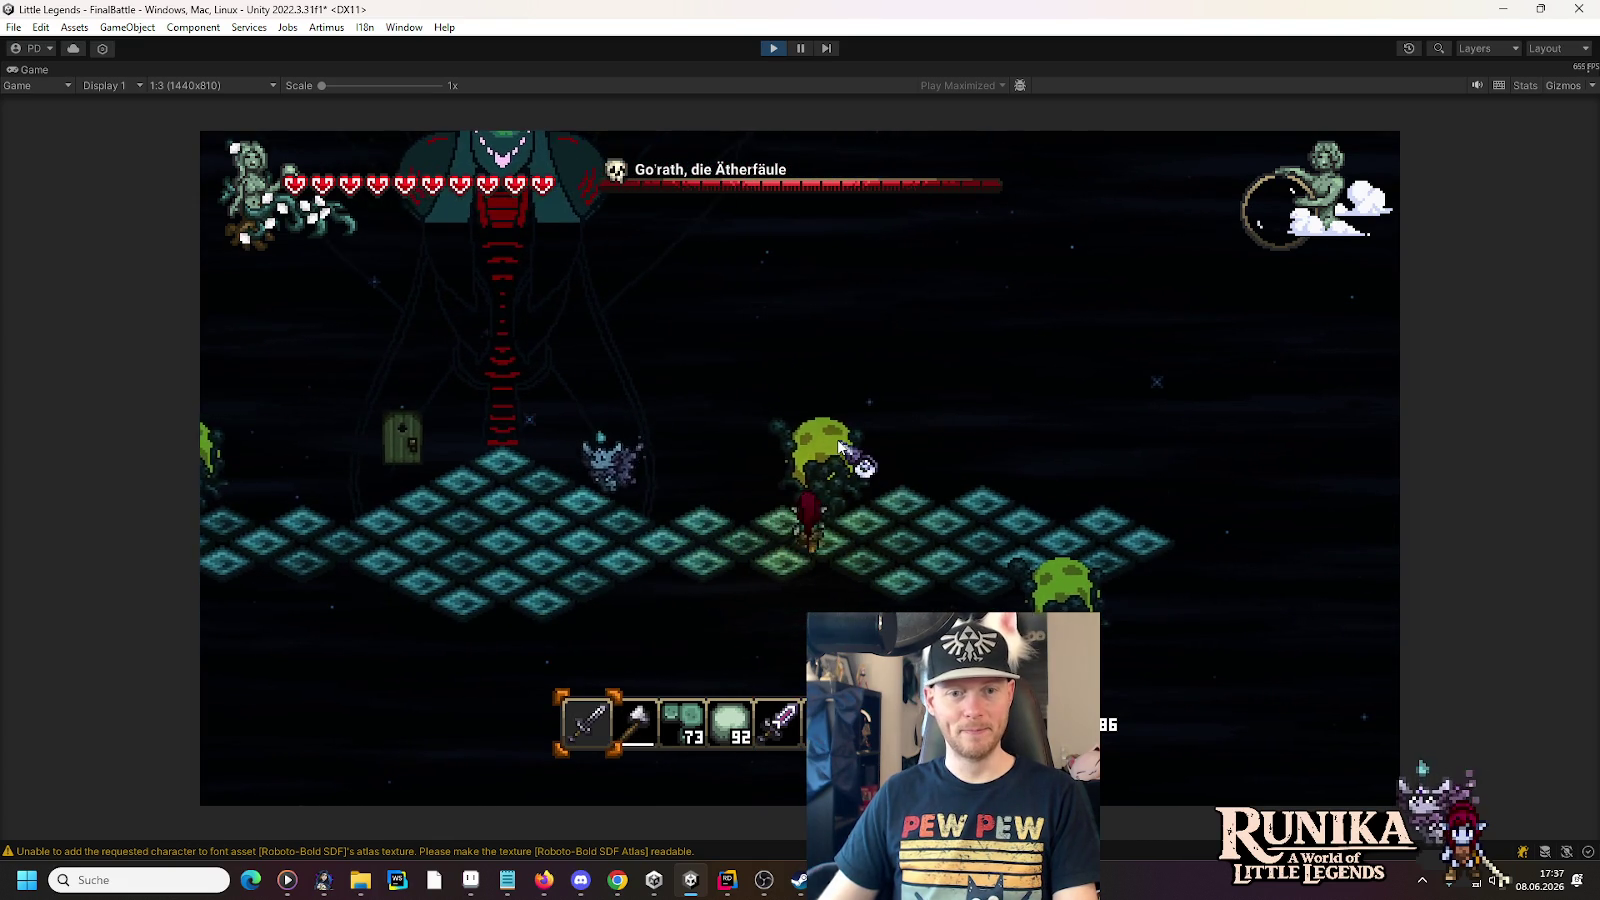
click(793, 344)
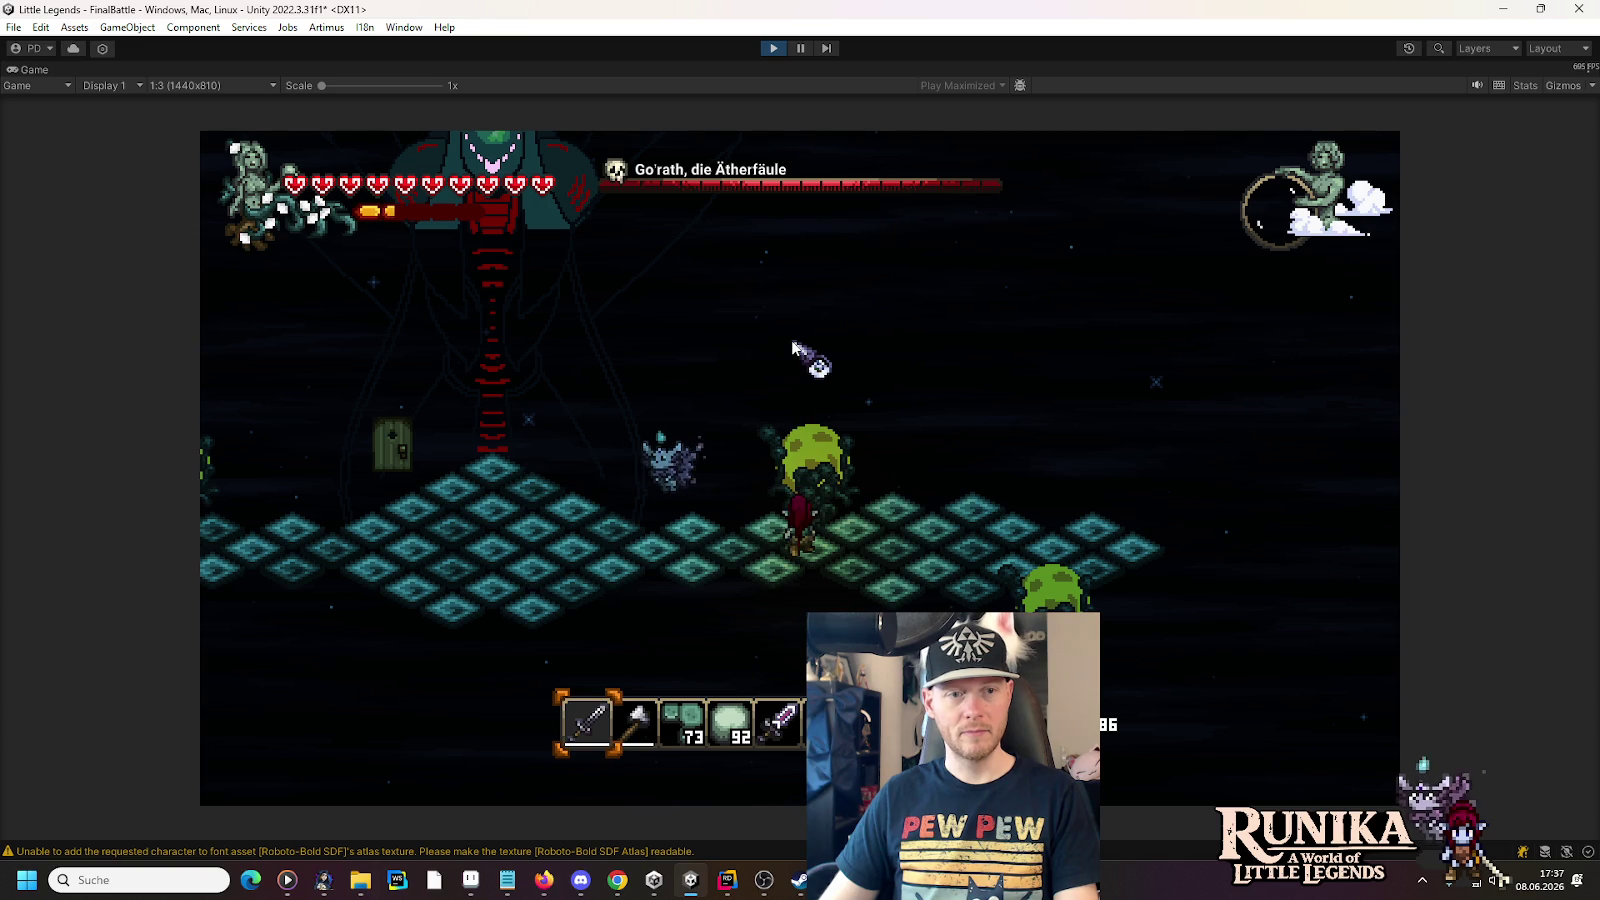
click(770, 49)
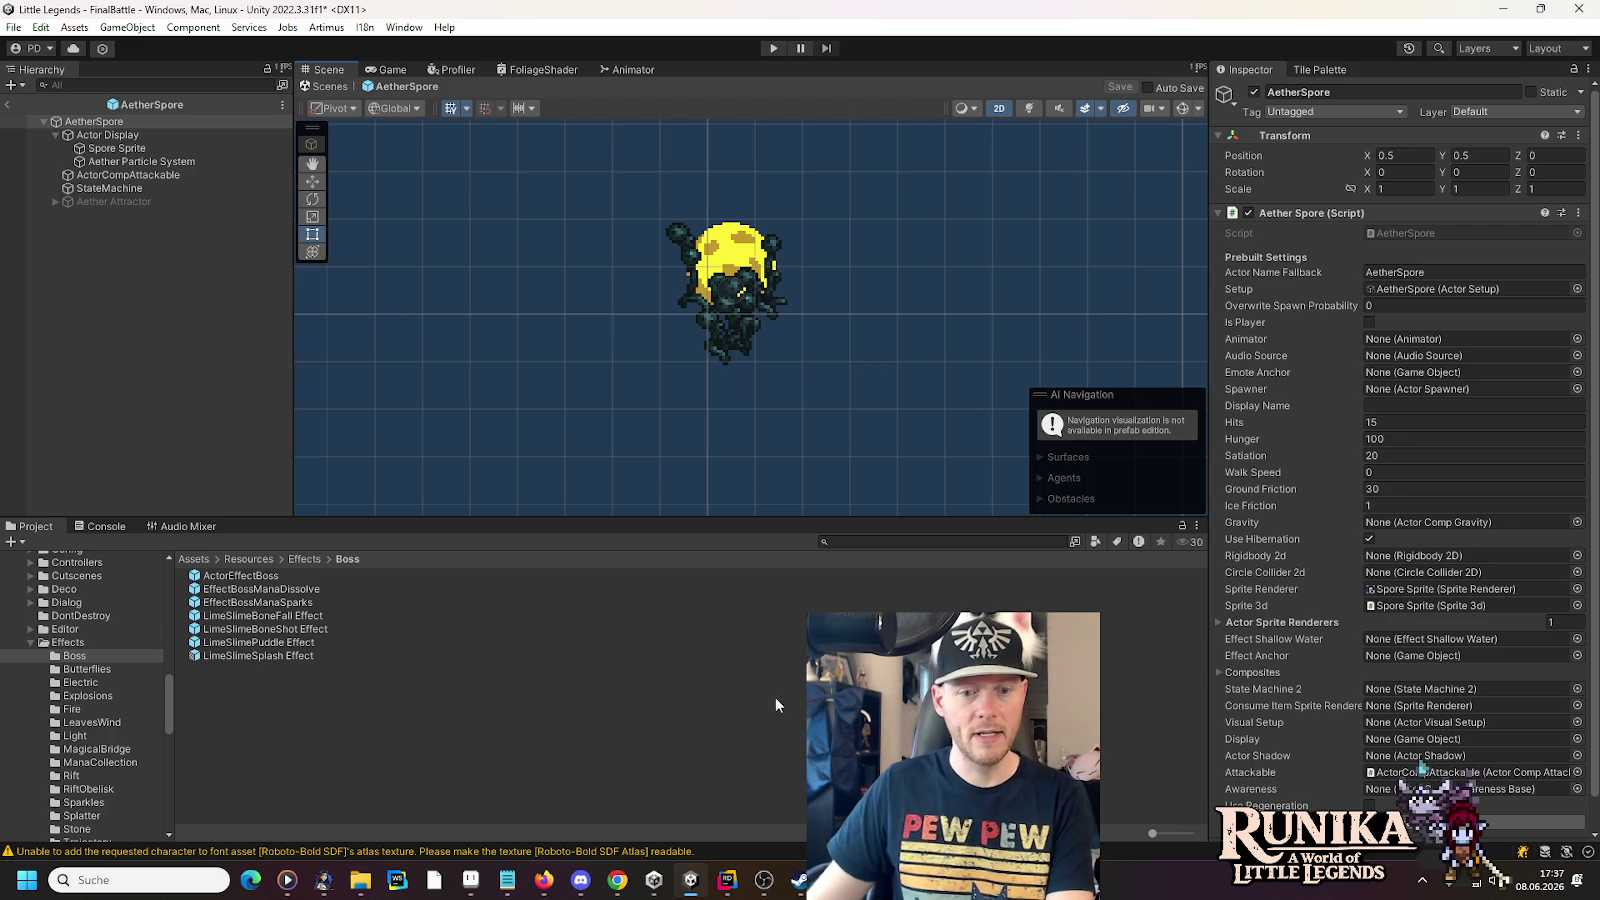
- In Rider, search the Scripts folder for 'Die' and preview the match in ActorCompAttackable.cs
click(722, 882)
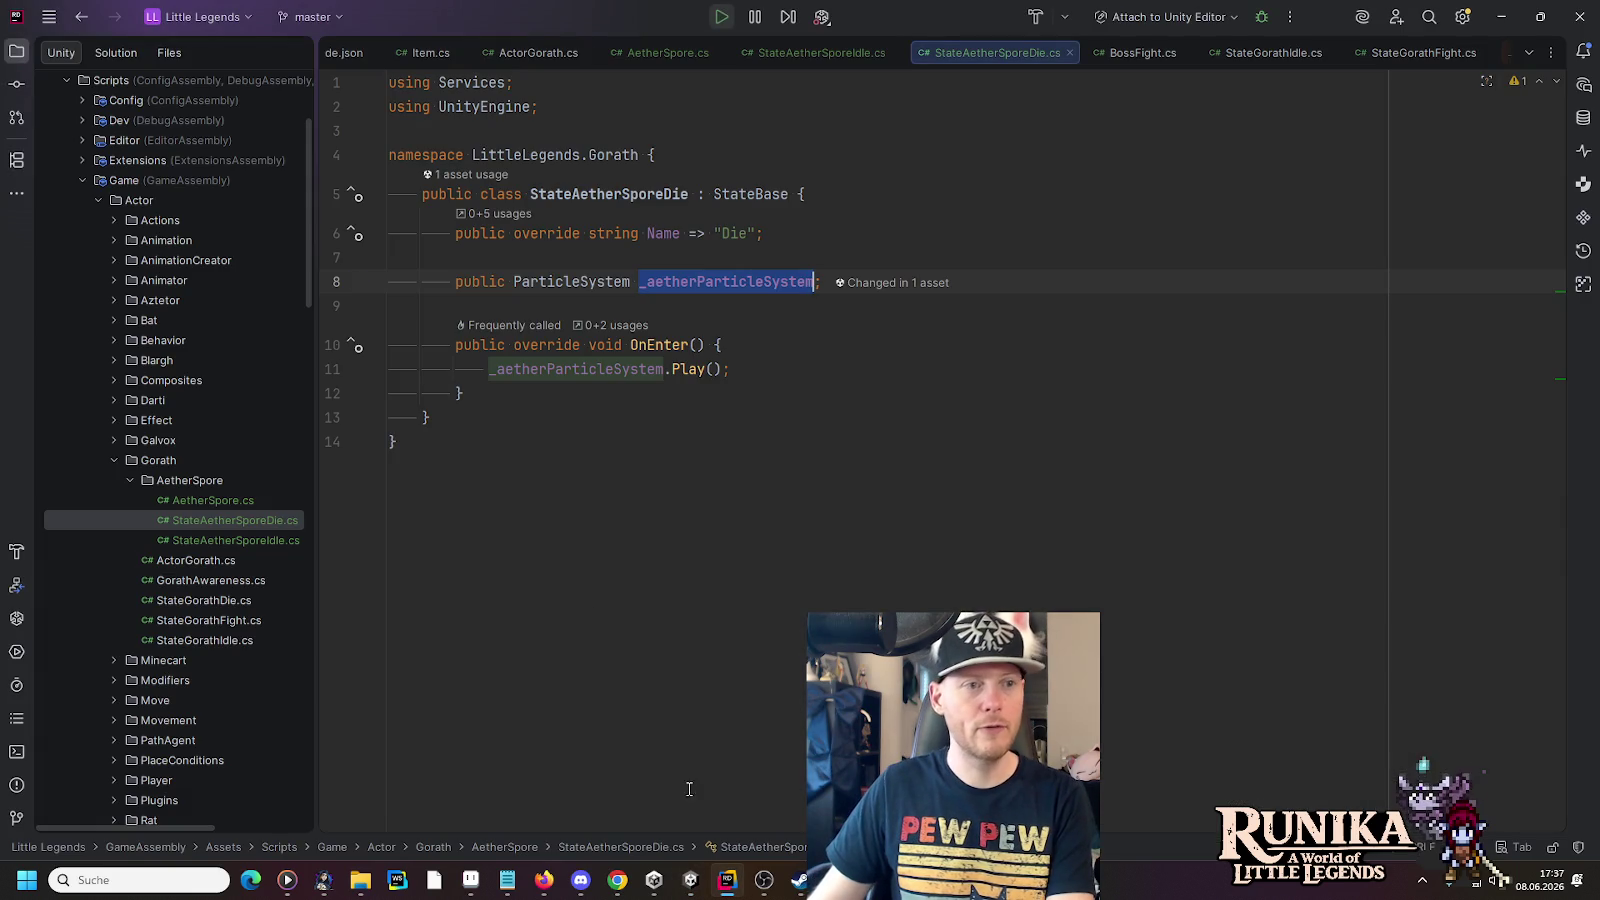
click(97, 200)
scroll(112, 86, up, 3)
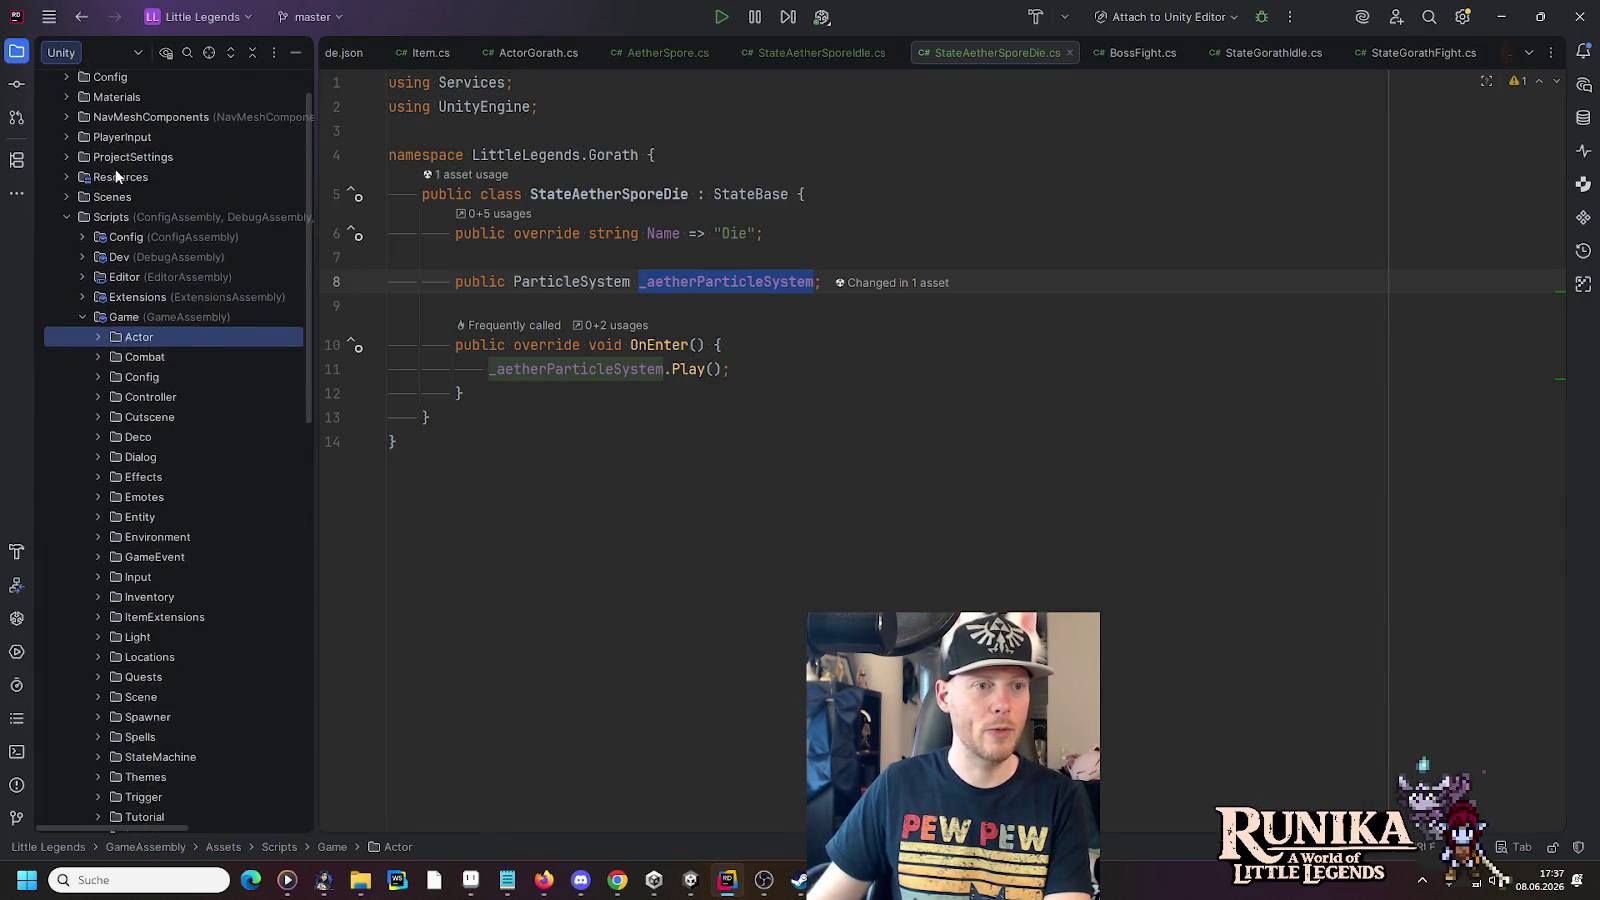
scroll(115, 170, up, 1)
right_click(112, 265)
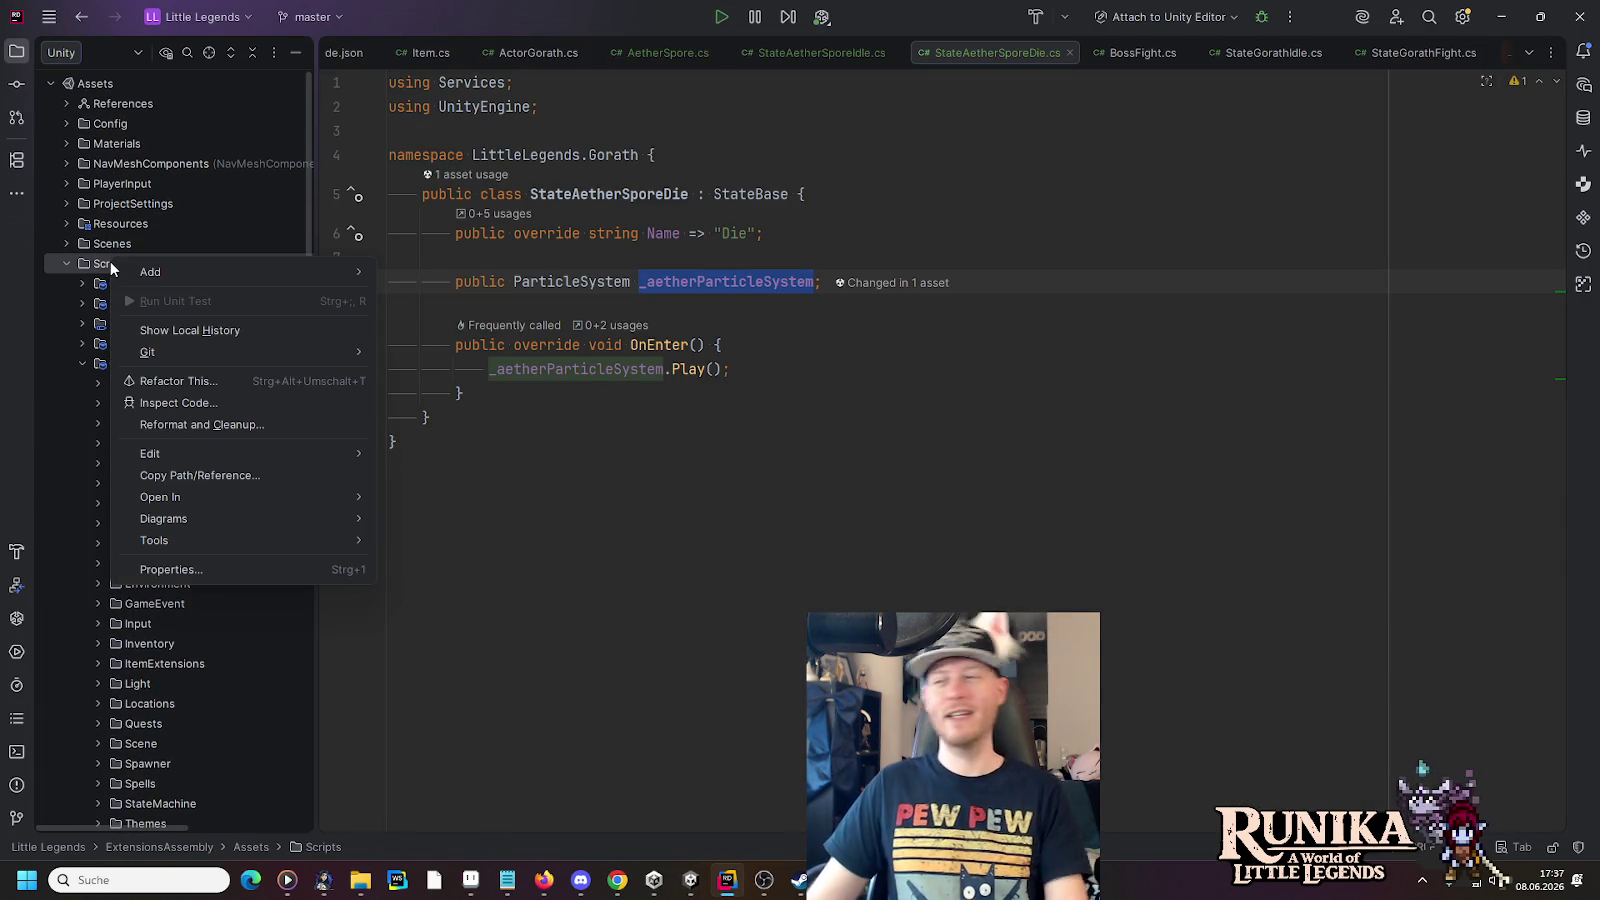
mouse_move(224, 456)
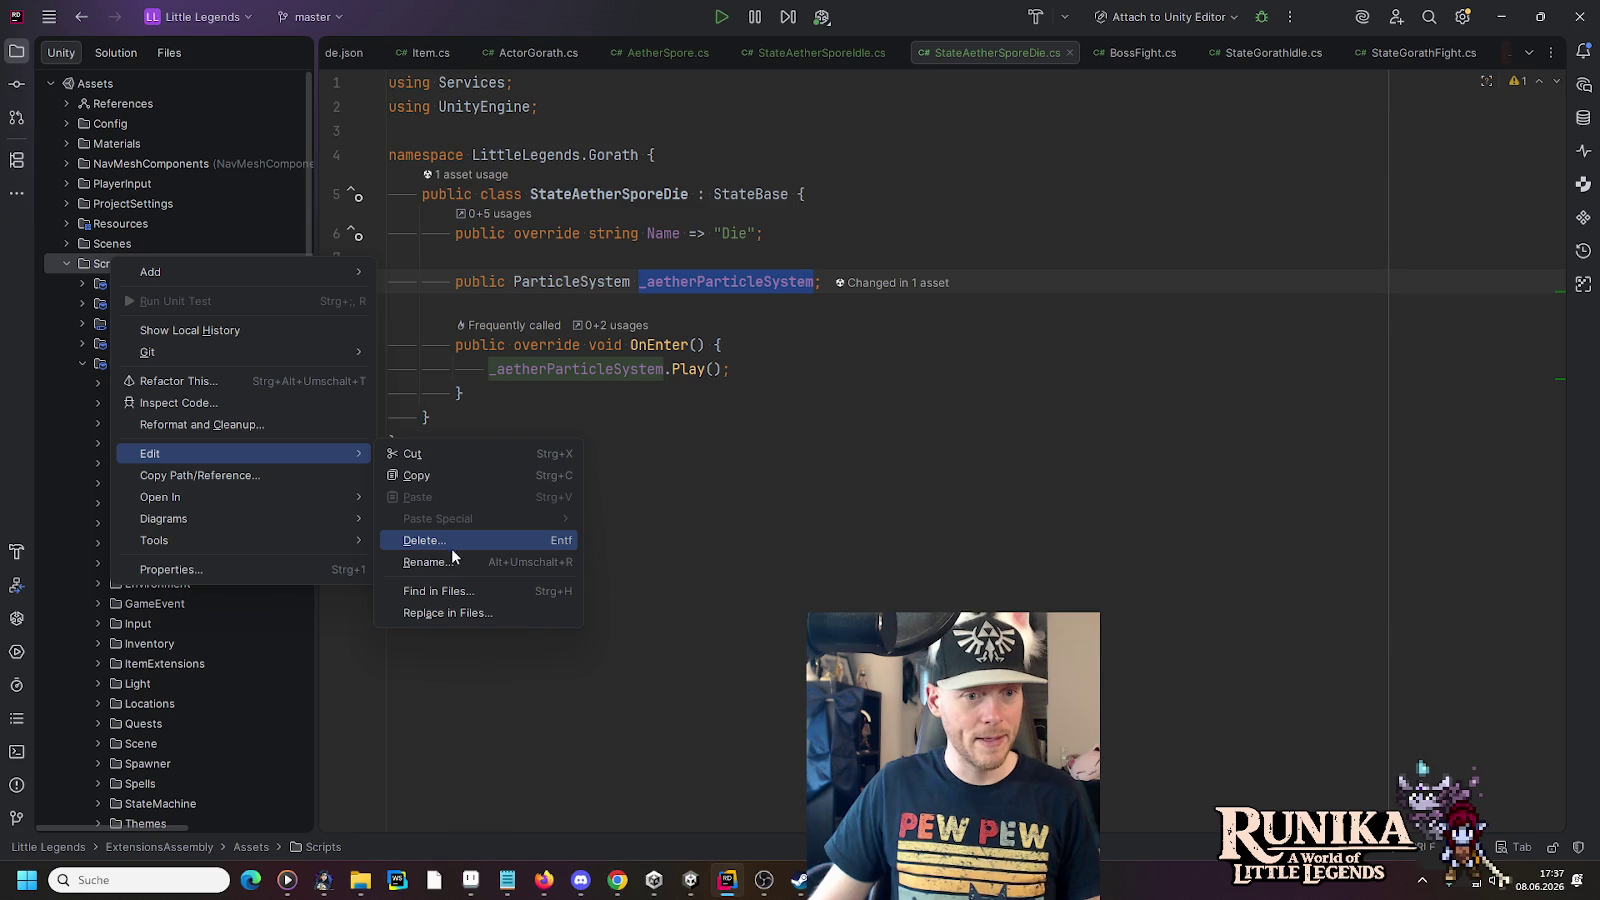
click(472, 590)
text("Die")
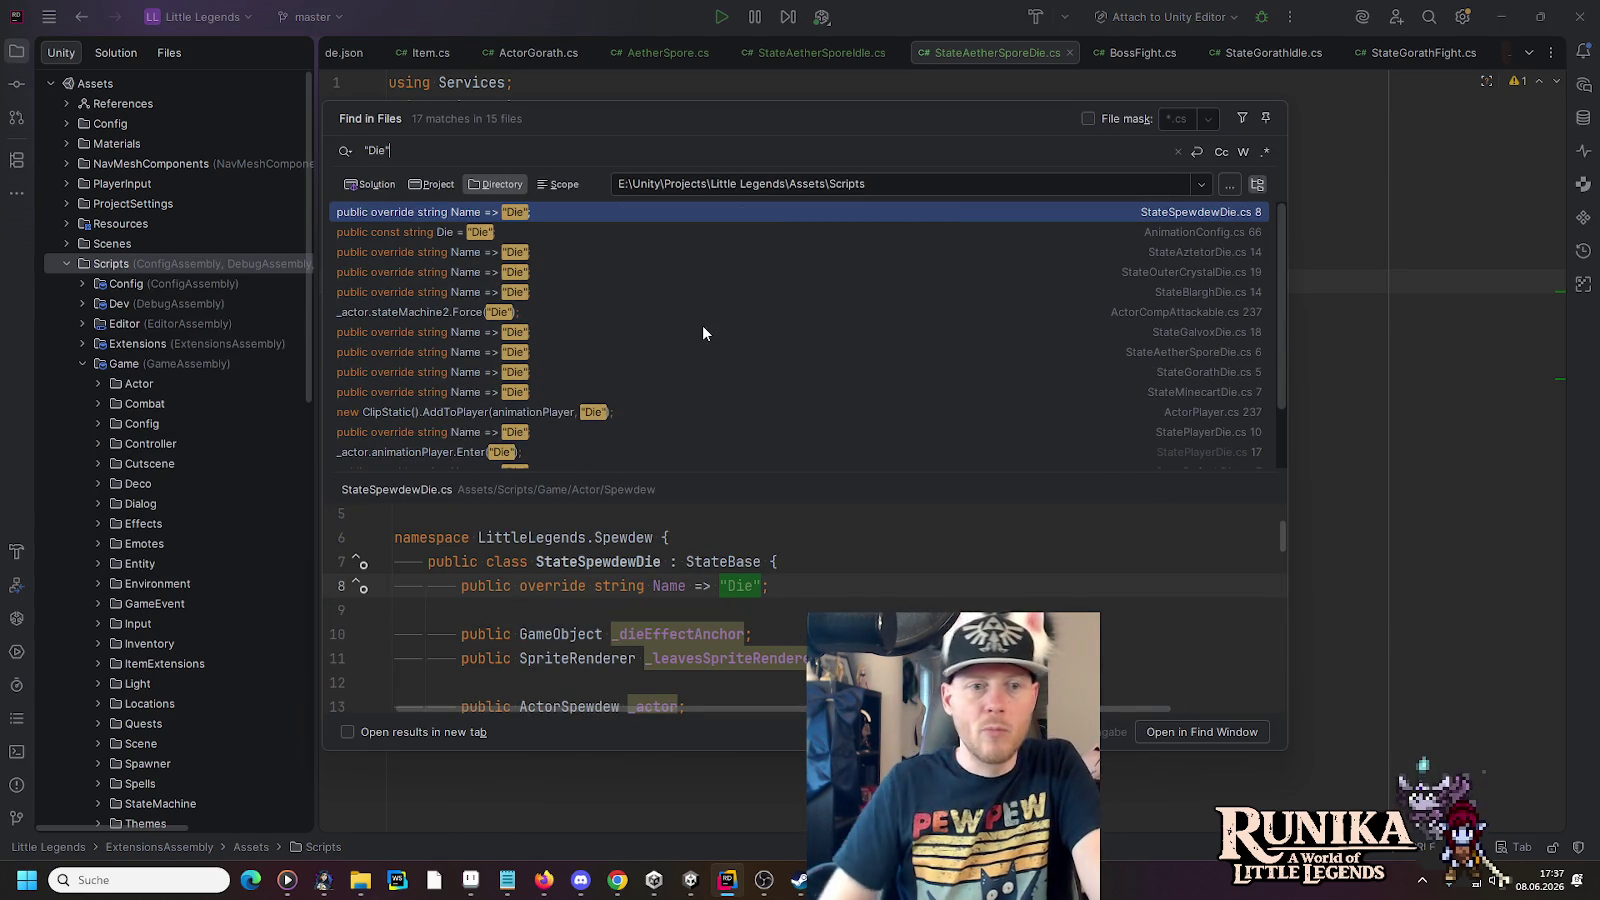
click(1189, 312)
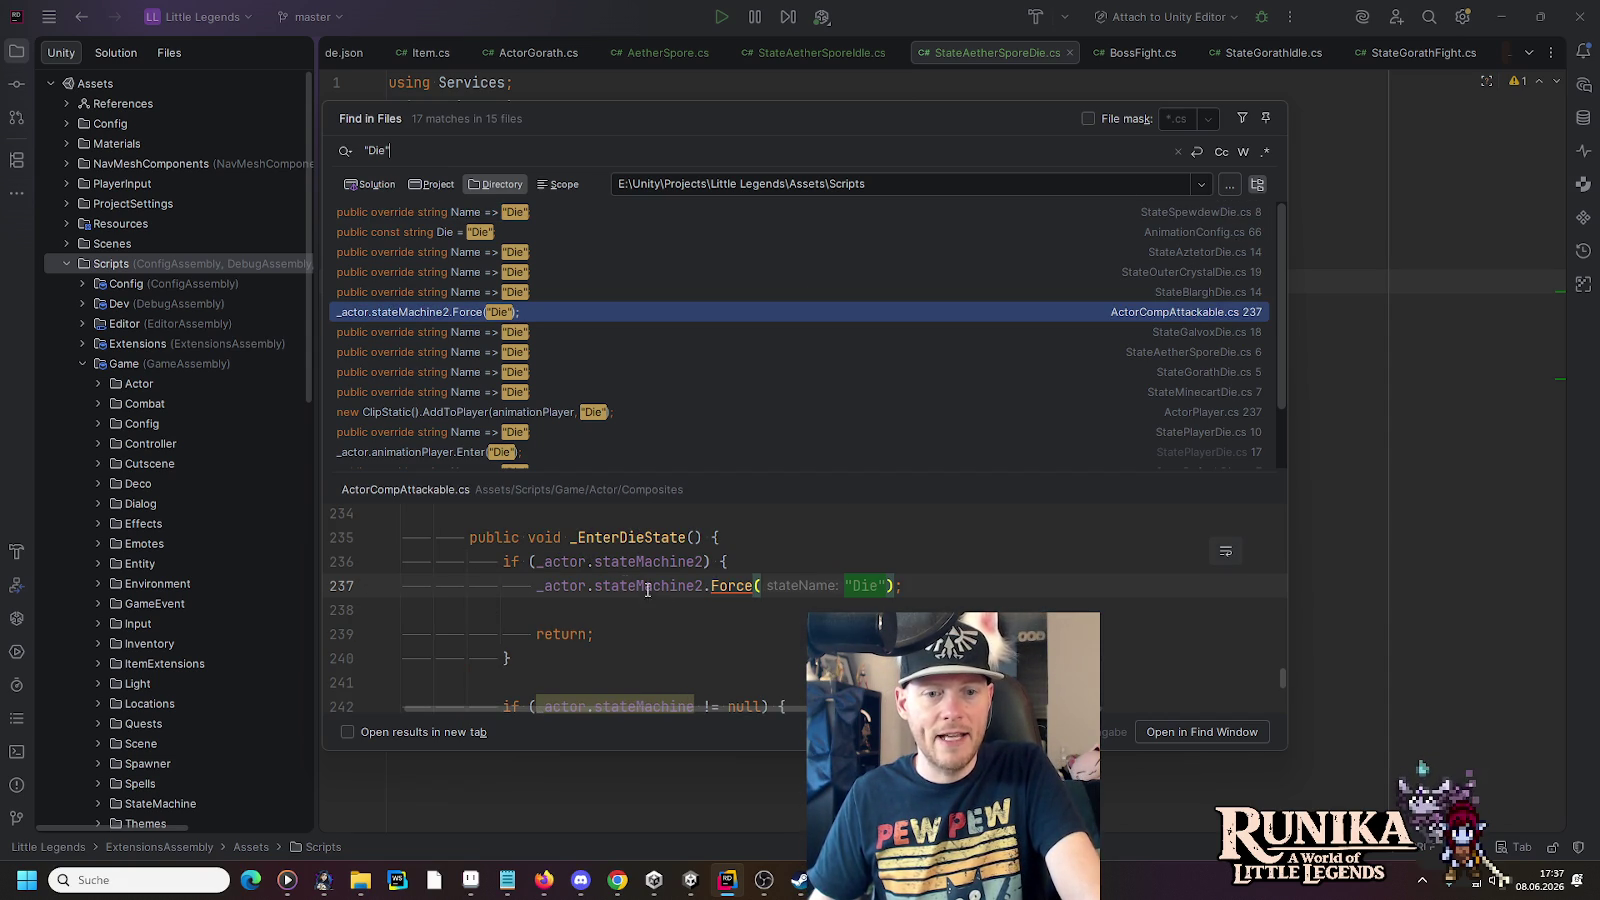
scroll(702, 585, down, 1)
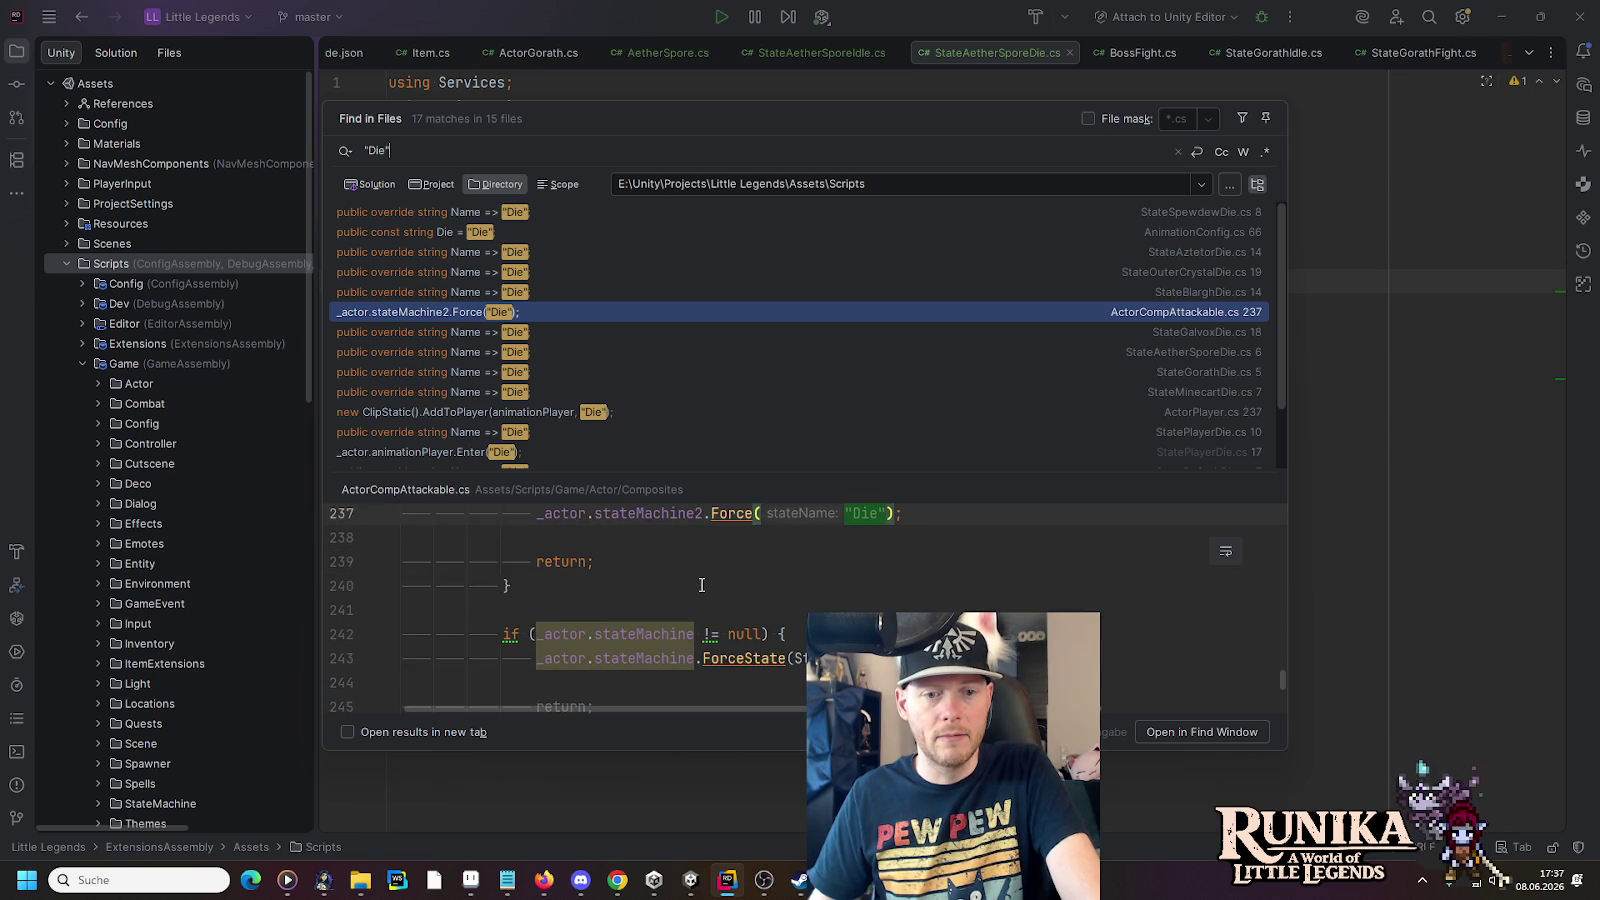
key(Escape)
- In Unity, assign StateMachine to the spore's State Machine 2 field and start the game
click(690, 880)
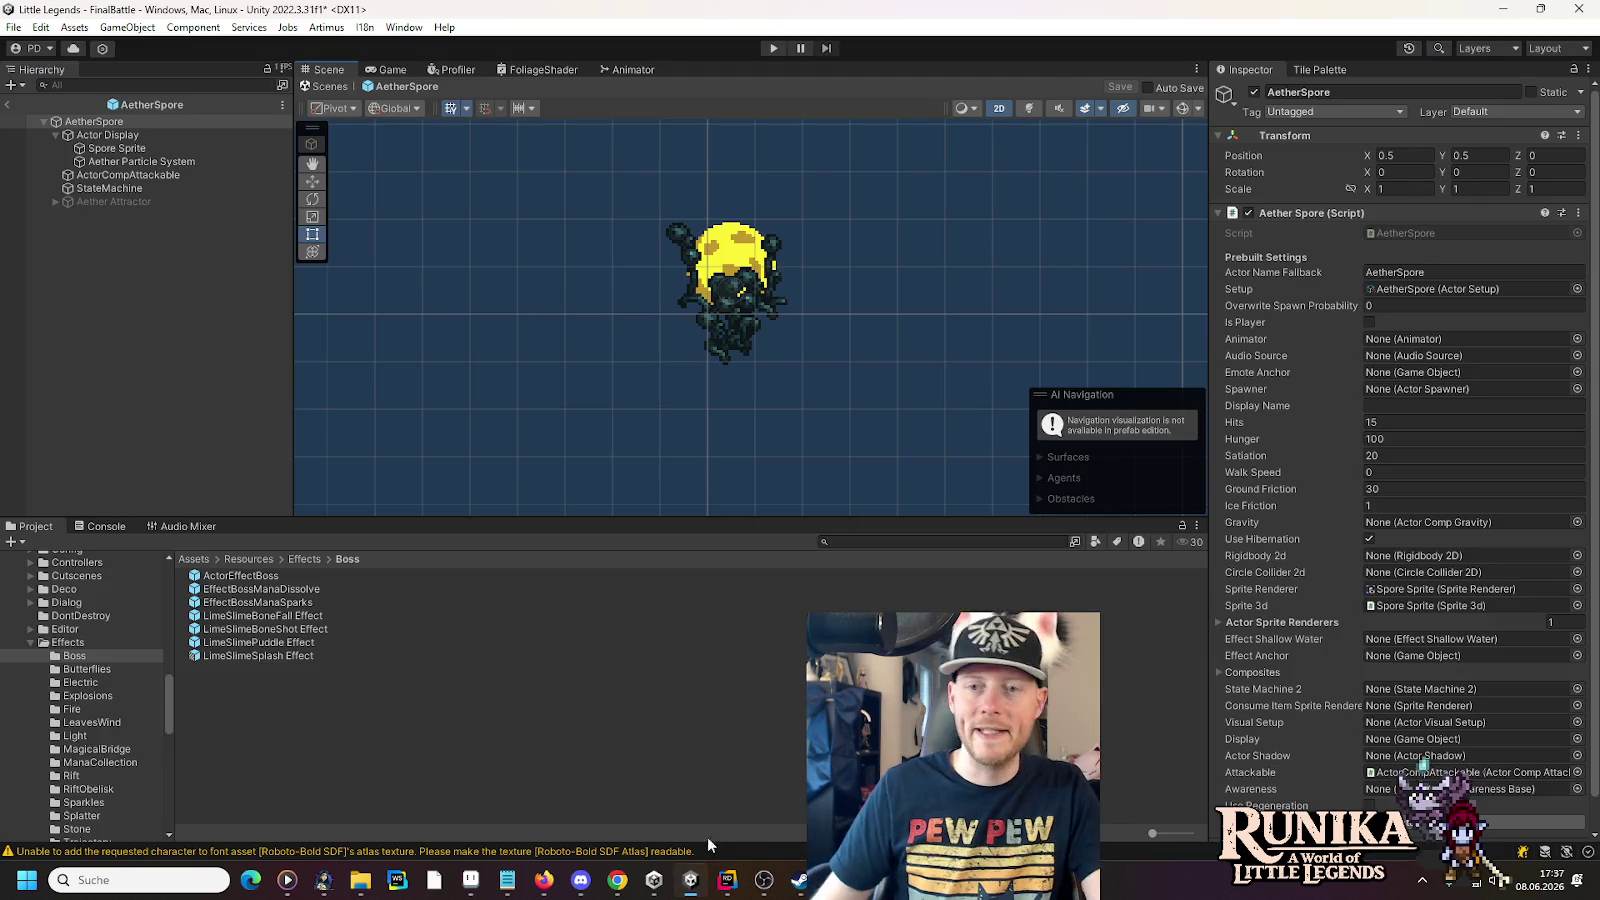
scroll(1300, 585, down, 1)
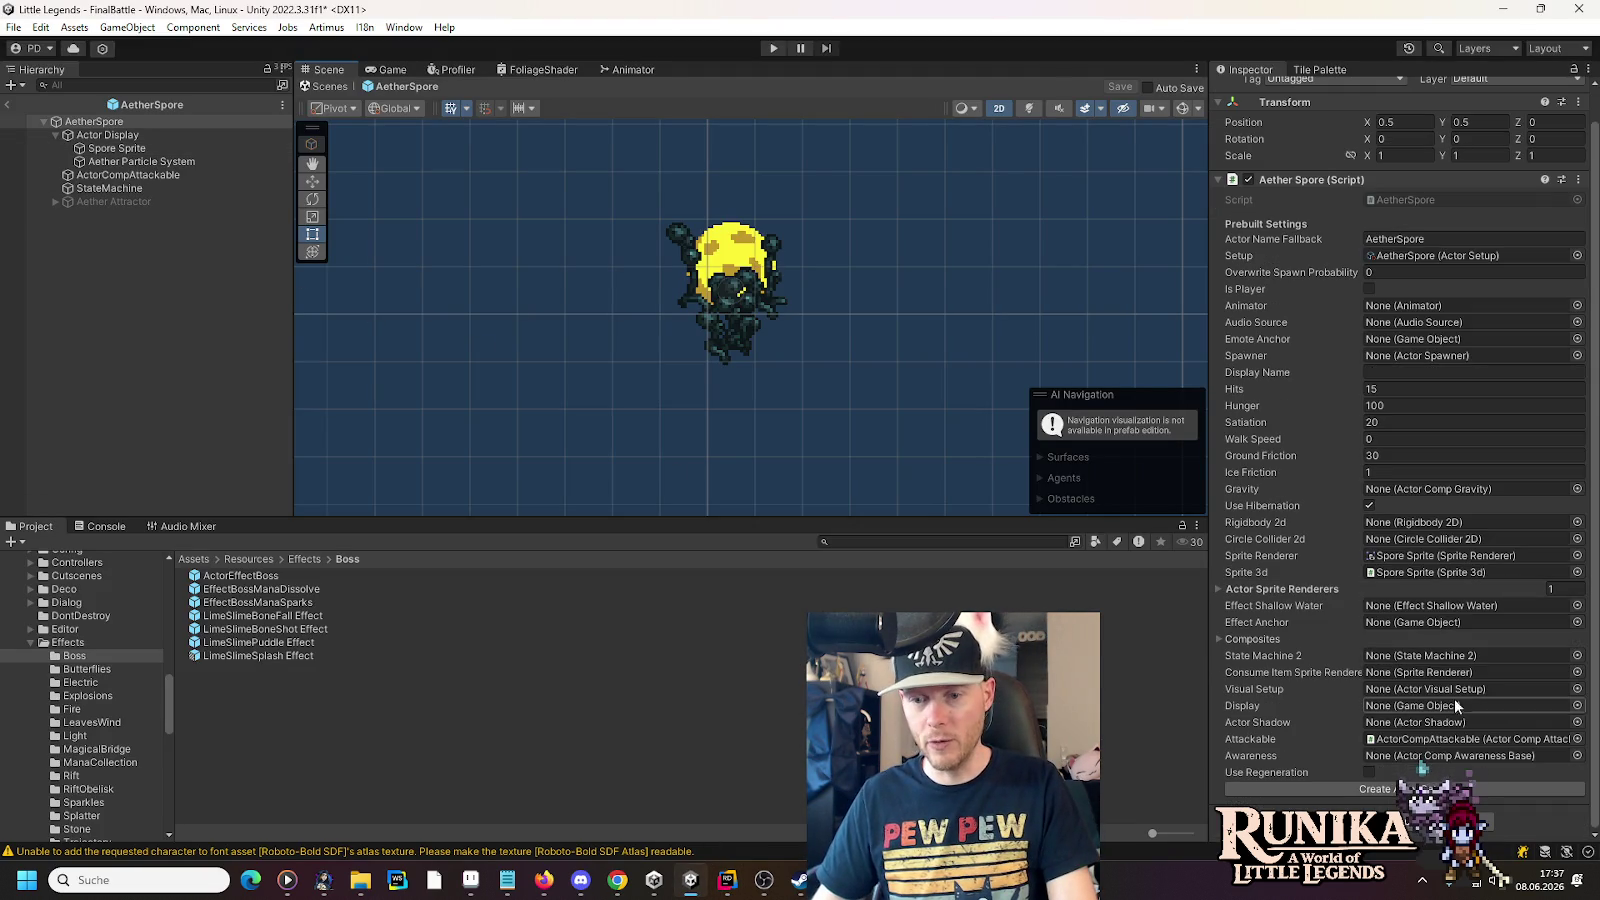
drag(99, 188, 1418, 652)
click(773, 48)
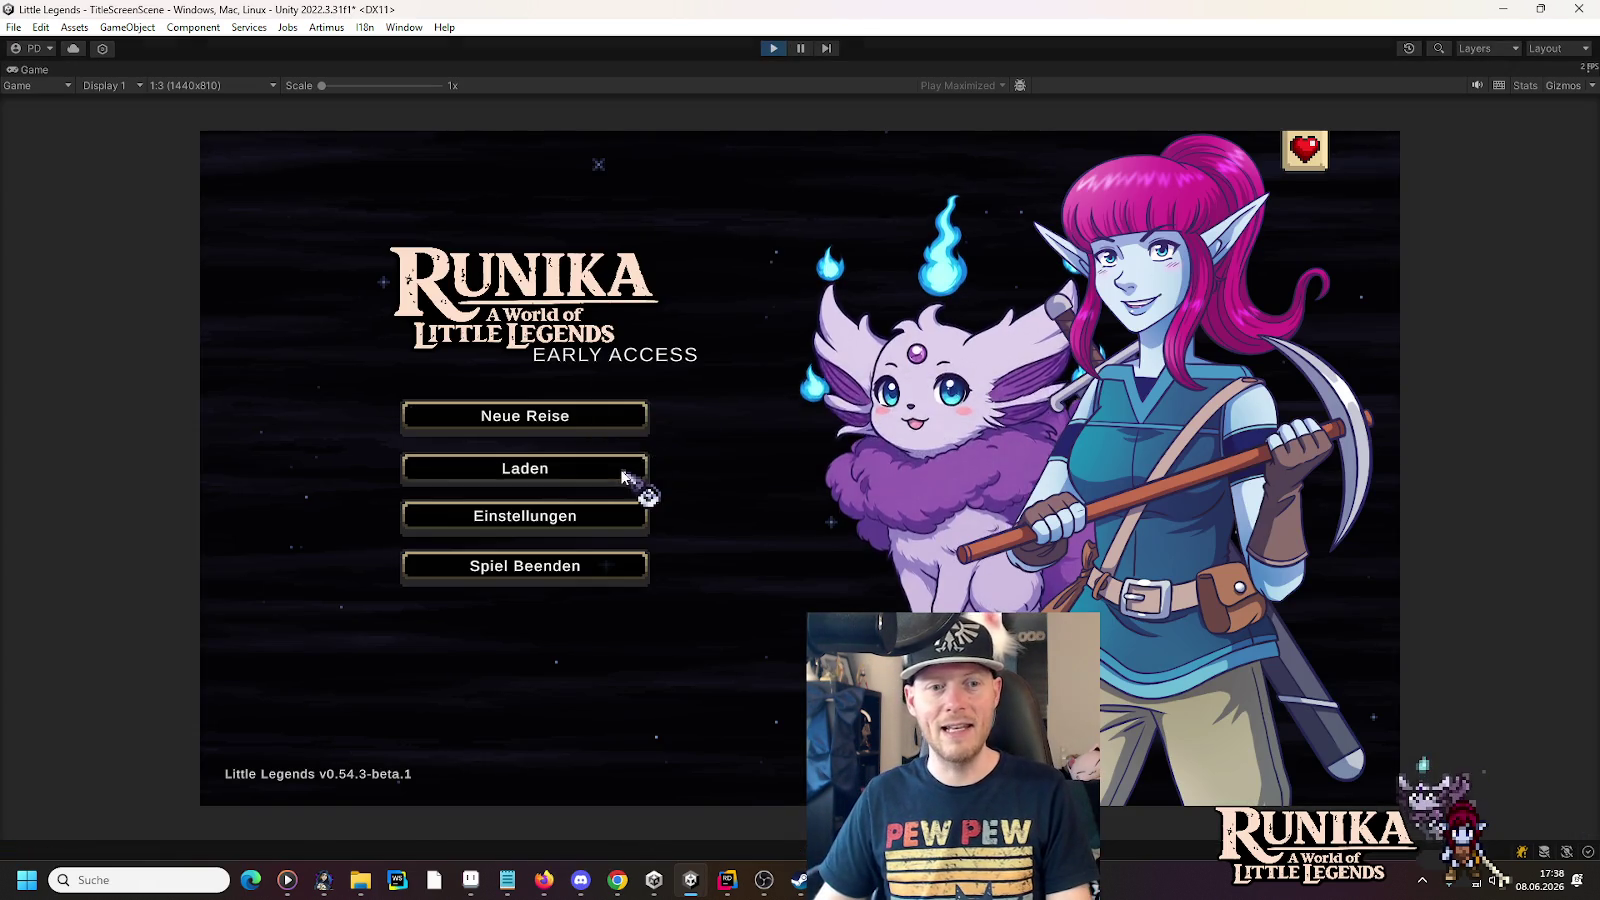
- Load the first save slot and continue into the Go'rath boss fight
click(636, 470)
click(700, 400)
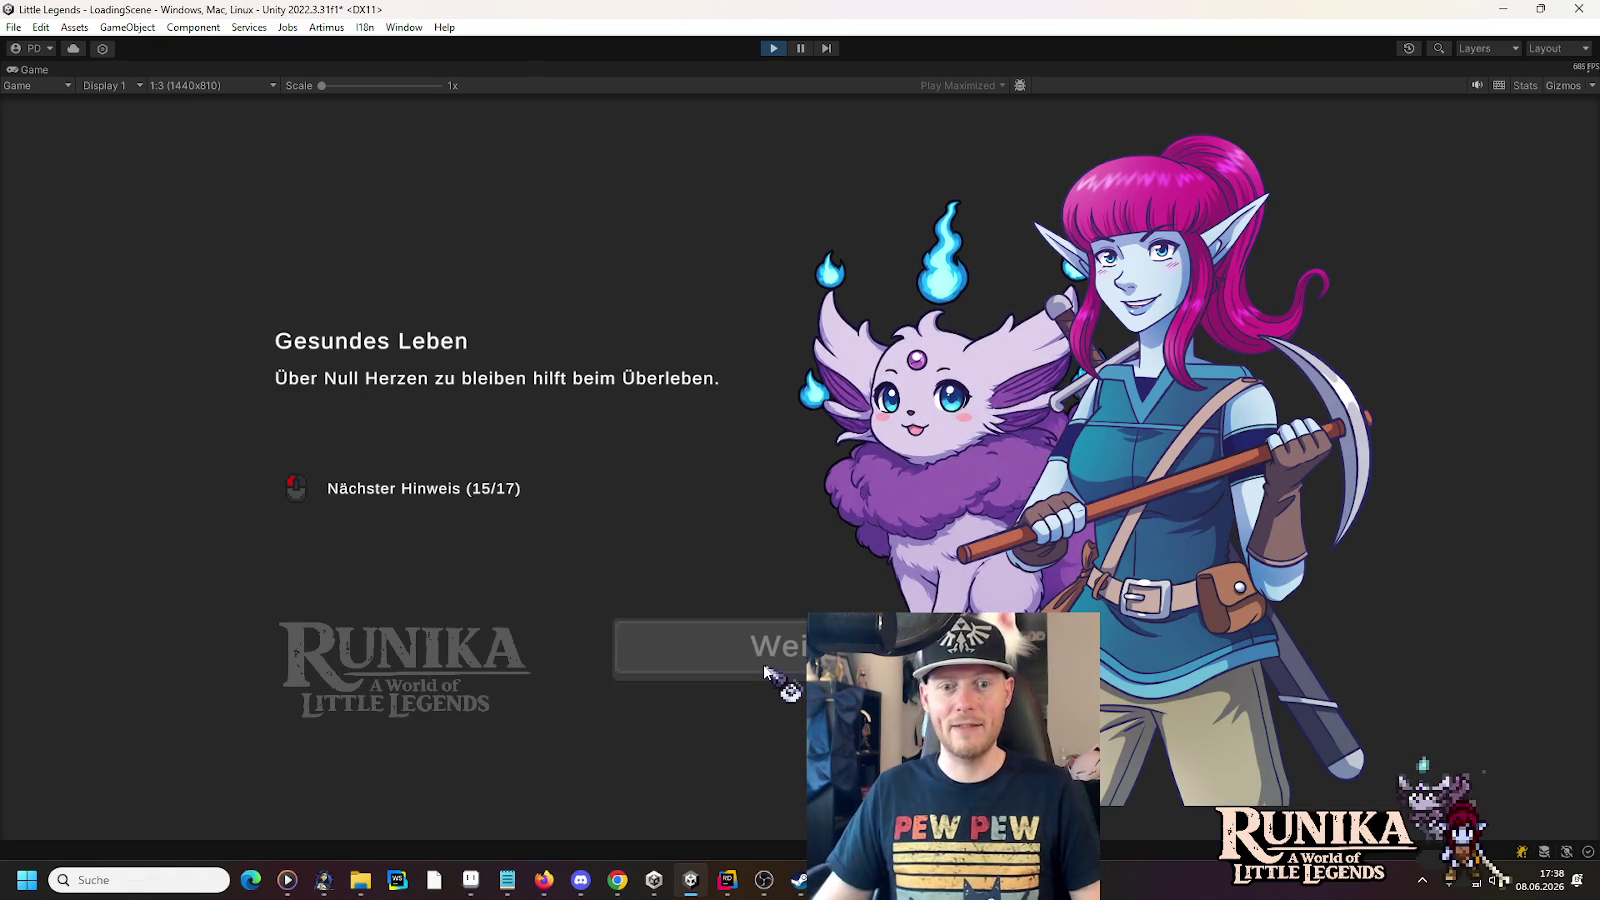
click(765, 672)
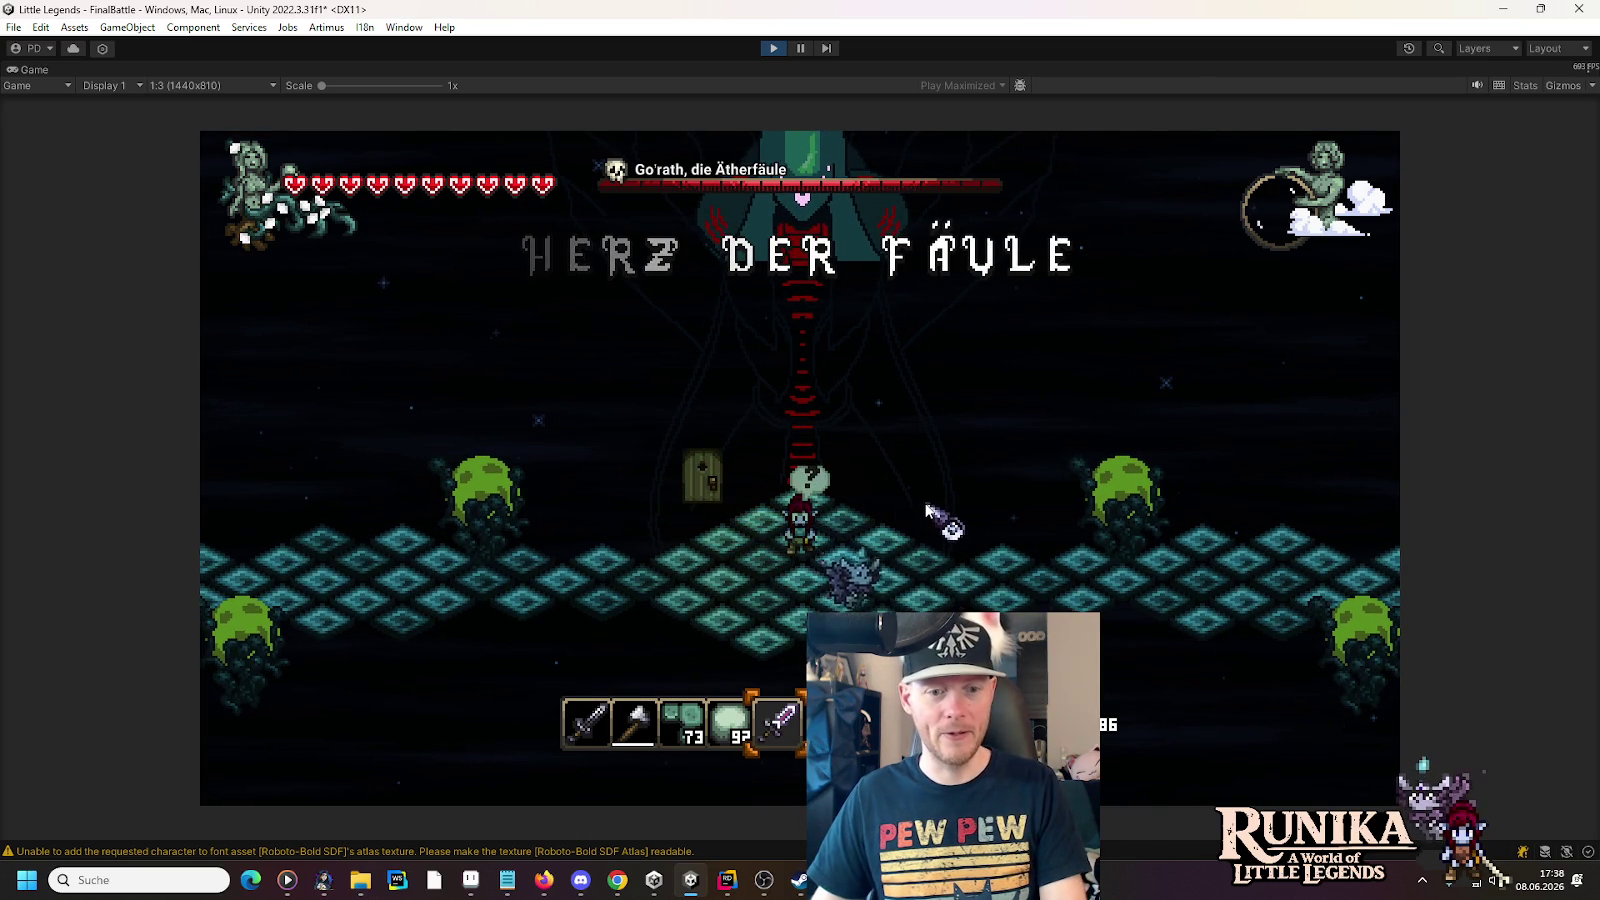
- Walk and dash the character around the arena toward the spores
scroll(940, 520, up, 4)
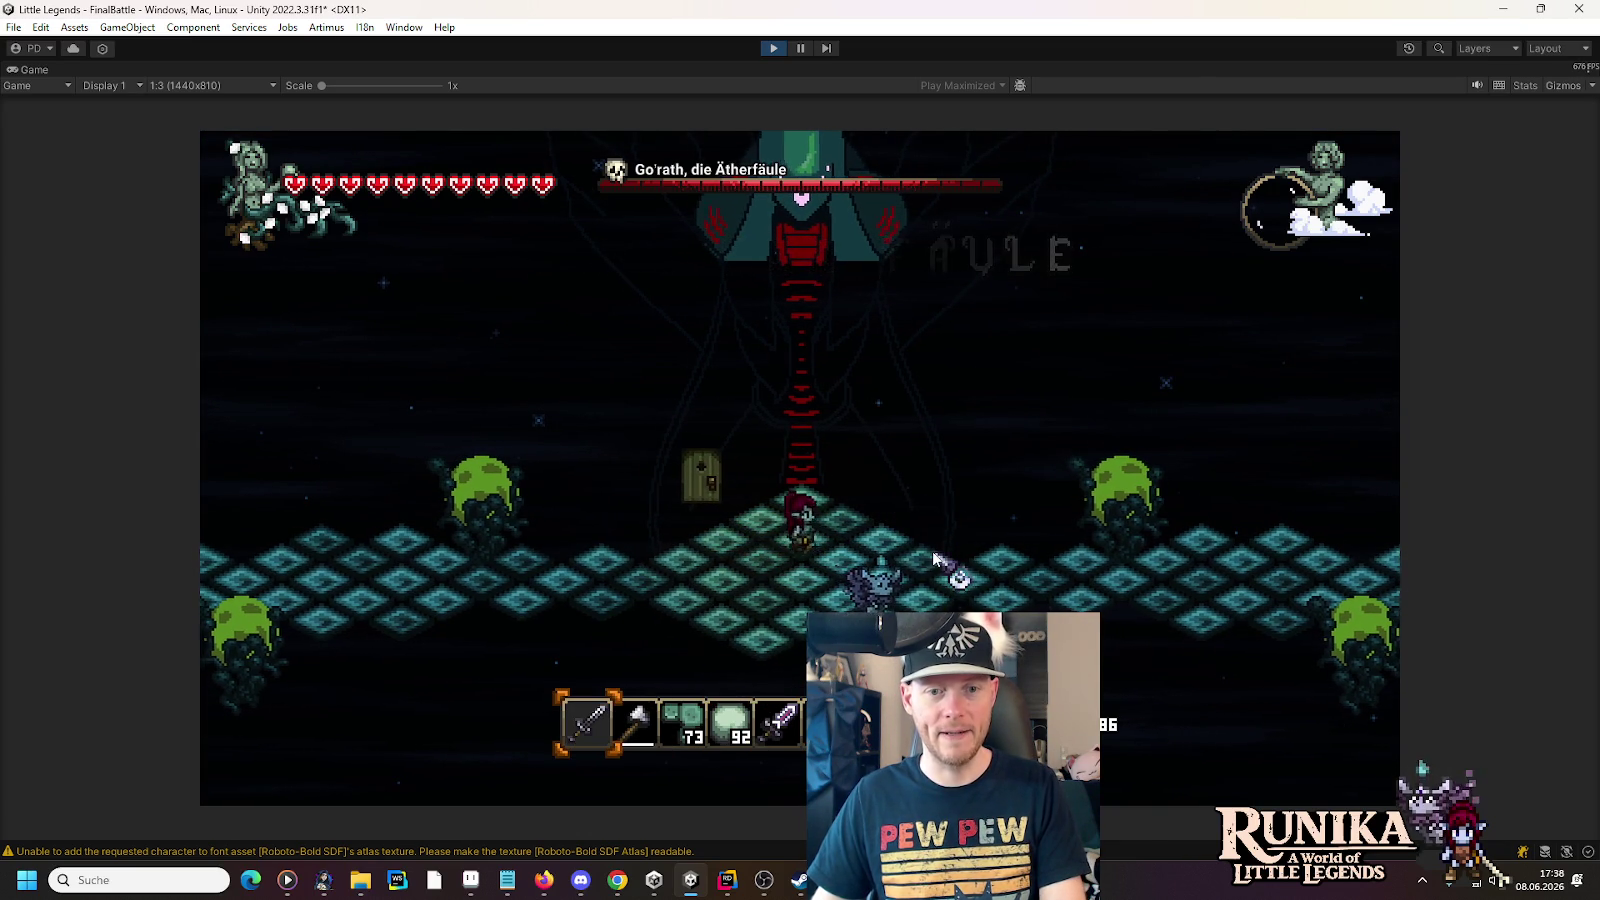
key(d)
key(w)
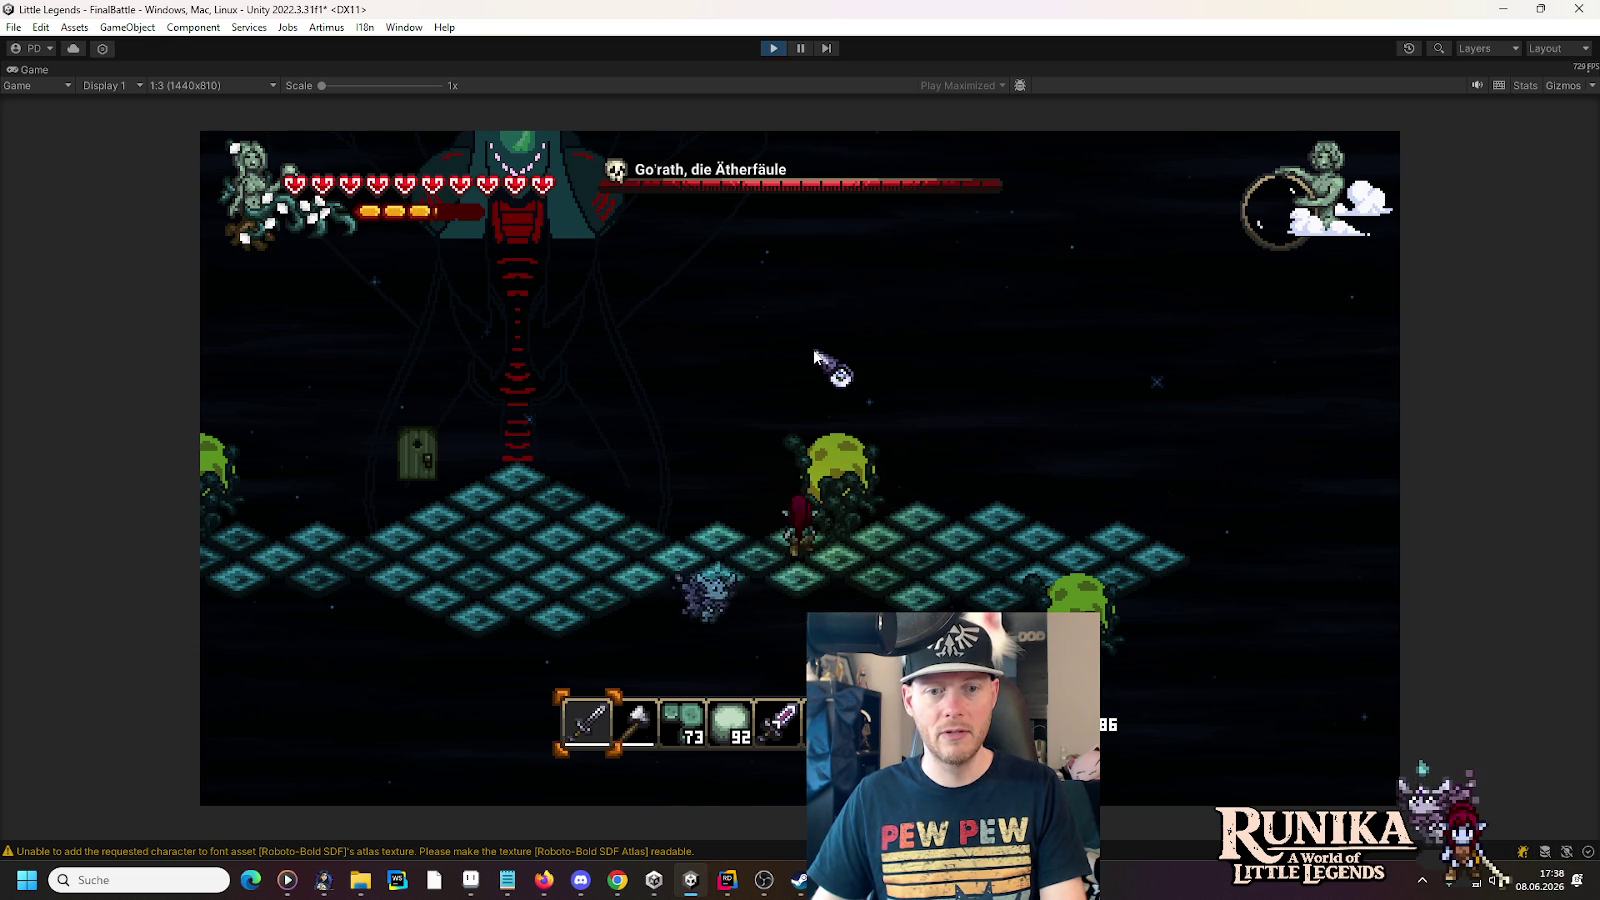
key(d)
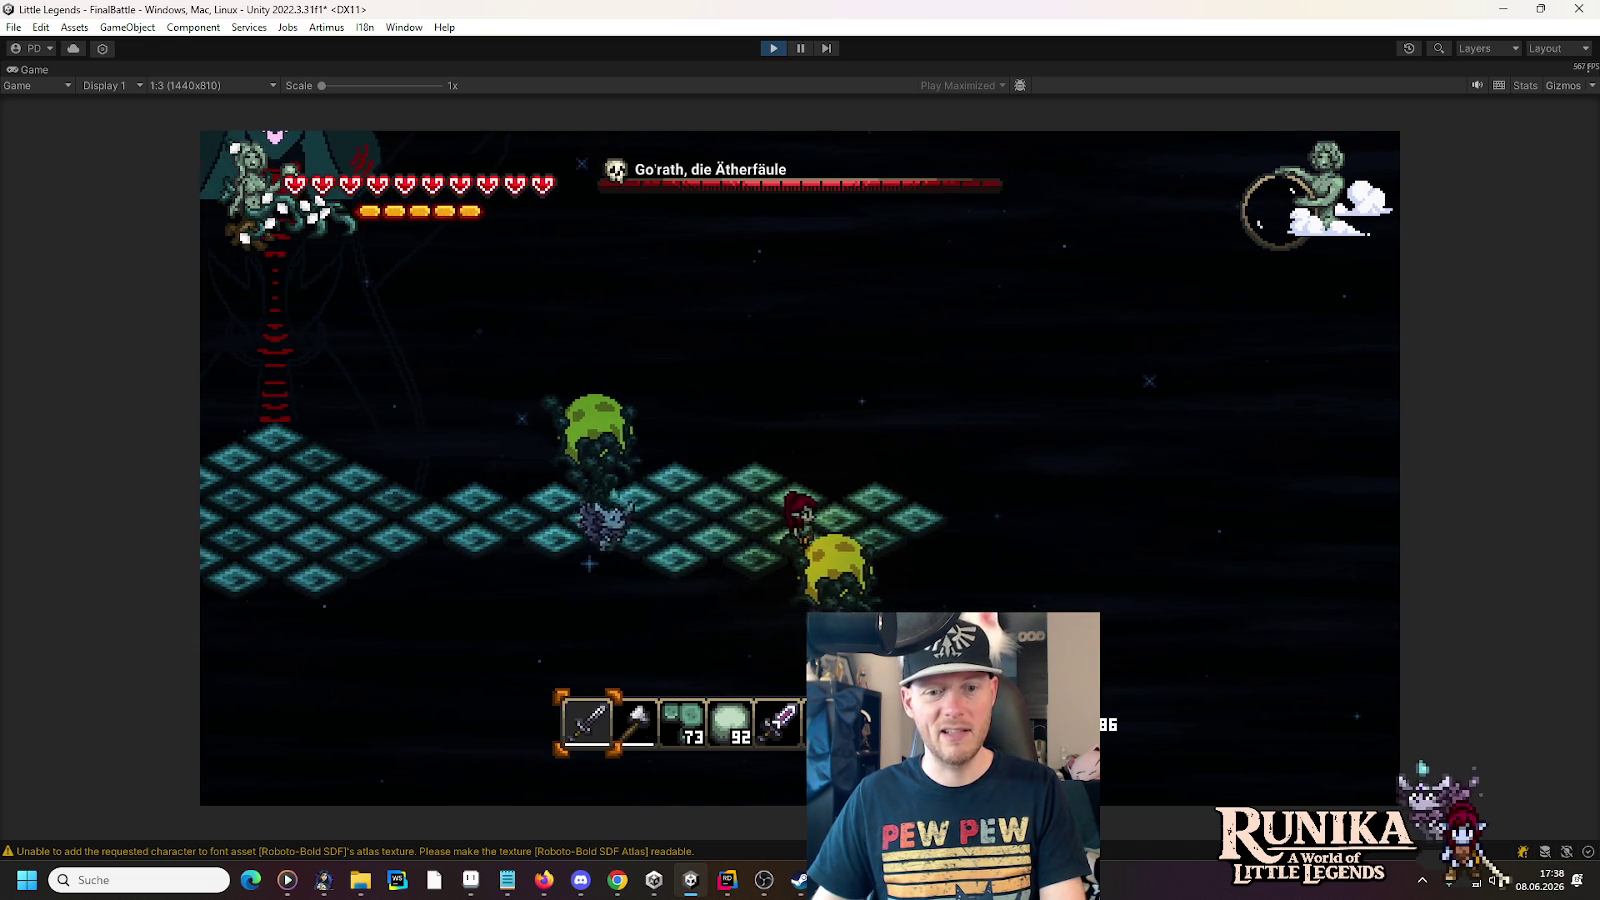
key(space)
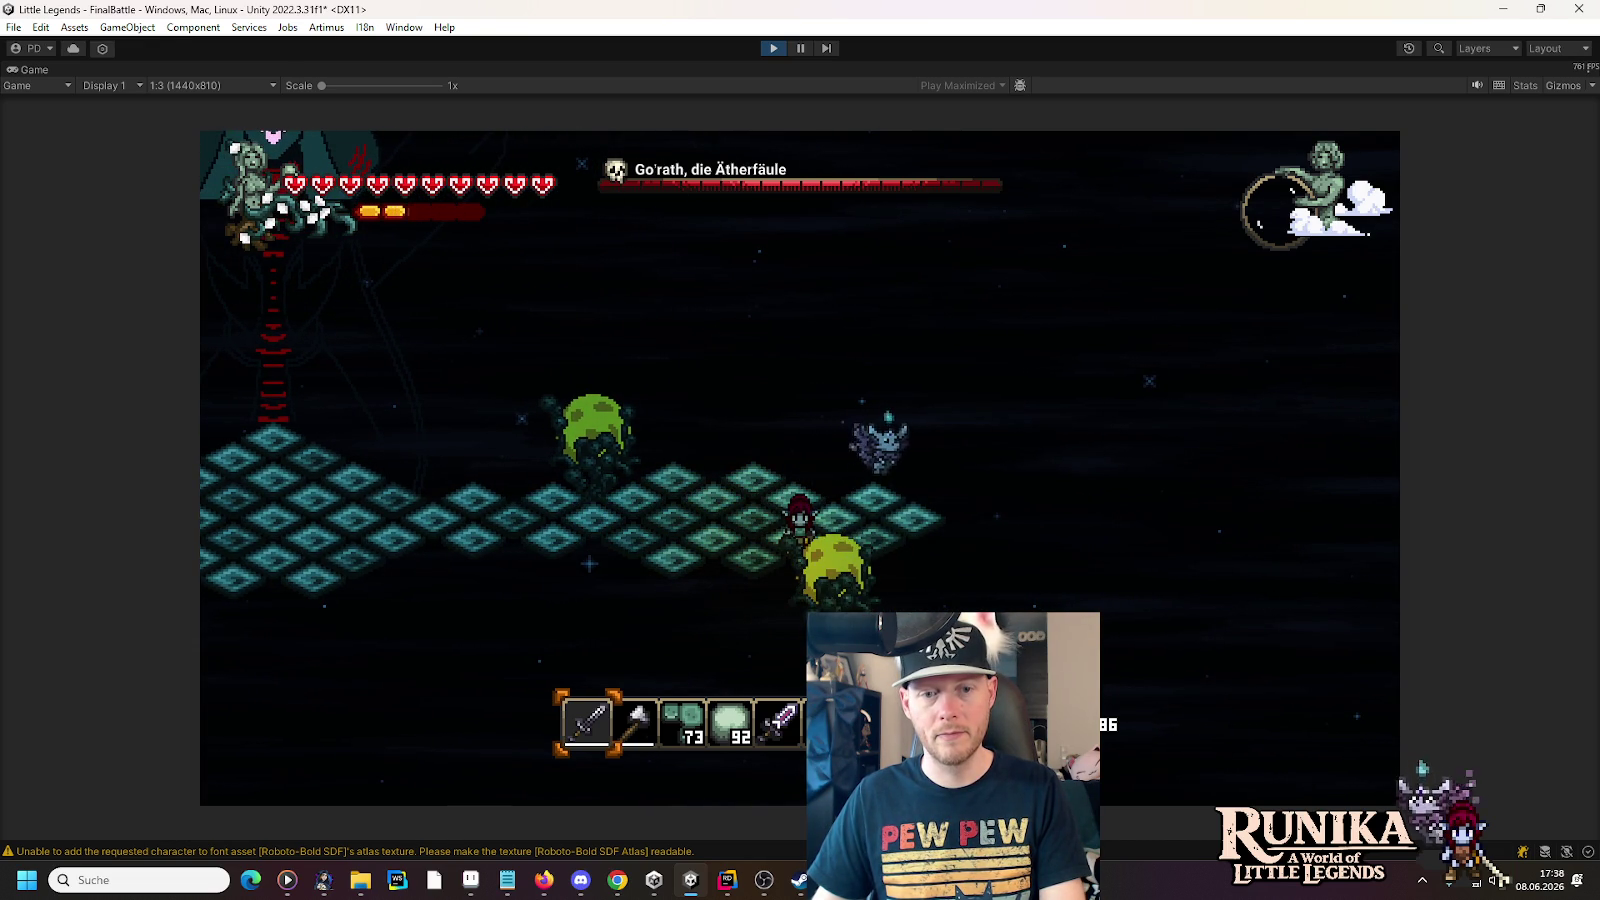
key(a)
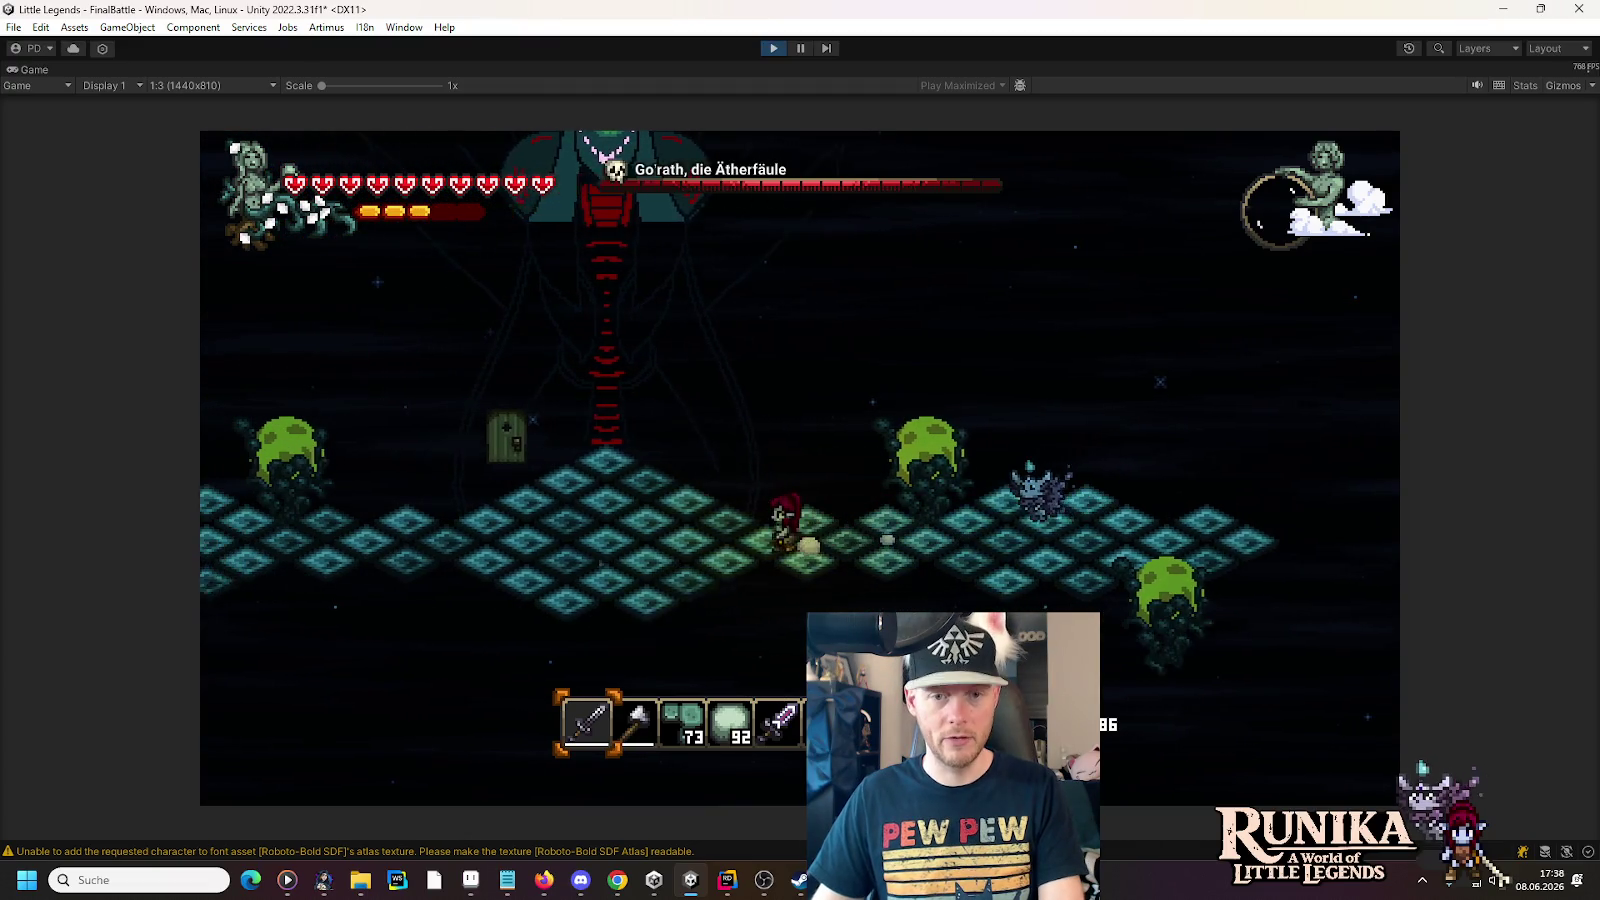
key(a)
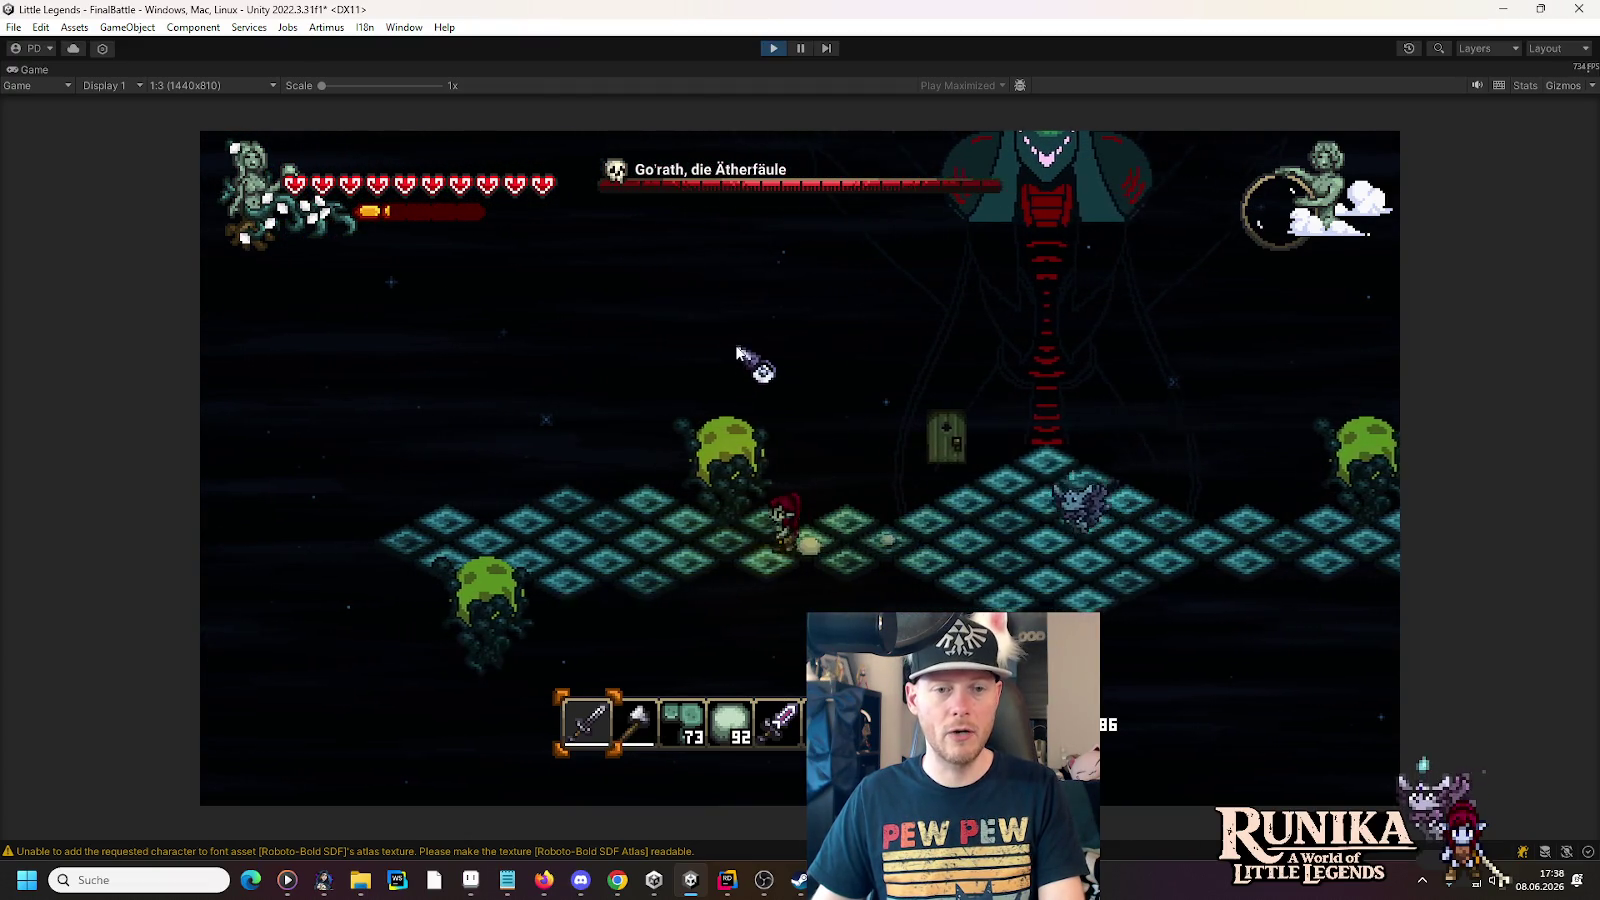
key(a)
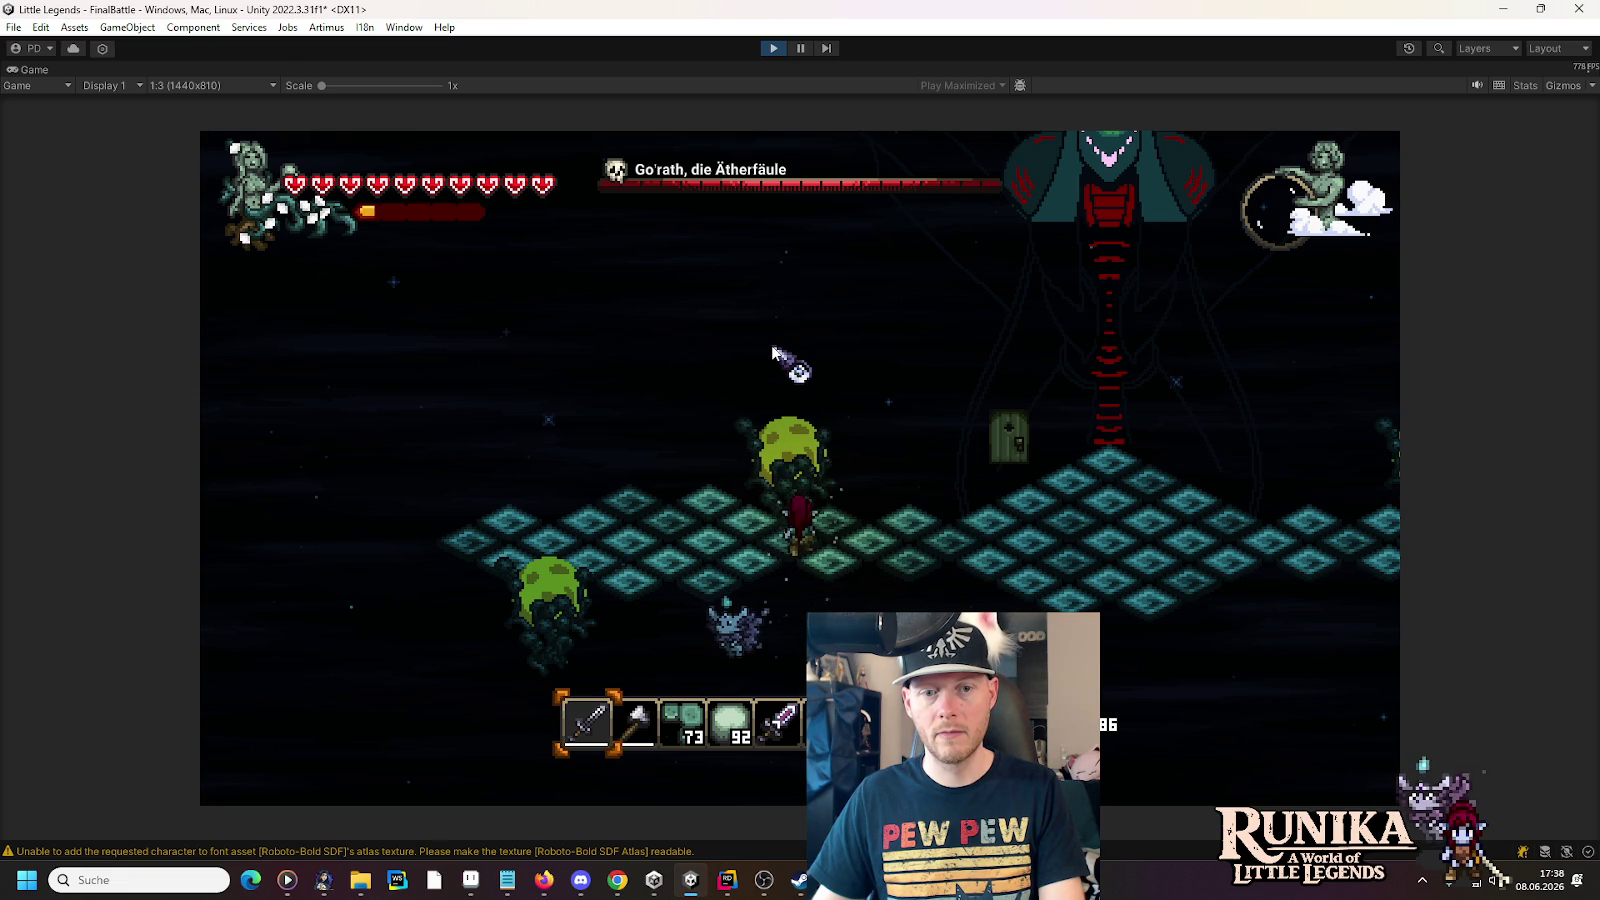
key(a)
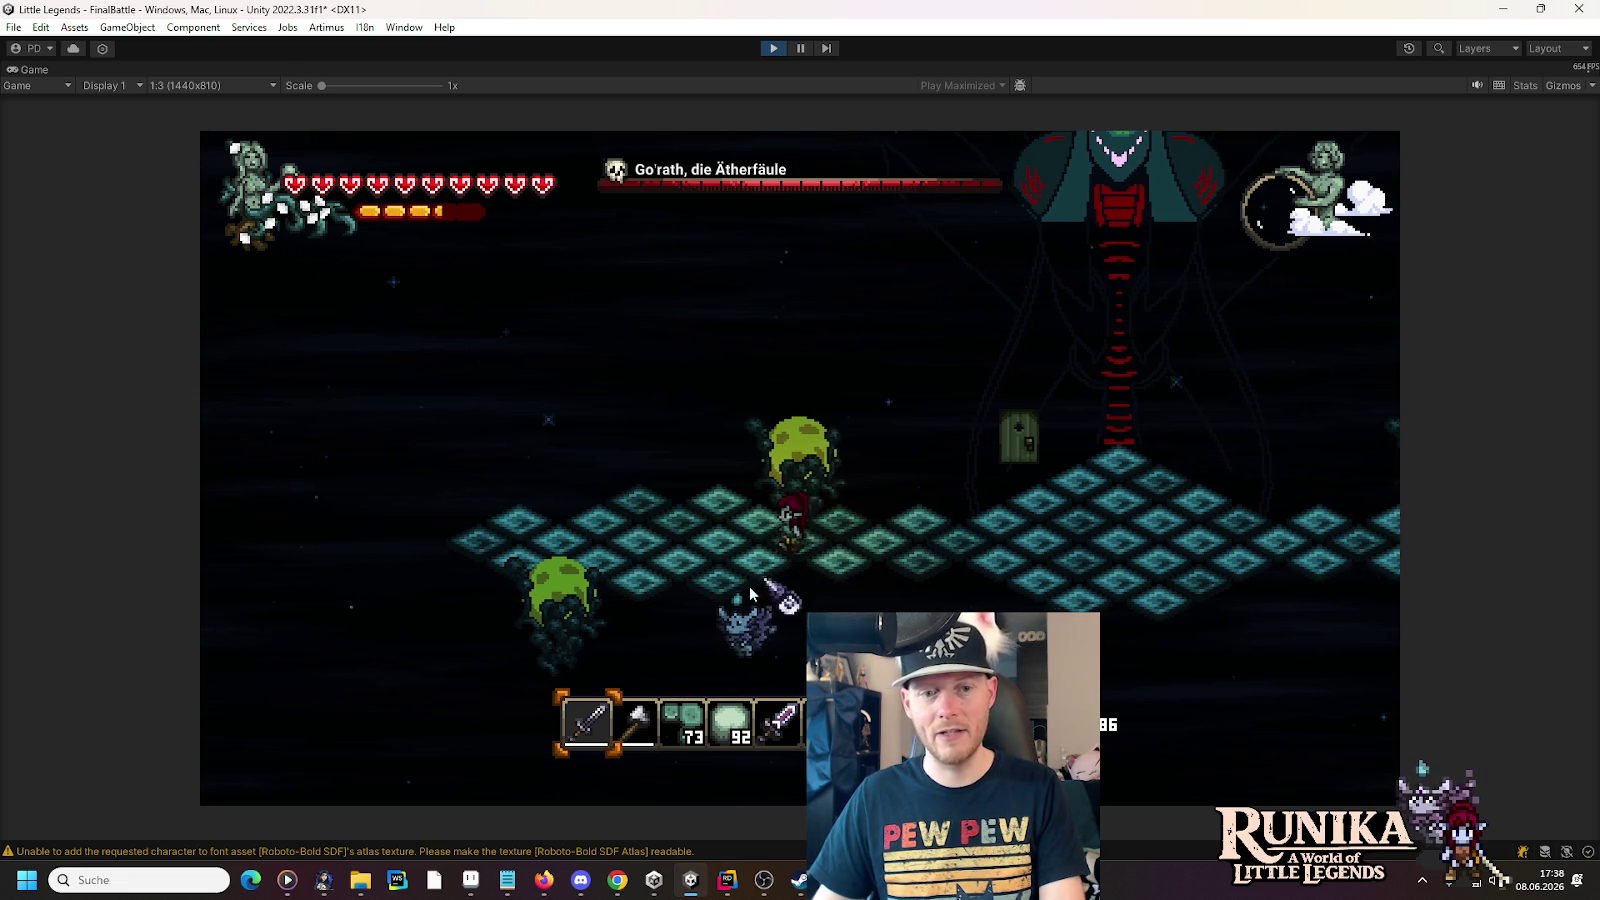
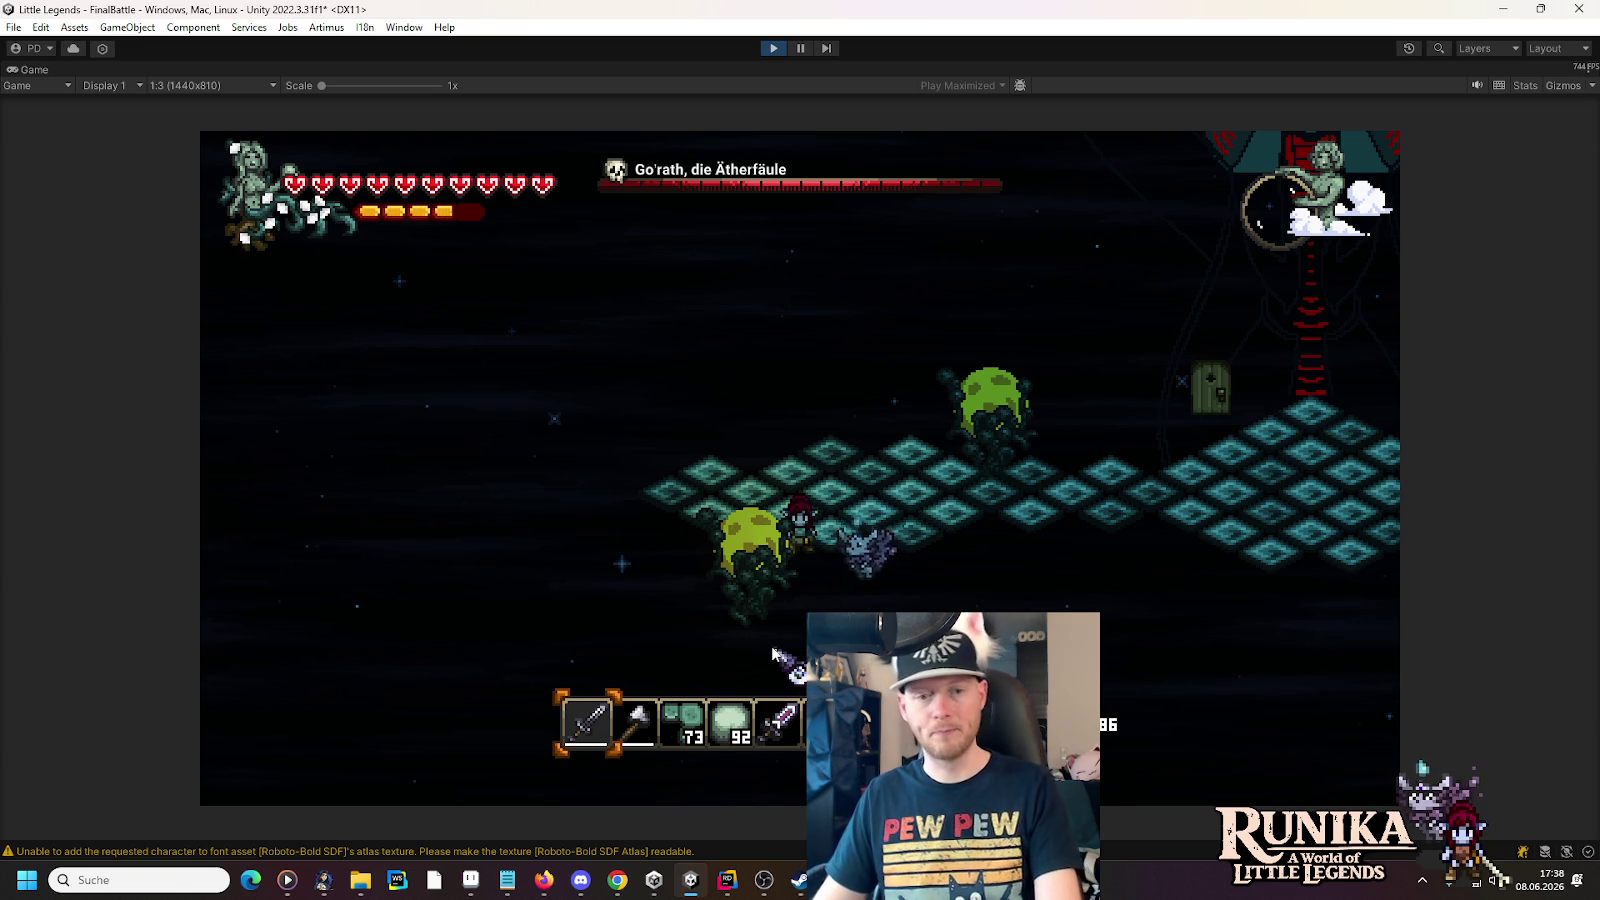
- Stop the playtest, return to the scene, and select Despawn Area under ActorPlayer > Aether Attractor
click(773, 48)
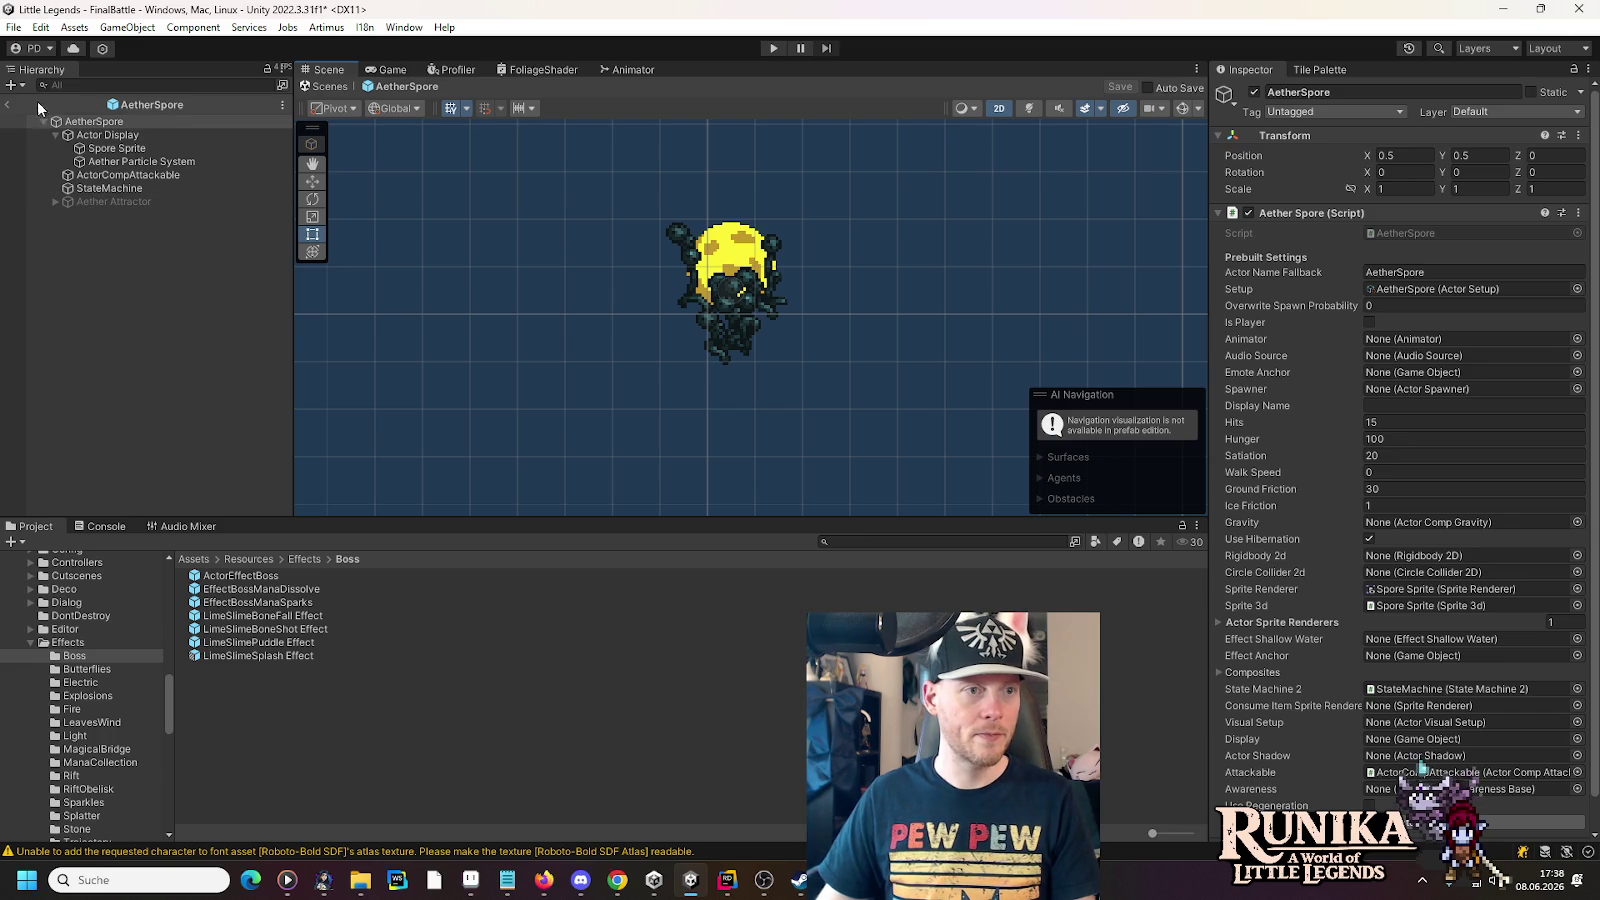
click(6, 105)
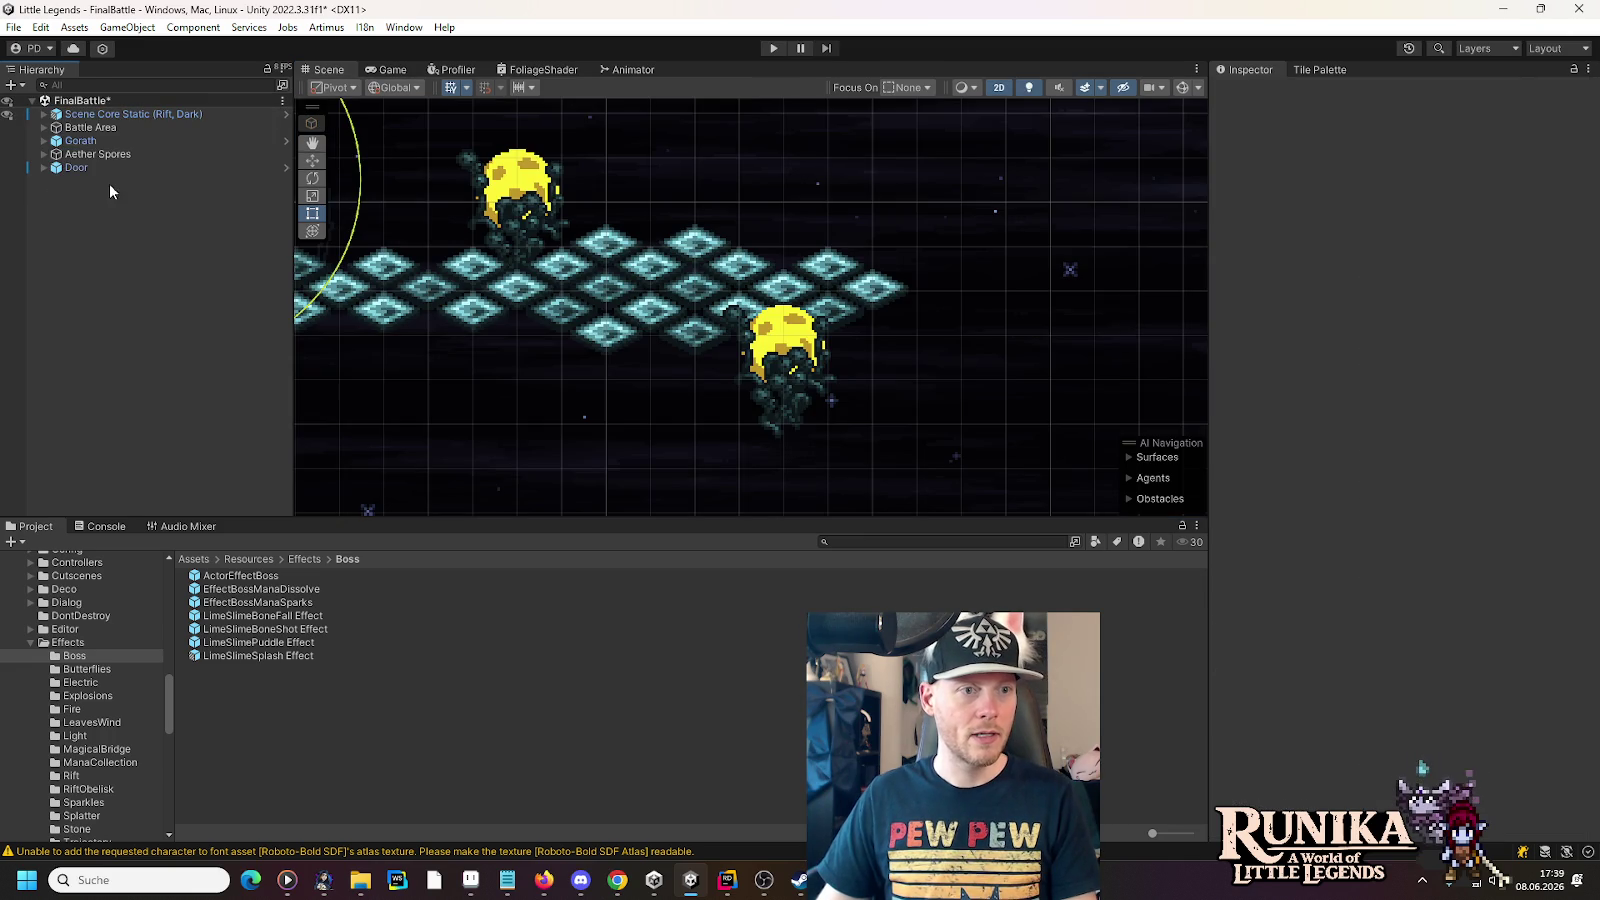
click(44, 115)
click(56, 234)
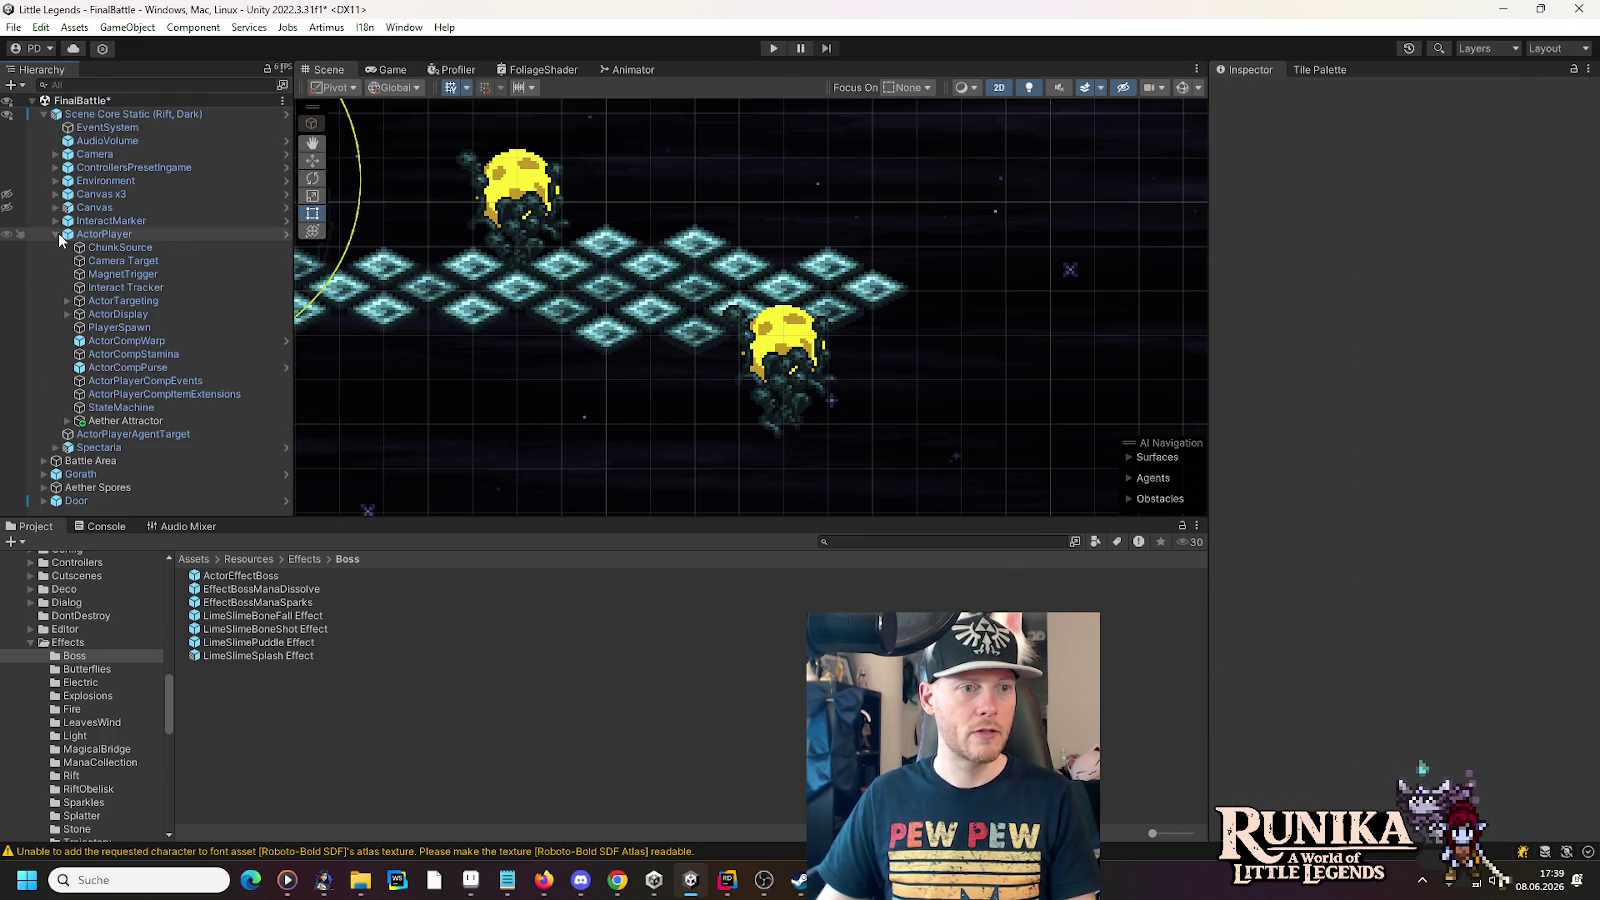
click(68, 420)
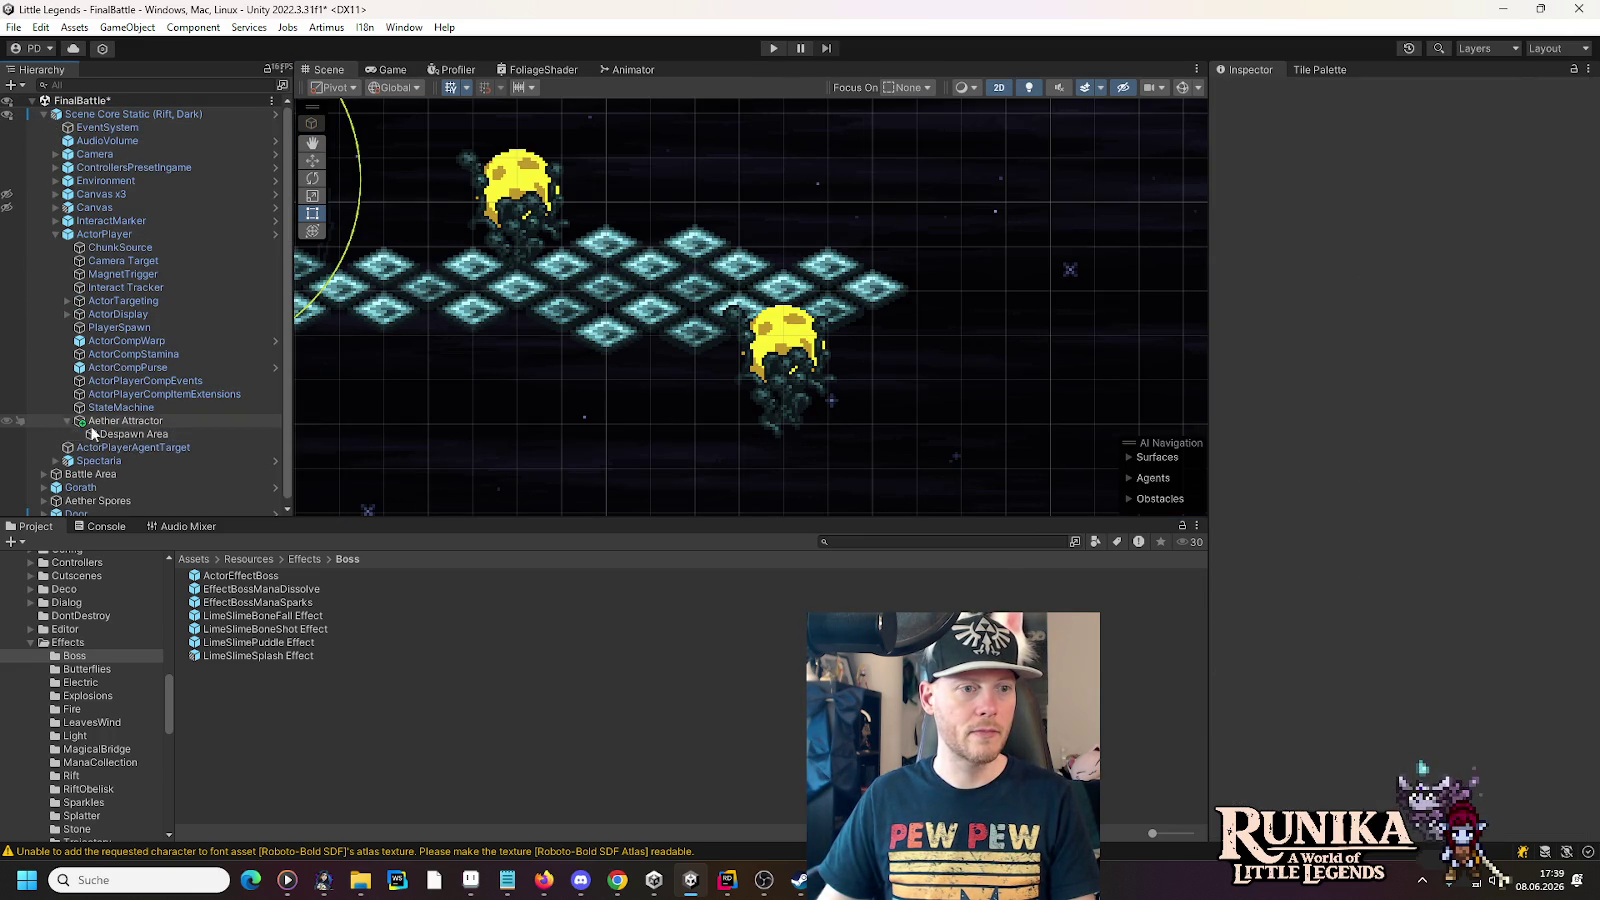
click(150, 434)
- Frame Despawn Area and add a Circle Collider 2D component to it
key(f)
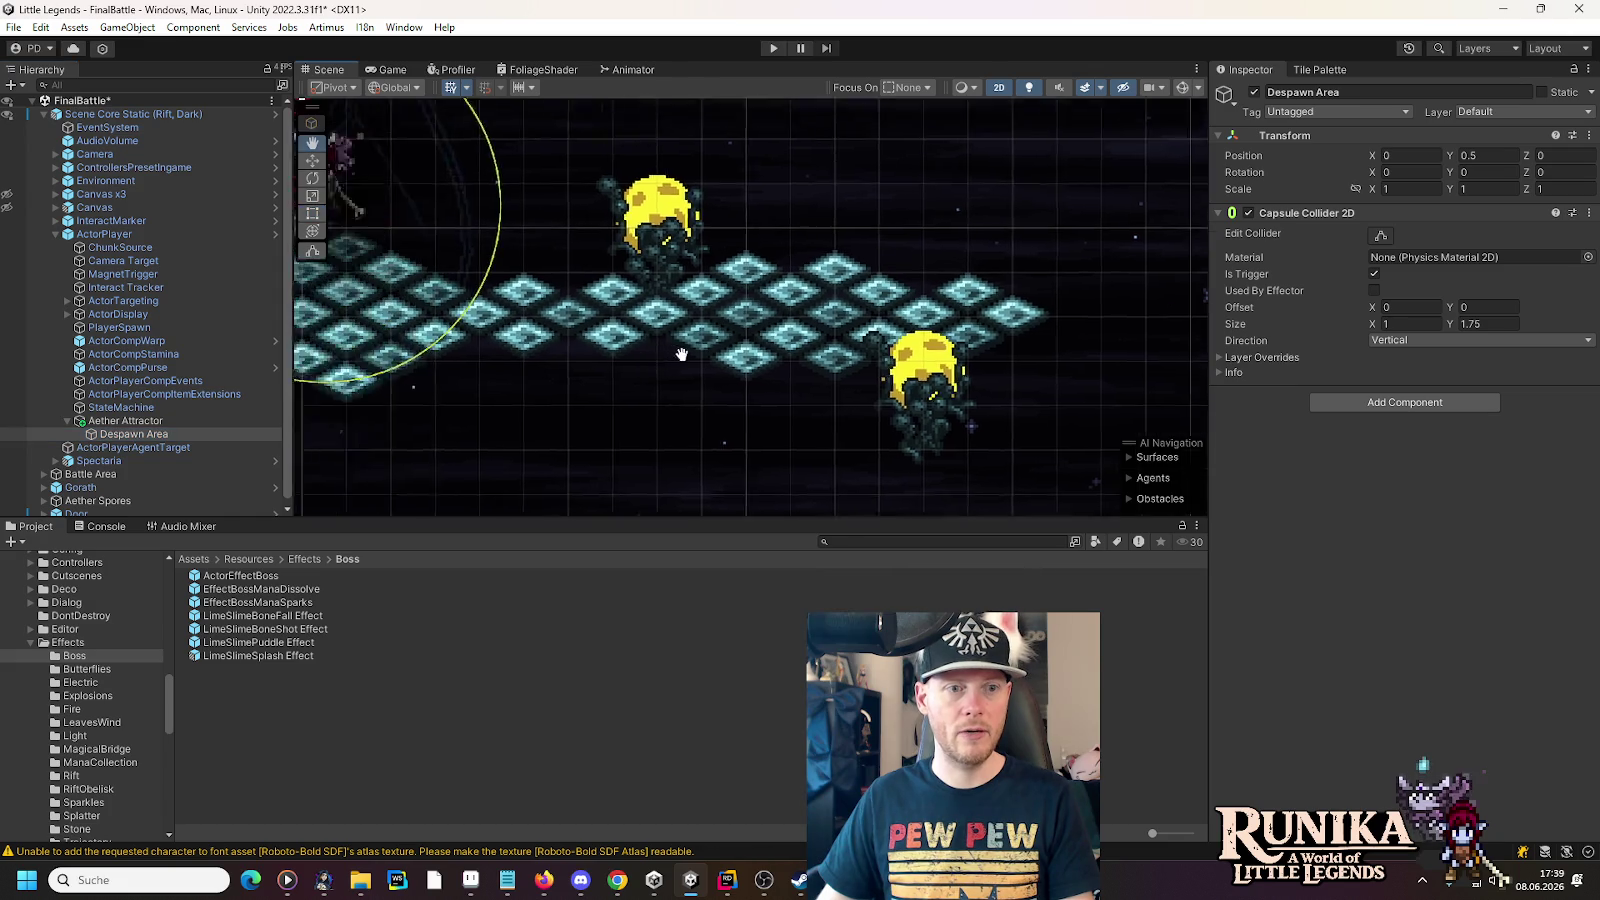
scroll(892, 212, up, 2)
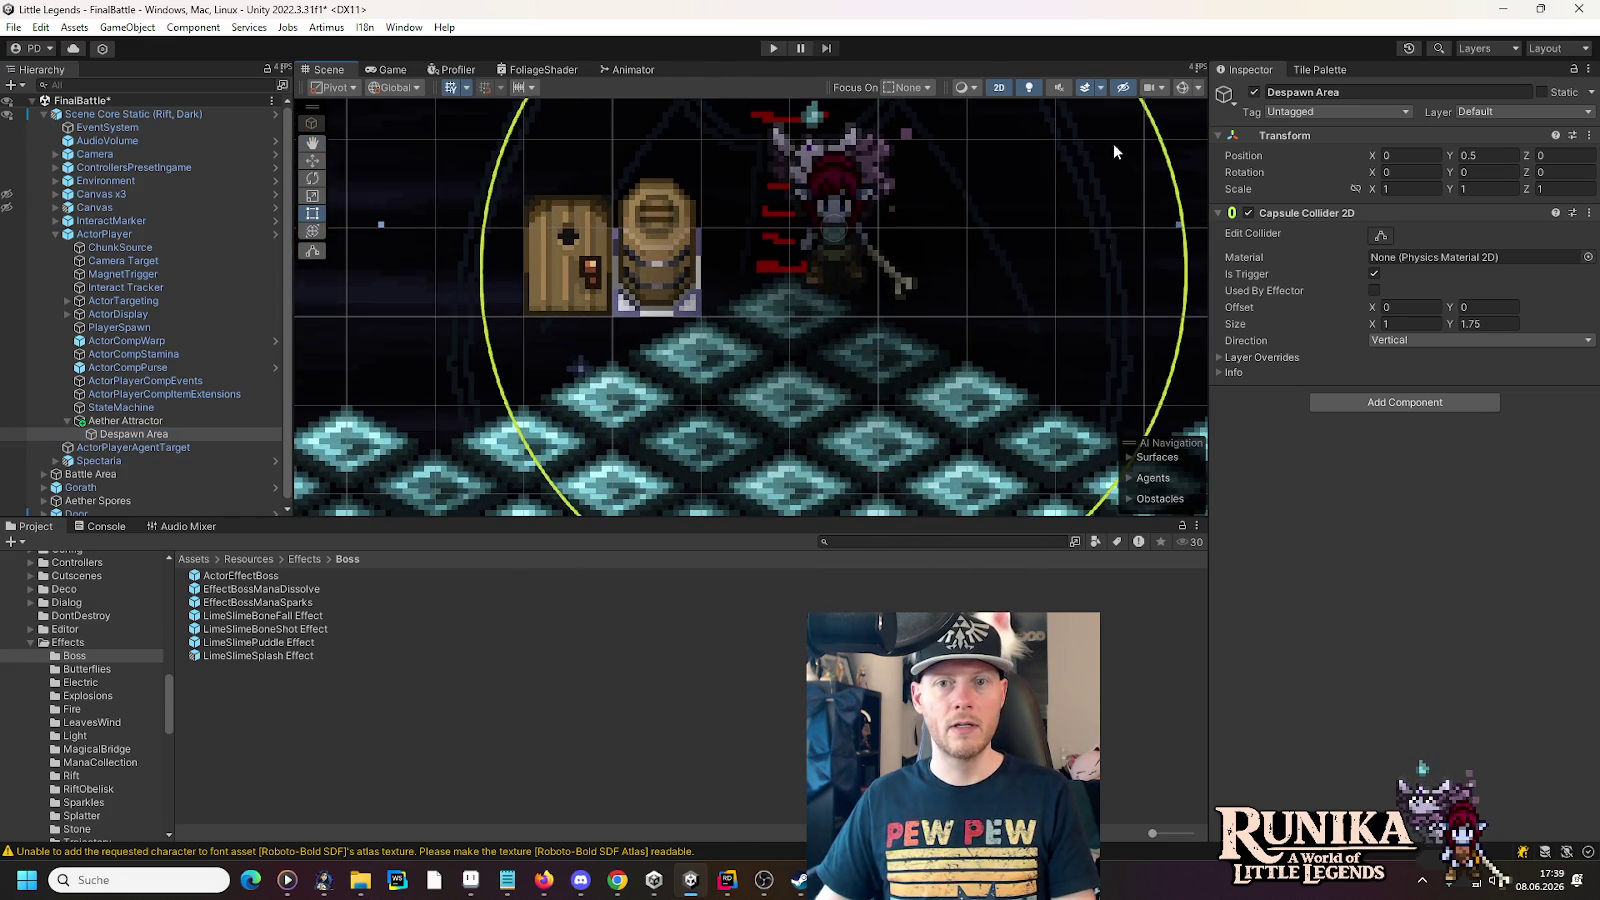
scroll(866, 266, up, 1)
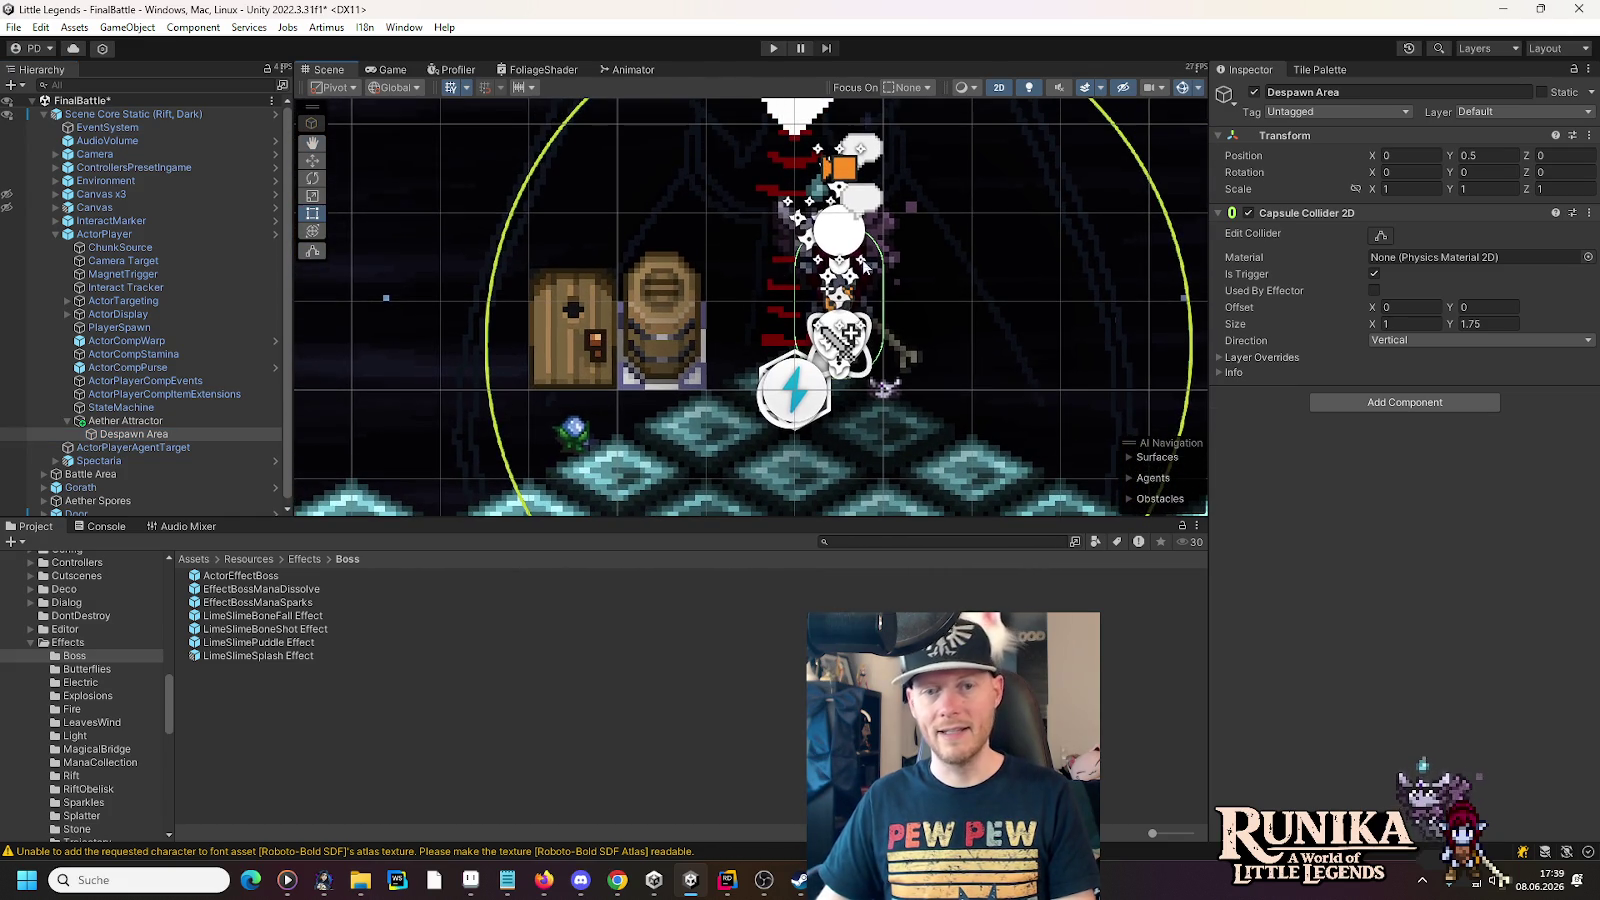
click(1403, 403)
text(circle)
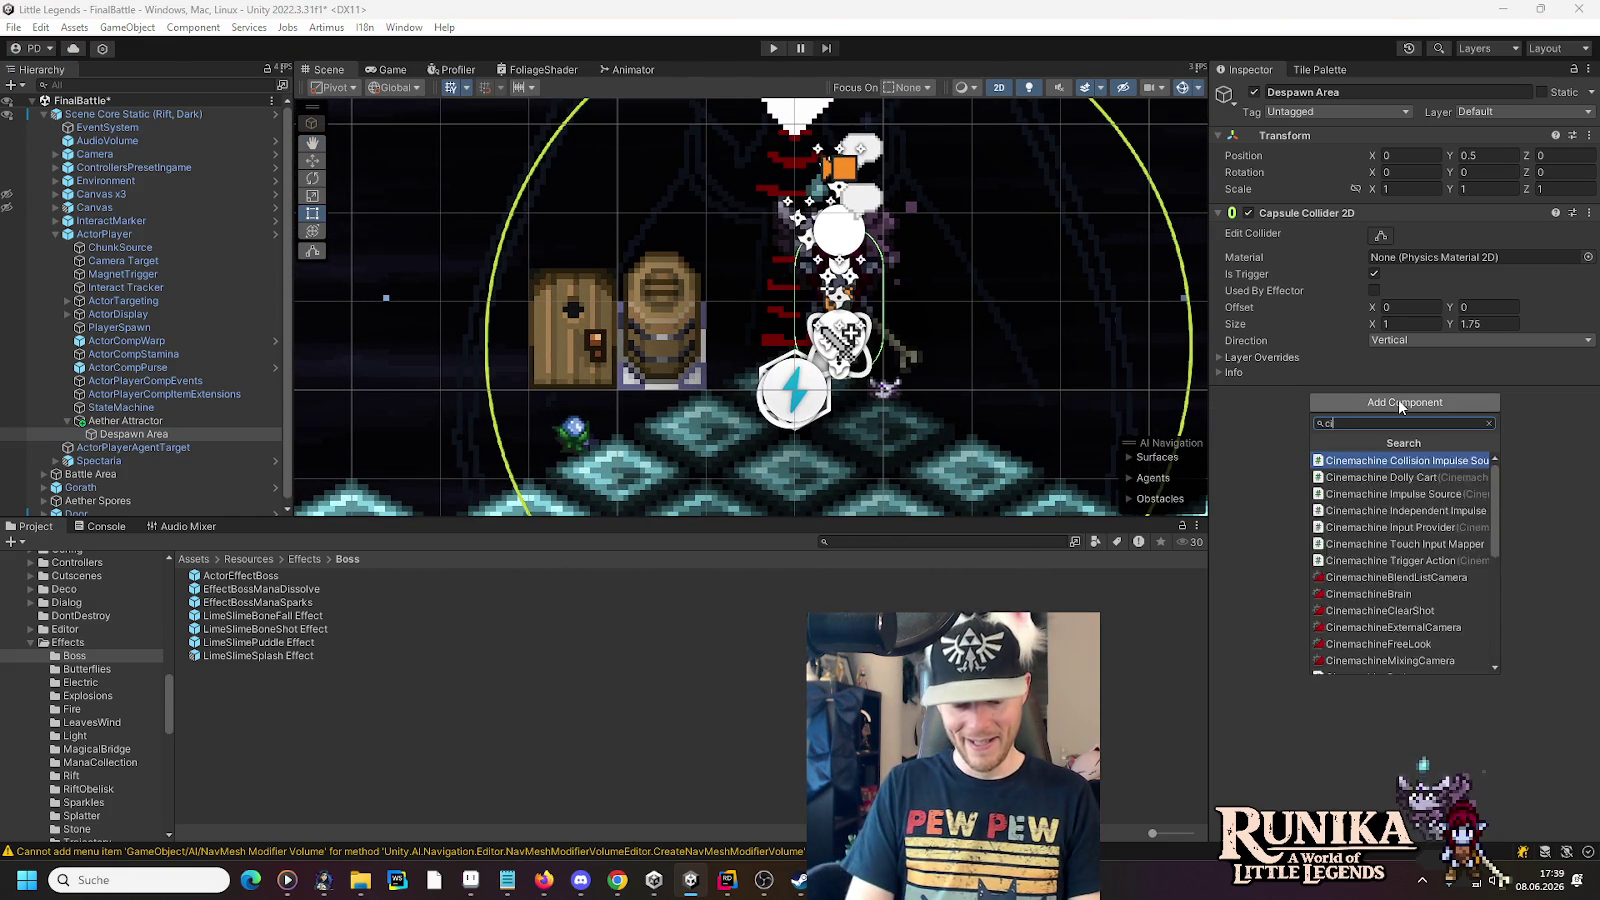
key(Down)
key(Return)
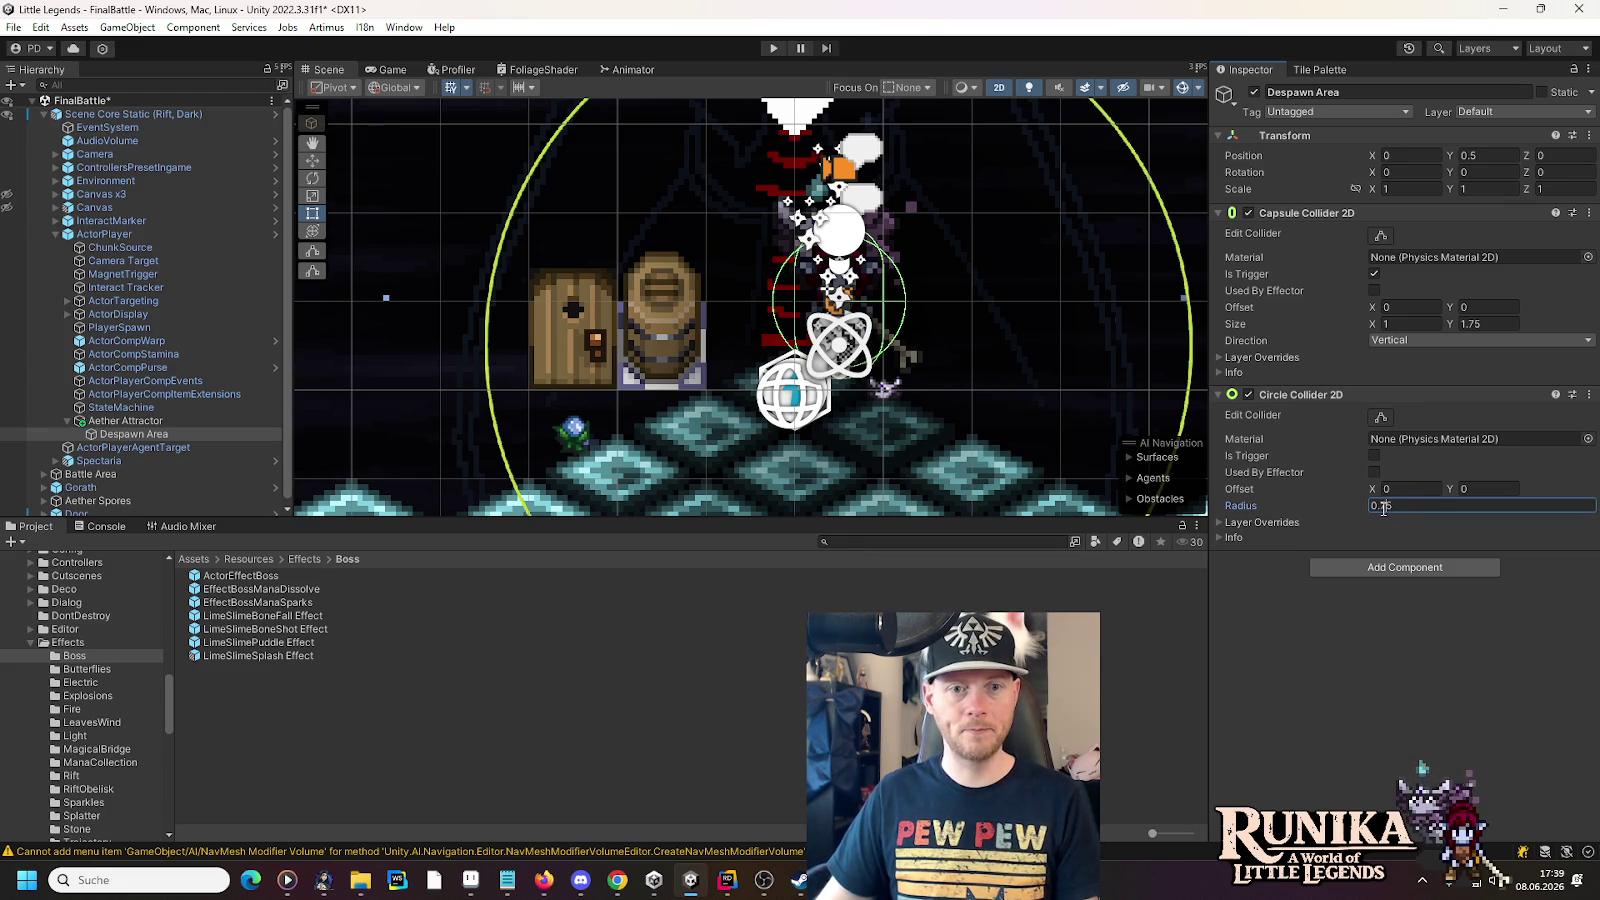
- Remove the Capsule Collider 2D, keep the Default layer, and save the FinalBattle scene
click(1588, 213)
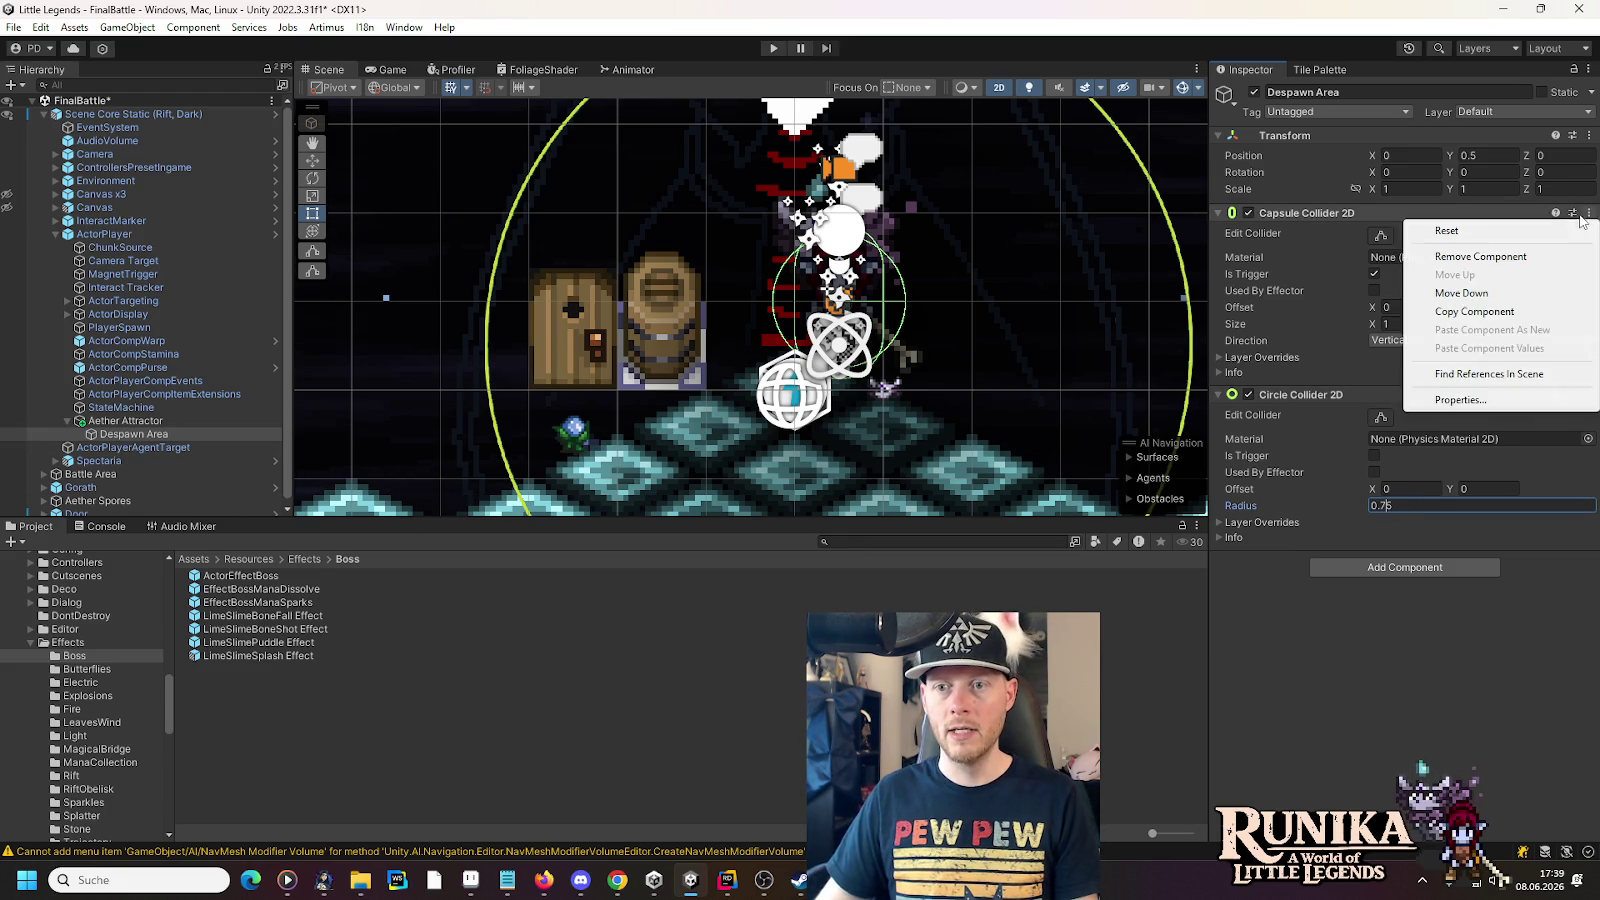
click(1481, 257)
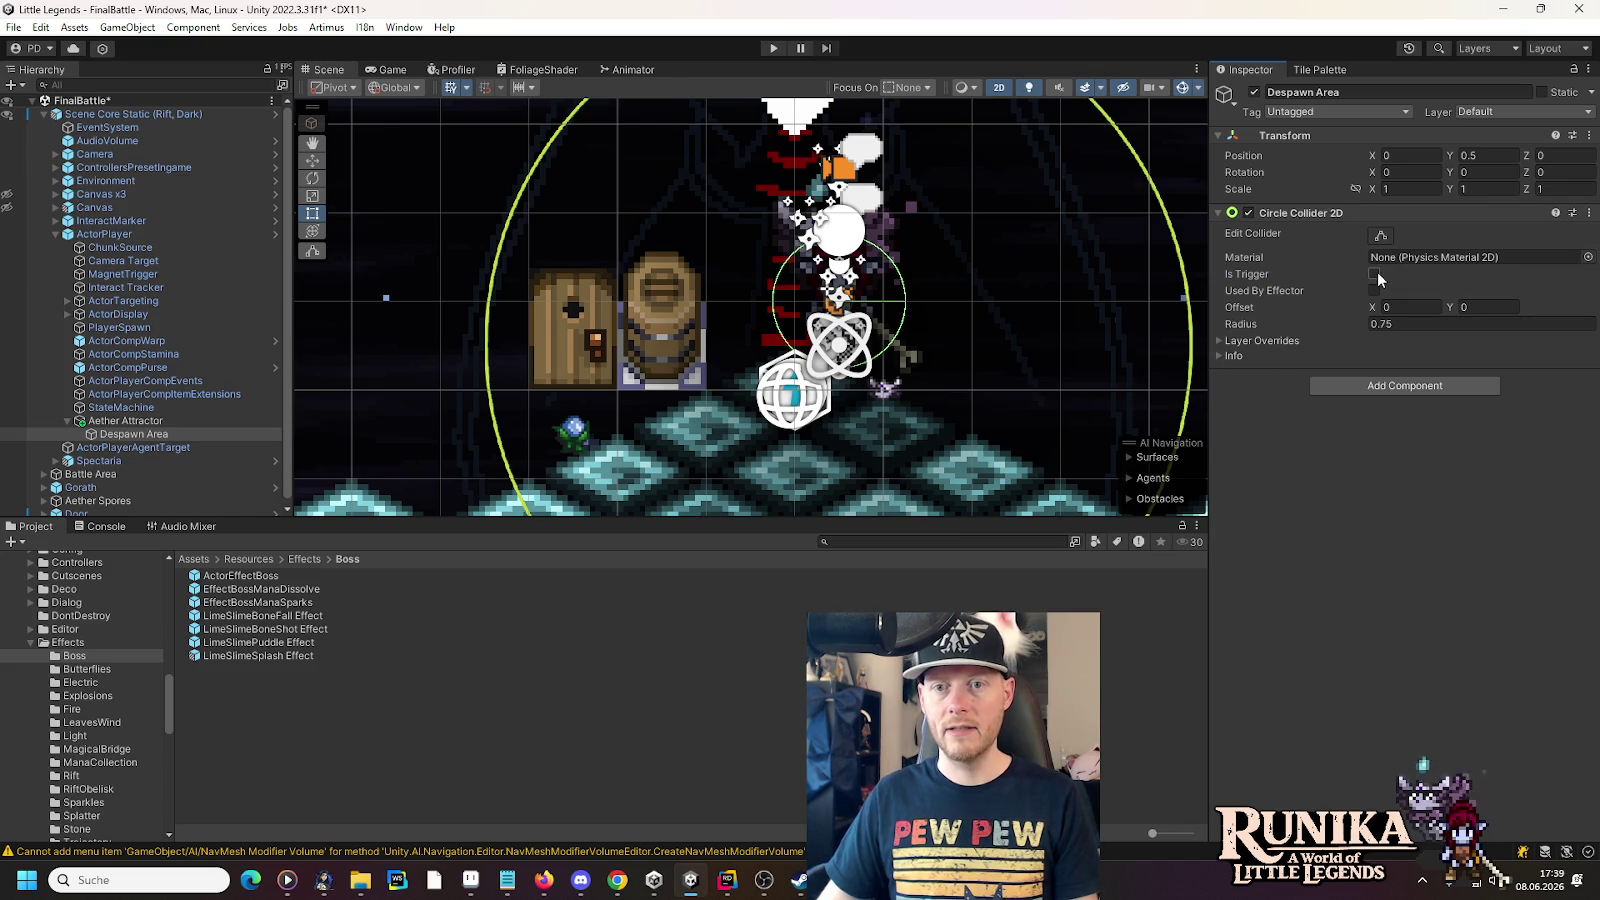
click(1497, 113)
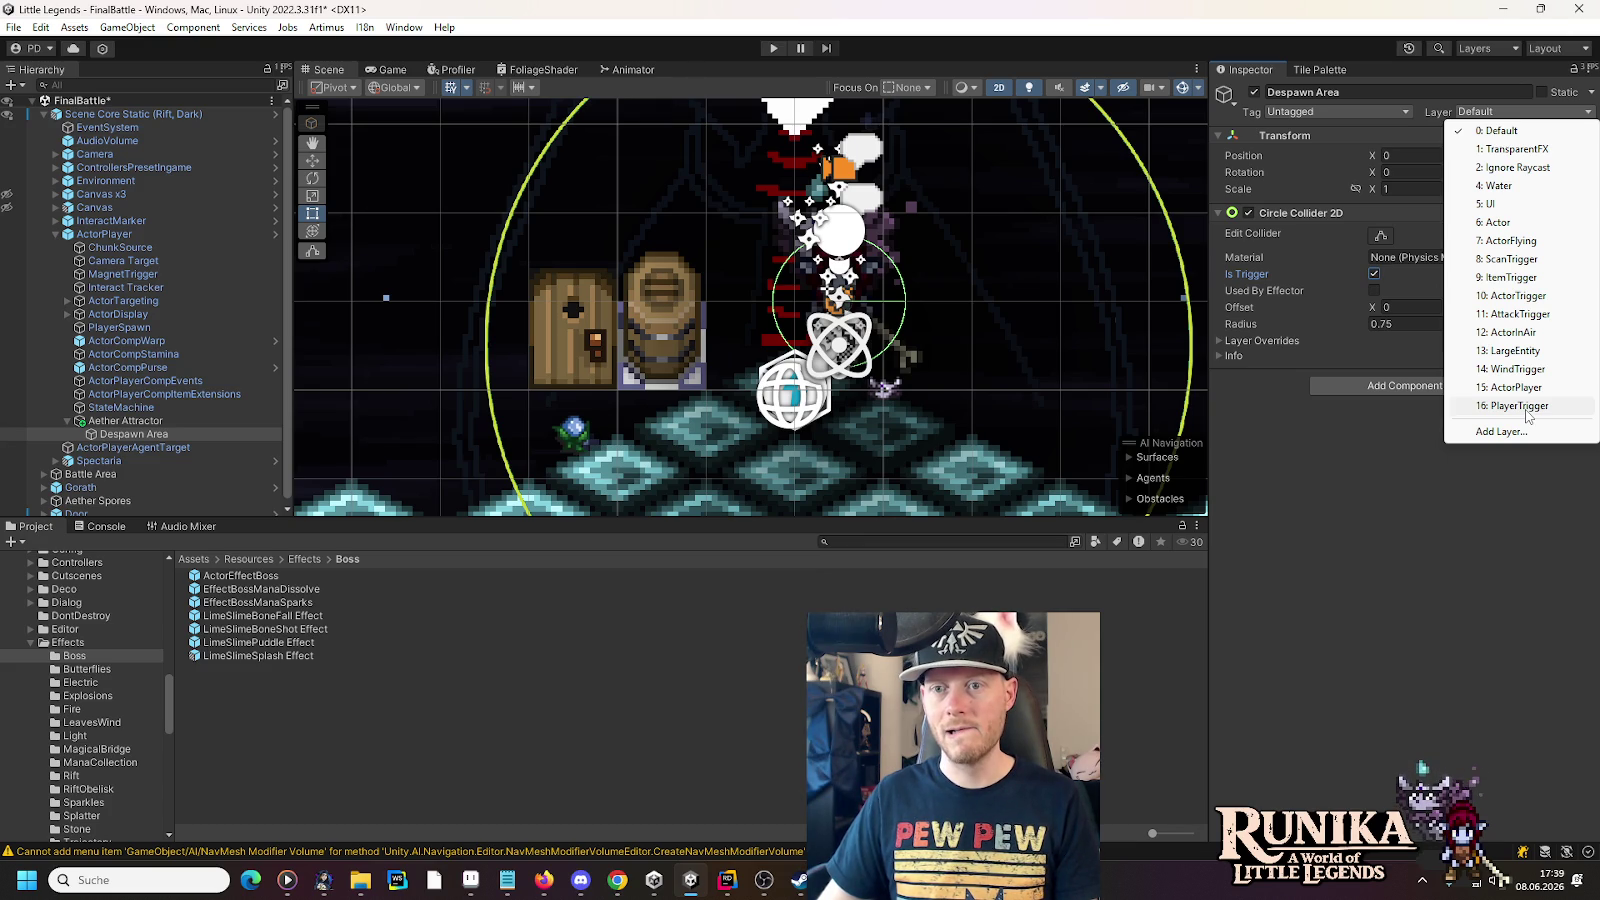
click(1352, 471)
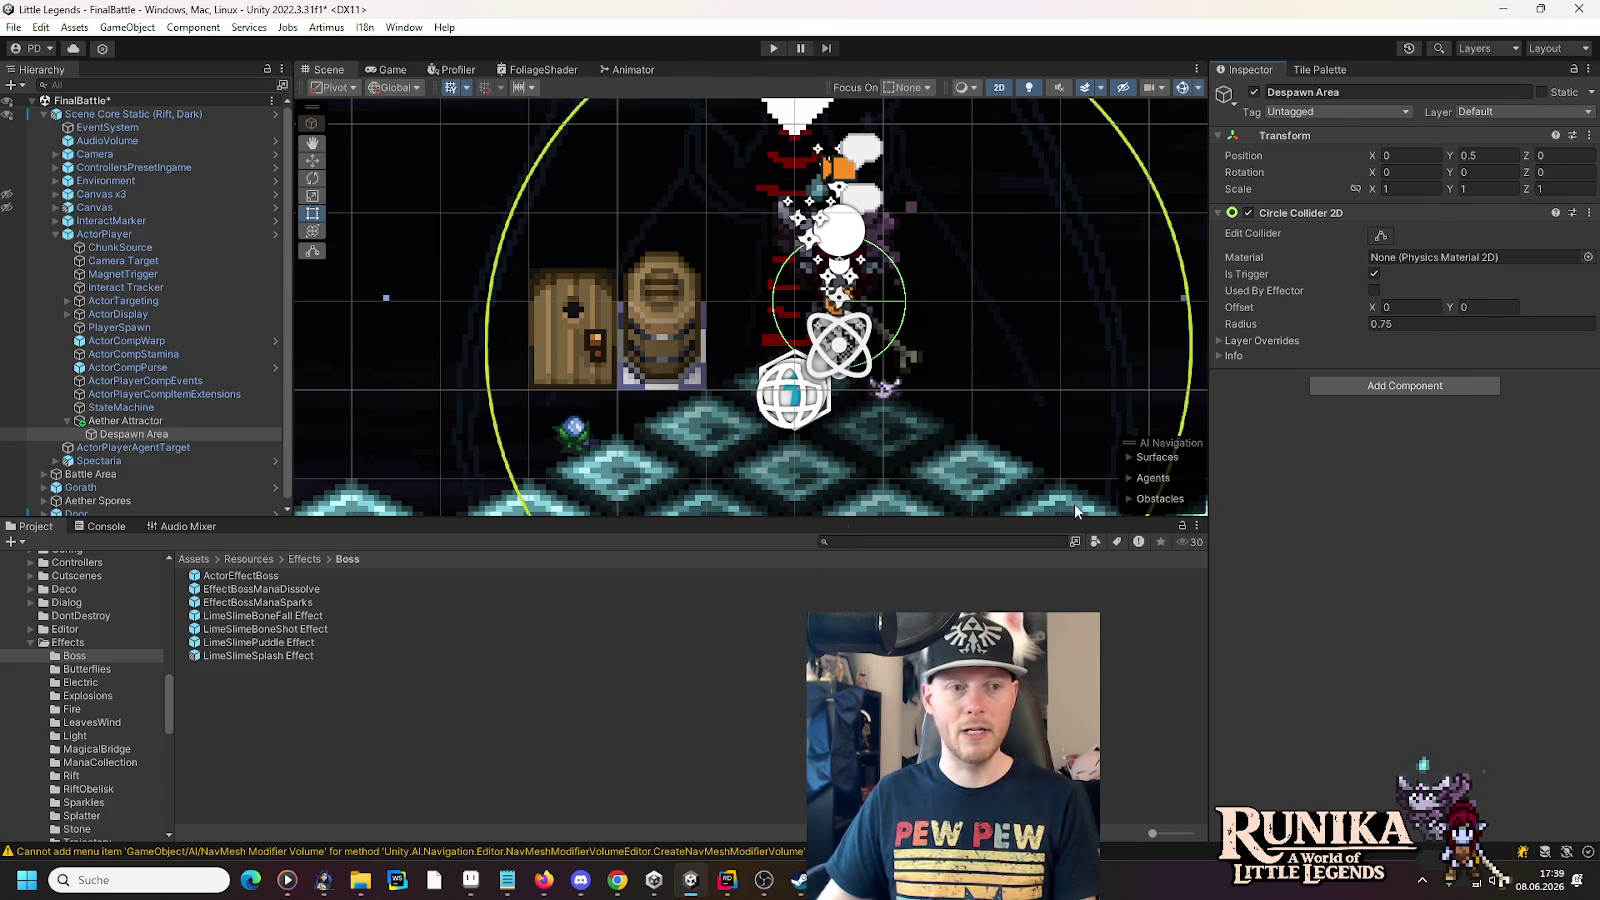
key(ctrl+s)
scroll(80, 370, down, 1)
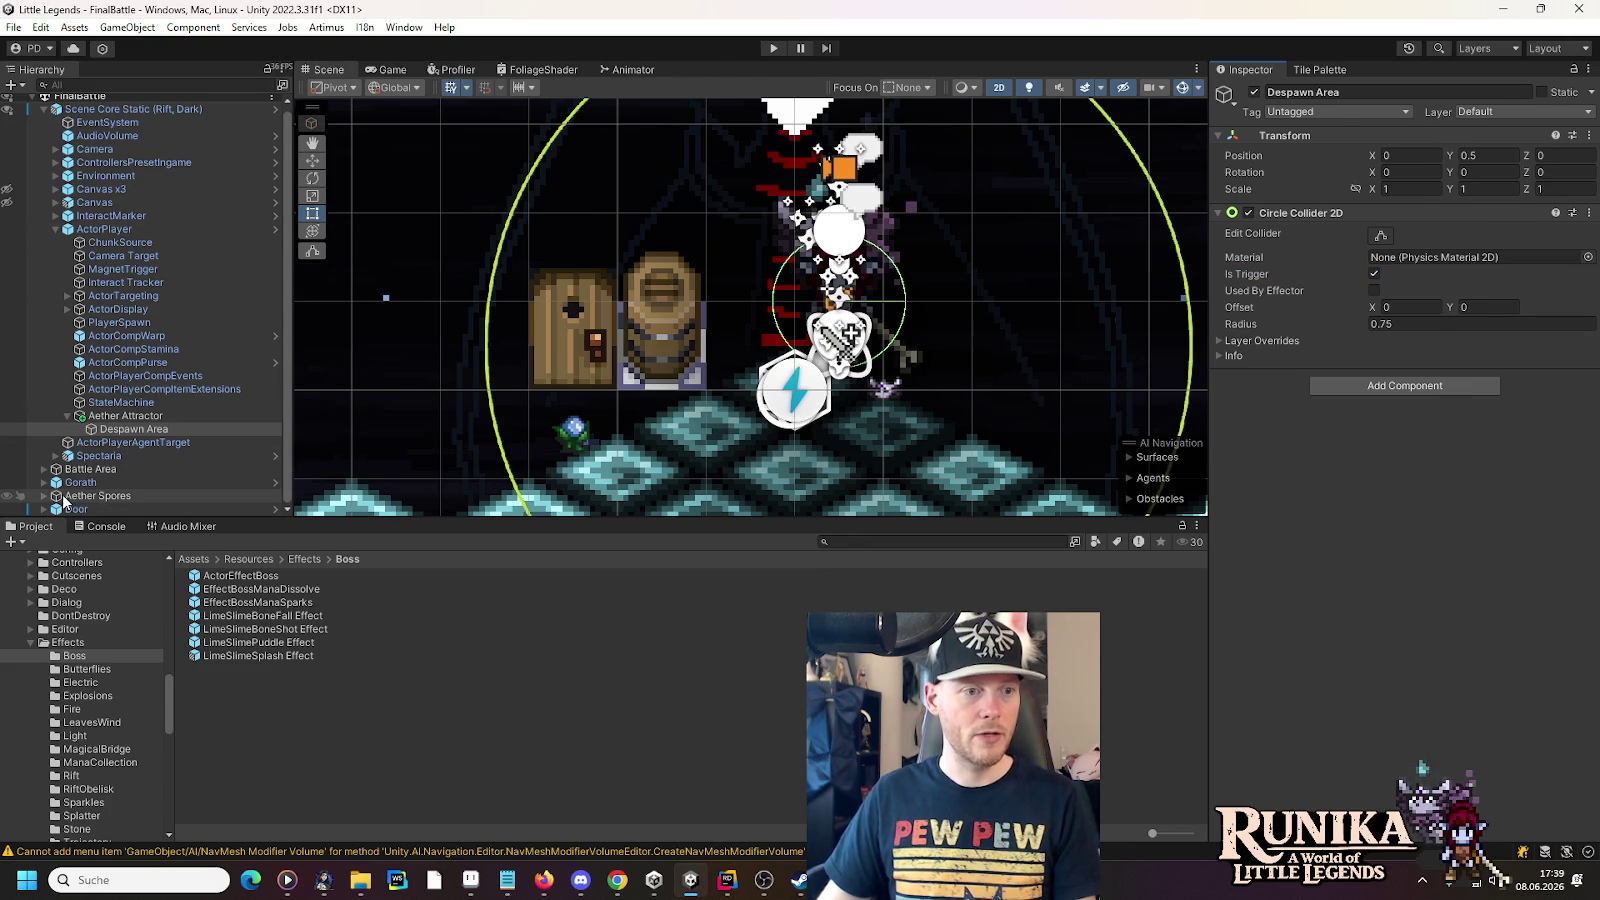
click(44, 496)
- Expand the four AetherSpores and their Actor Display children, then select the first Aether Particle System
click(56, 469)
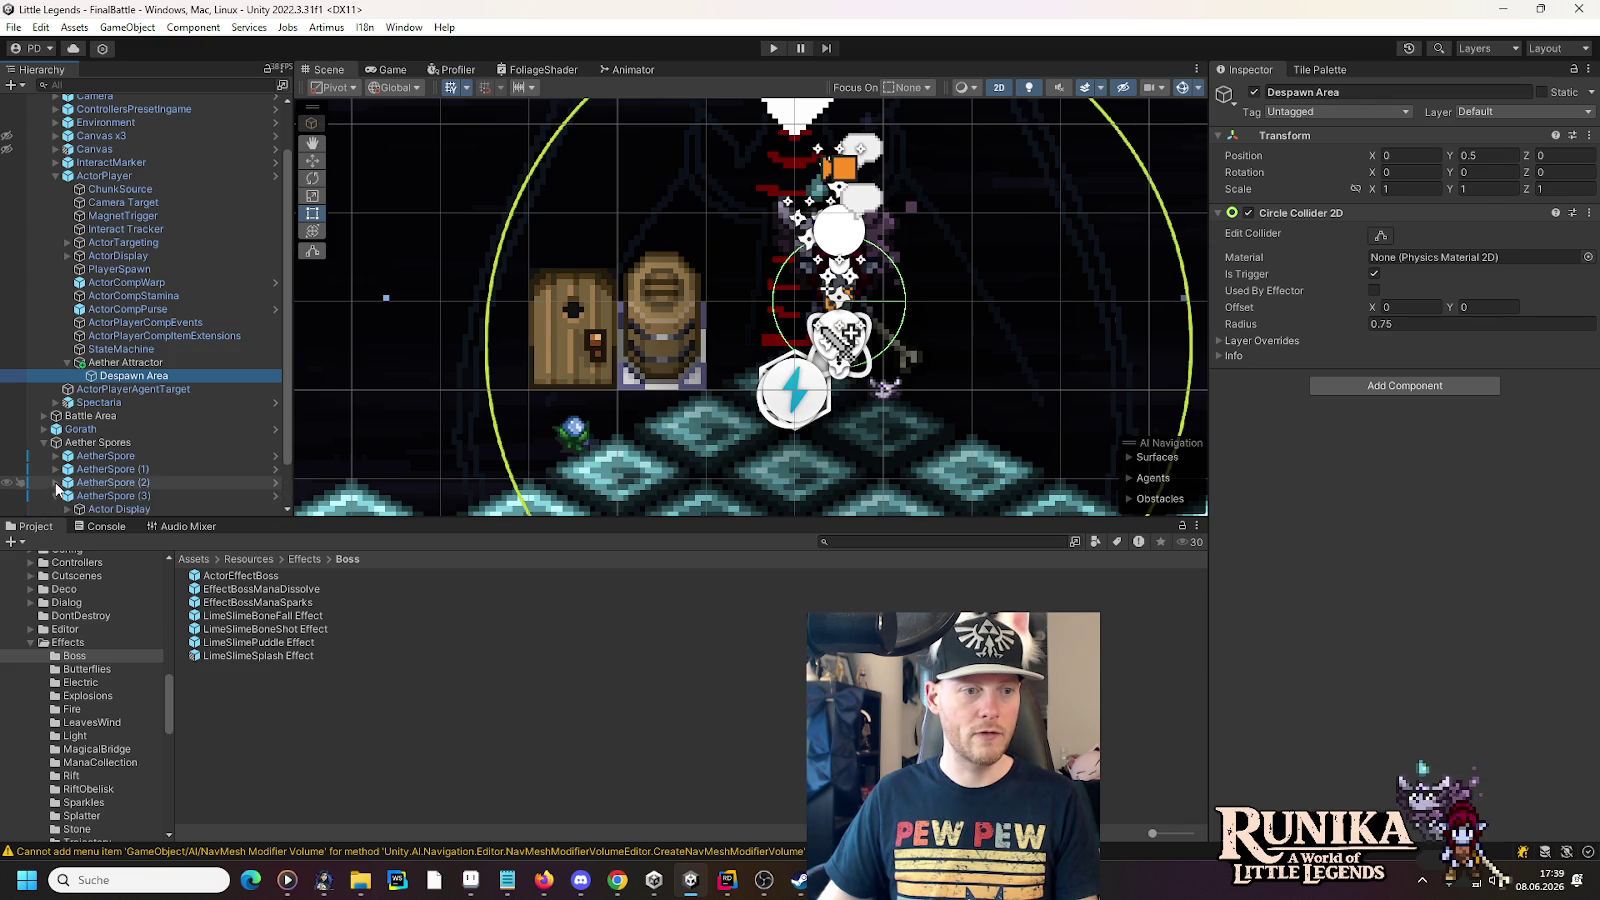
click(55, 456)
click(55, 456)
click(55, 456)
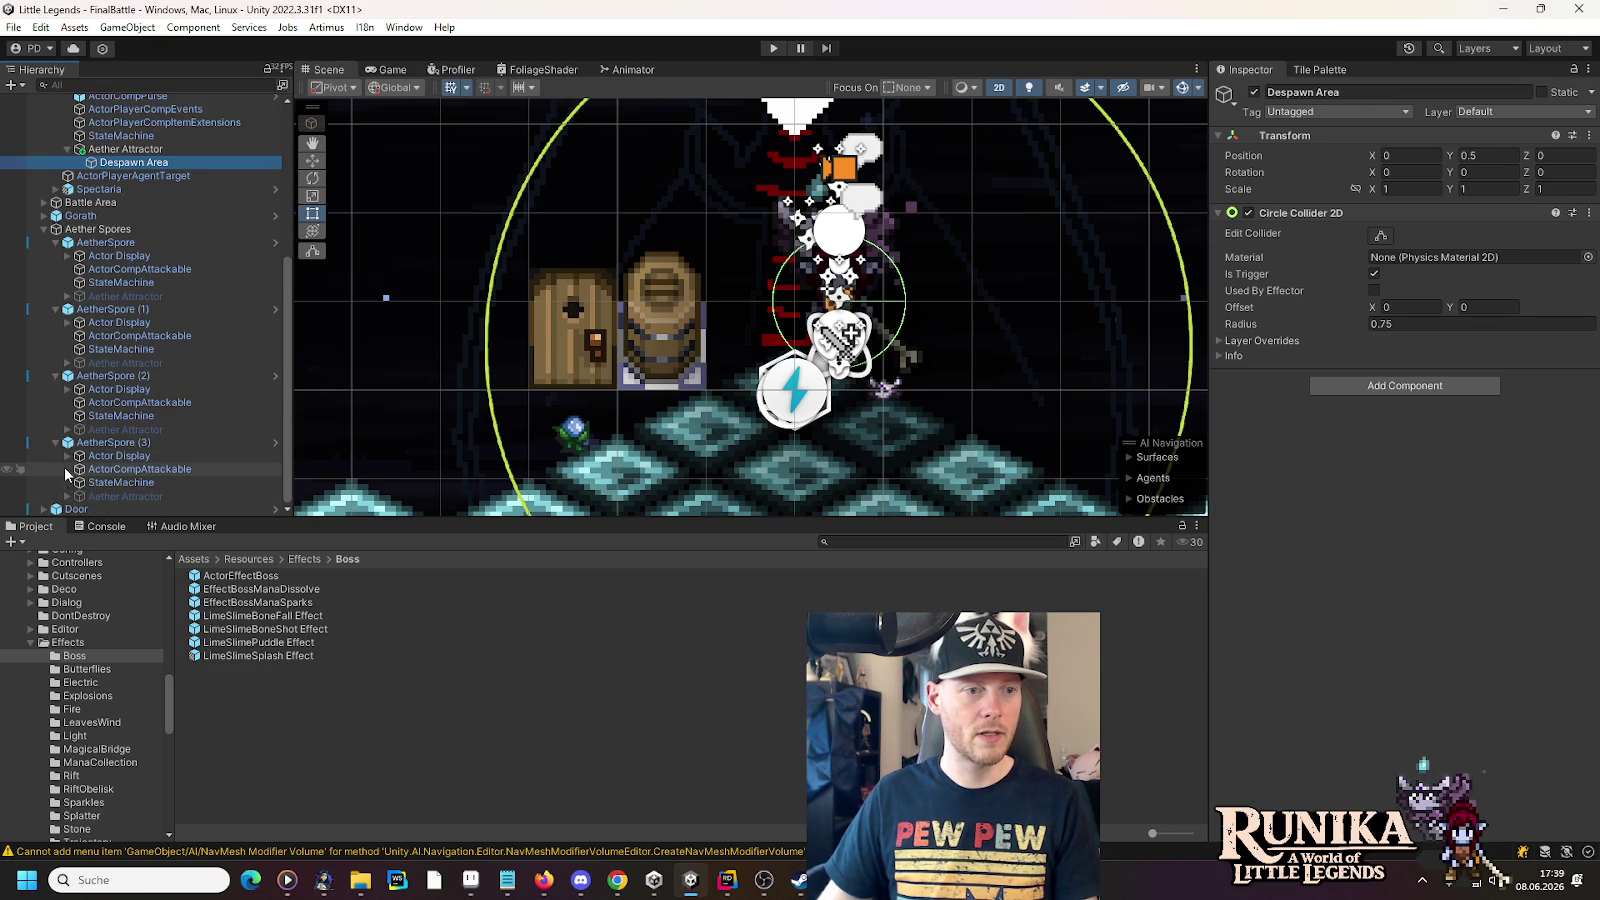
click(67, 455)
click(67, 389)
click(67, 322)
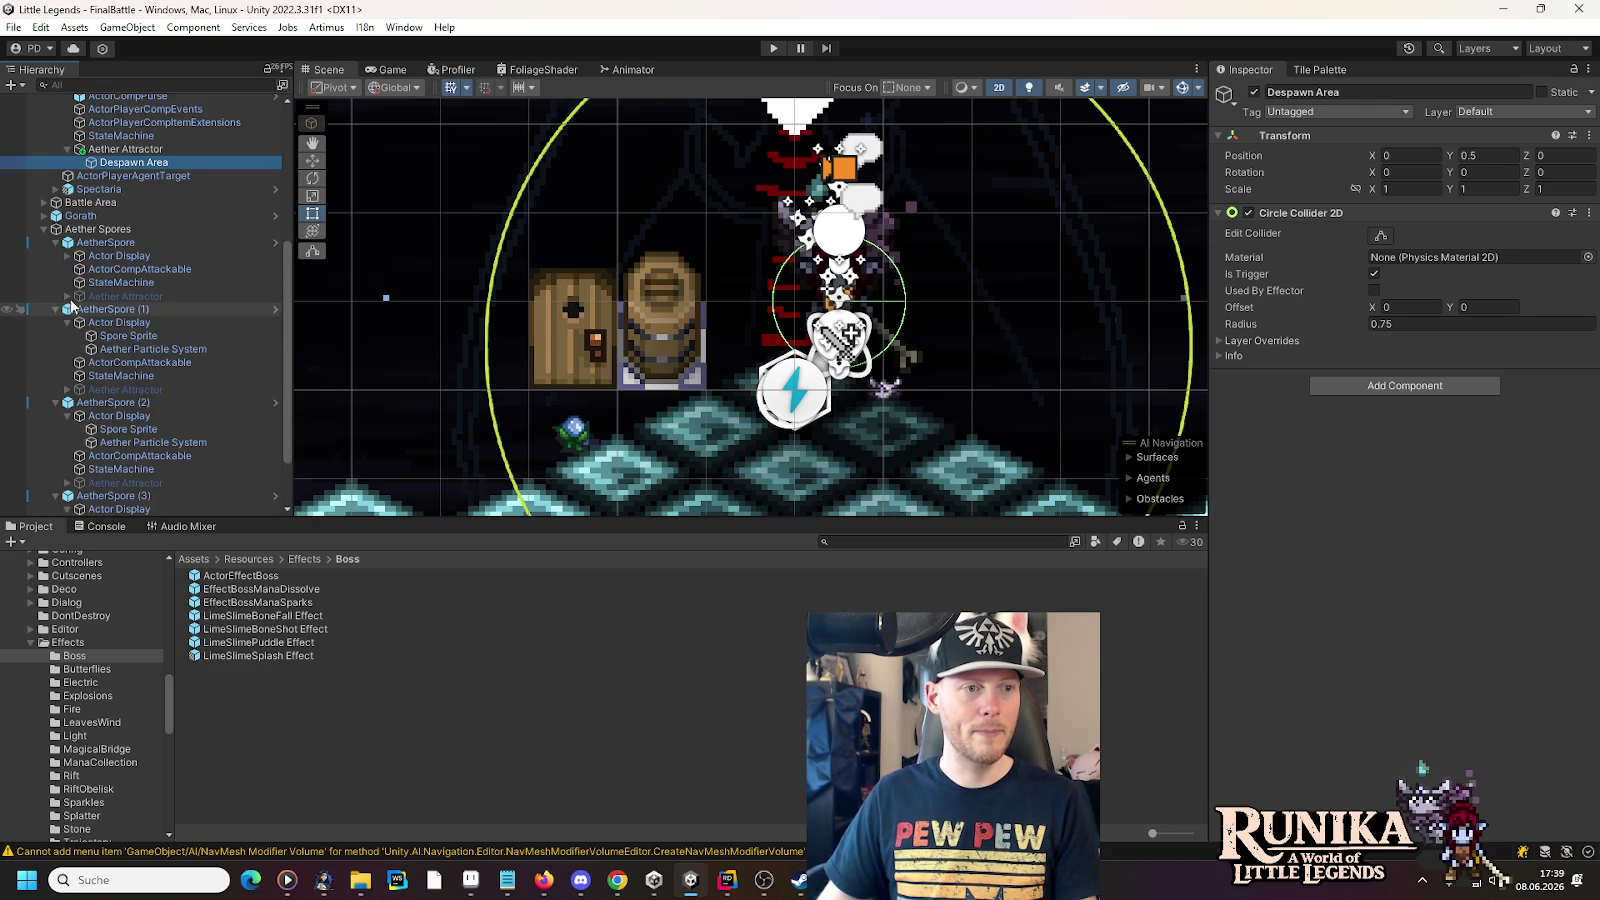
click(67, 256)
click(132, 281)
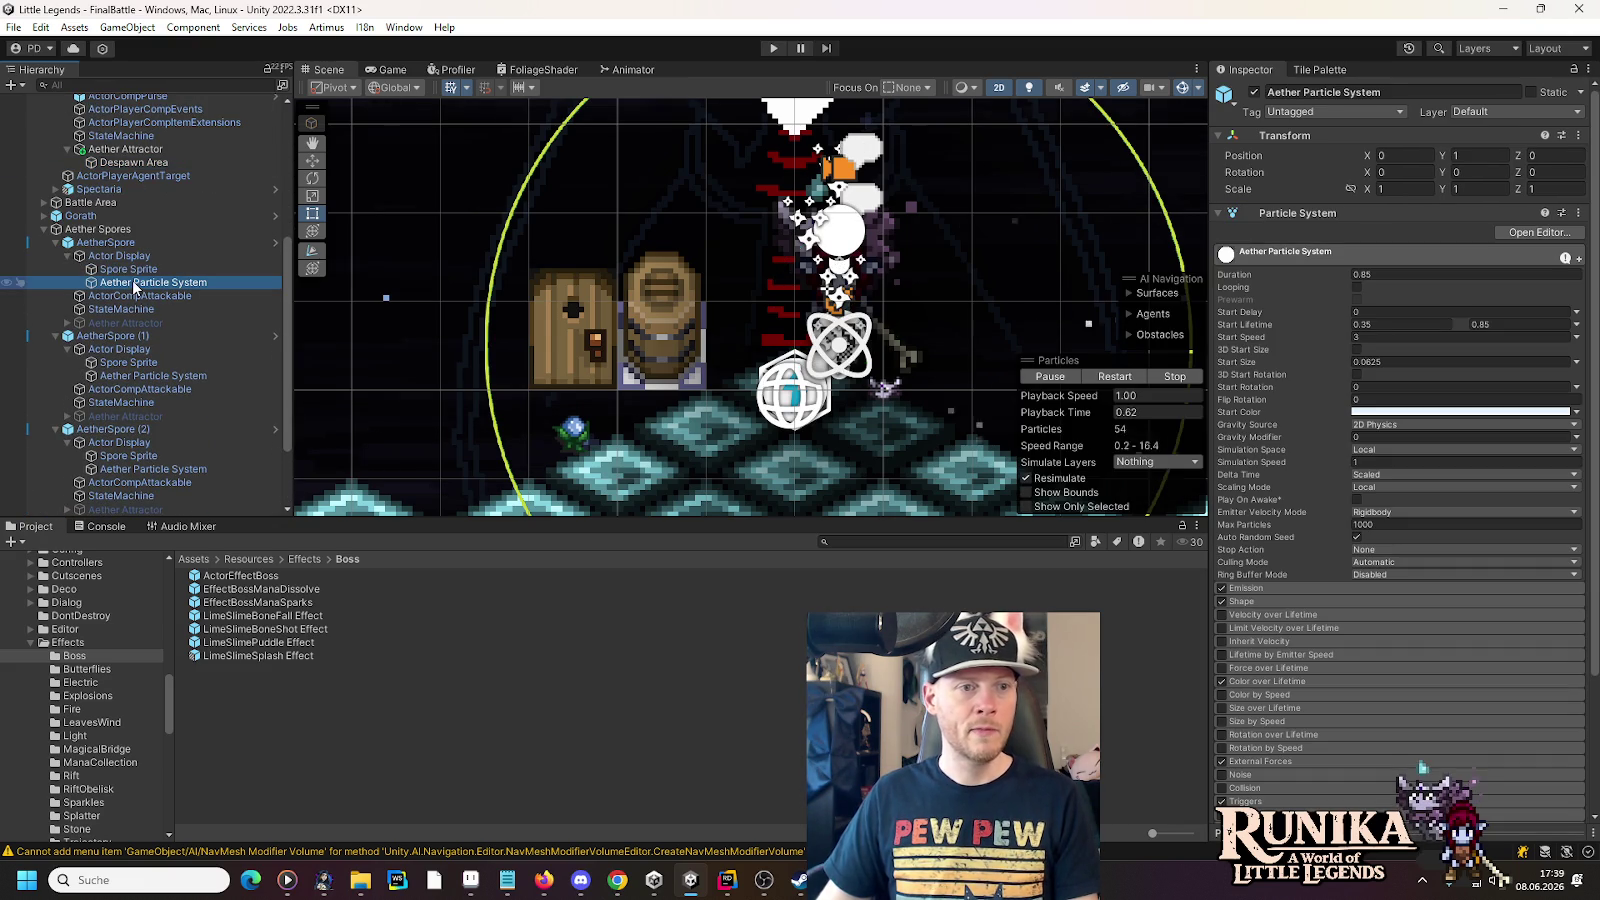
- Check the particle Triggers module for the Despawn Area entry
scroll(1296, 659, down, 4)
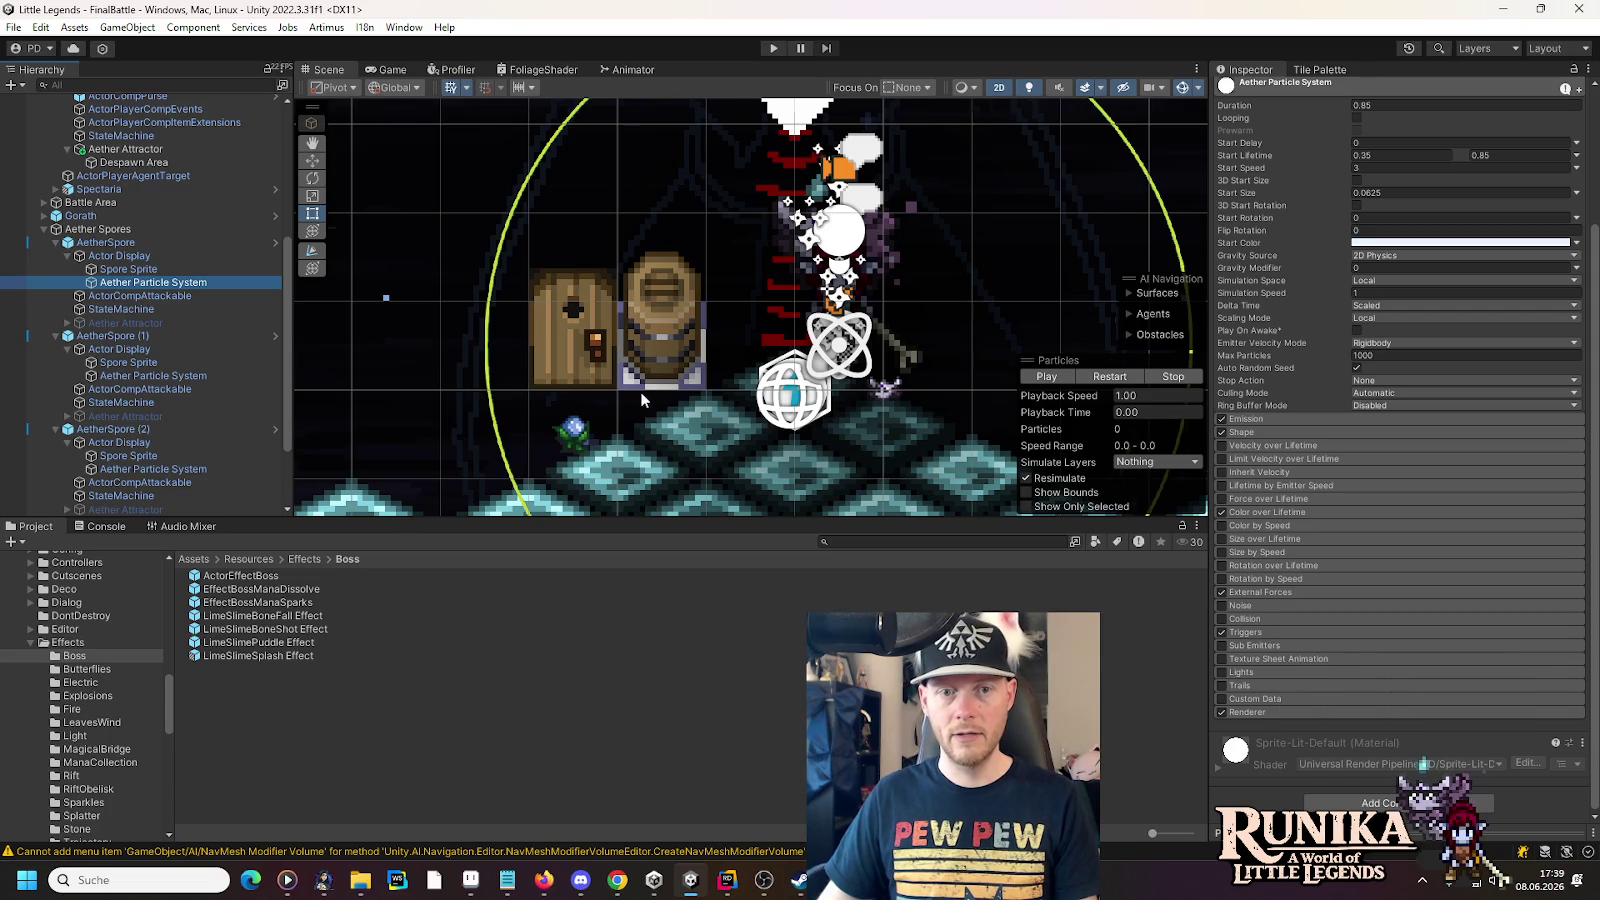
scroll(648, 392, down, 2)
drag(838, 393, 488, 258)
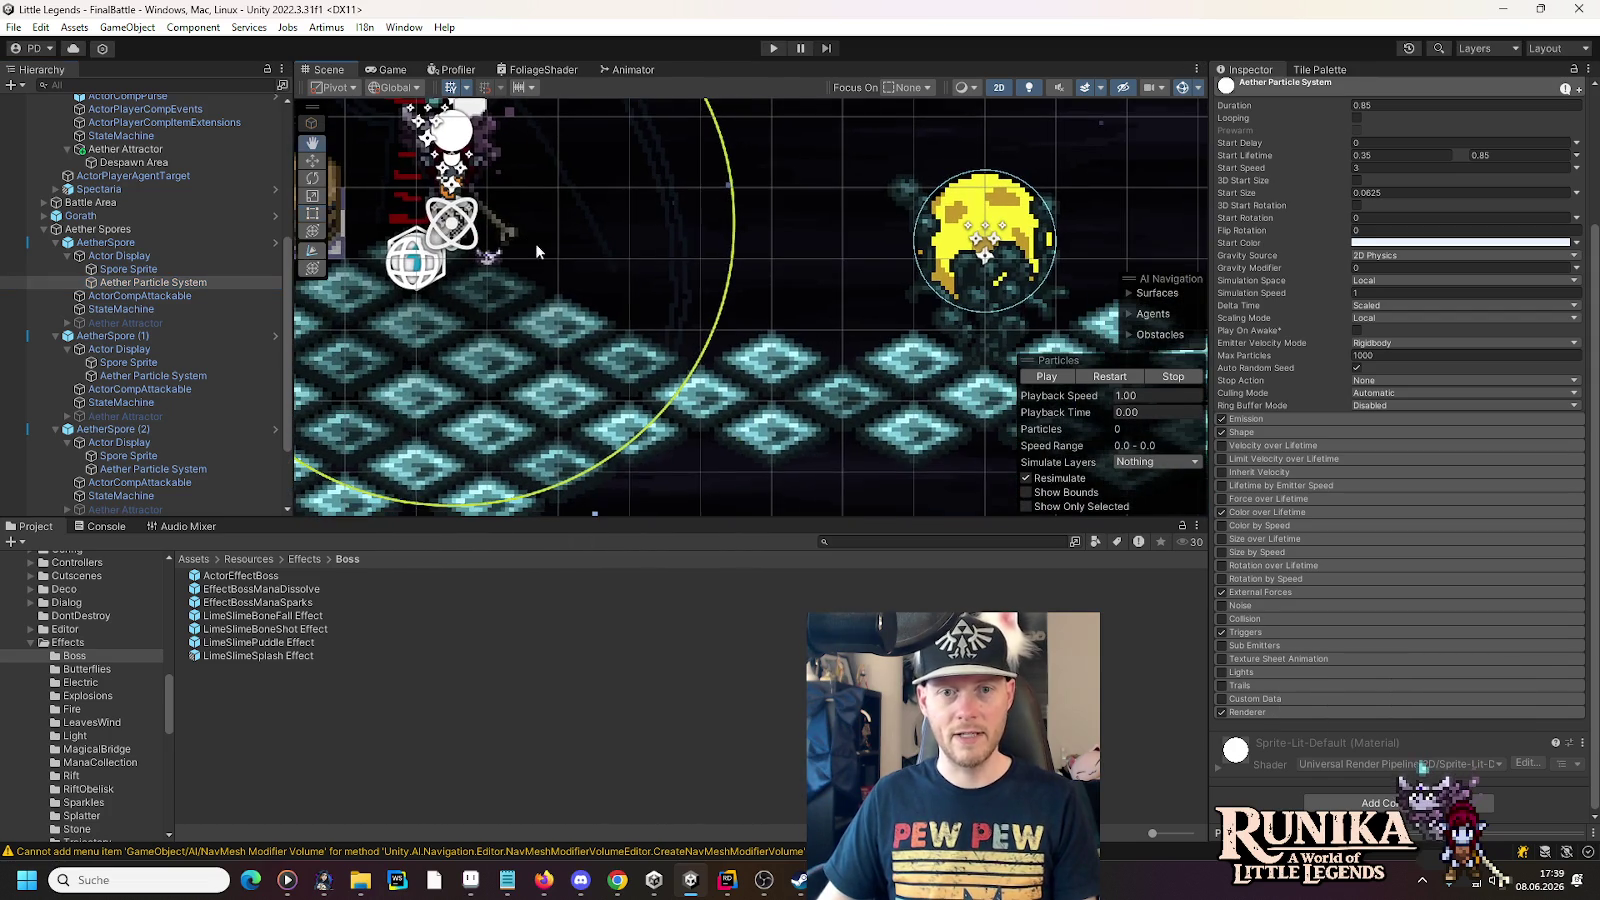
click(1247, 634)
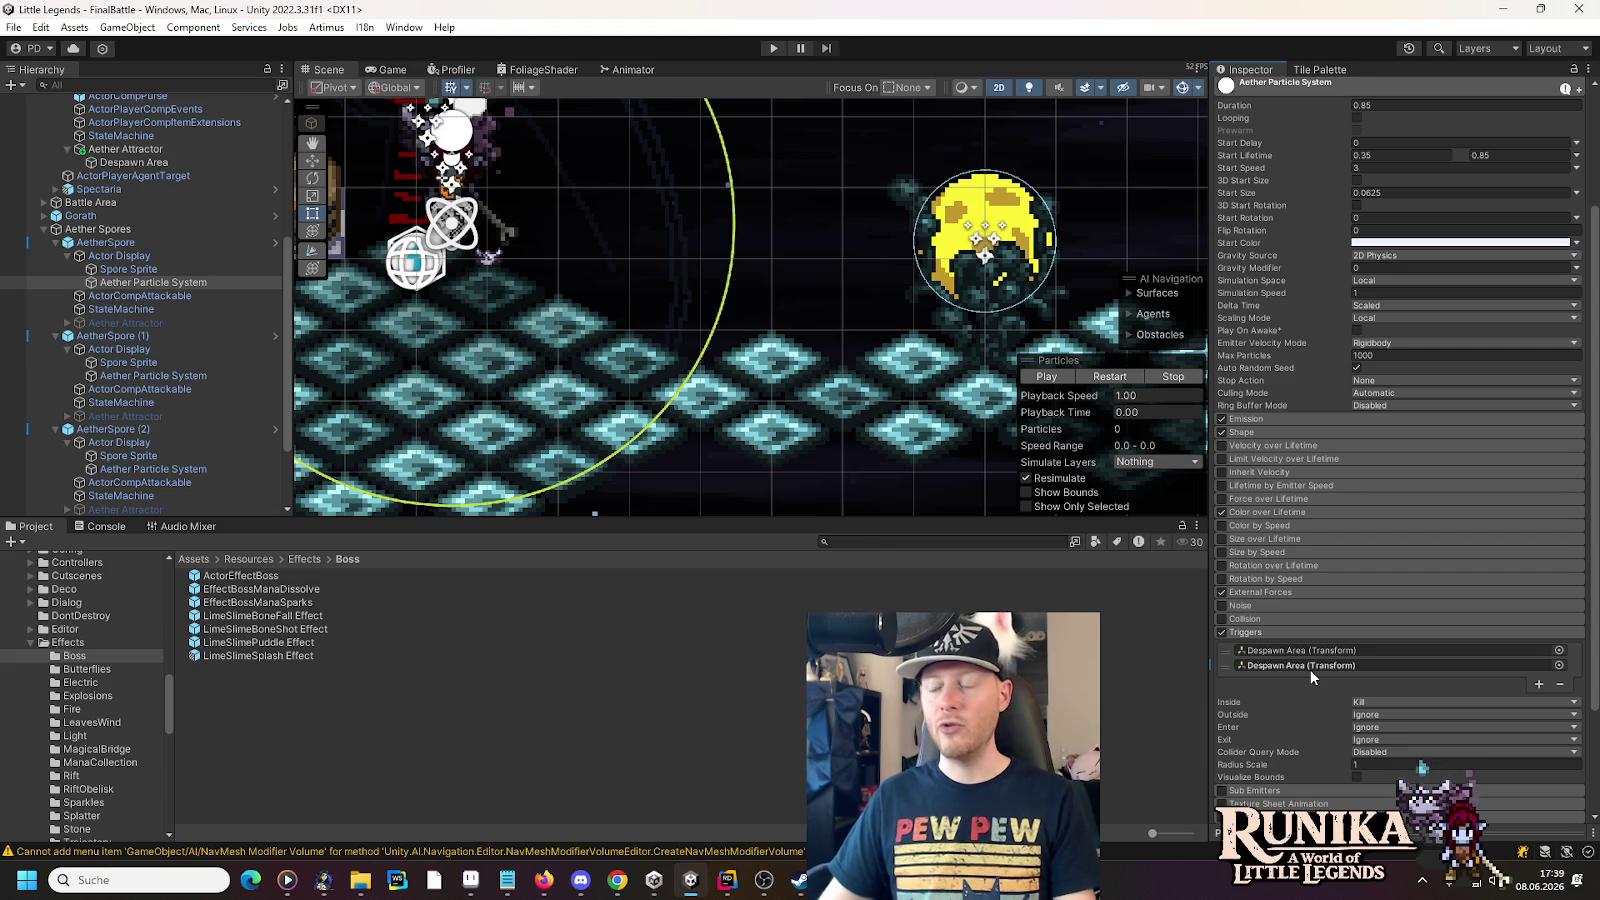
click(1246, 632)
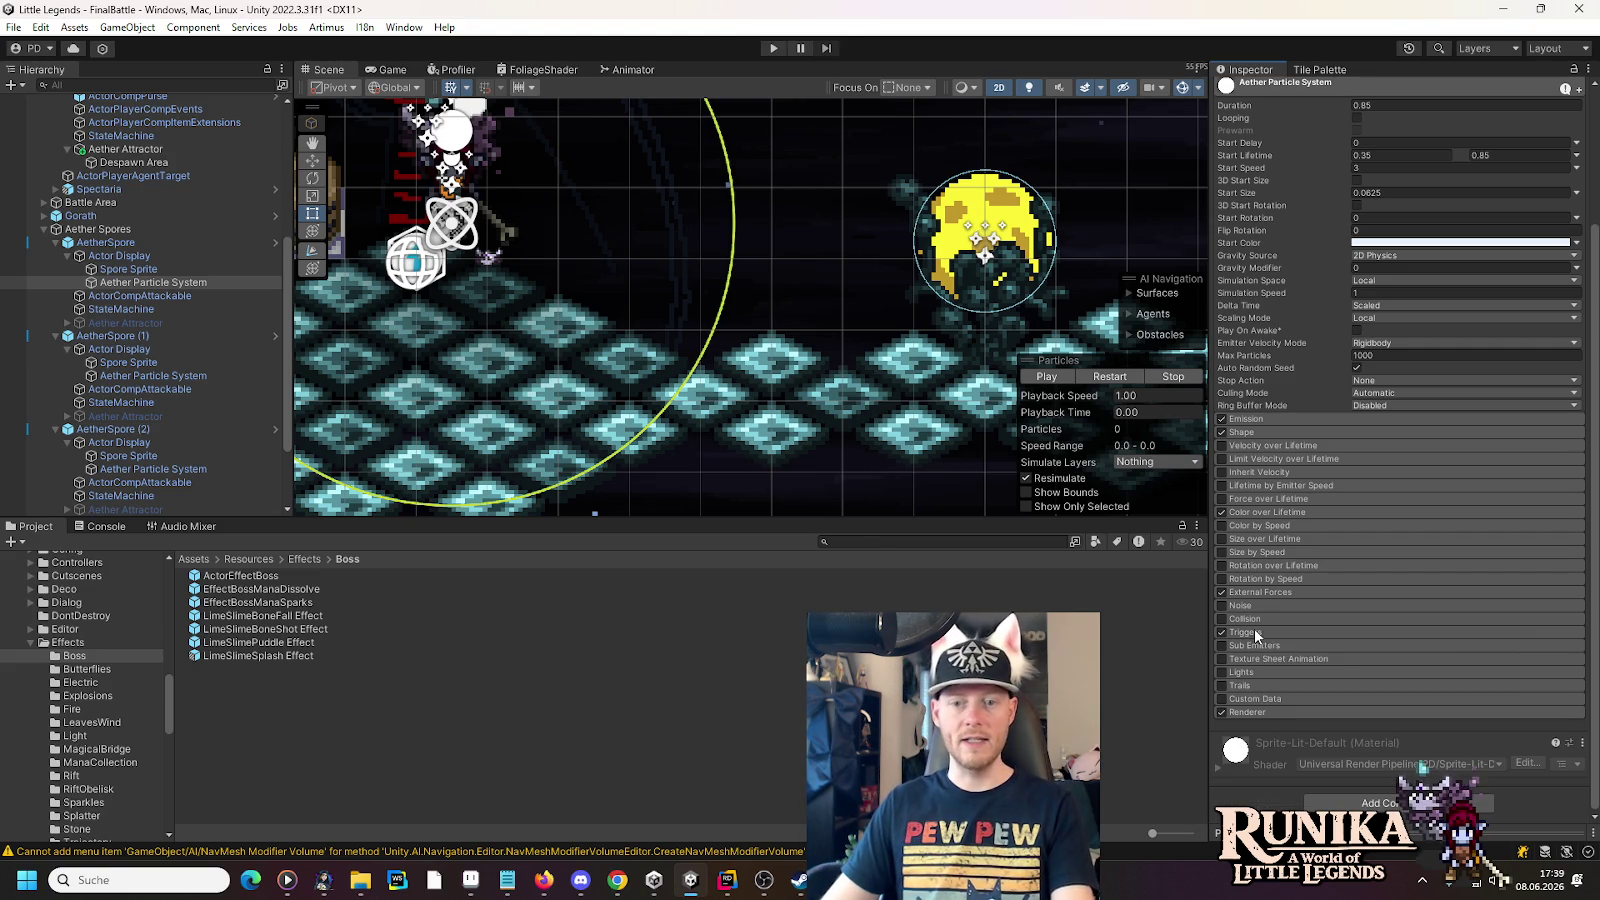
- Collapse the Aether Spores and ActorPlayer groups and start a playtest
click(43, 229)
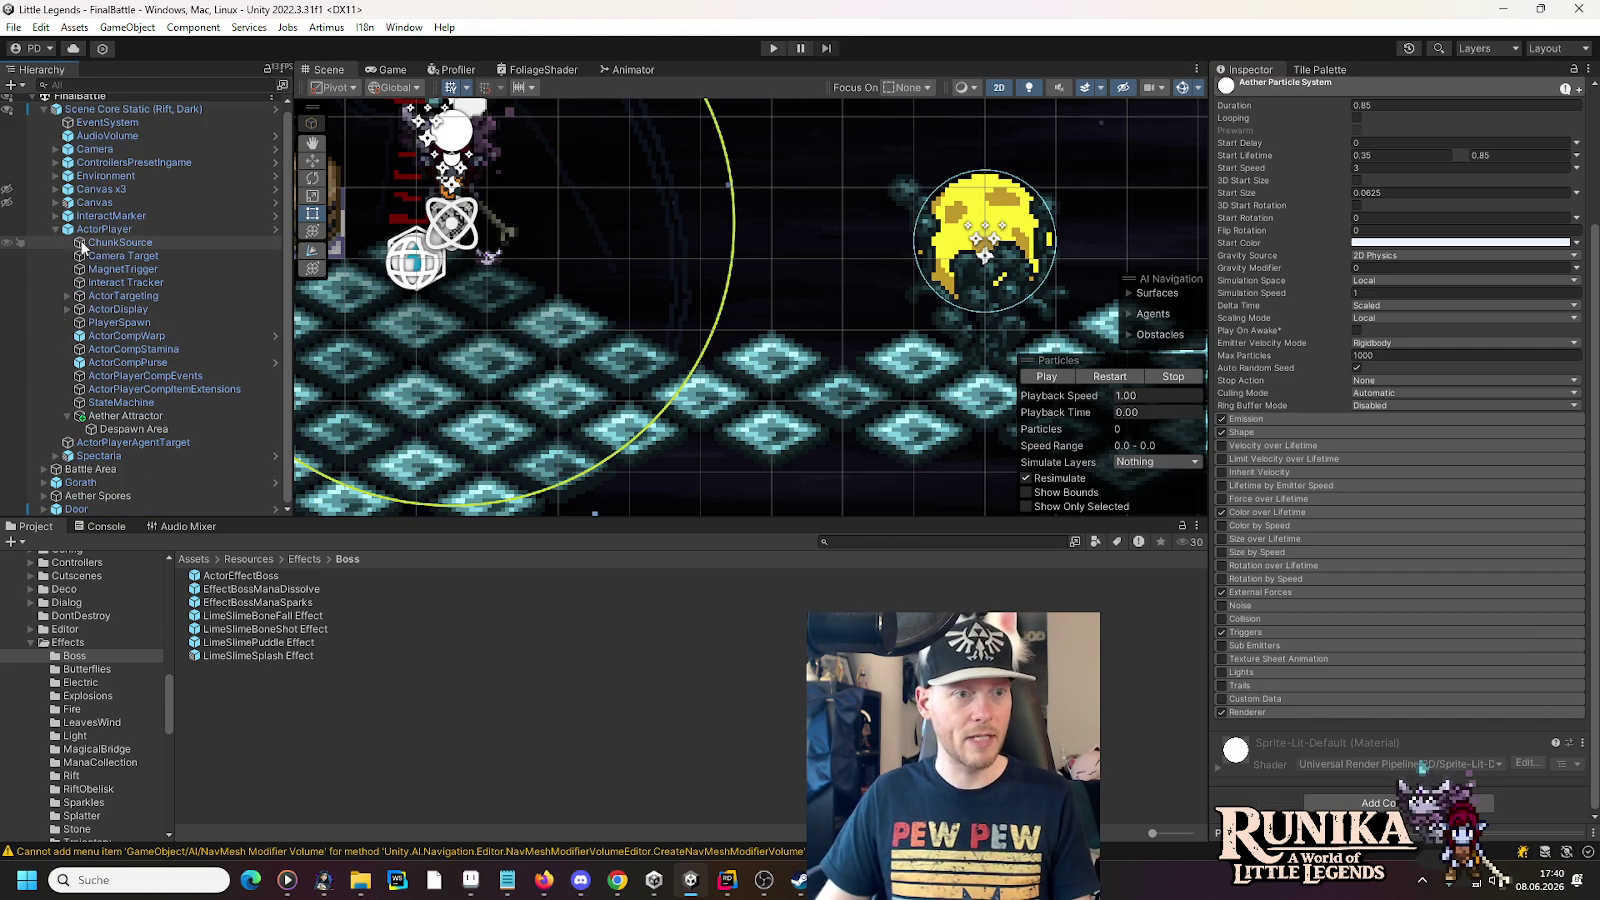
click(55, 229)
click(771, 48)
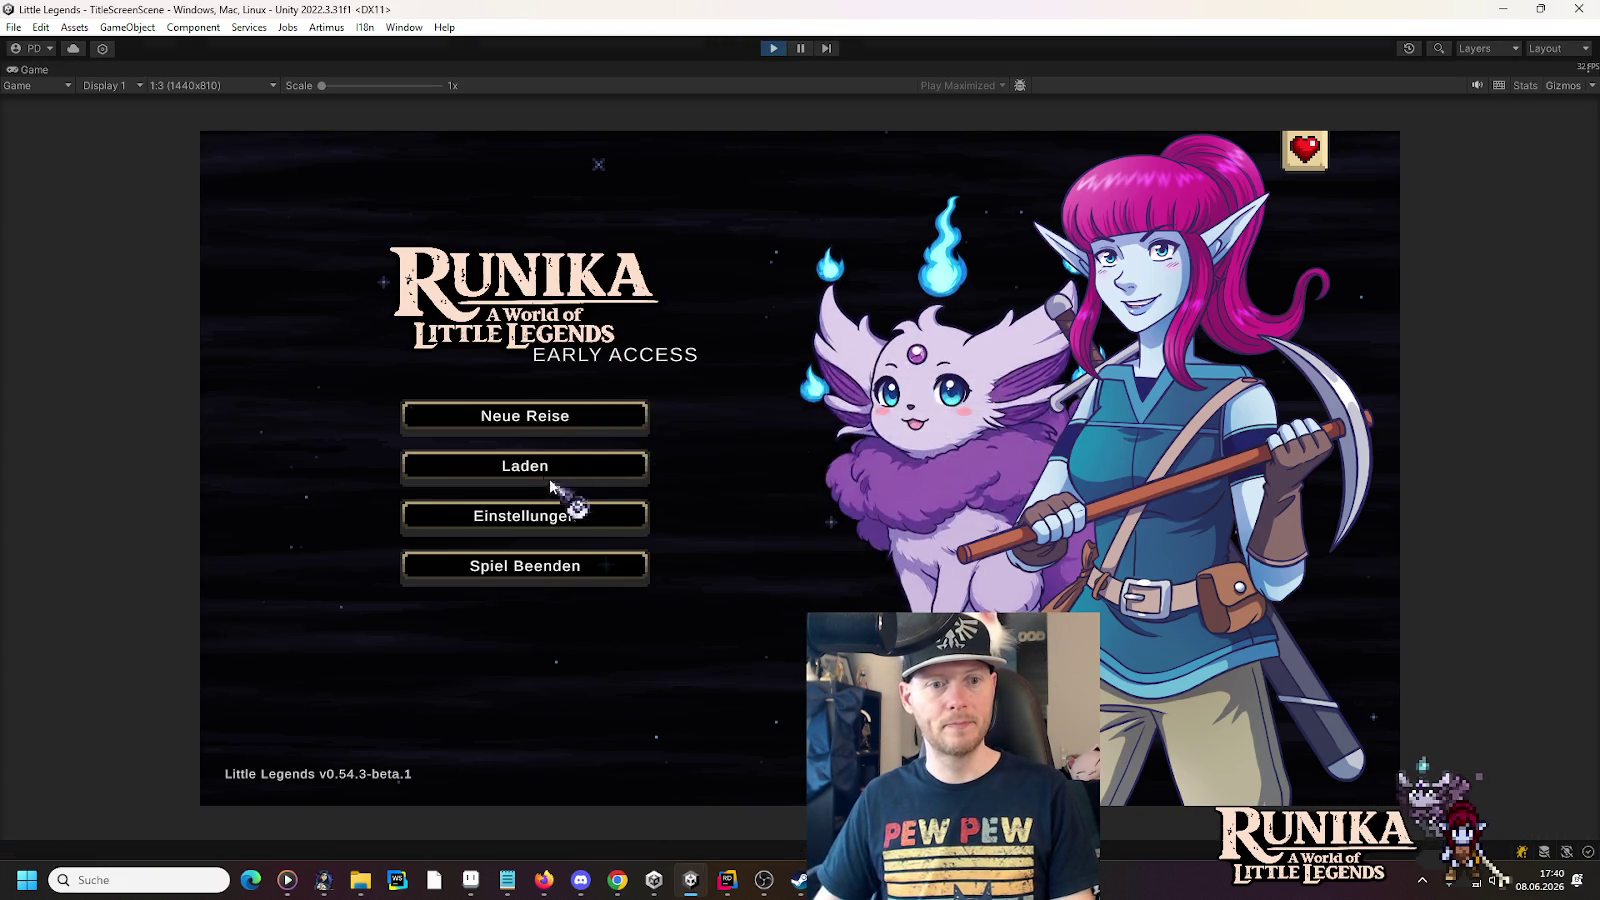
- Load the first save slot, run right across the arena, and swap between orb and sword
click(525, 466)
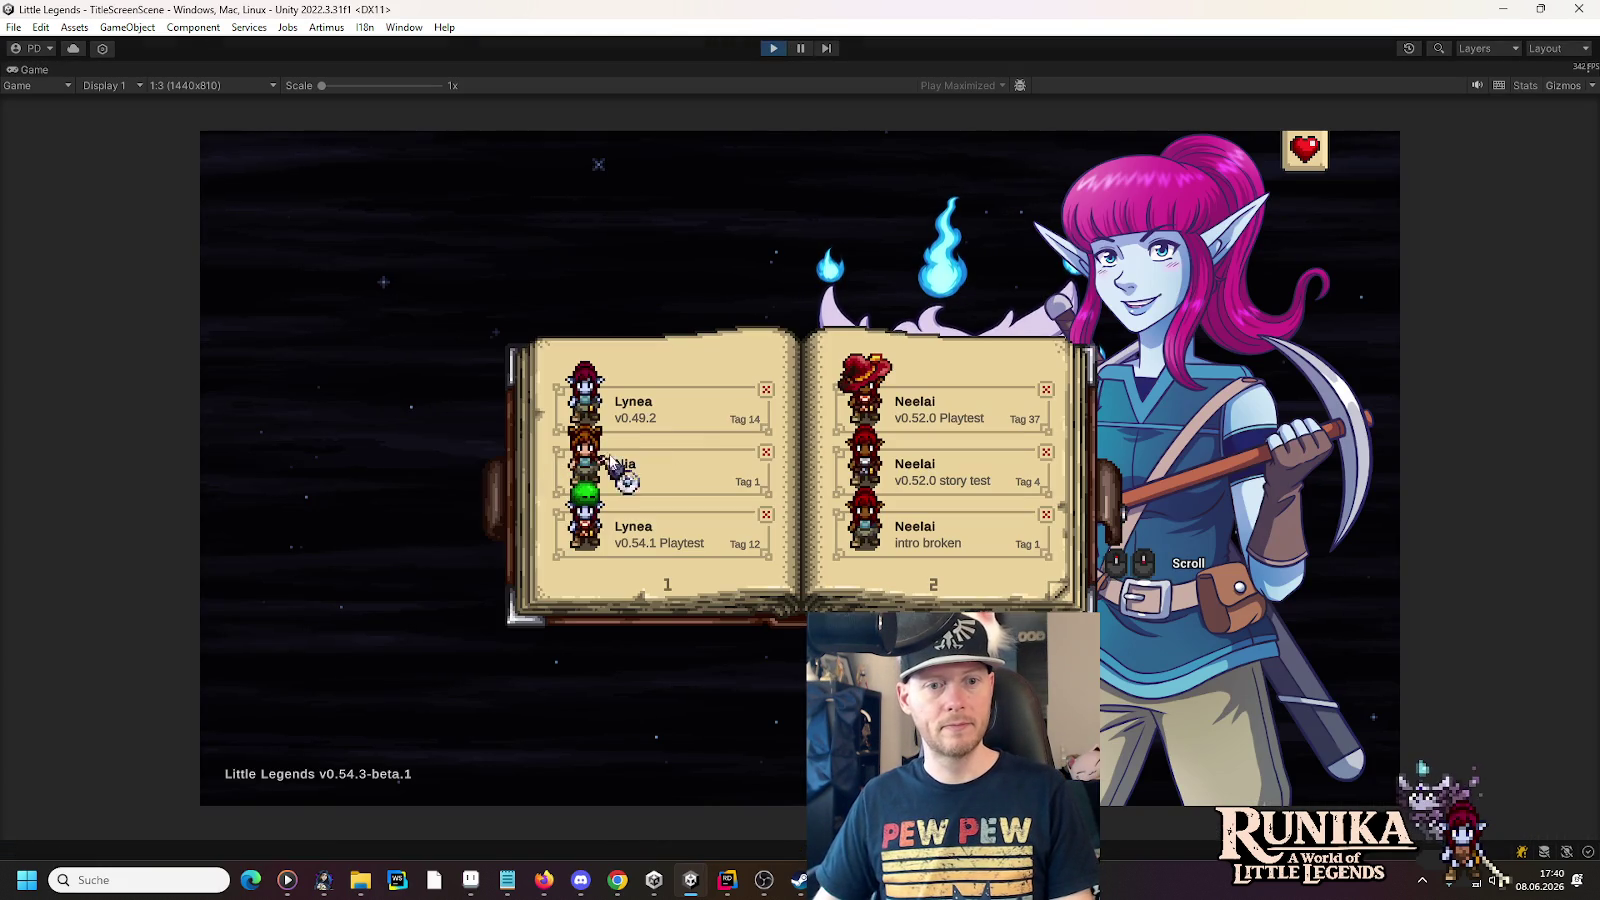
click(714, 428)
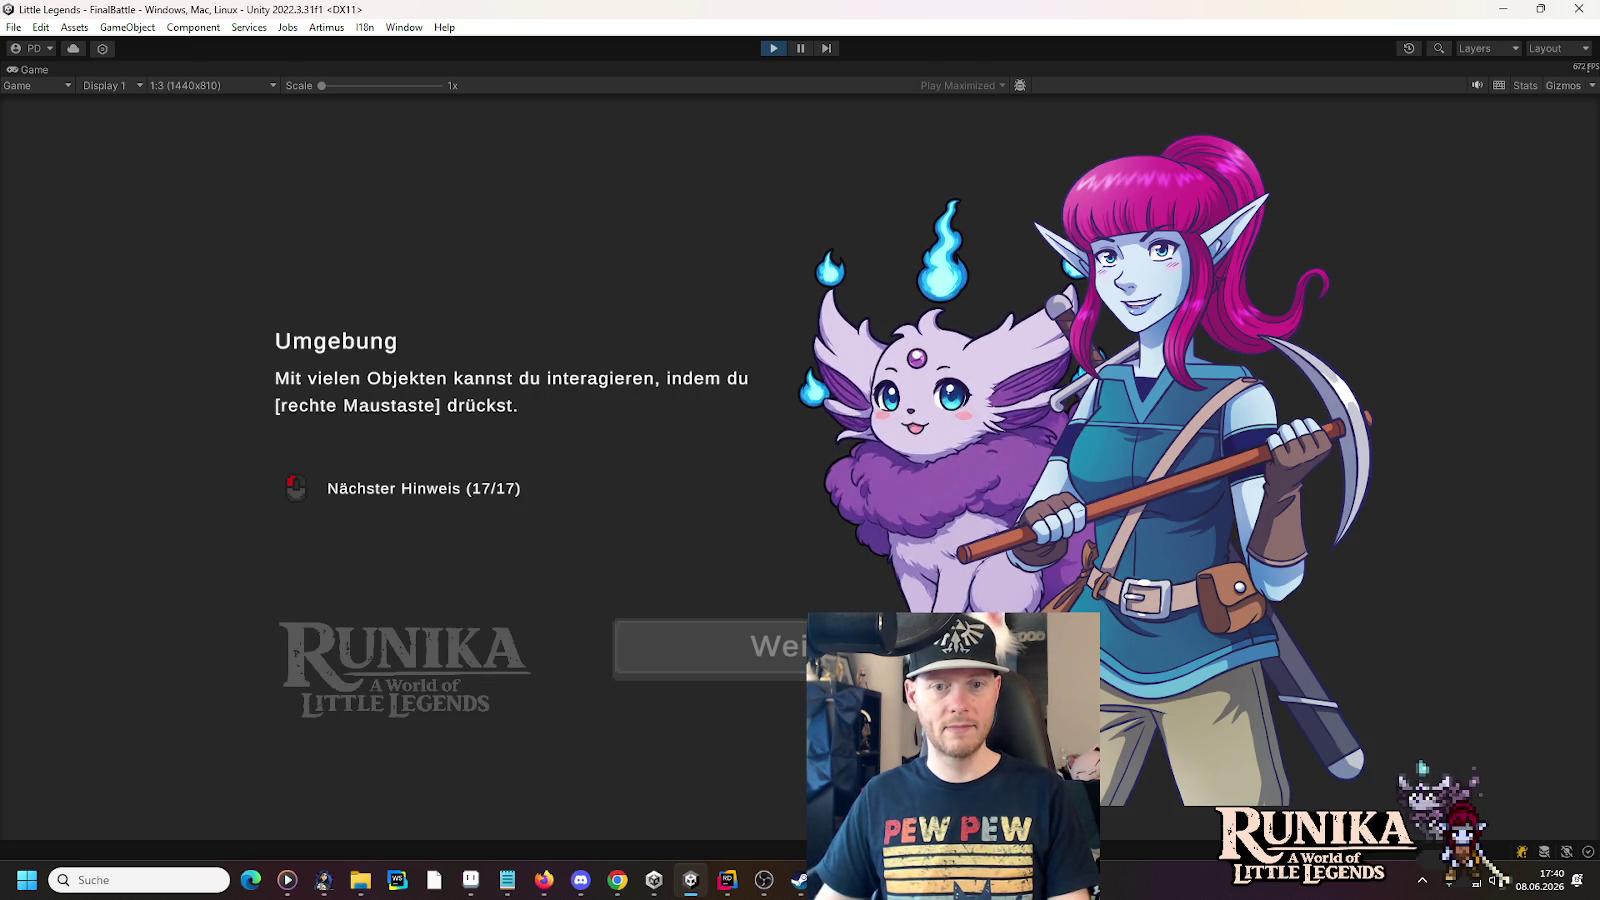
key(d)
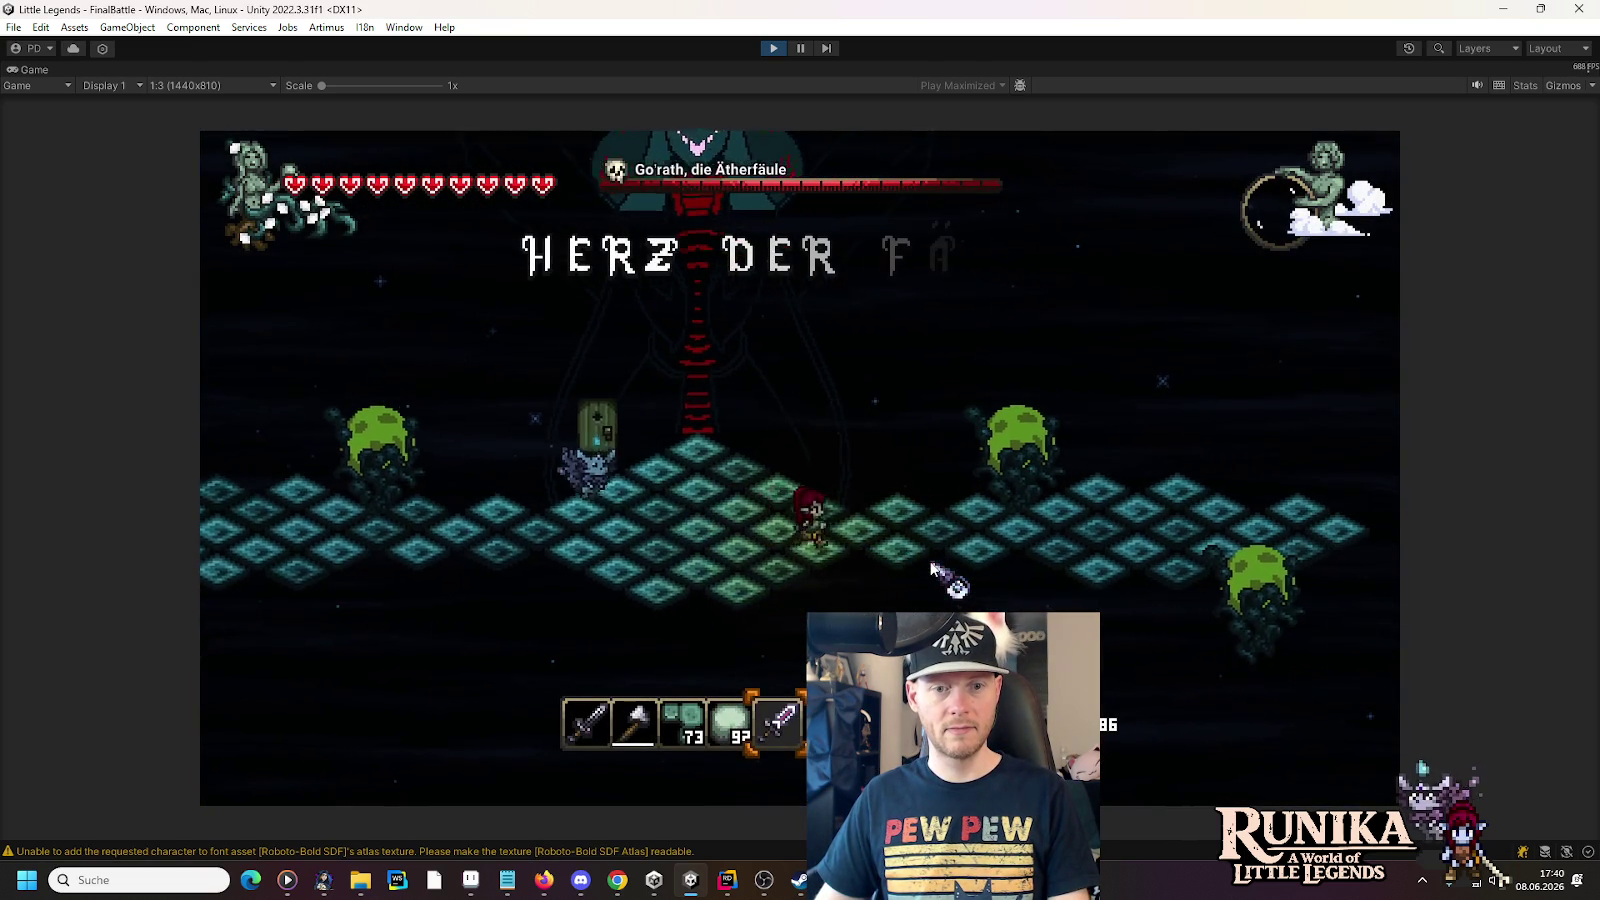
key(d)
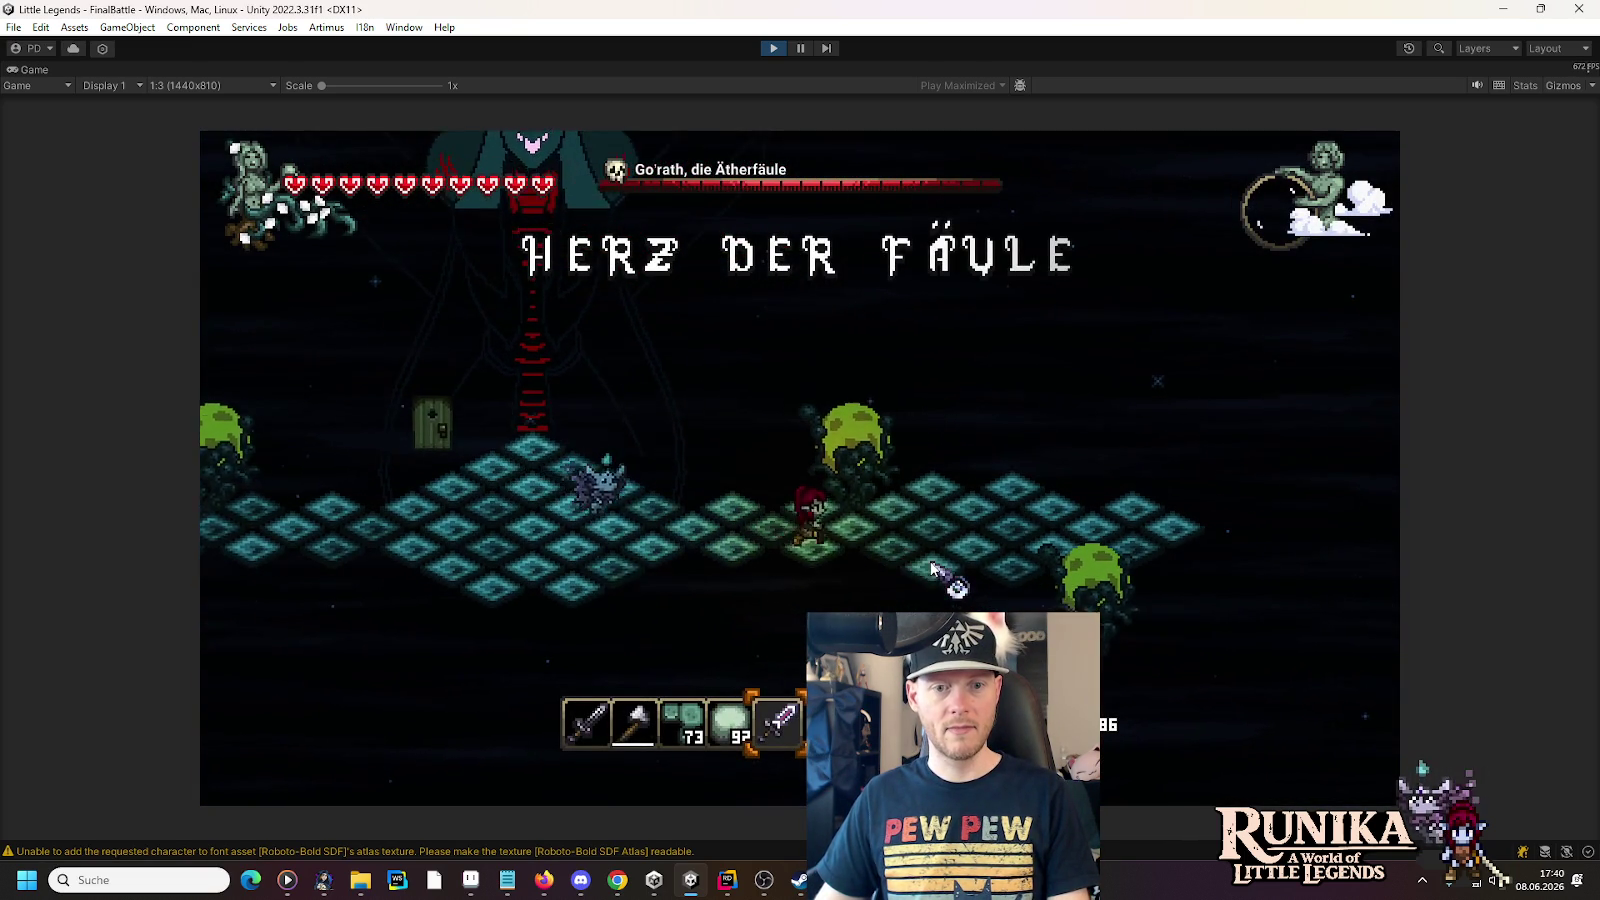
key(4)
key(1)
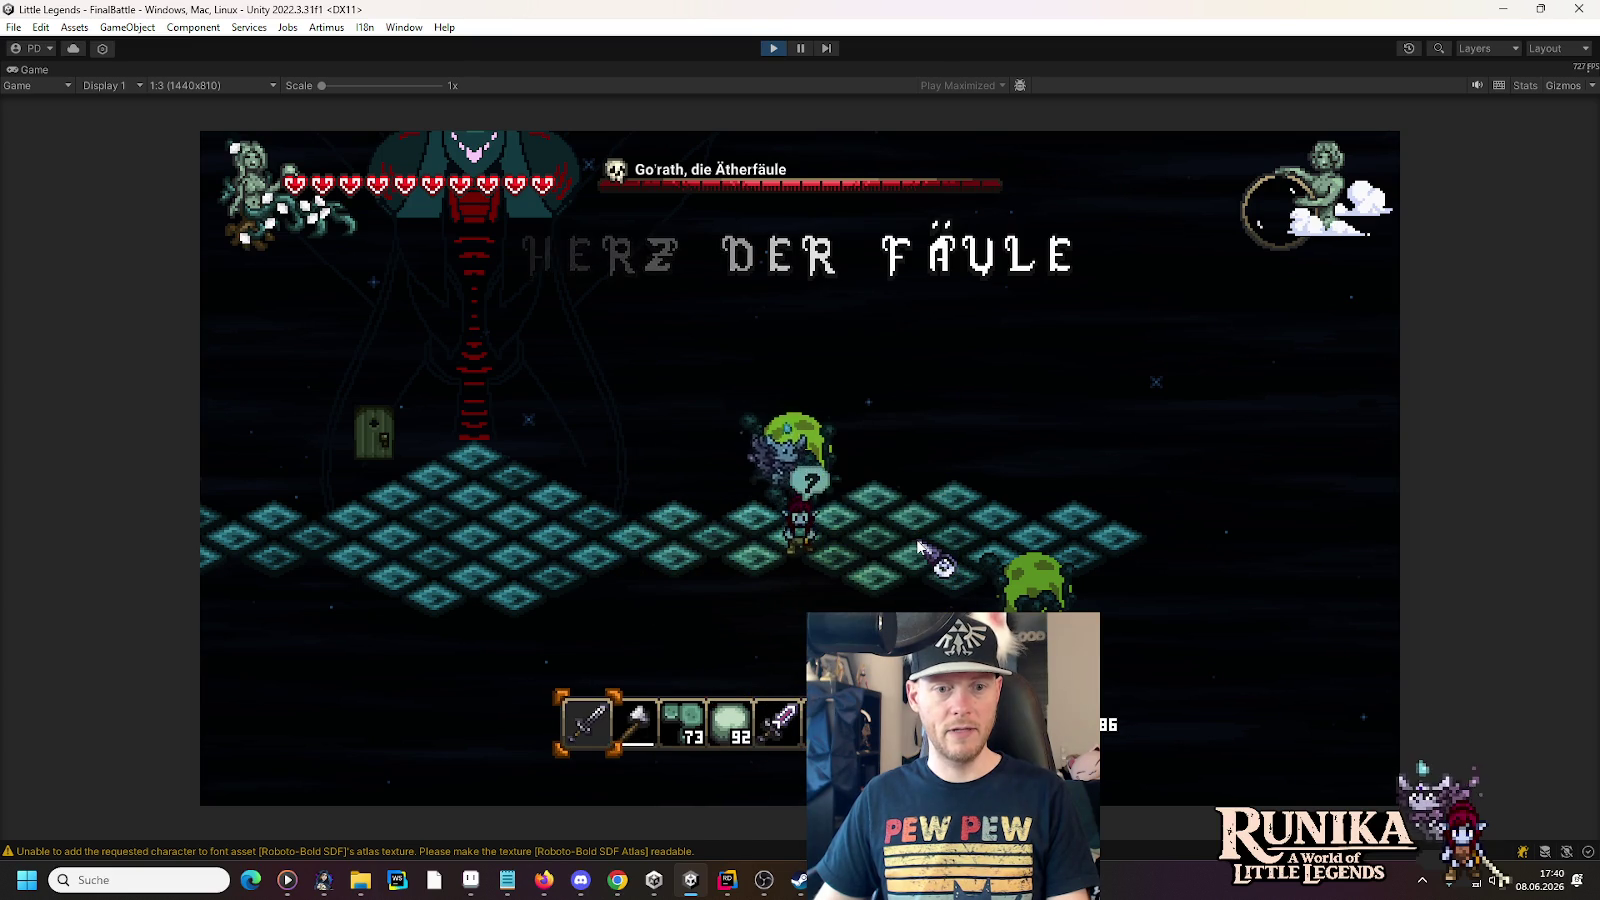
- Attack the green and yellow spores, then stop play mode with Ctrl+P
key(w)
click(840, 450)
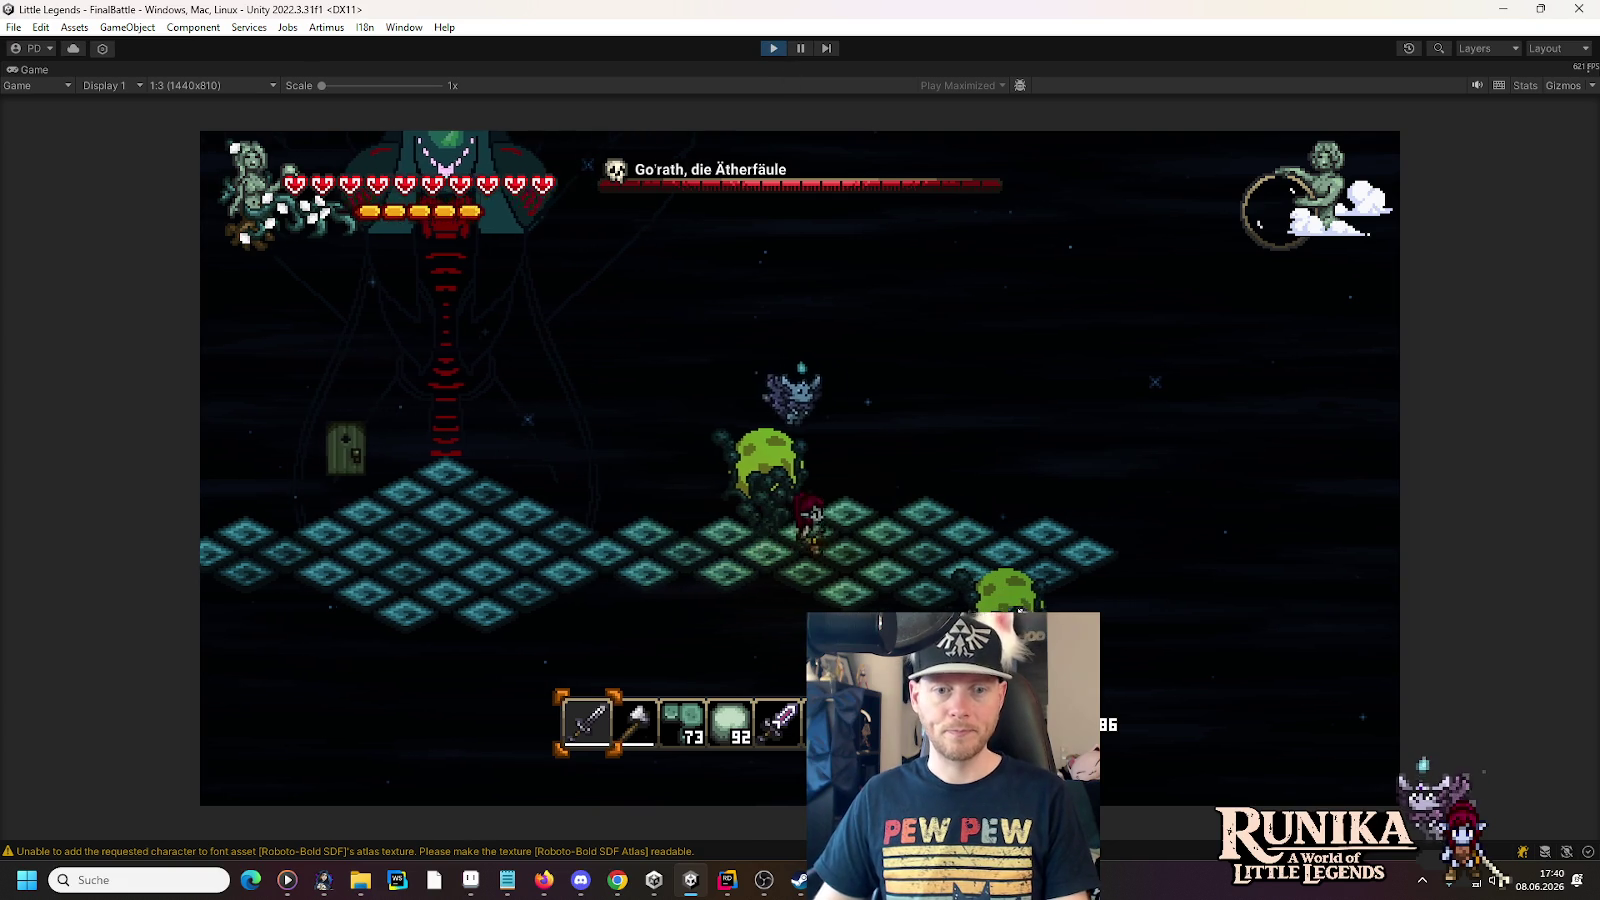
key(d)
key(d)
click(820, 560)
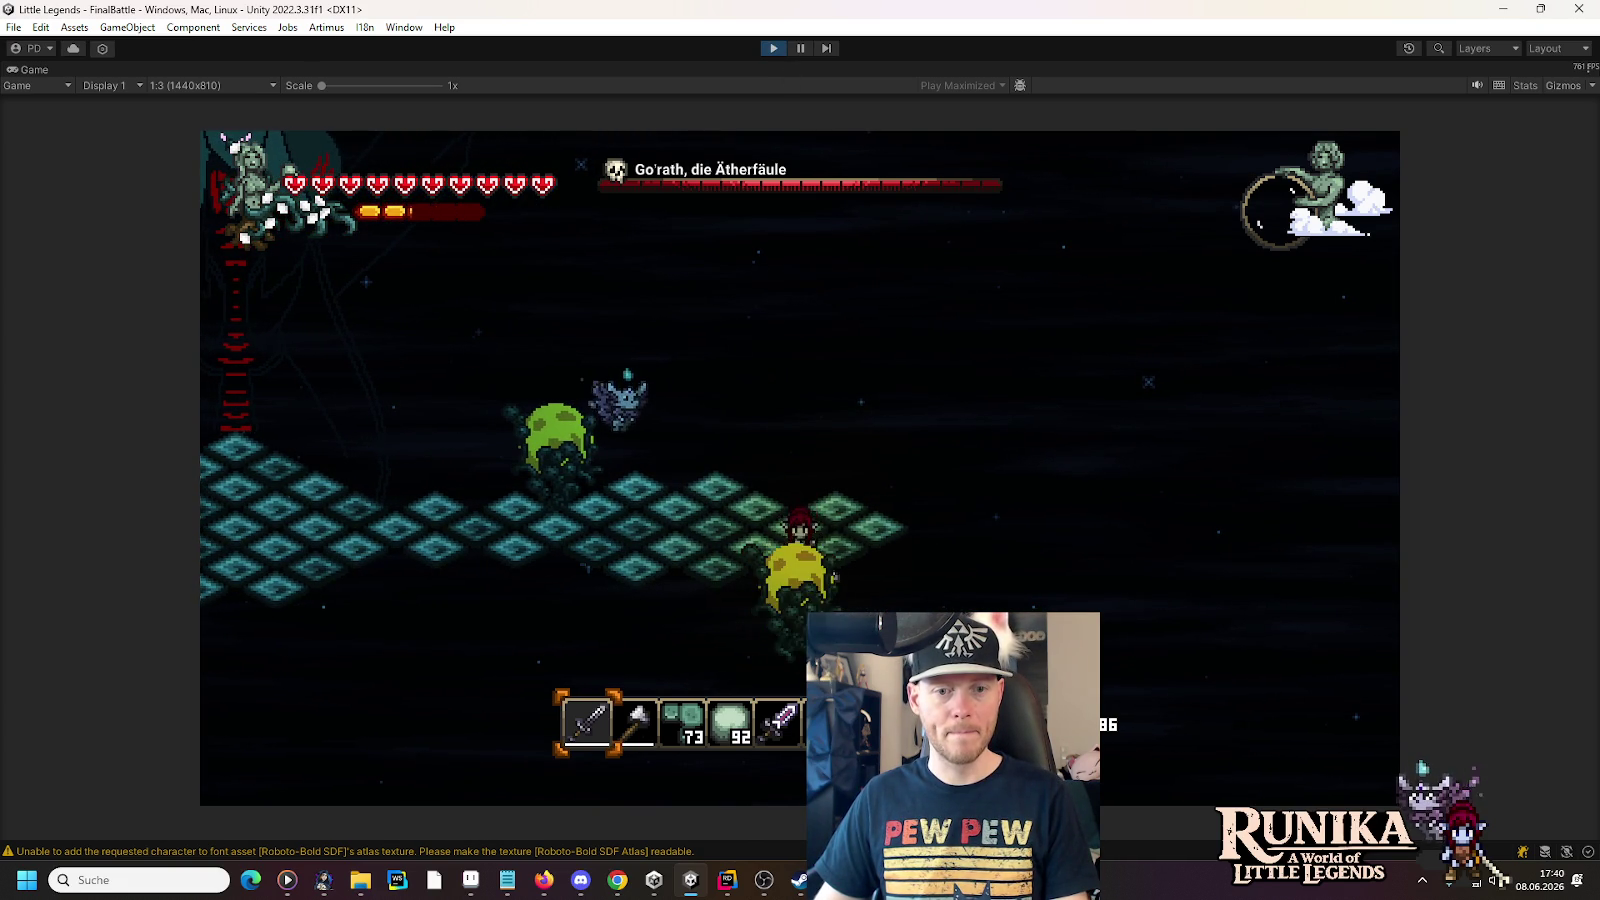
key(w)
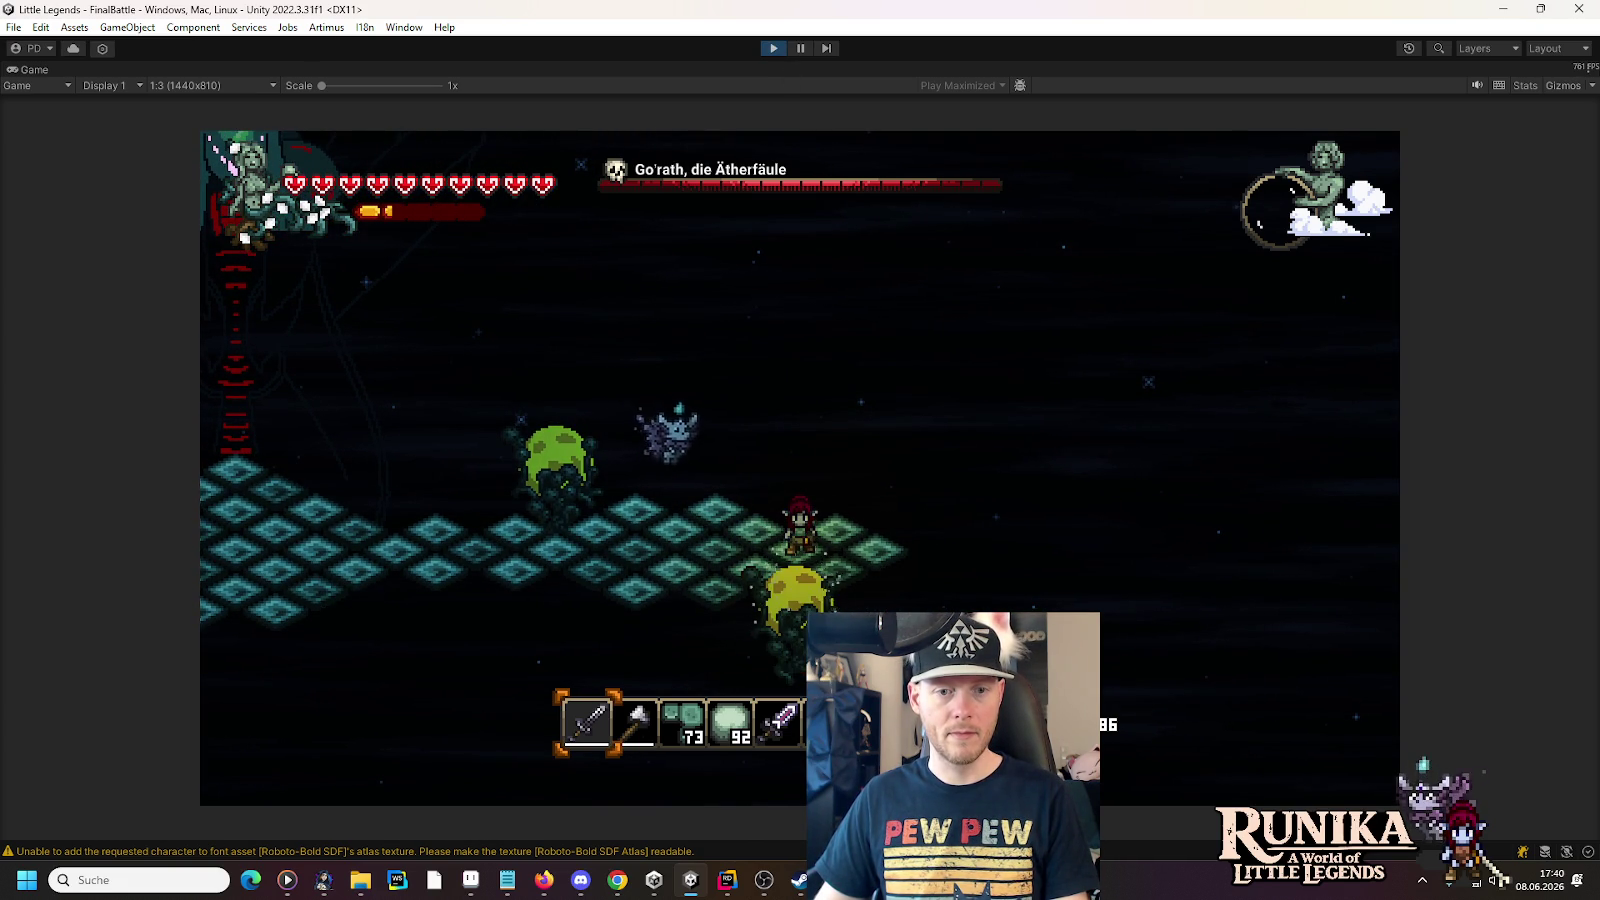
key(ctrl+p)
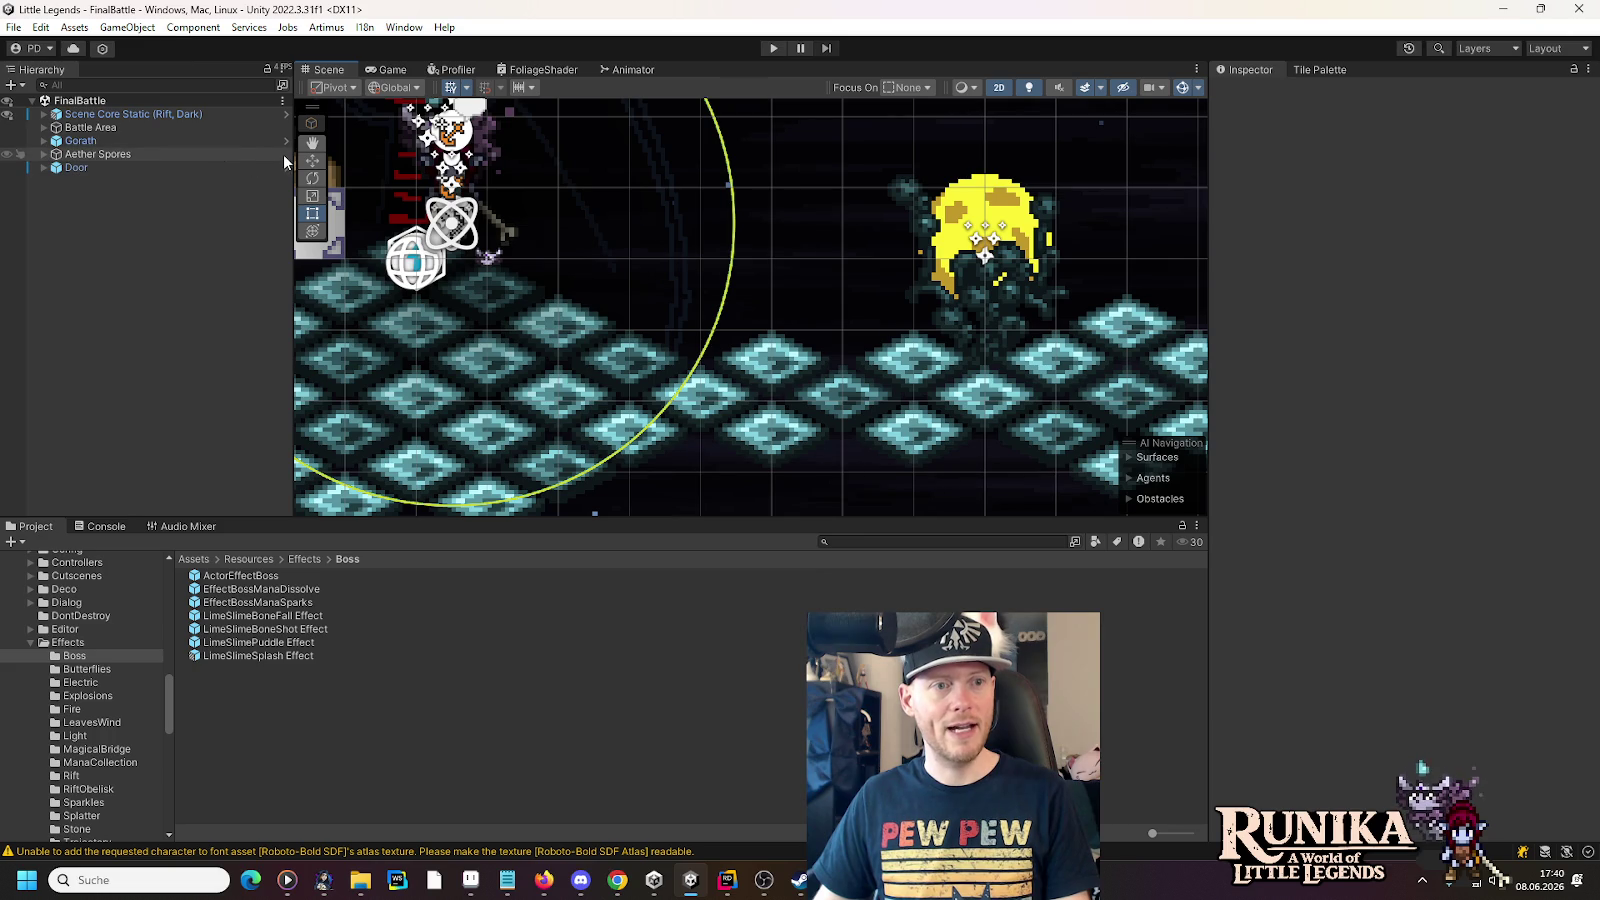
- Open the AetherSpore prefab and select its Aether Particle System
click(55, 157)
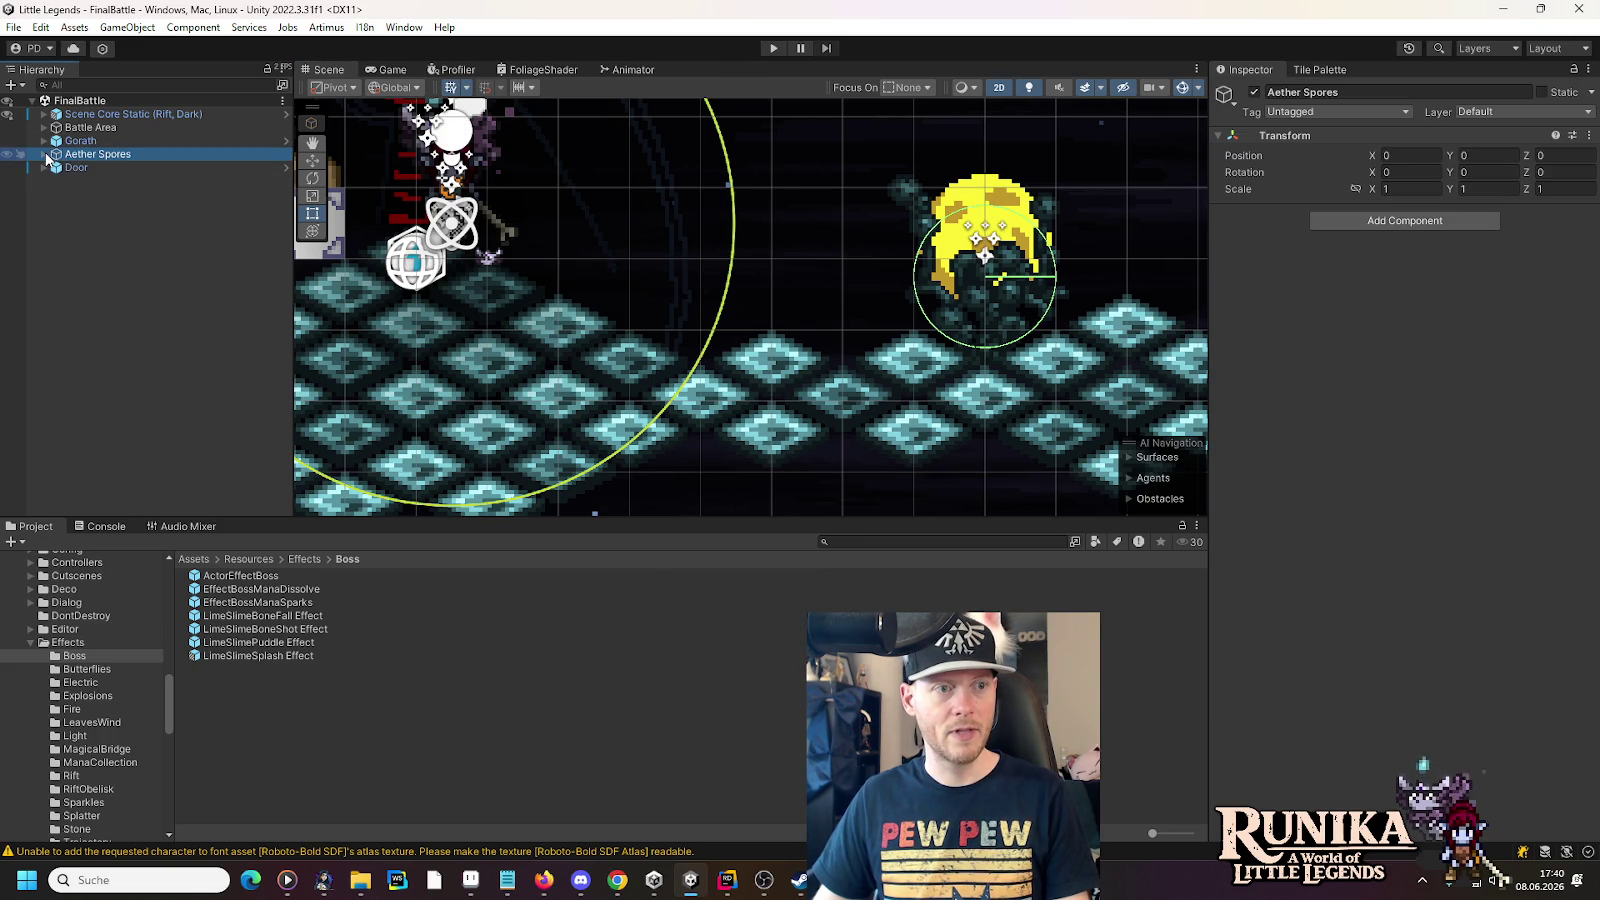
click(45, 154)
click(287, 167)
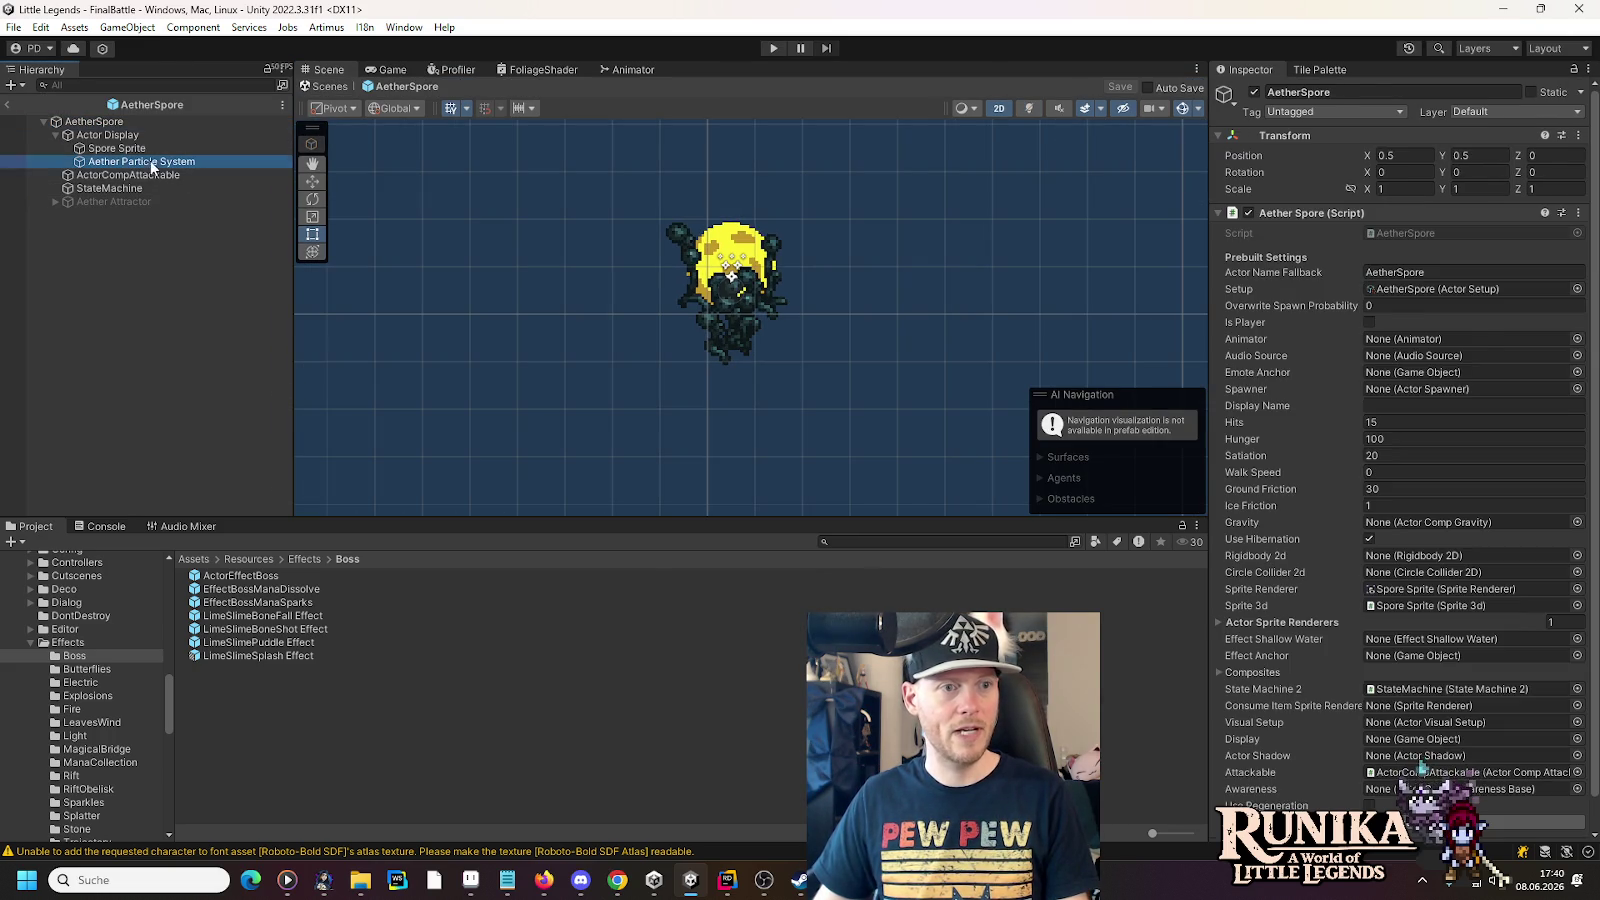
click(150, 161)
- Set the particle Renderer material to Sprite-Unlit-Default
scroll(1315, 548, down, 4)
click(1255, 714)
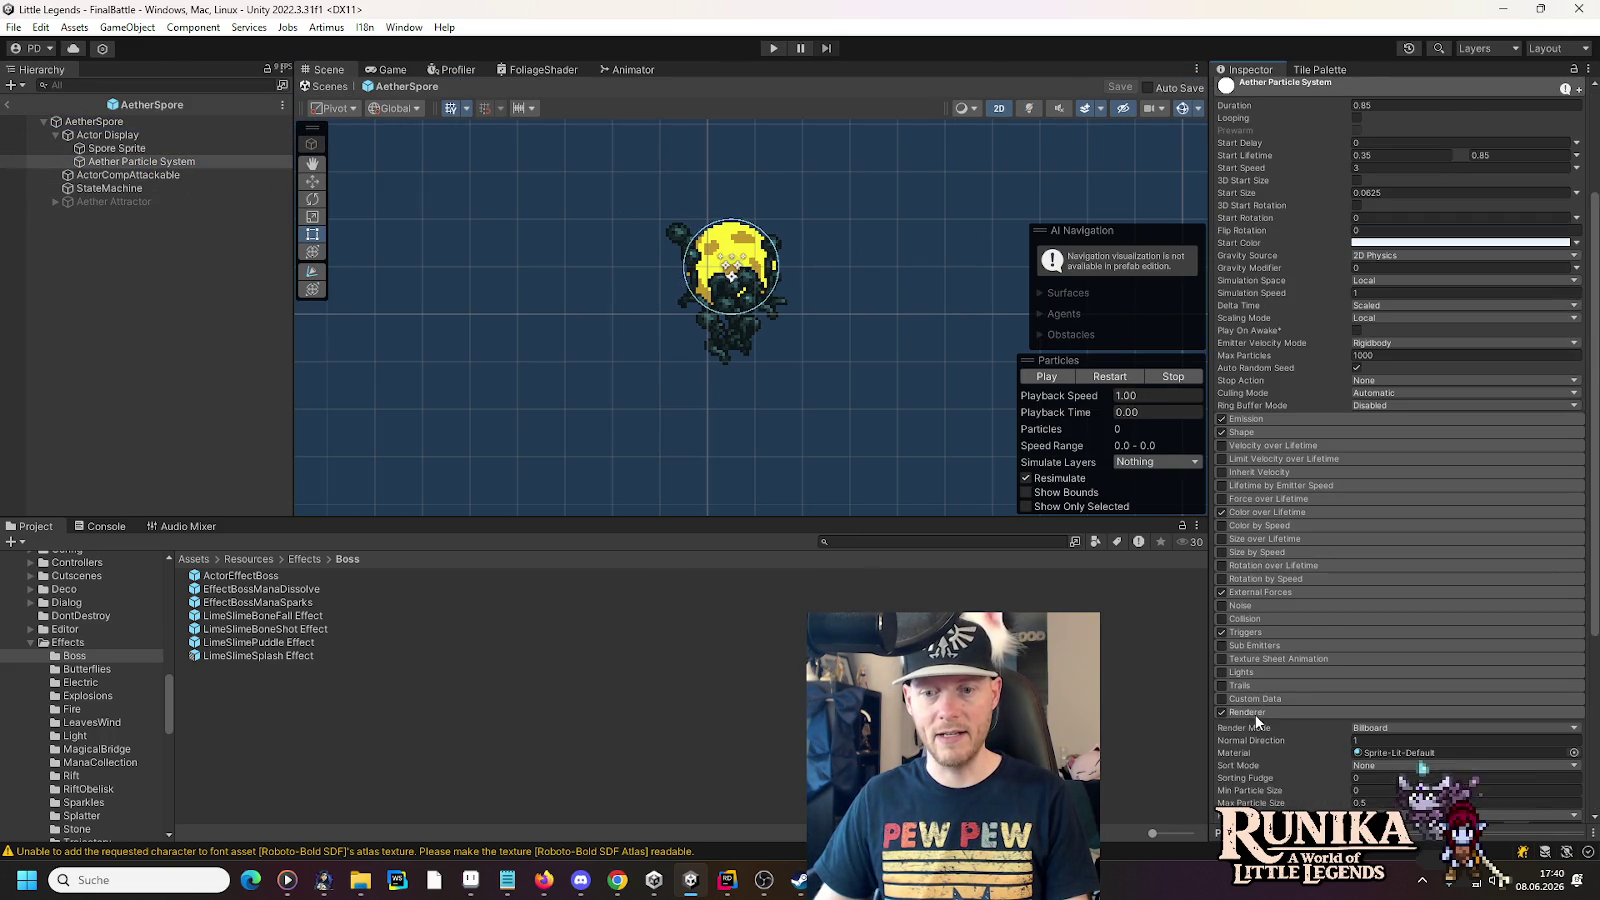
scroll(1300, 714, down, 3)
click(1576, 465)
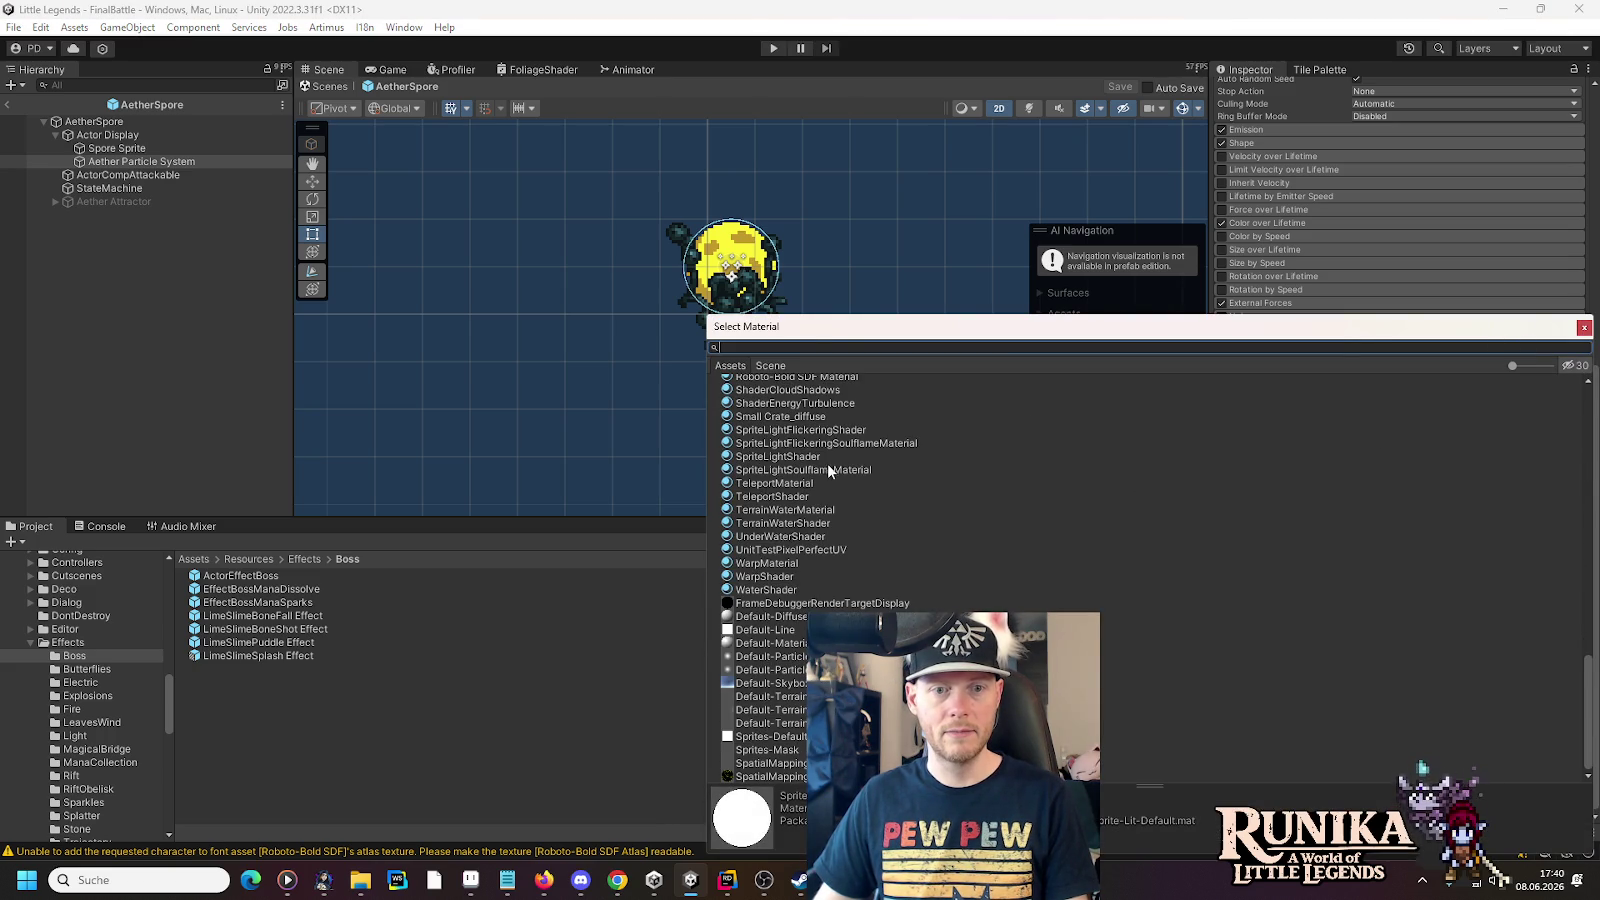
click(1584, 327)
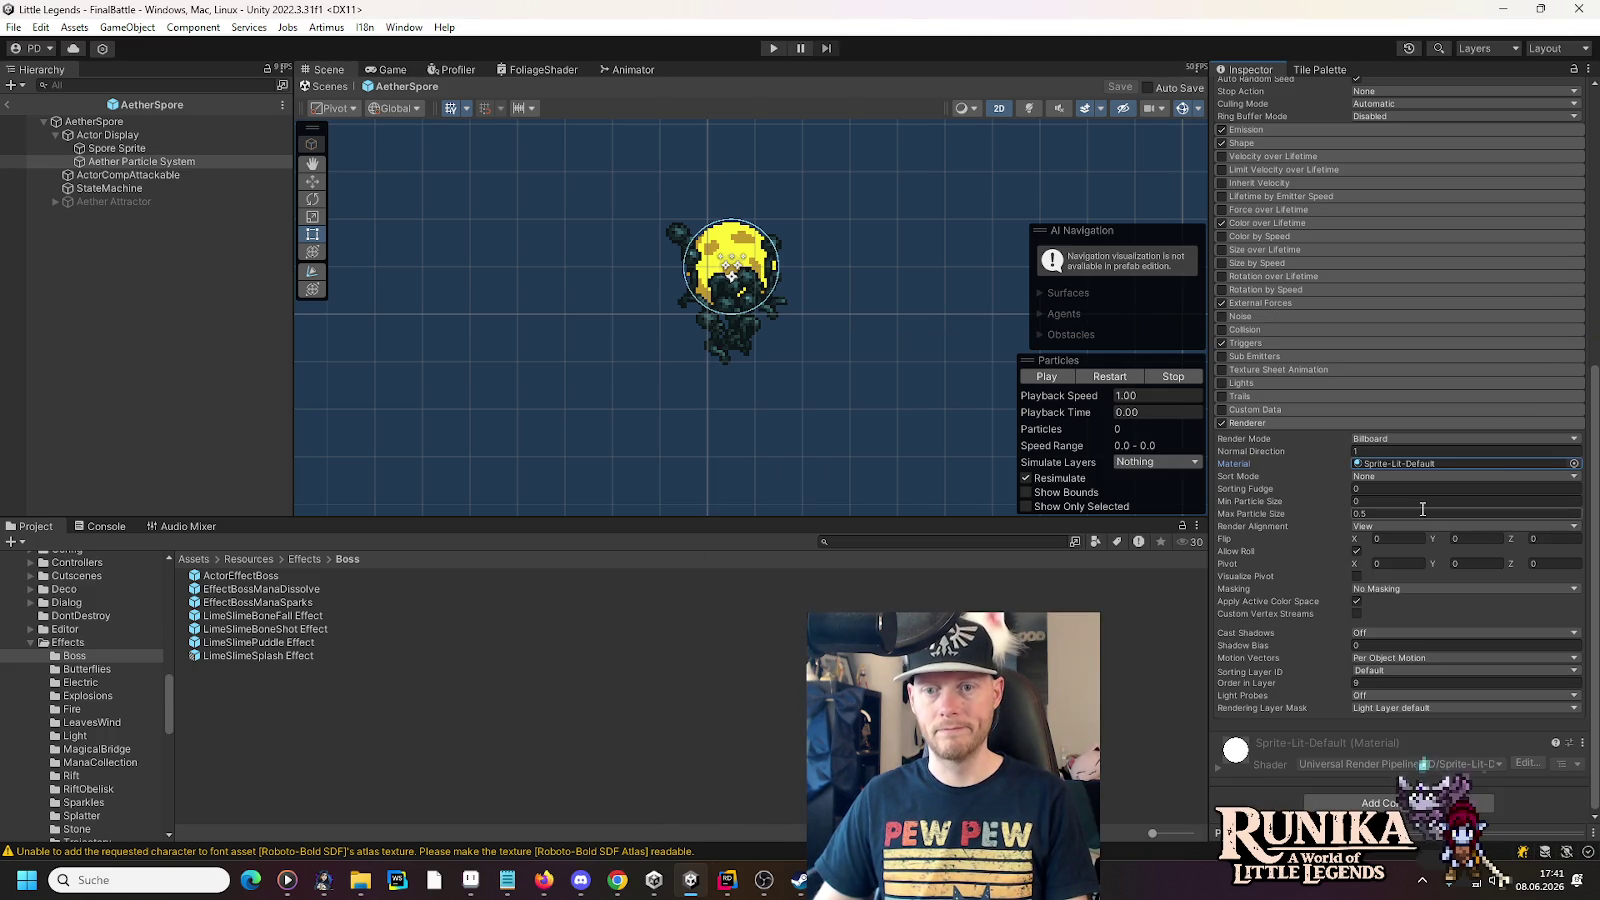
click(1574, 463)
click(752, 592)
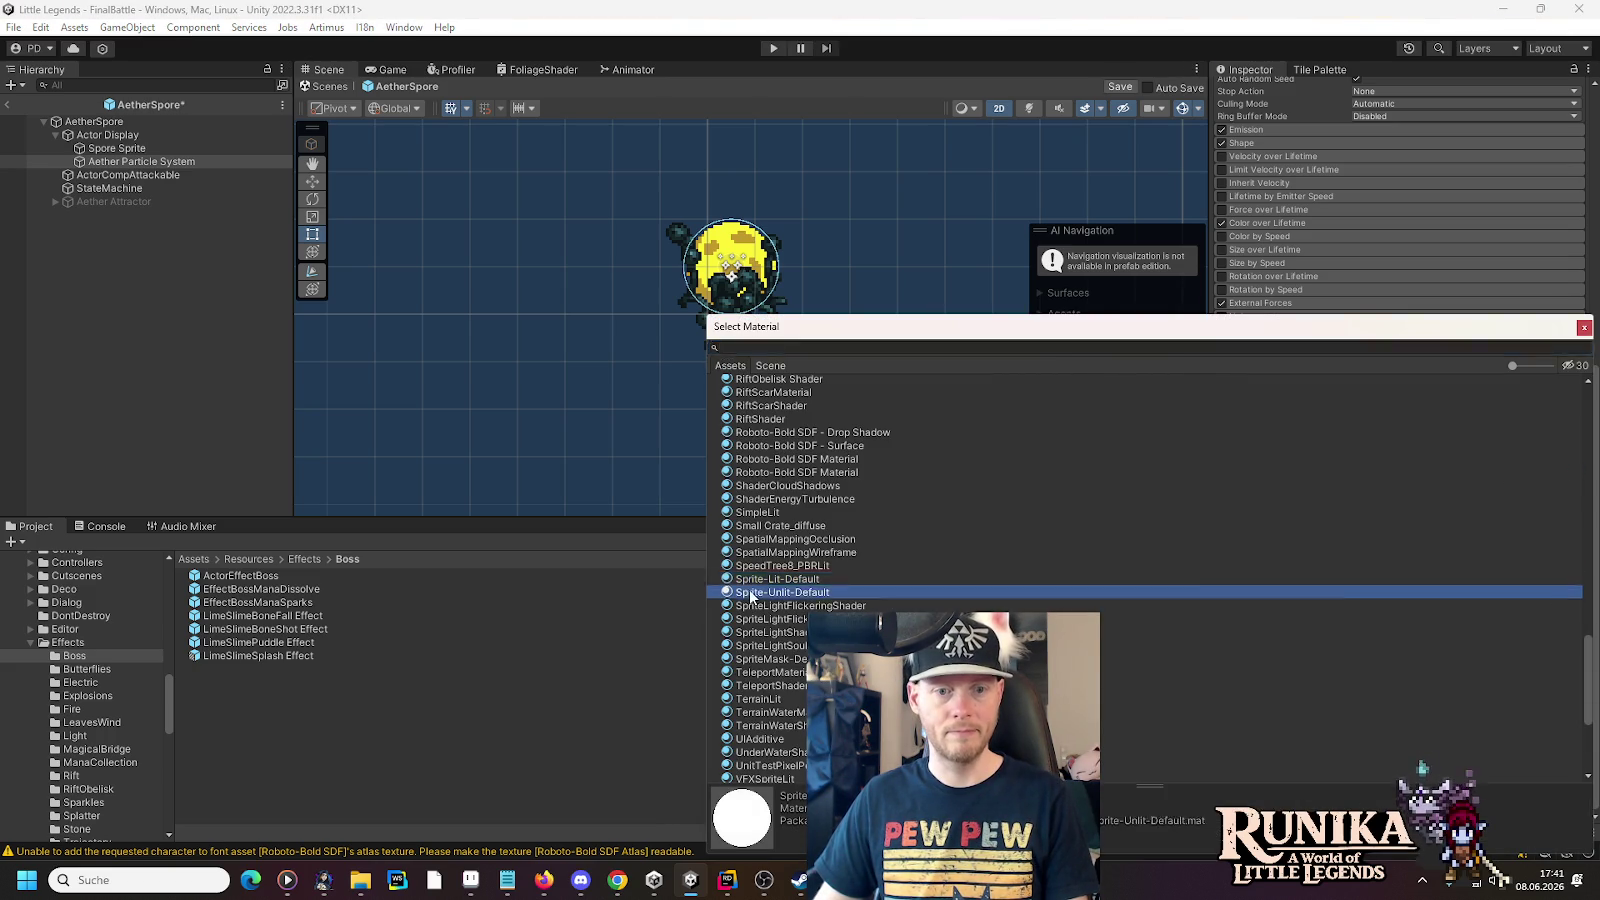
double_click(750, 592)
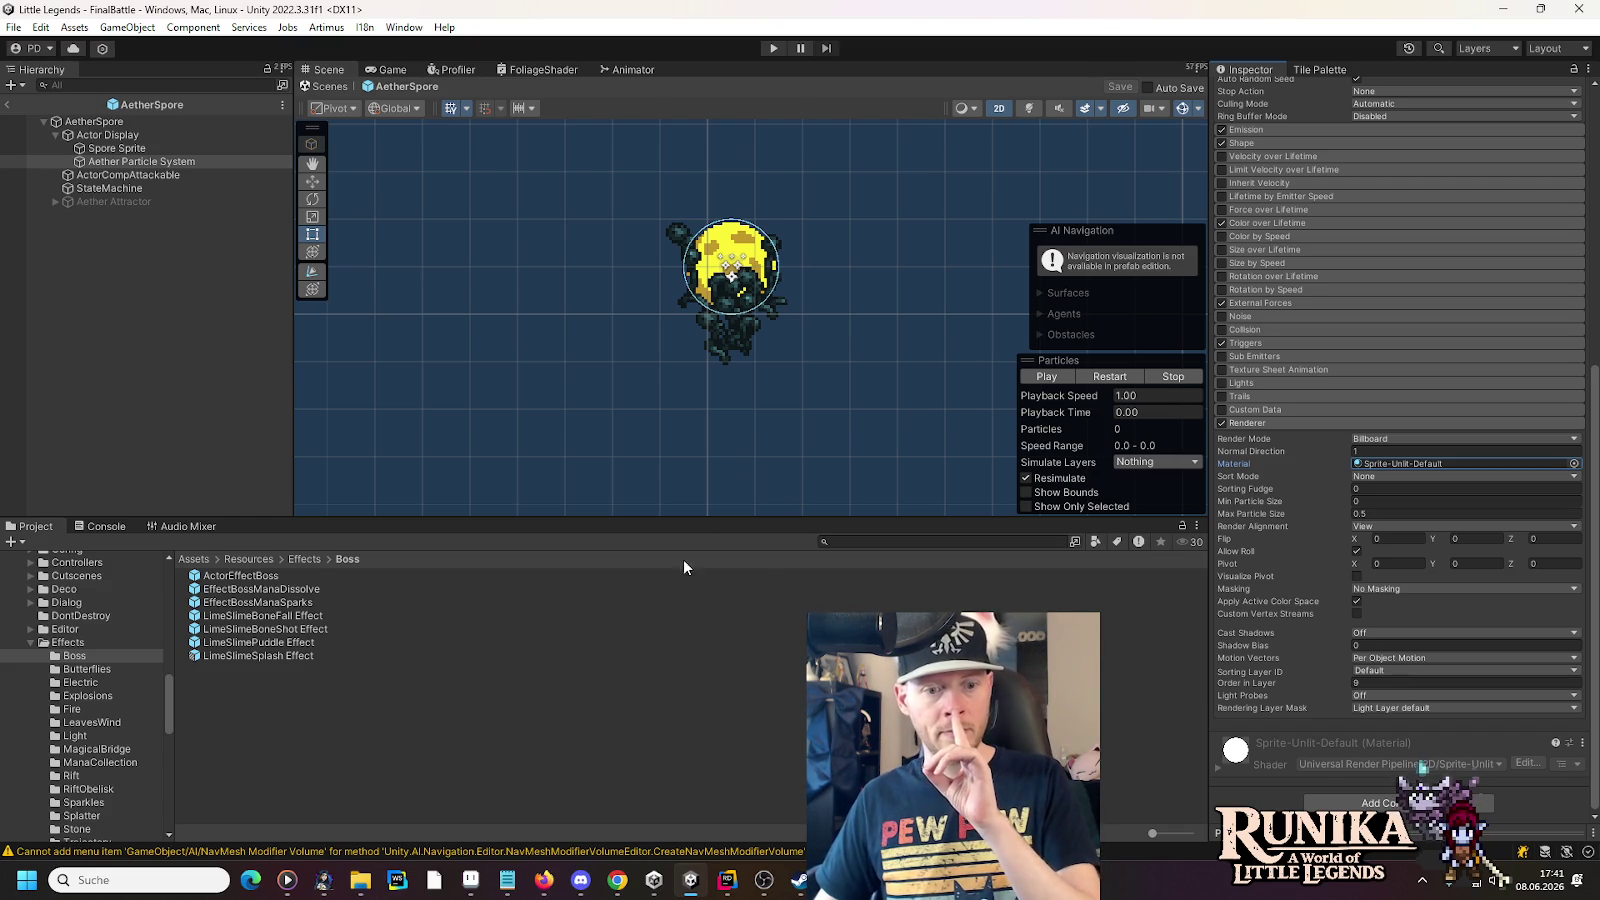
click(467, 893)
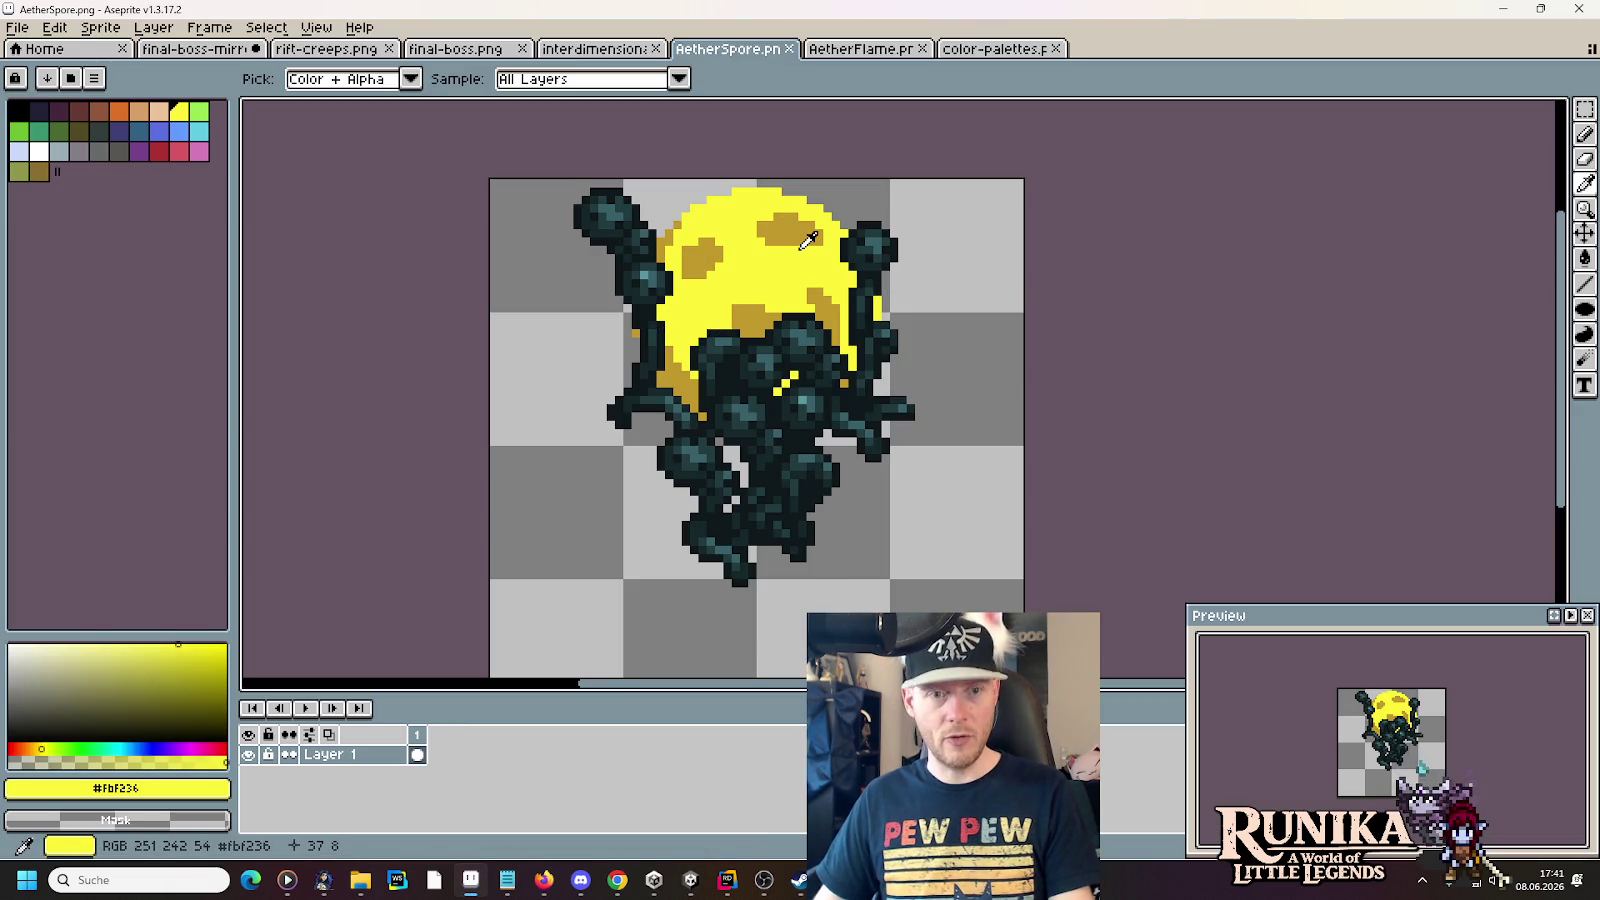
- Erase the yellow sphere and mustard spots from the AetherSpore sprite
key(e)
drag(771, 238, 657, 412)
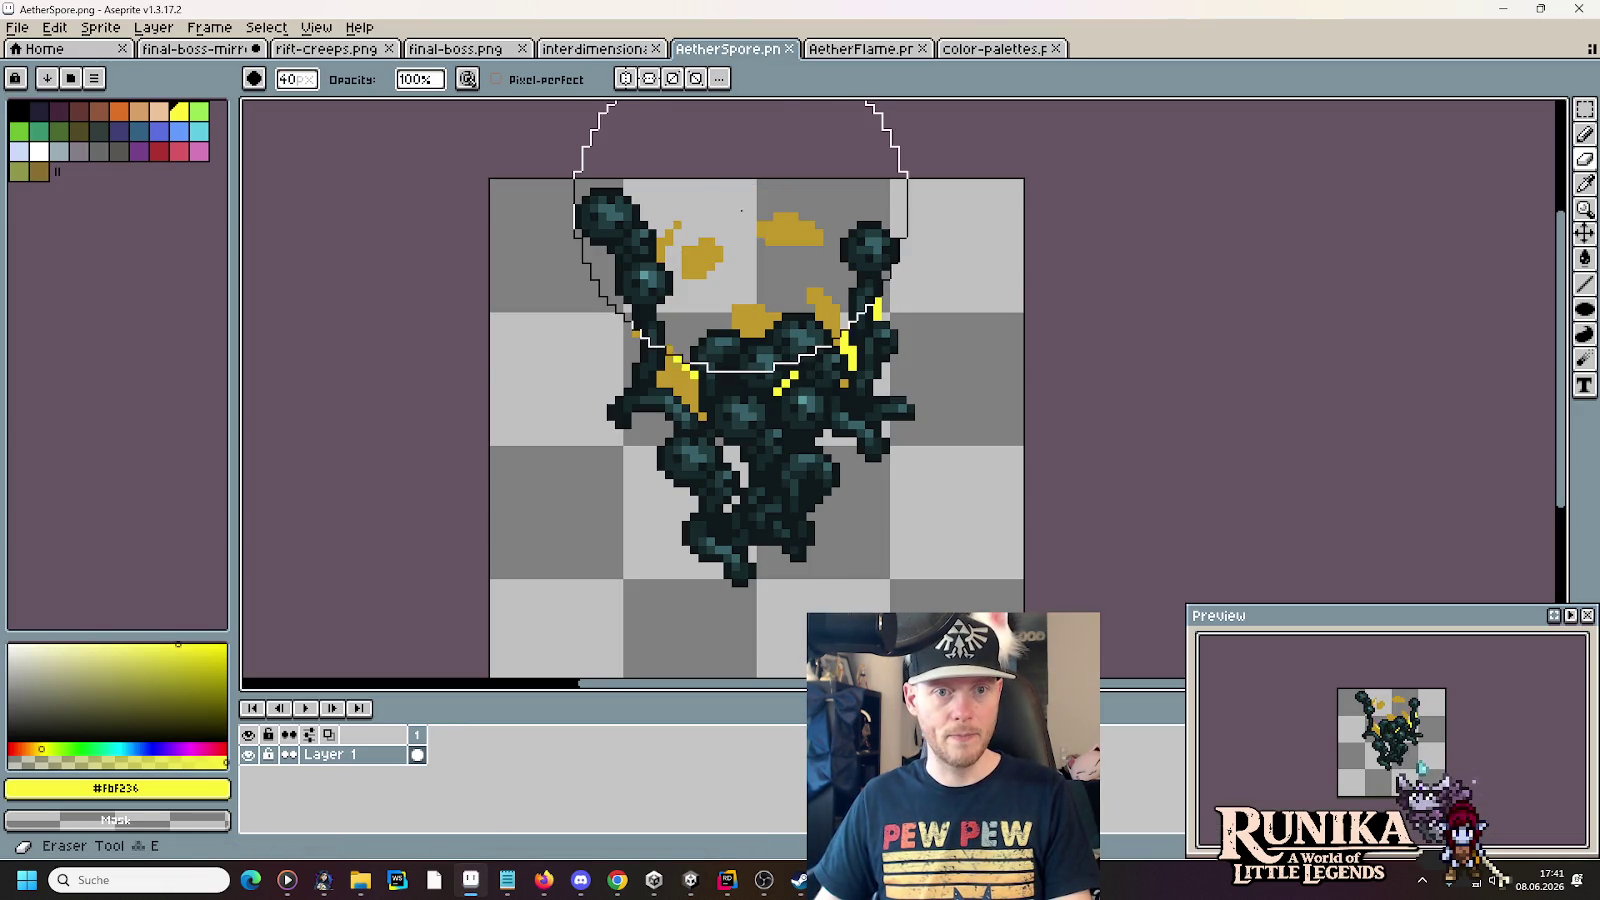
alt+click(790, 232)
mouse_move(814, 232)
mouse_down()
mouse_move(875, 329)
mouse_move(862, 292)
mouse_up()
- Copy the yellow sphere from final-boss.png into a new 32×32 transparent sprite
click(198, 48)
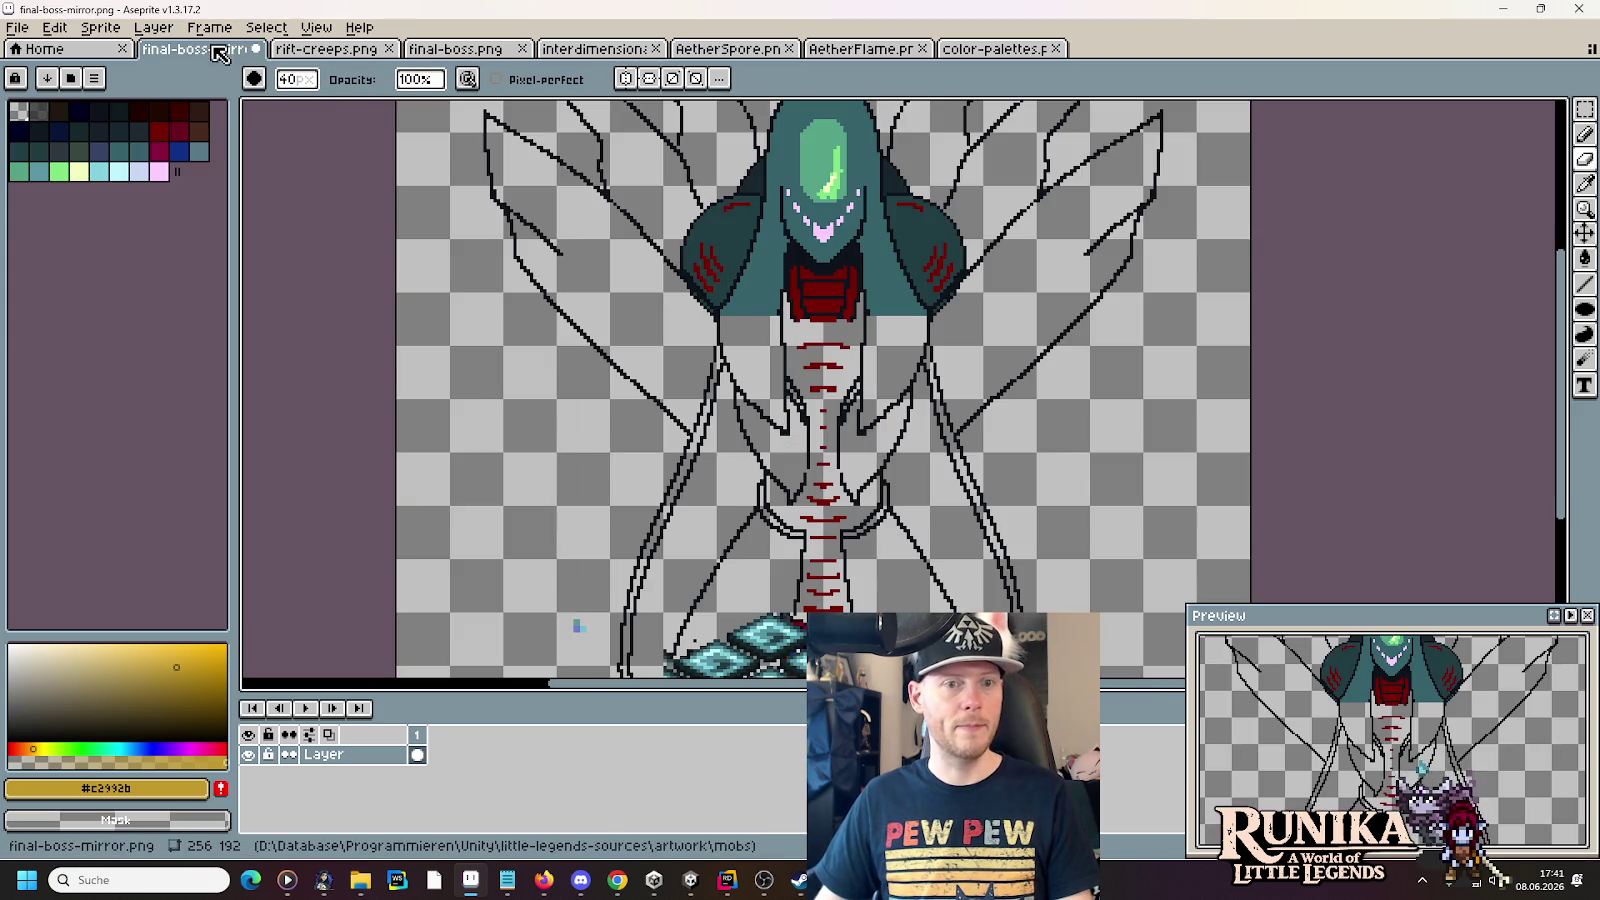
click(310, 48)
click(455, 48)
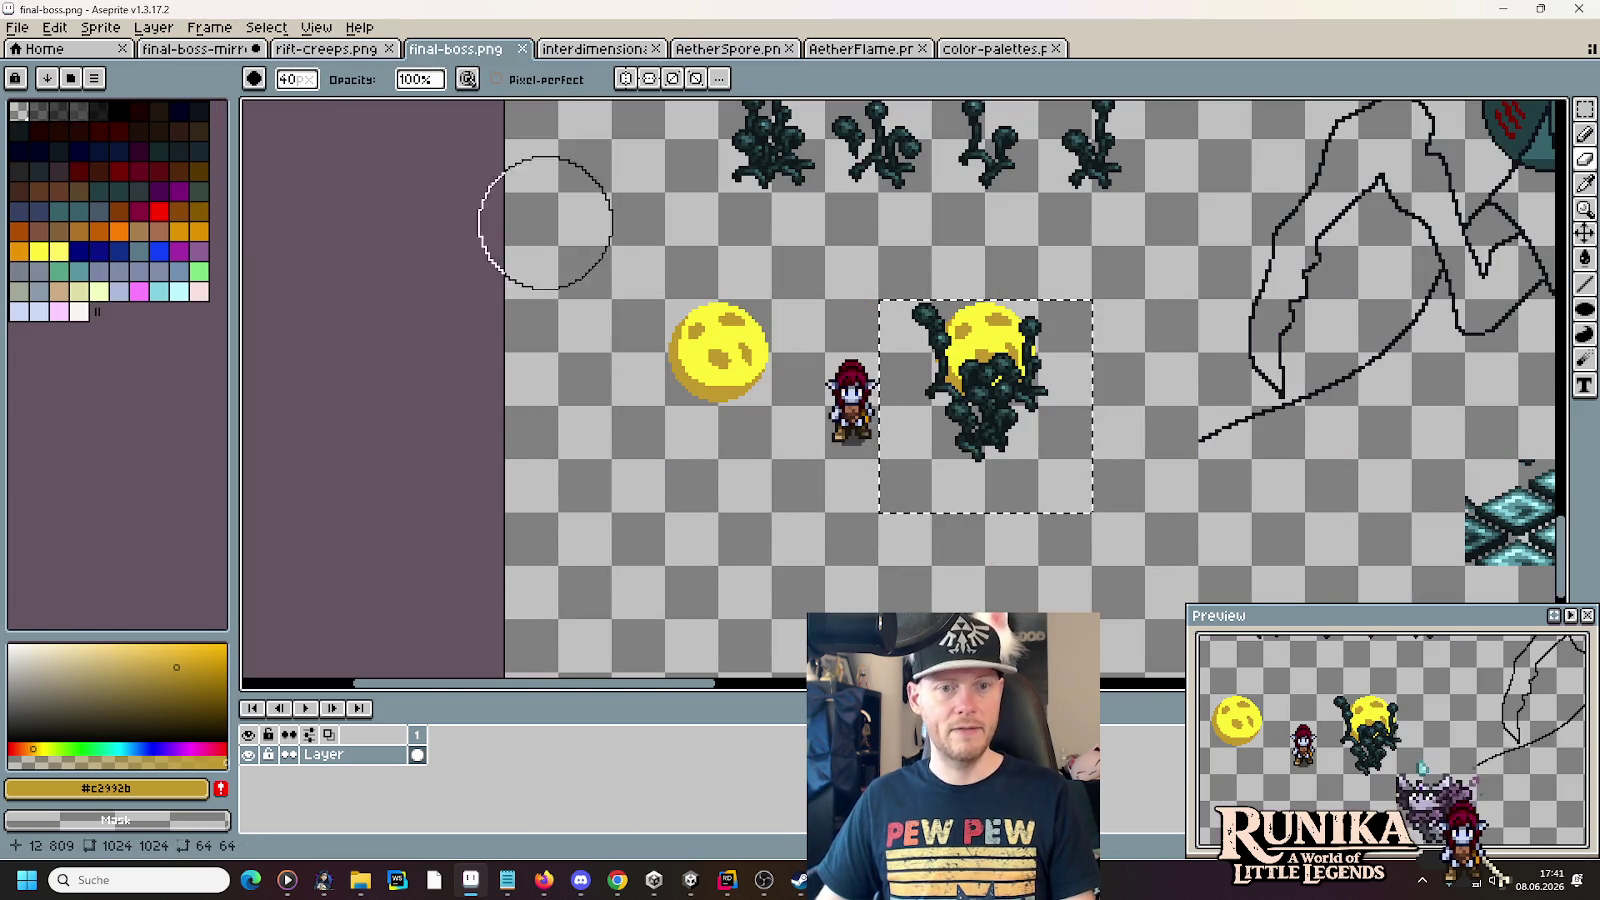
key(m)
drag(662, 298, 774, 408)
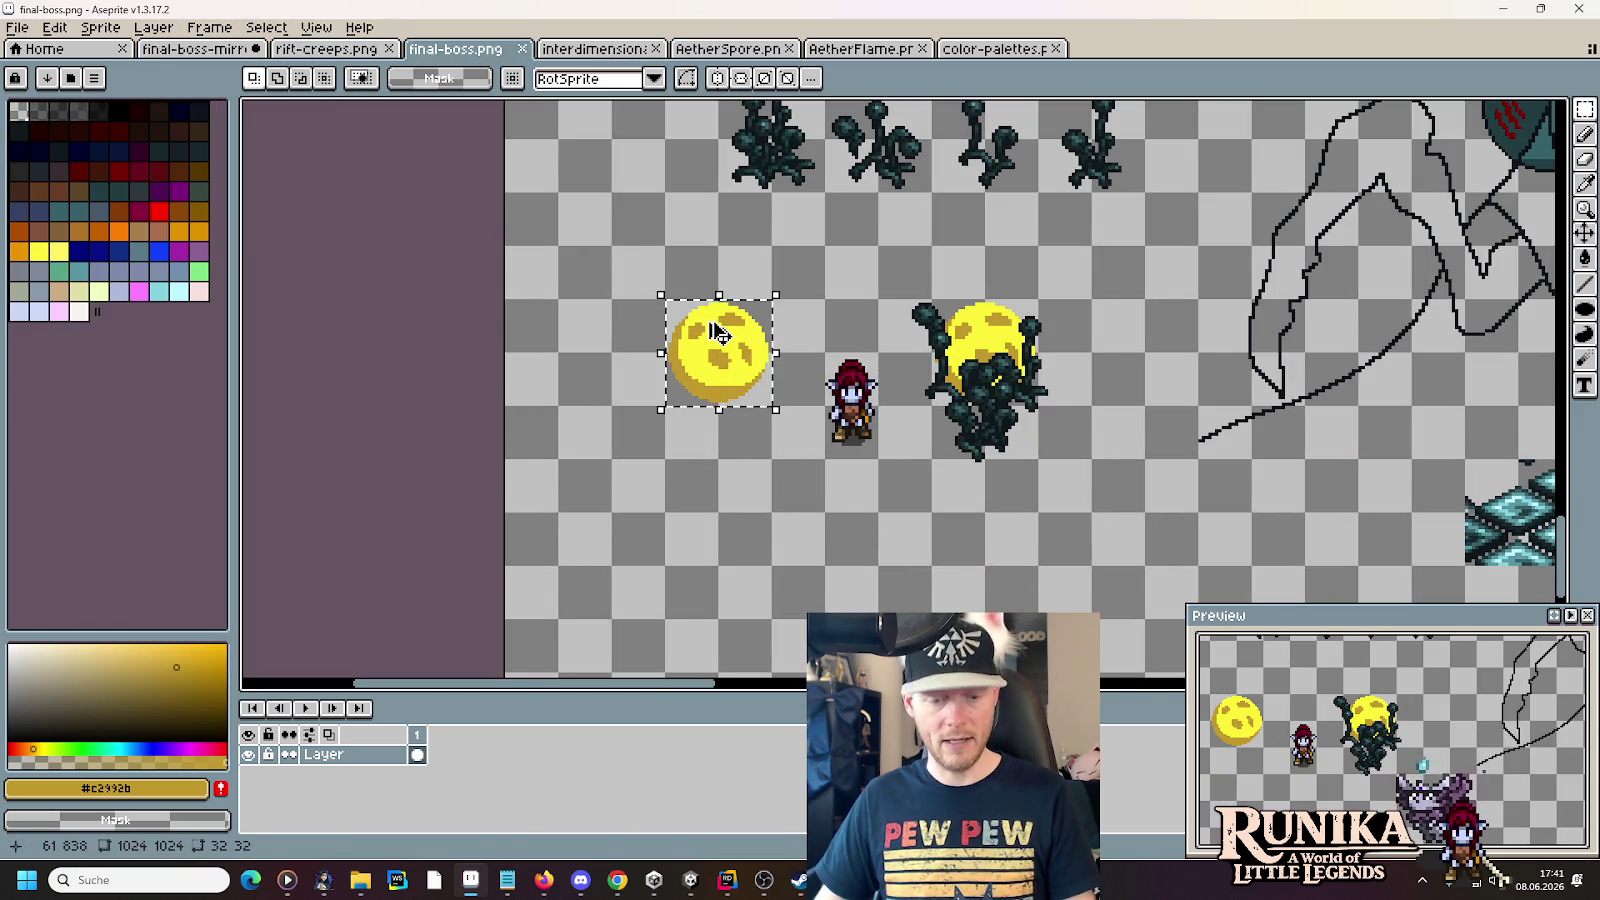
click(17, 27)
click(30, 46)
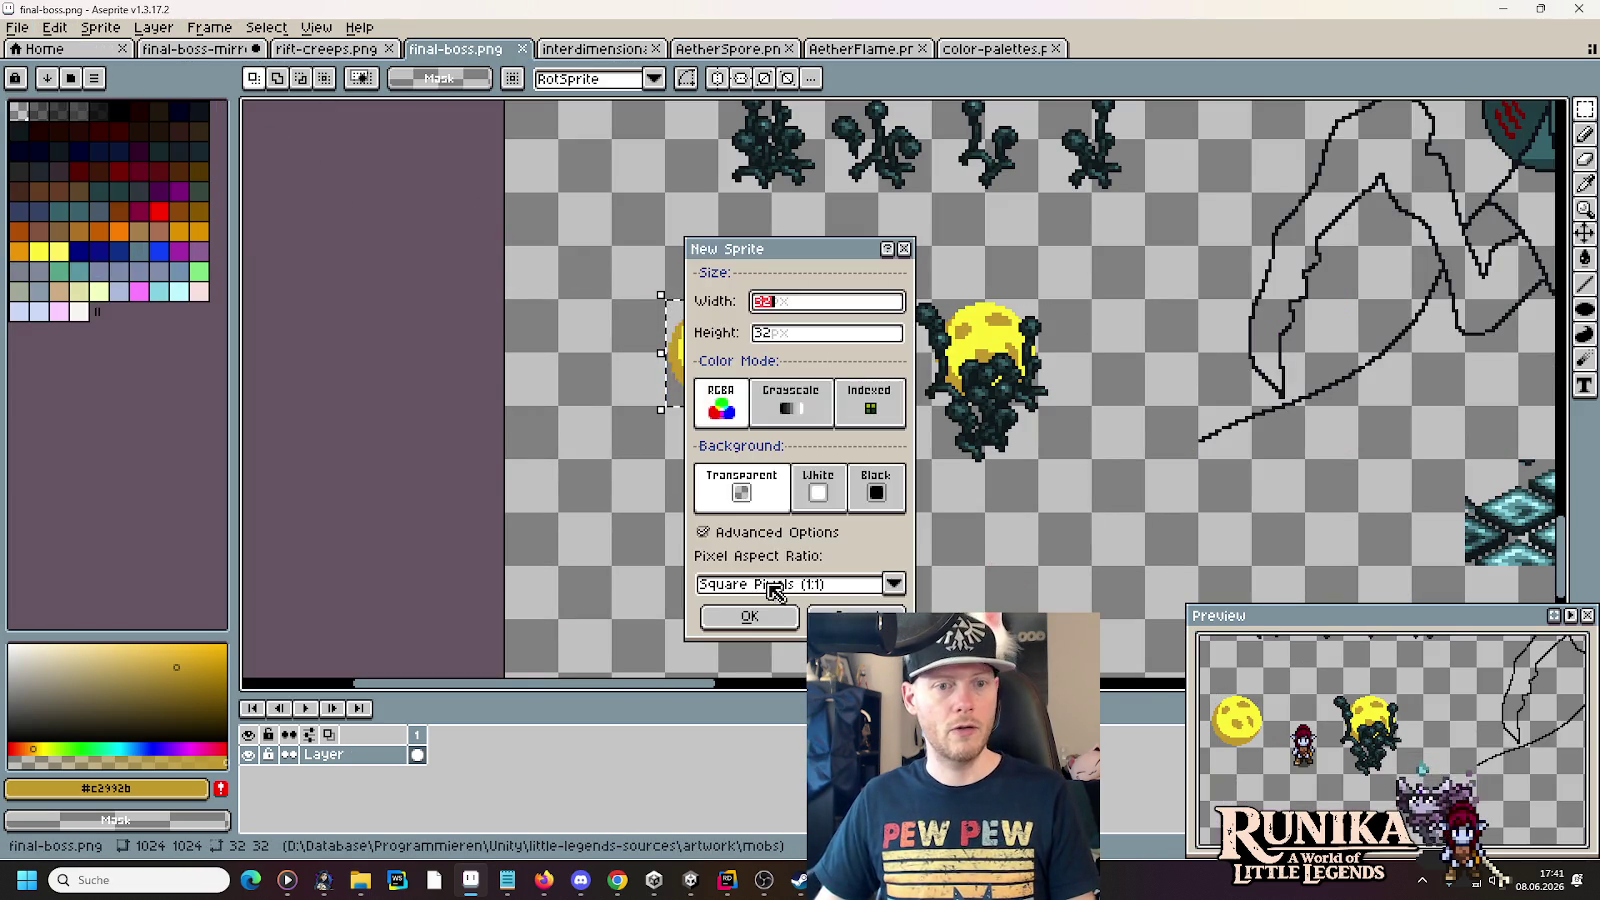
click(770, 610)
key(ctrl+v)
- Save the new sprite as AetherSporeSphere.png in images/actors/gorath
key(ctrl+s)
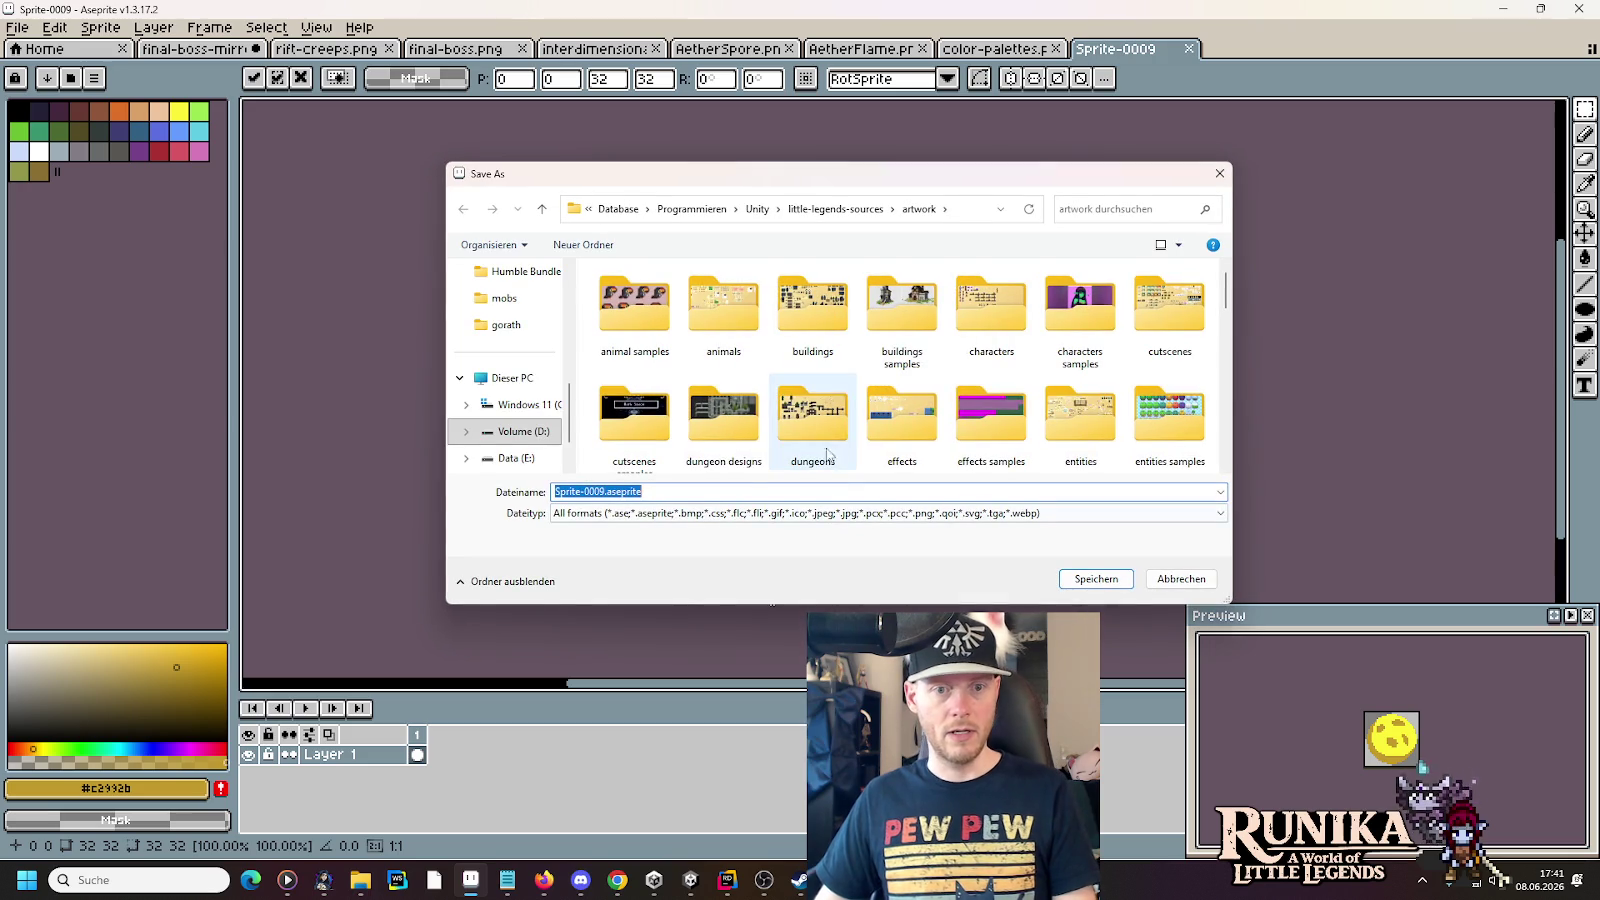
scroll(755, 403, down, 1)
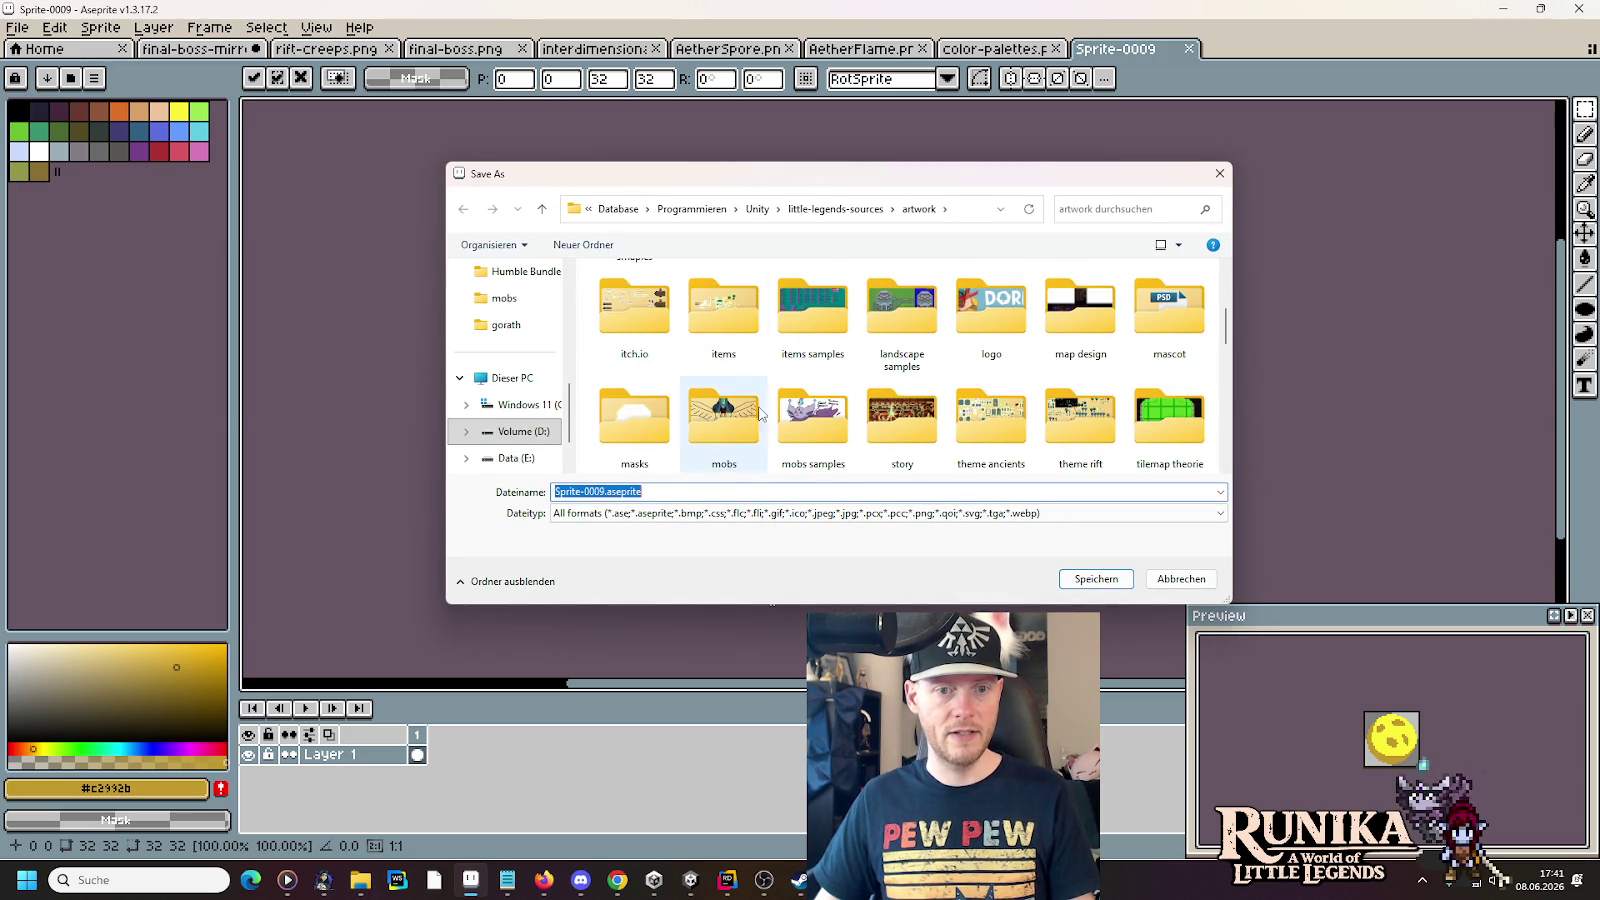
scroll(780, 395, down, 1)
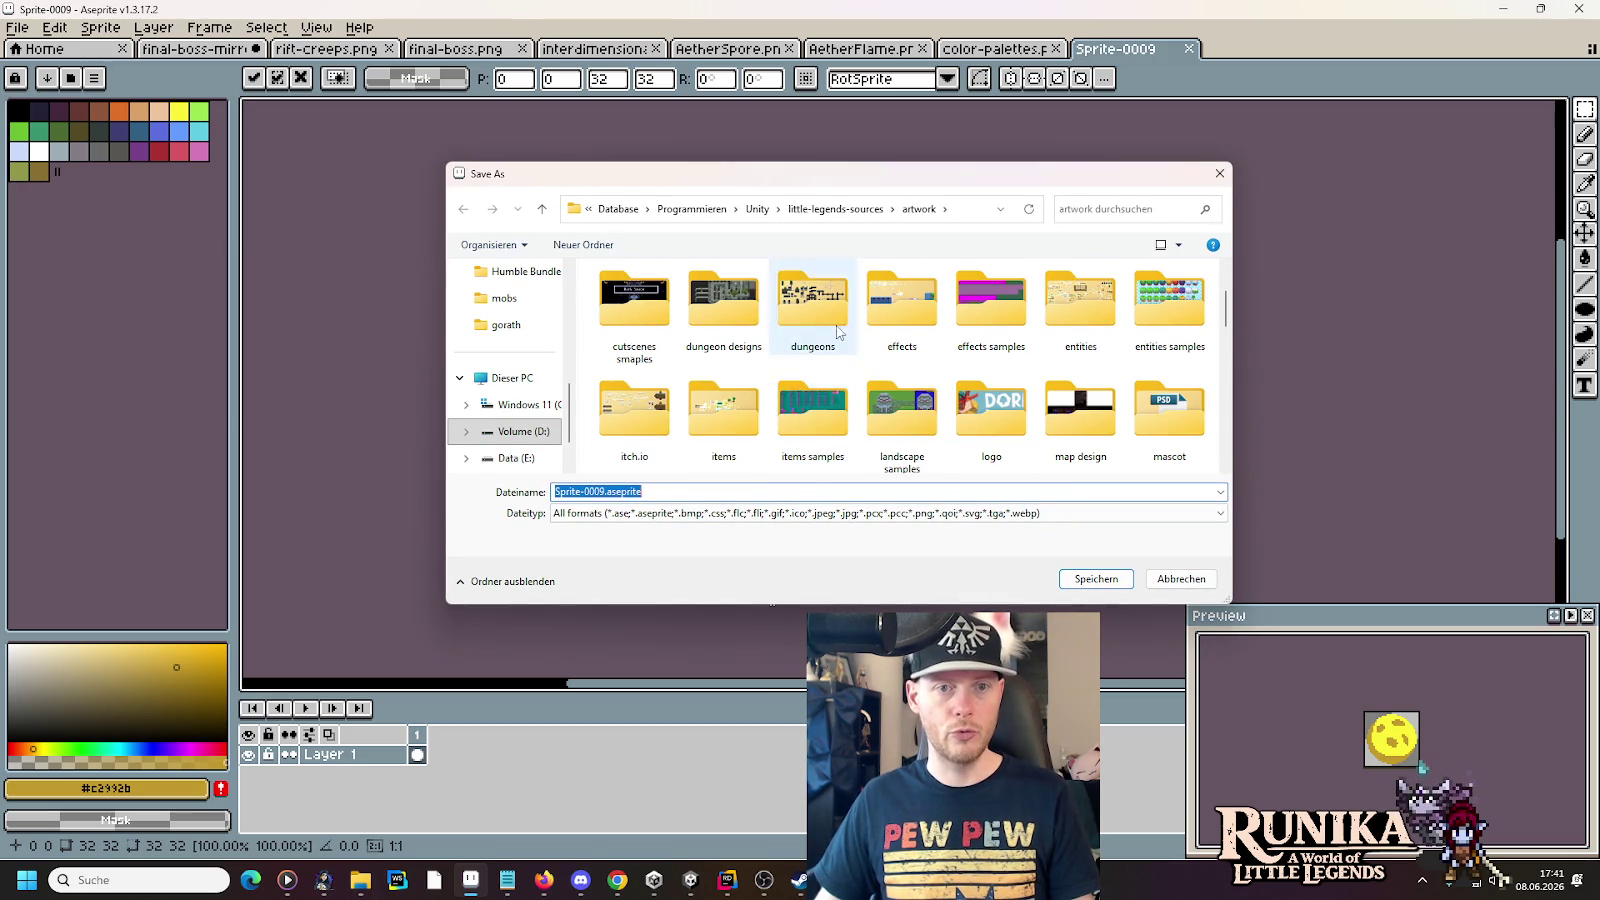
click(835, 209)
double_click(812, 330)
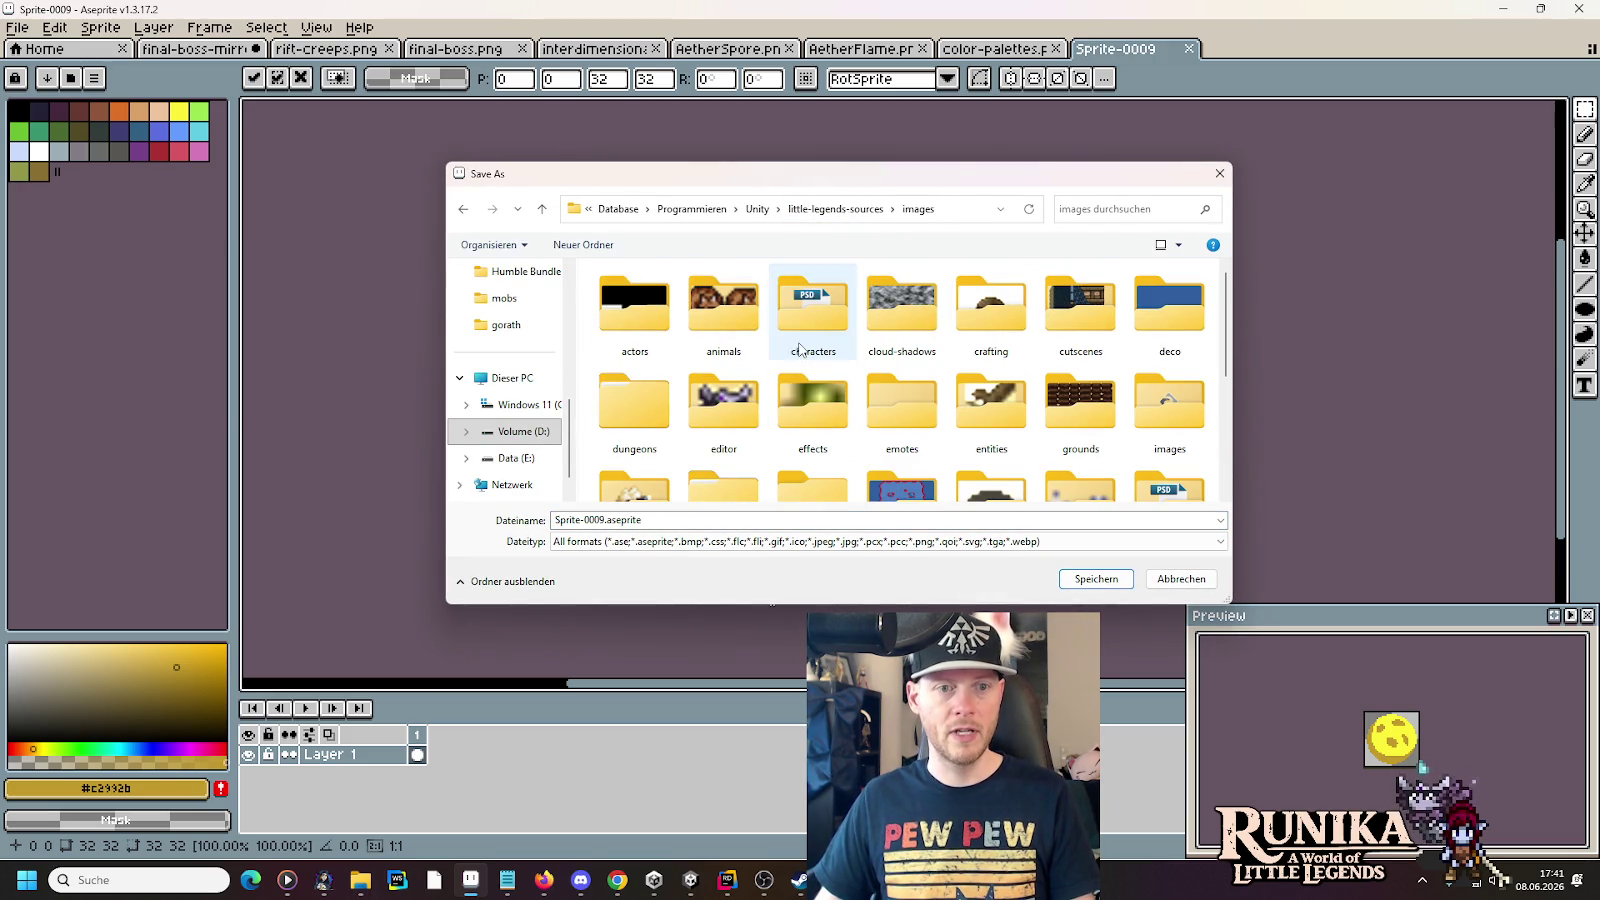
double_click(650, 340)
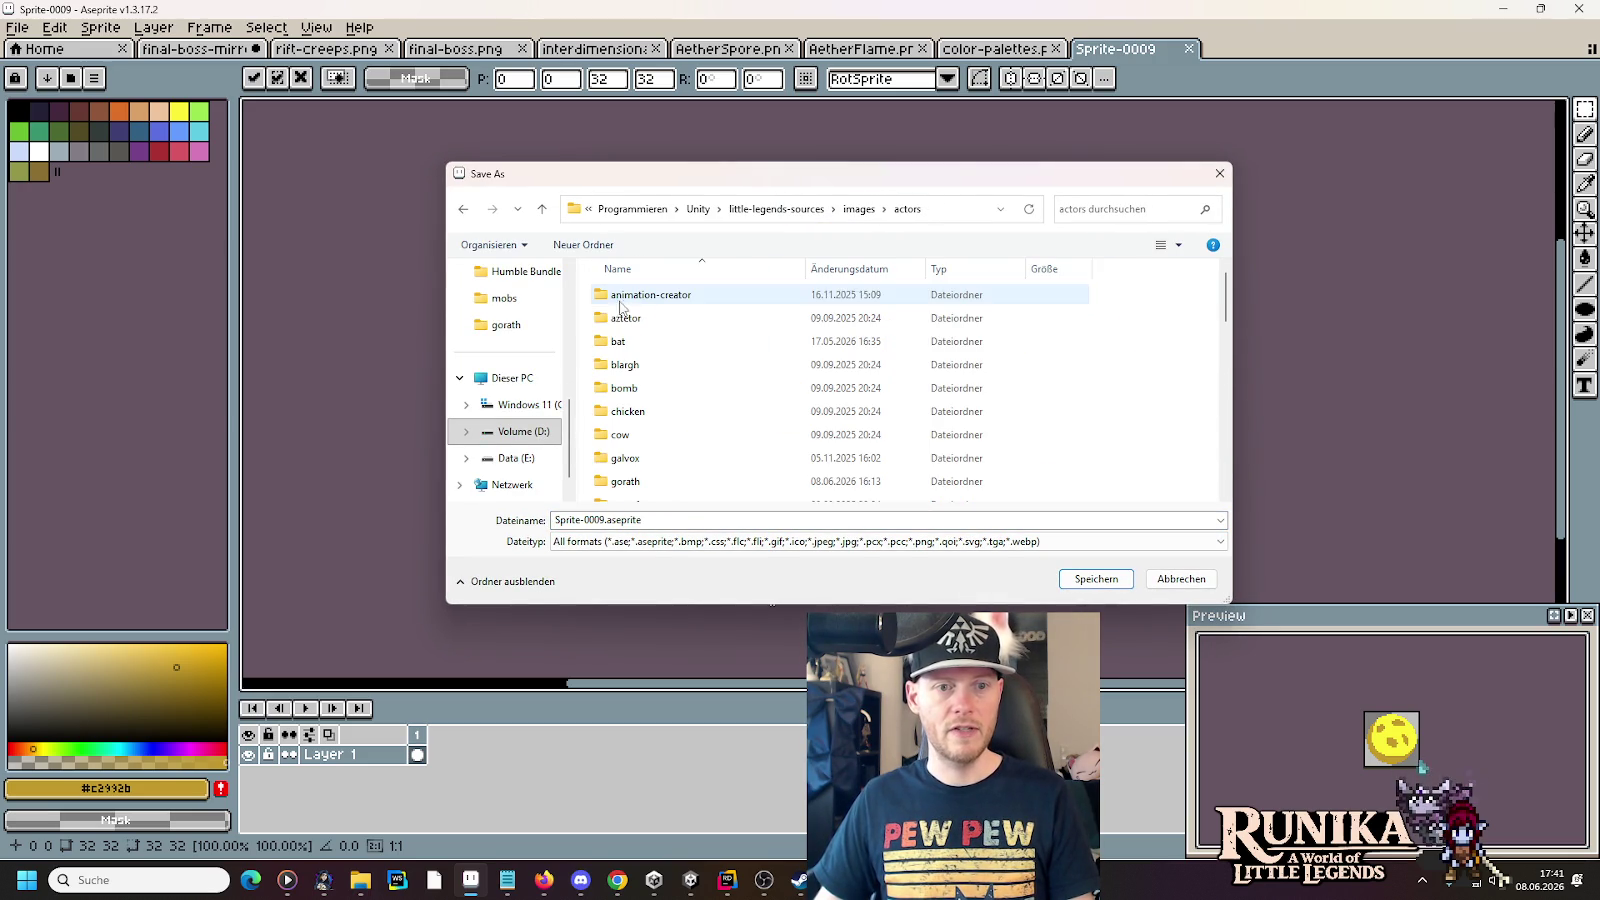
double_click(630, 482)
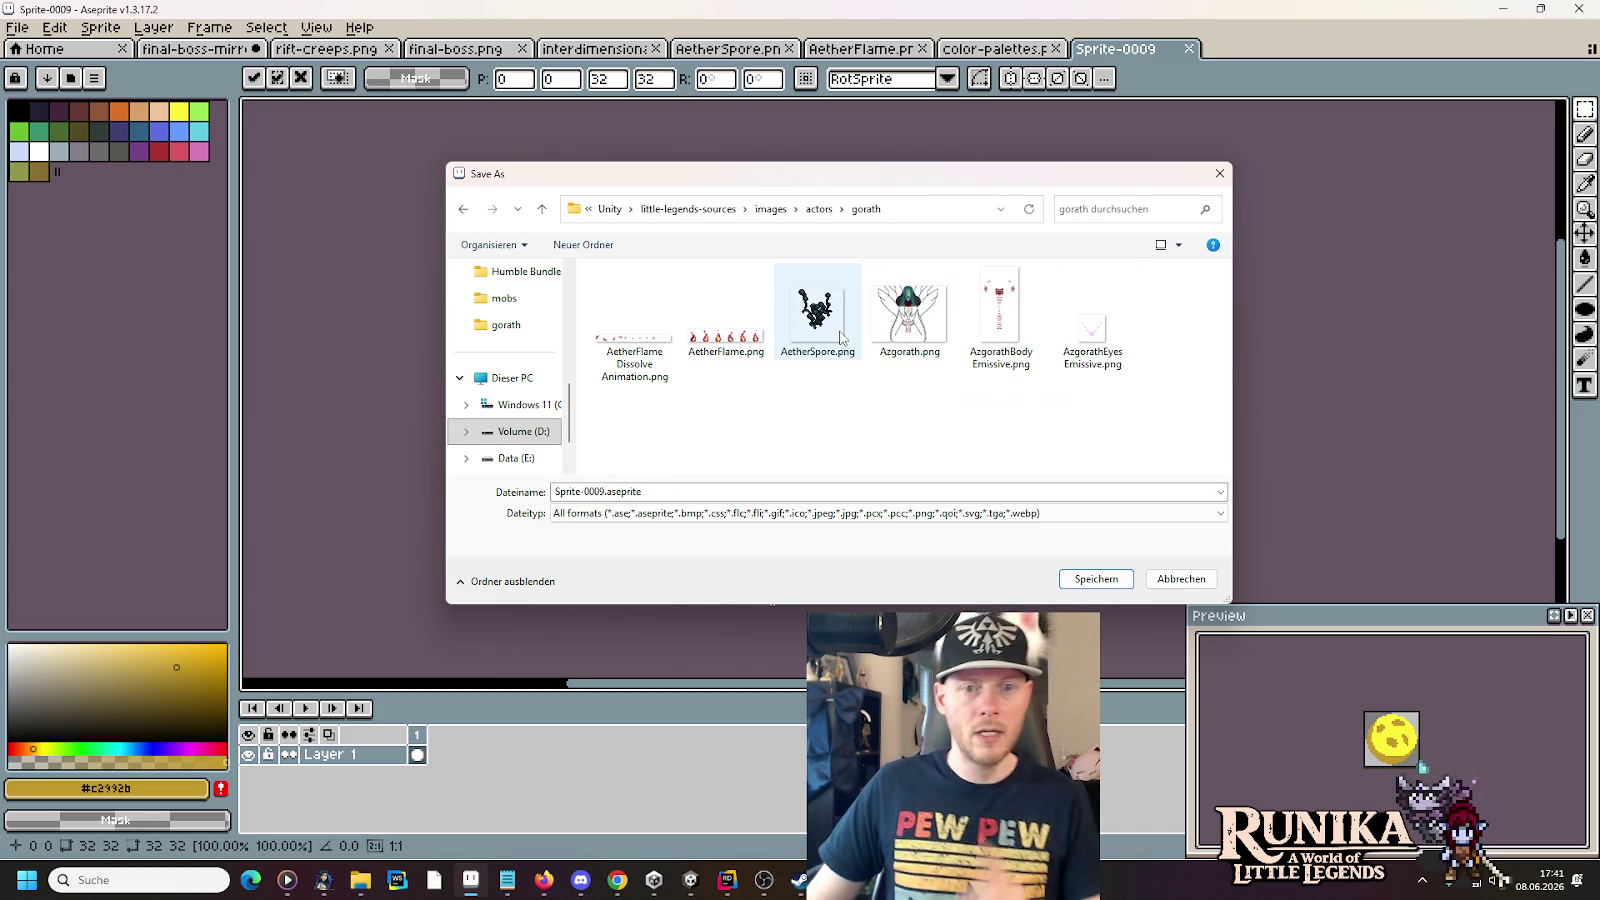
click(840, 338)
click(622, 495)
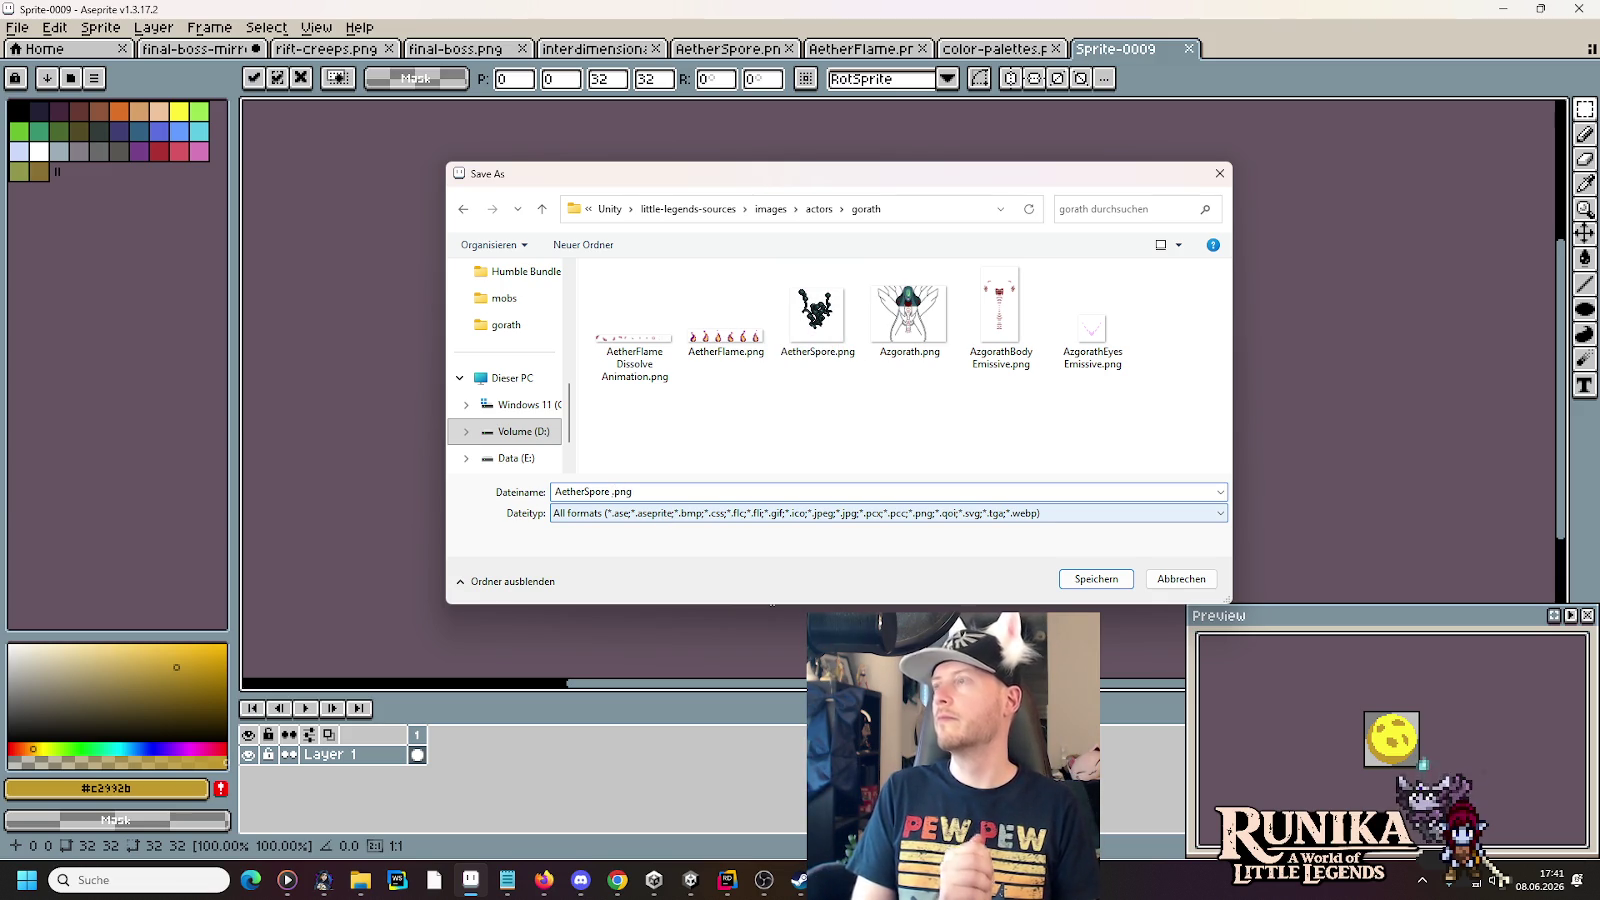
key(BackSpace)
text(Sphere)
click(1072, 576)
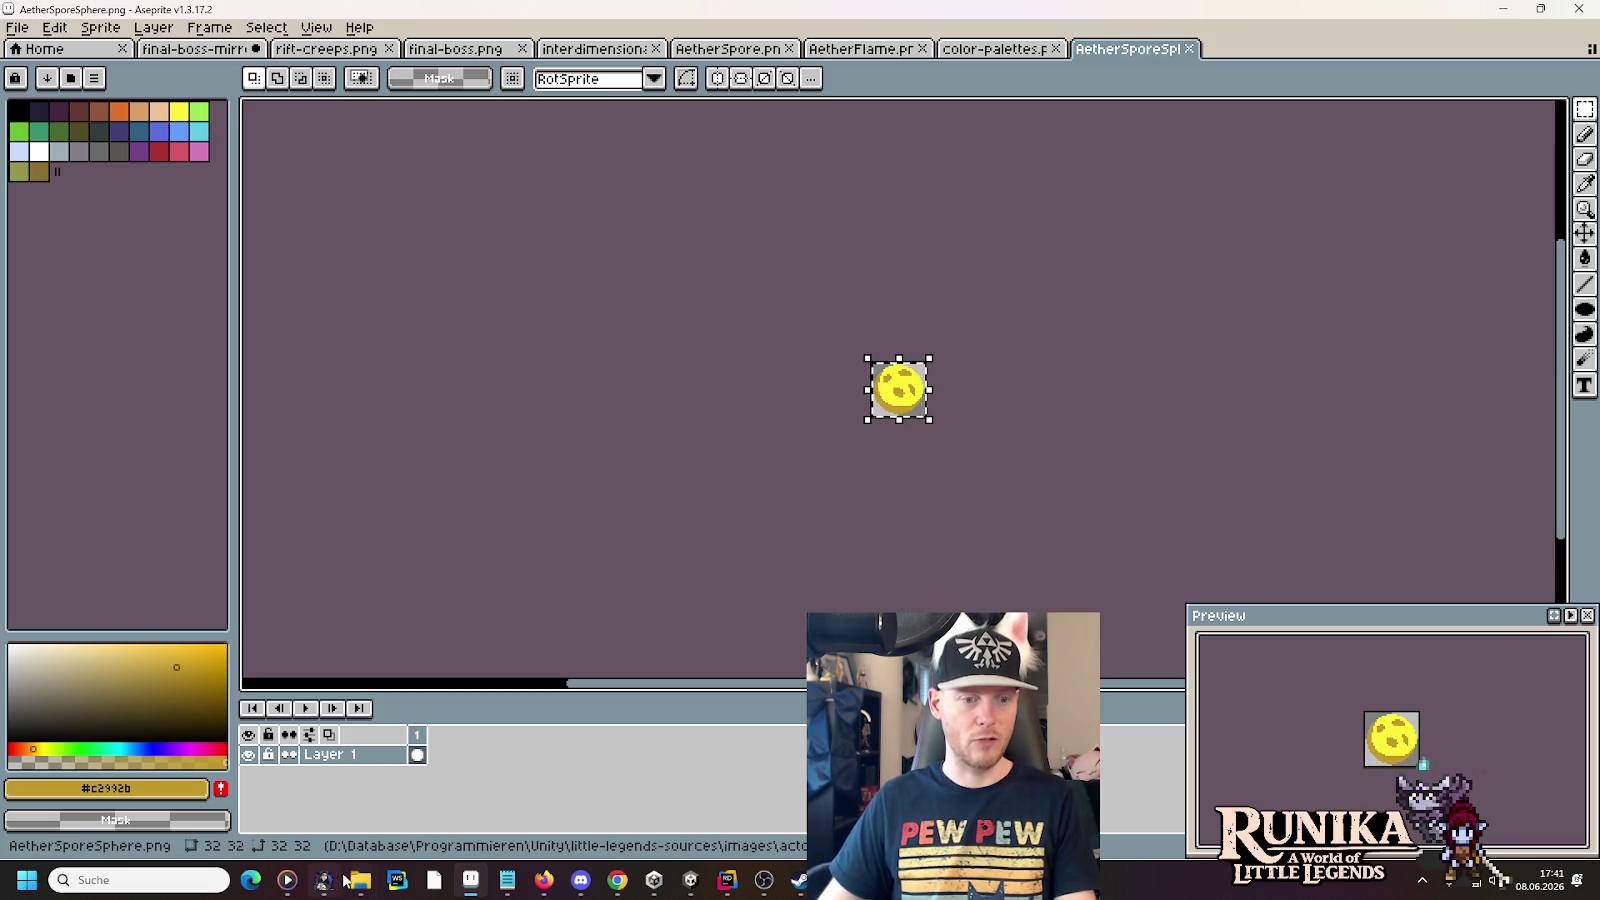
- Select AetherSporeSphere.png and AetherSpore.png in the gorath folder
mouse_move(360, 880)
click(244, 826)
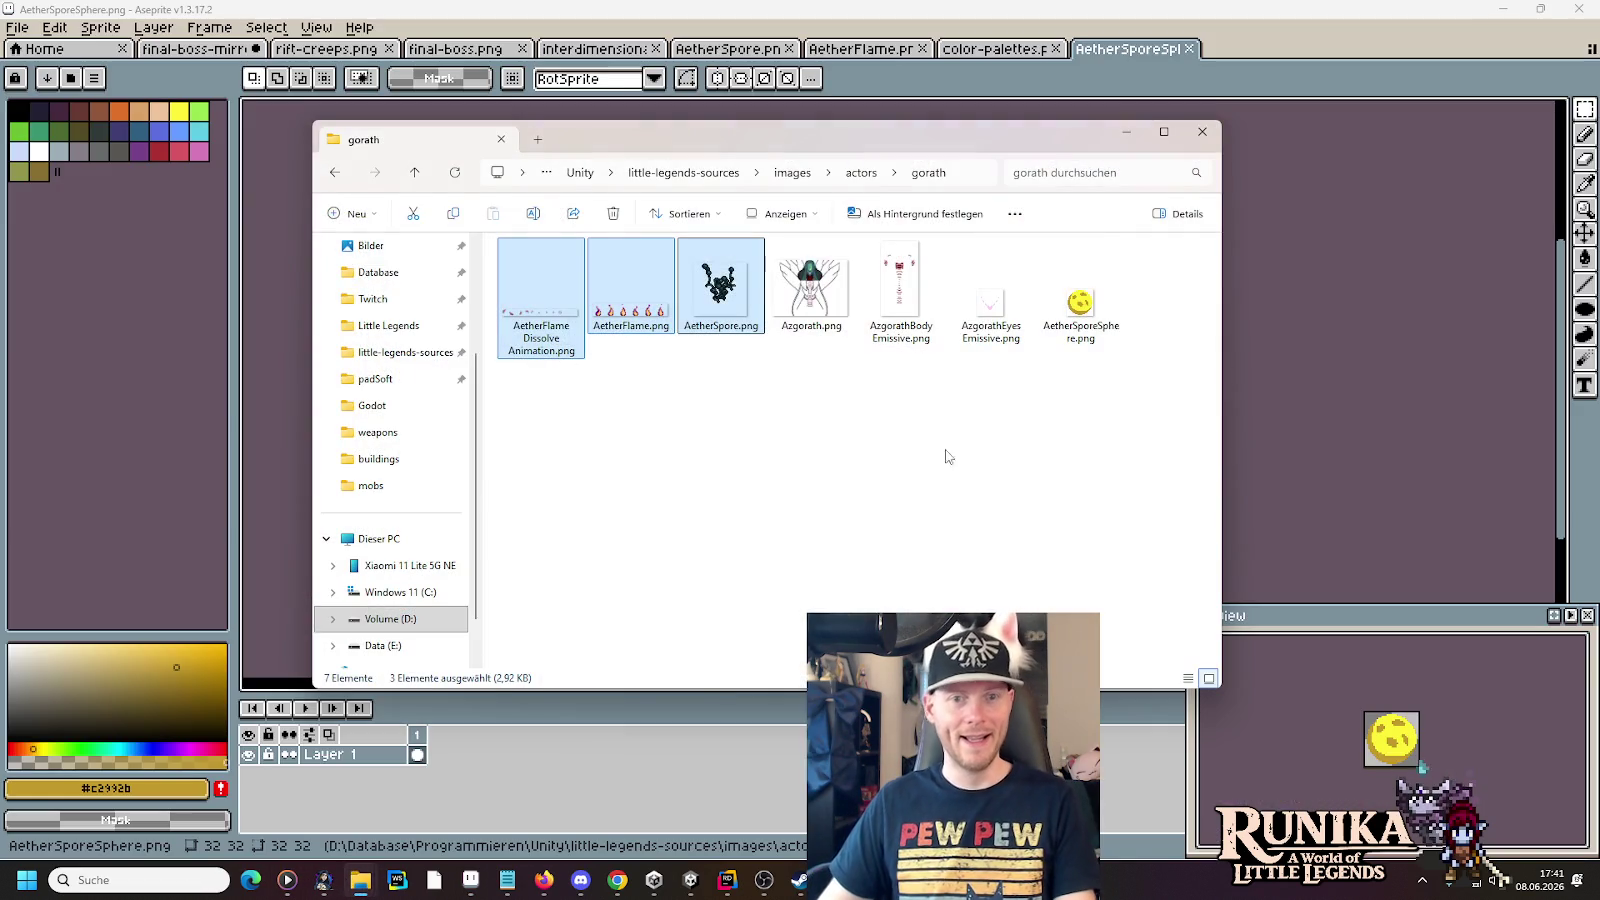
click(1082, 300)
ctrl+click(686, 312)
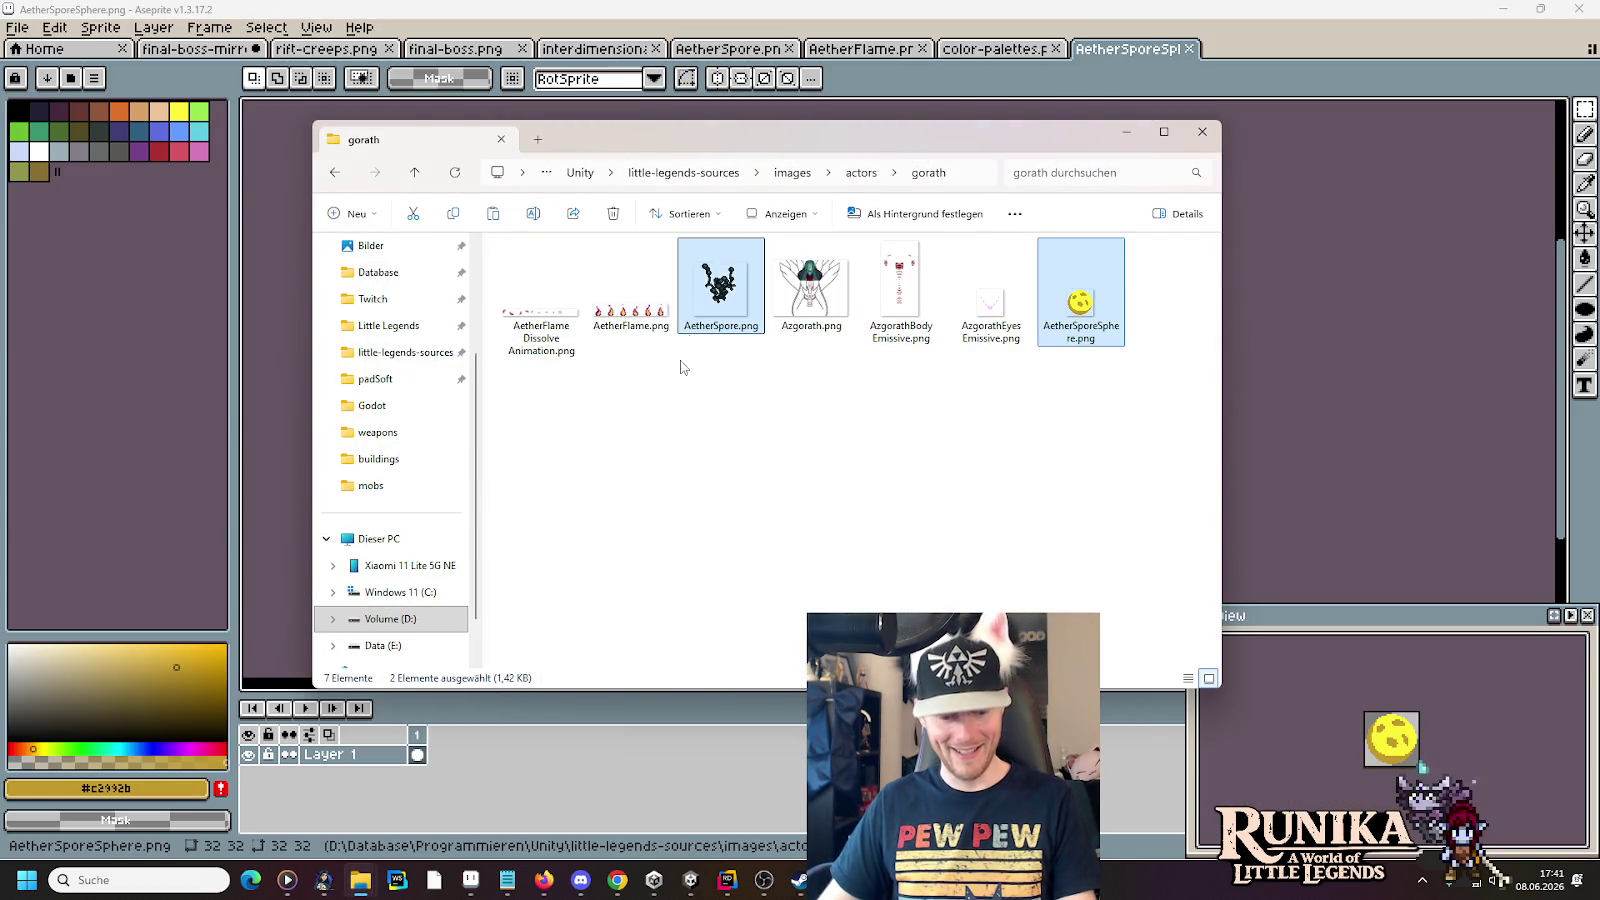
- Paste both into the project's AeherSpore folder, replacing the old AetherSpore.png
click(360, 880)
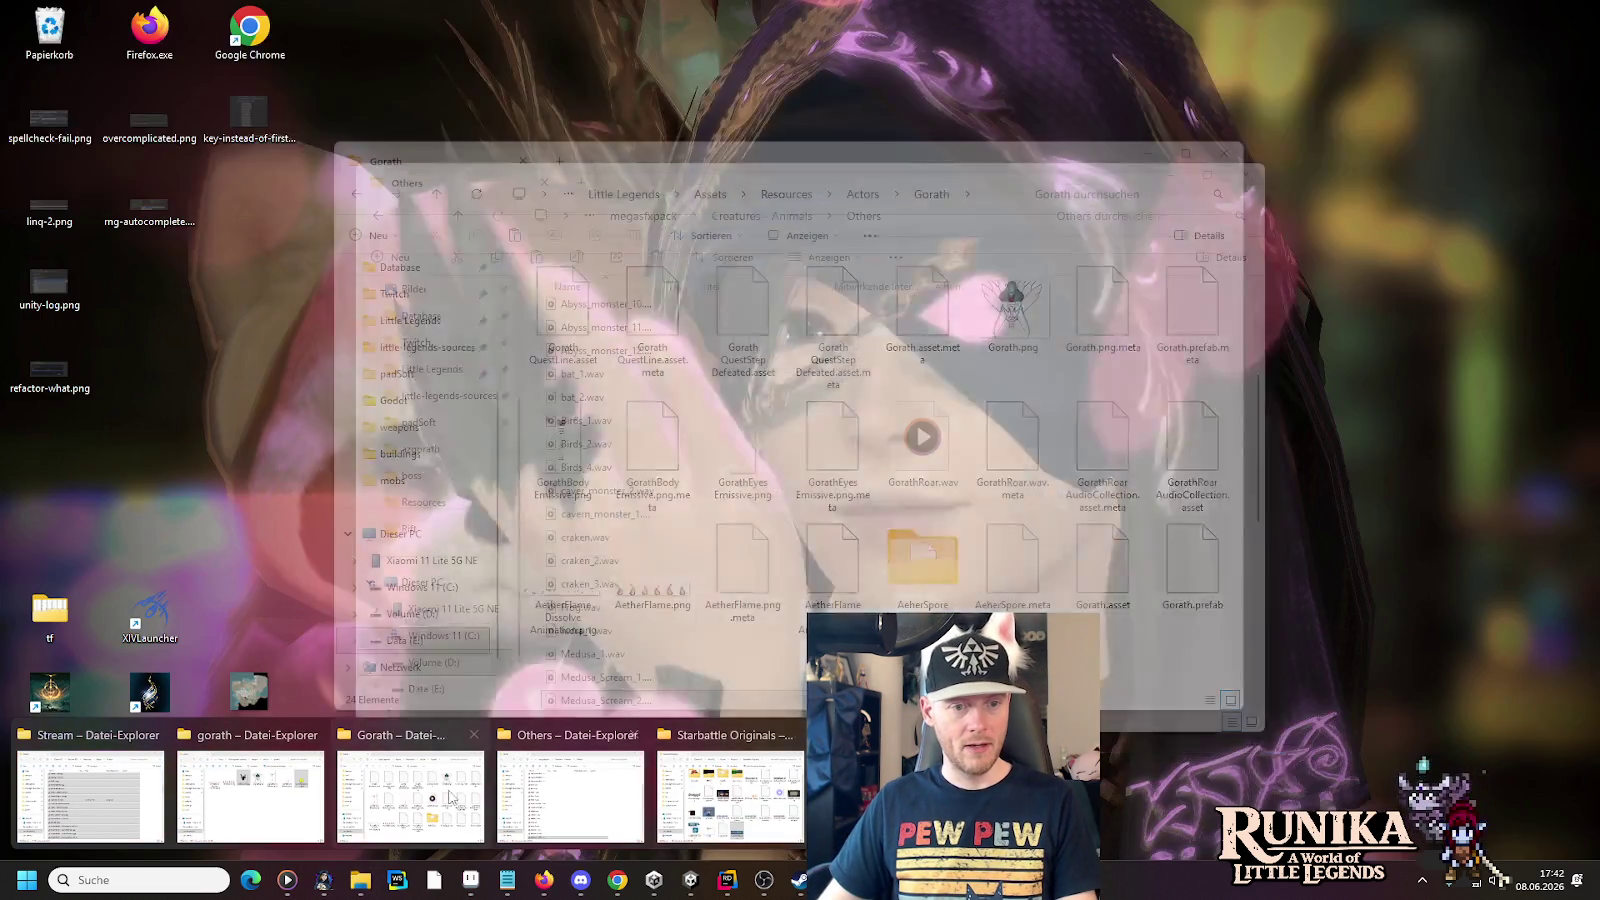
click(410, 795)
double_click(940, 580)
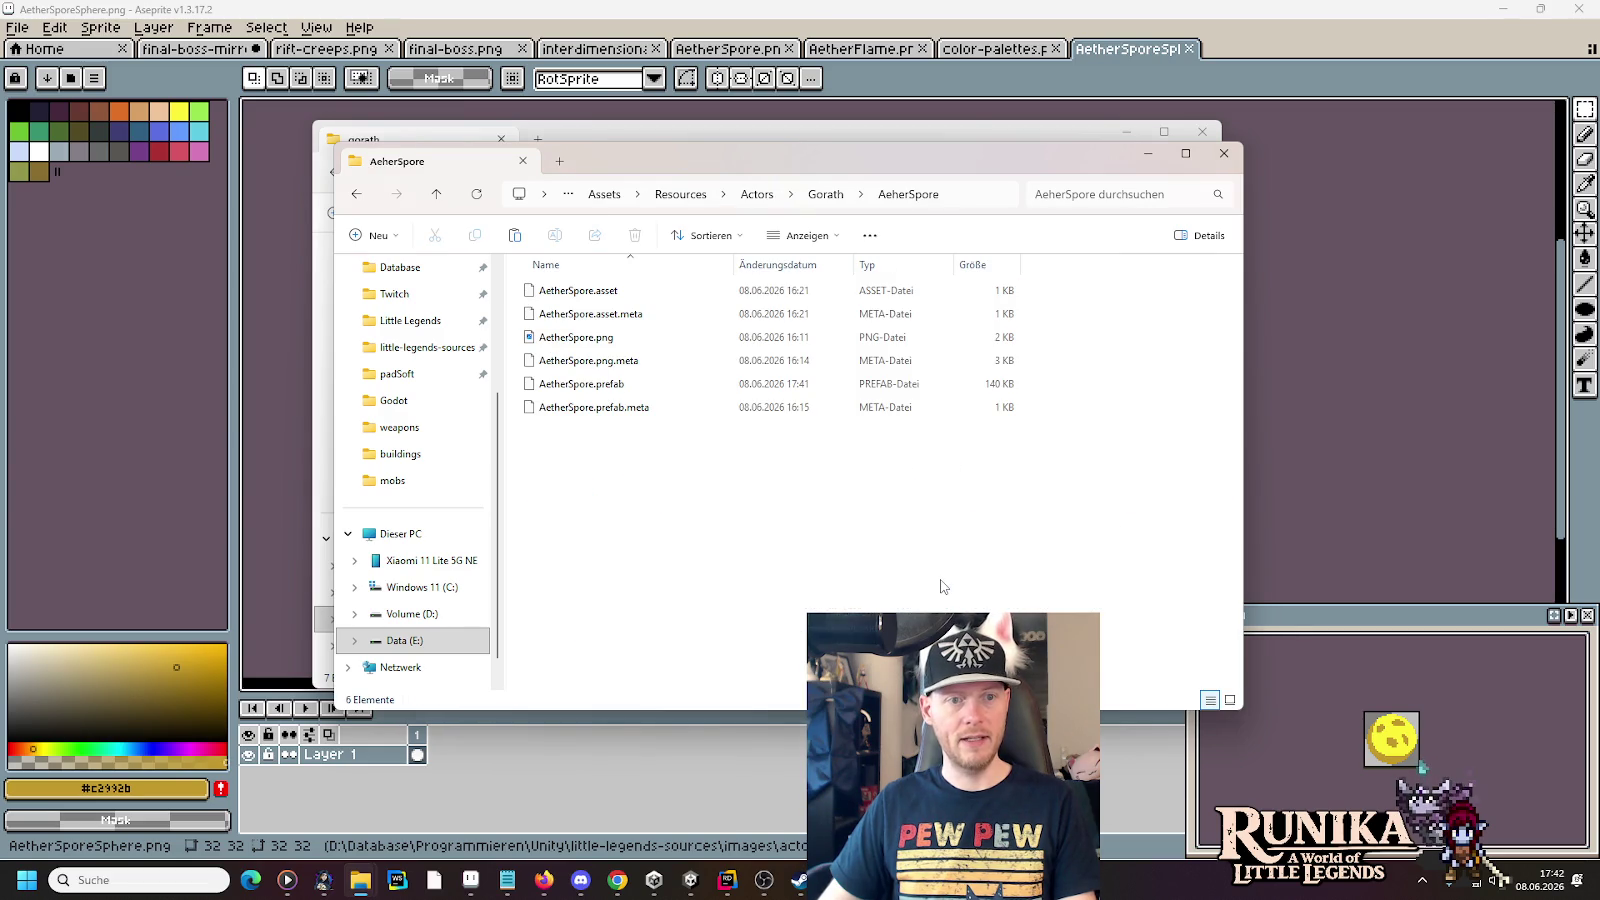
key(ctrl+v)
key(Return)
- Switch the AeherSpore folder view to medium icons
right_click(818, 584)
mouse_move(900, 353)
click(1190, 386)
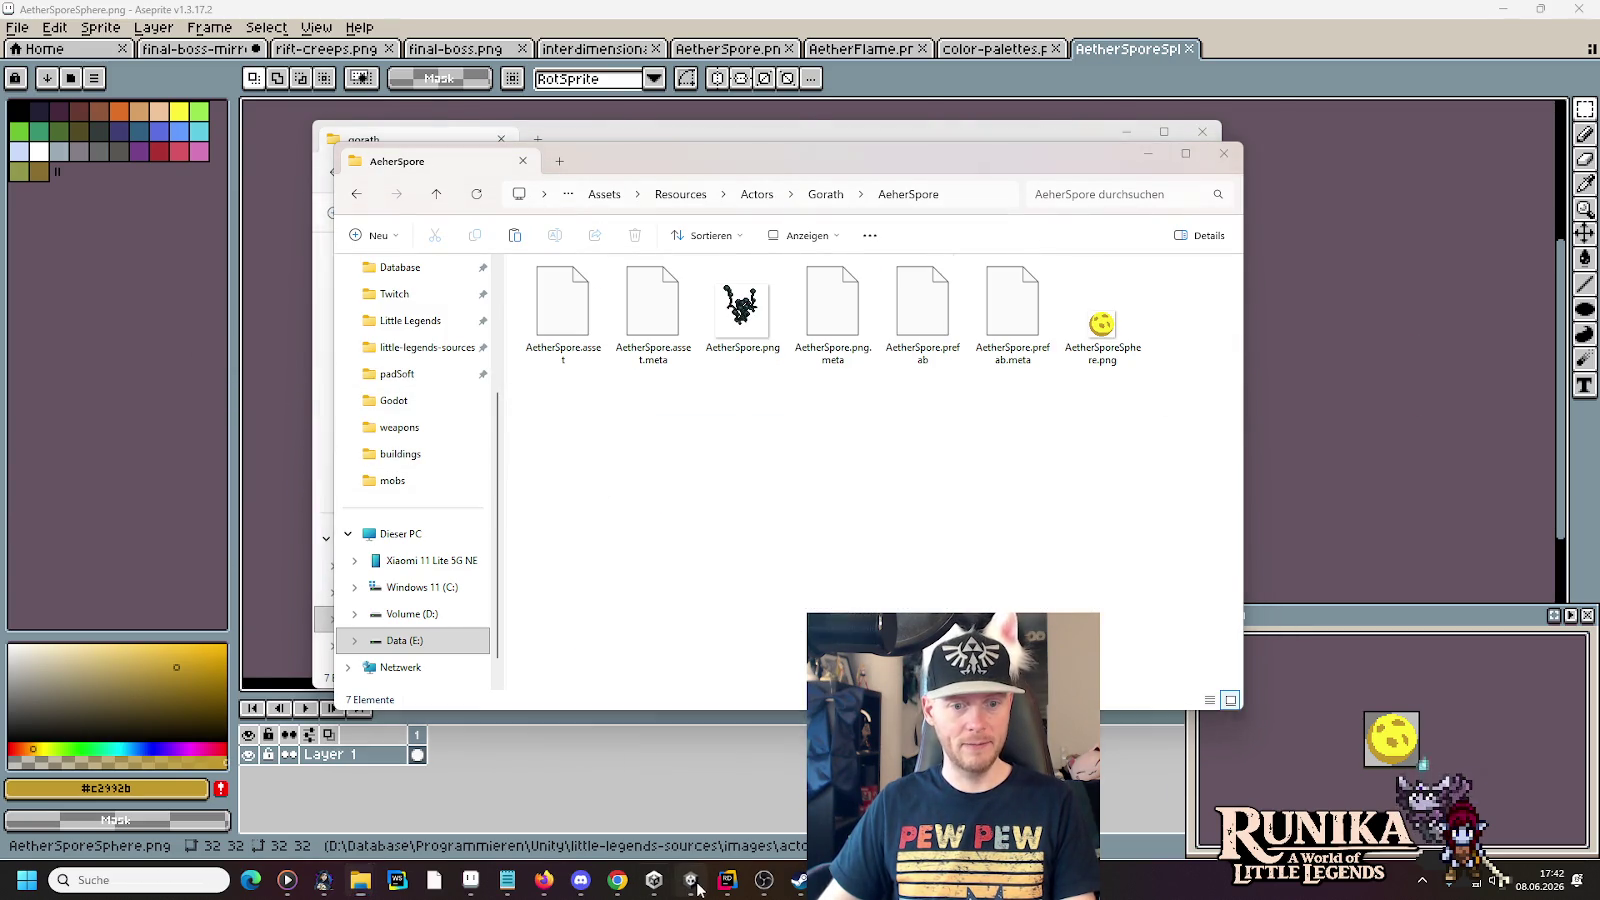
click(690, 880)
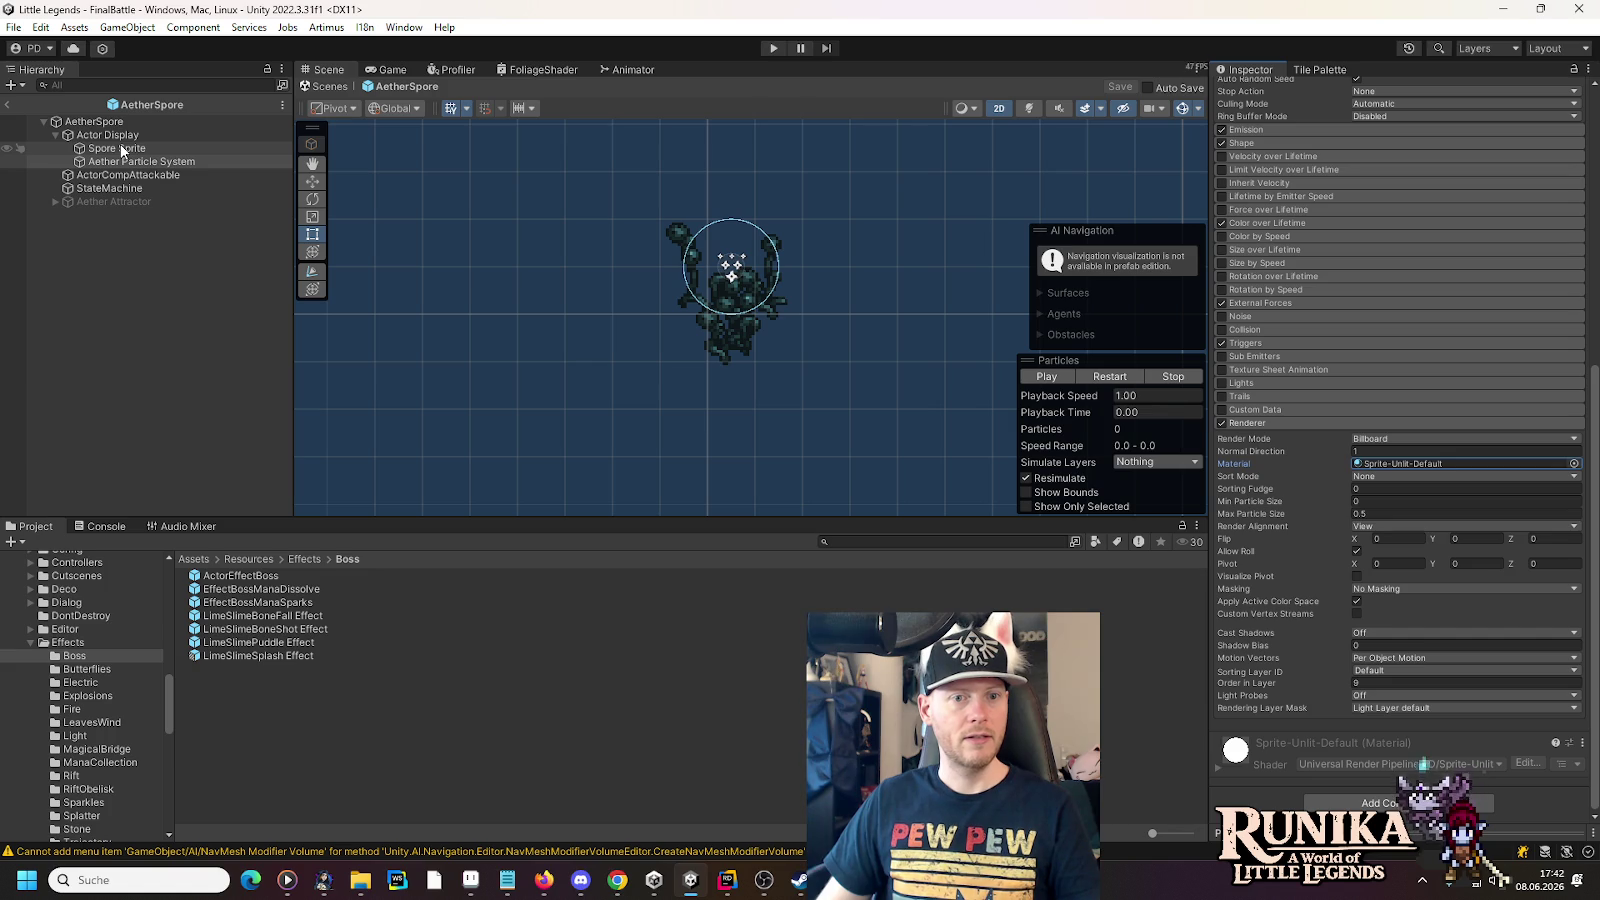
- Duplicate Spore Sprite, rename the copy Sphere Sprite, and assign it the AetherSporeSphere sprite
click(122, 150)
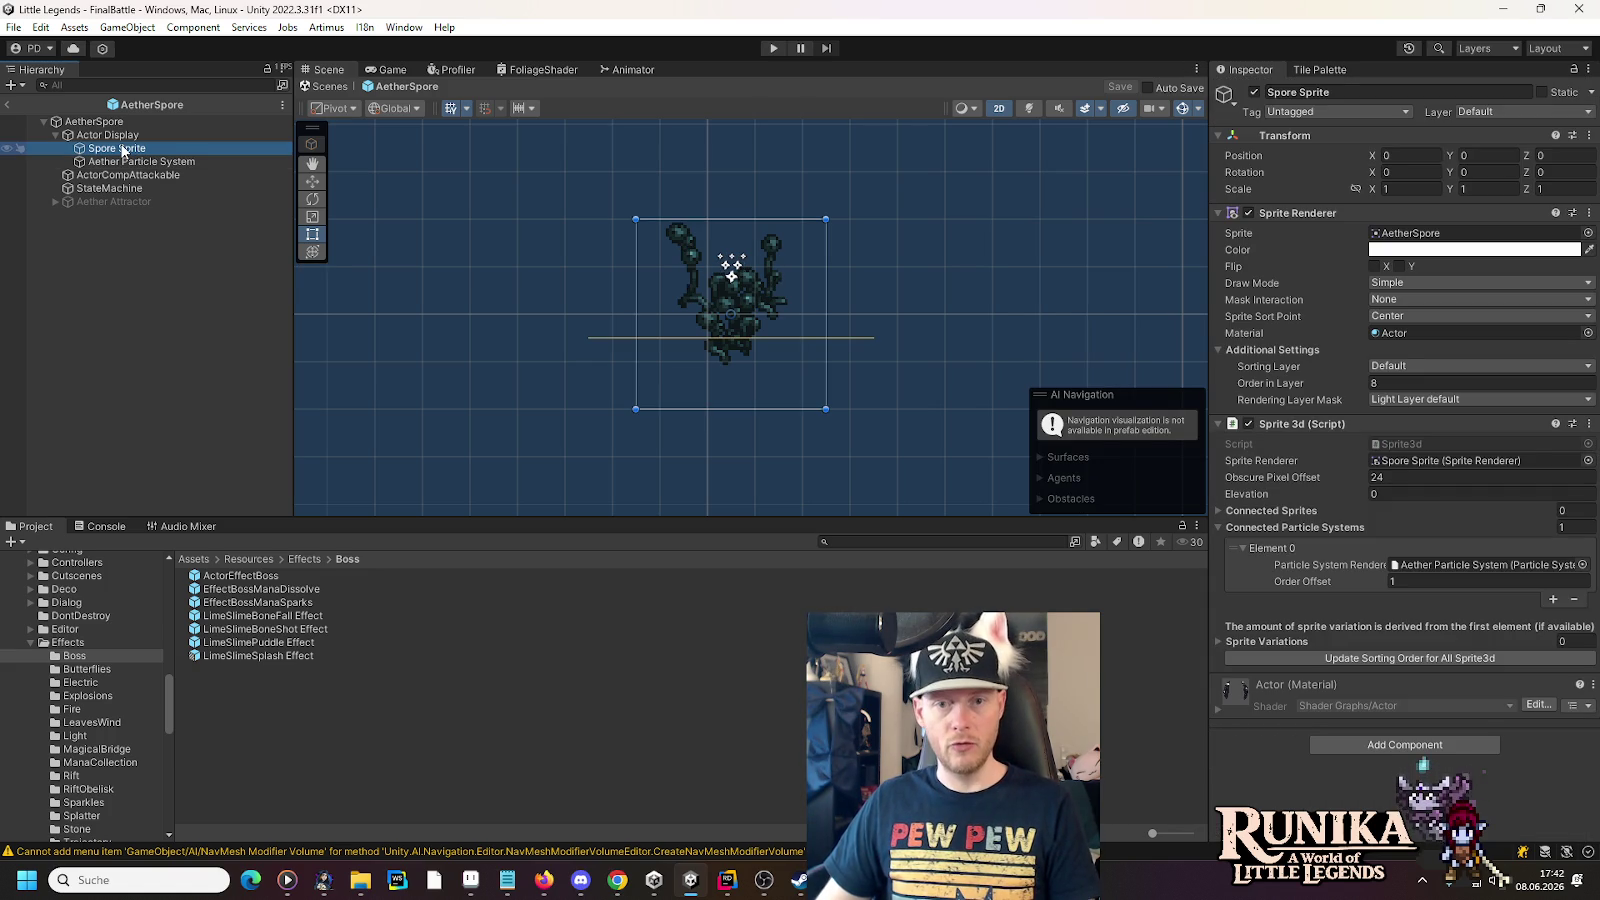
key(ctrl+d)
click(137, 165)
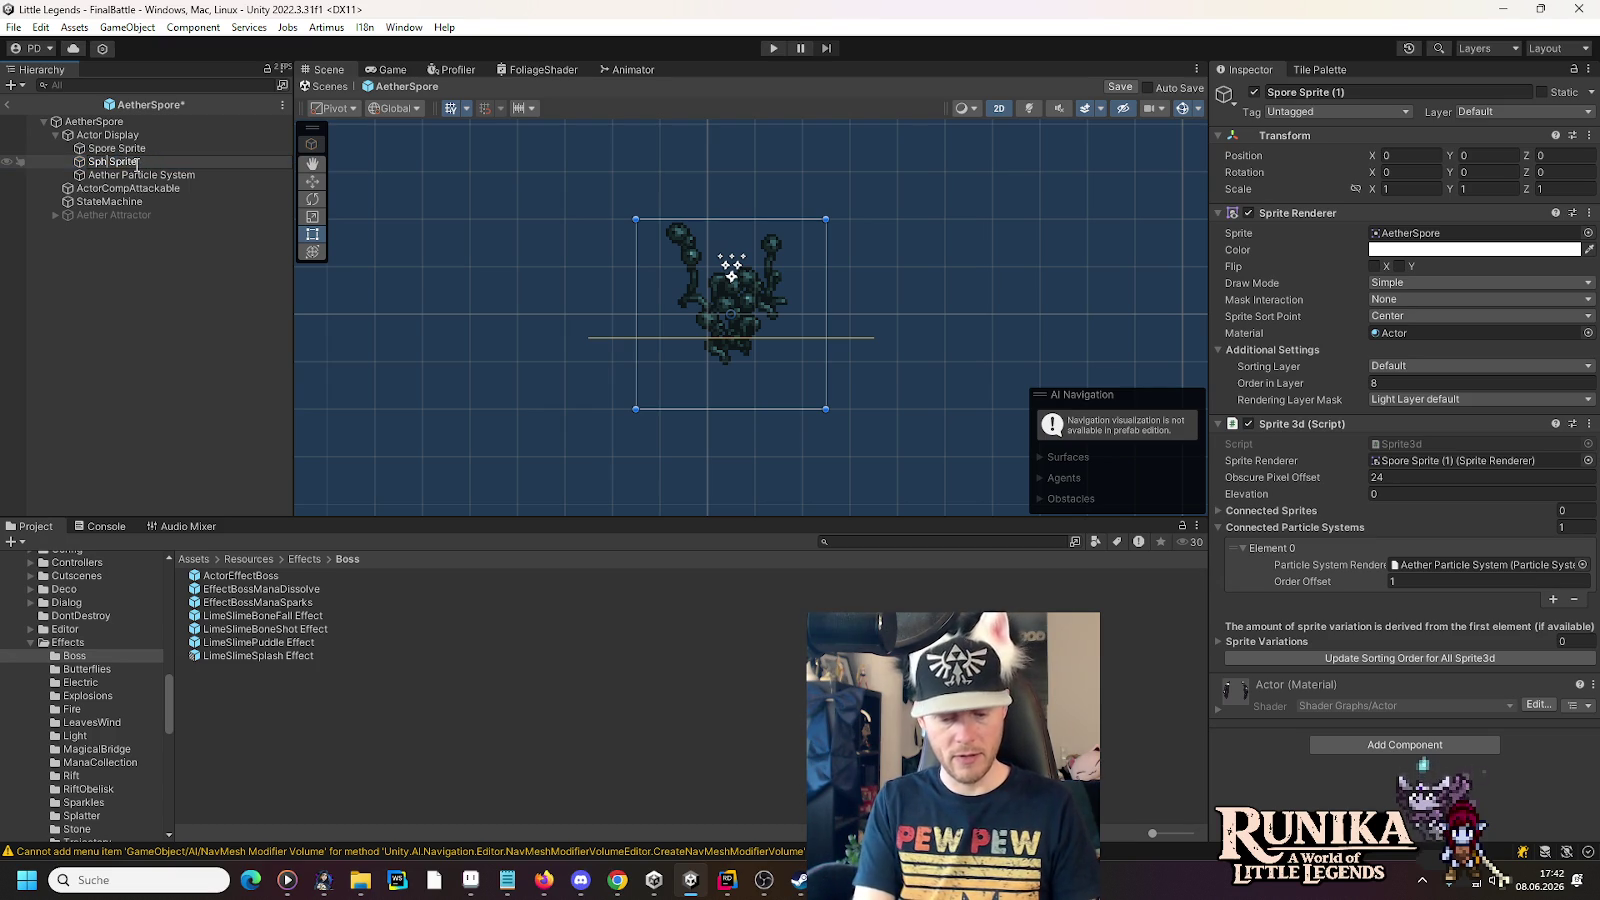
text(ere)
key(Return)
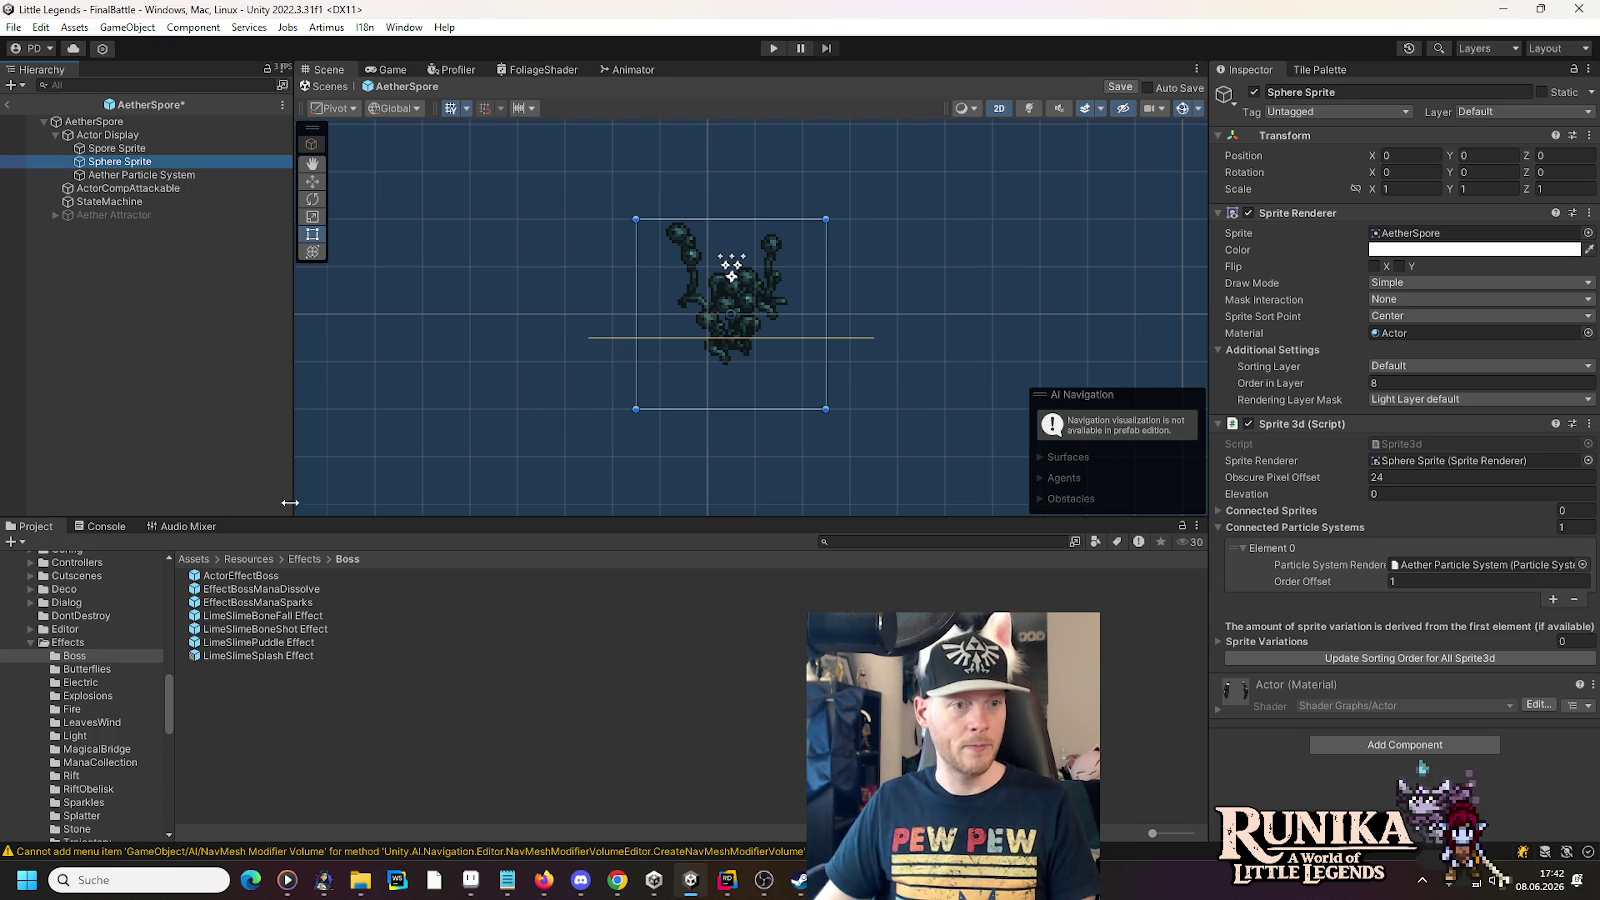
click(1430, 233)
mouse_move(250, 629)
mouse_down()
mouse_move(1150, 520)
mouse_move(1498, 233)
mouse_up()
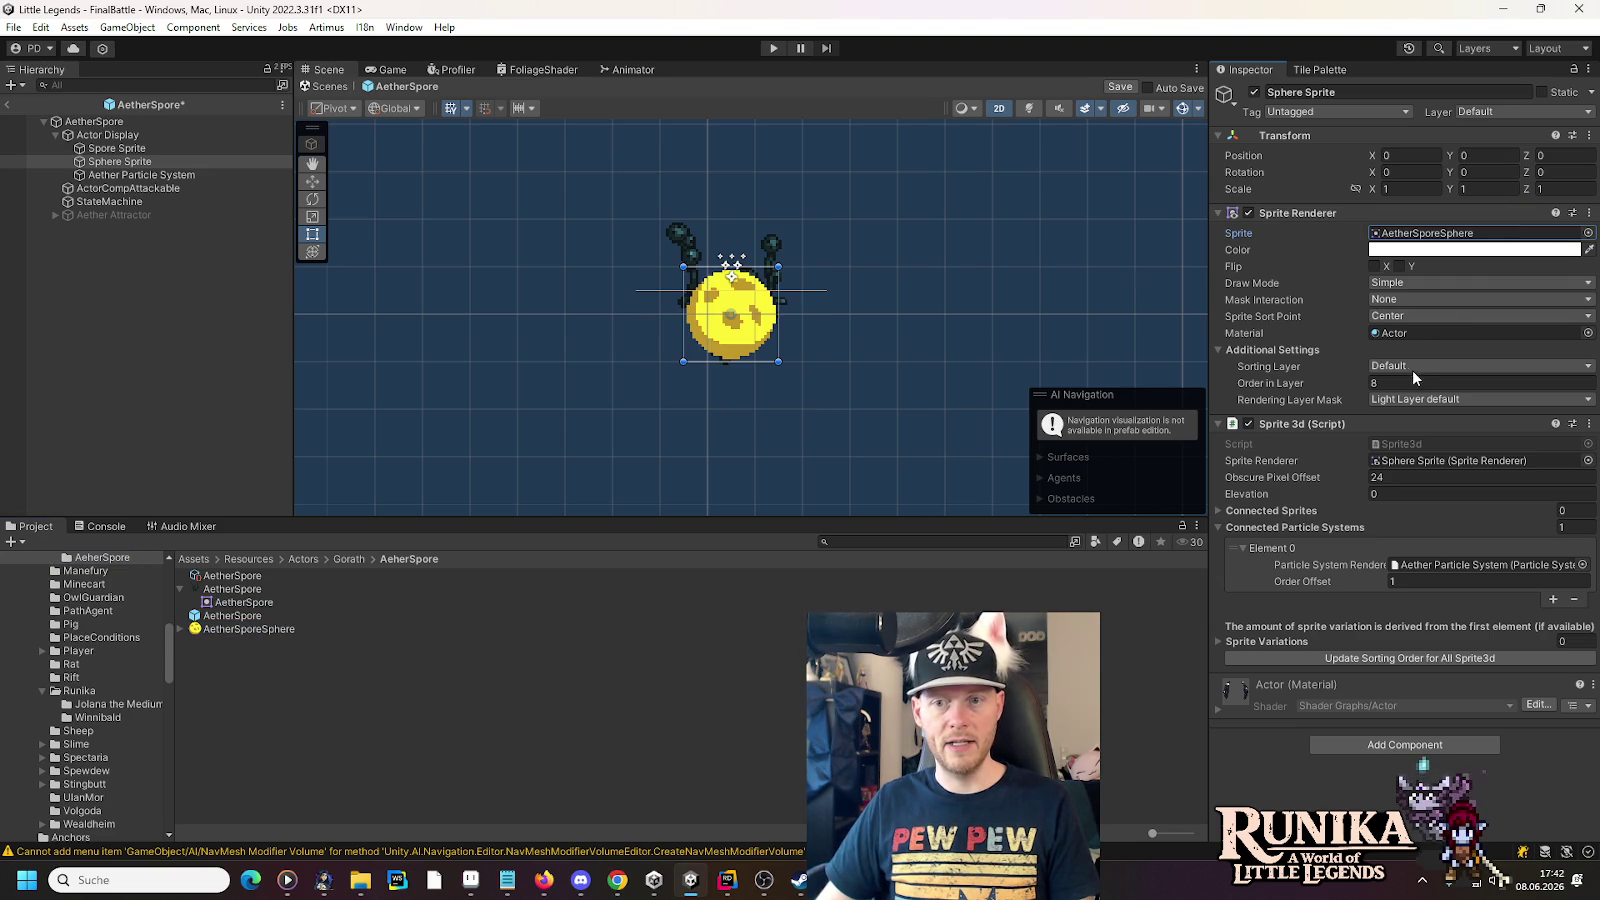
- Add Sphere Sprite as a Connected Sprites entry on Spore Sprite
click(127, 147)
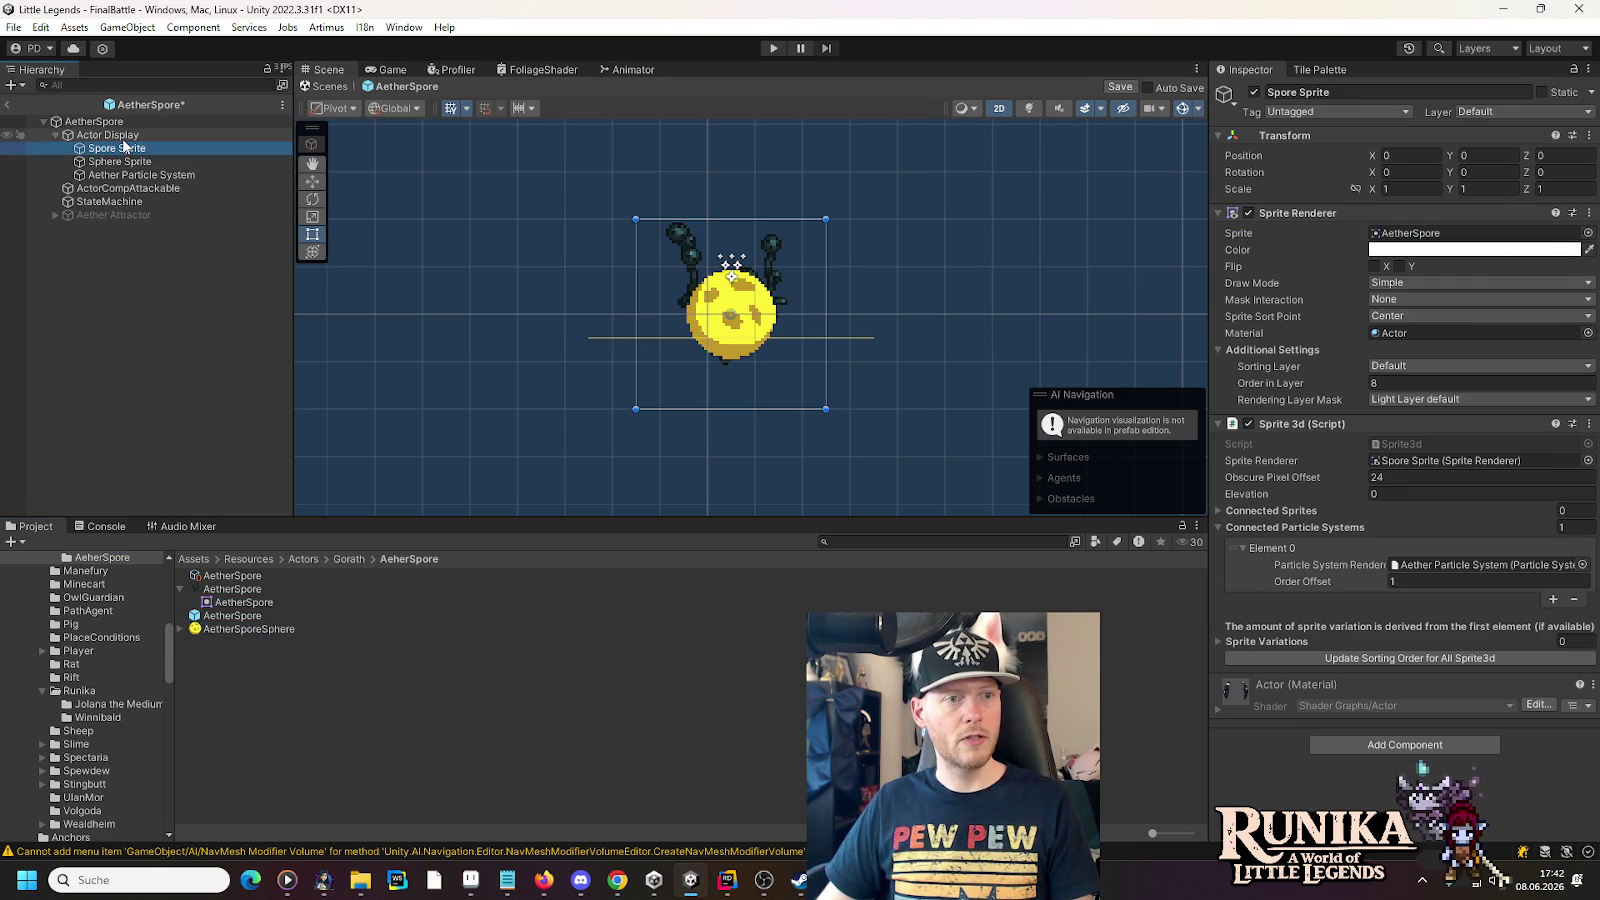
click(1552, 601)
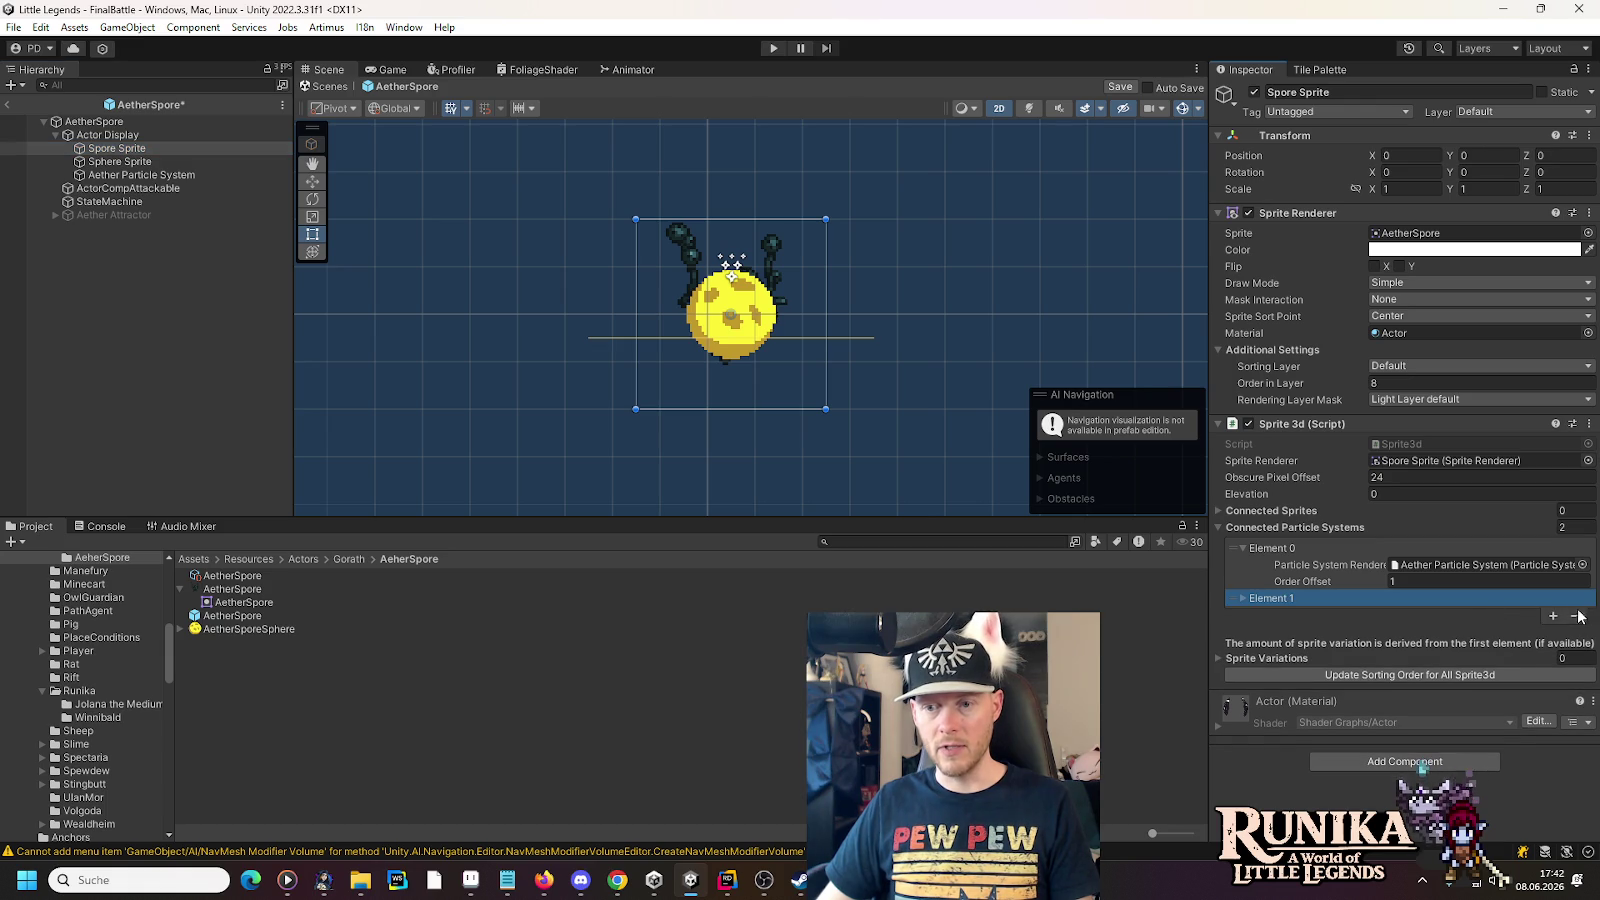
click(1577, 616)
click(1545, 511)
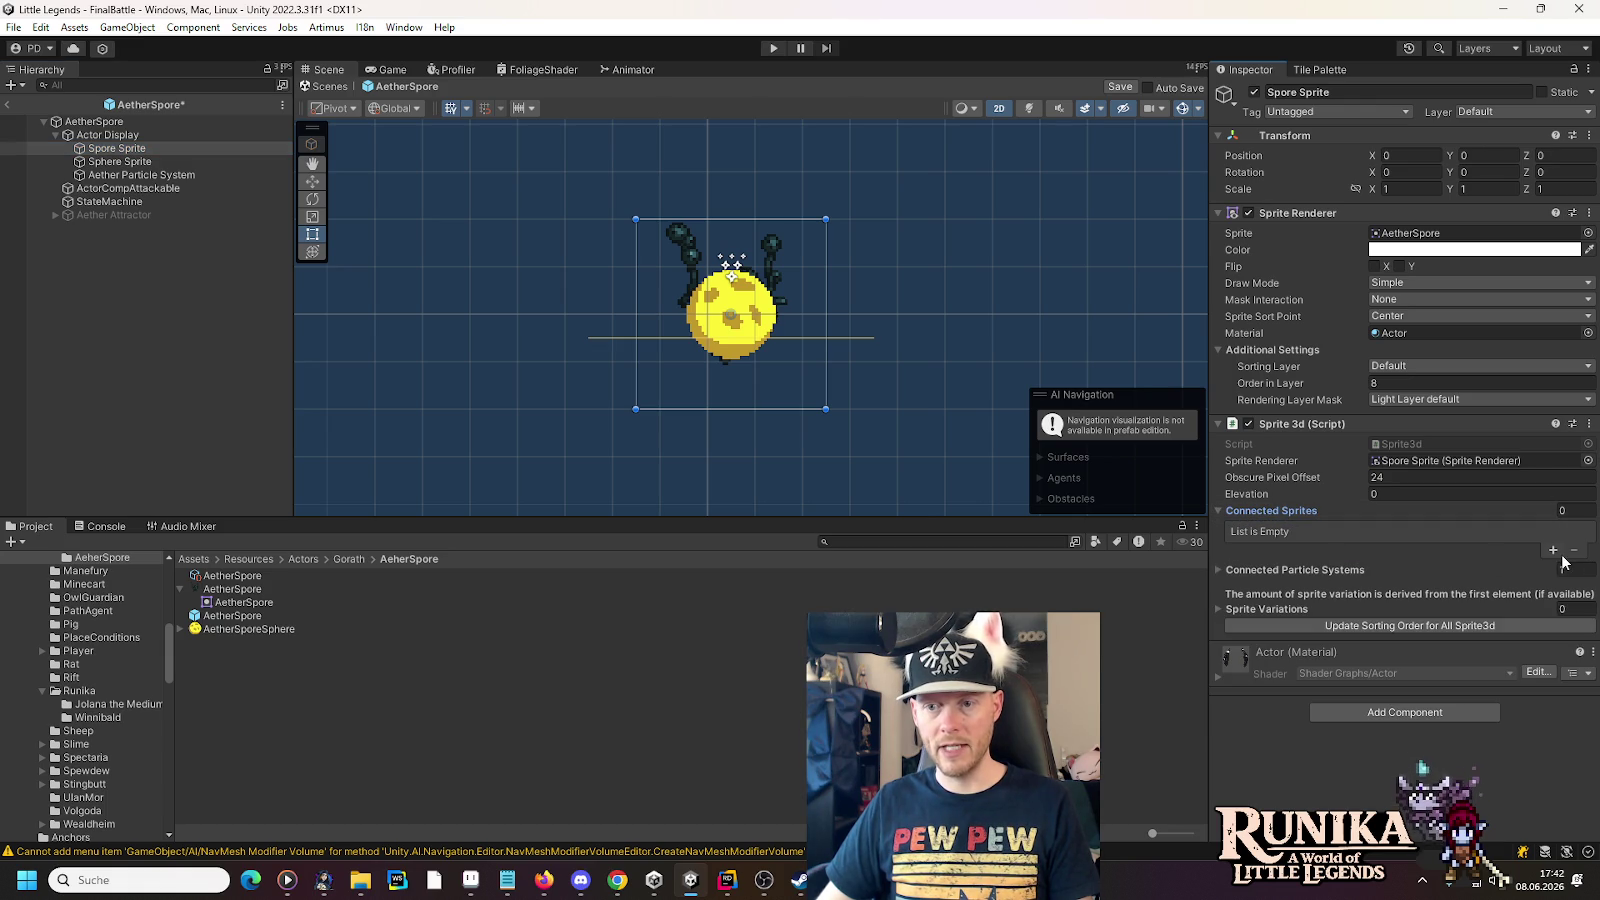
click(1554, 551)
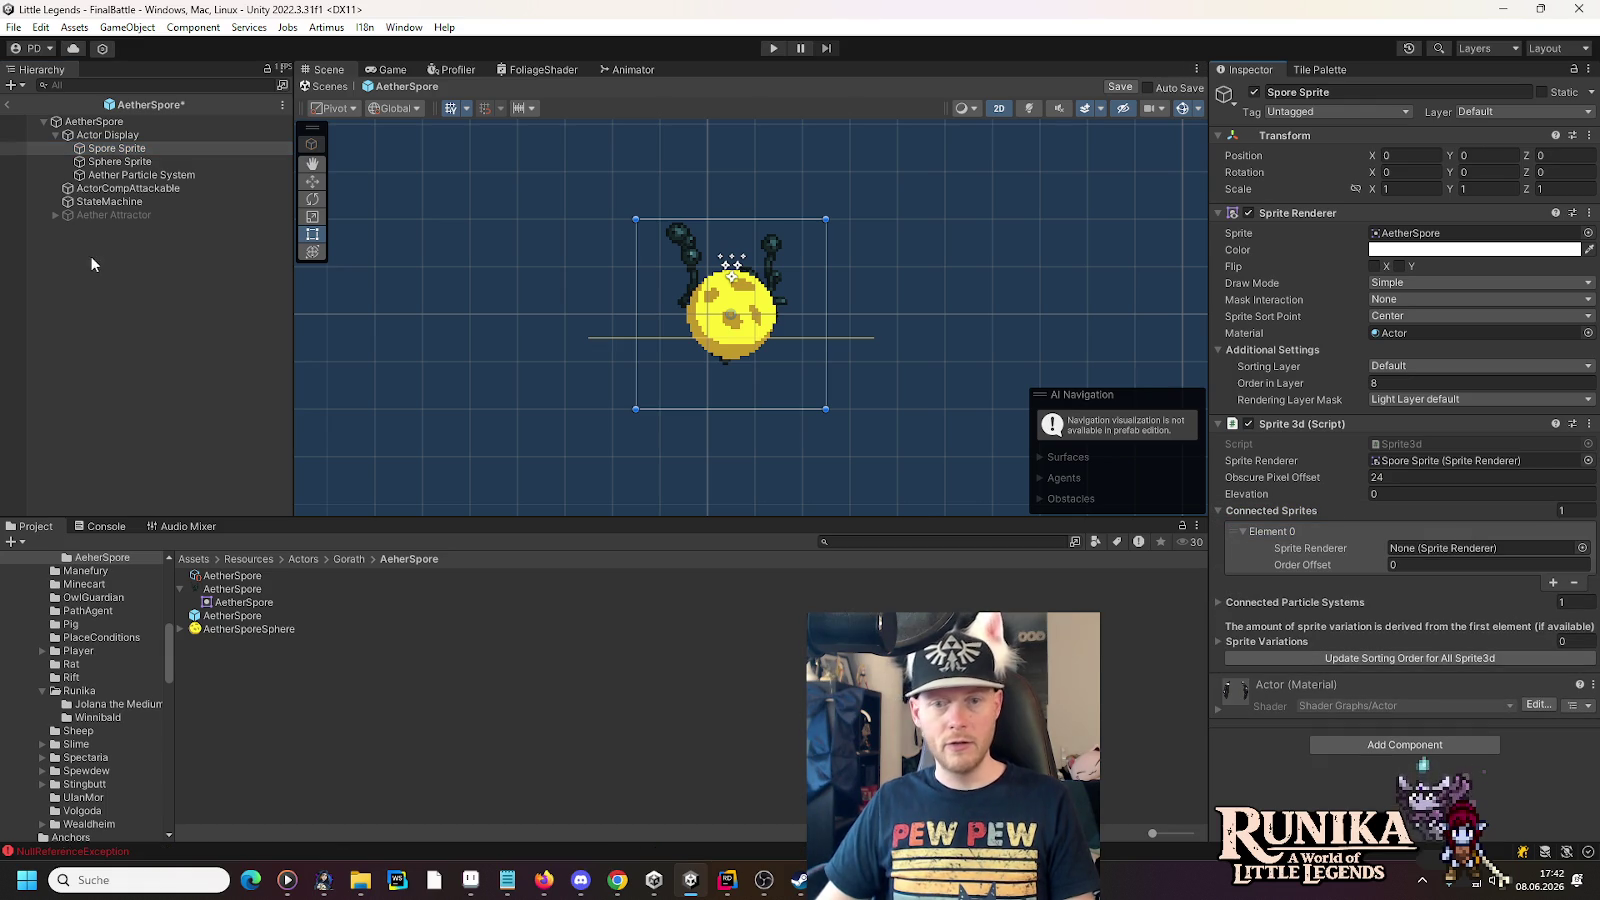
mouse_move(120, 161)
mouse_down()
mouse_move(1500, 553)
mouse_move(1483, 557)
mouse_up()
text(1)
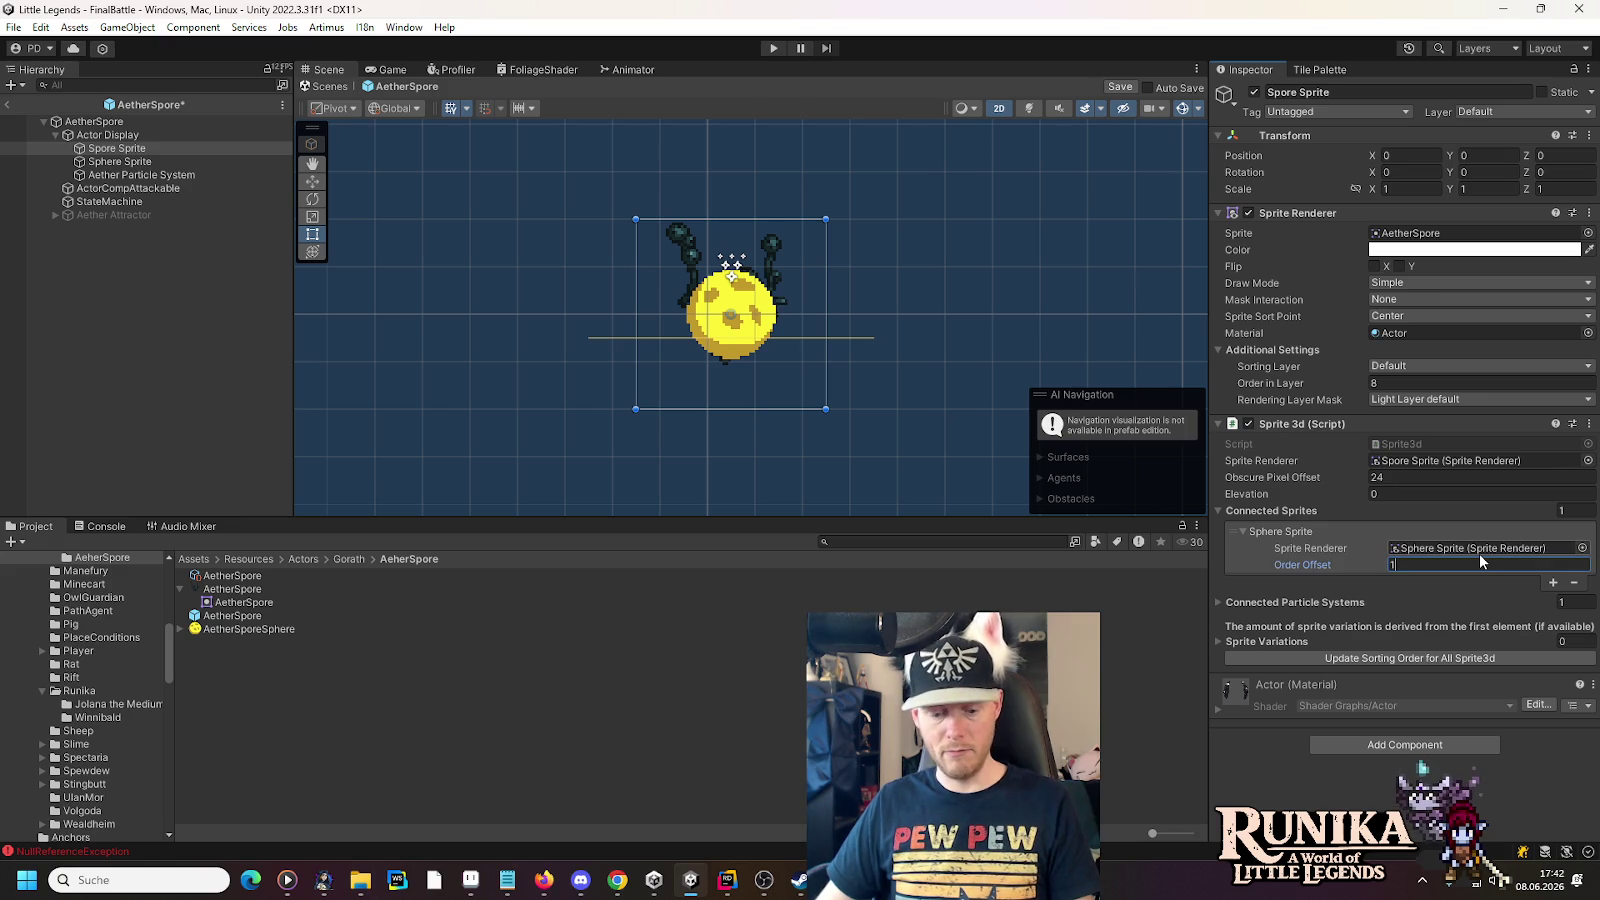
- Set the sphere's order offset to -1 and update the sorting order
key(Home)
text(-)
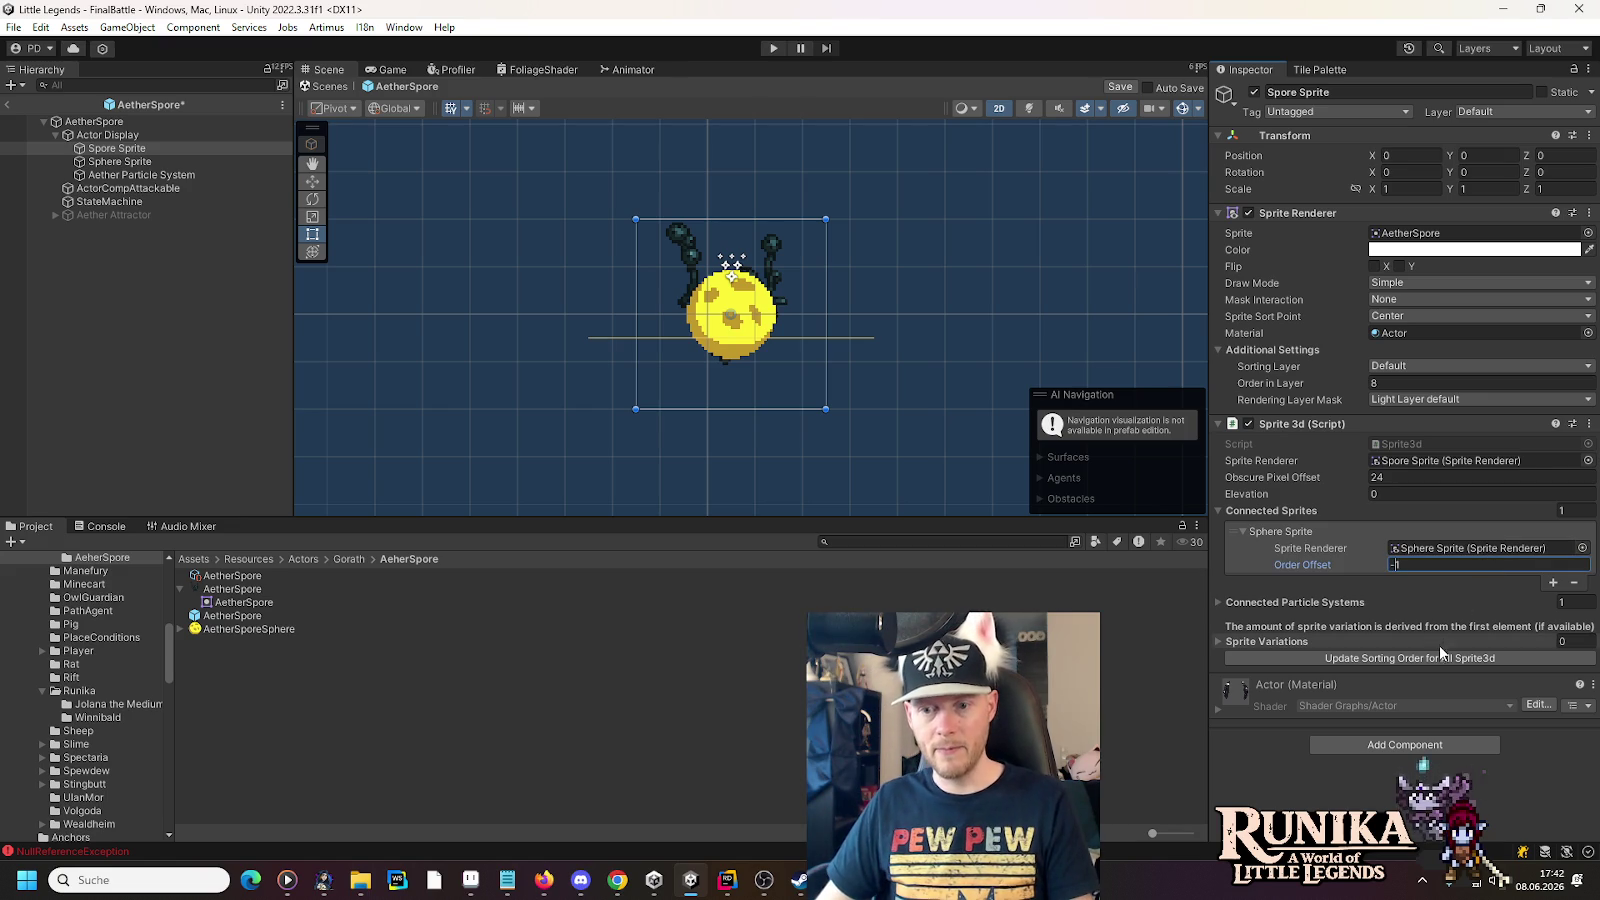
click(1443, 661)
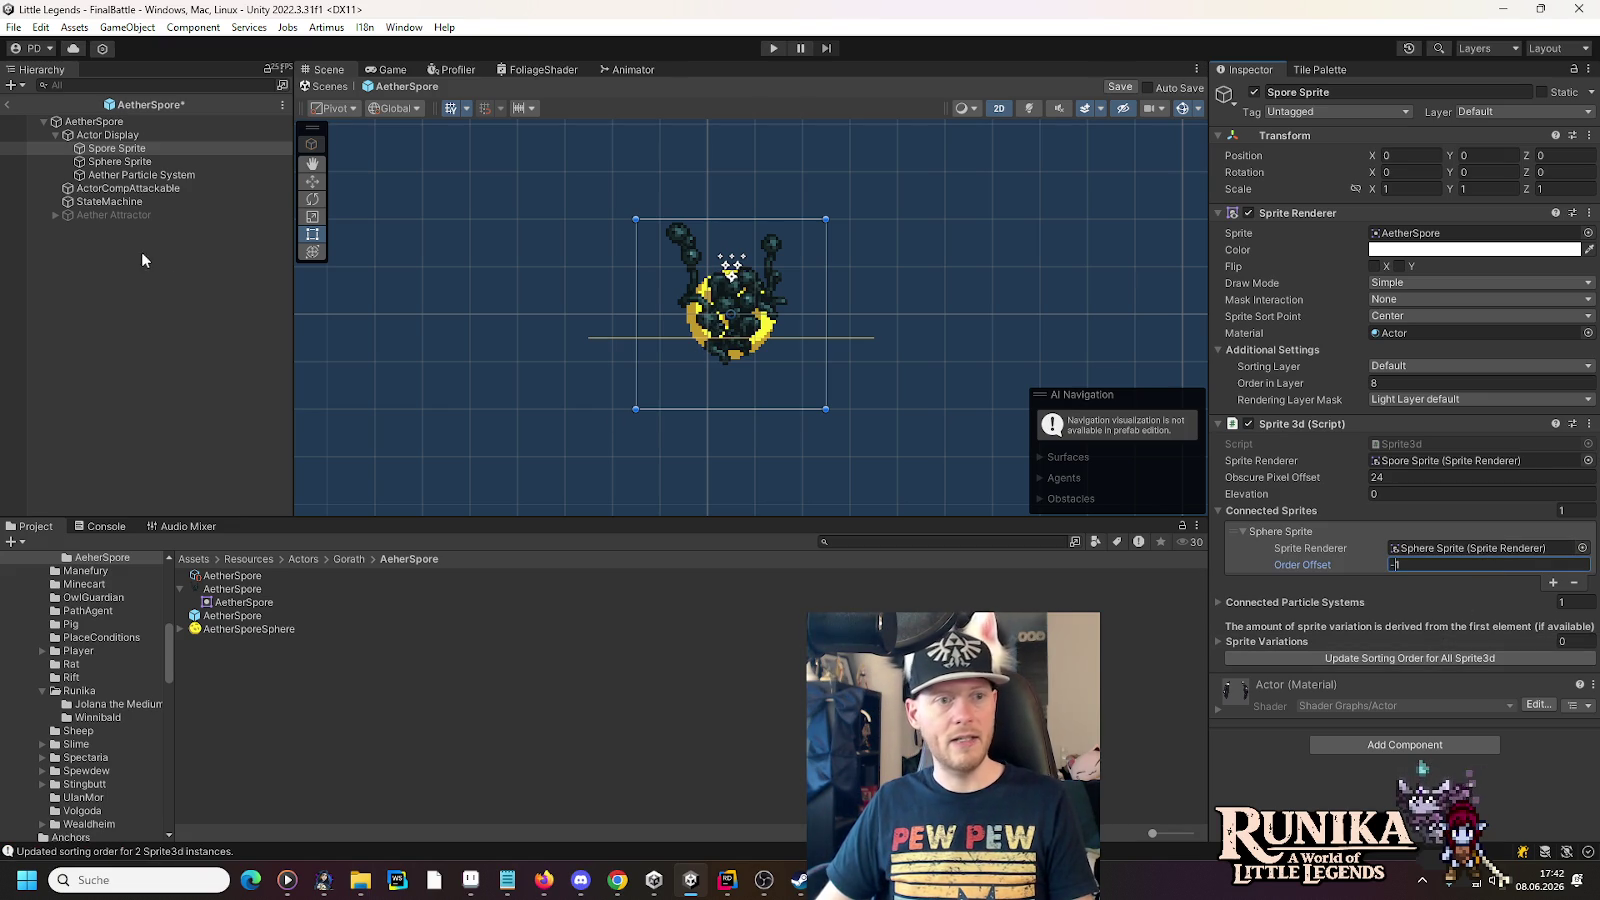
- Select Sphere Sprite and raise it one unit with the Move tool
click(118, 162)
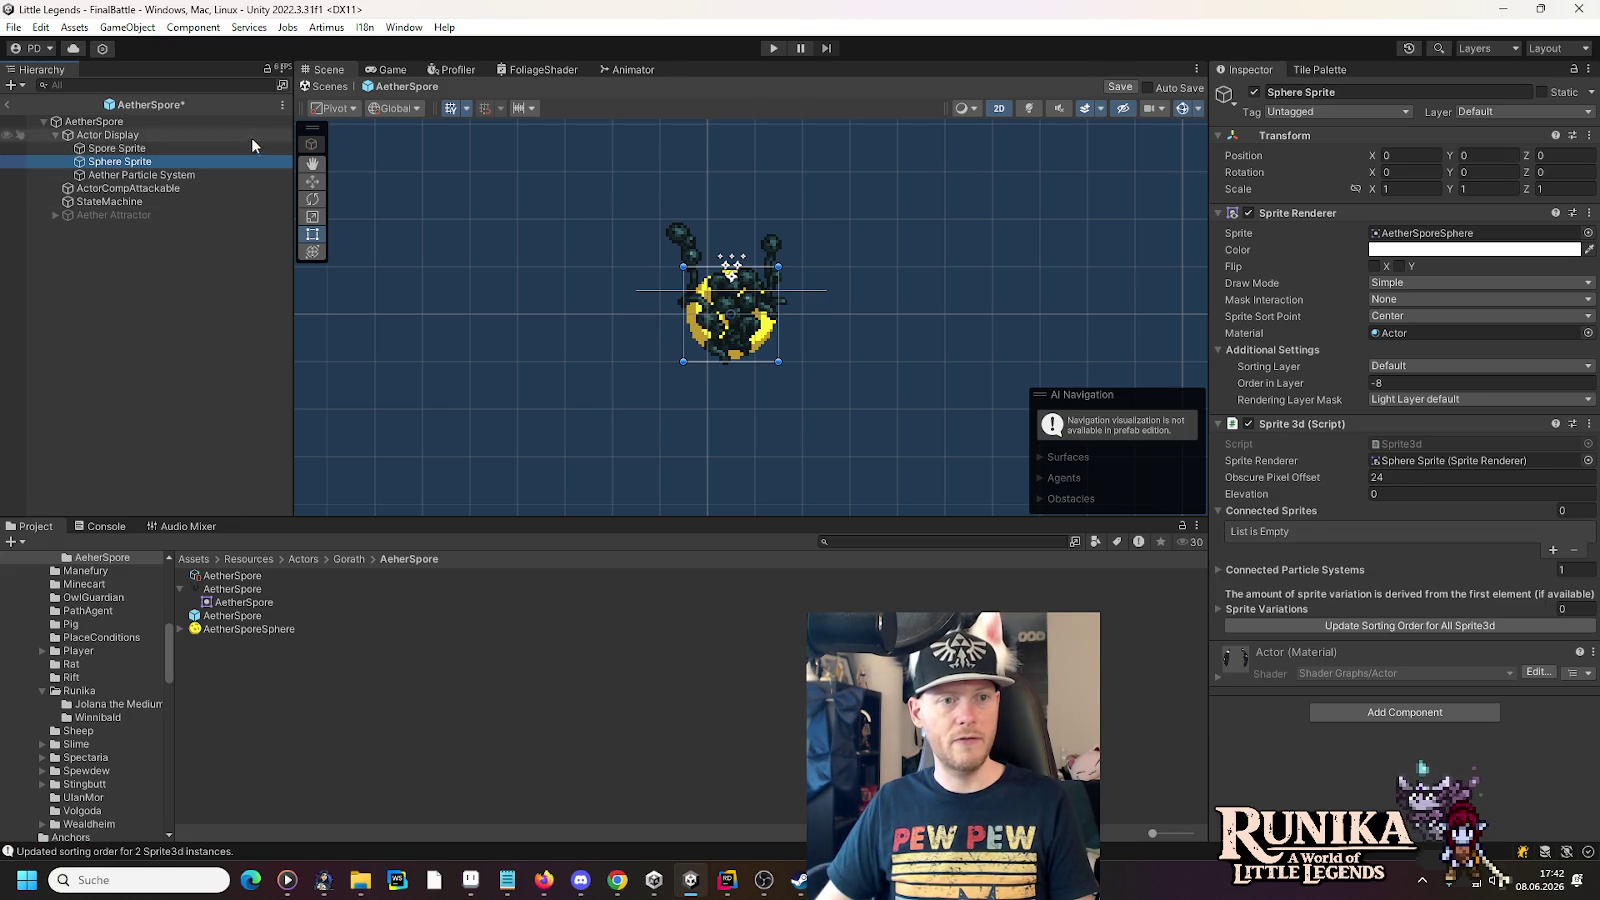
click(312, 181)
drag(733, 258, 733, 216)
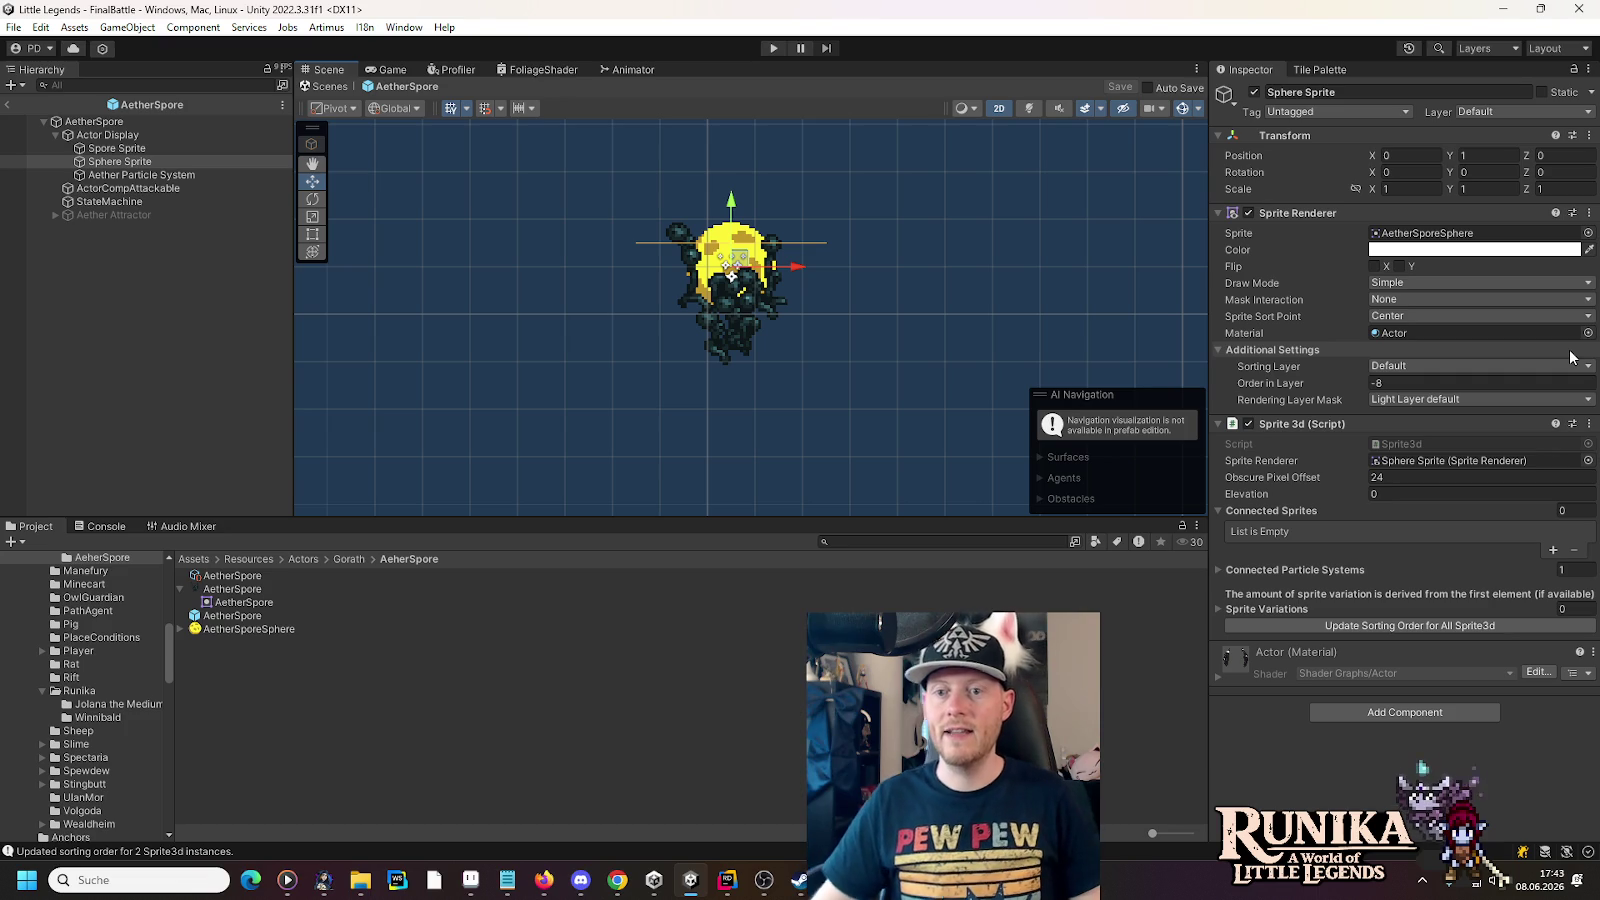
- Search 'lit' and assign Sprite-Unlit-Default as the Sphere Sprite's material
click(1588, 333)
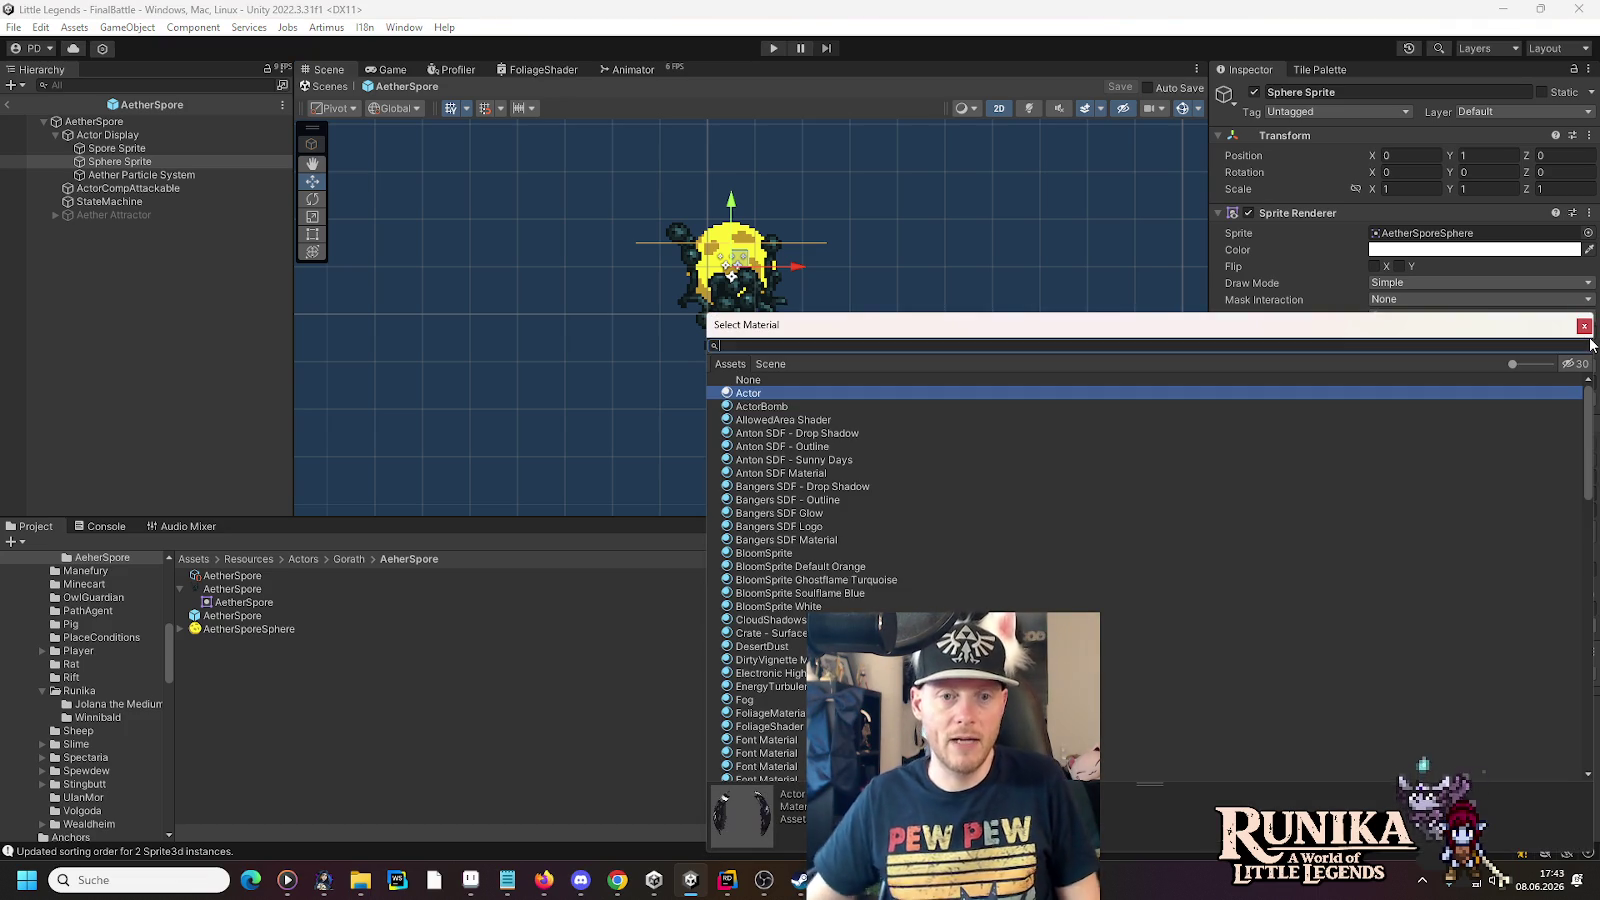
text(unlit)
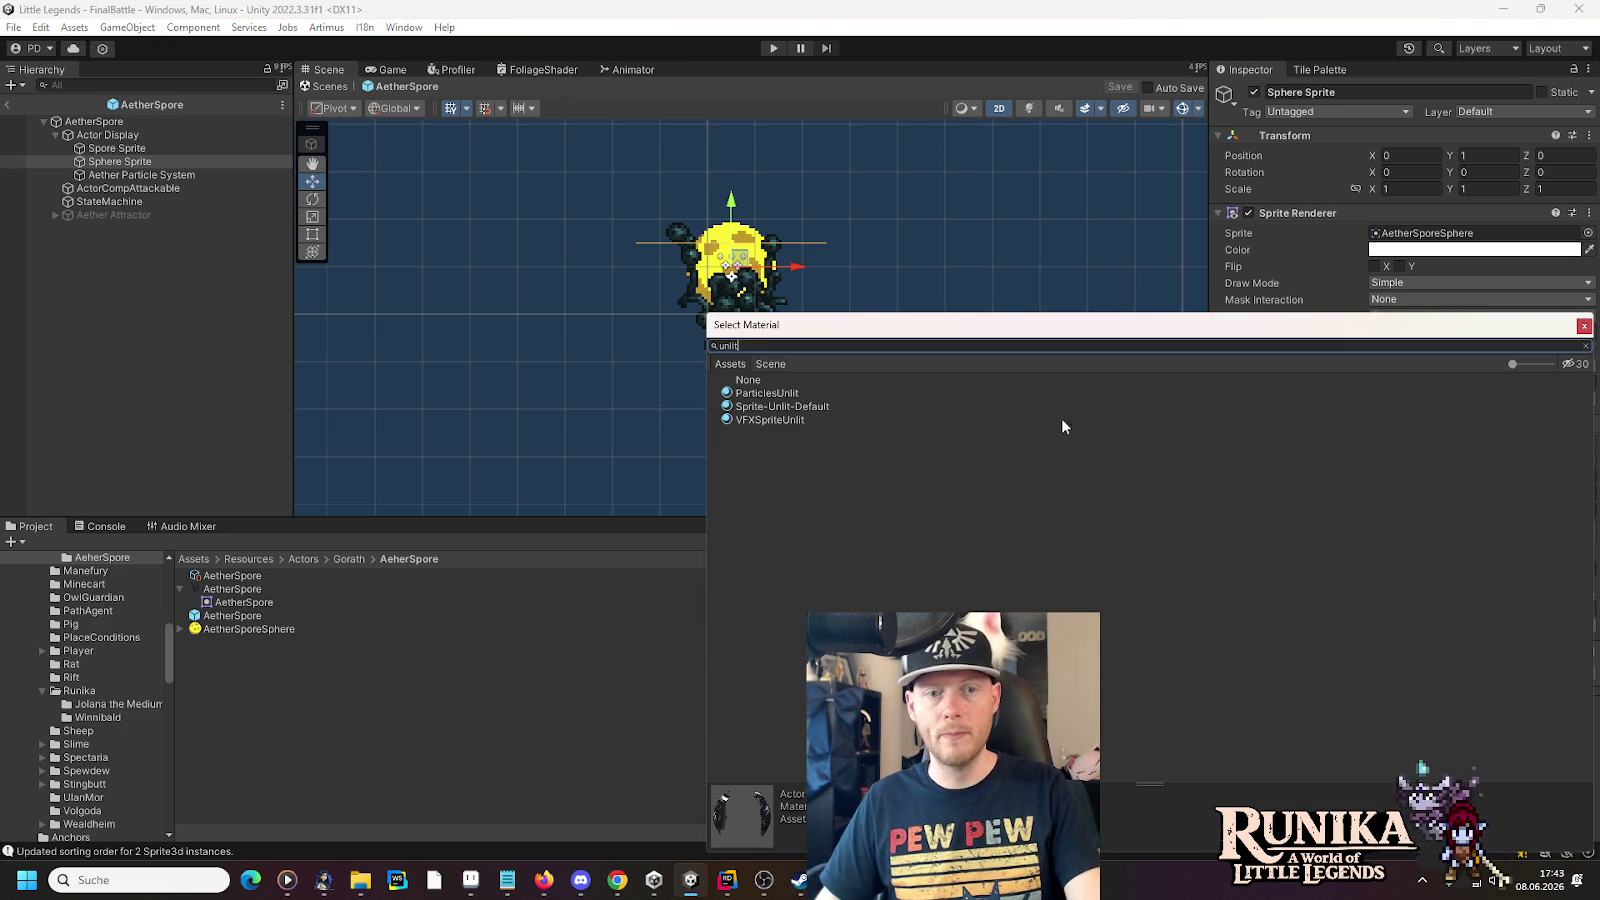
double_click(784, 407)
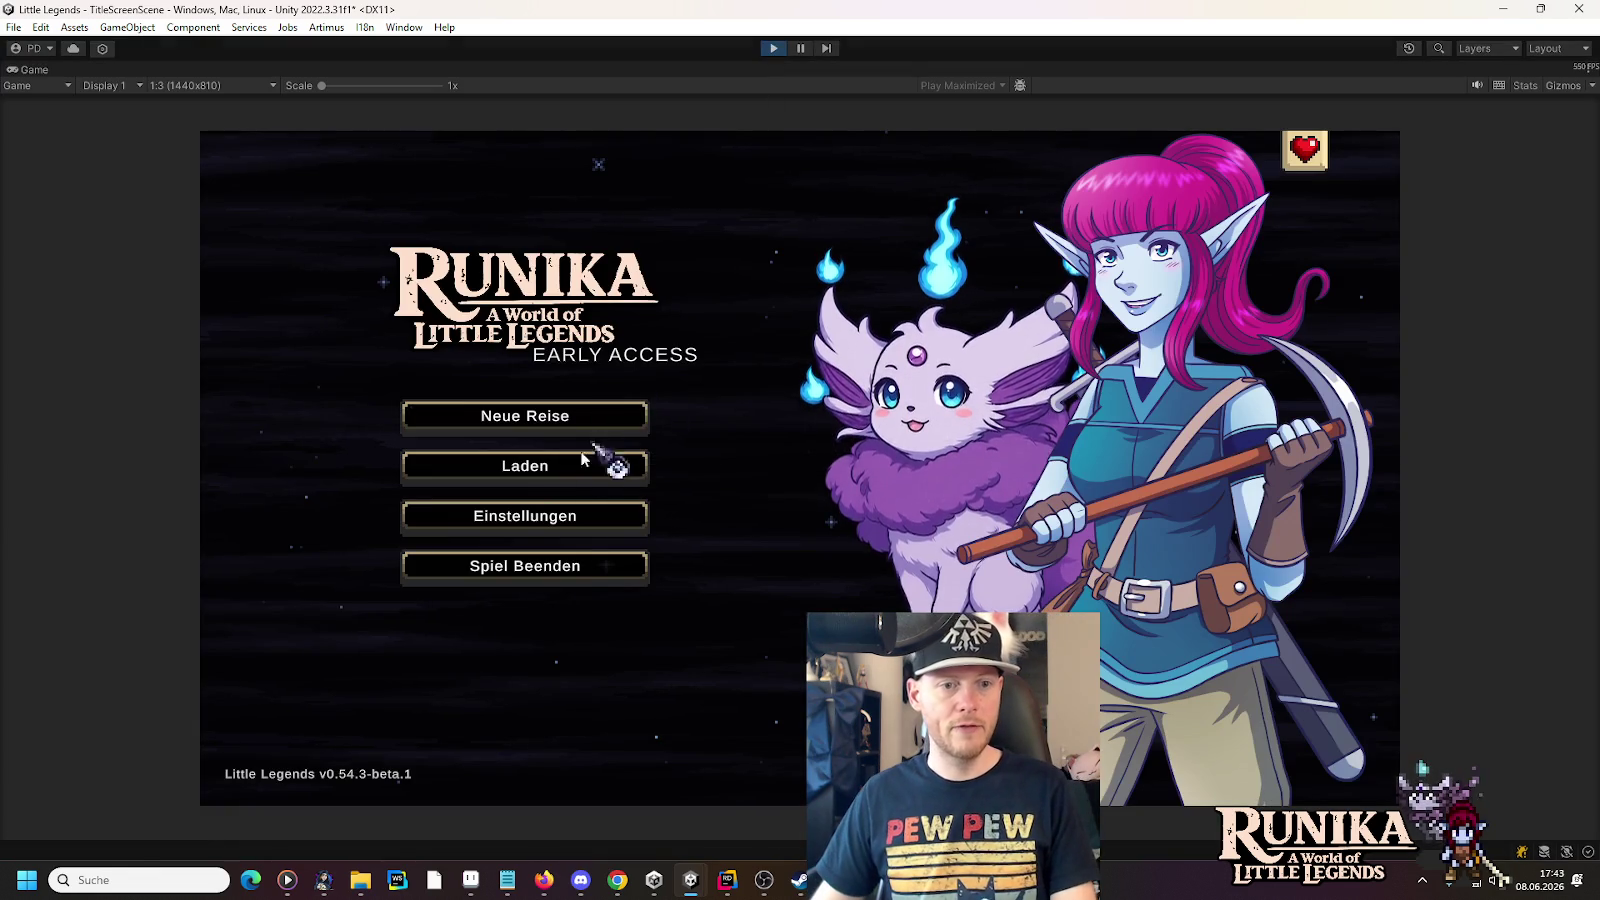
- Load the first save slot via Laden and Weiter, view the arena's spores, then stop play mode
click(645, 414)
click(647, 402)
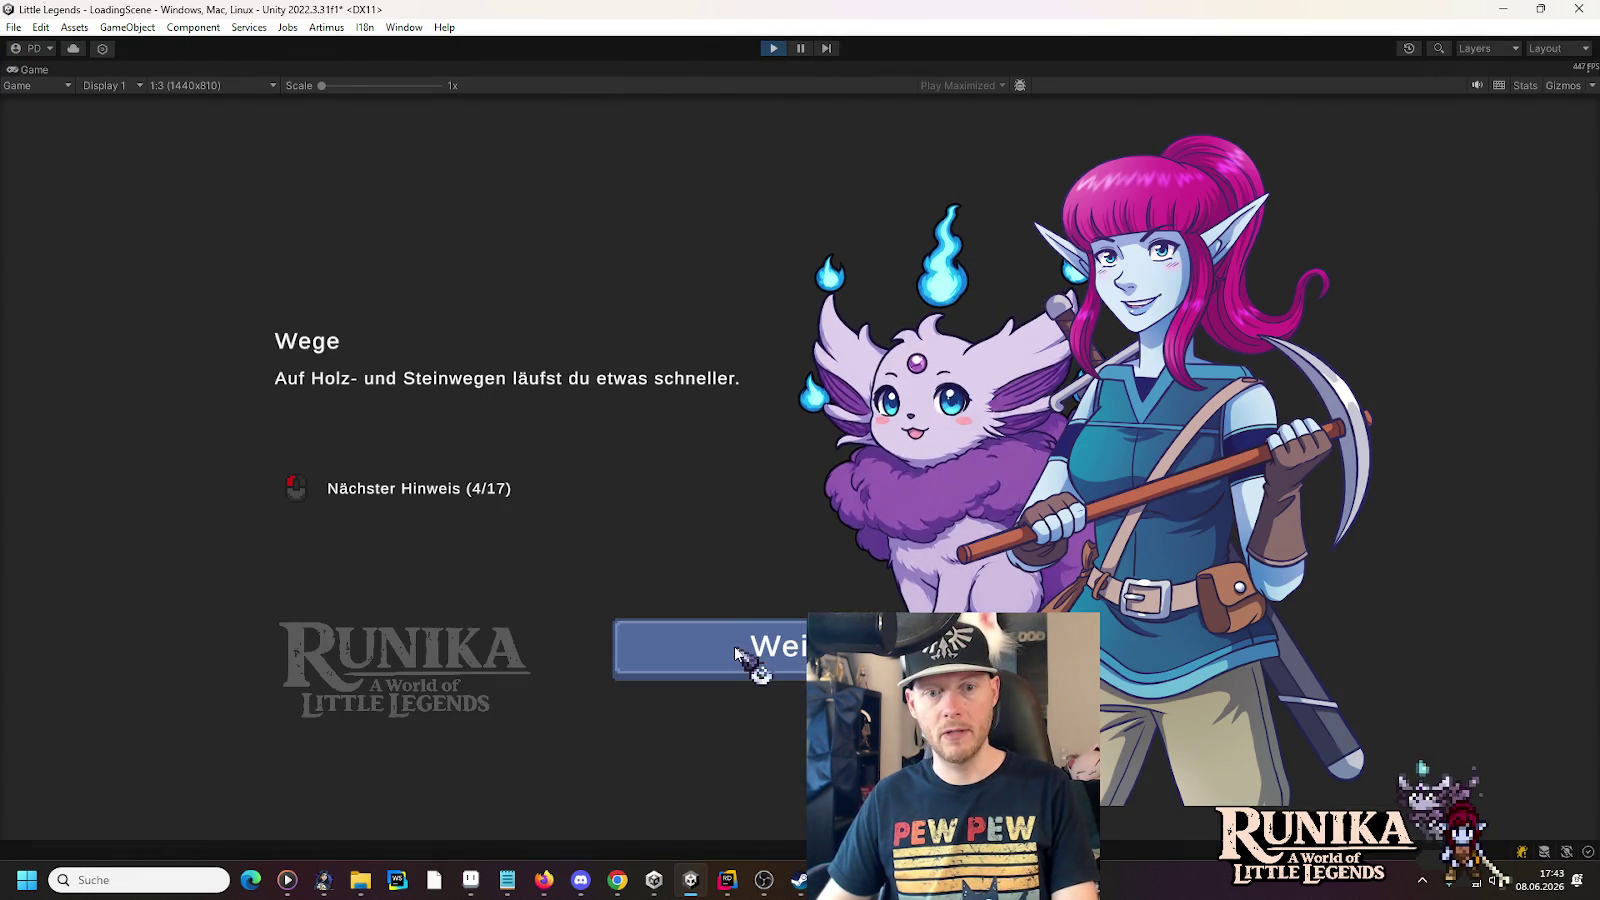
click(735, 651)
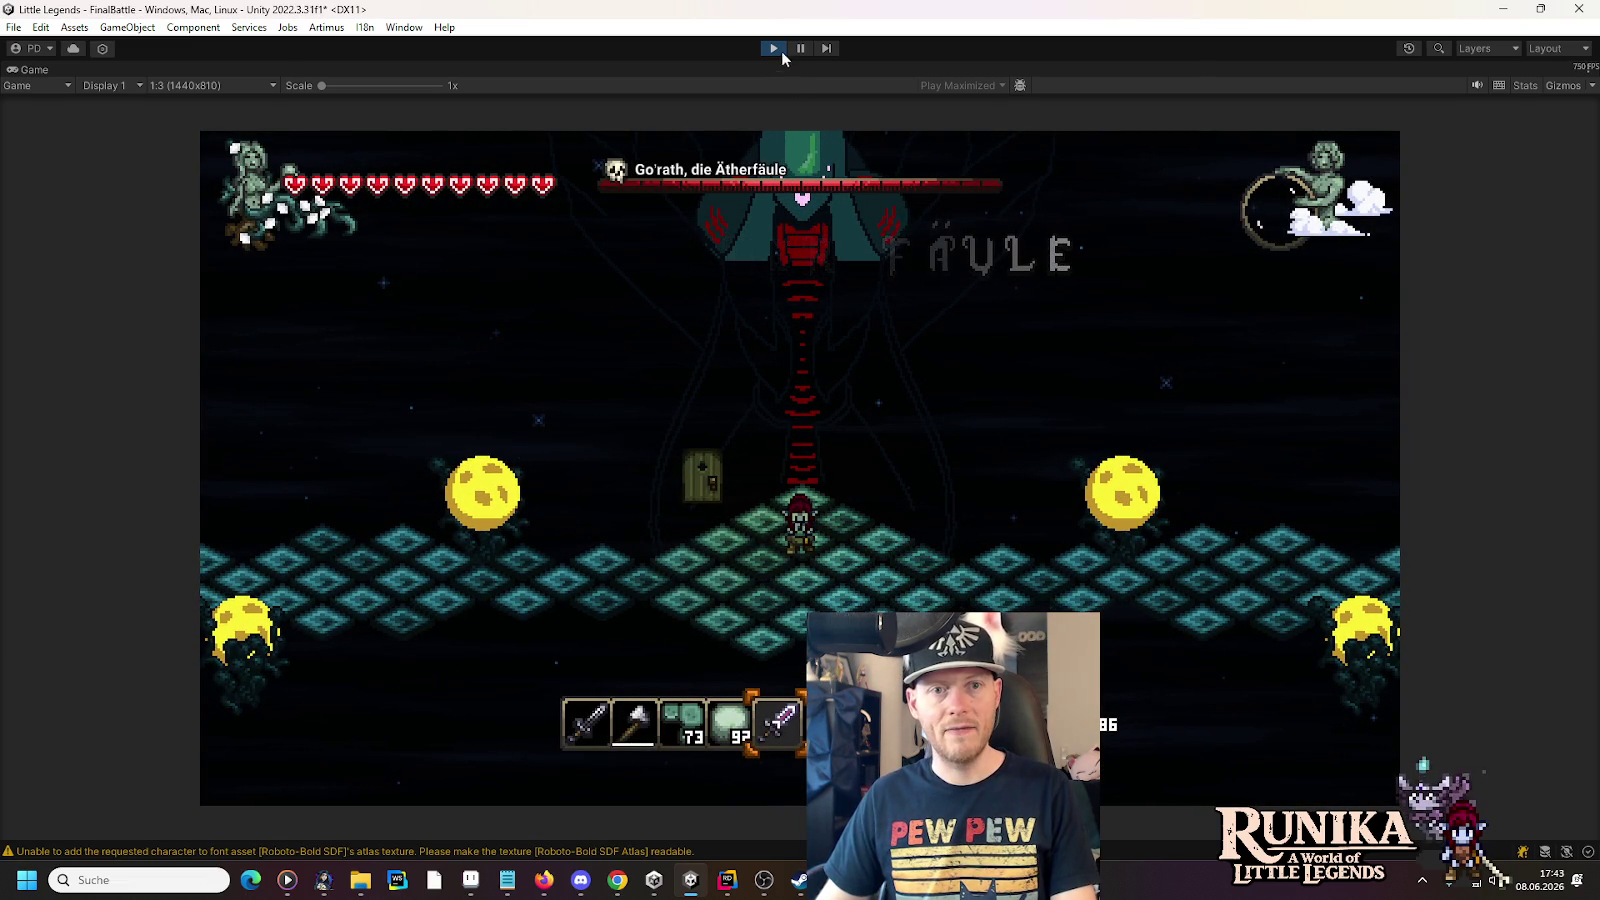
click(766, 49)
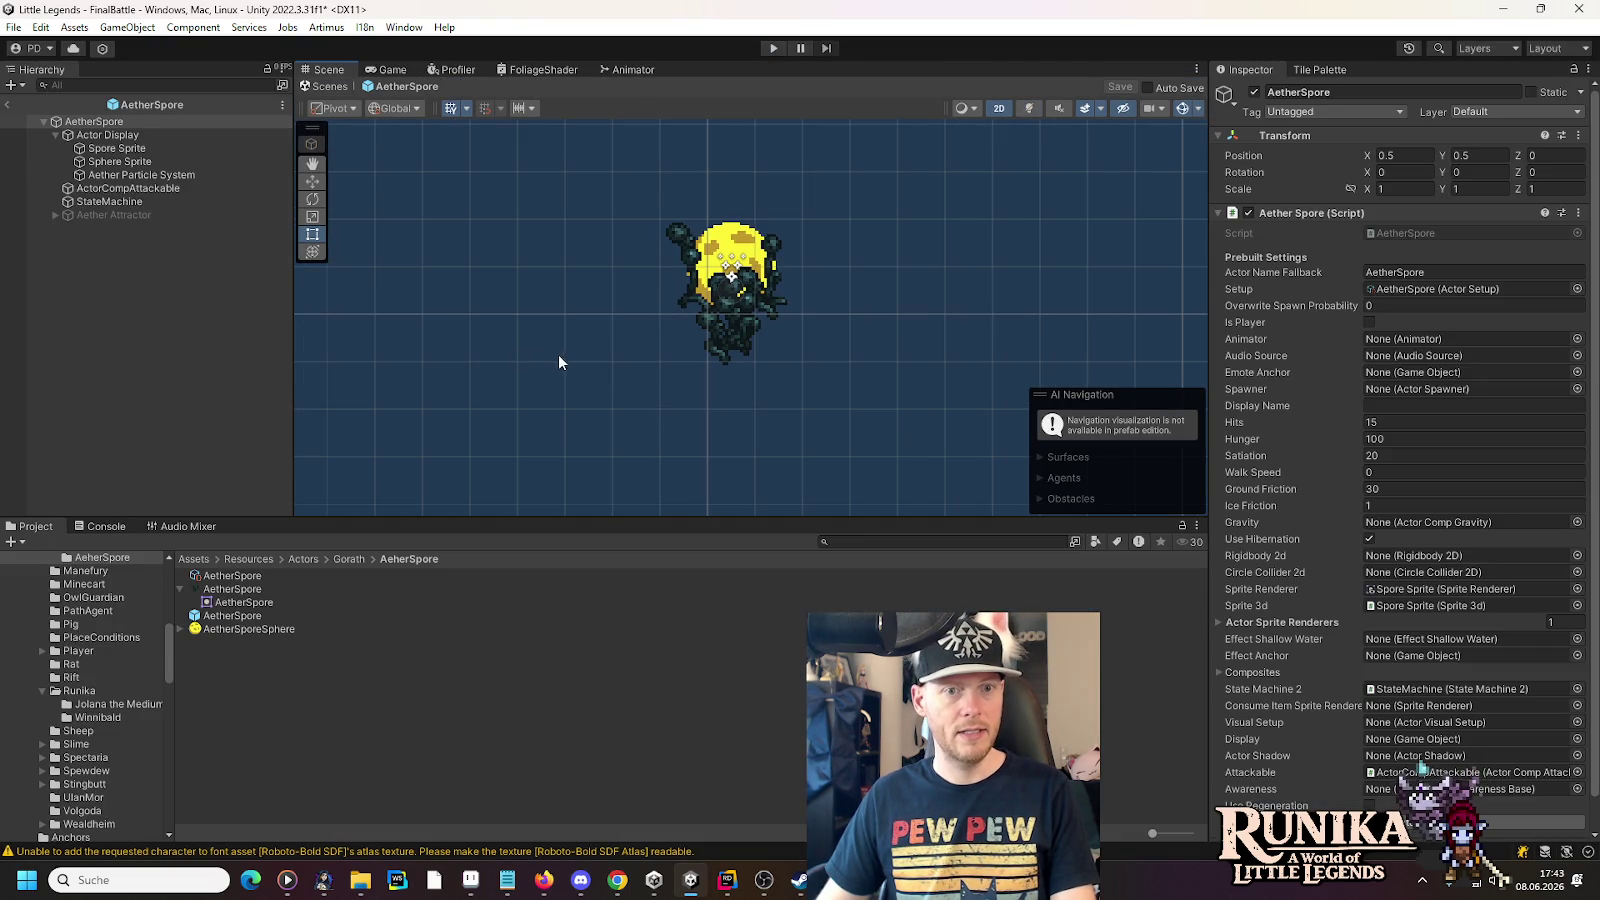
- Back in FinalBattle, put the first AetherSpore's Sphere Sprite on the Ground sorting layer and save the scene
click(12, 104)
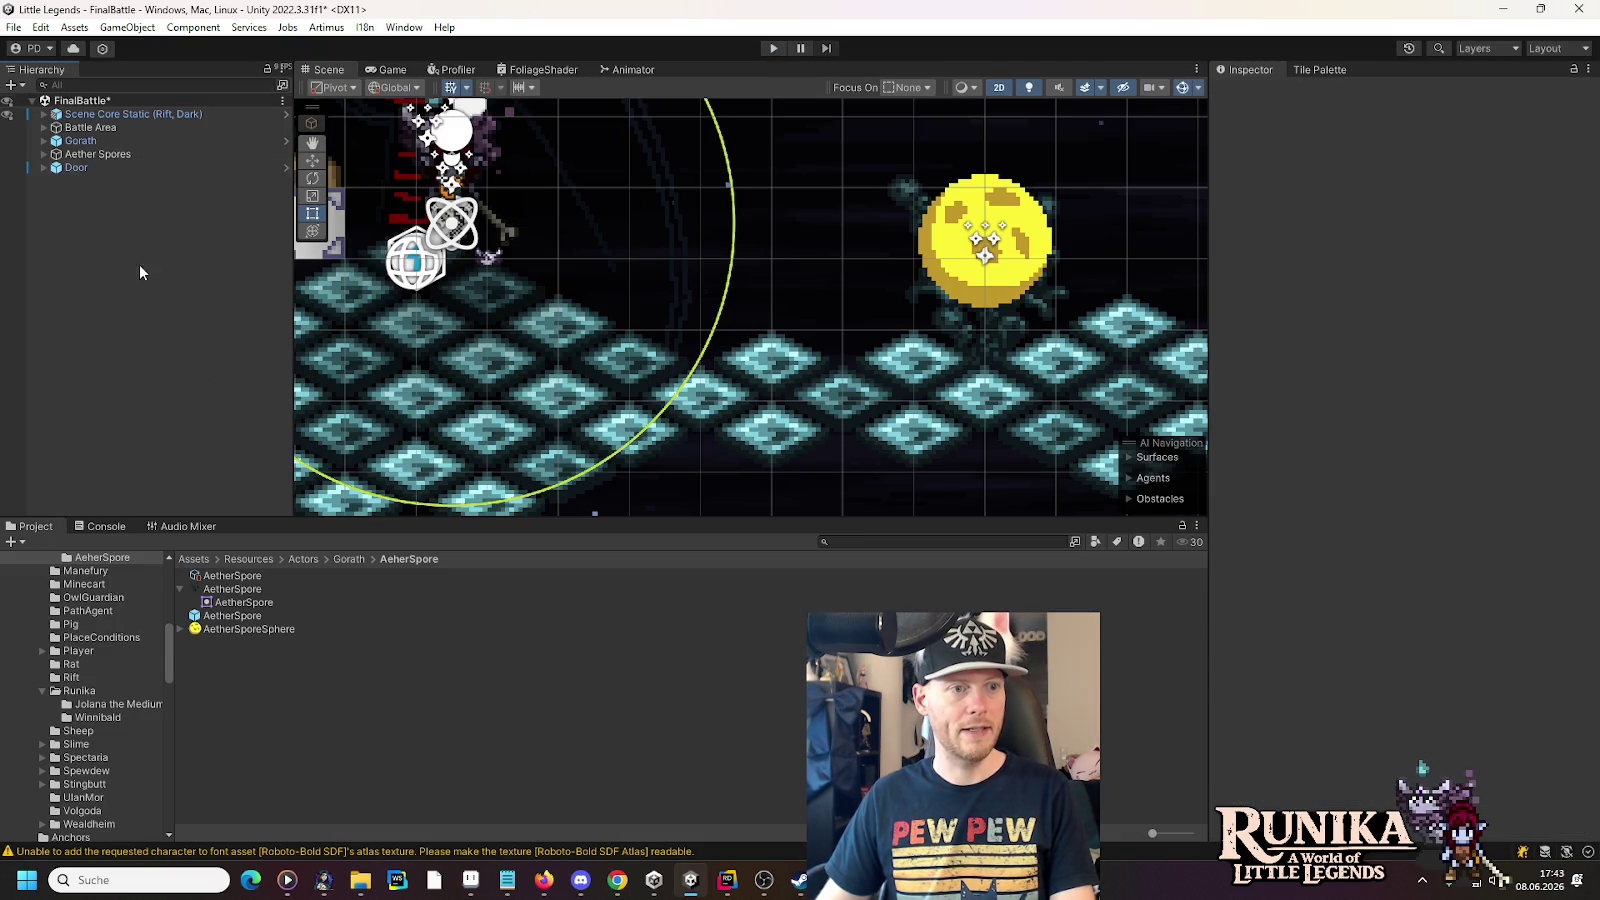
click(44, 154)
click(100, 194)
click(96, 182)
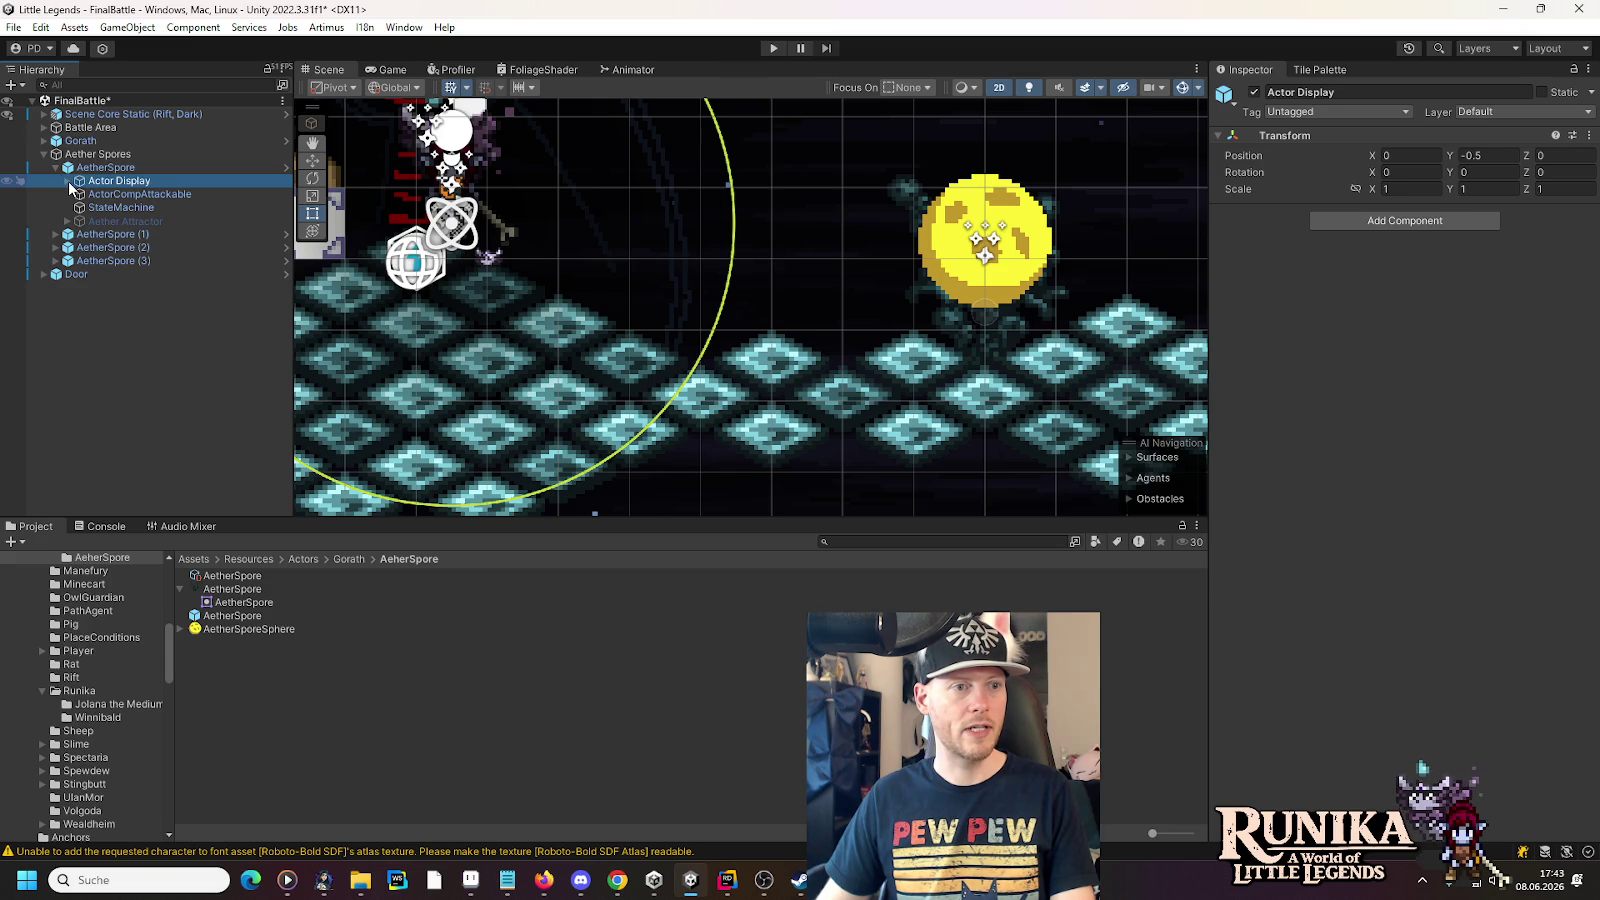
click(67, 181)
click(122, 194)
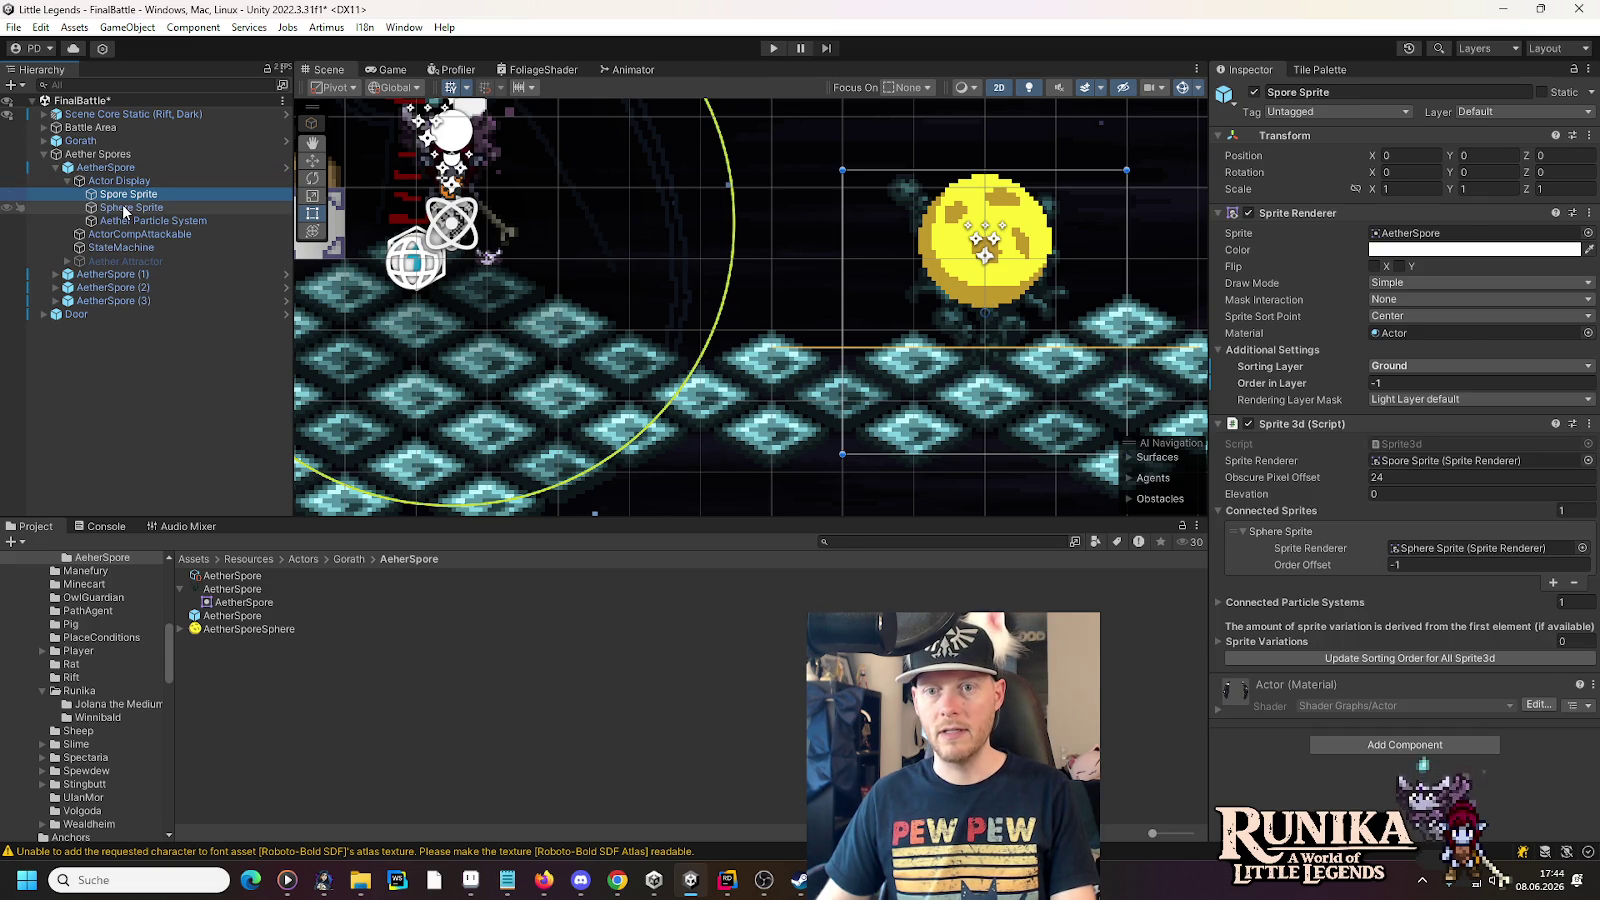
click(126, 208)
click(1389, 368)
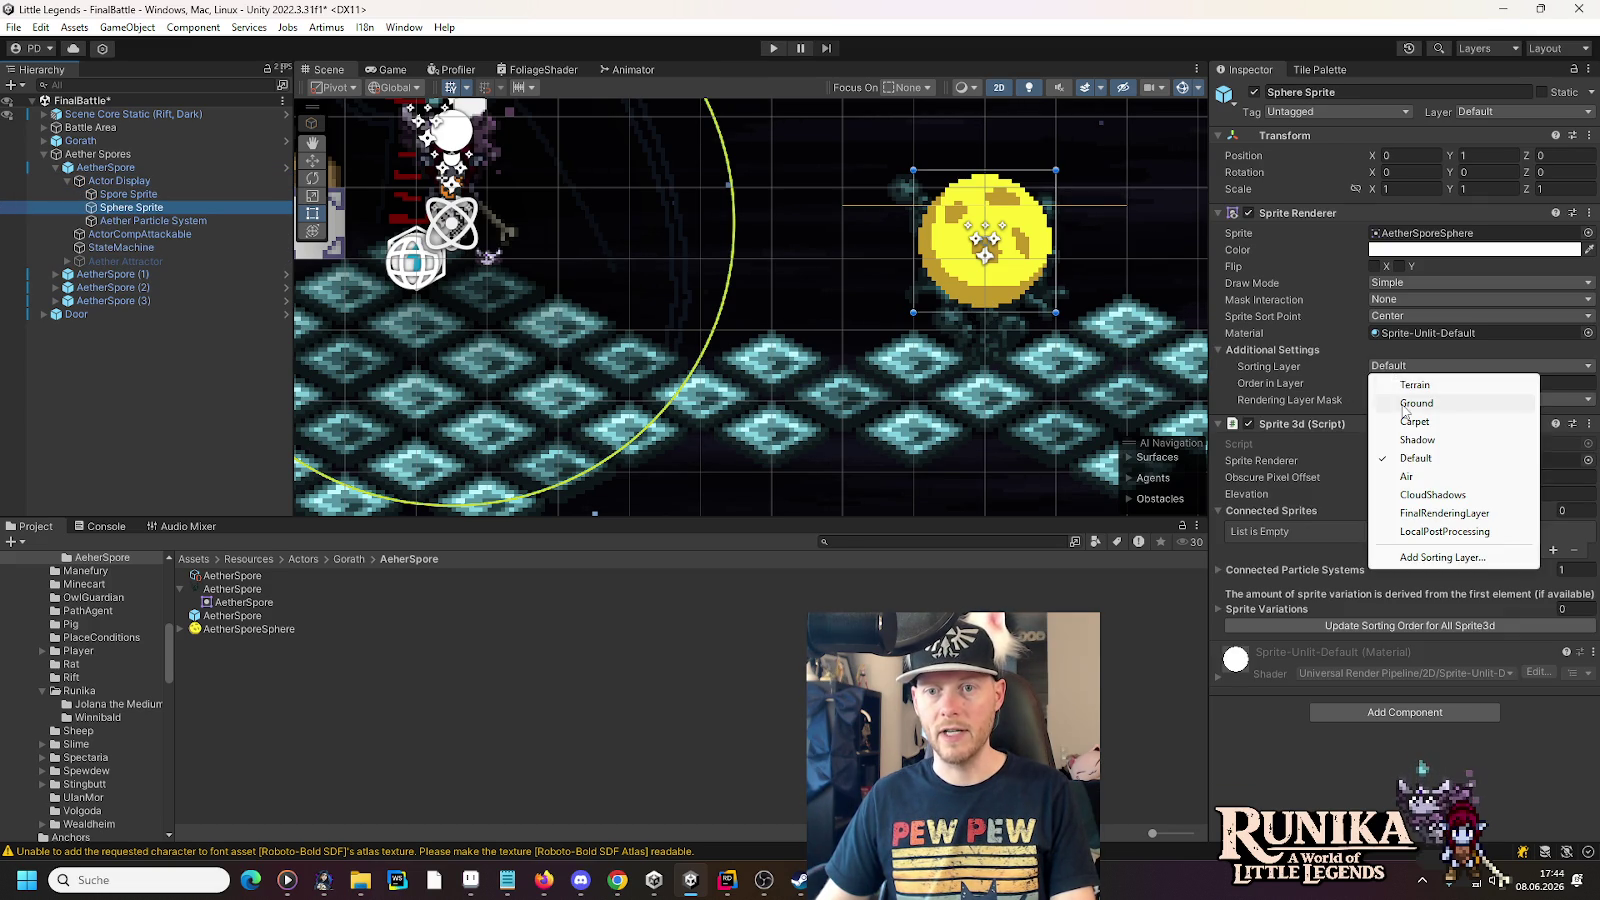
click(1405, 400)
key(ctrl+s)
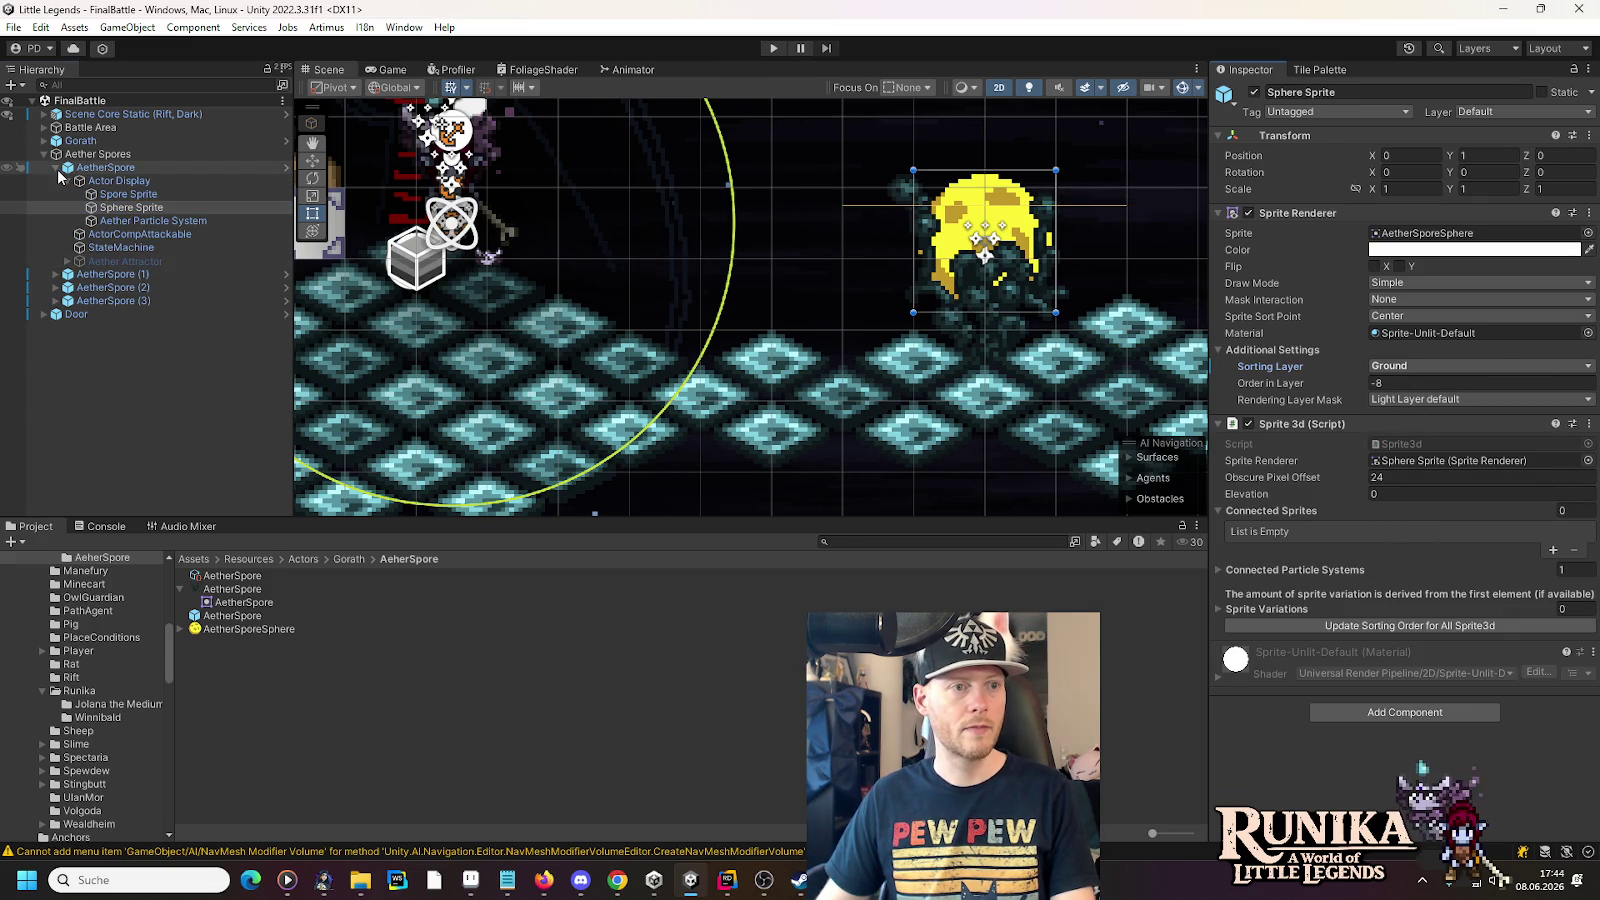
- Revert AetherSpore (1)'s Spore Sprite sorting layer to Default
click(55, 167)
click(56, 181)
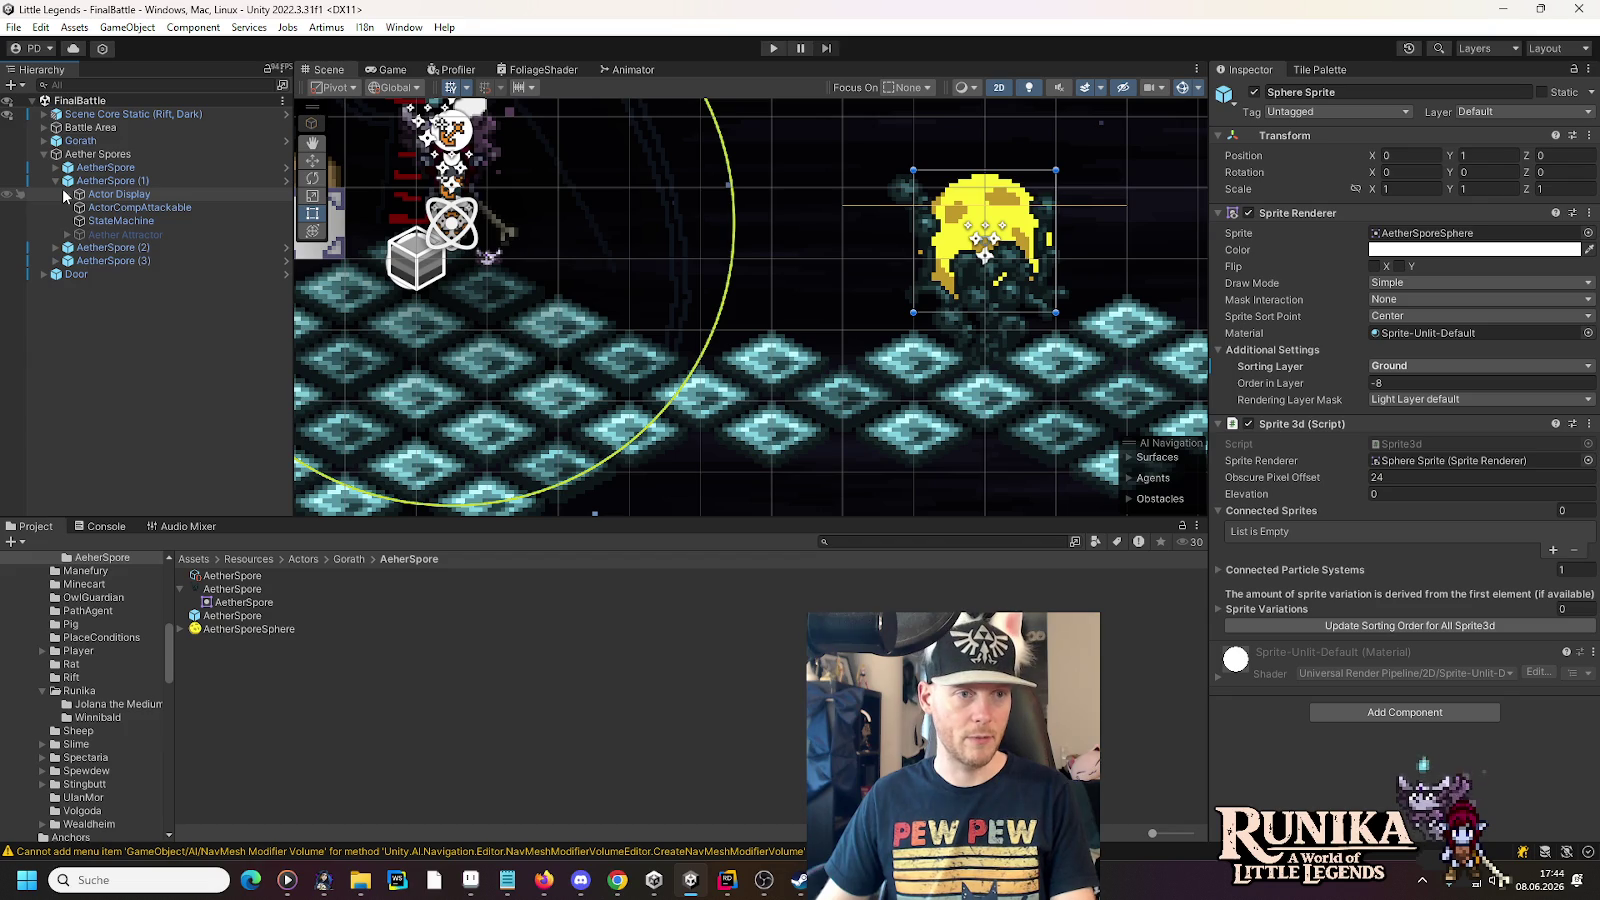
click(67, 194)
click(91, 209)
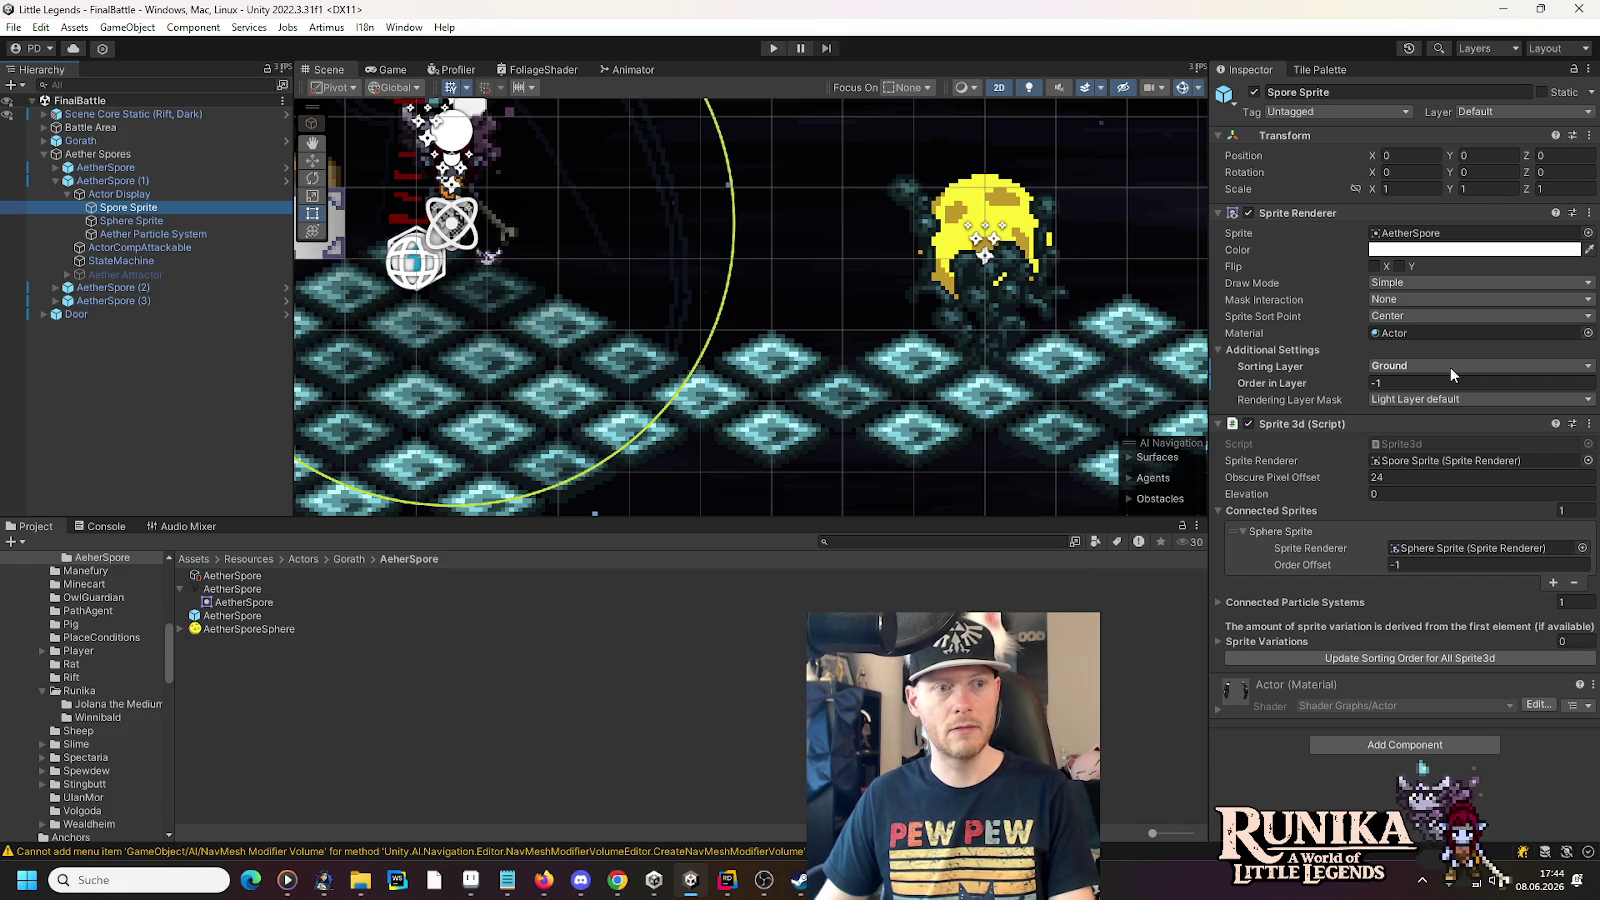
right_click(1283, 367)
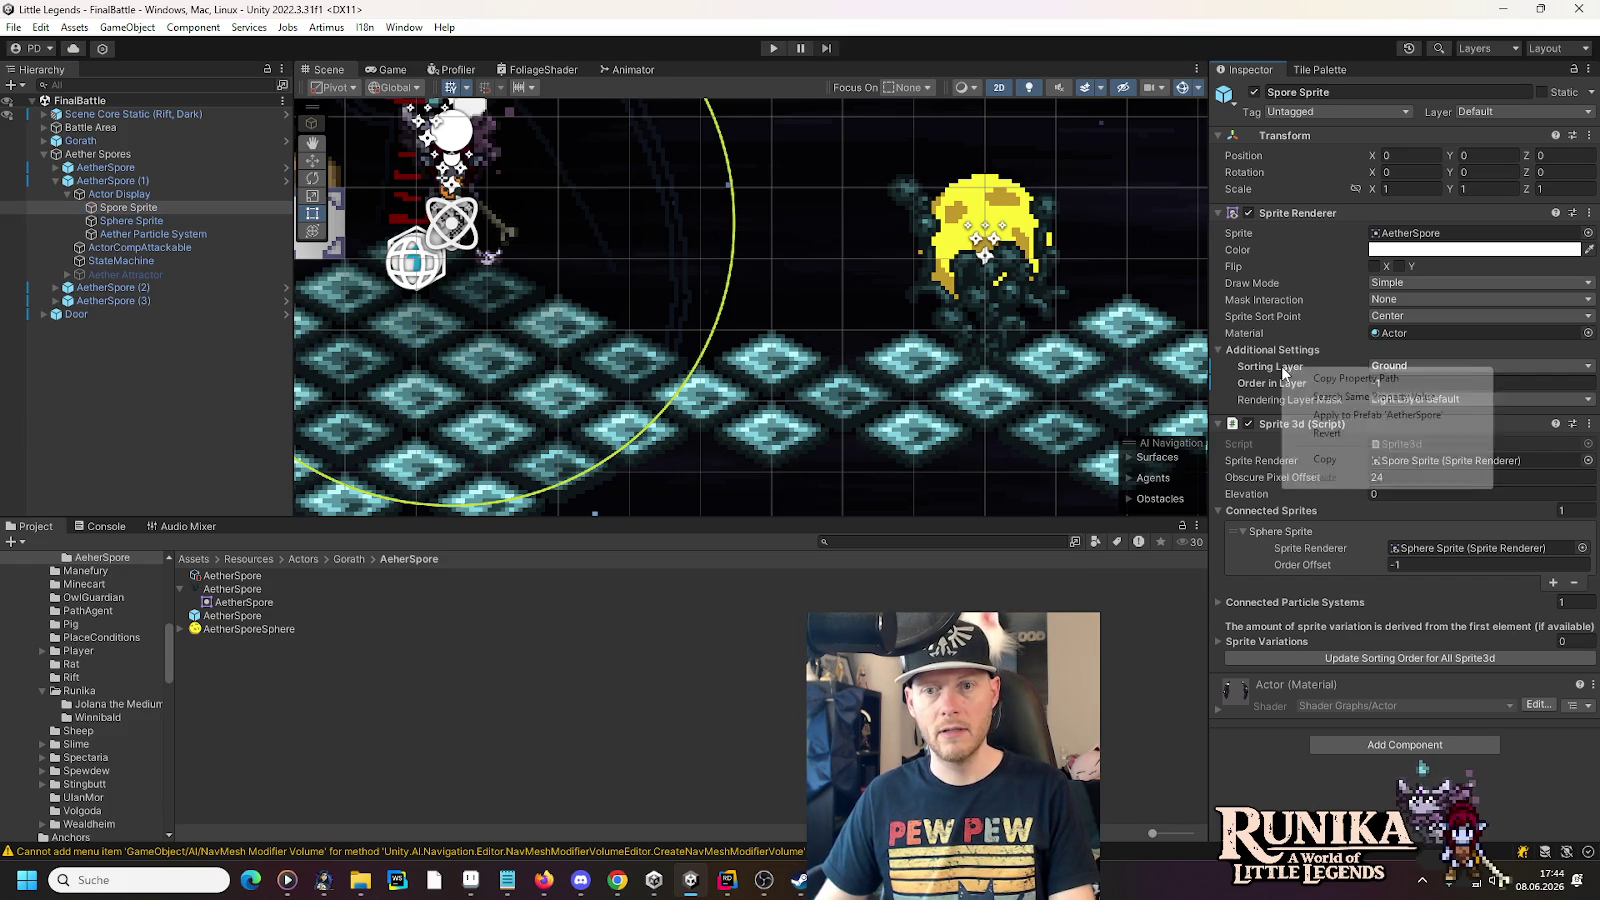
click(1320, 435)
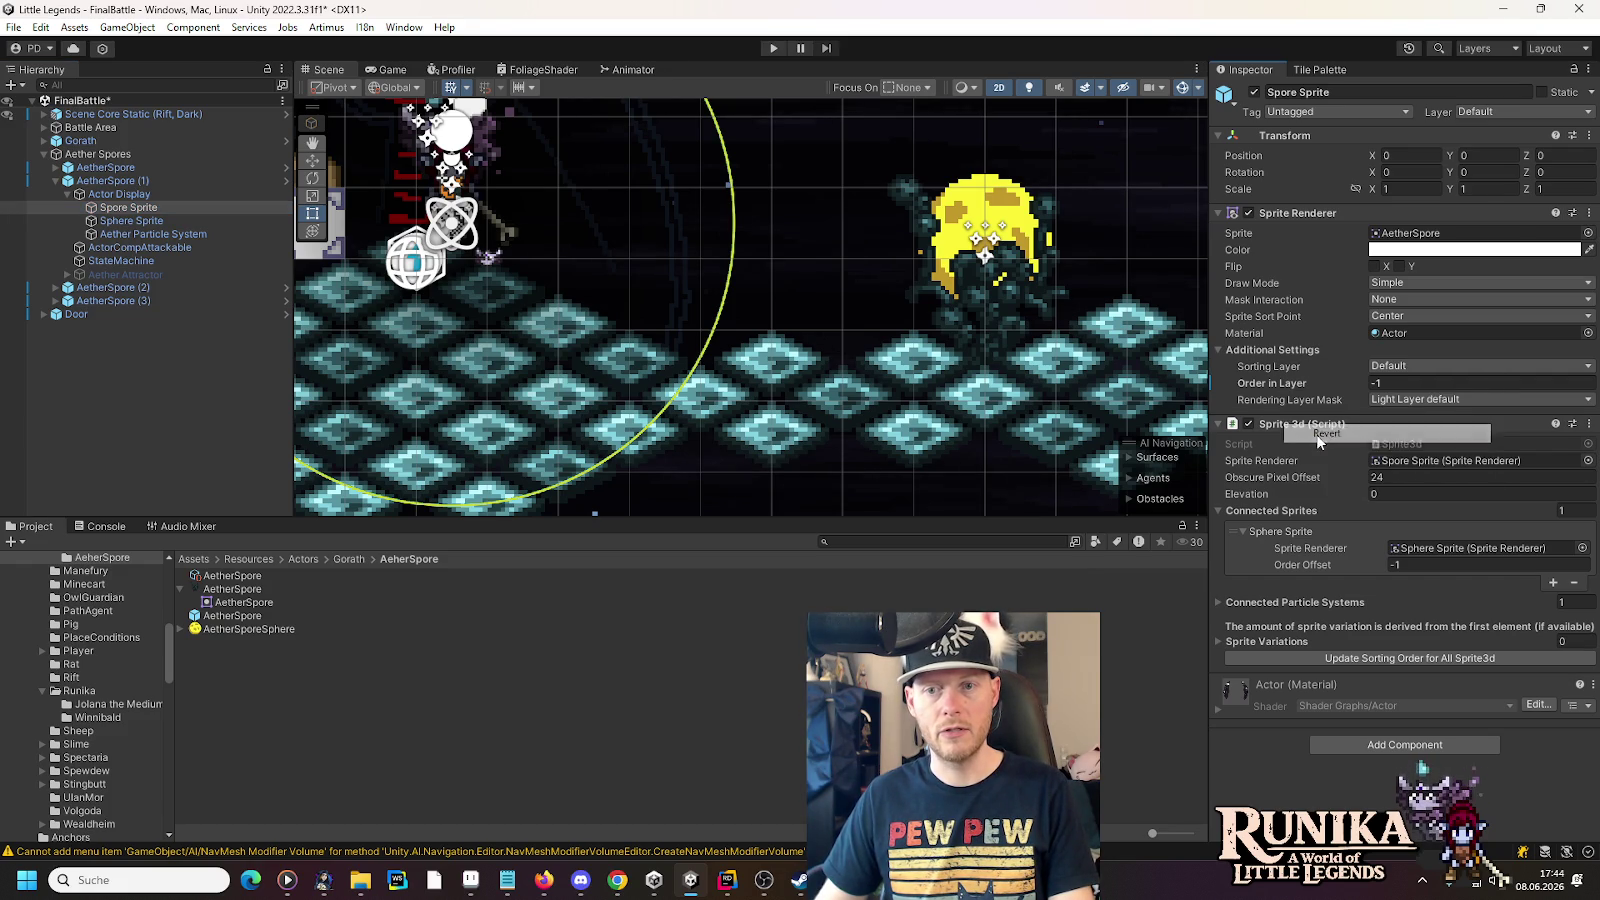
- Set AetherSpore (1)'s Spore Sprite elevation to -16 and centre it in view
right_click(1246, 389)
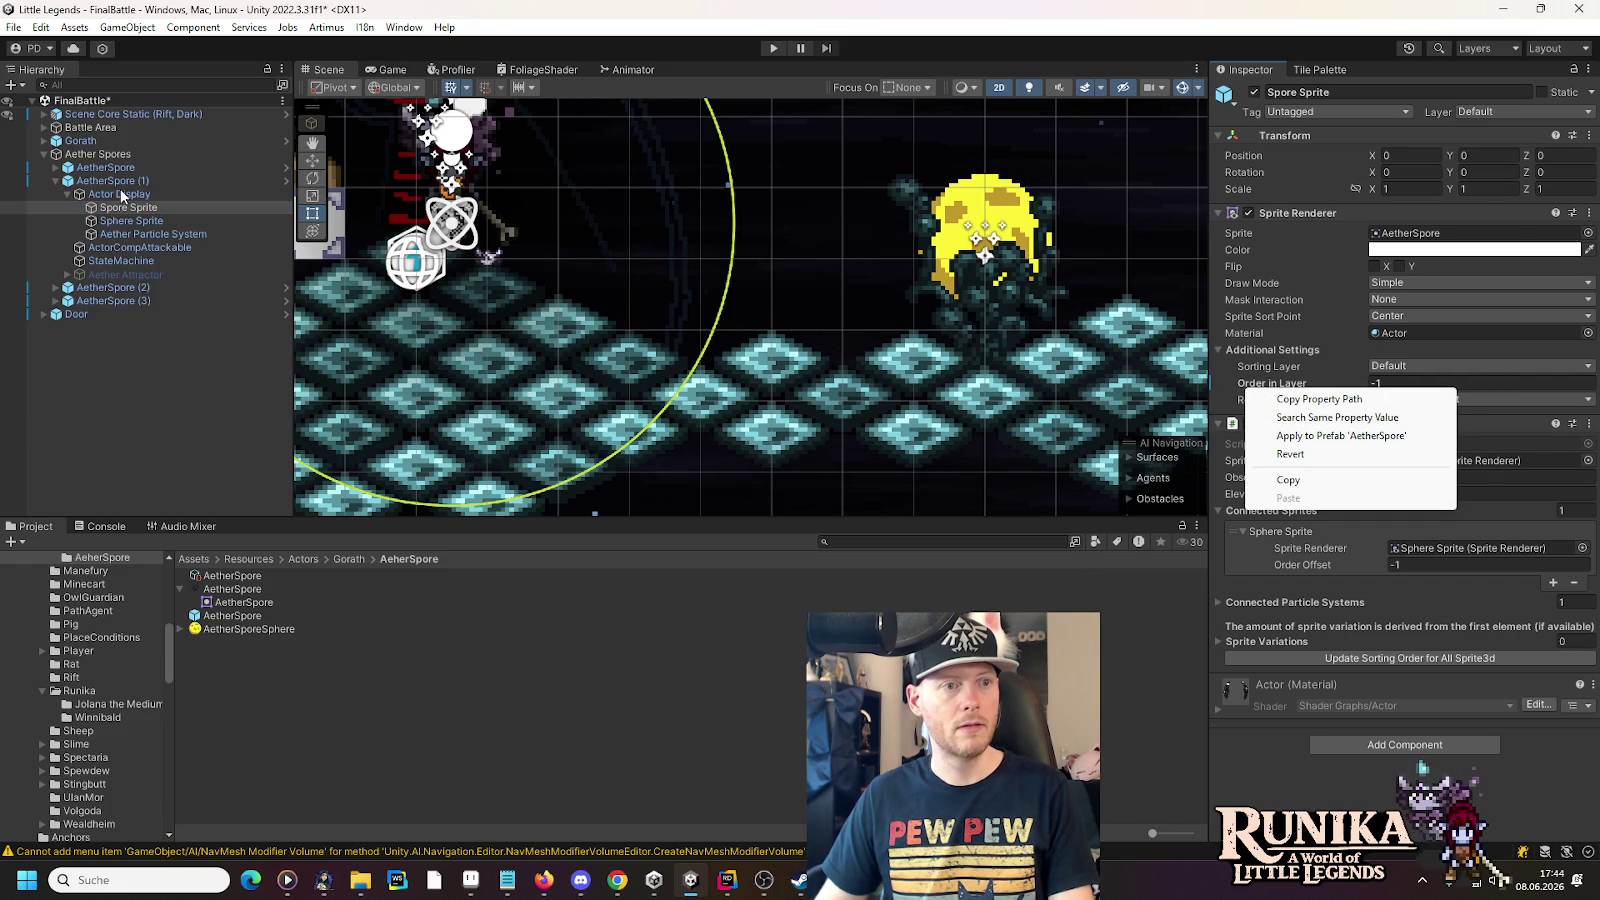
click(68, 193)
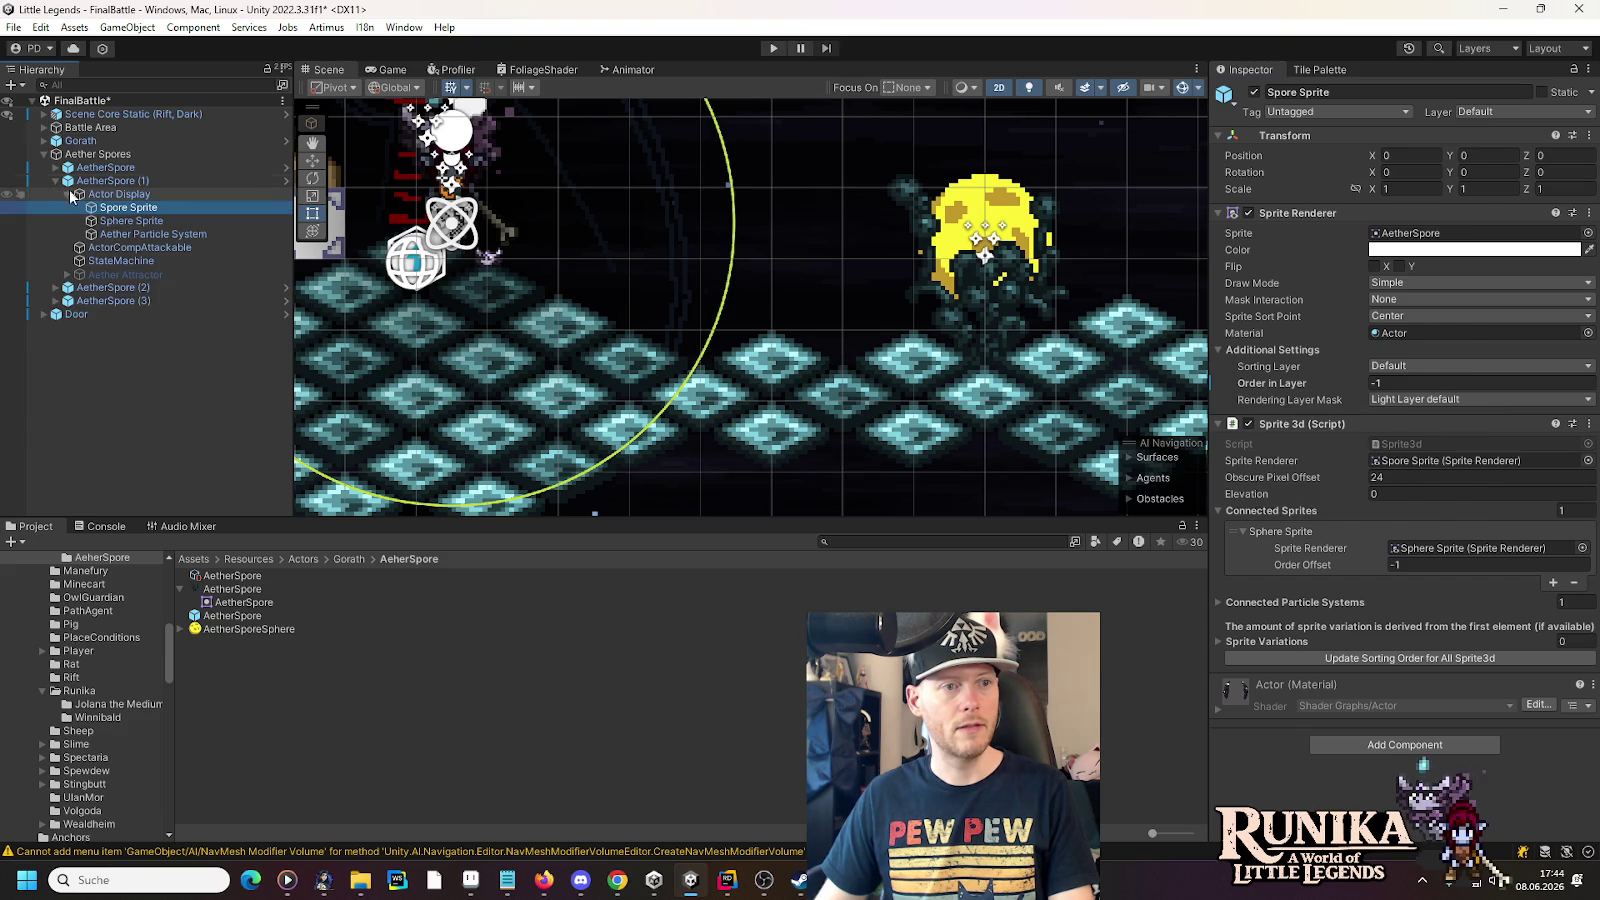
click(1421, 494)
text(-16)
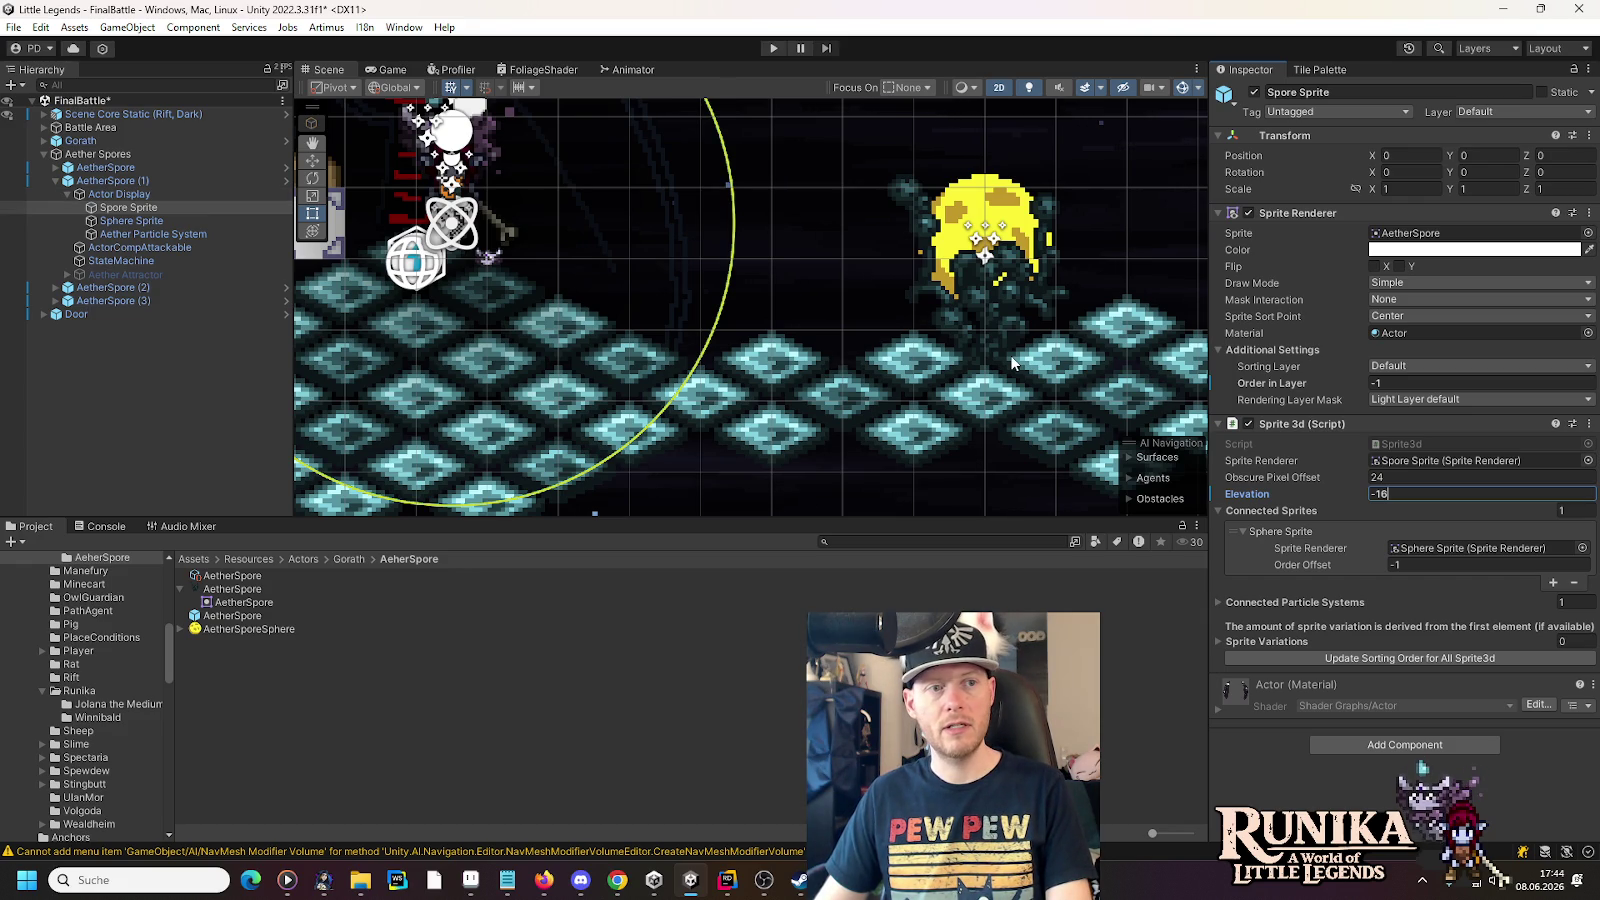
key(f)
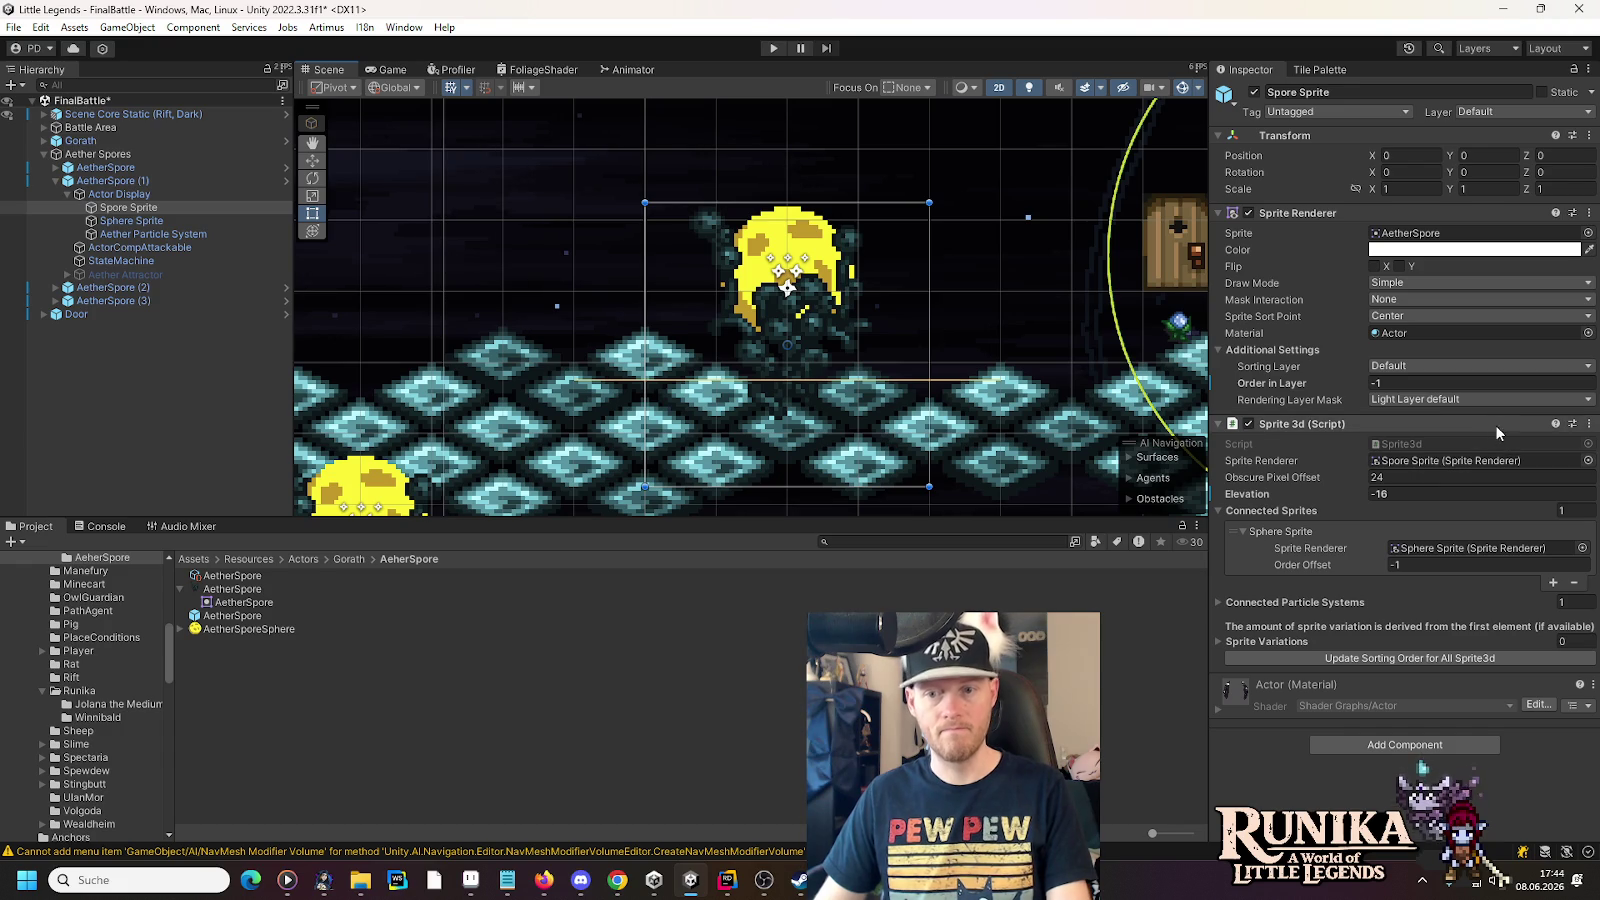
- Put both the Spore Sprite and the Sphere Sprite on the Ground sorting layer
right_click(1273, 494)
click(1311, 556)
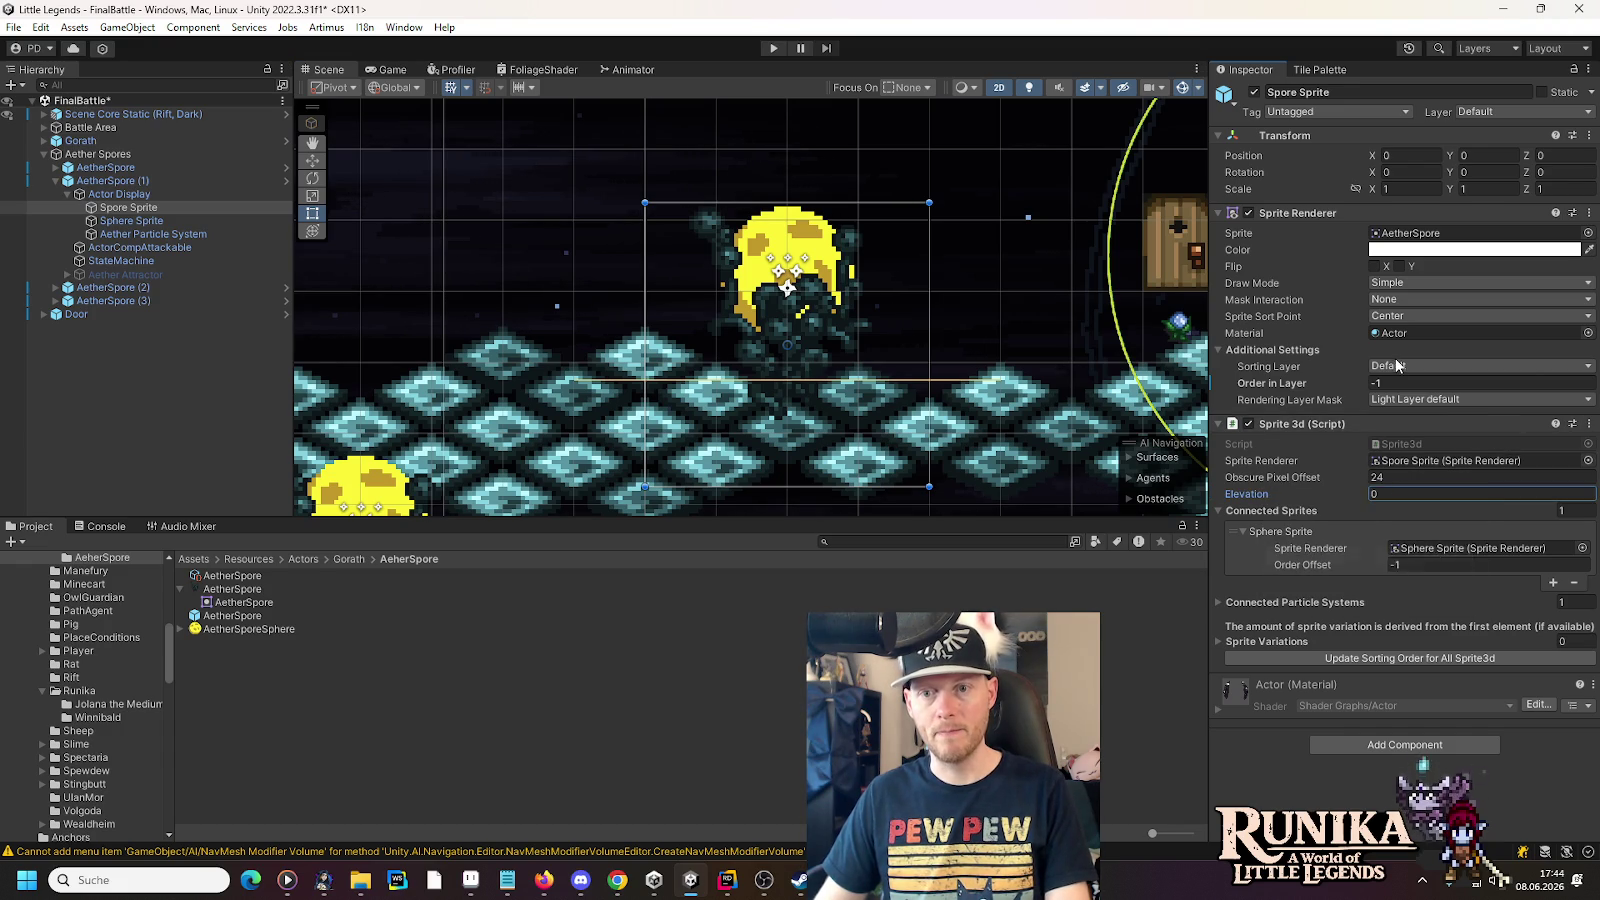
click(1397, 366)
click(1410, 403)
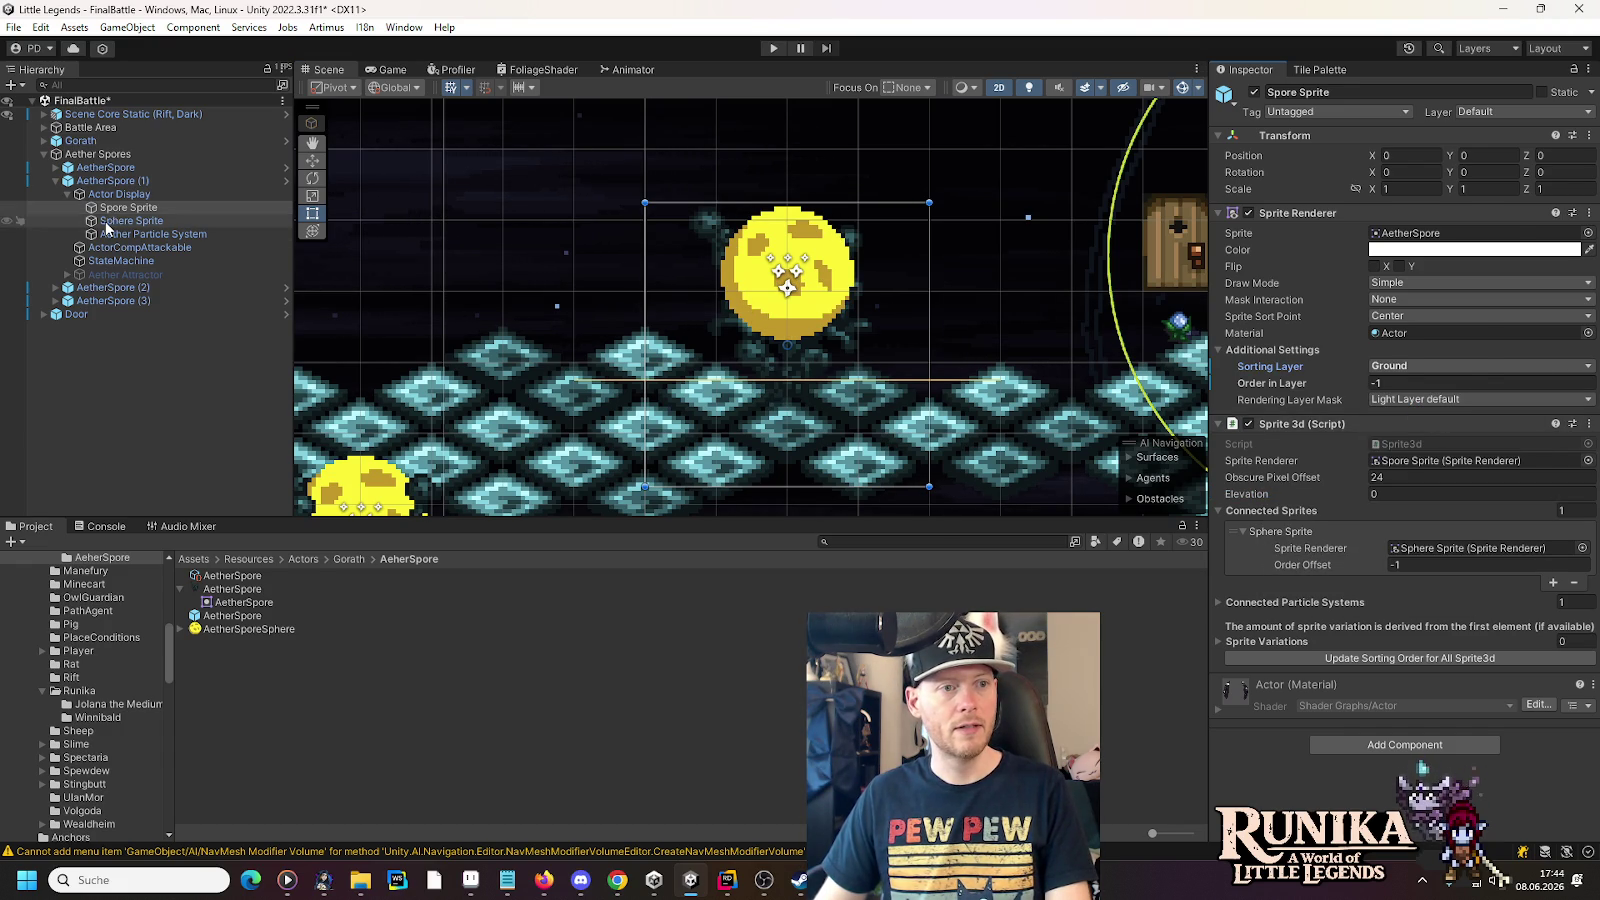
click(131, 220)
click(1390, 368)
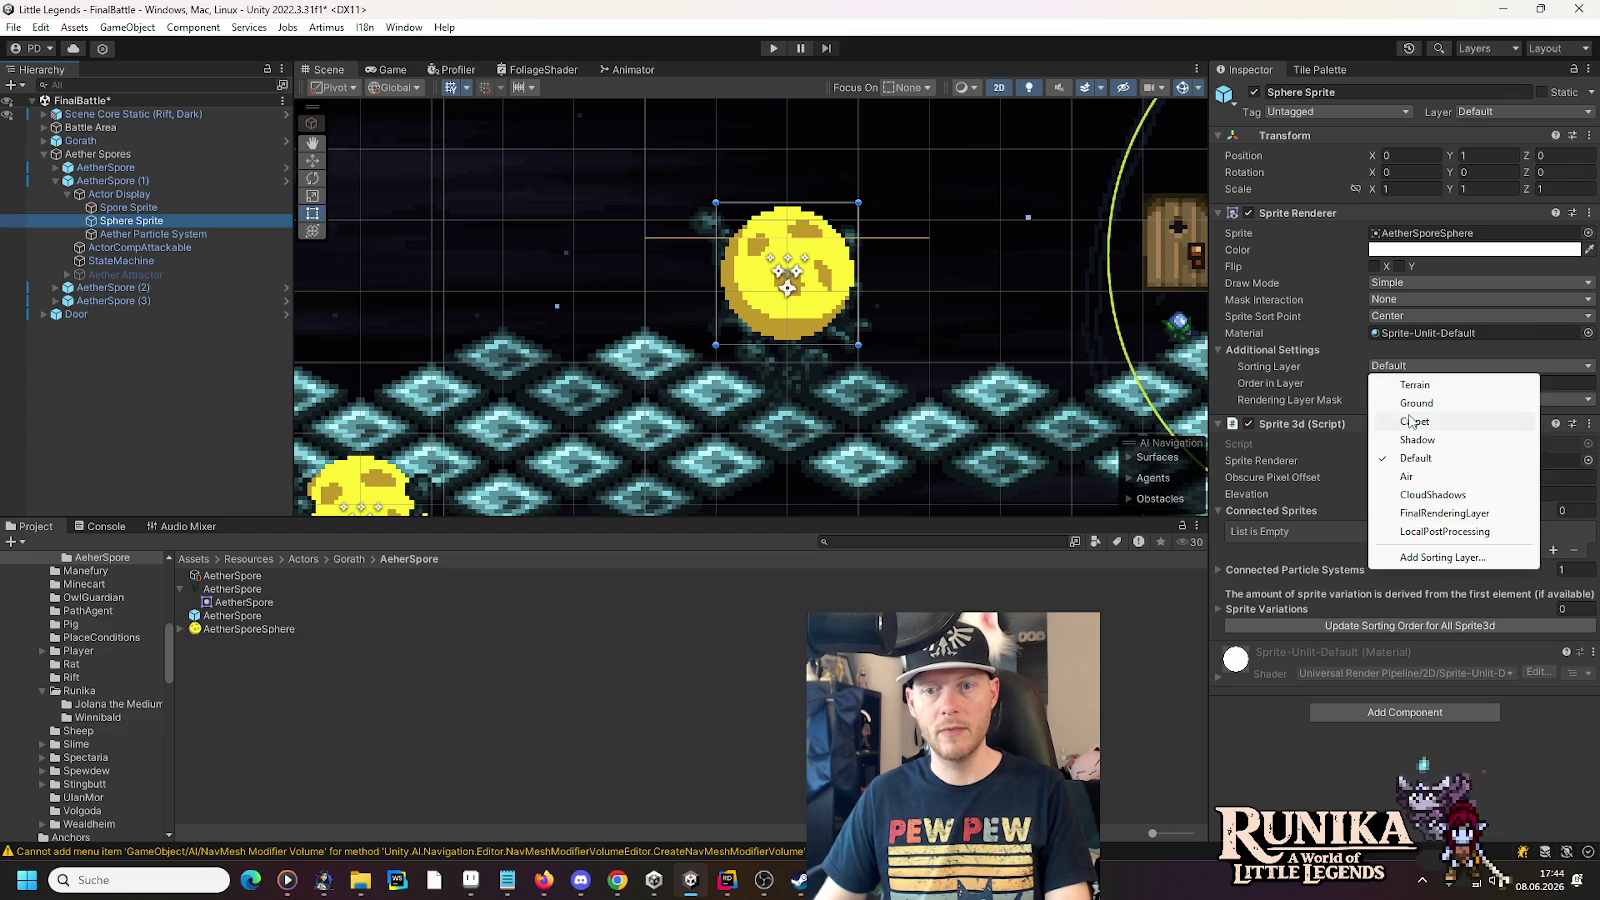
click(1408, 405)
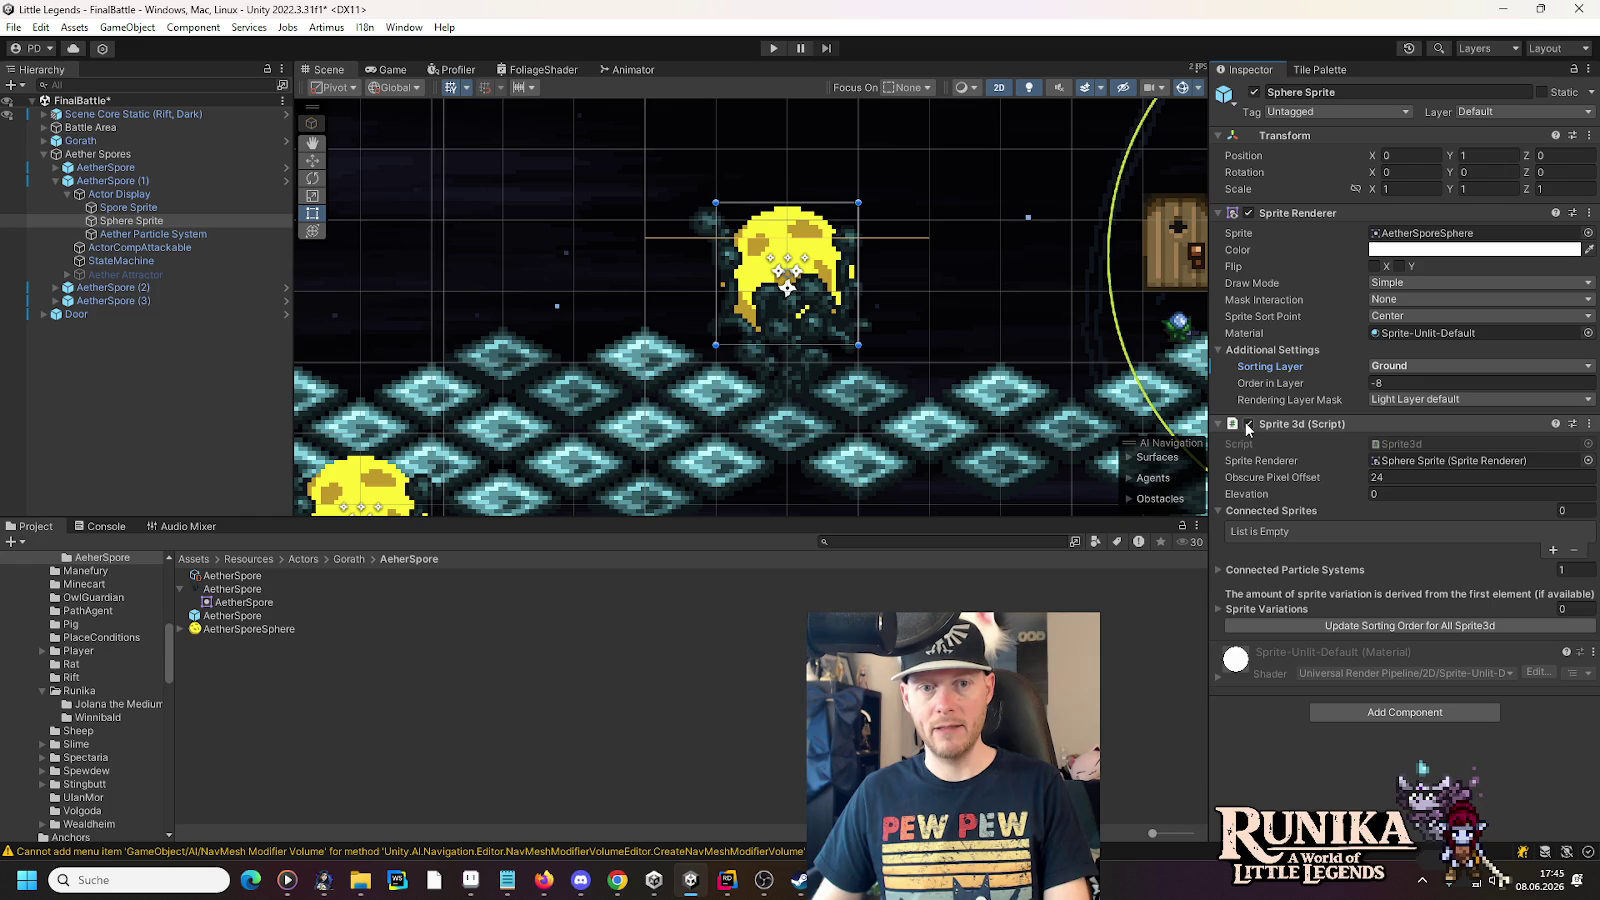
- Disable the Sphere Sprite's Sprite 3d component and open the AetherSpore prefab for editing
click(1247, 424)
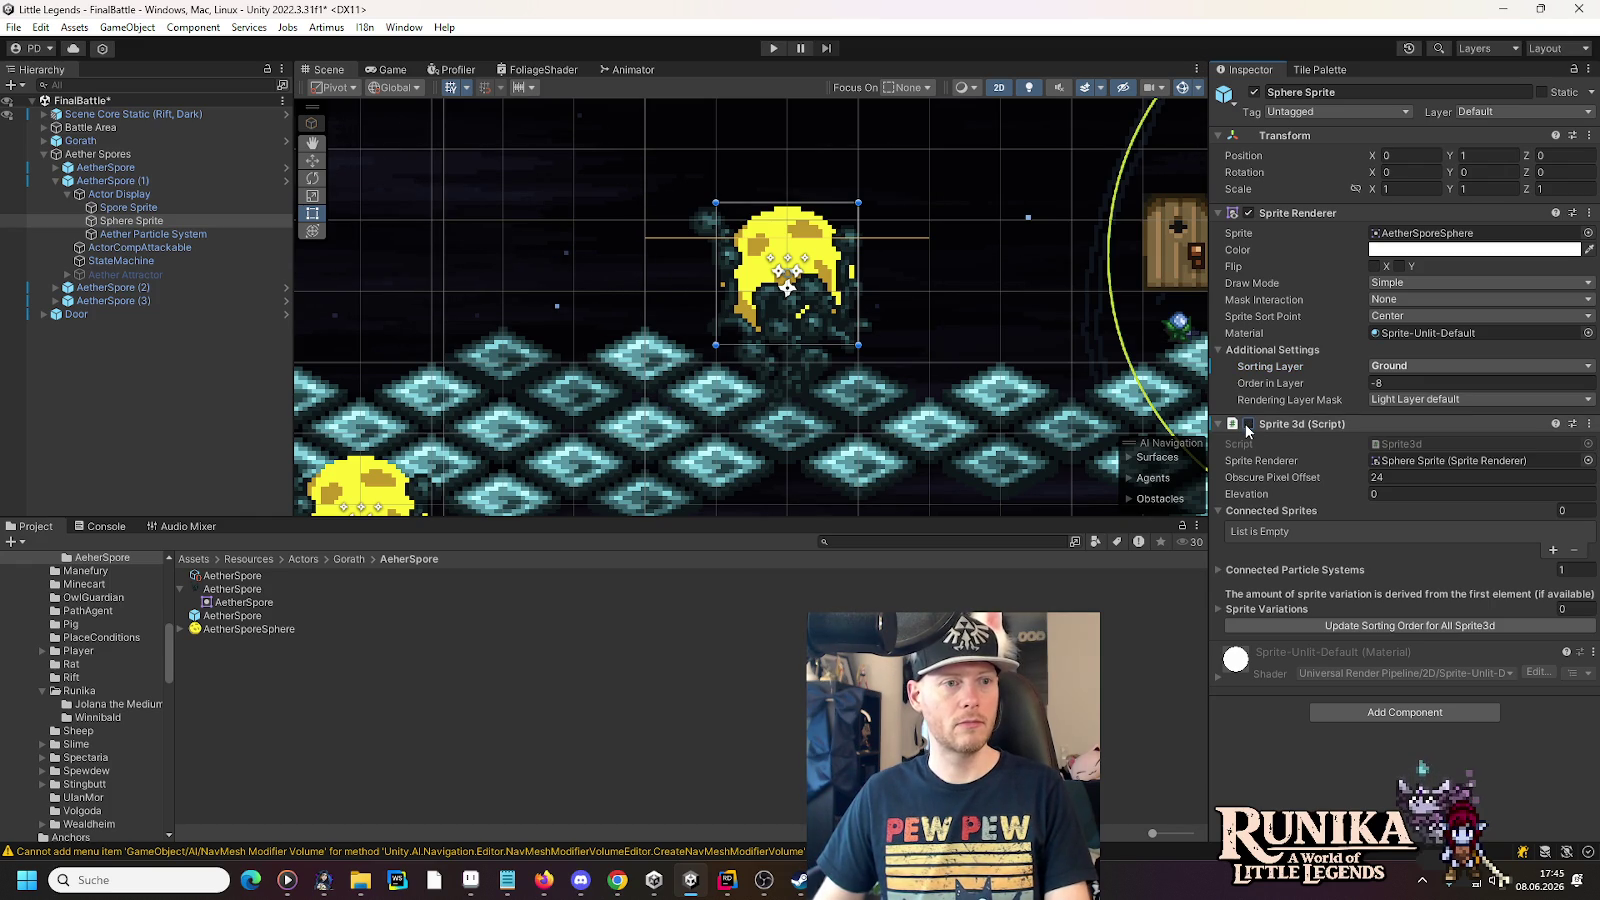
click(1589, 424)
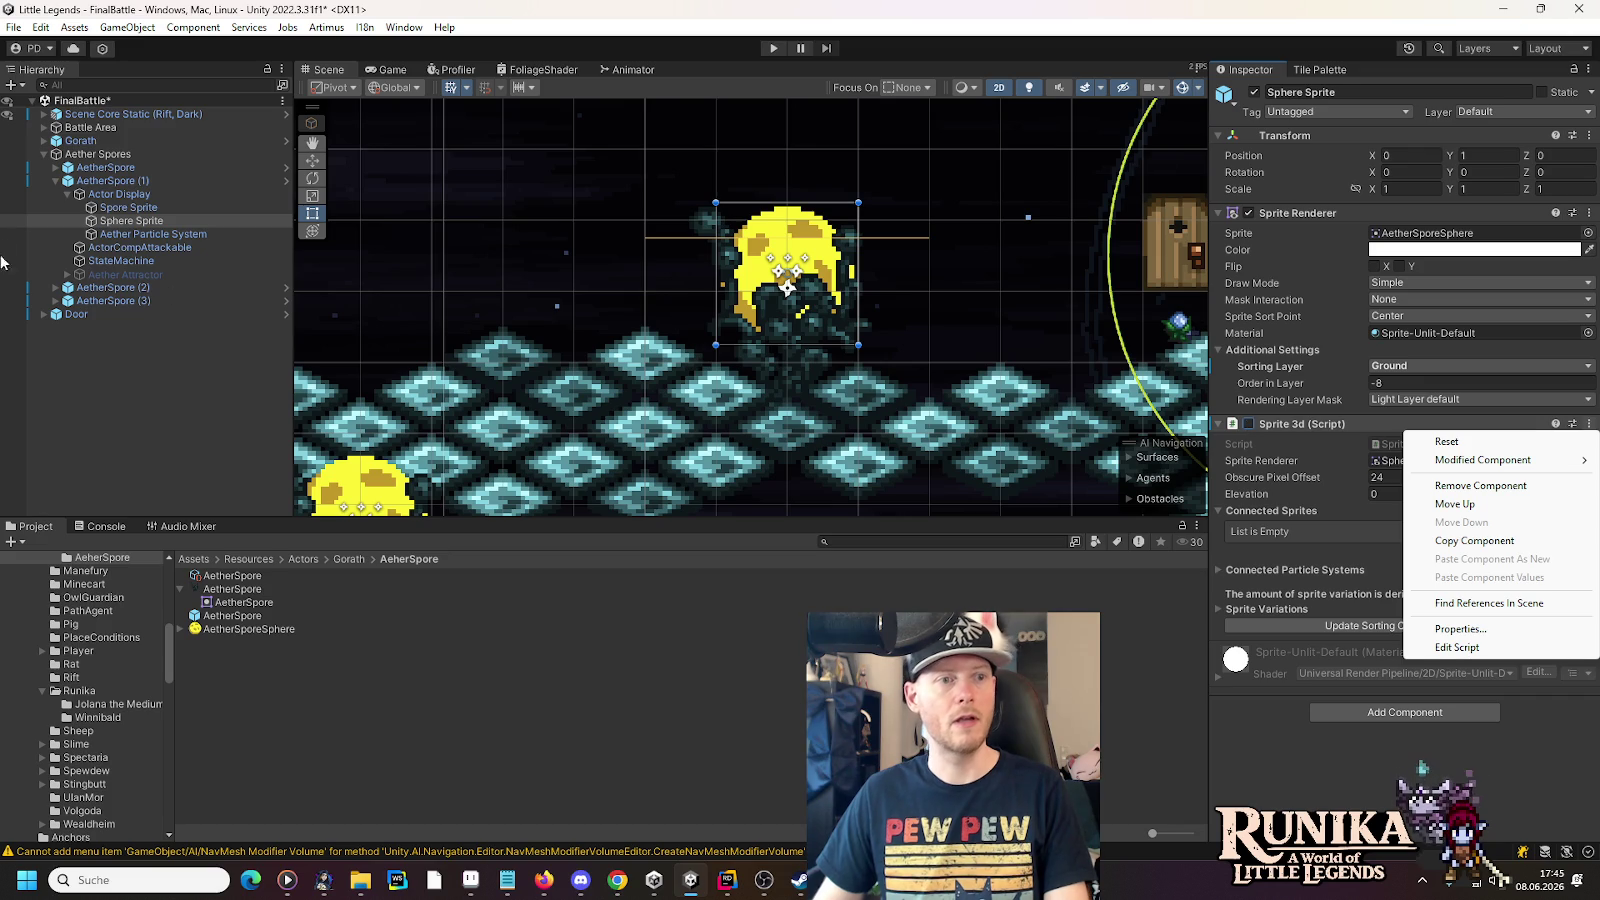
click(130, 208)
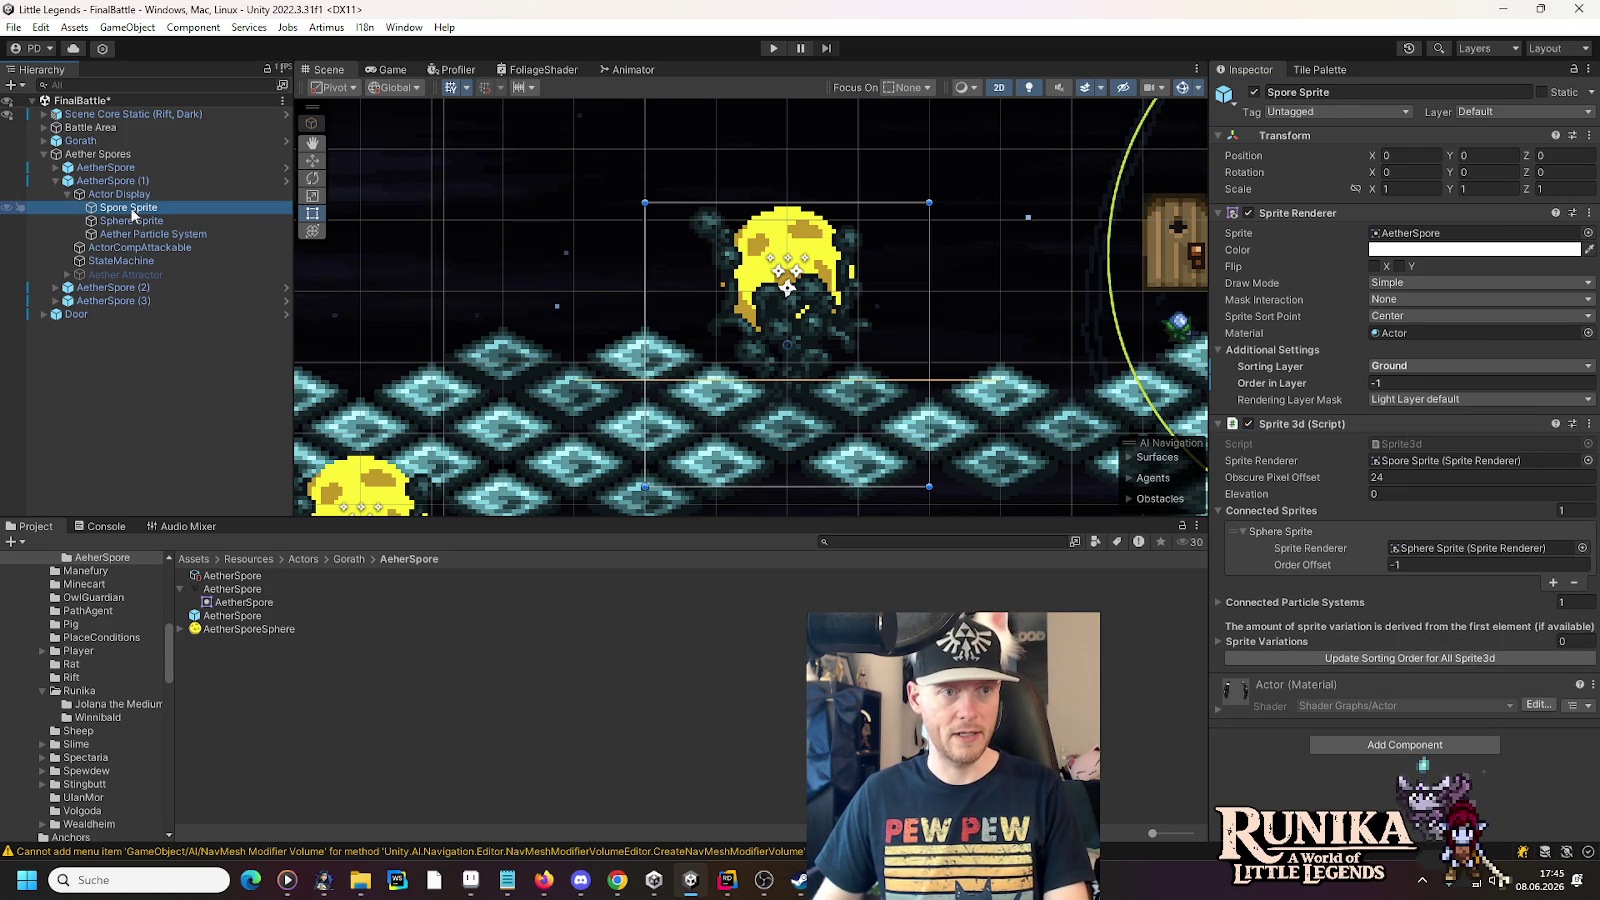
click(283, 168)
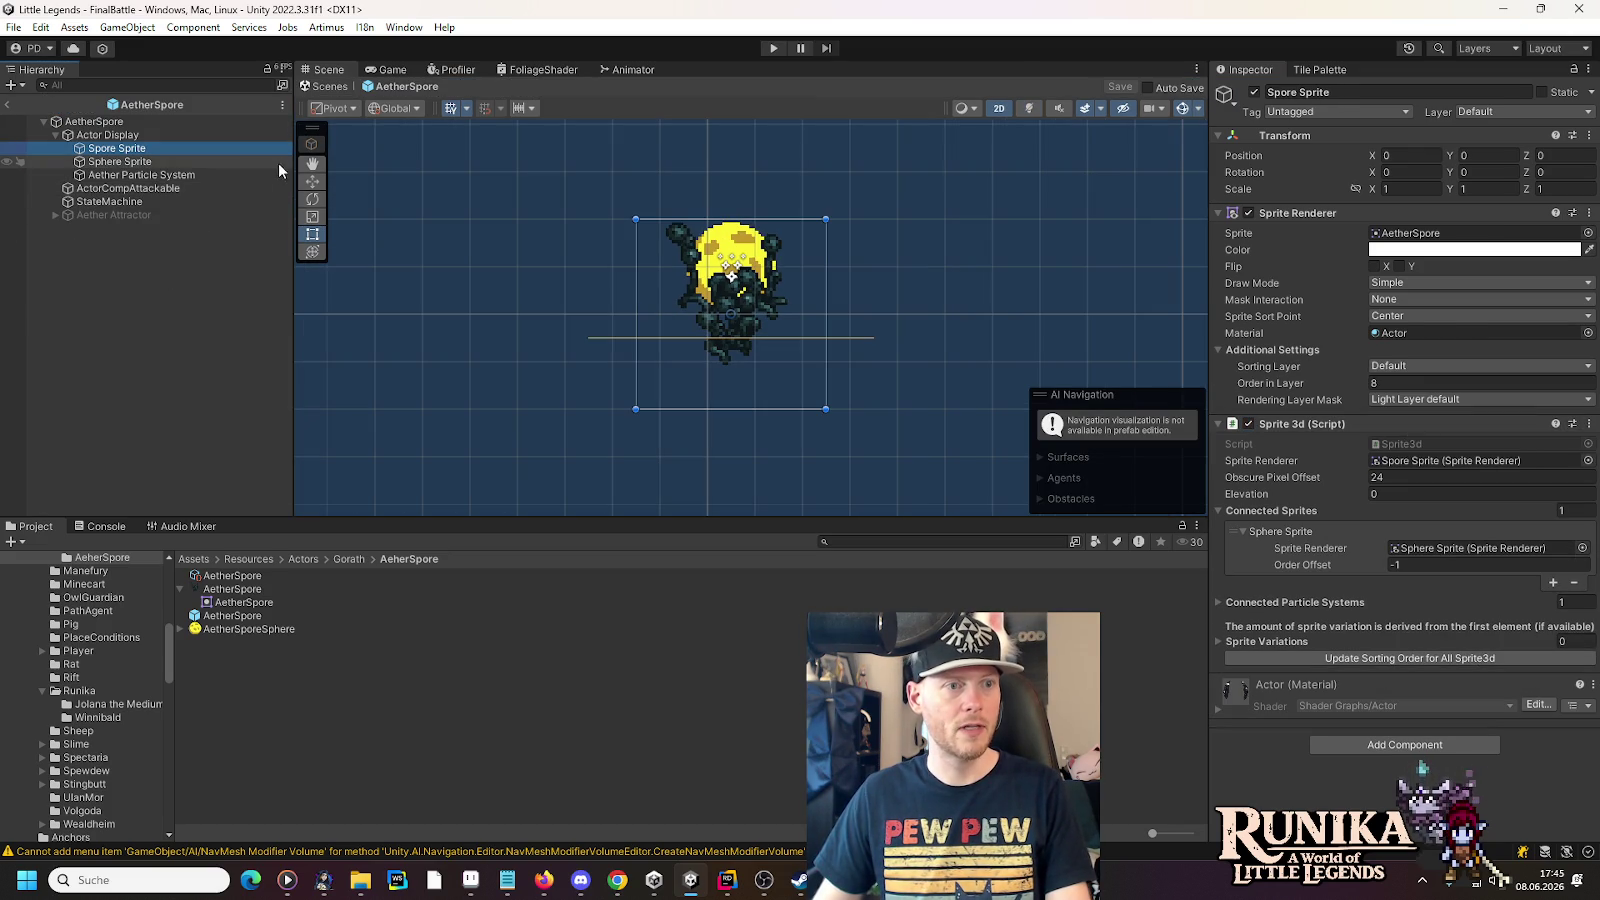
- Remove the Sprite 3d component from the prefab's Sphere Sprite and save the prefab
click(281, 162)
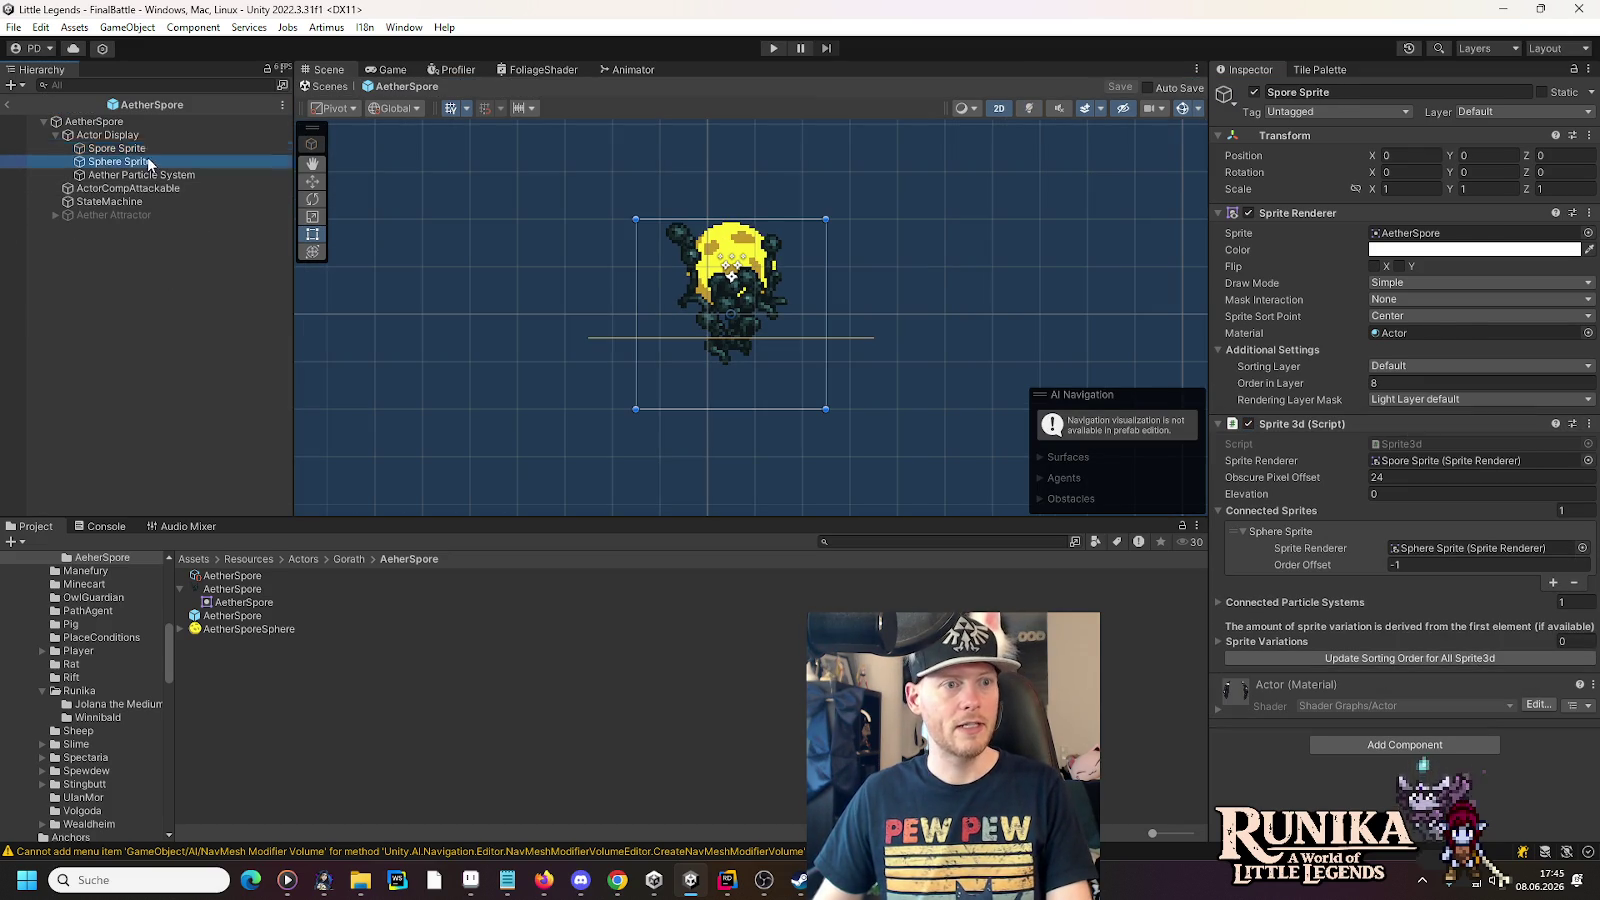
click(1589, 424)
click(1515, 466)
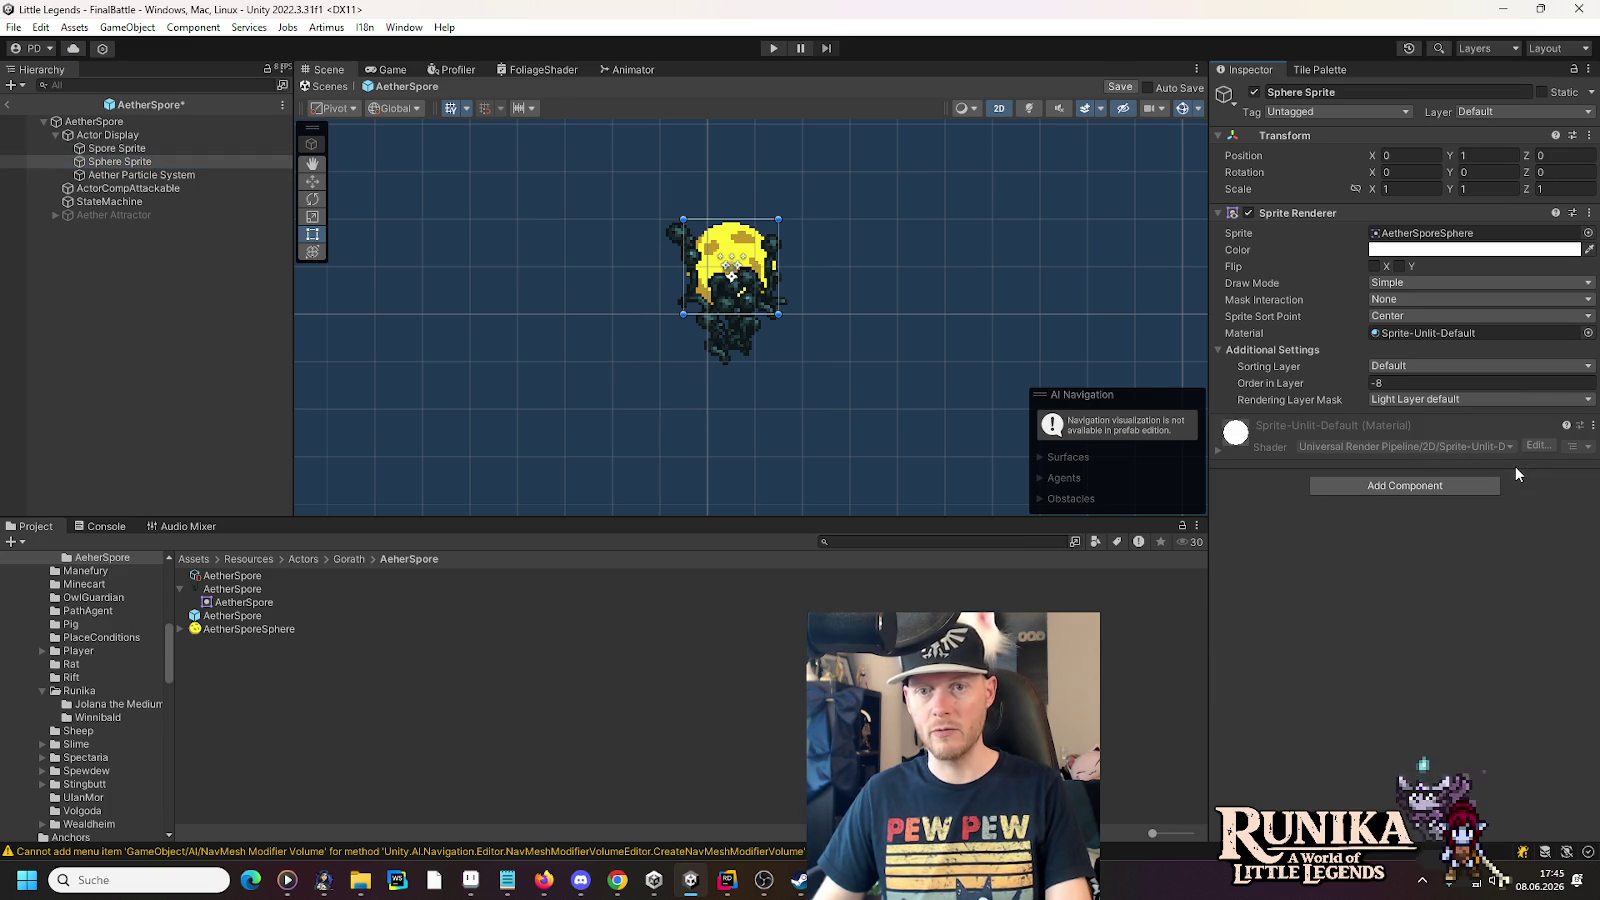
click(137, 148)
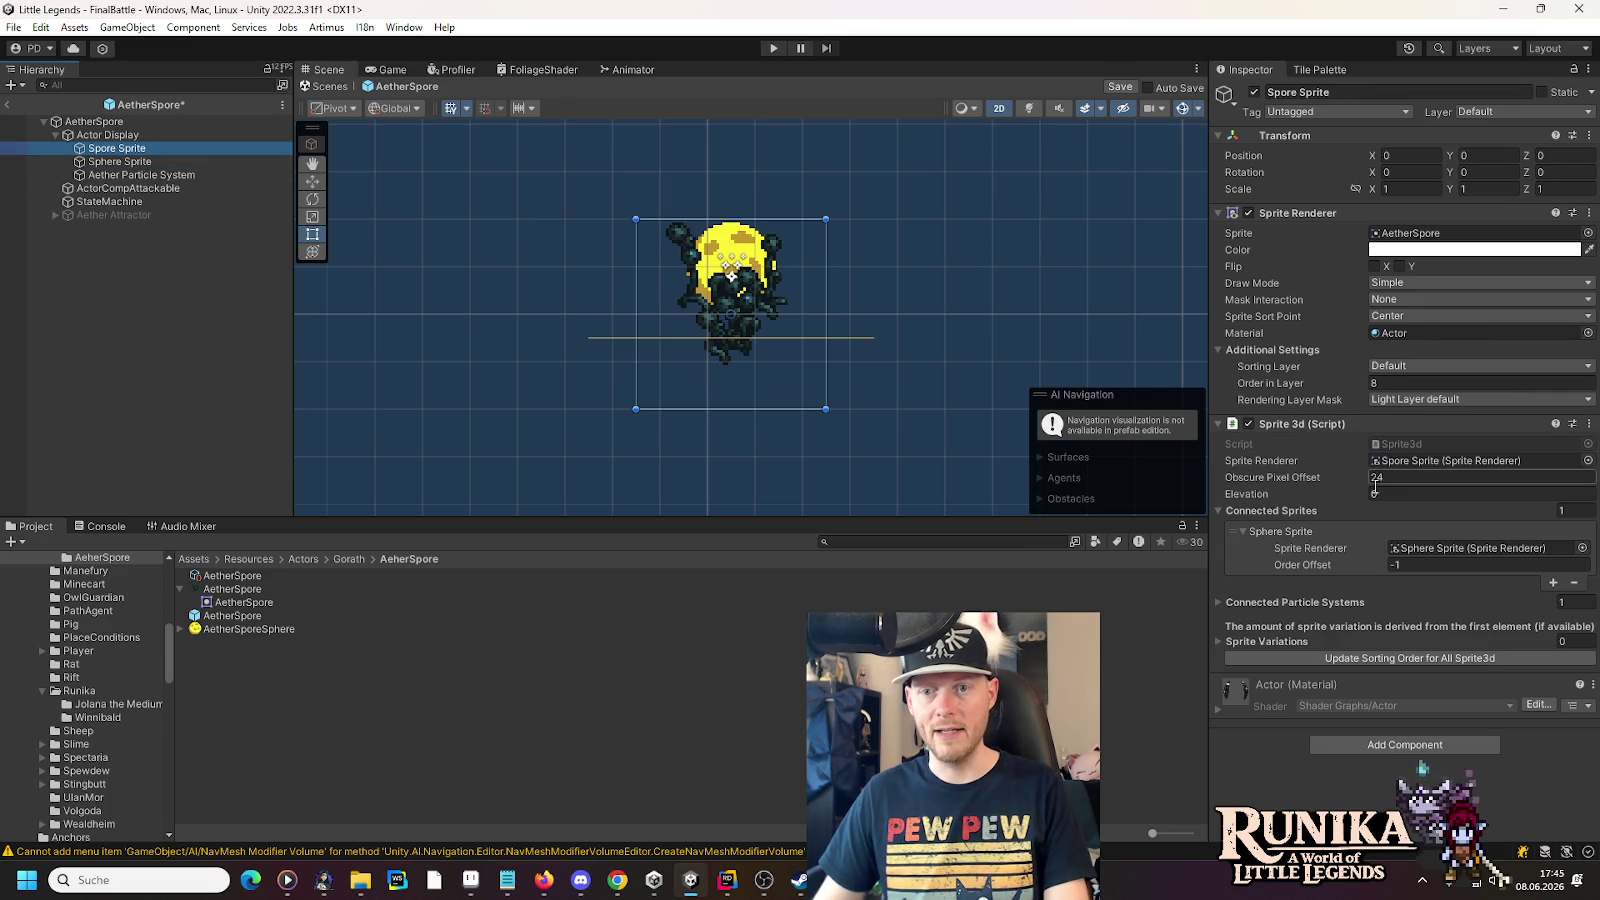
click(1478, 548)
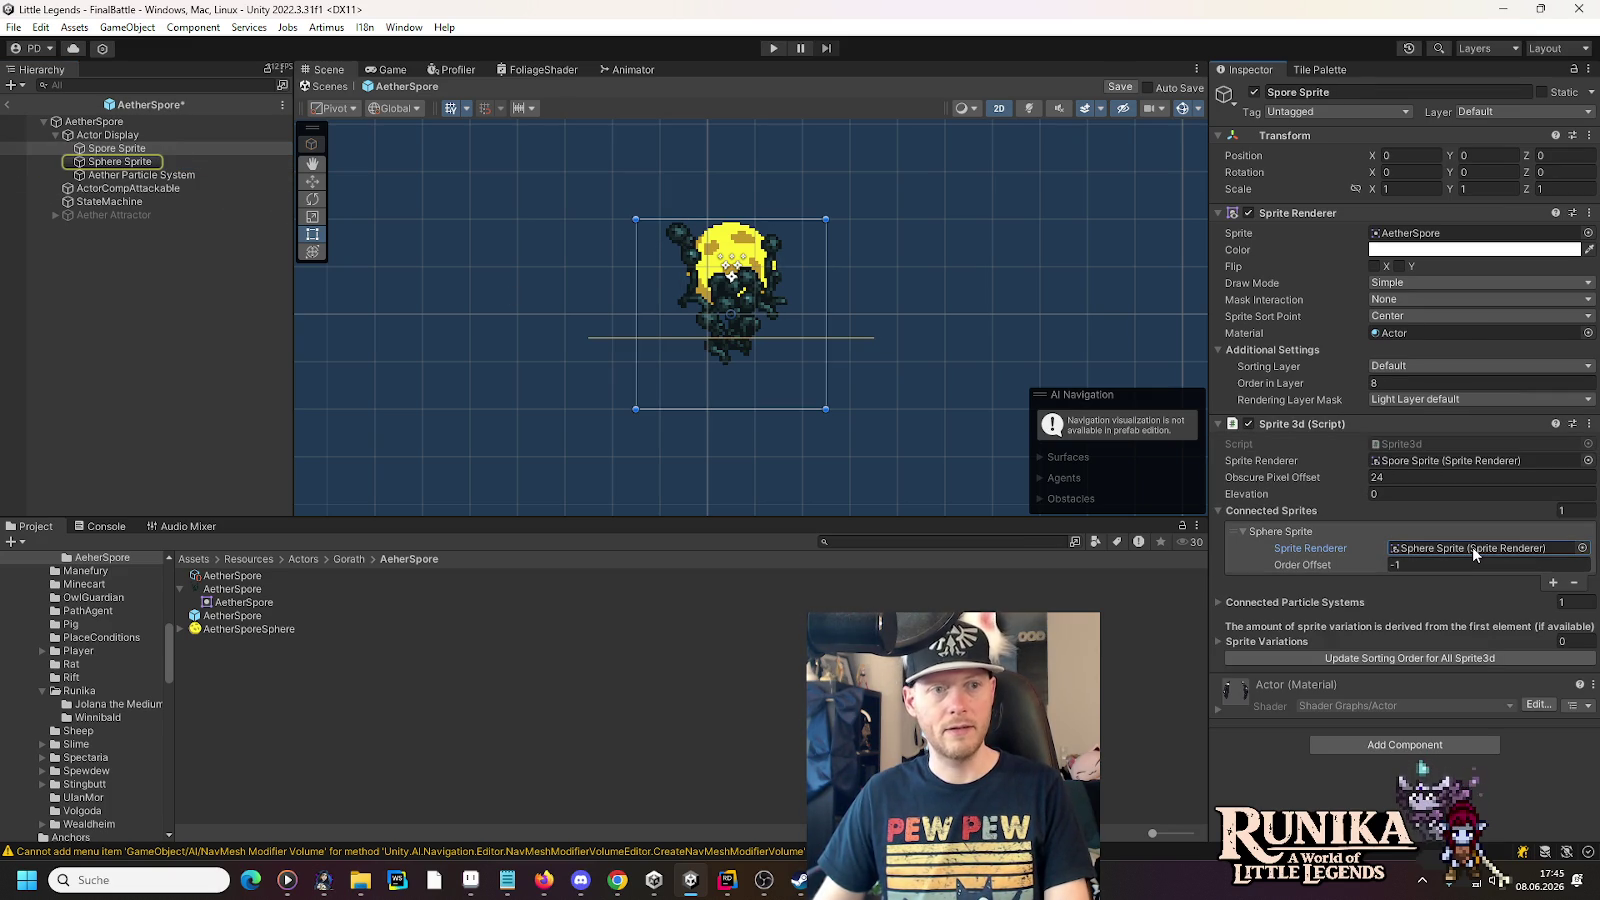
key(ctrl+s)
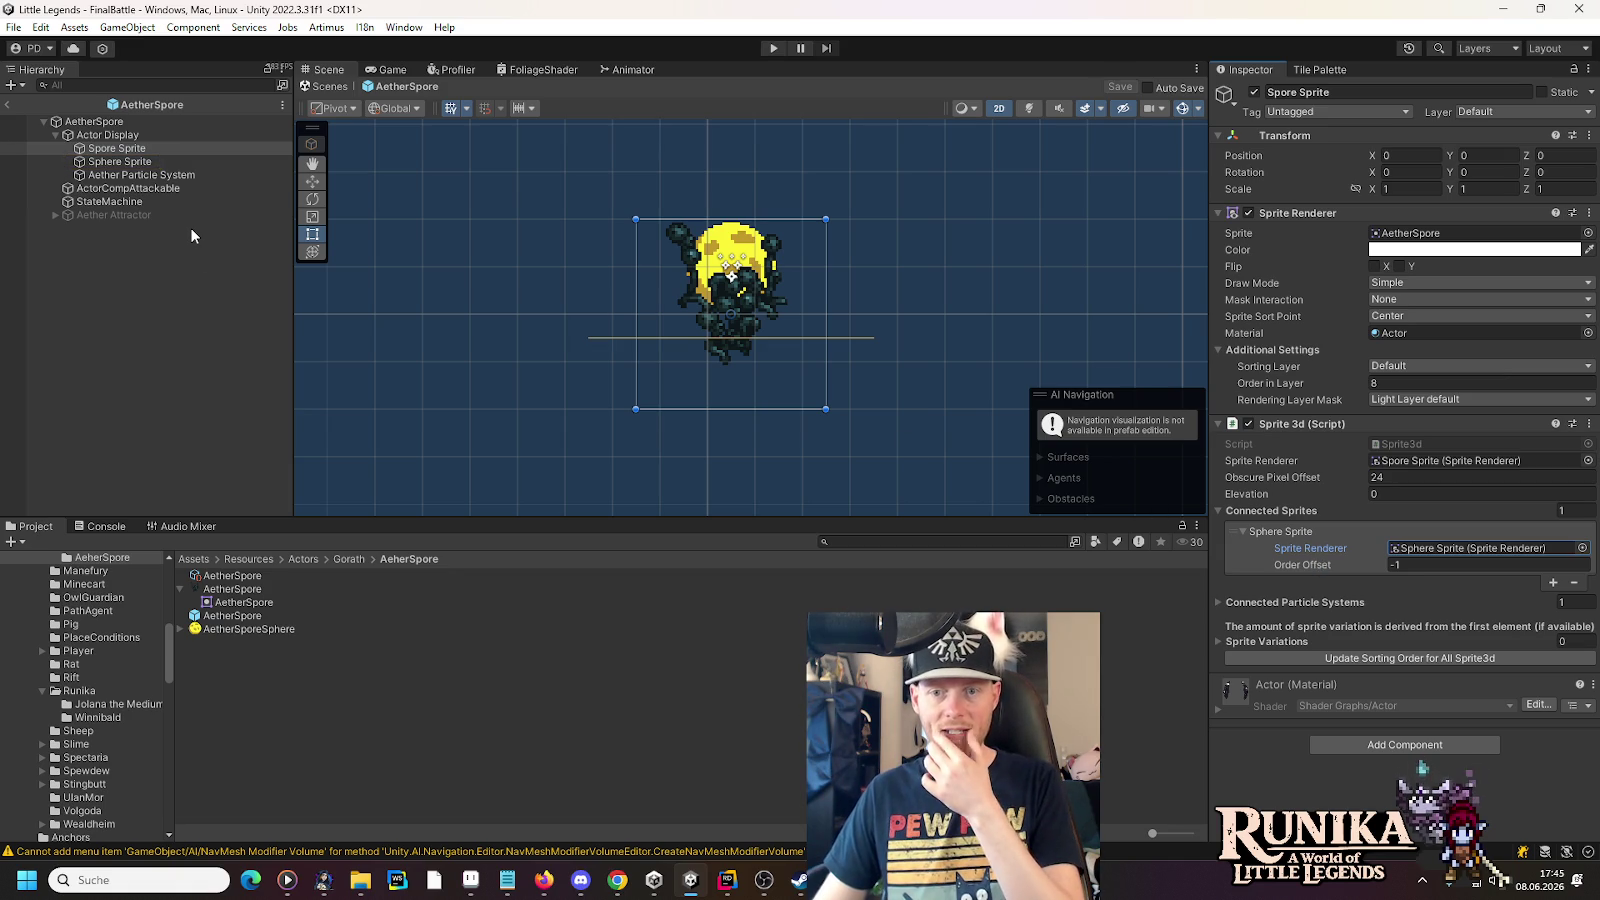
- Set Order in Layer to 0 on Spore Sprite and -1 on Sphere Sprite
click(113, 163)
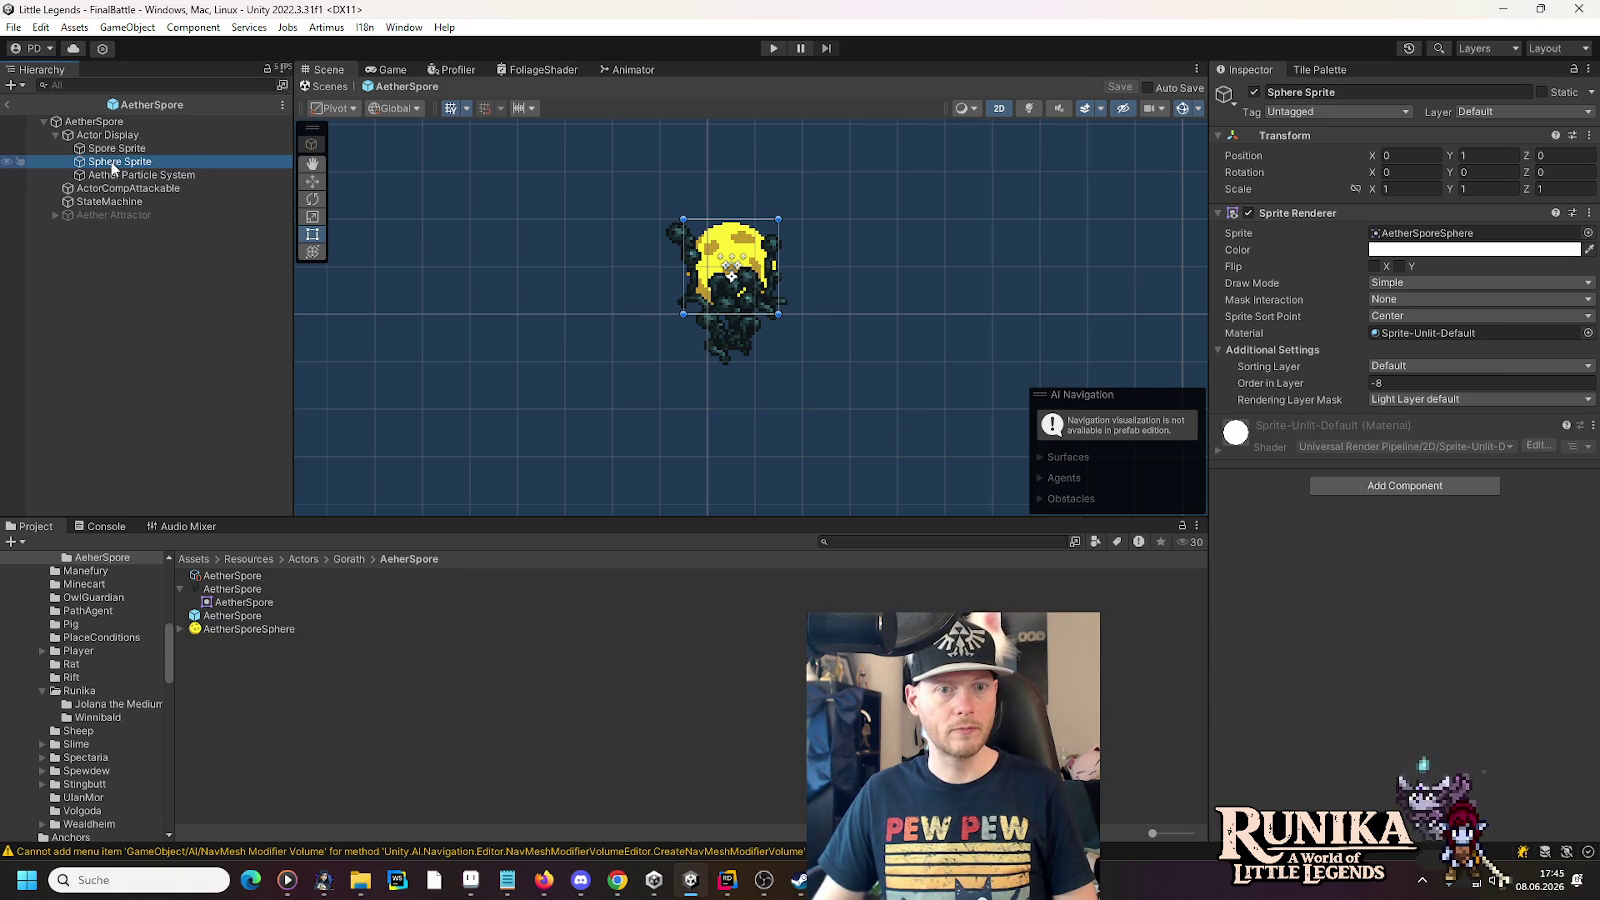
click(113, 152)
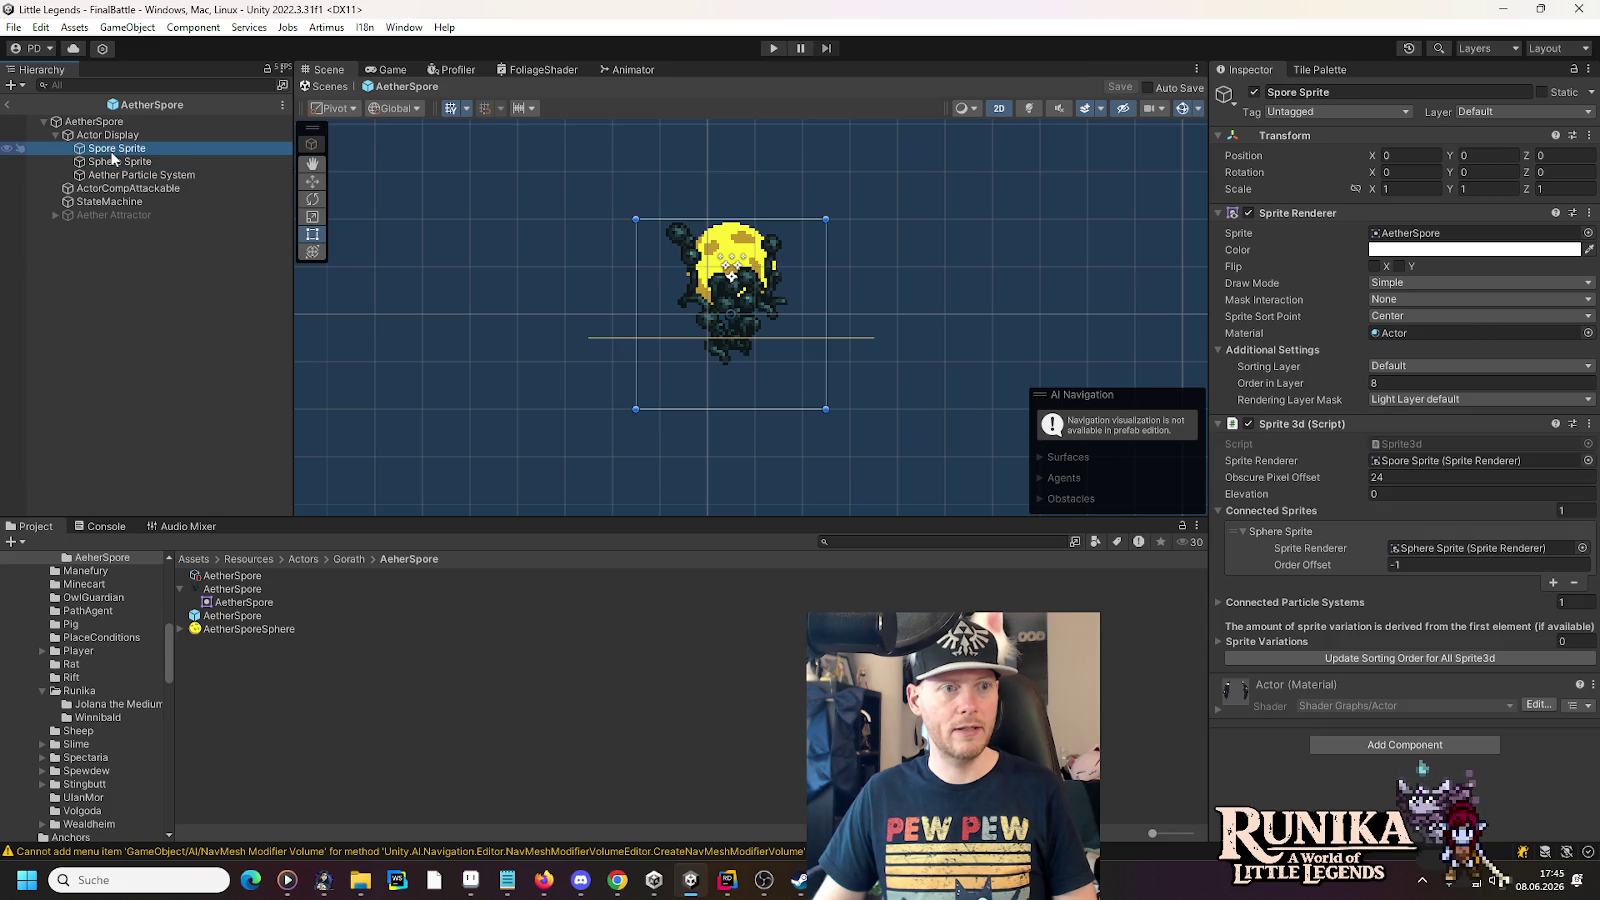
click(1415, 385)
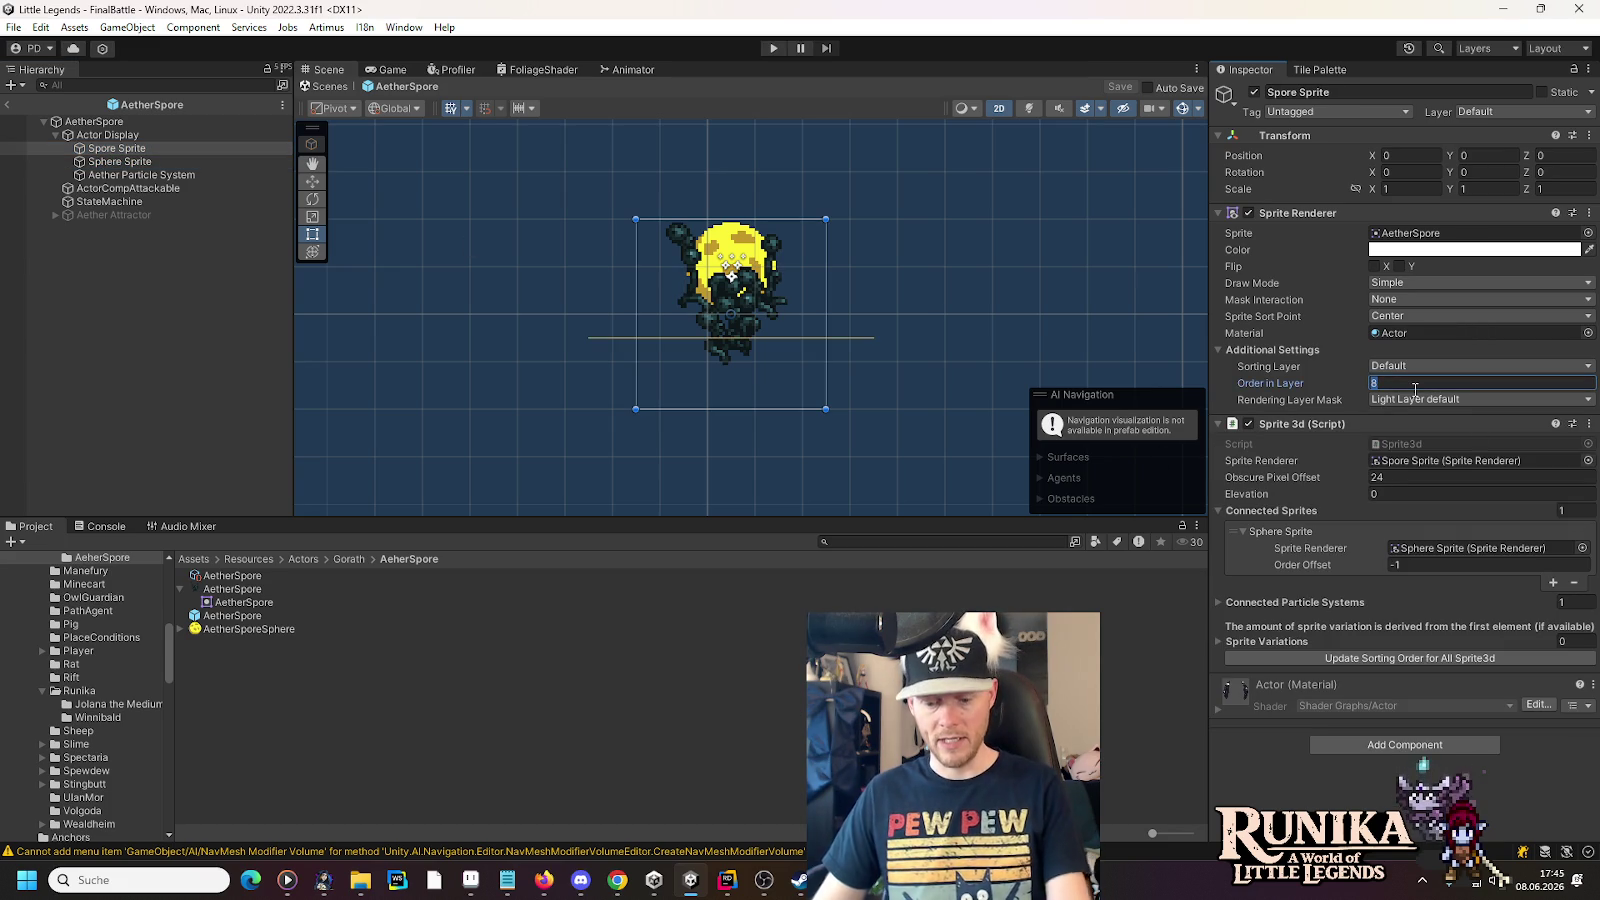
key(Return)
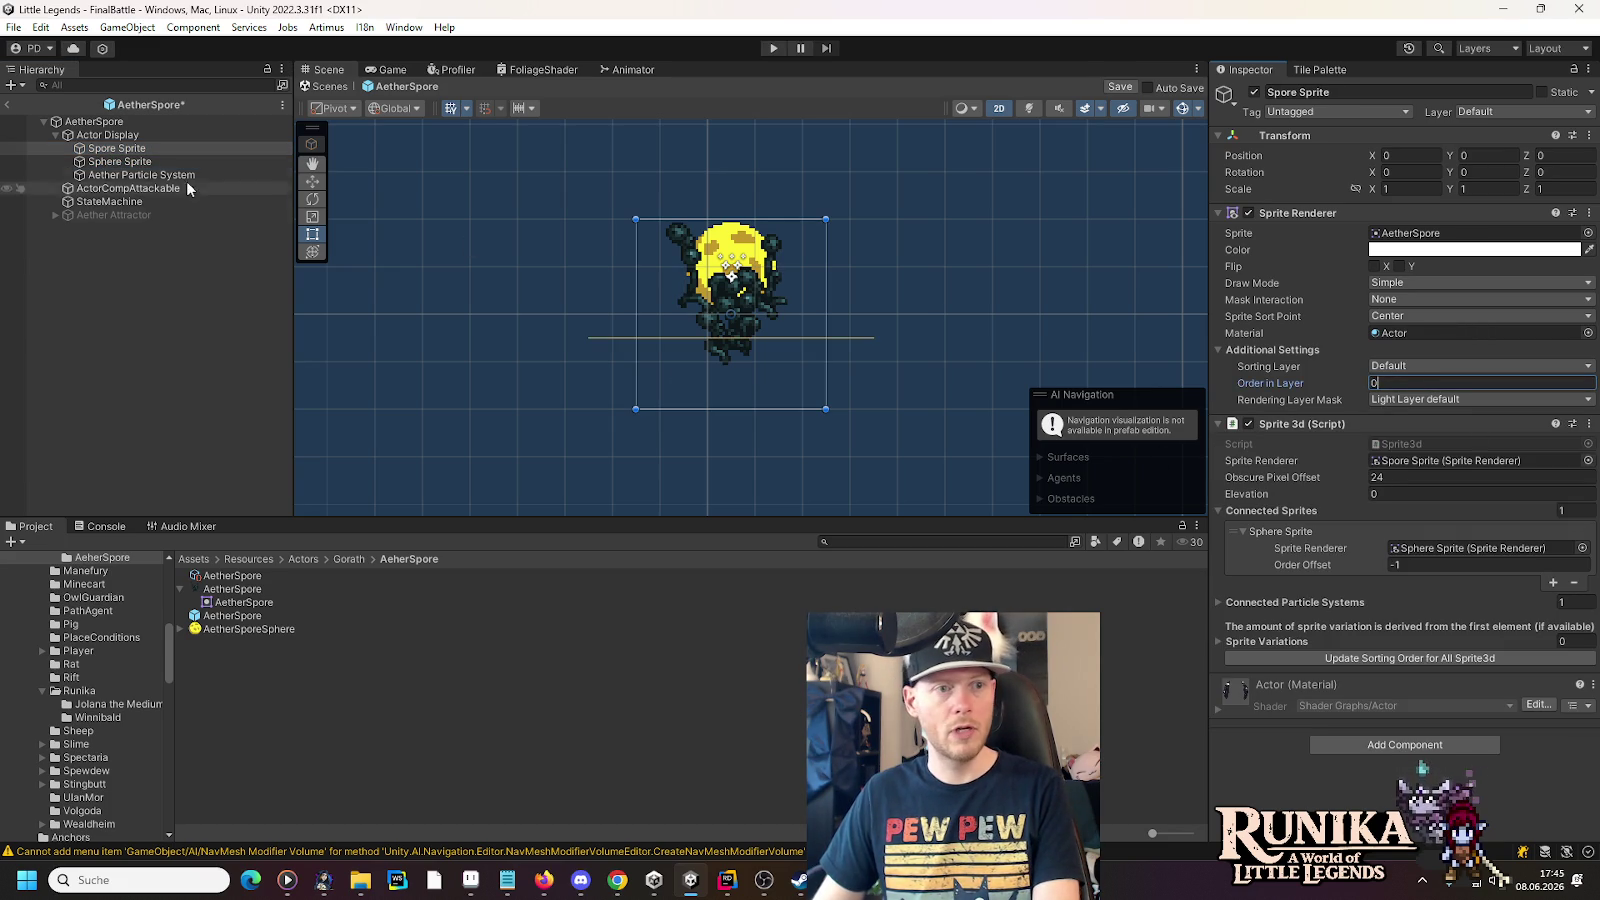
click(190, 161)
click(1418, 383)
text(-1)
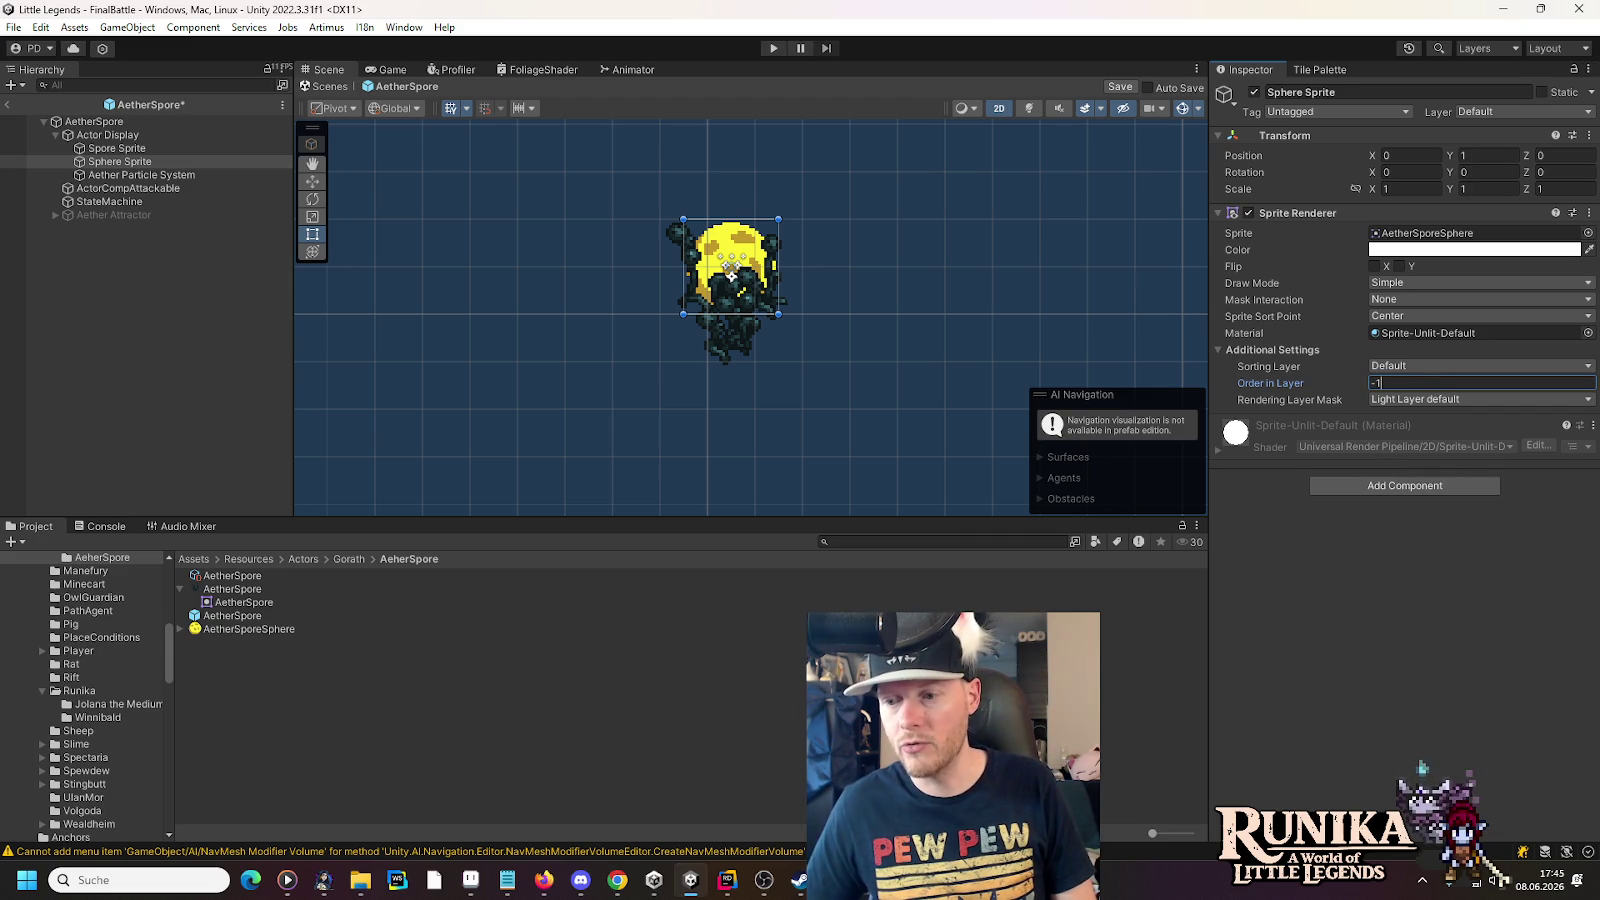
key(alt+Tab)
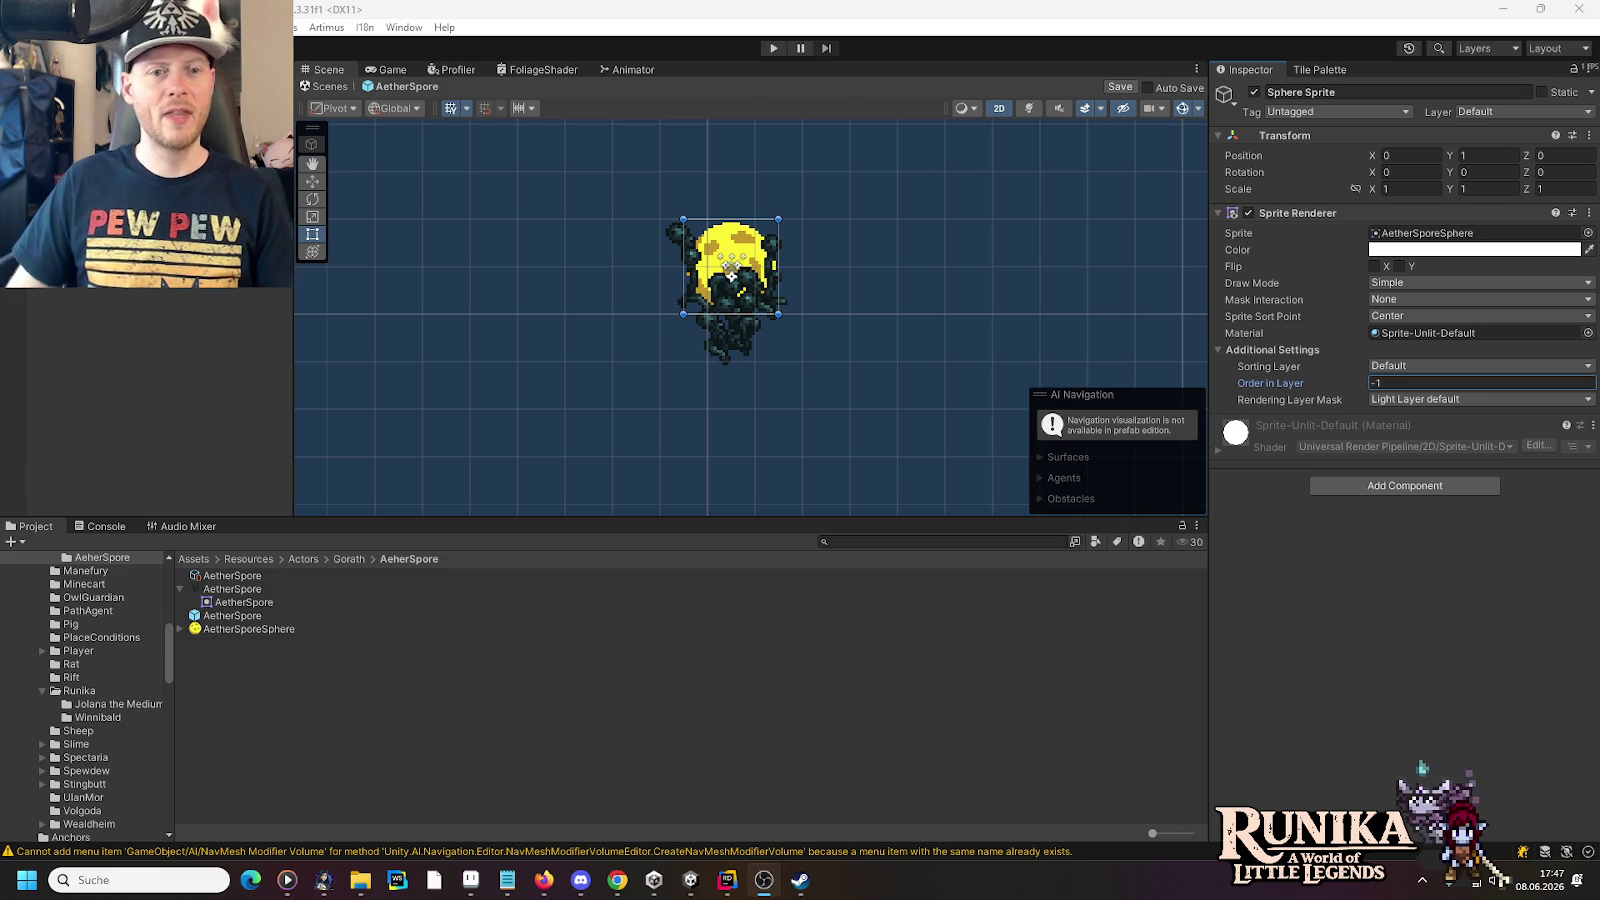
- Change the Aether Particle System renderer's Order in Layer from -7 to 1 and save the prefab
click(730, 262)
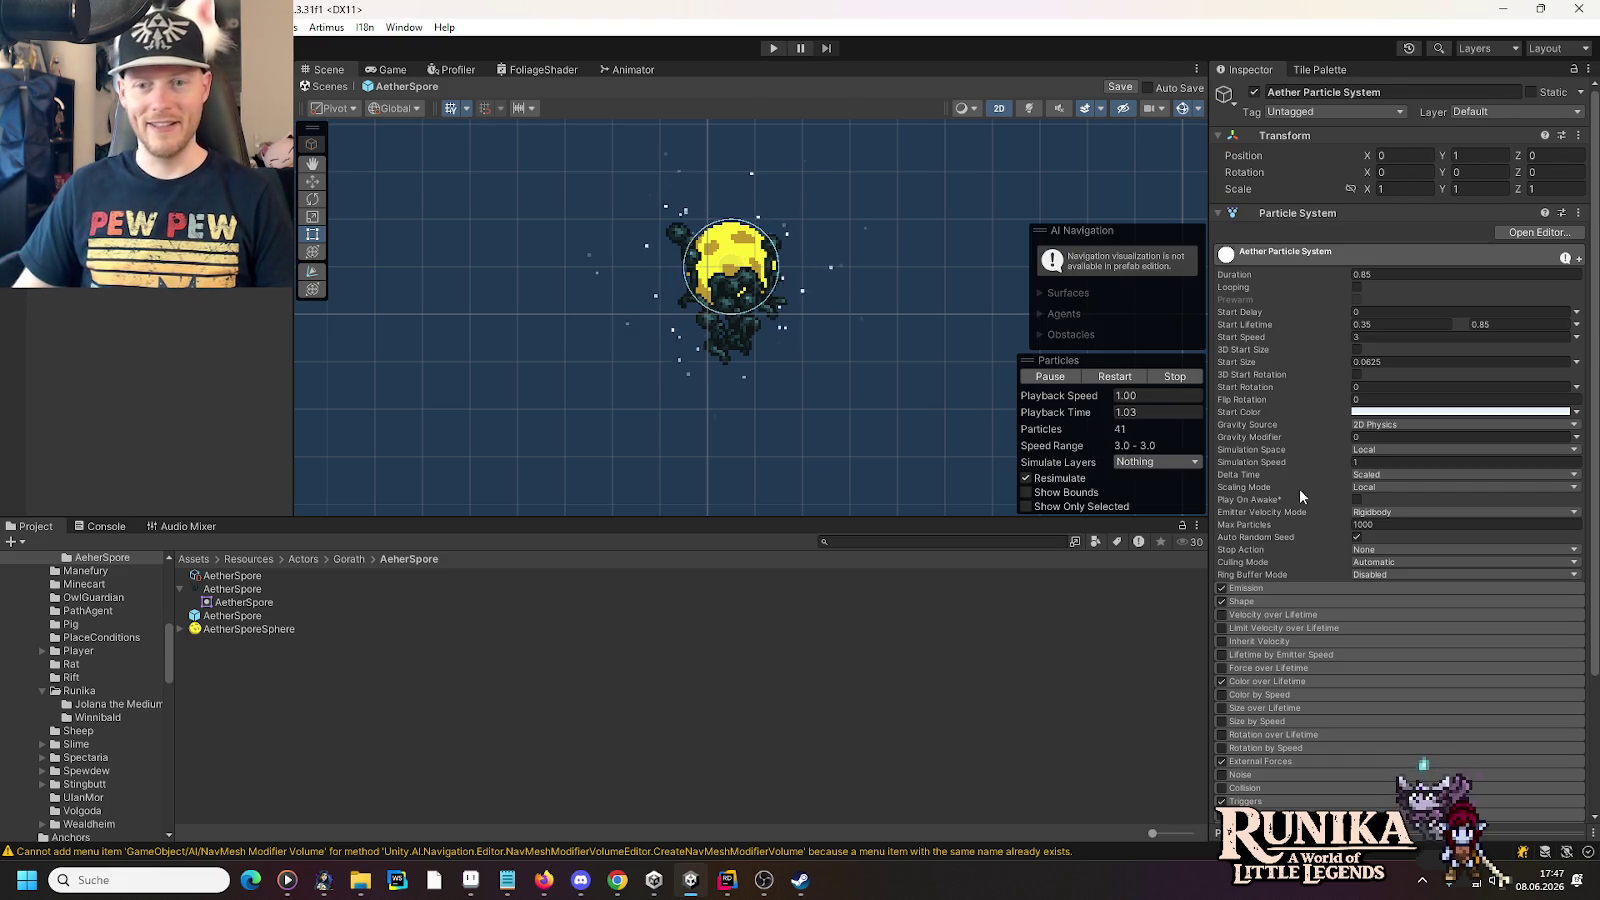
scroll(1288, 710, down, 3)
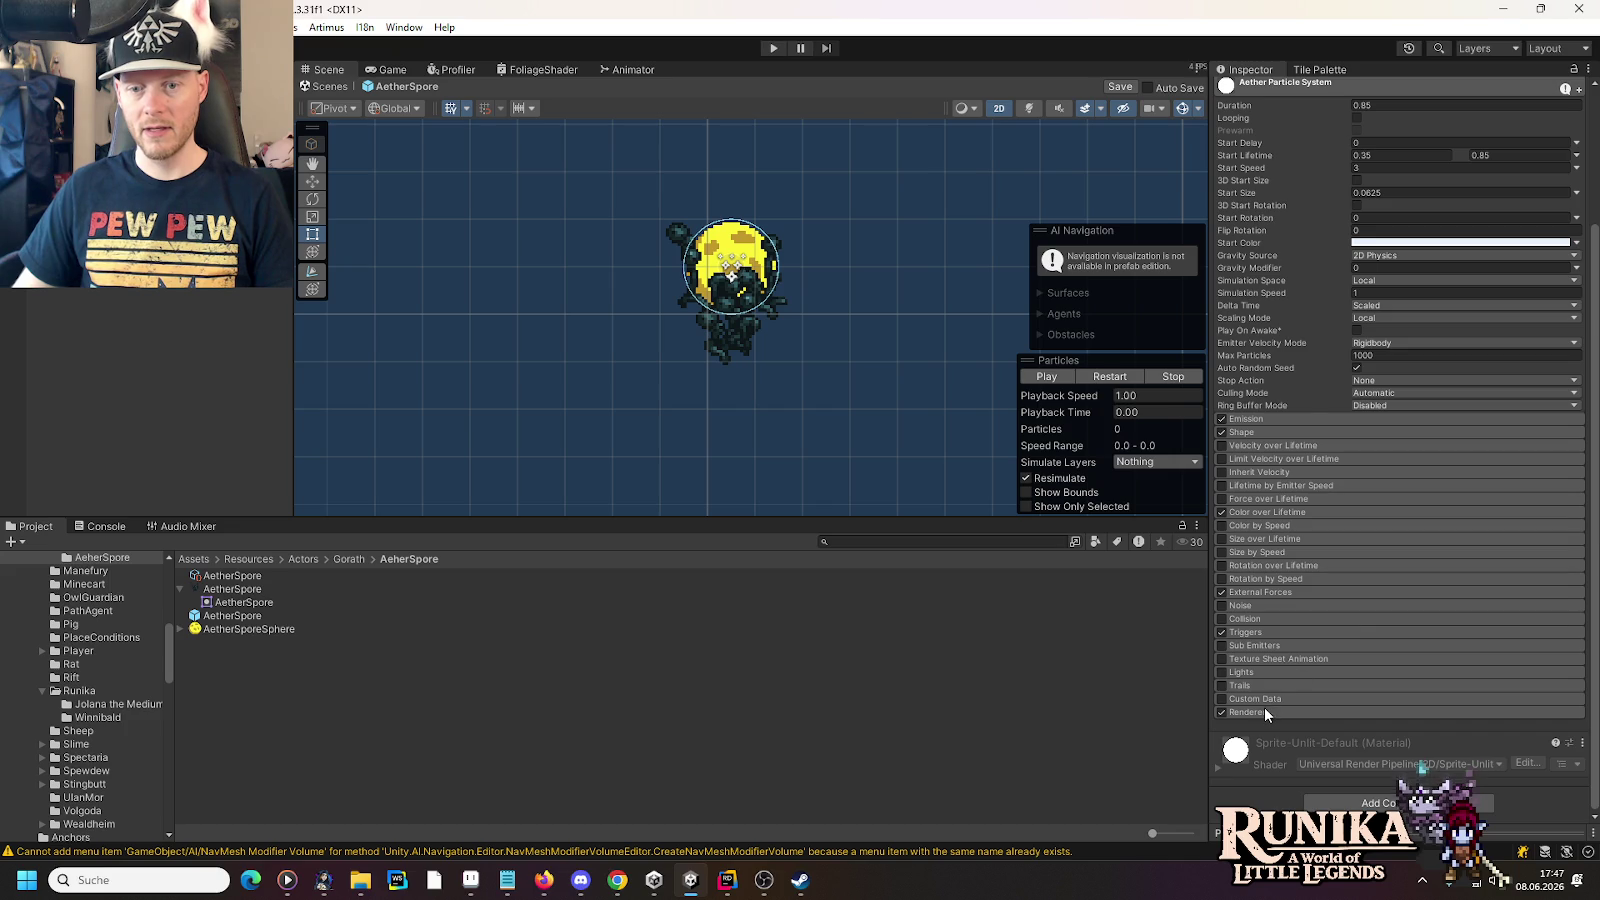
scroll(1357, 648, down, 3)
scroll(1432, 538, down, 2)
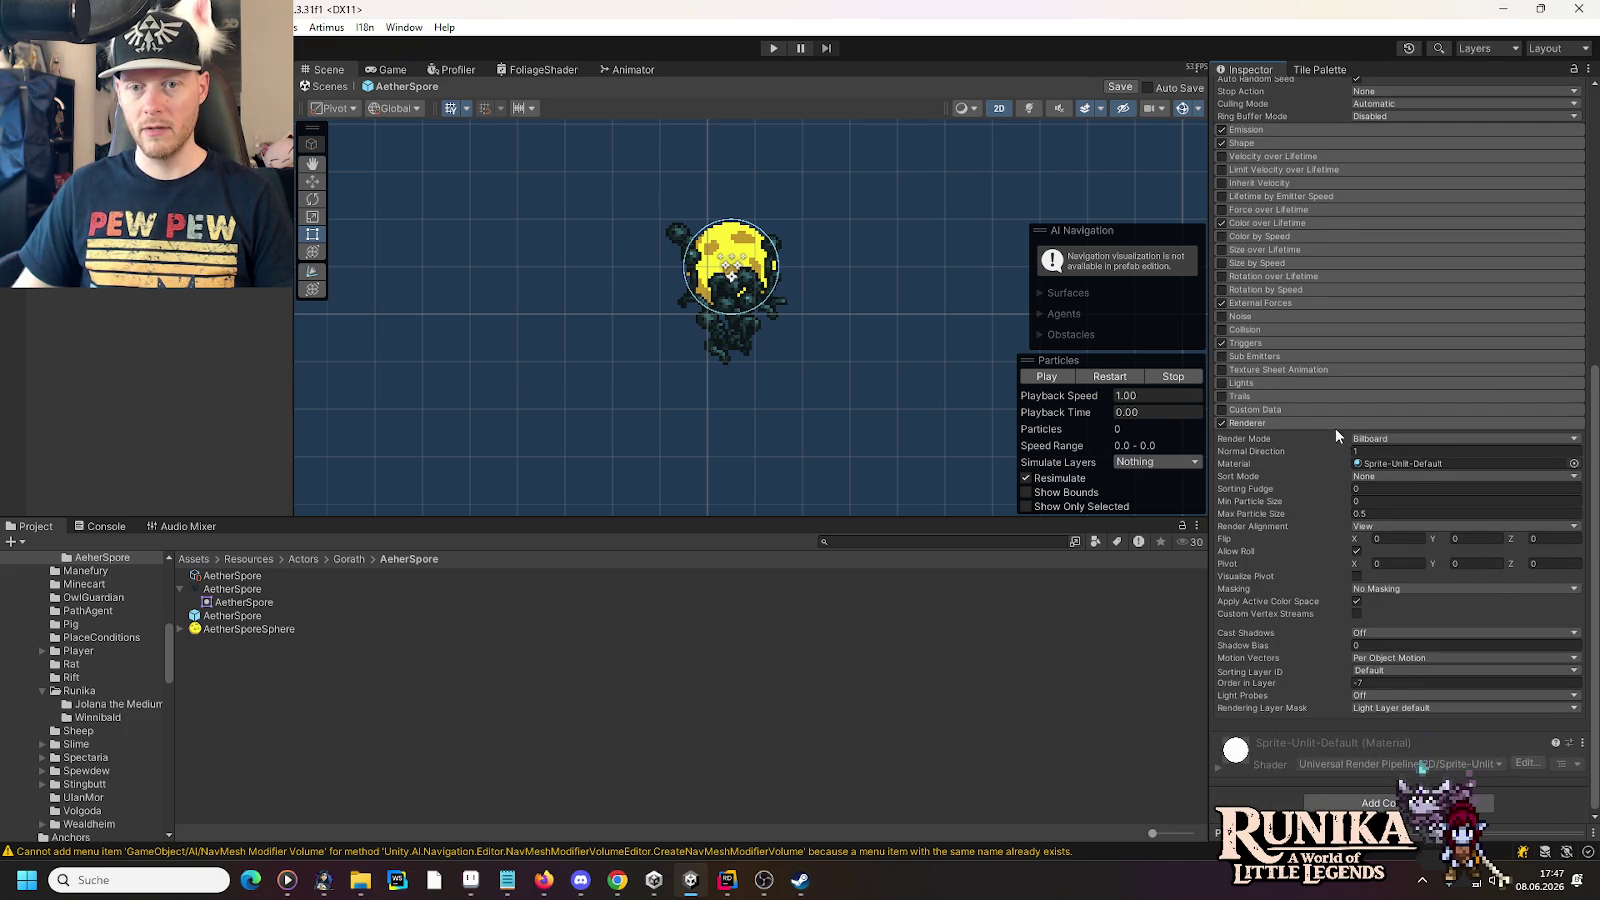
click(1397, 683)
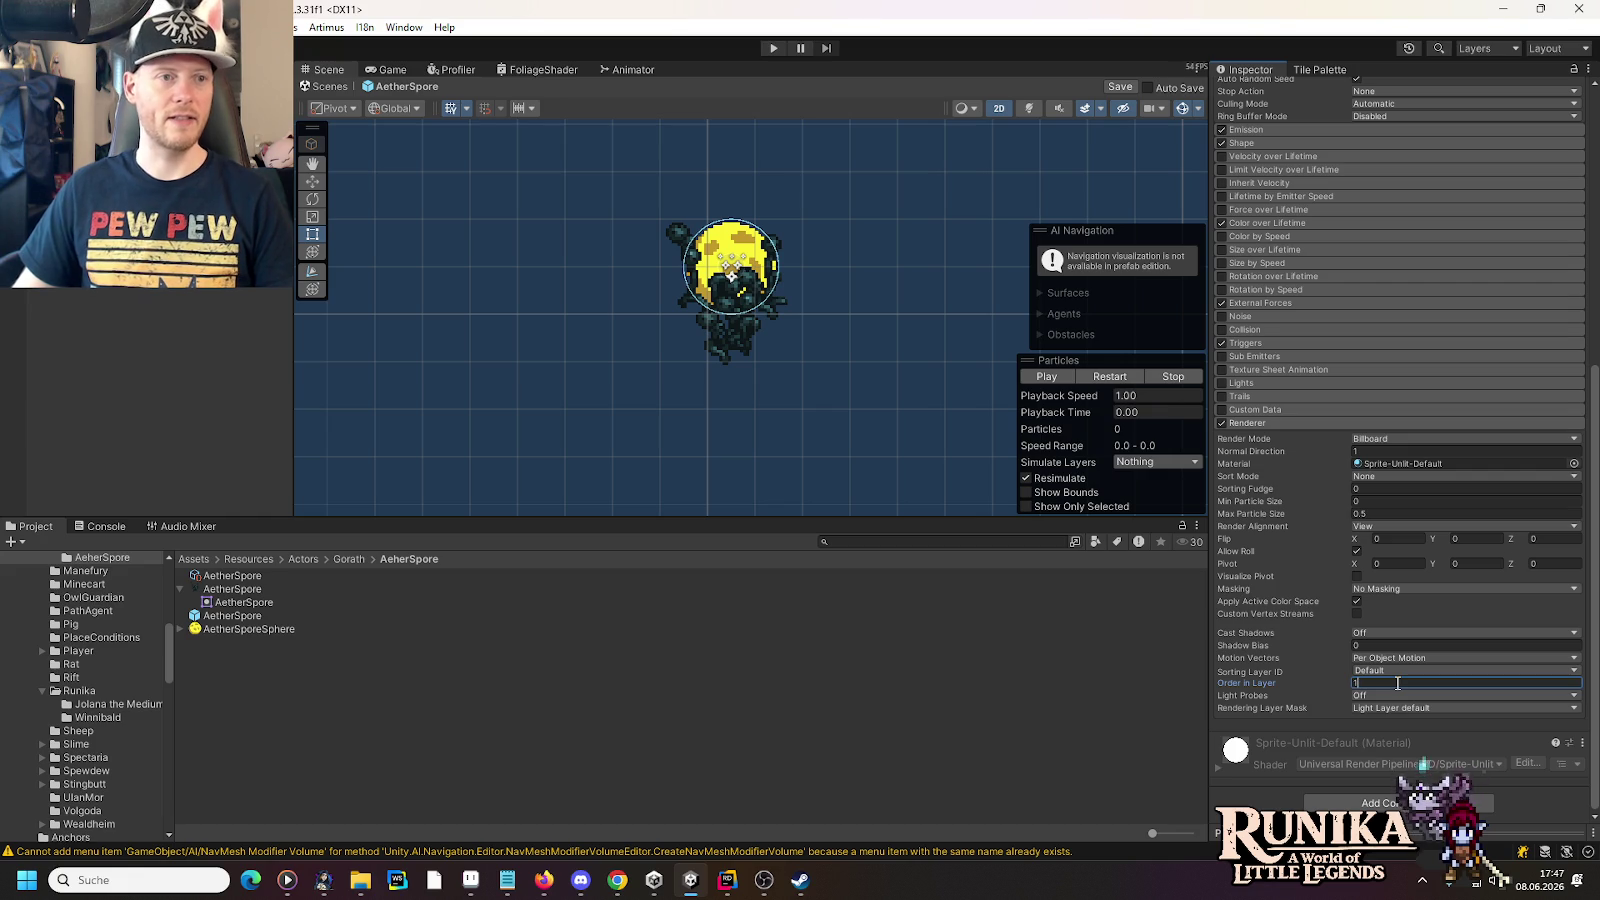
key(ctrl+s)
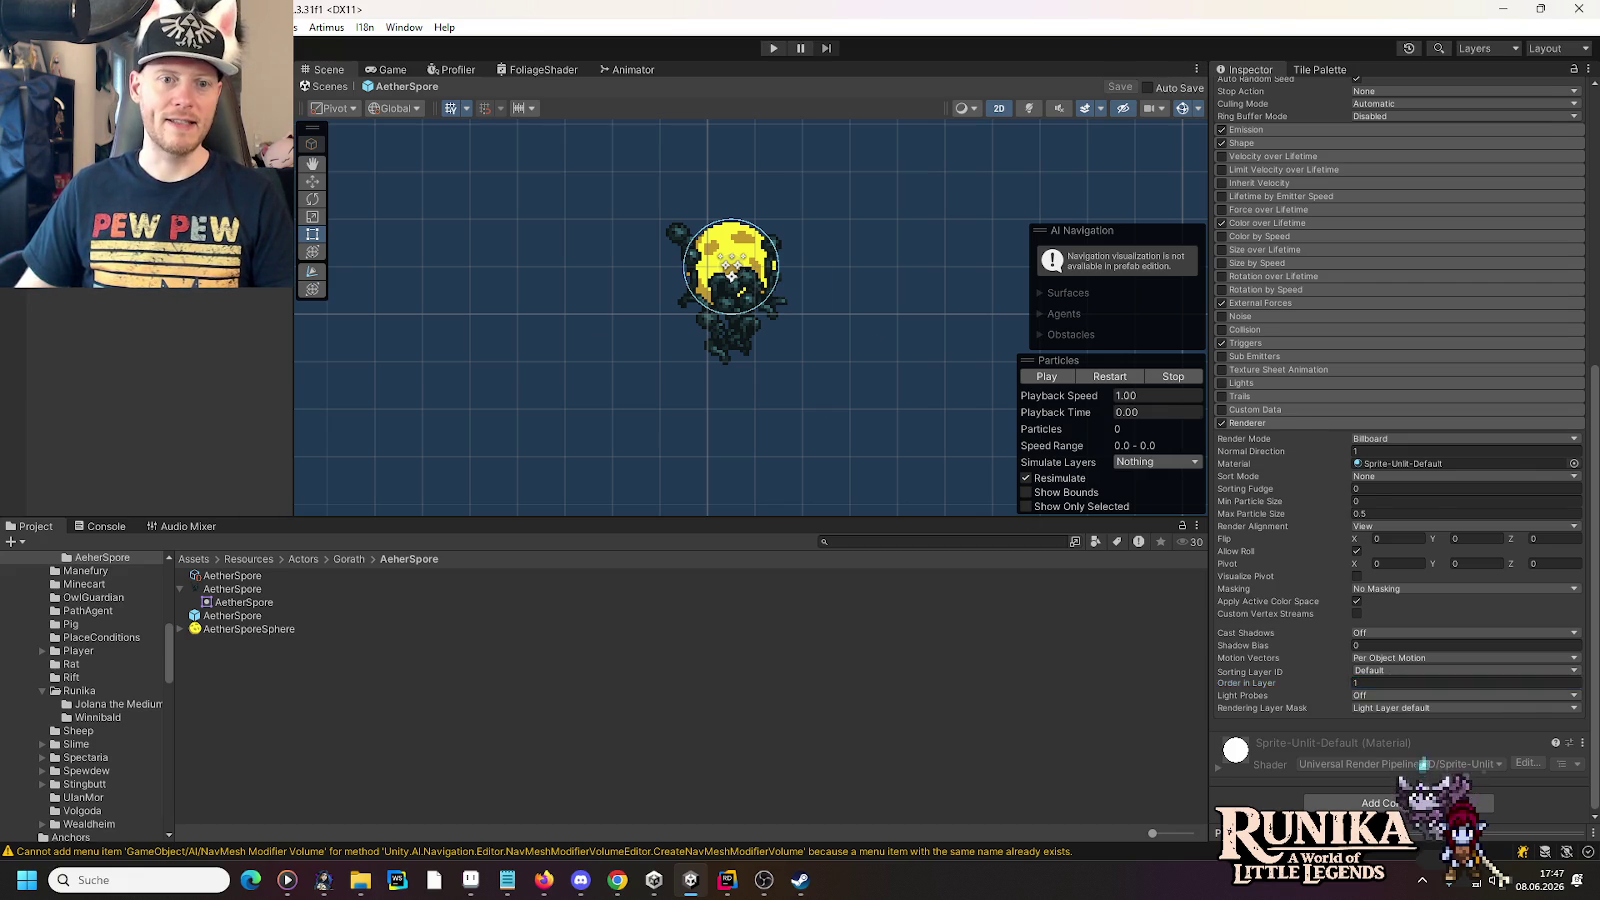
click(731, 275)
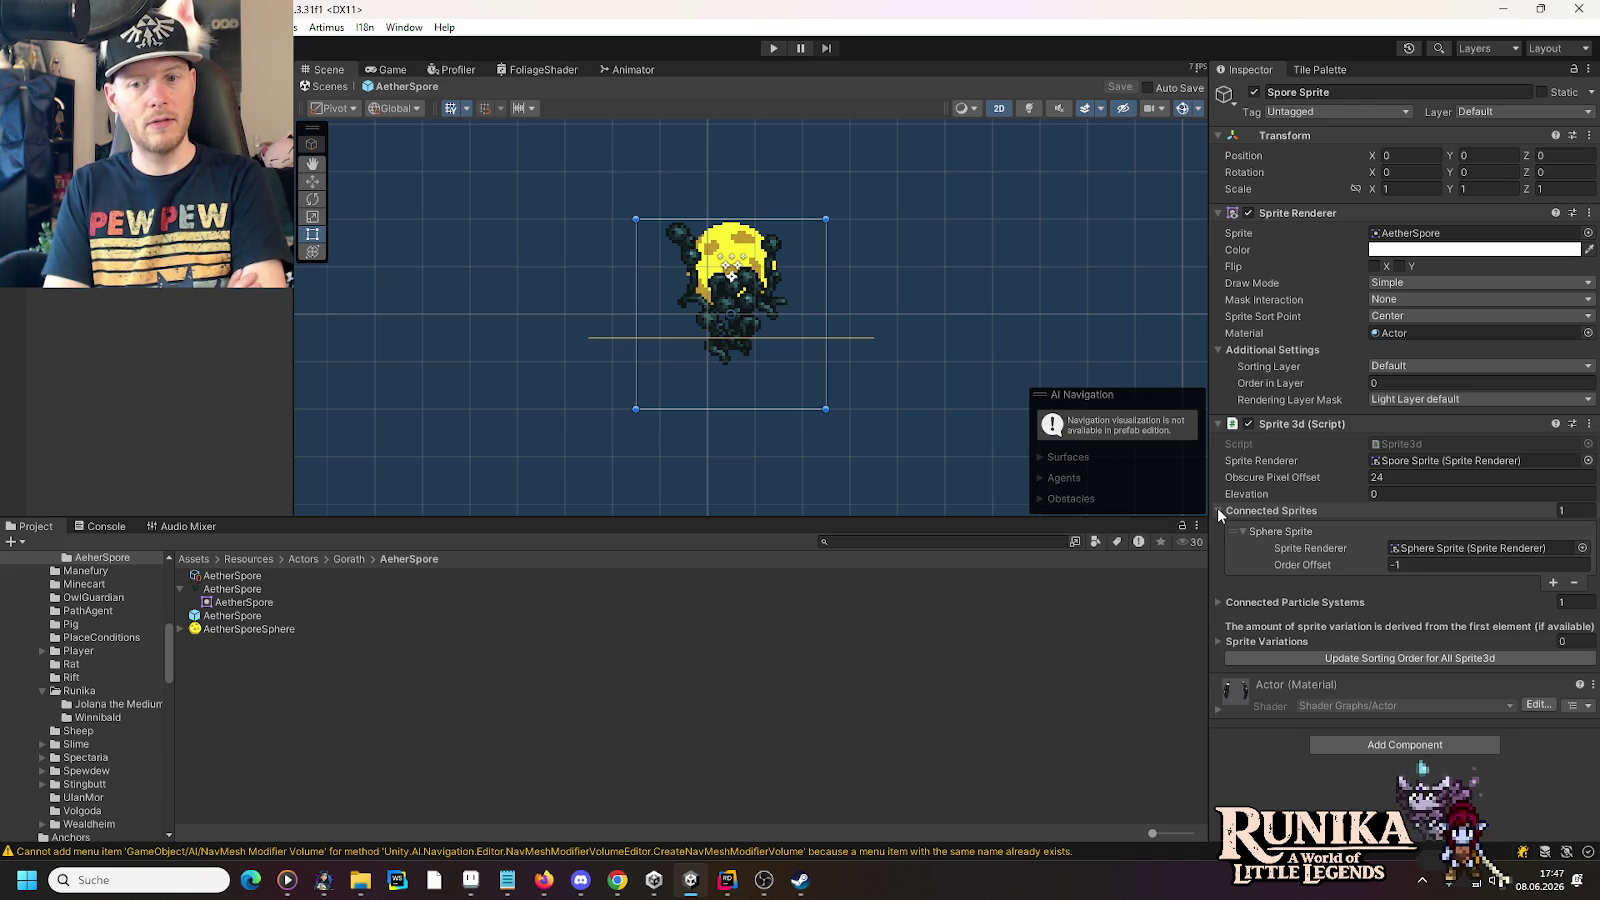
- Back in FinalBattle, update sorting order for all 75 Sprite3d instances, giving Spore Sprite order 20
click(1218, 510)
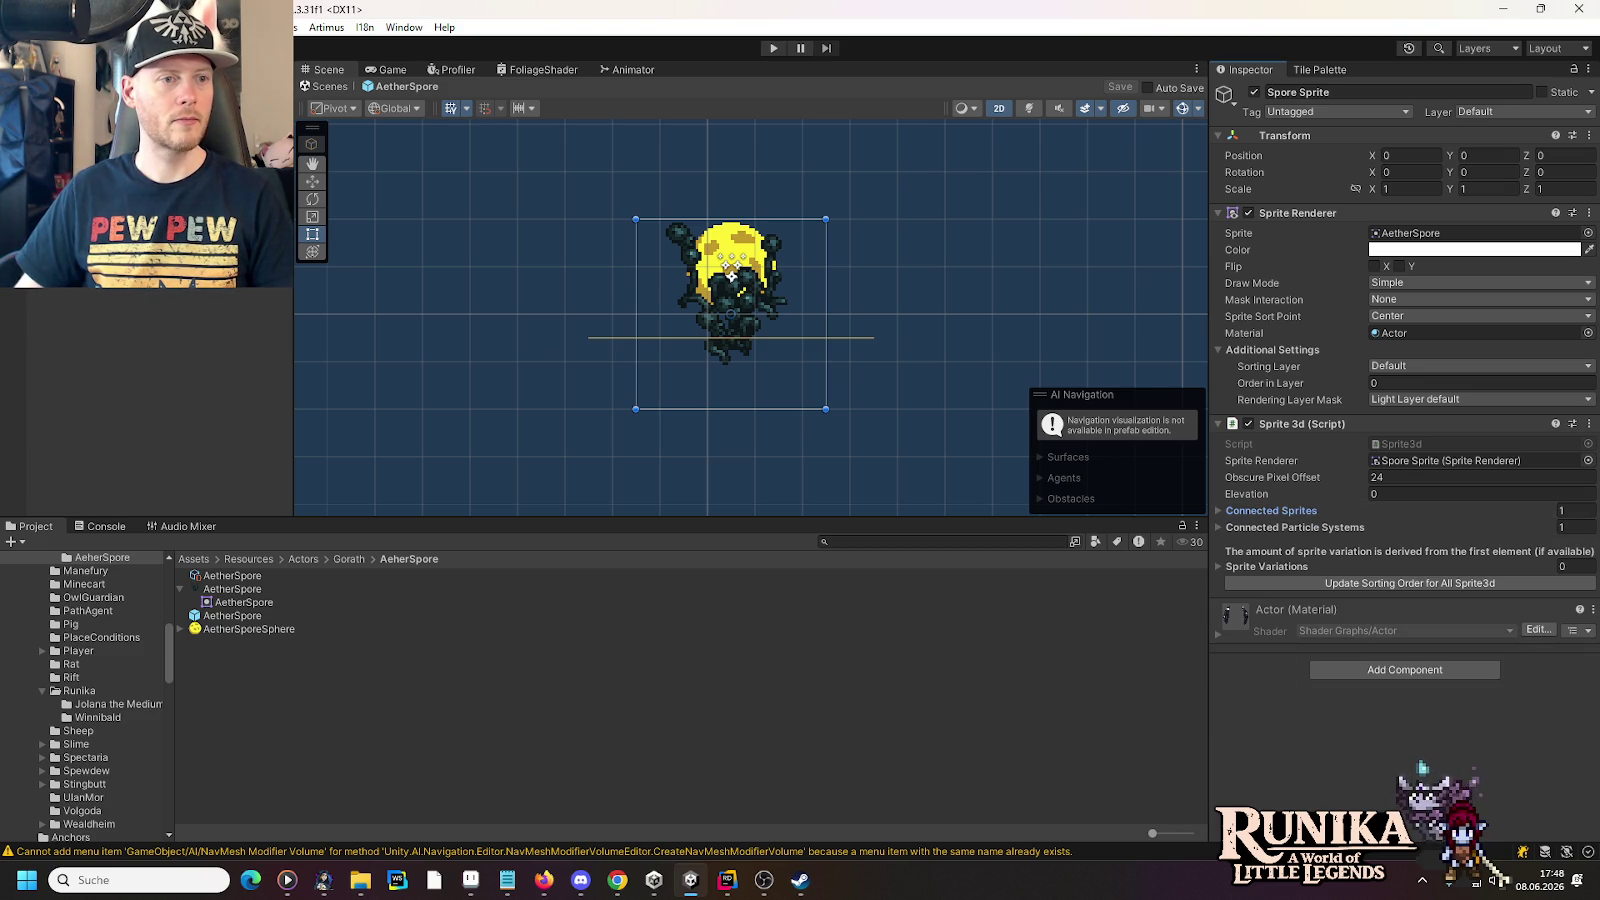
key(Escape)
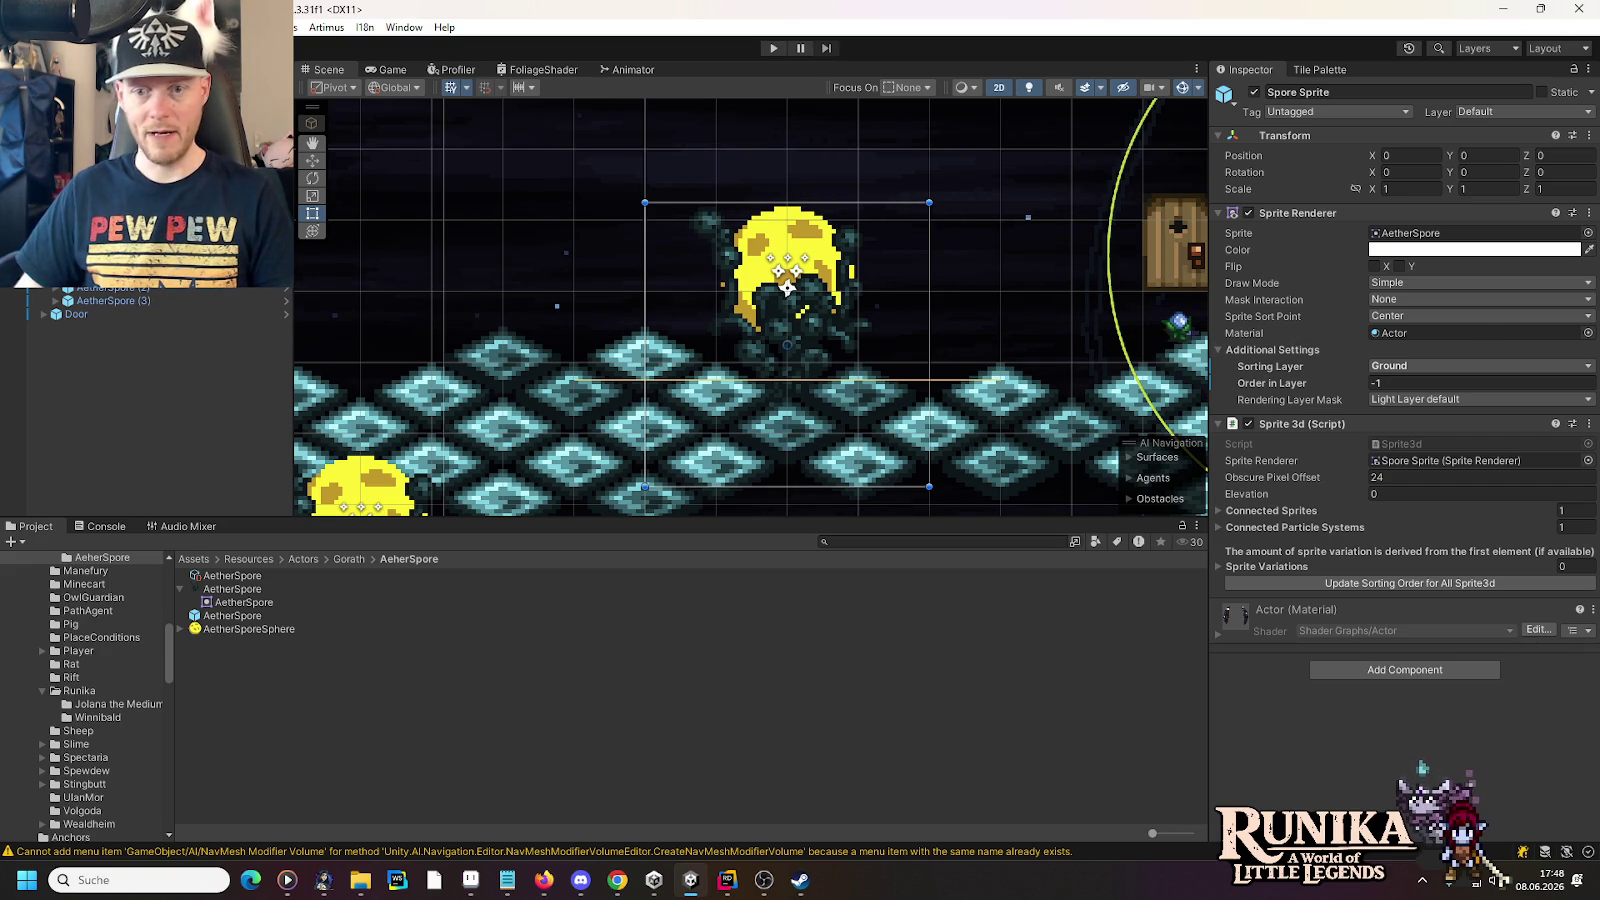
click(788, 288)
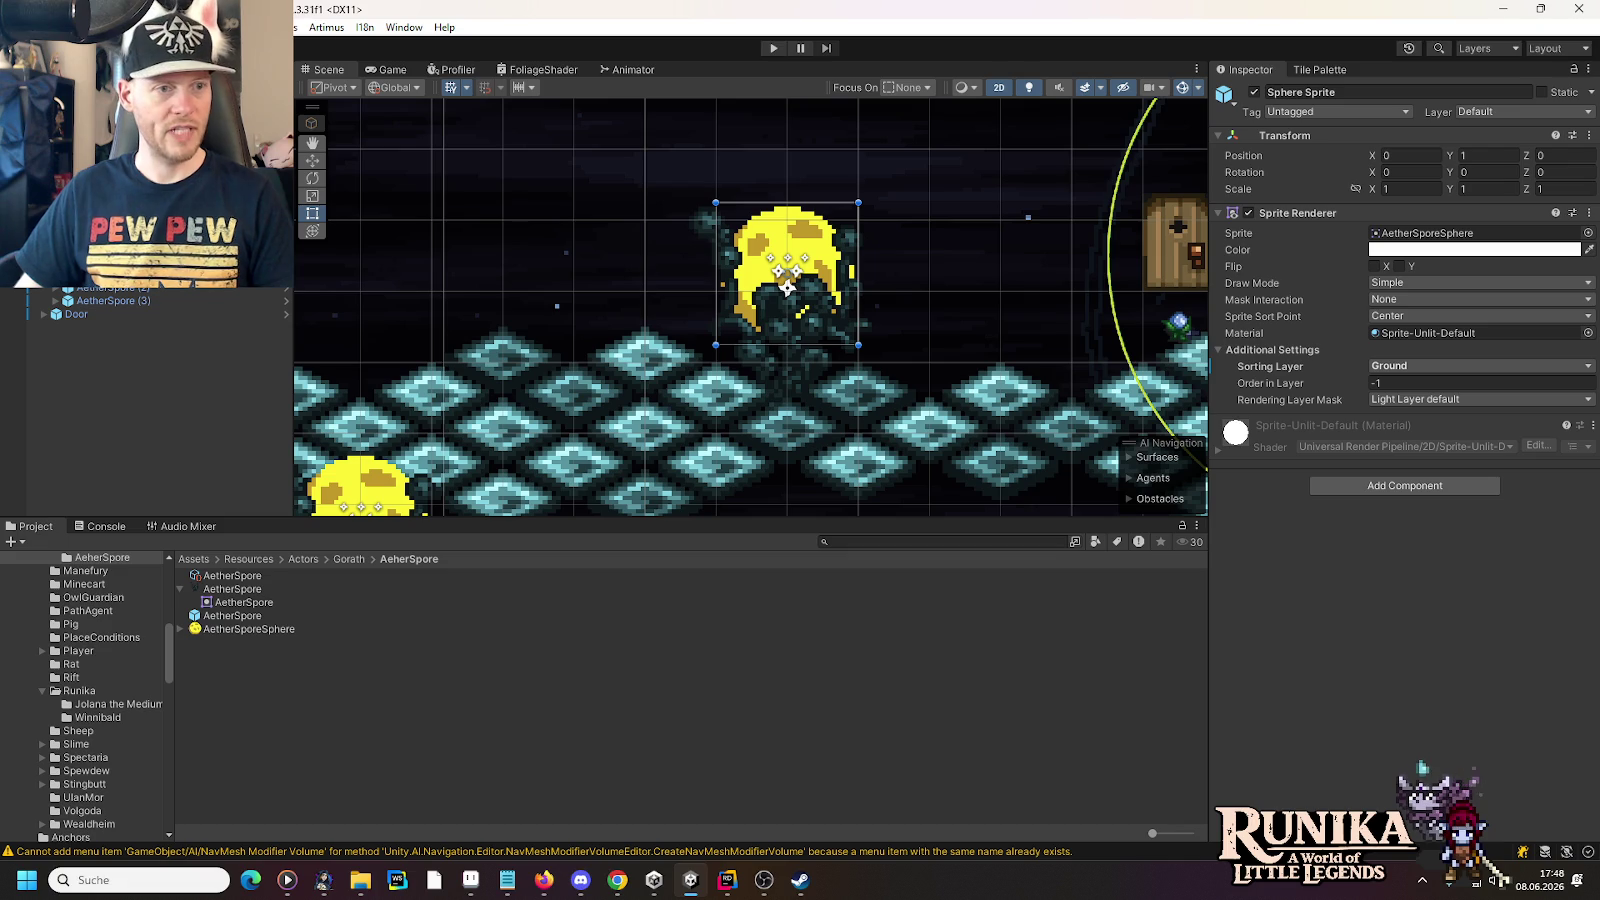
click(788, 288)
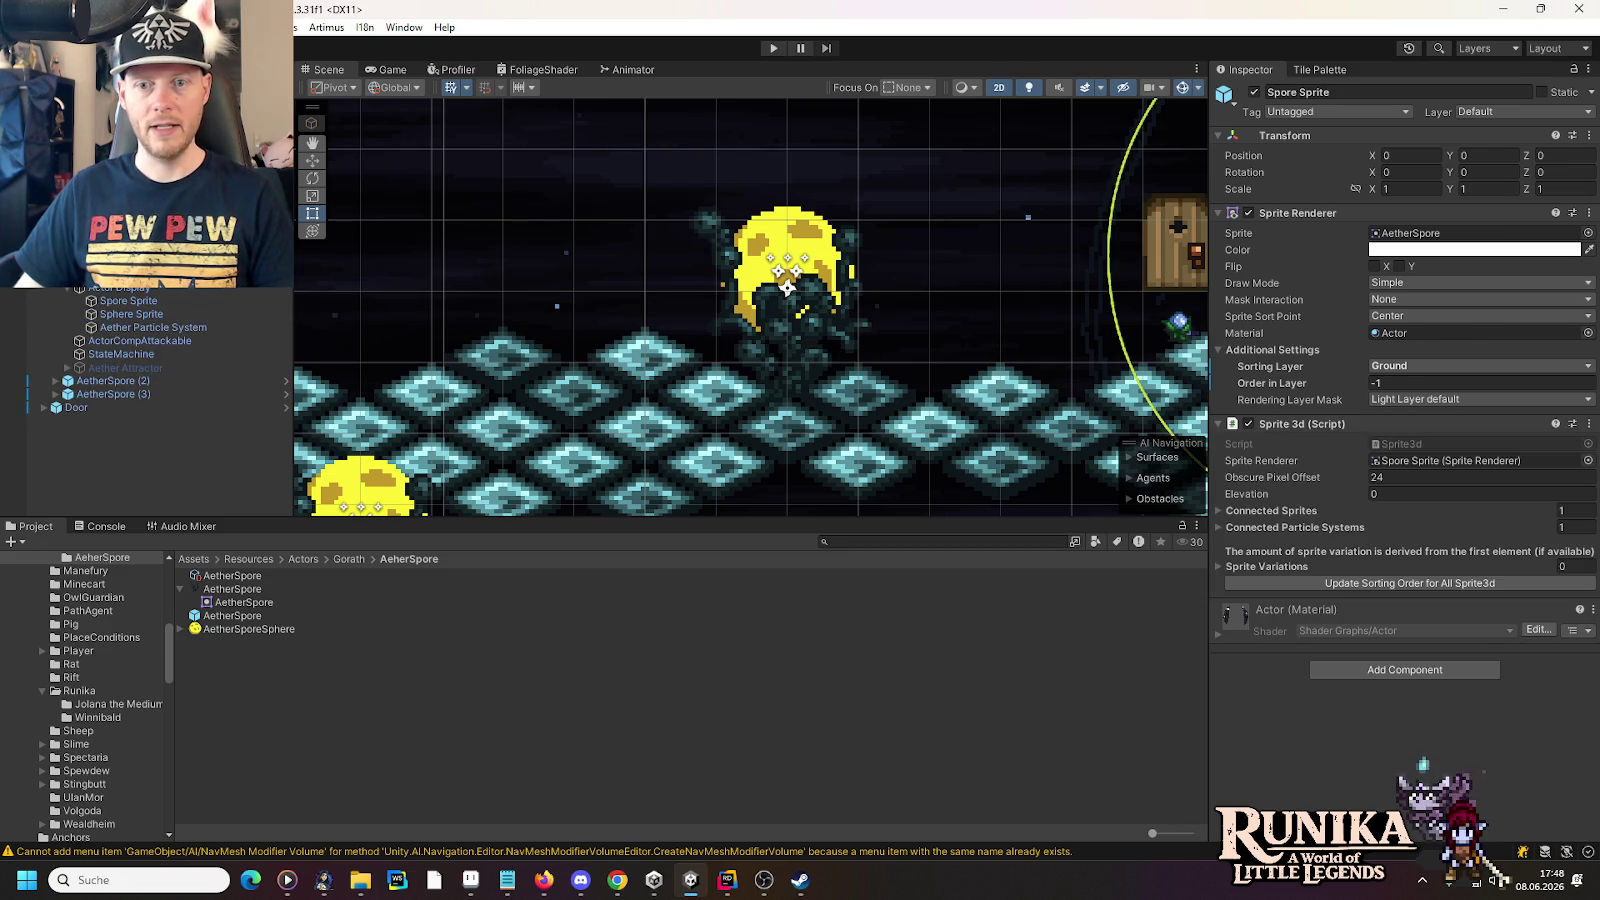
click(788, 288)
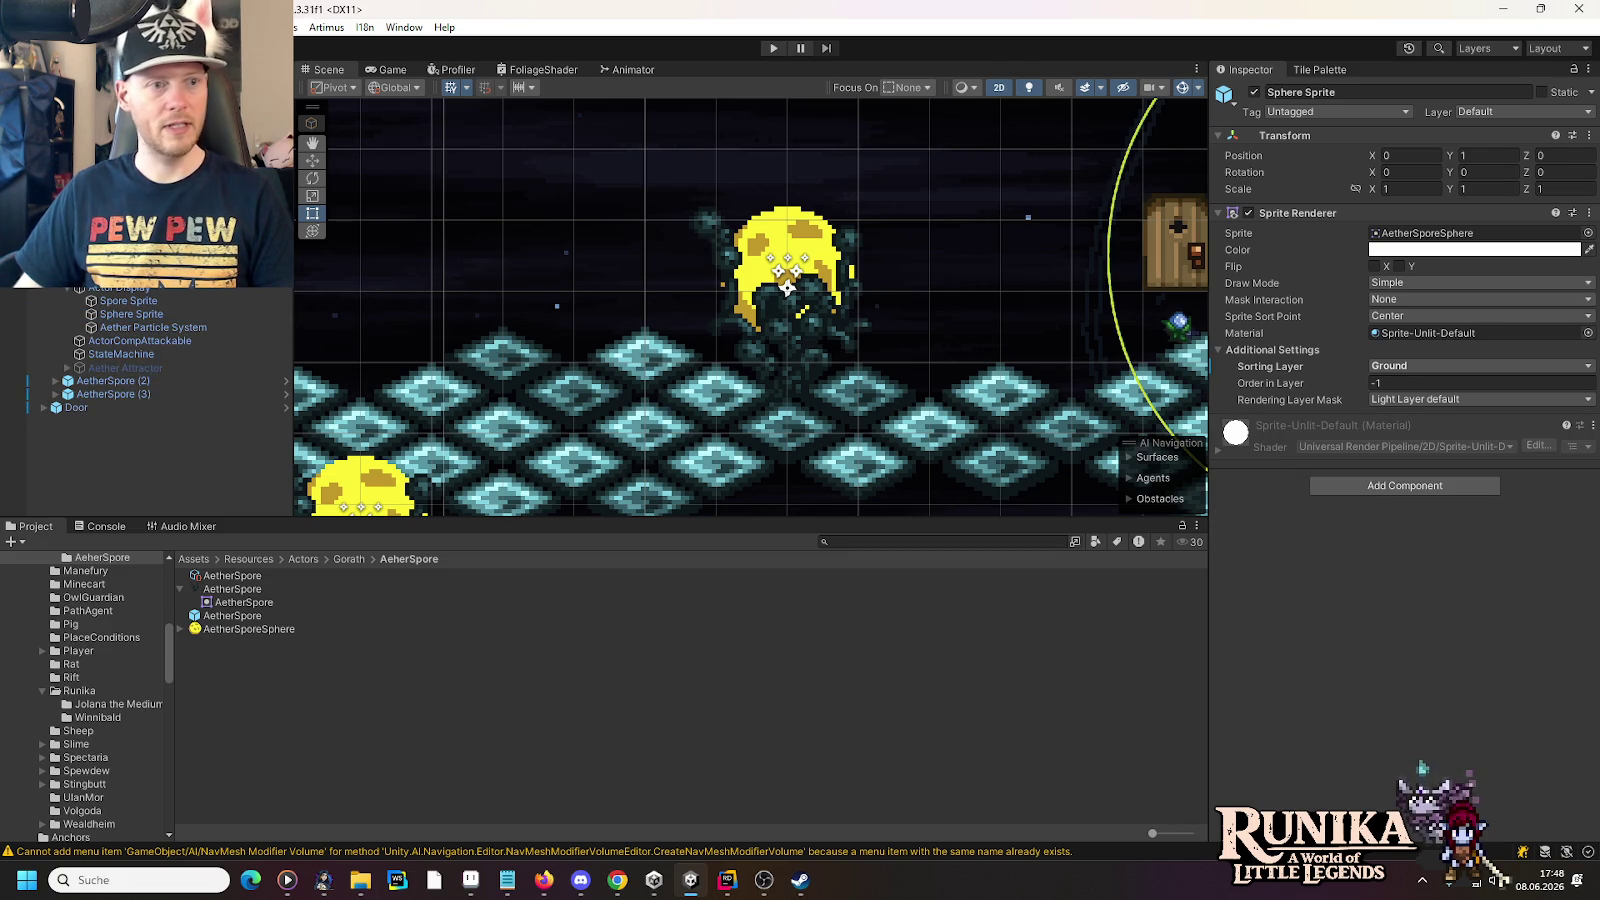
click(788, 288)
click(1339, 583)
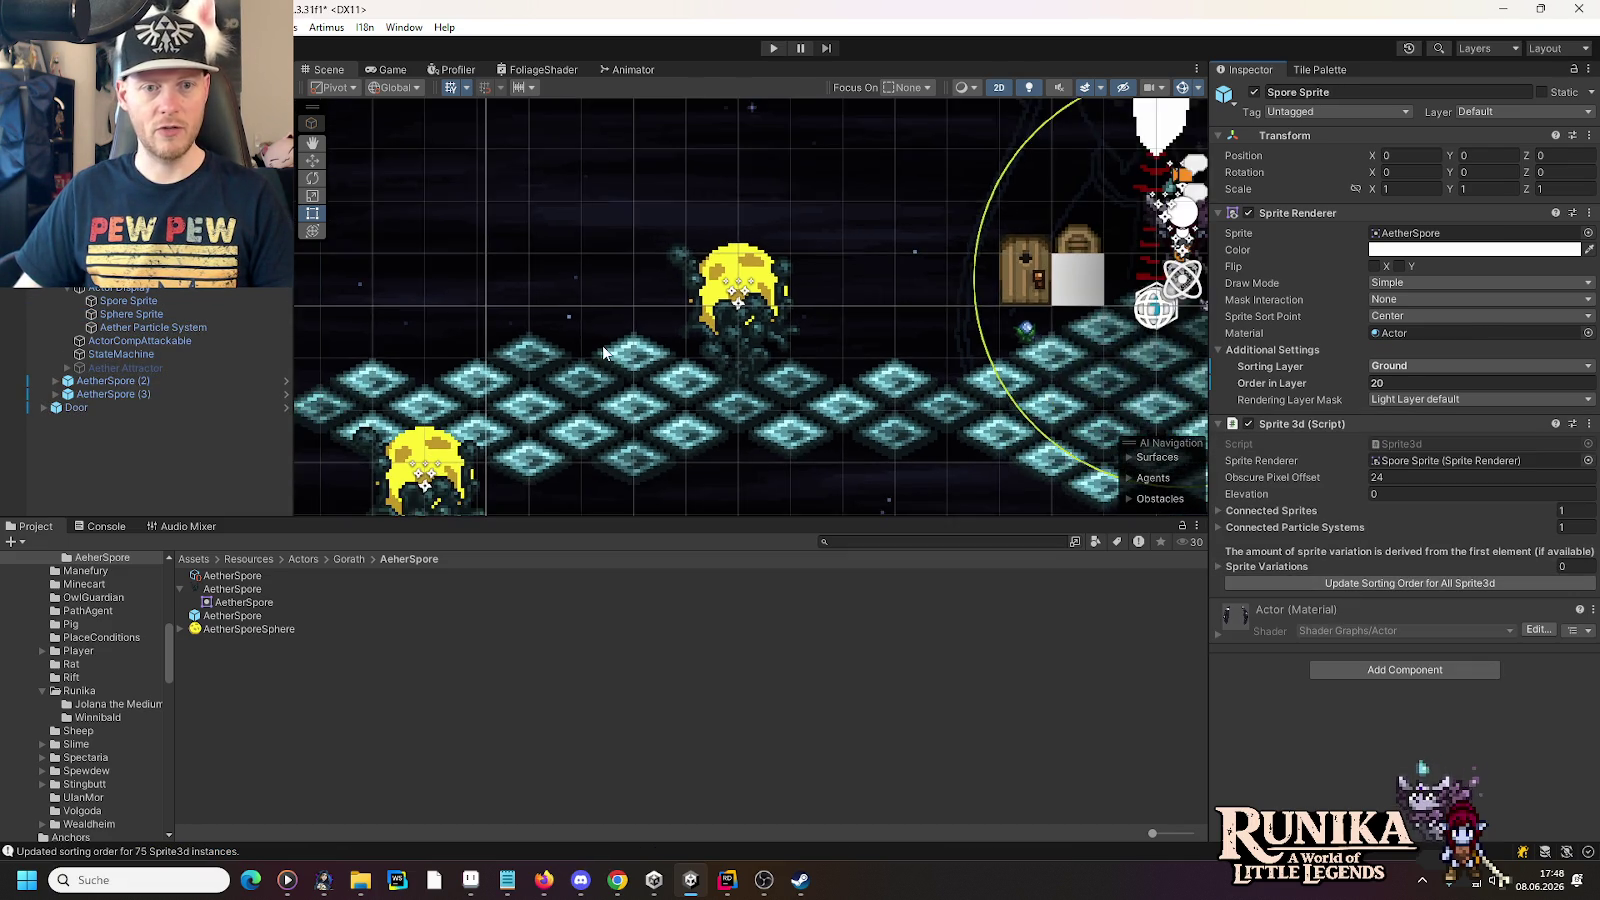
key(Right)
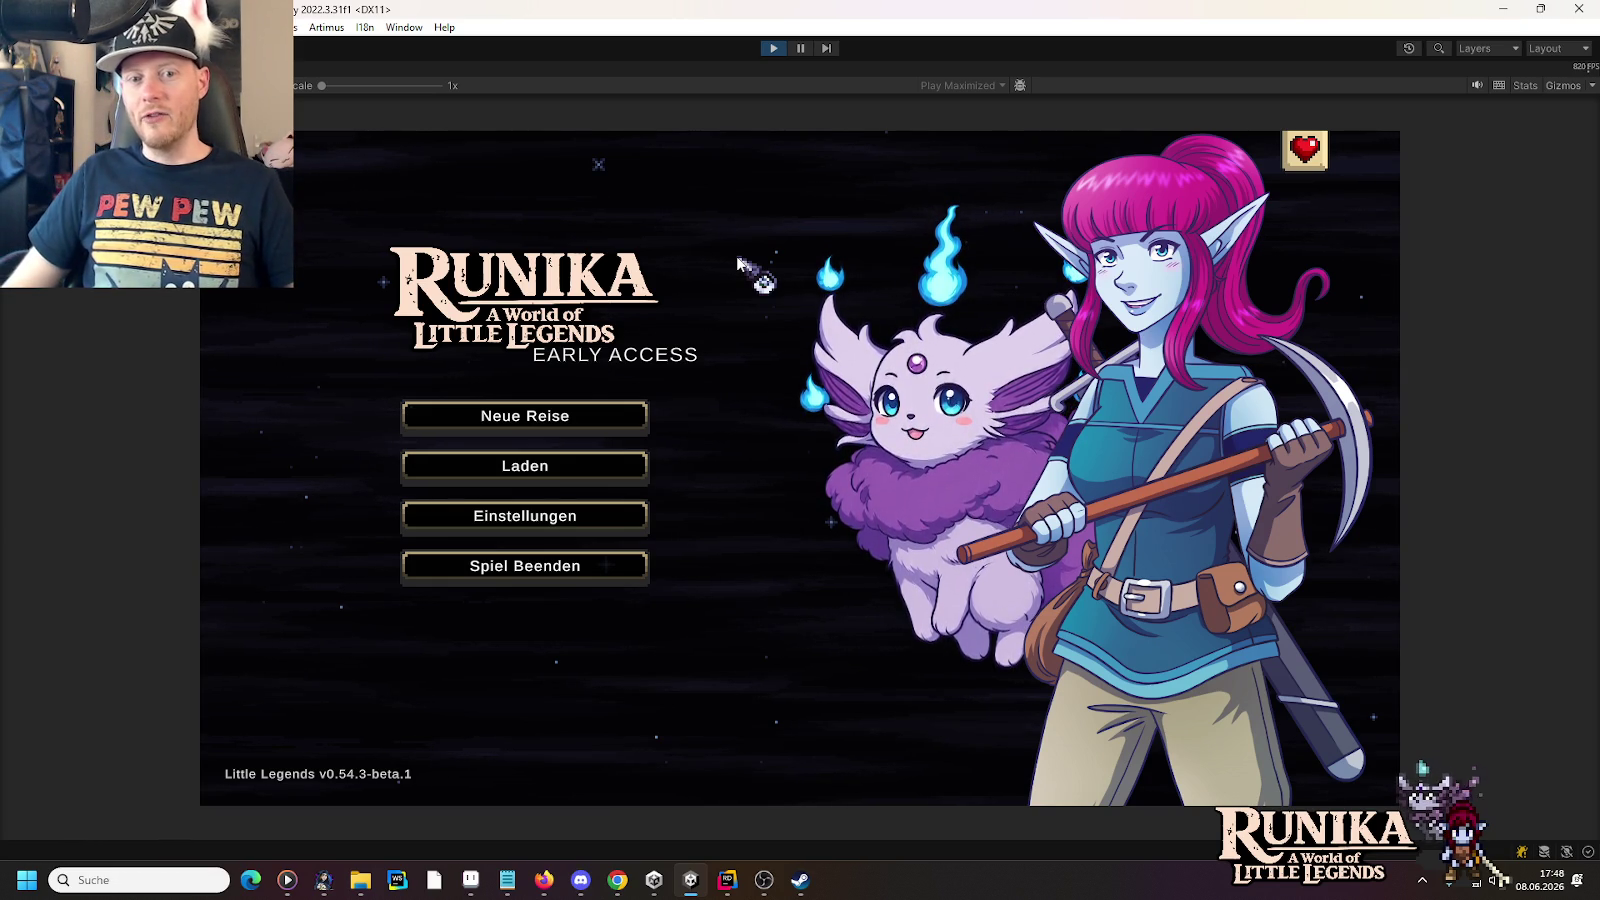
- Choose Laden in the game's main menu to show the six Little Legends v0.54.3-beta.1 save slots
click(607, 465)
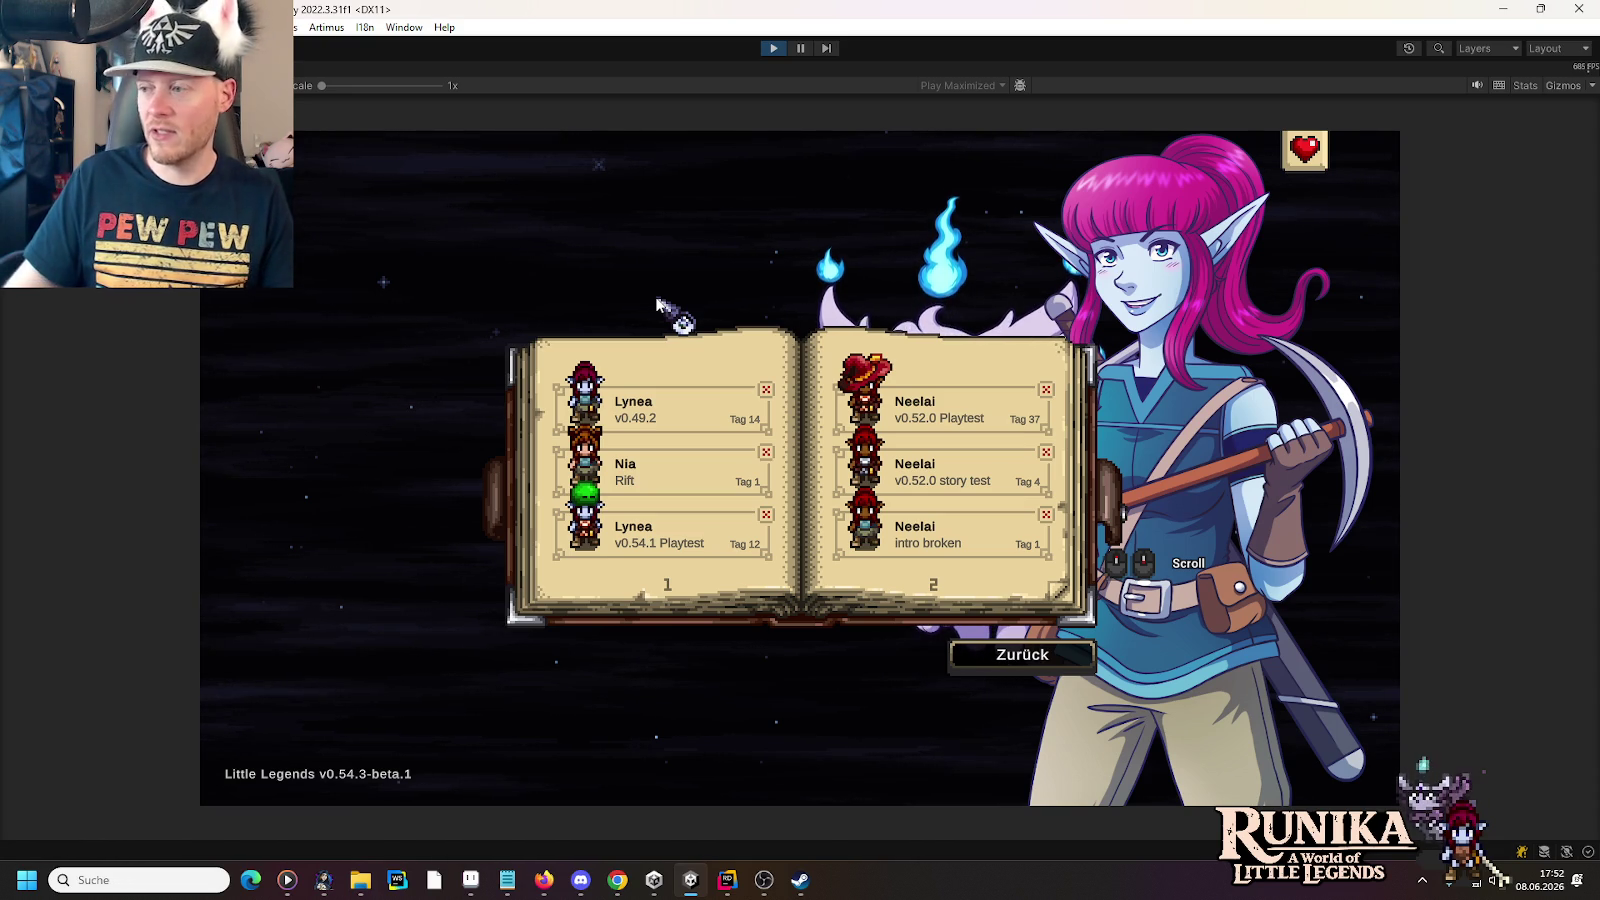
- Load the Lynea v0.49.2 save and continue past the loading hint into Go'rath's arena
click(646, 412)
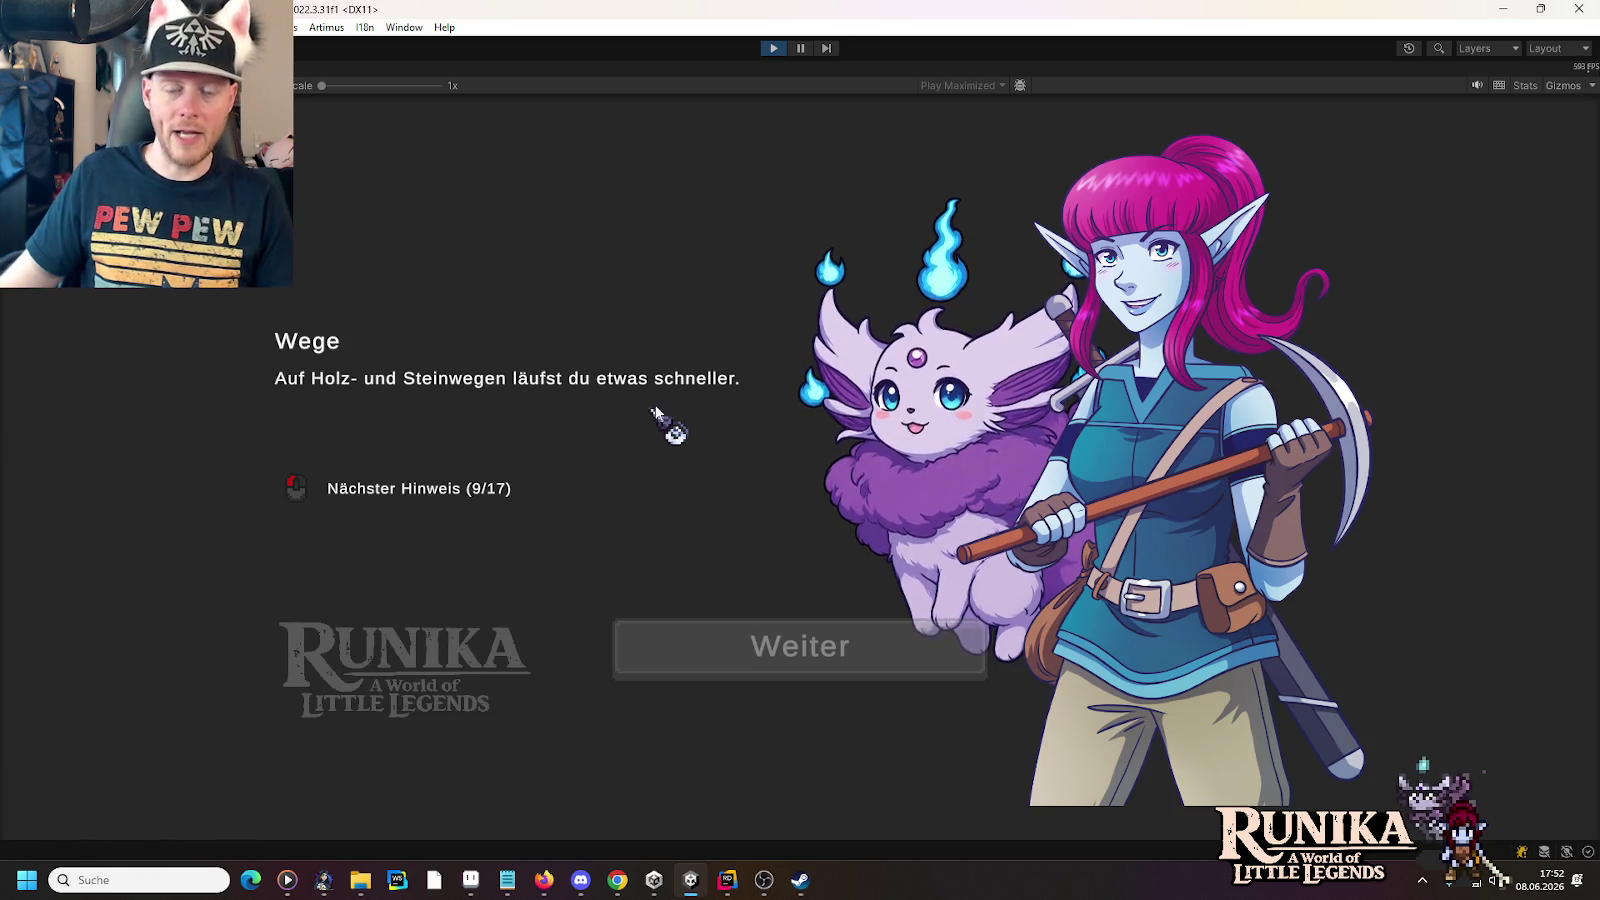
click(792, 662)
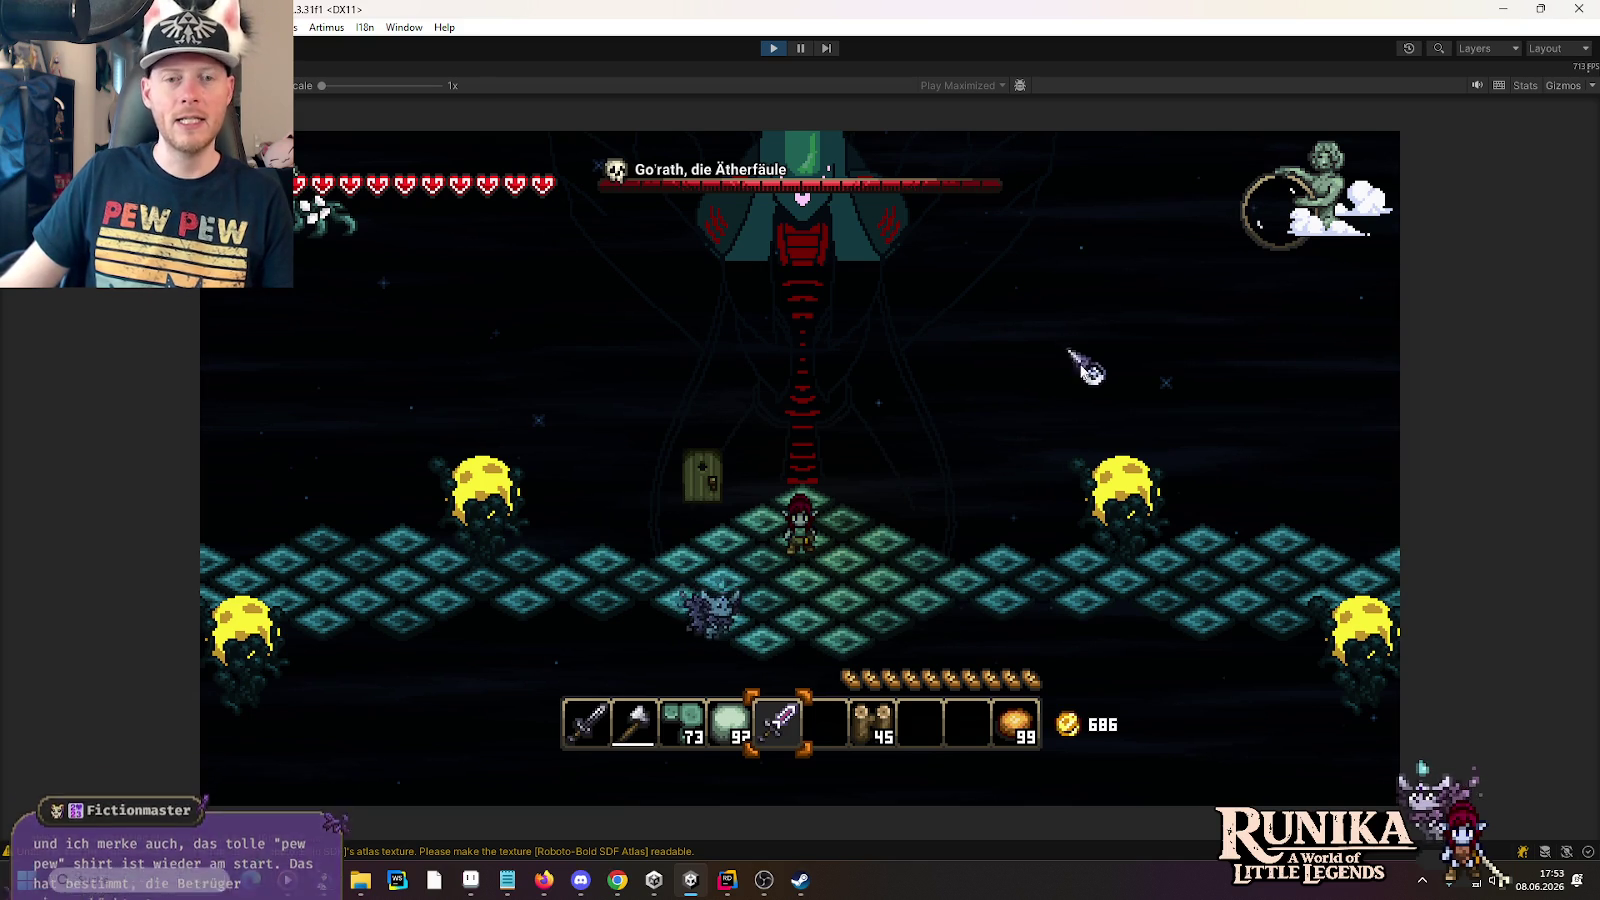
- Fire staff projectiles at the mushroom enemy, then switch to the sword and strike a nearby enemy
key(w)
click(1228, 512)
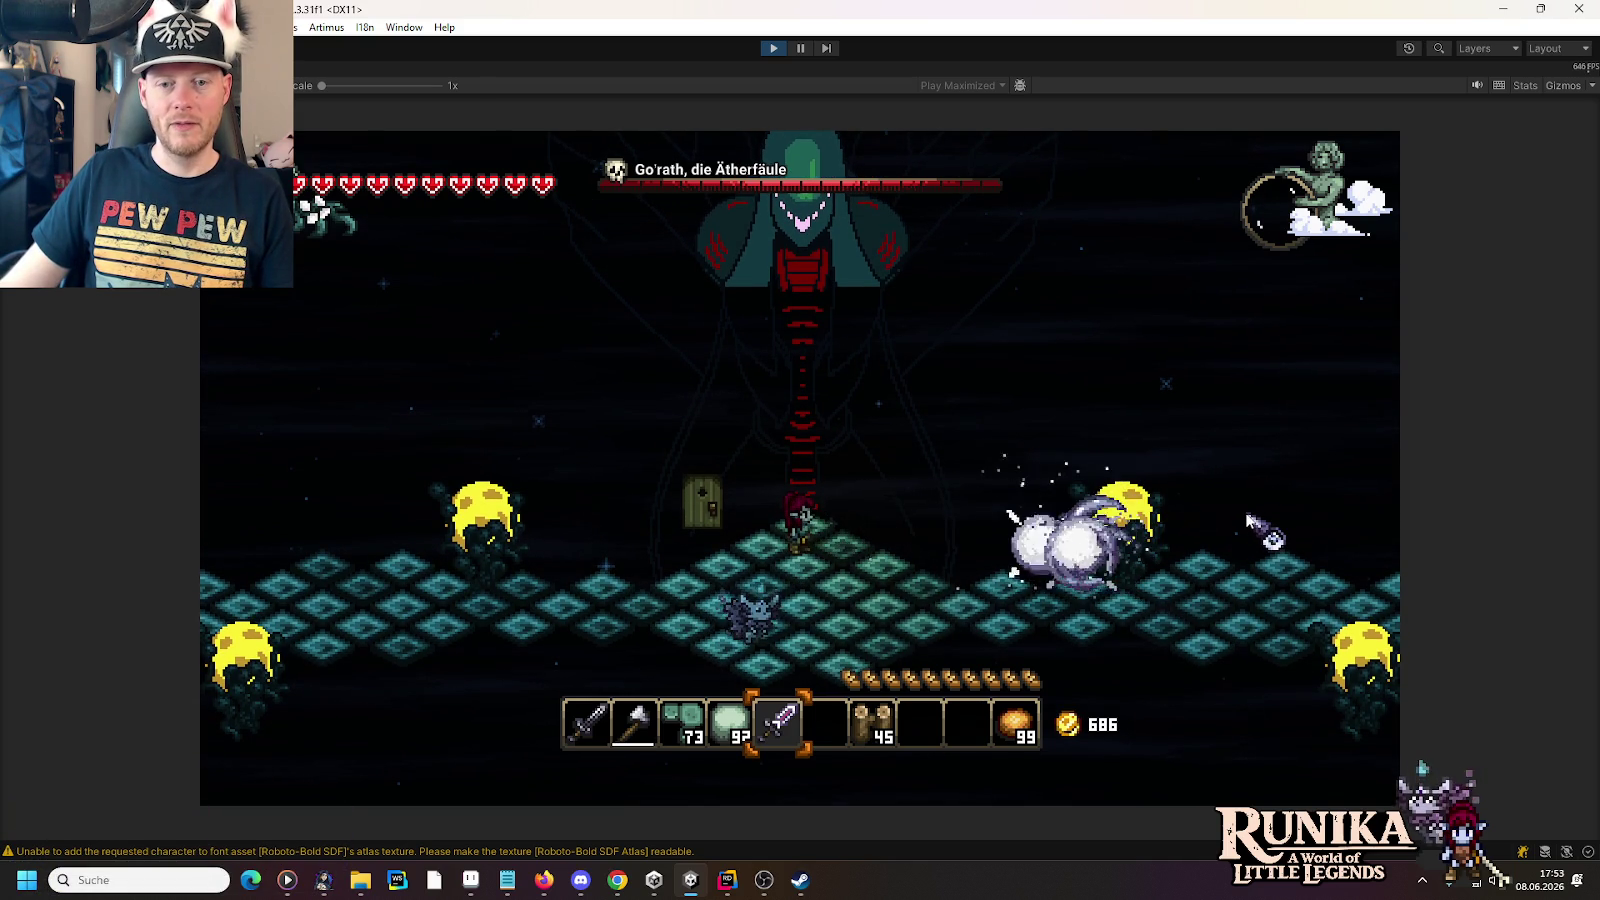
click(1033, 512)
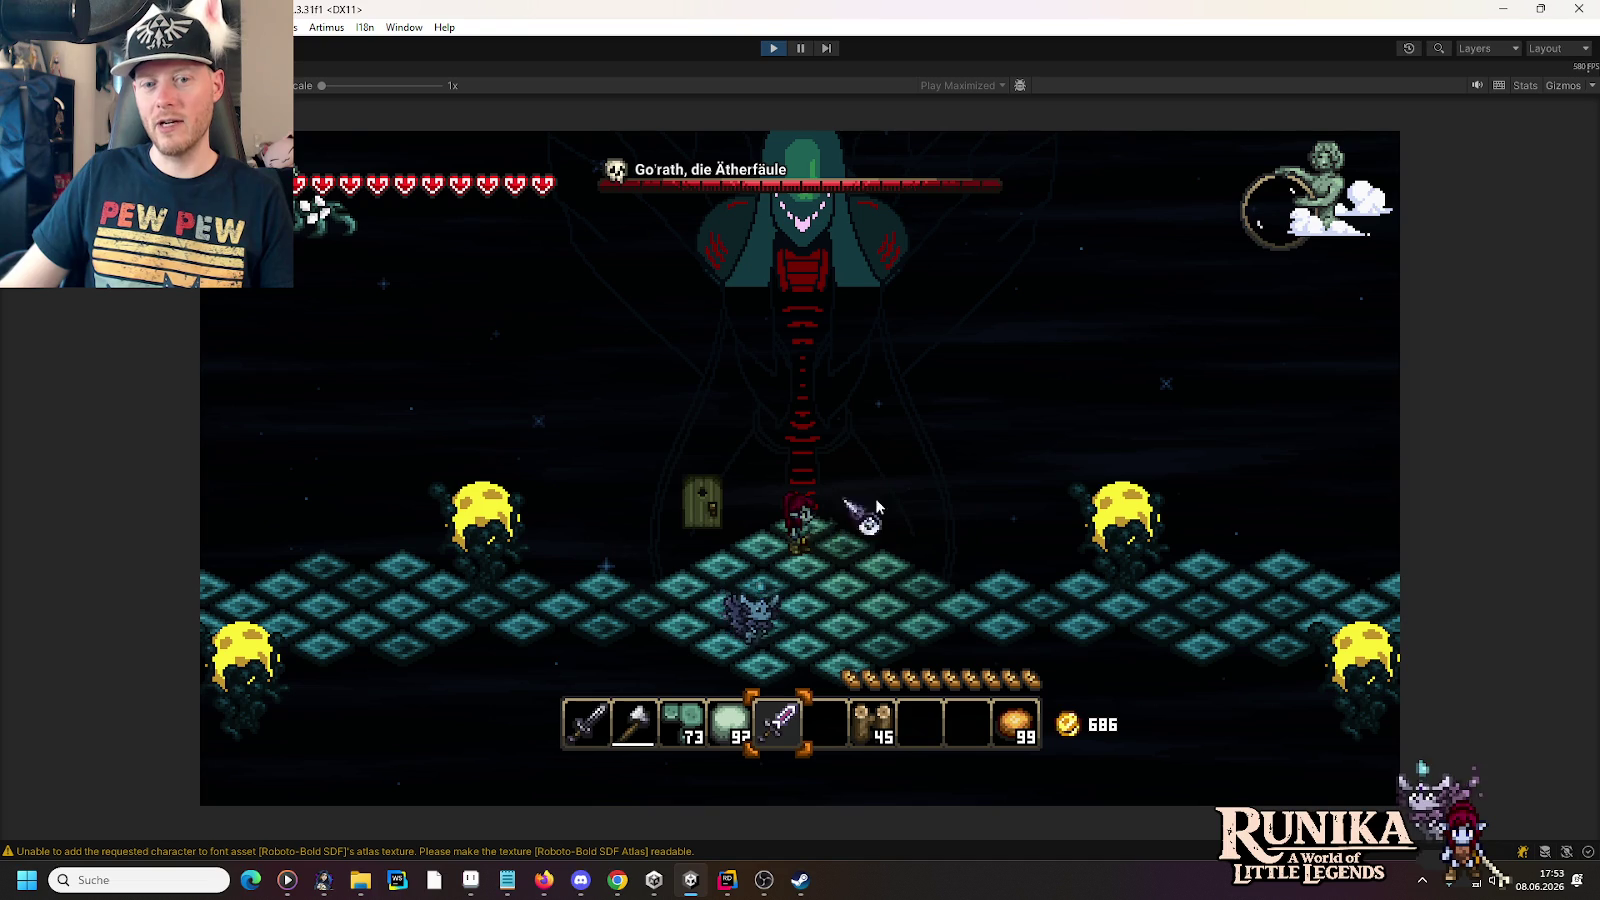
key(s)
key(1)
key(d)
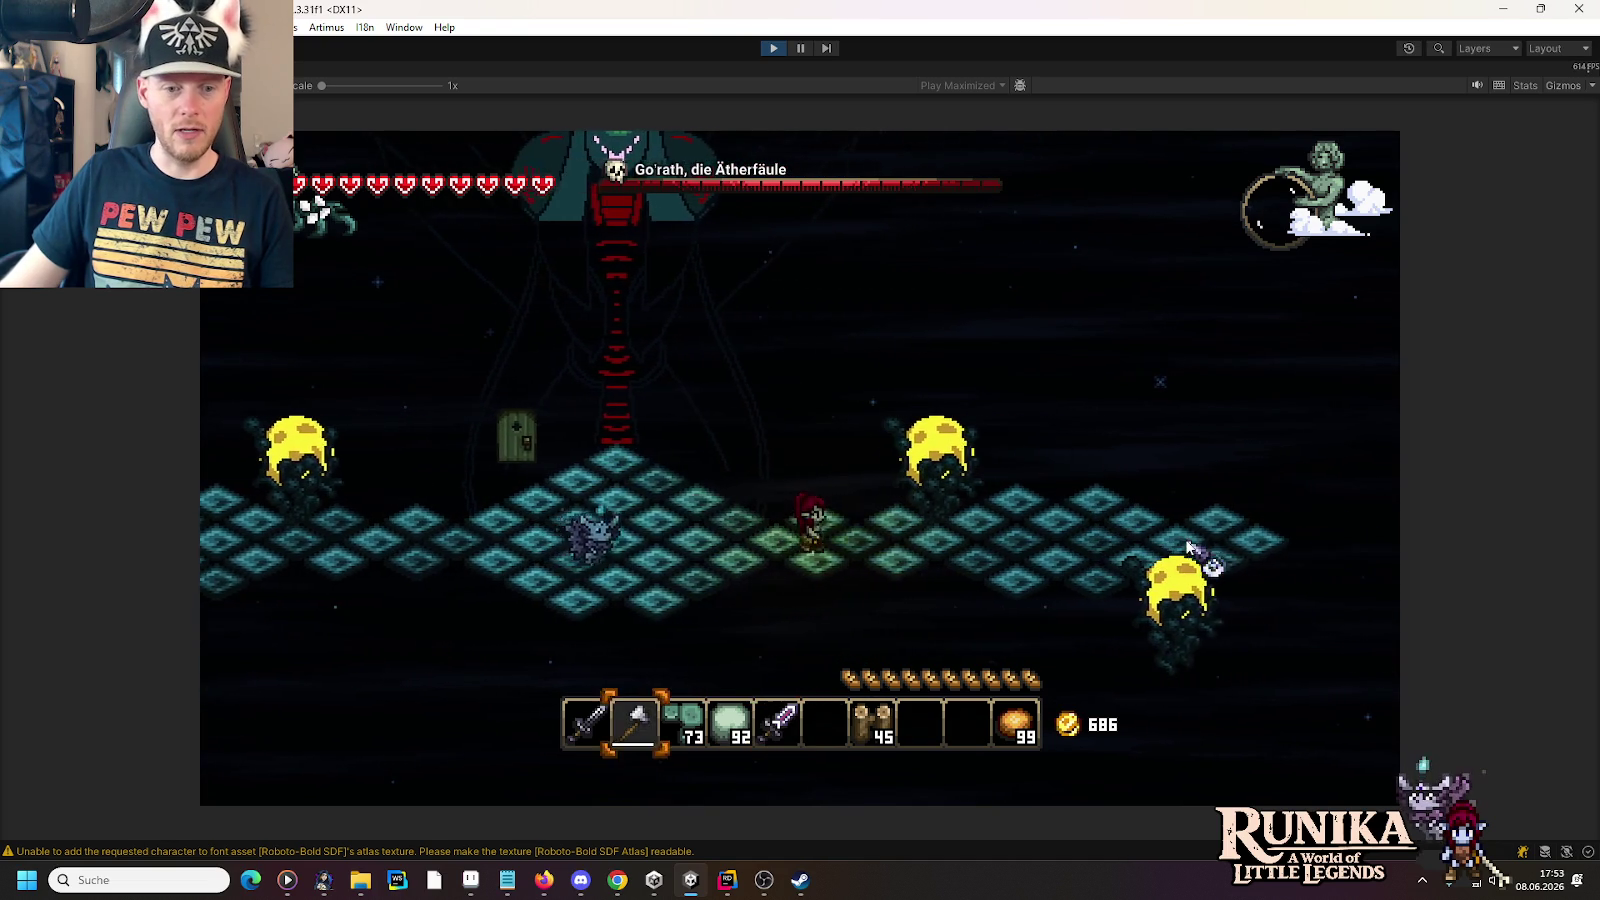
key(d)
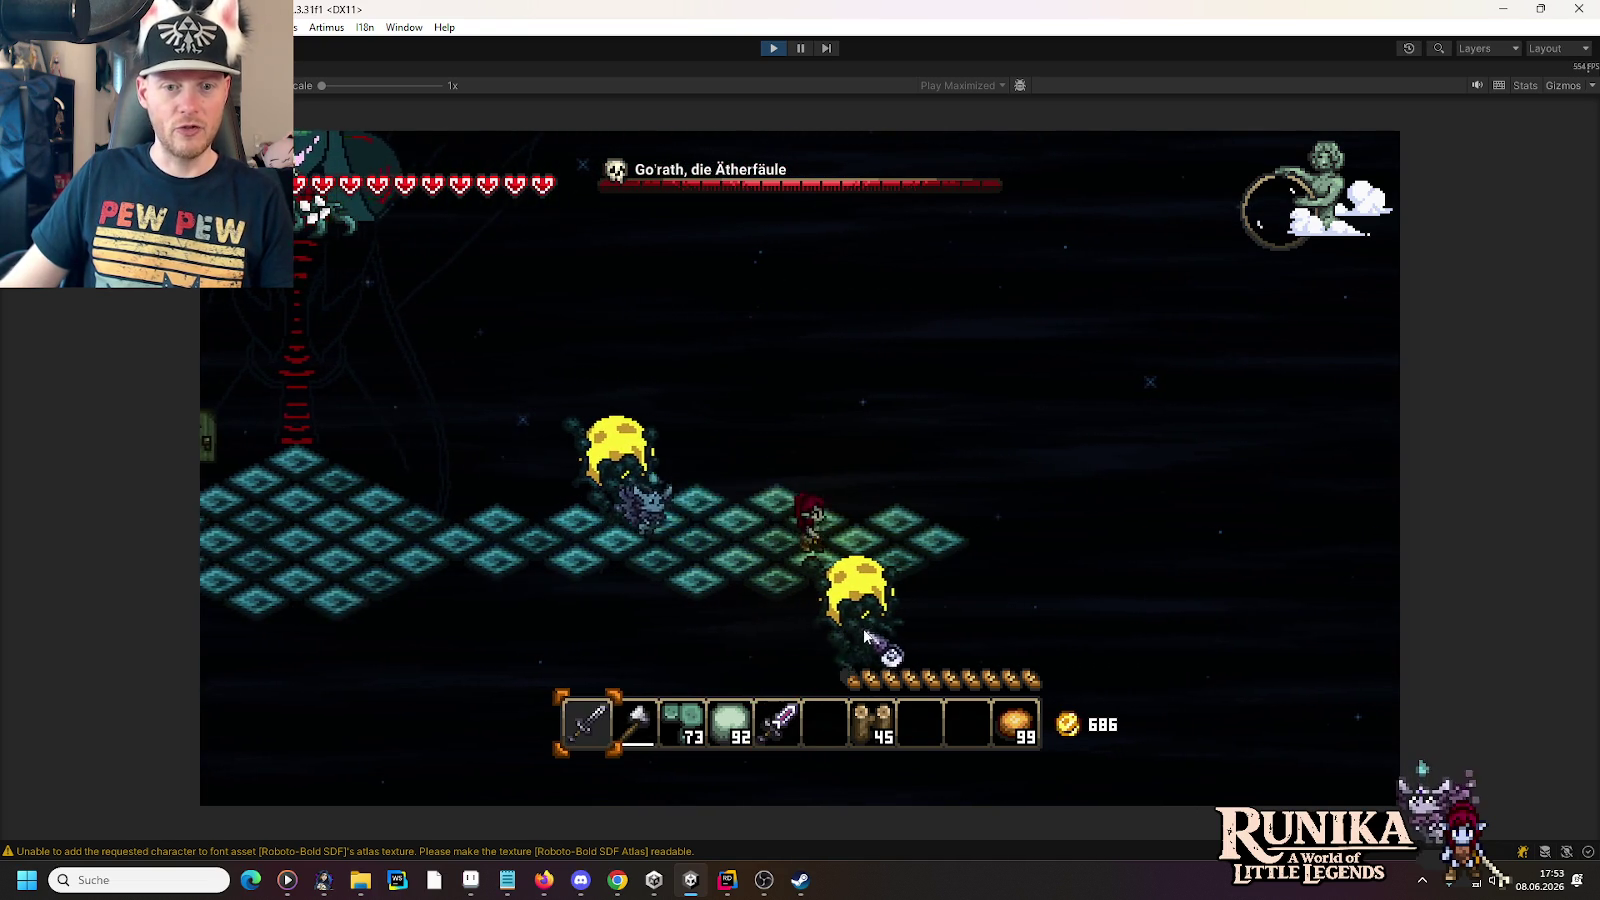
click(840, 628)
click(840, 628)
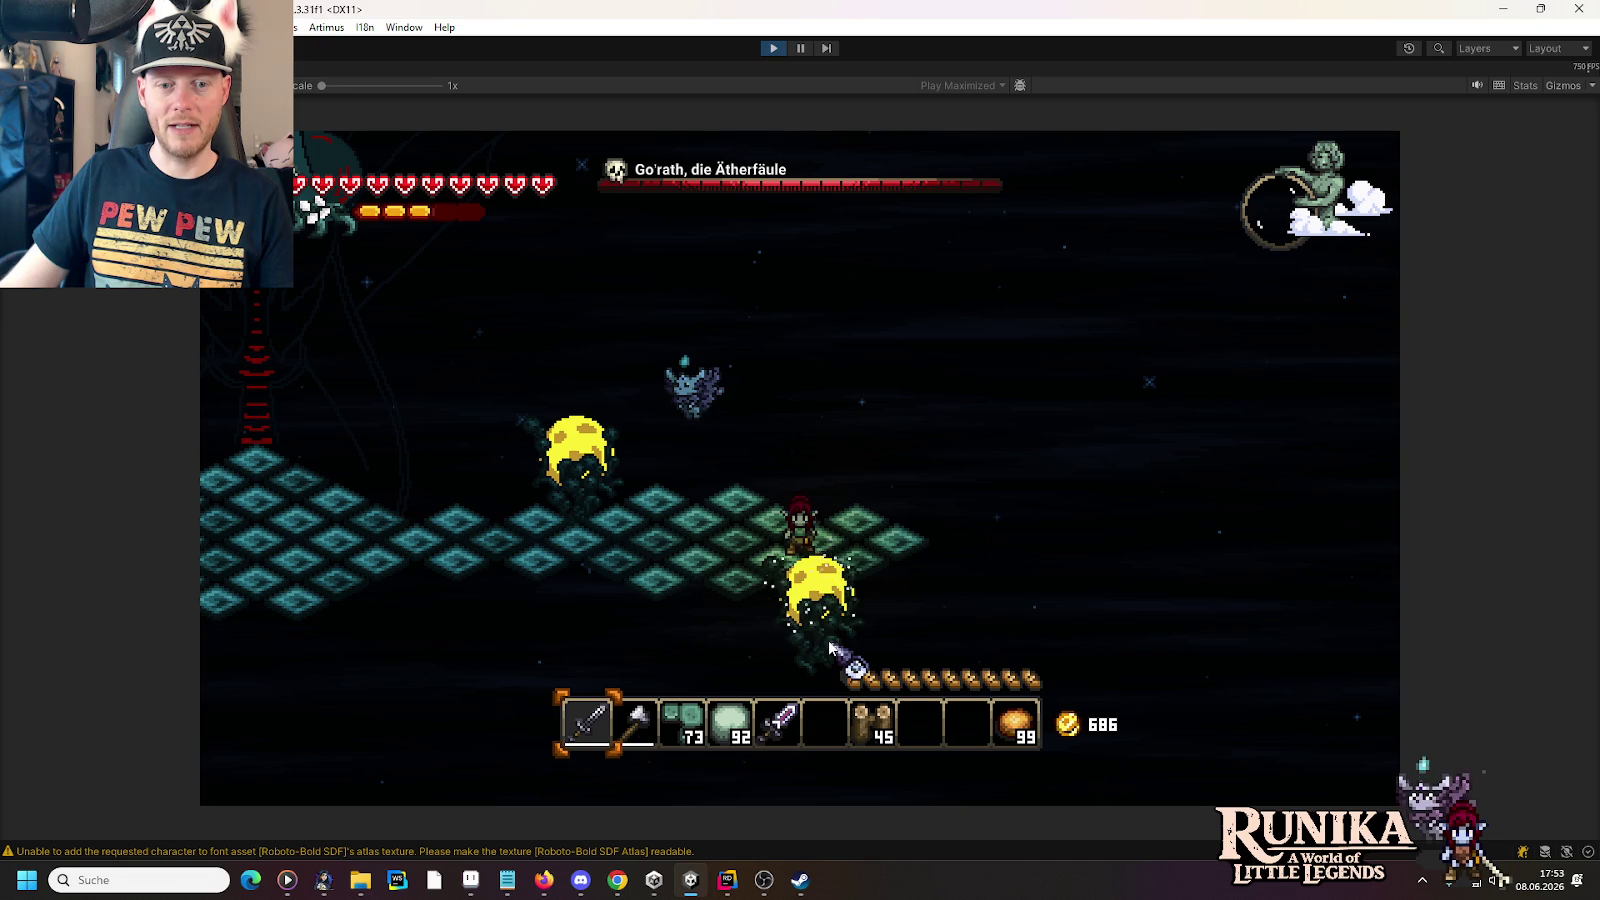
- Walk the player left across the arena
key(a)
key(a)
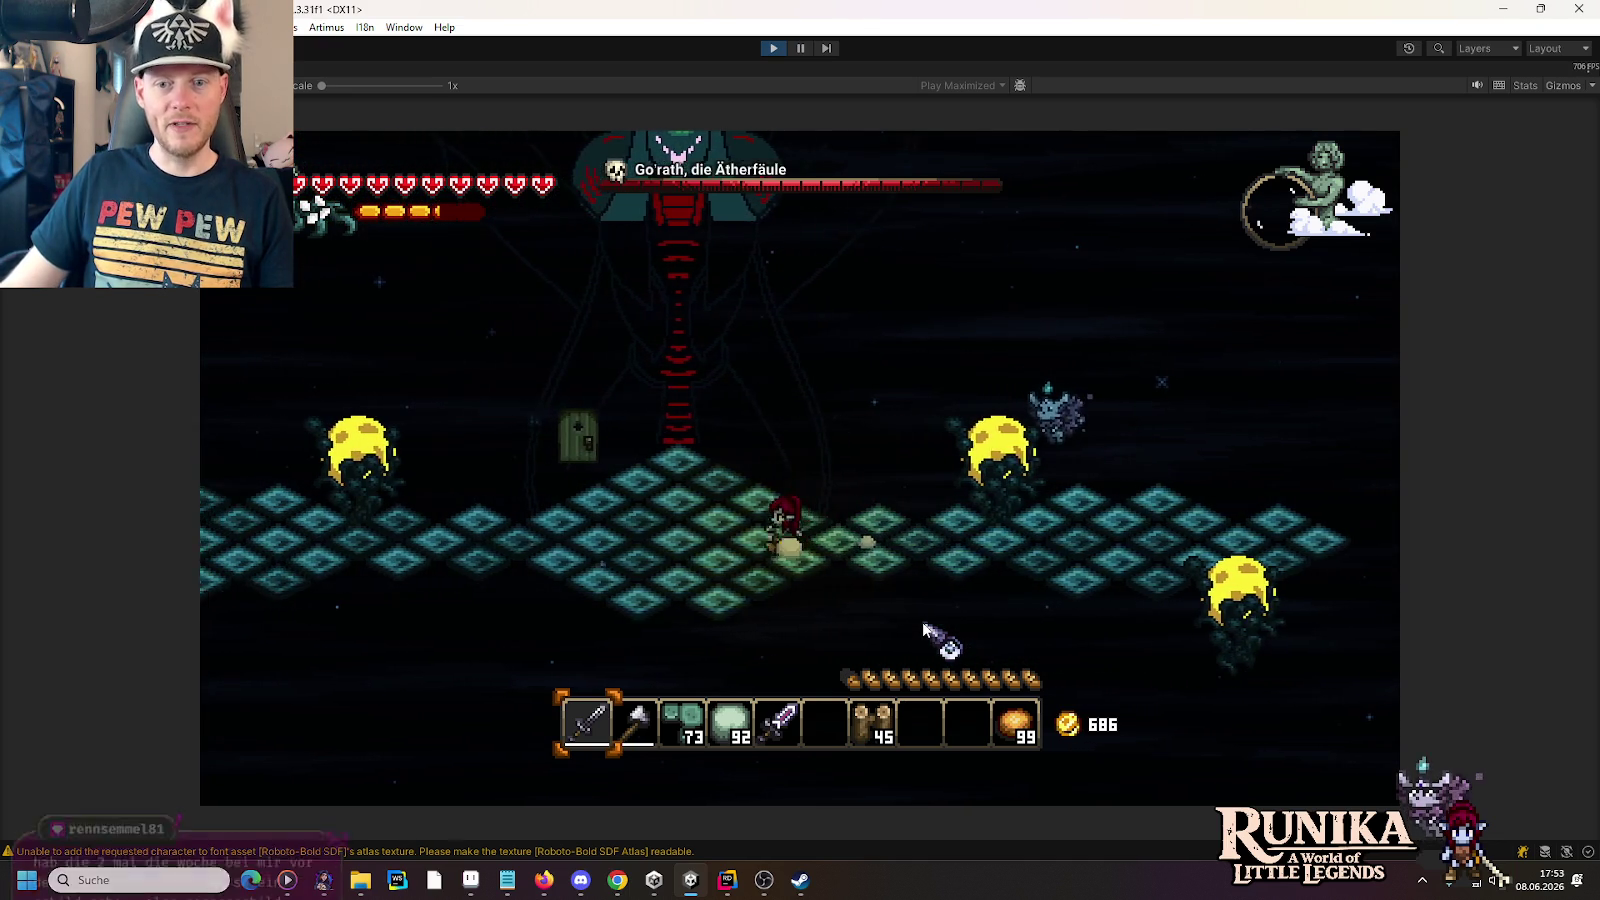
key(a)
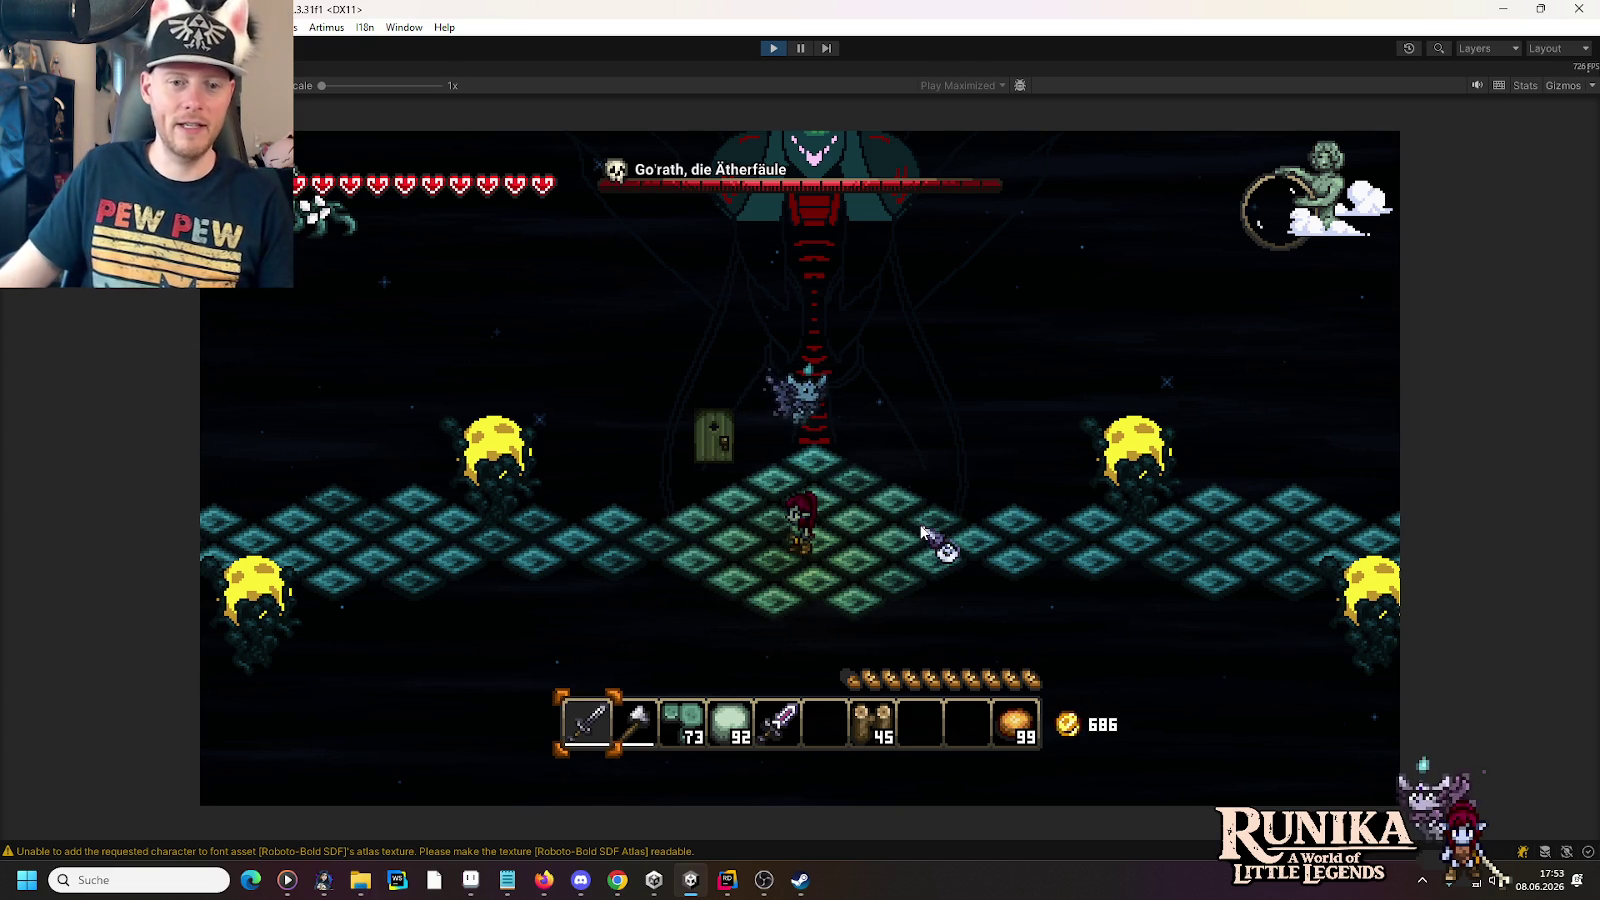
key(a)
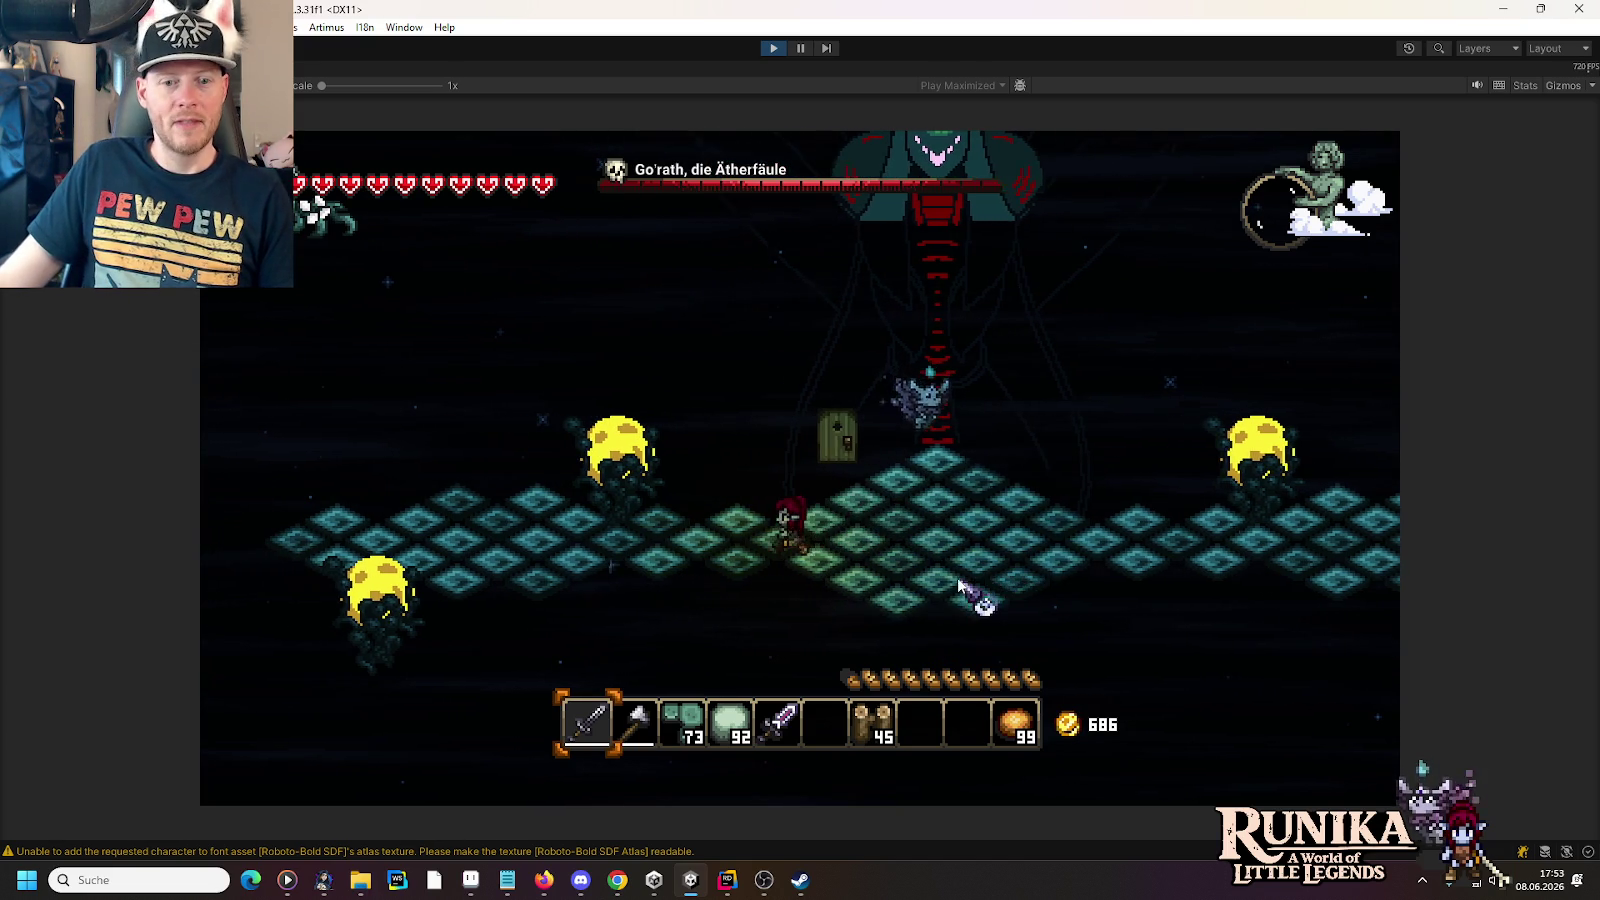
key(a)
key(a)
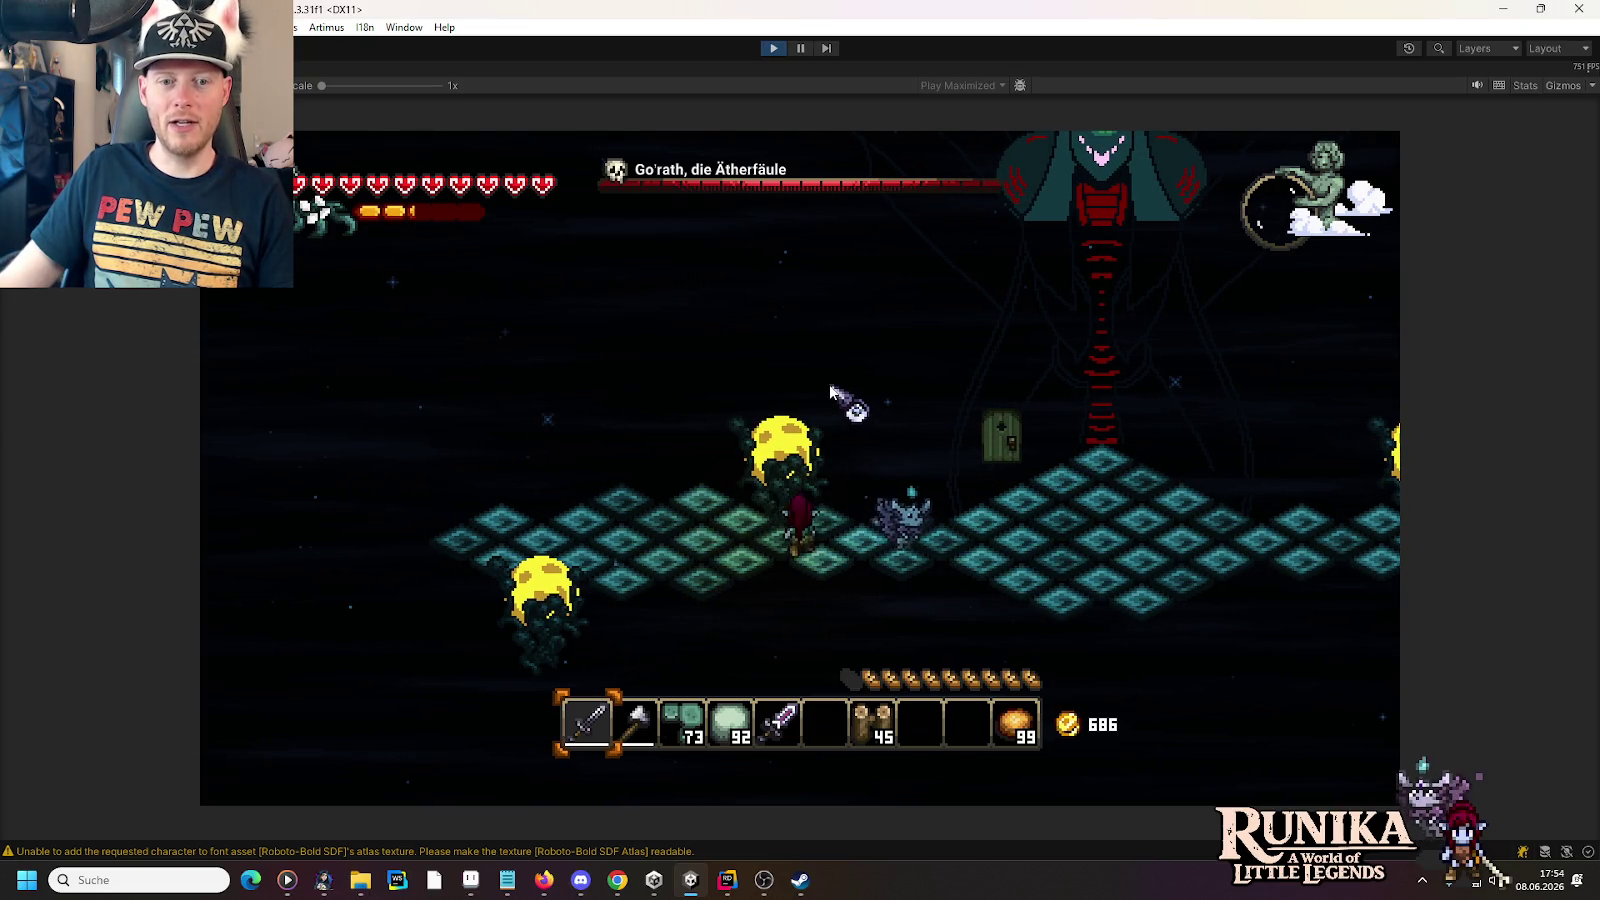
key(a)
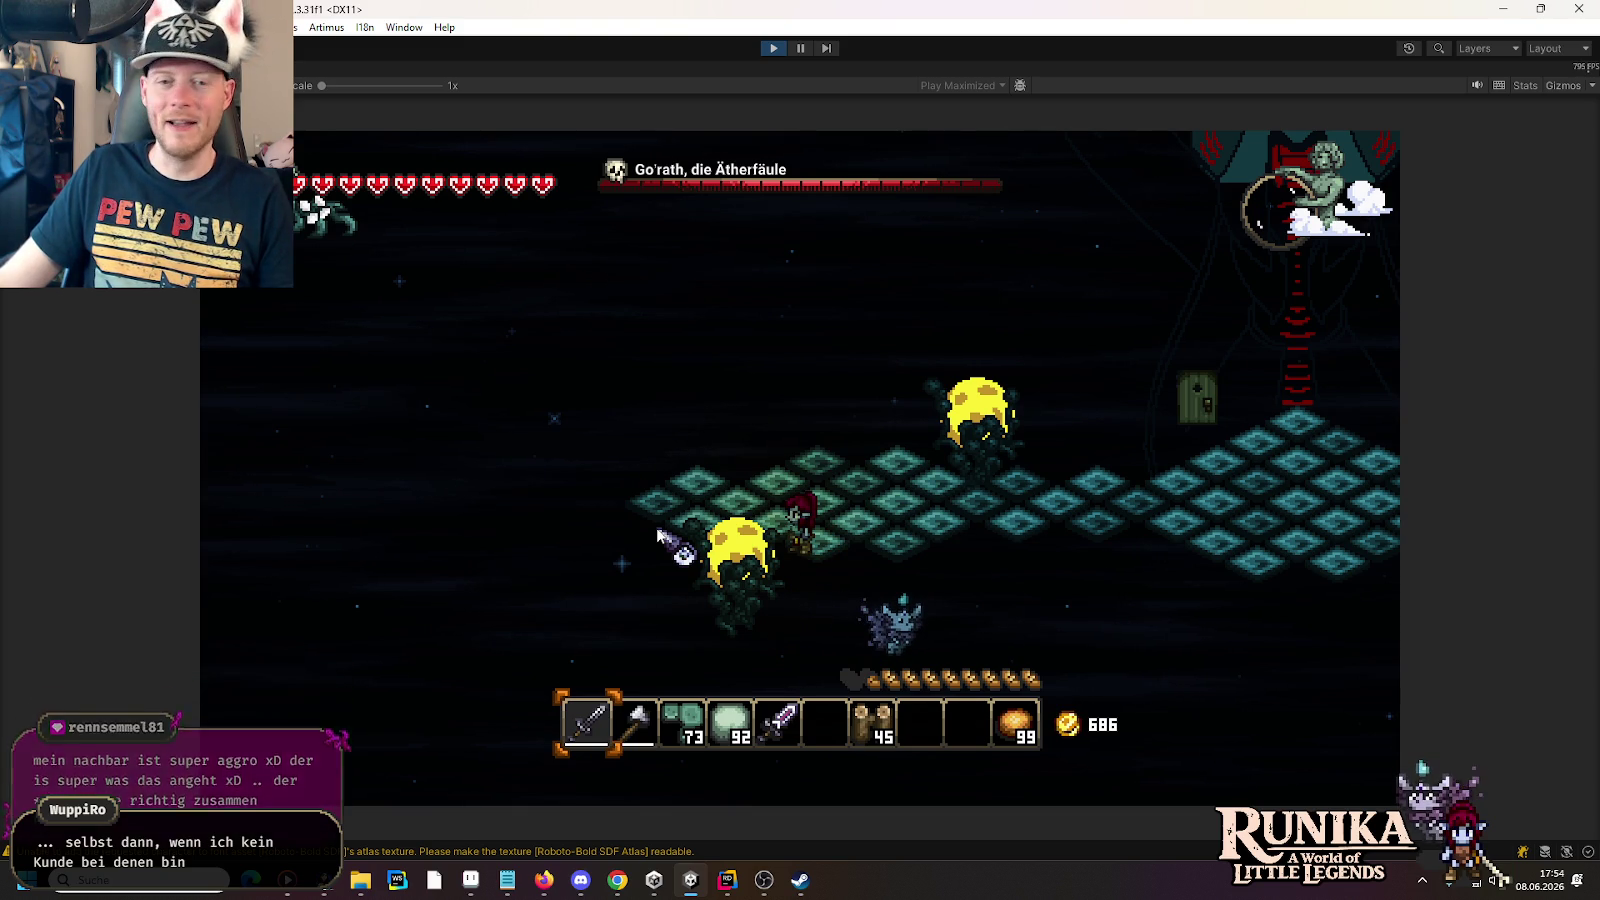
- Switch to hotbar slots 3 and 5, attack the mushroom enemy on the right, then stop the play test
key(w)
key(d)
key(d)
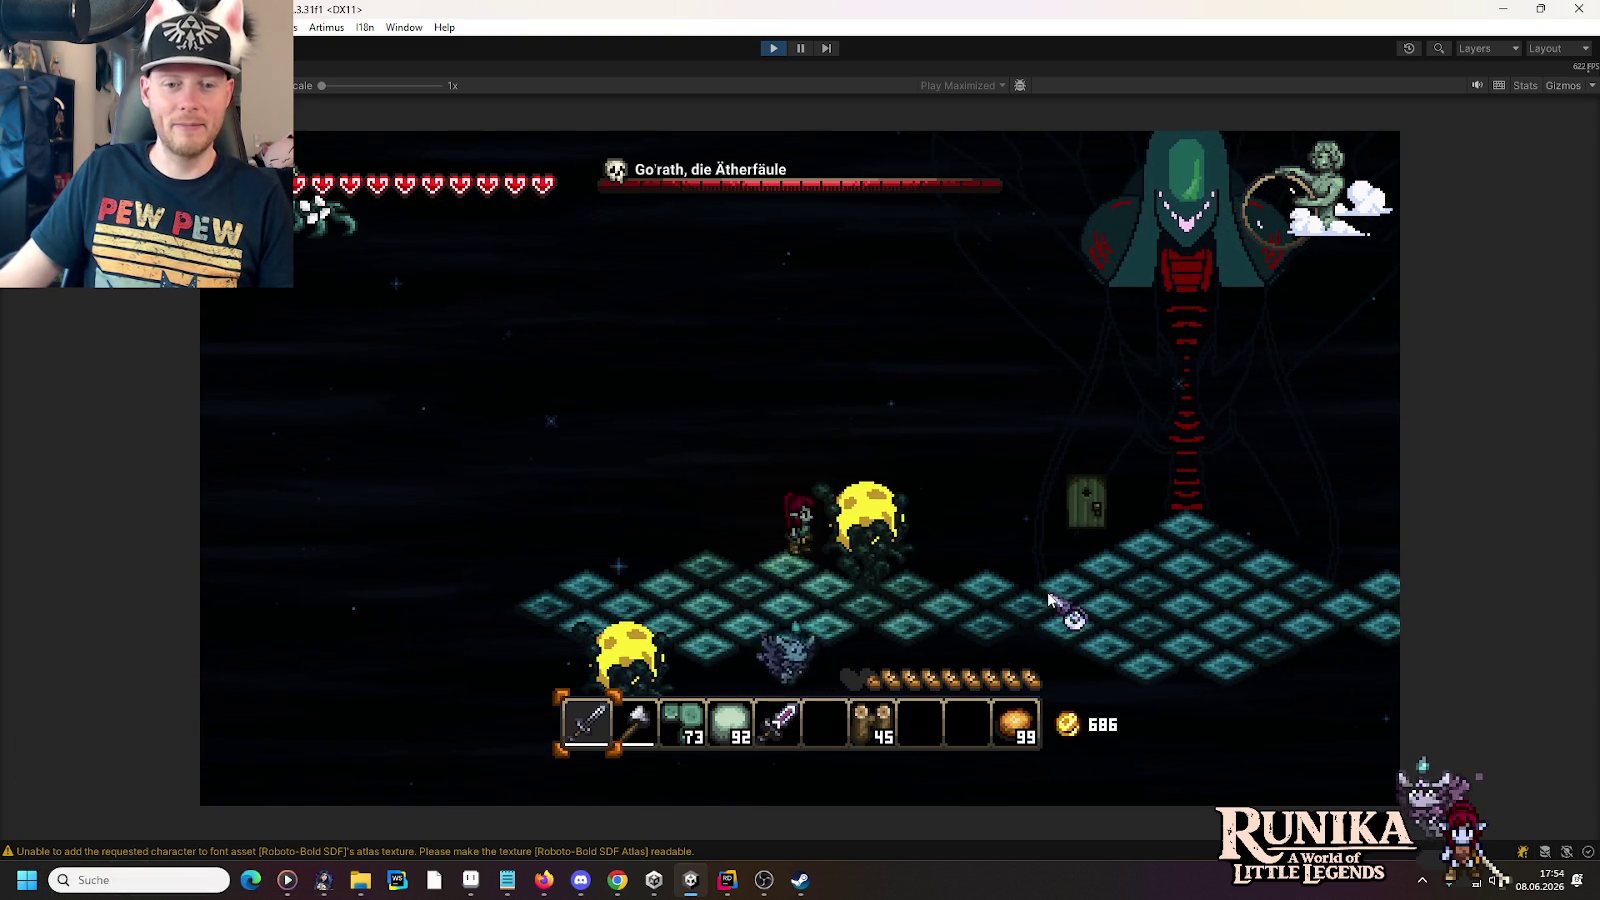
key(3)
key(d)
key(5)
click(1100, 560)
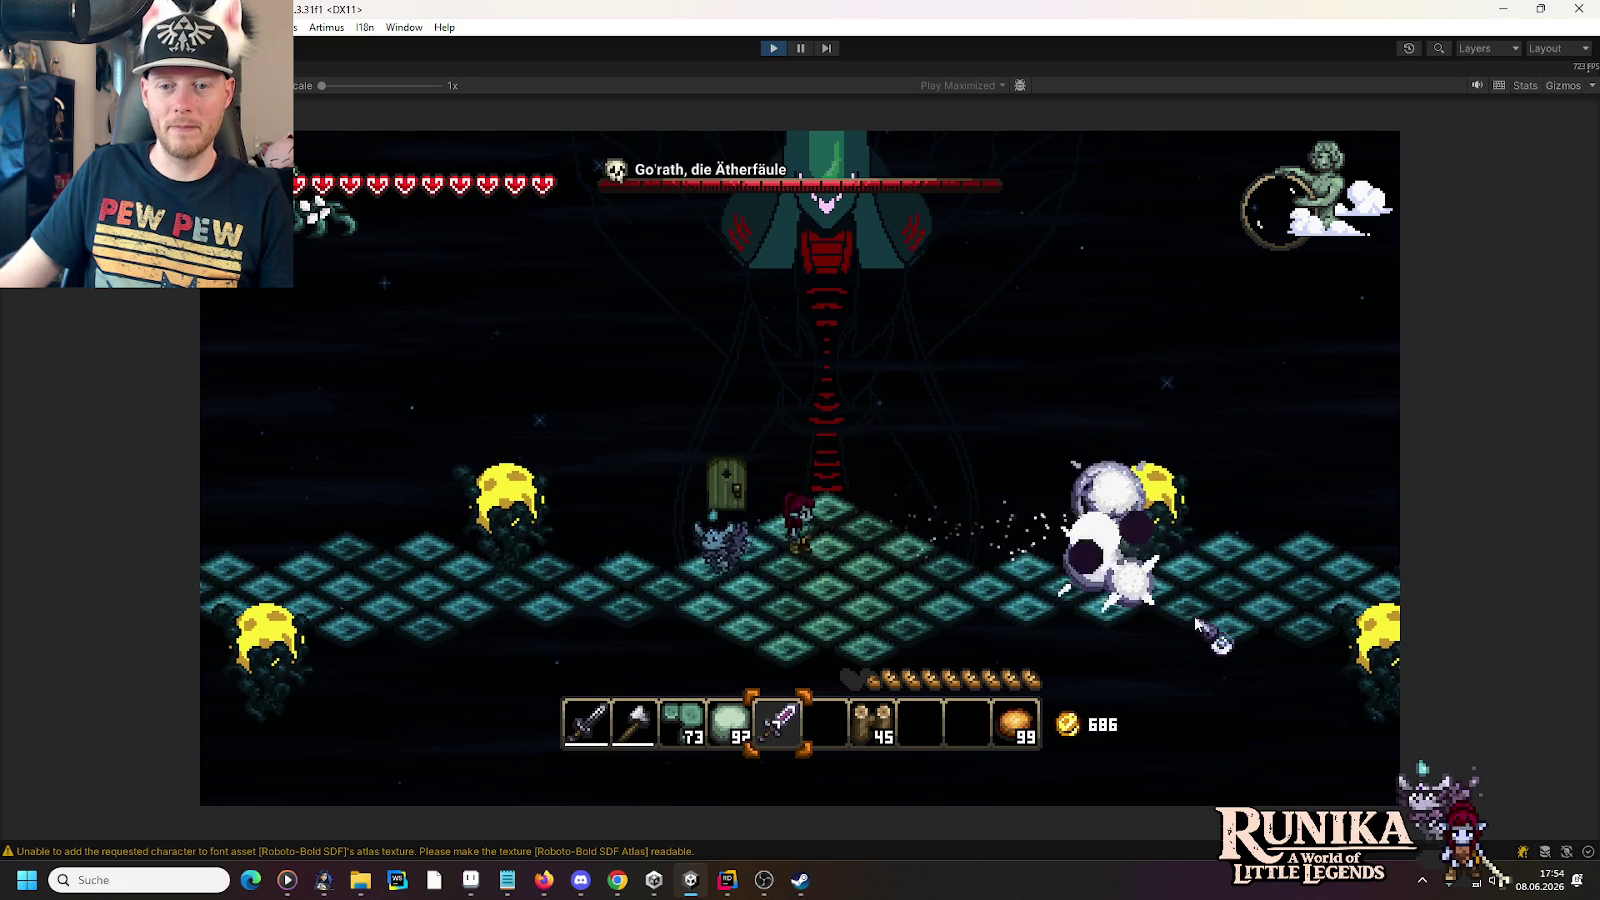
click(1214, 607)
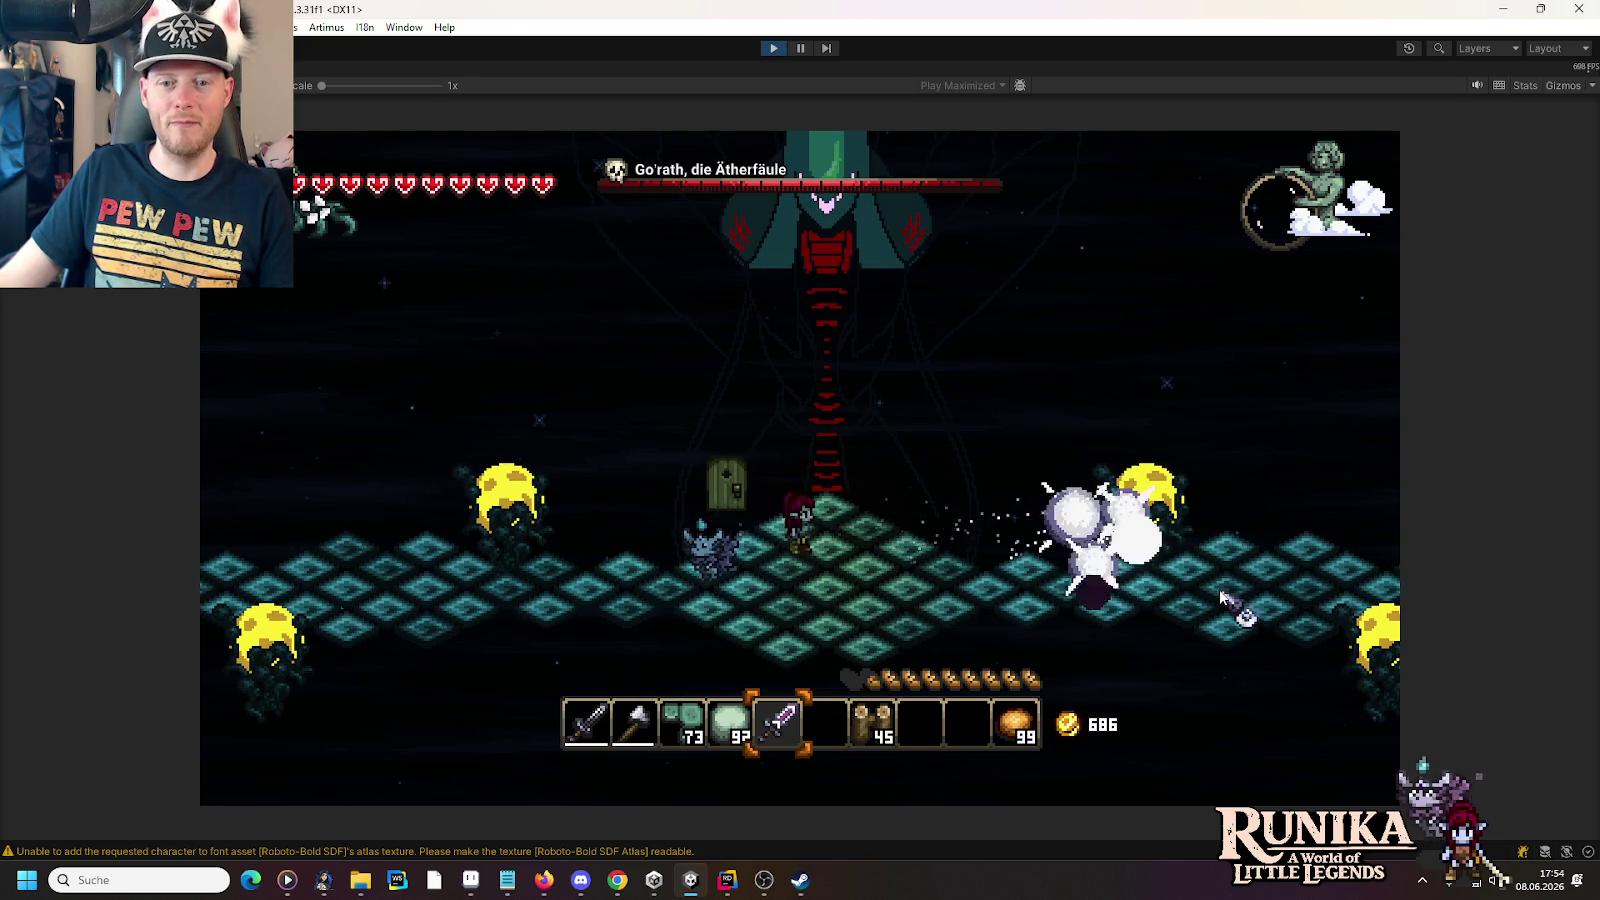
key(s)
click(774, 48)
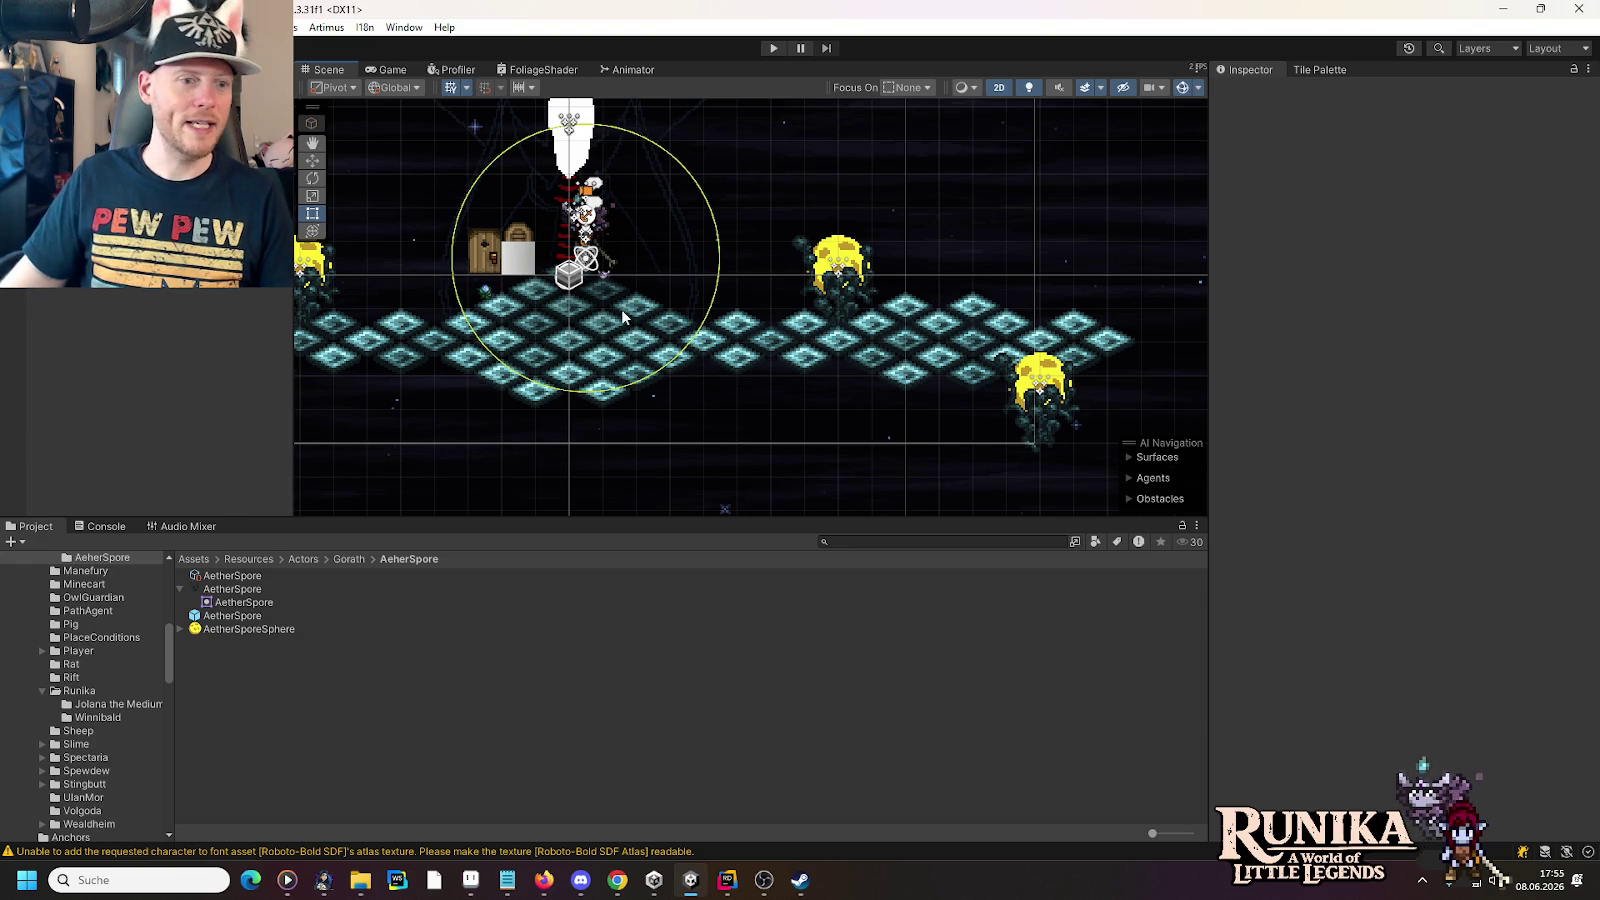
- Collapse the Gorath, Actors, Effects, Spells and Trees folders and expand Environment in the Project window
scroll(86, 632, up, 5)
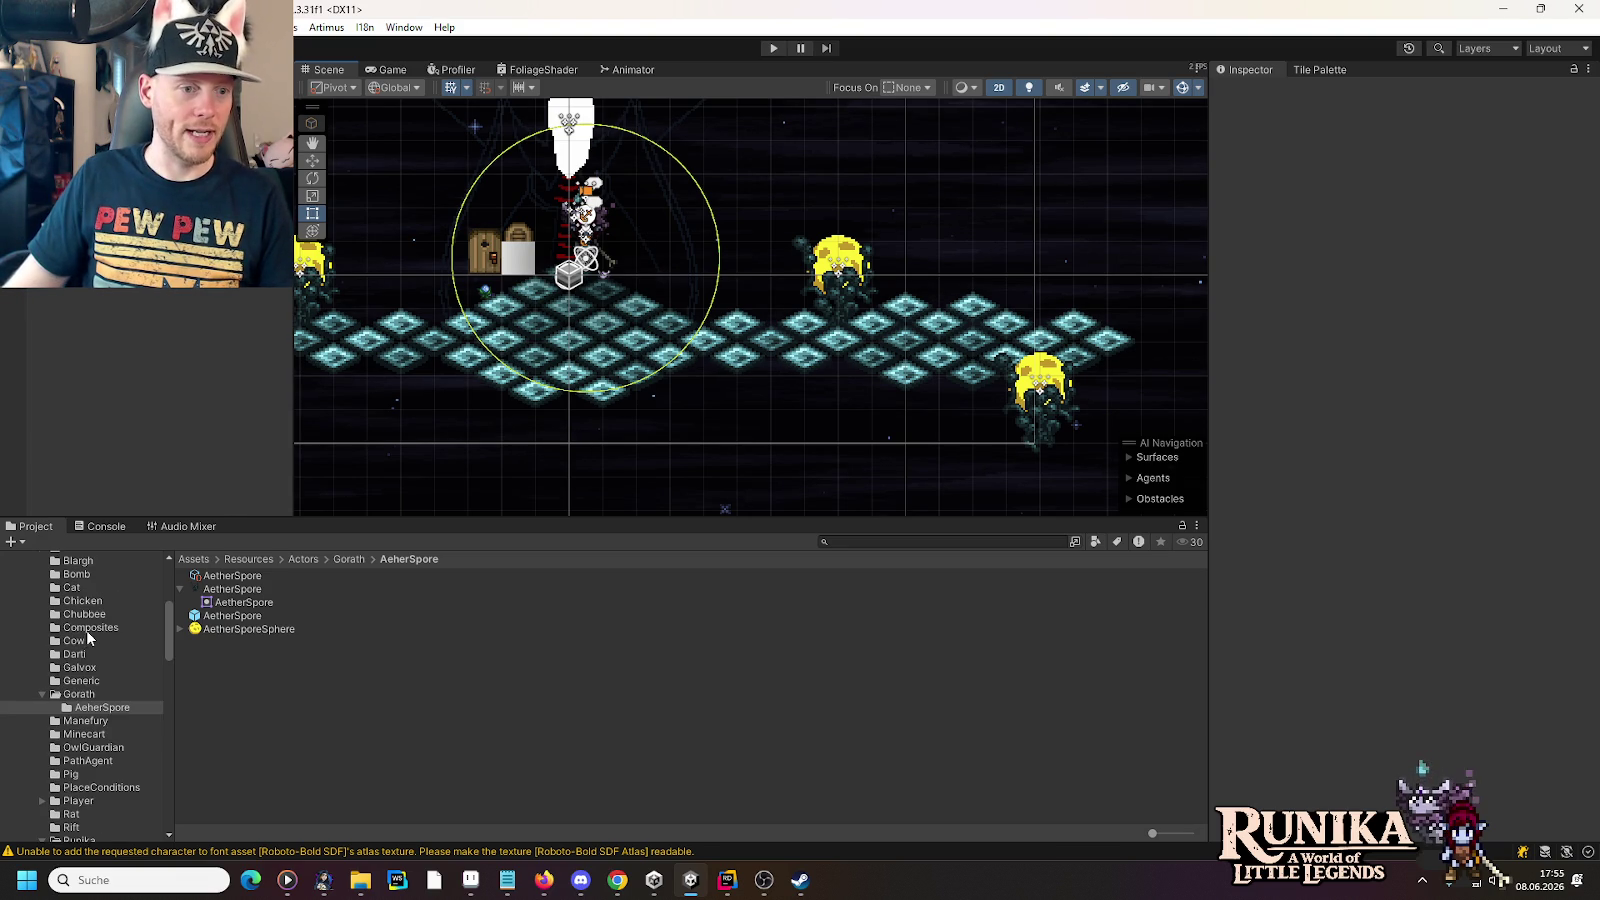
click(40, 694)
scroll(39, 695, up, 3)
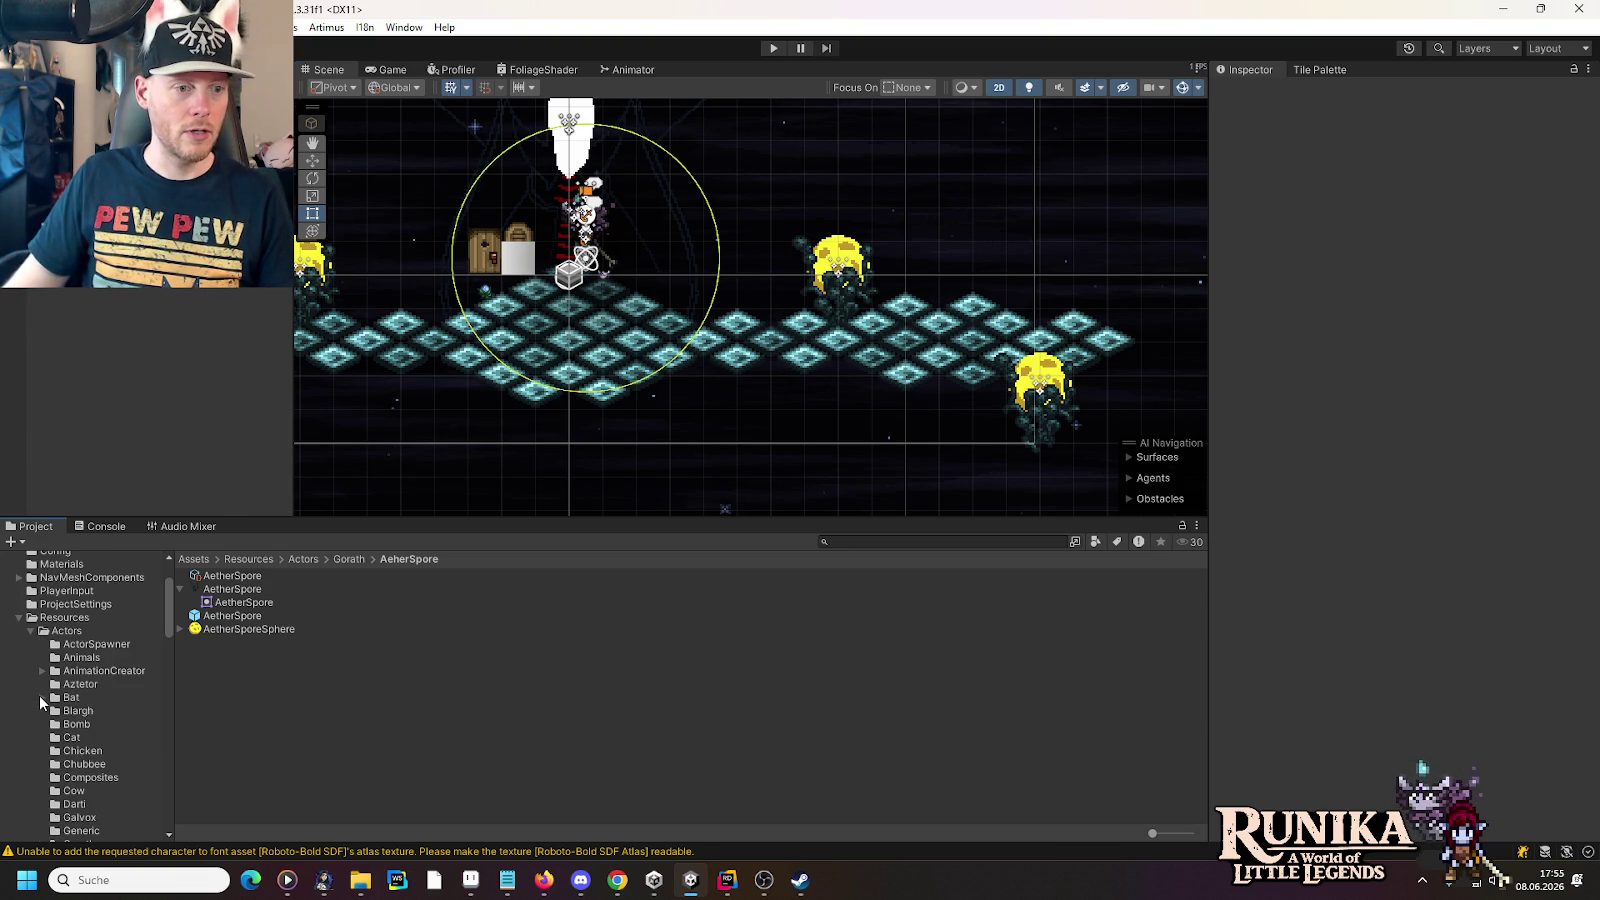
click(31, 632)
click(30, 777)
scroll(28, 774, down, 5)
click(31, 751)
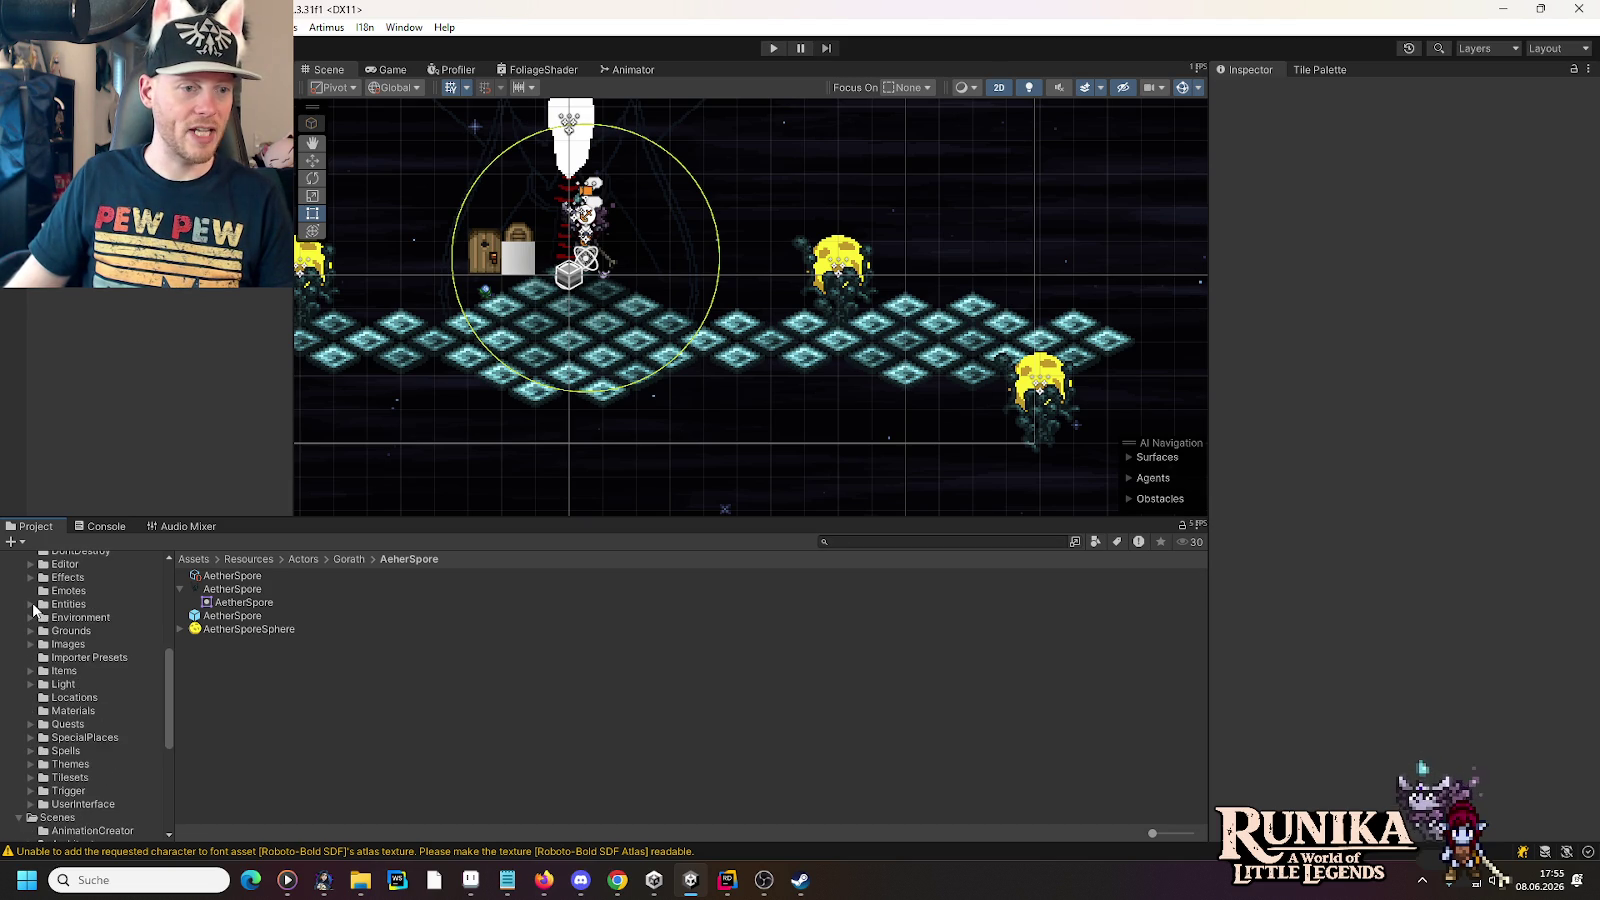
click(31, 617)
scroll(89, 776, down, 5)
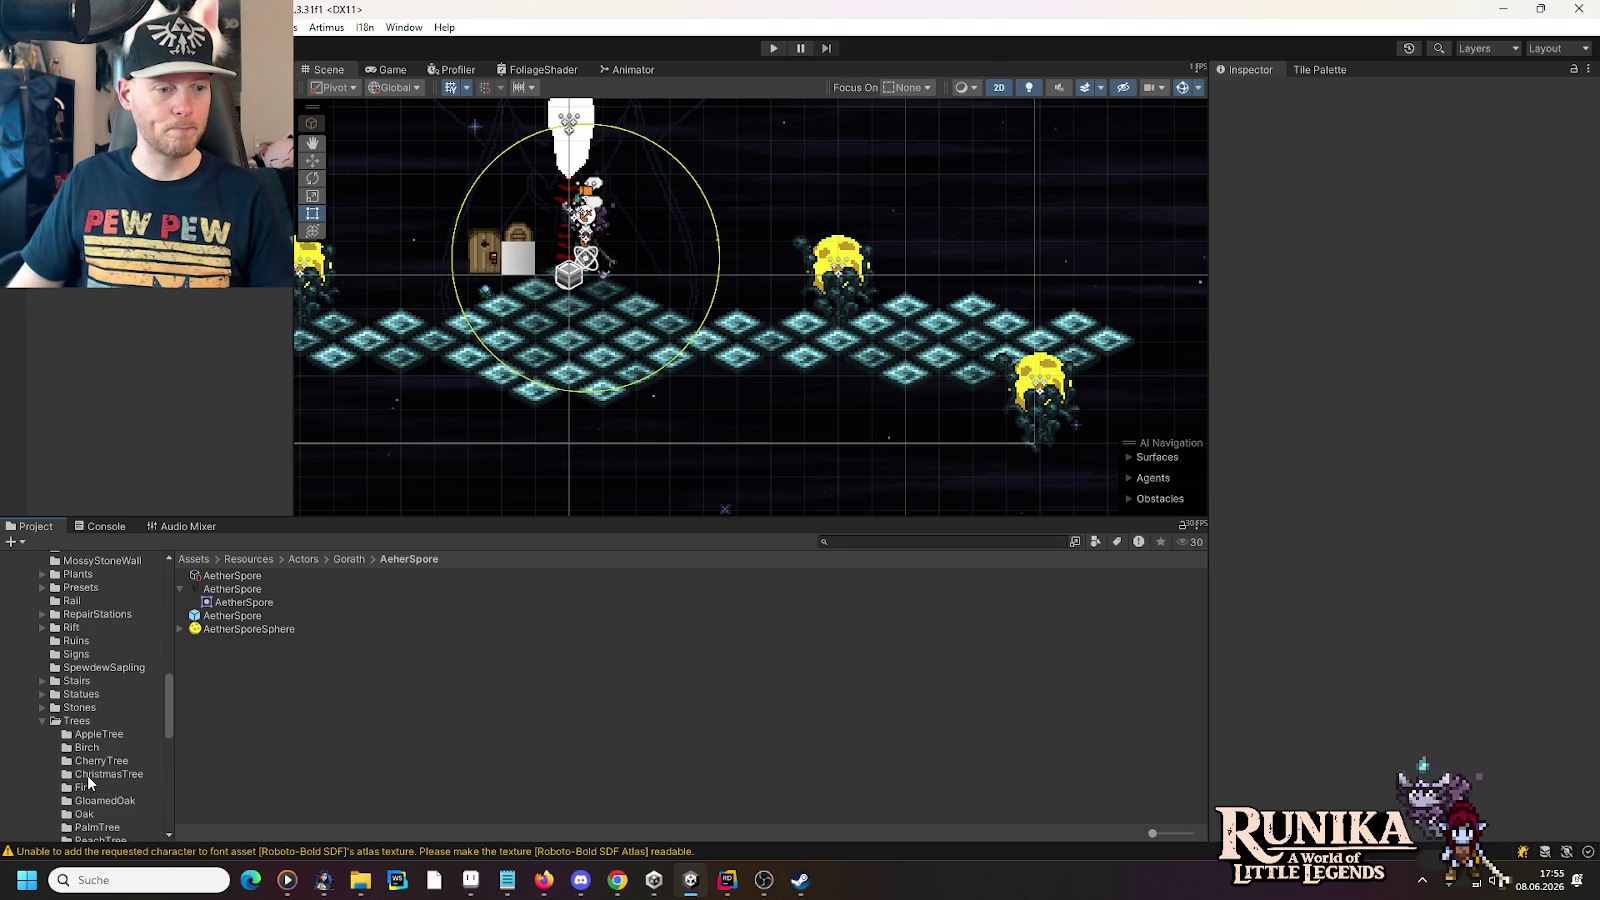
click(42, 771)
- Expand LightSources and open the Torches folder to list the torch assets
scroll(40, 718, down, 3)
scroll(42, 714, up, 5)
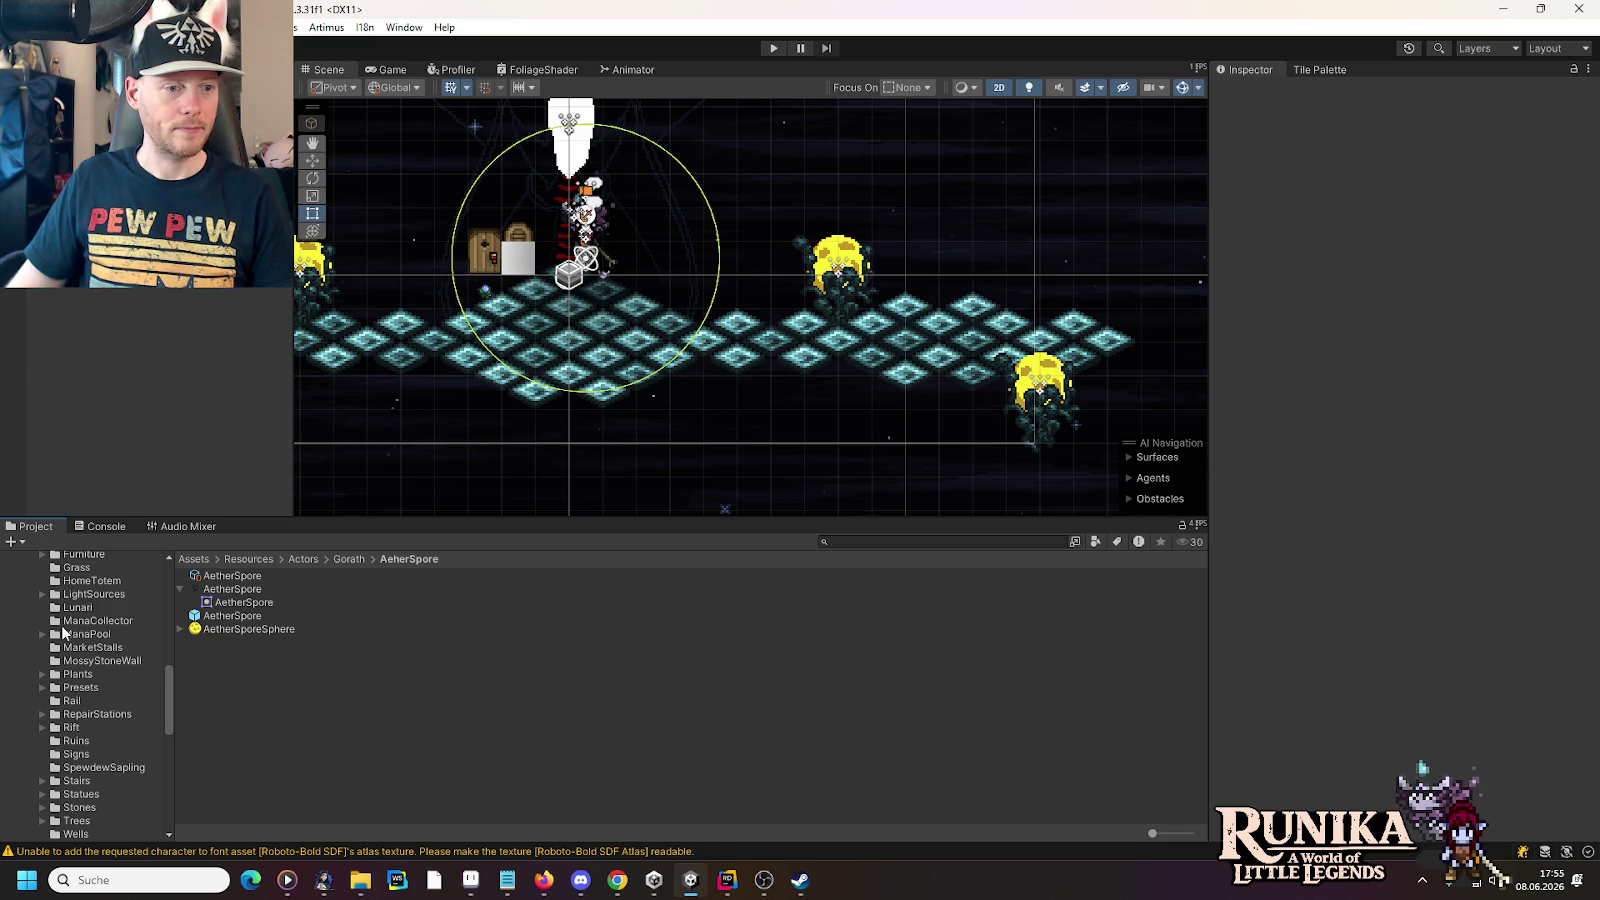
click(42, 594)
click(68, 608)
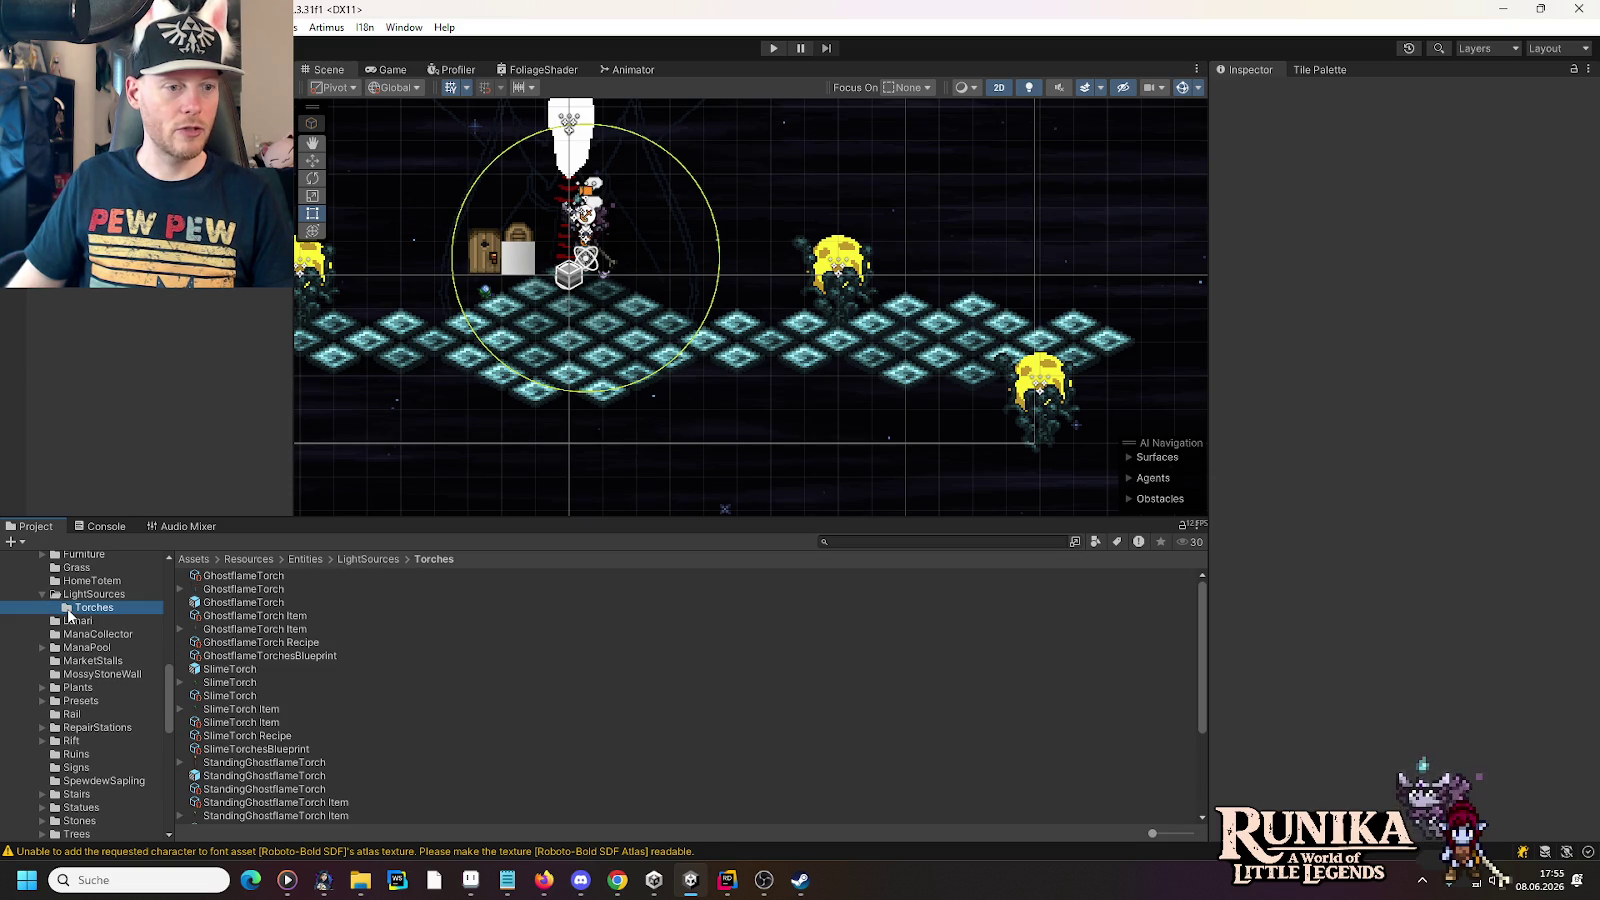
scroll(258, 672, down, 2)
scroll(258, 672, up, 2)
- Copy SlimeTorch's LightSourceSprite and BloomSprite objects, then switch to editing the AetherSpore prefab
click(230, 668)
double_click(228, 670)
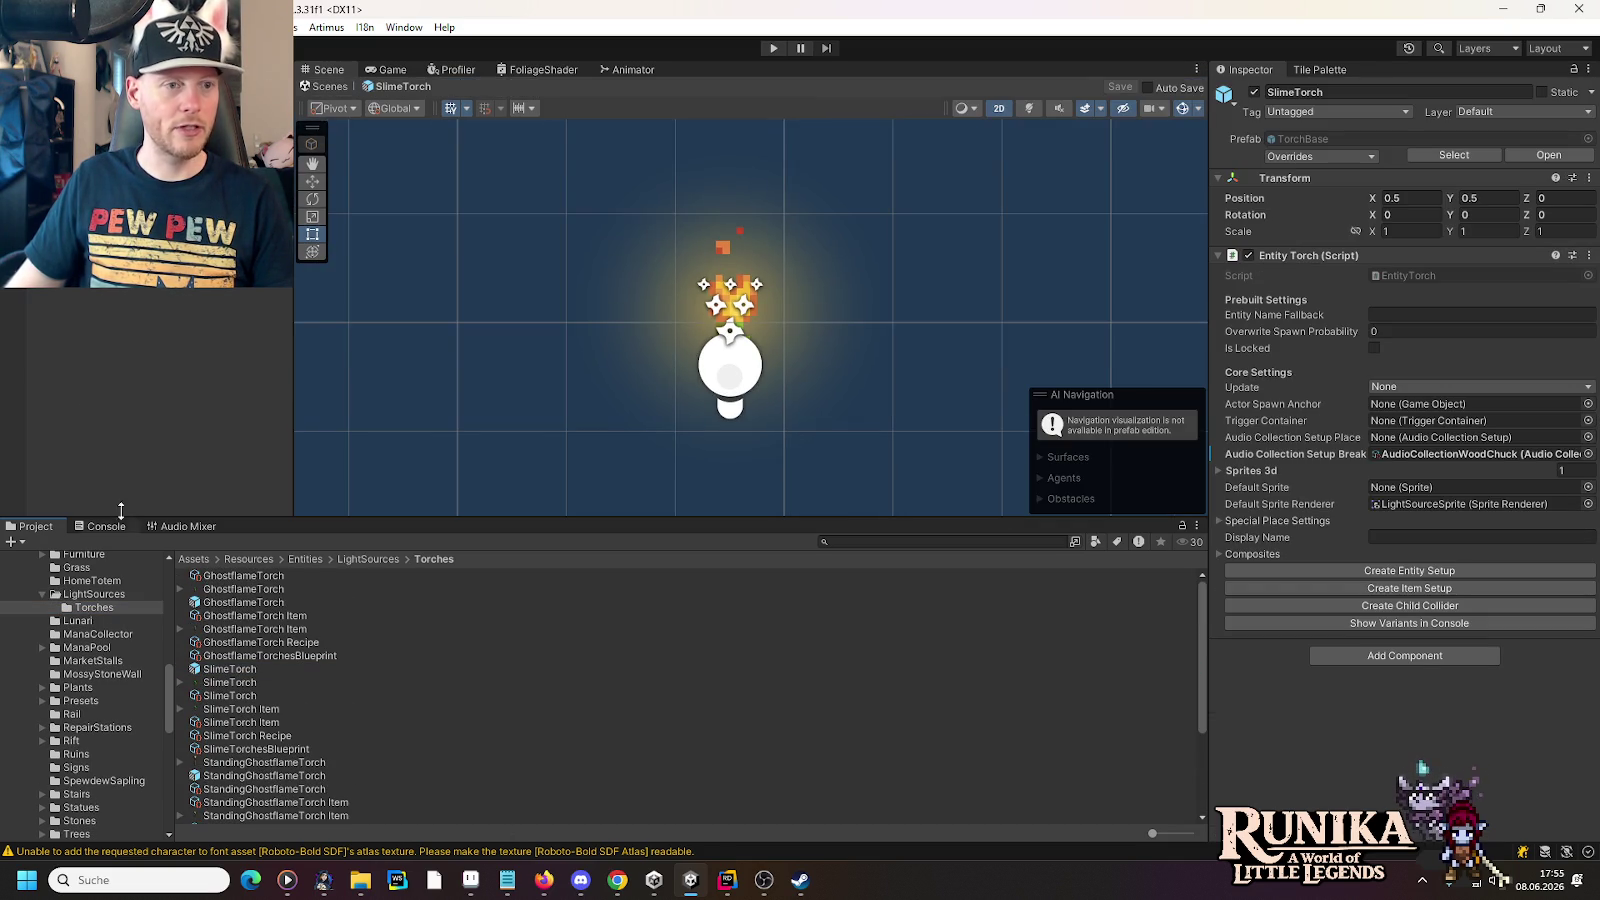
click(730, 300)
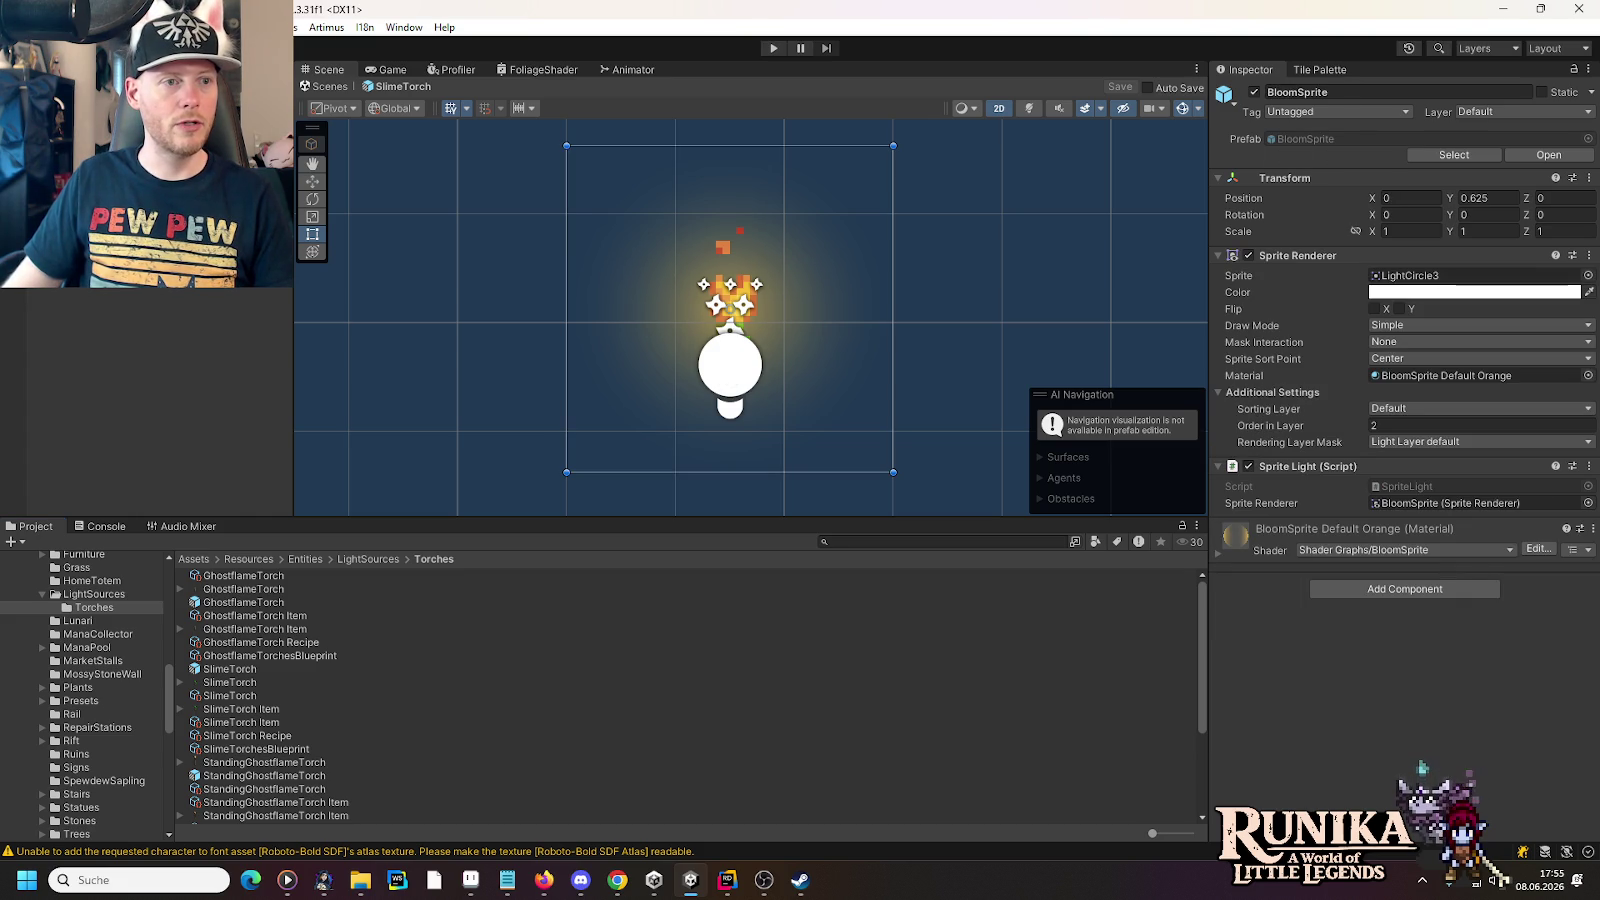
ctrl+click(130, 255)
right_click(101, 255)
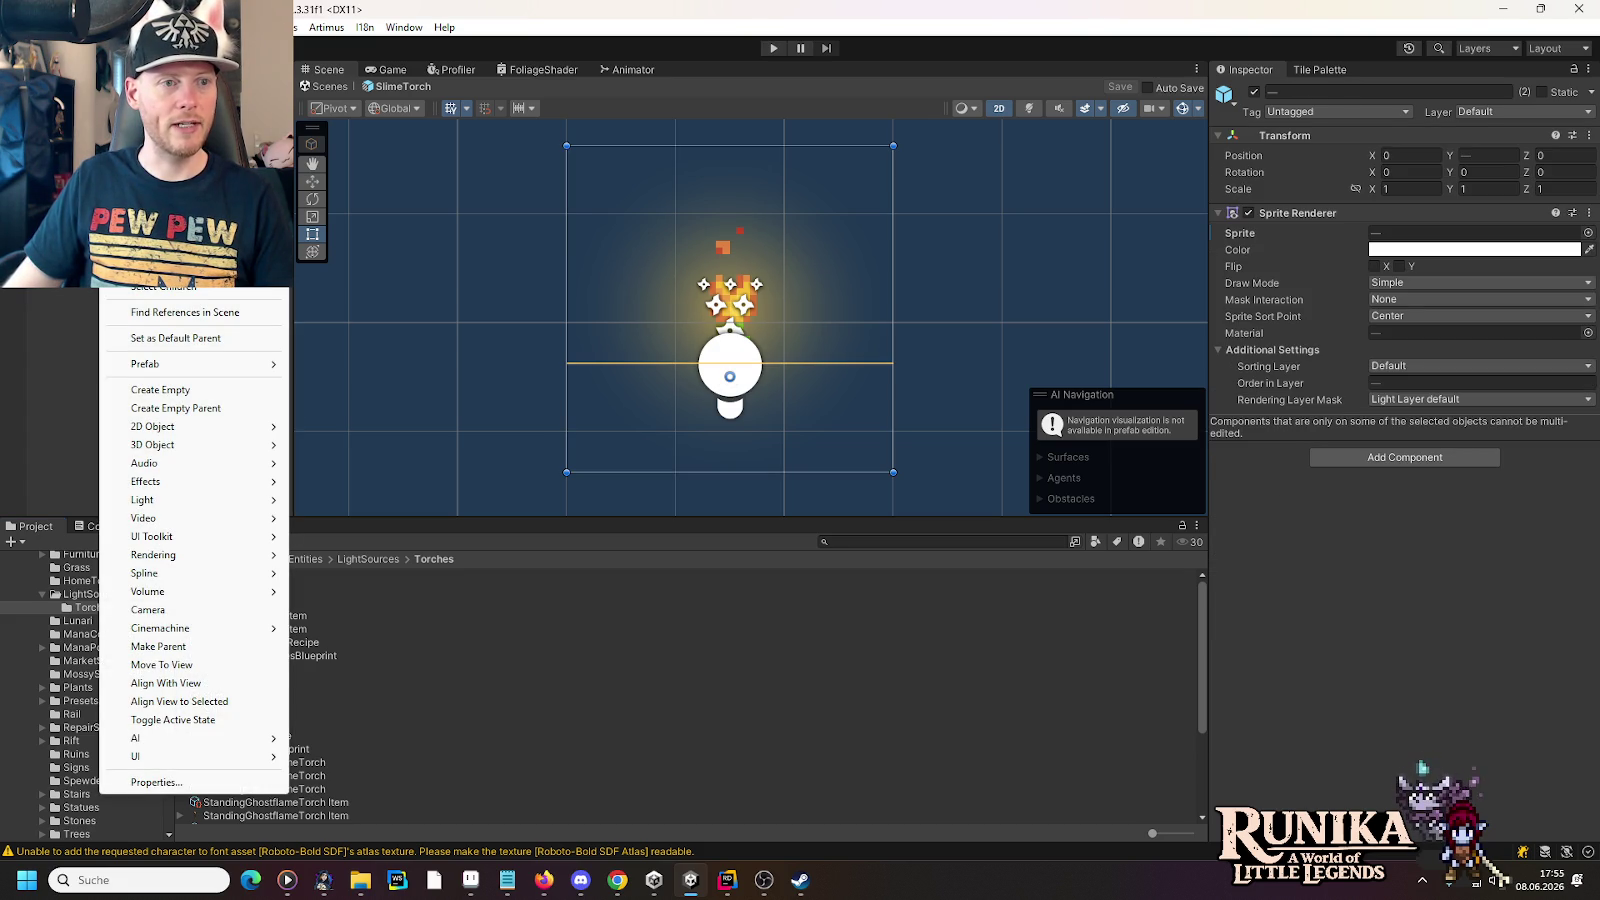
key(Escape)
click(14, 98)
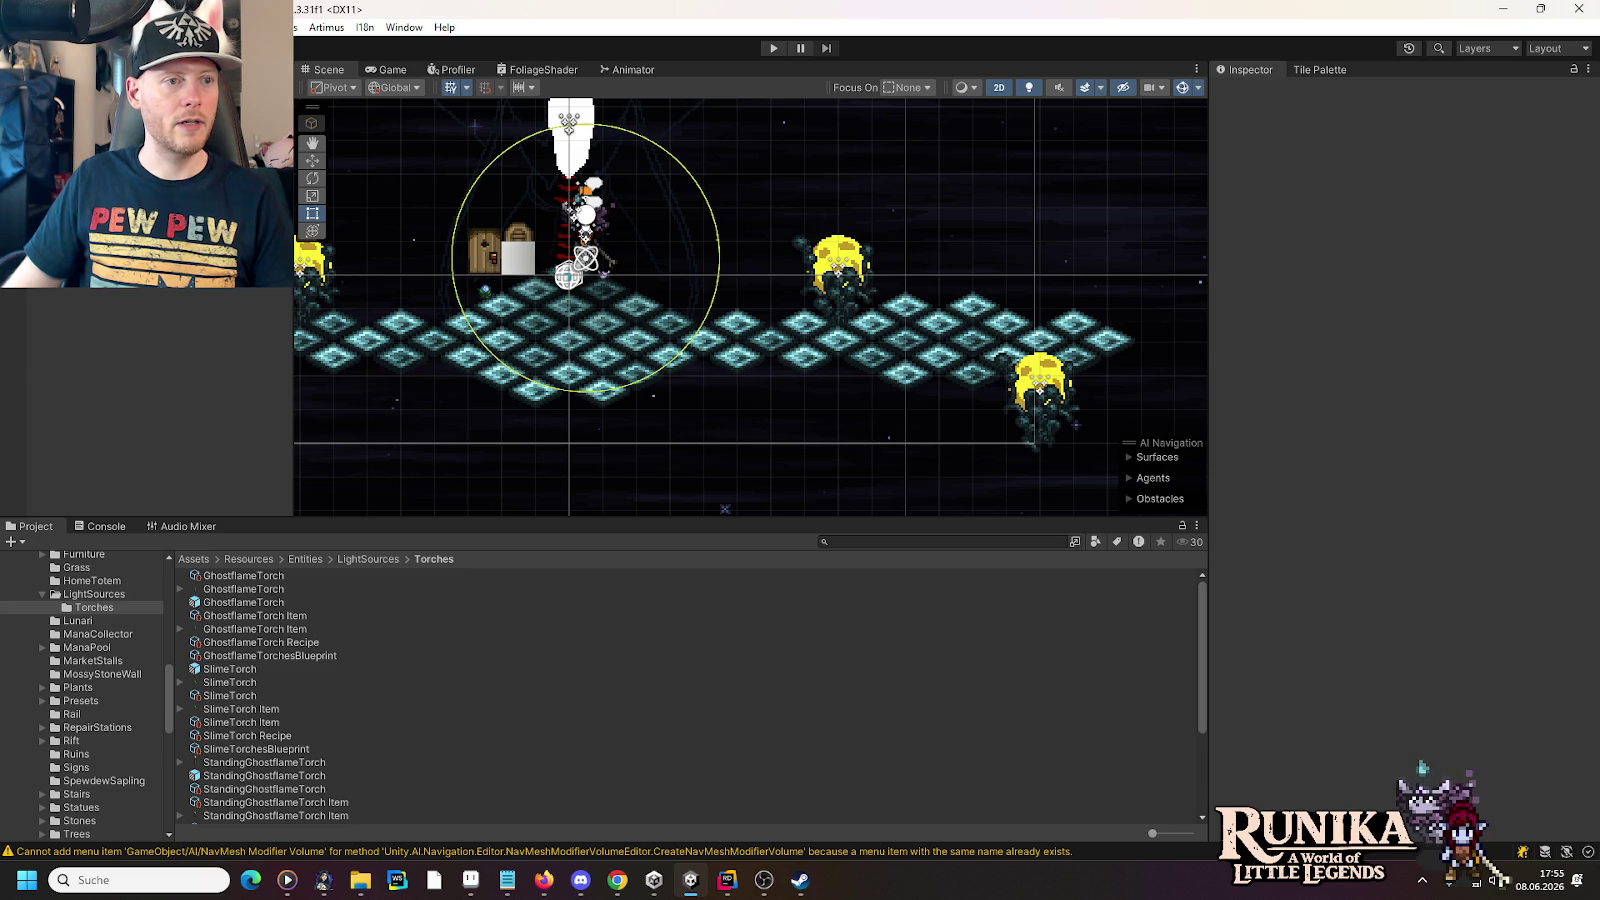
click(283, 172)
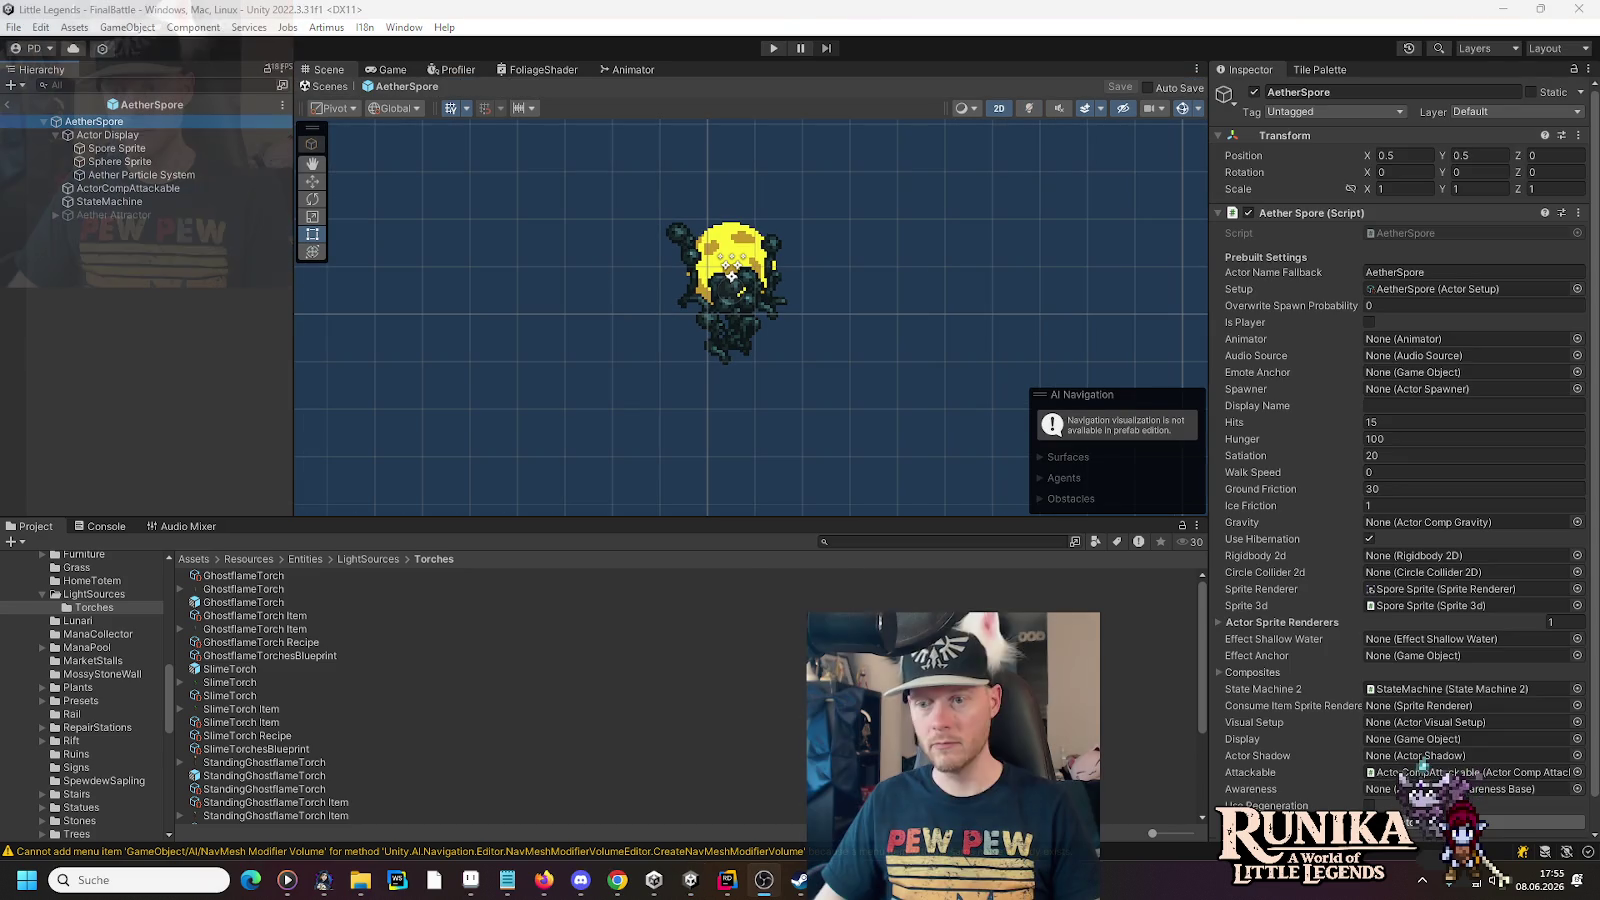
- Paste the copied sprites under Actor Display and pull LightSmooth out of the fire effect group
right_click(127, 136)
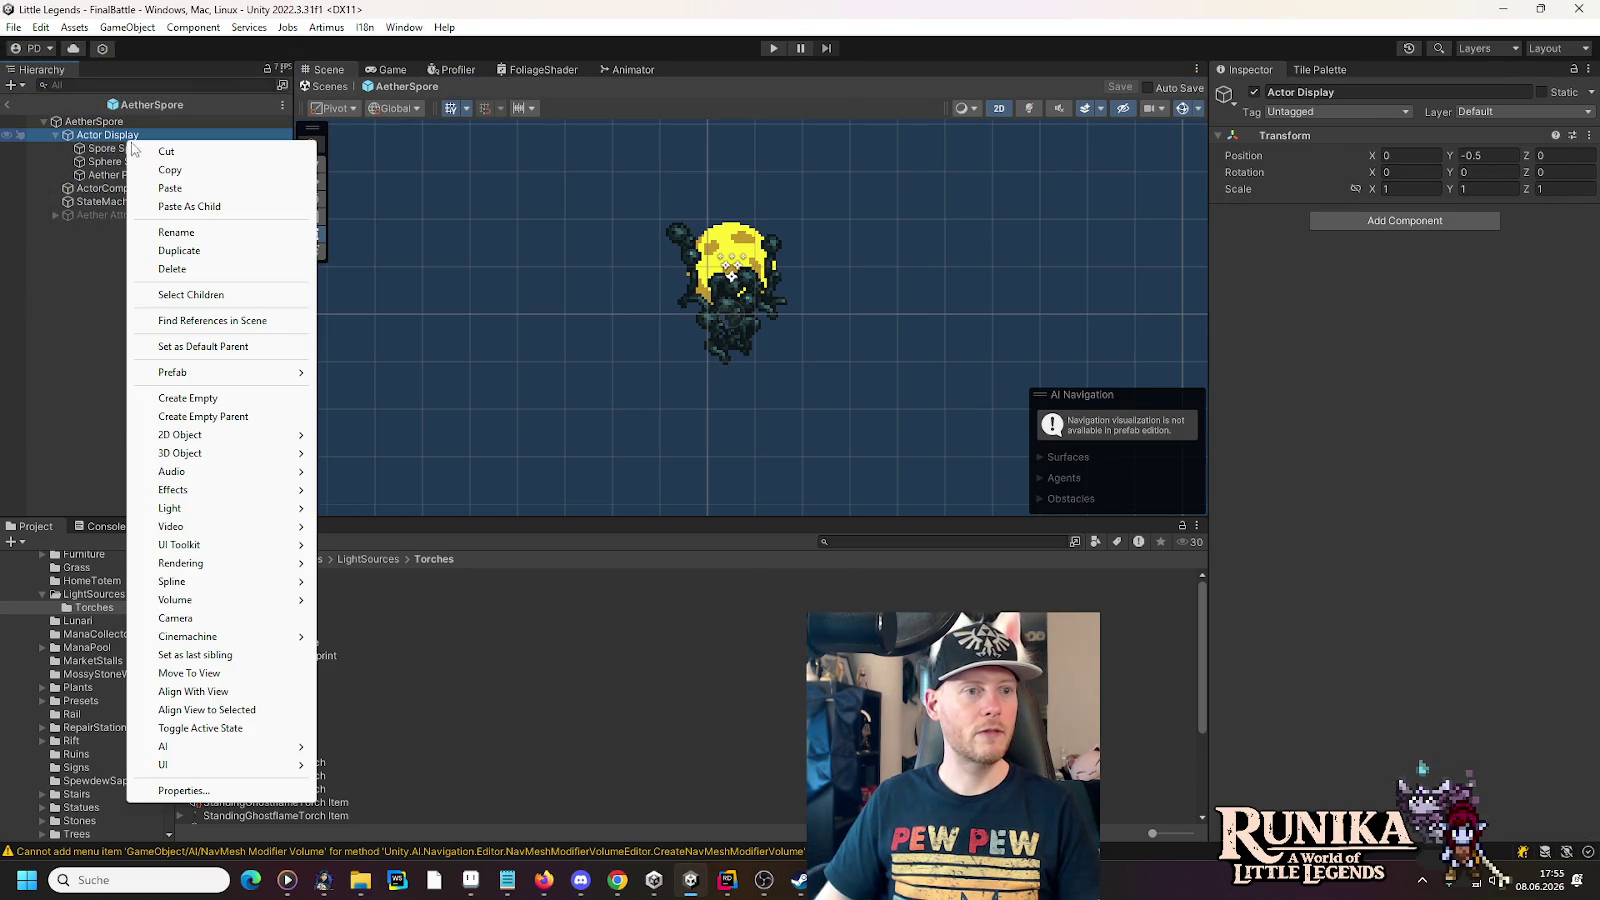
click(189, 207)
click(66, 188)
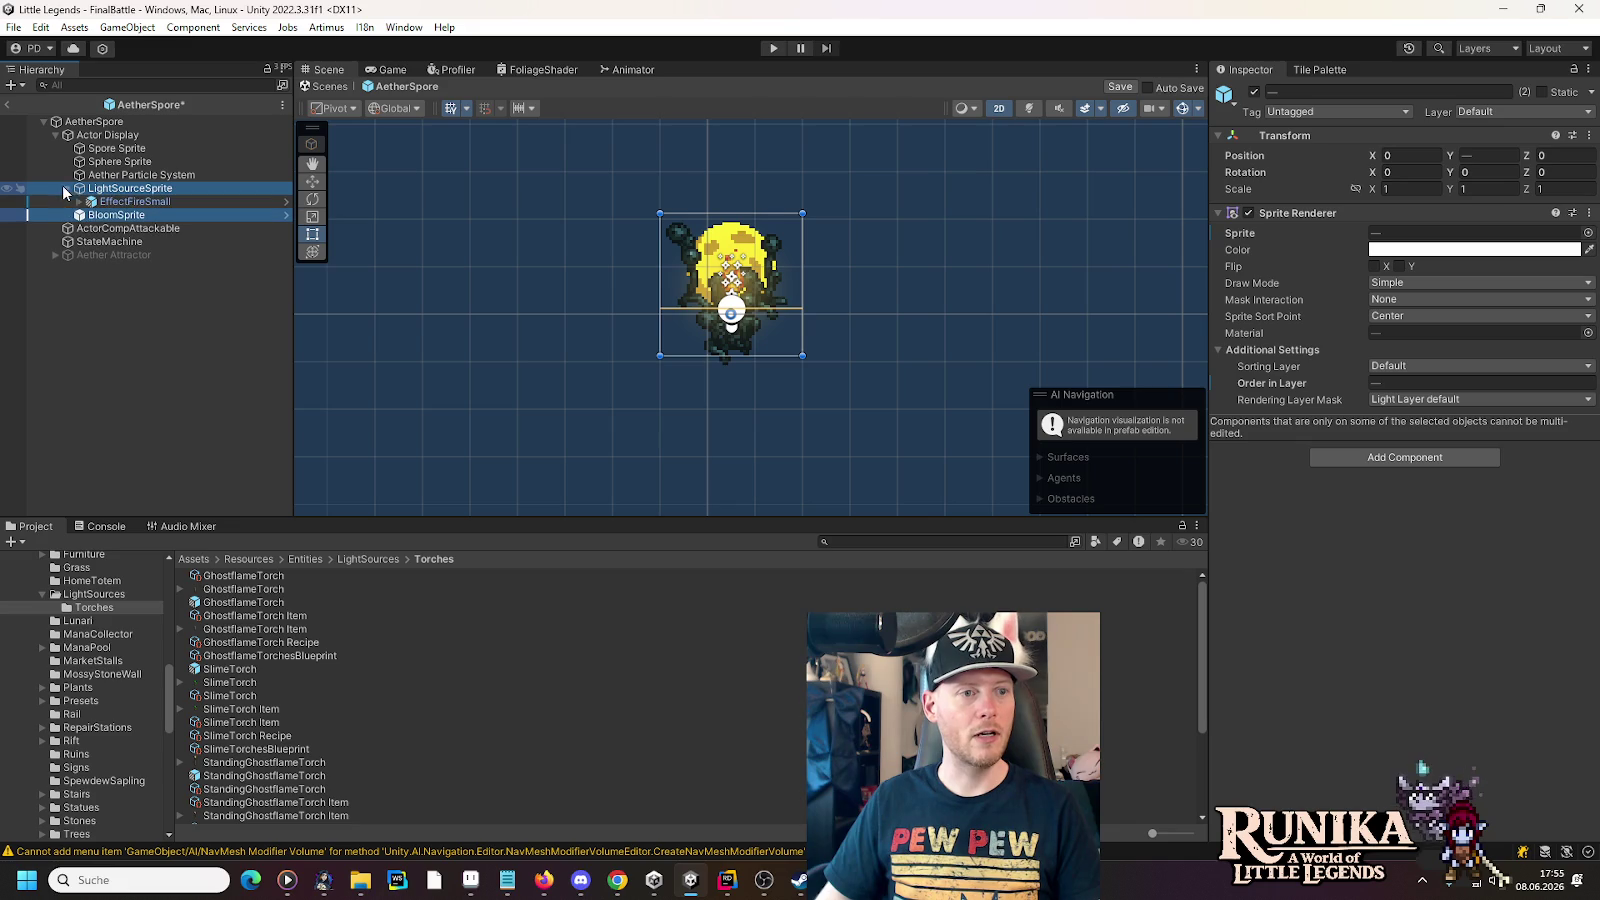
click(80, 201)
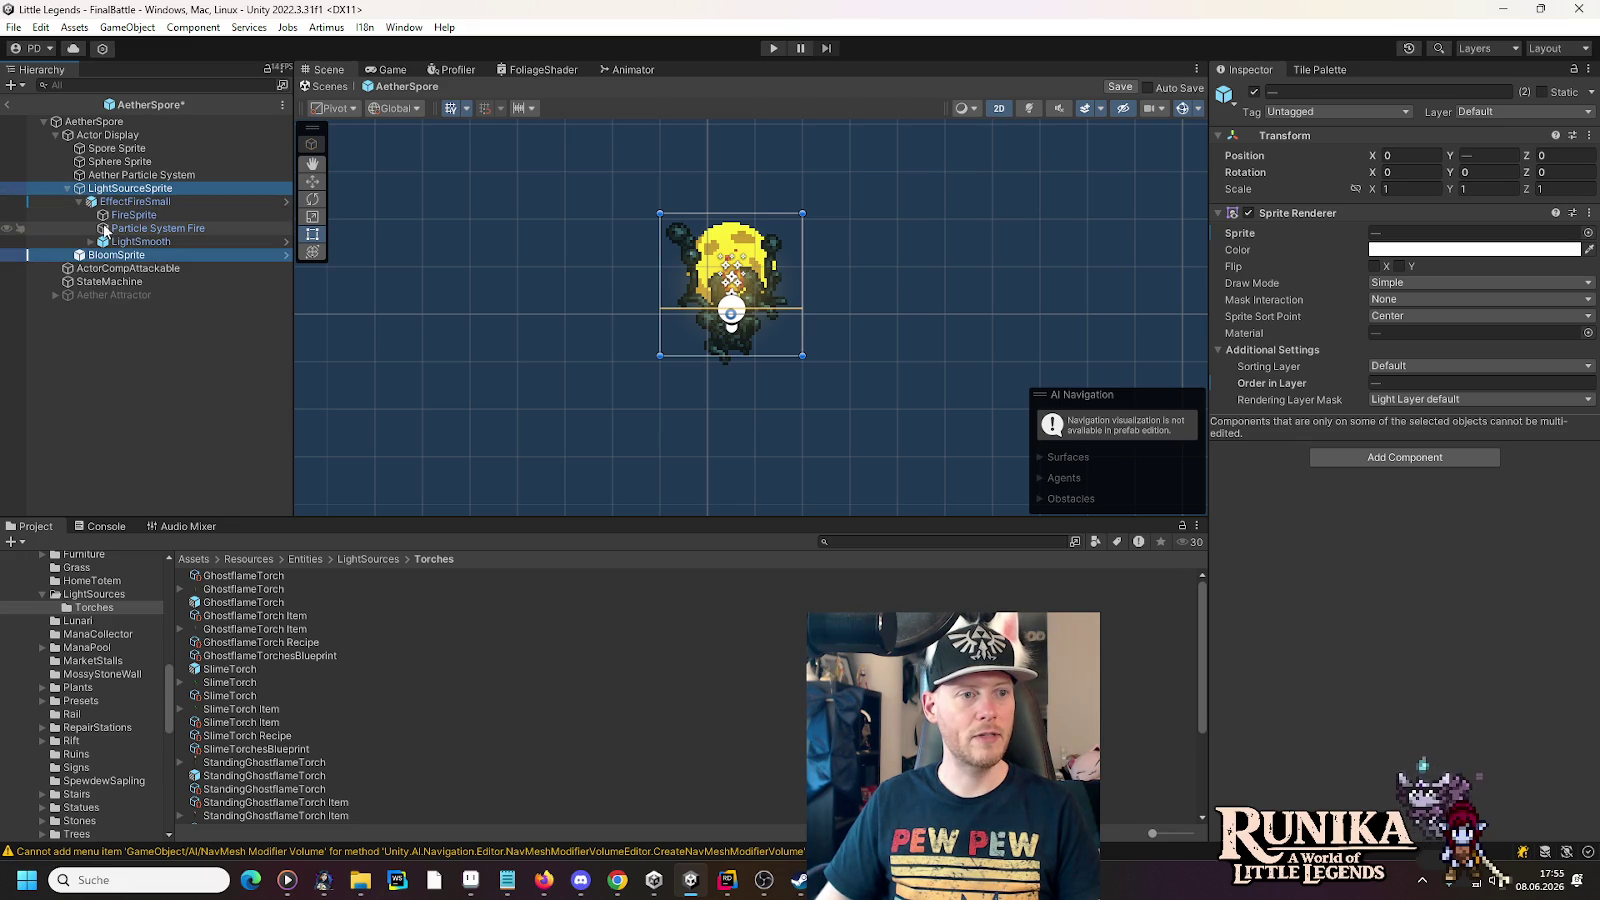
click(134, 243)
drag(127, 250, 119, 190)
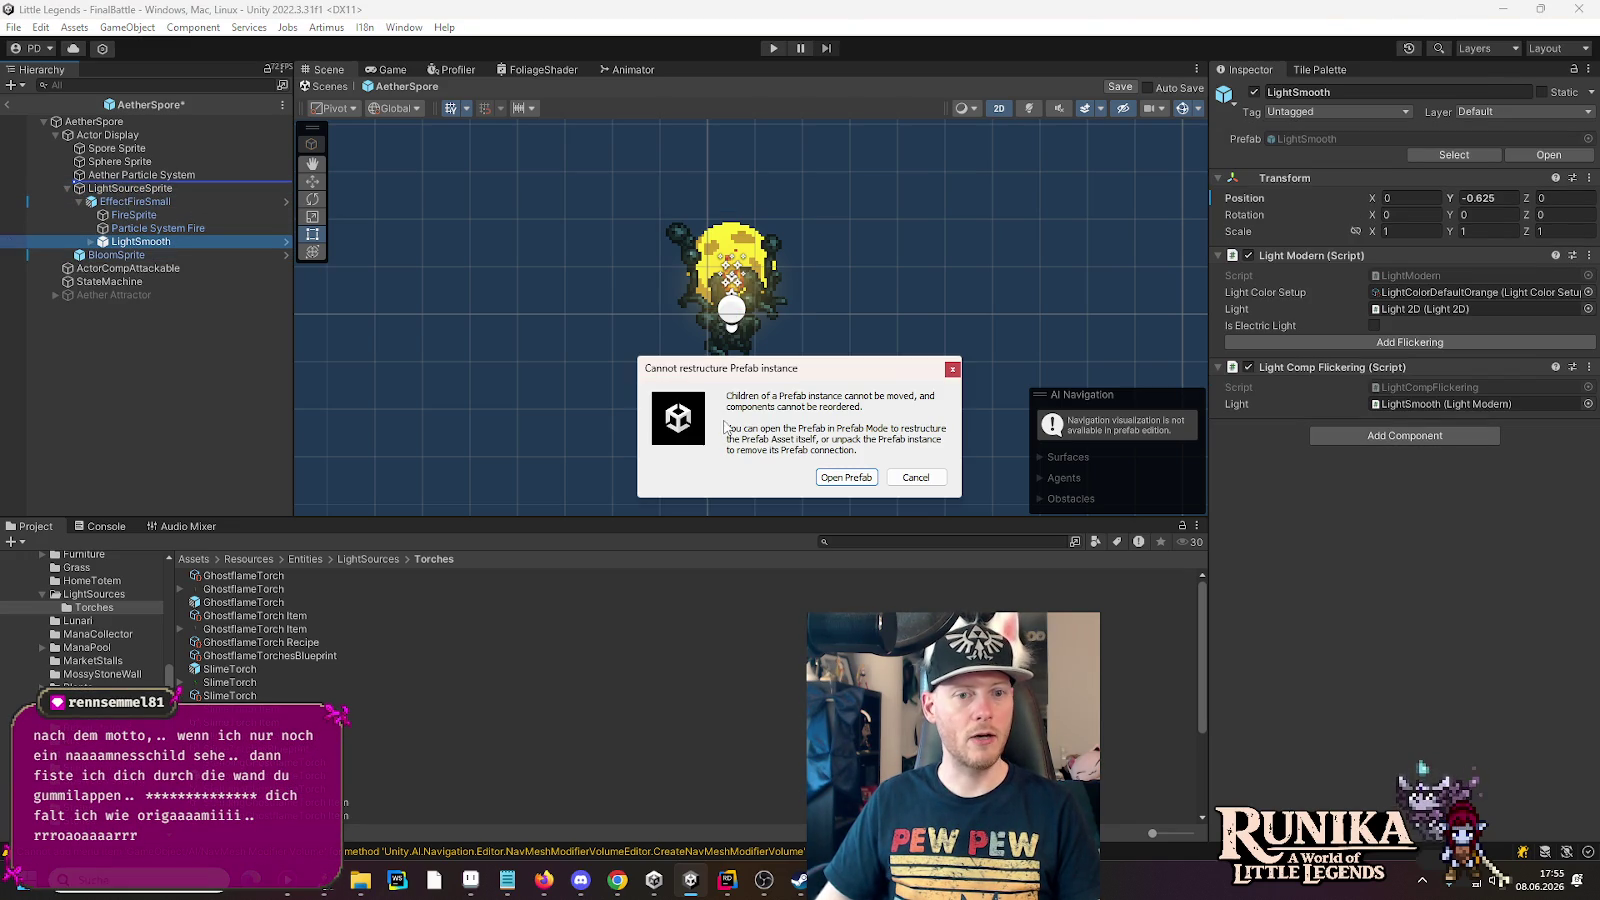
click(895, 480)
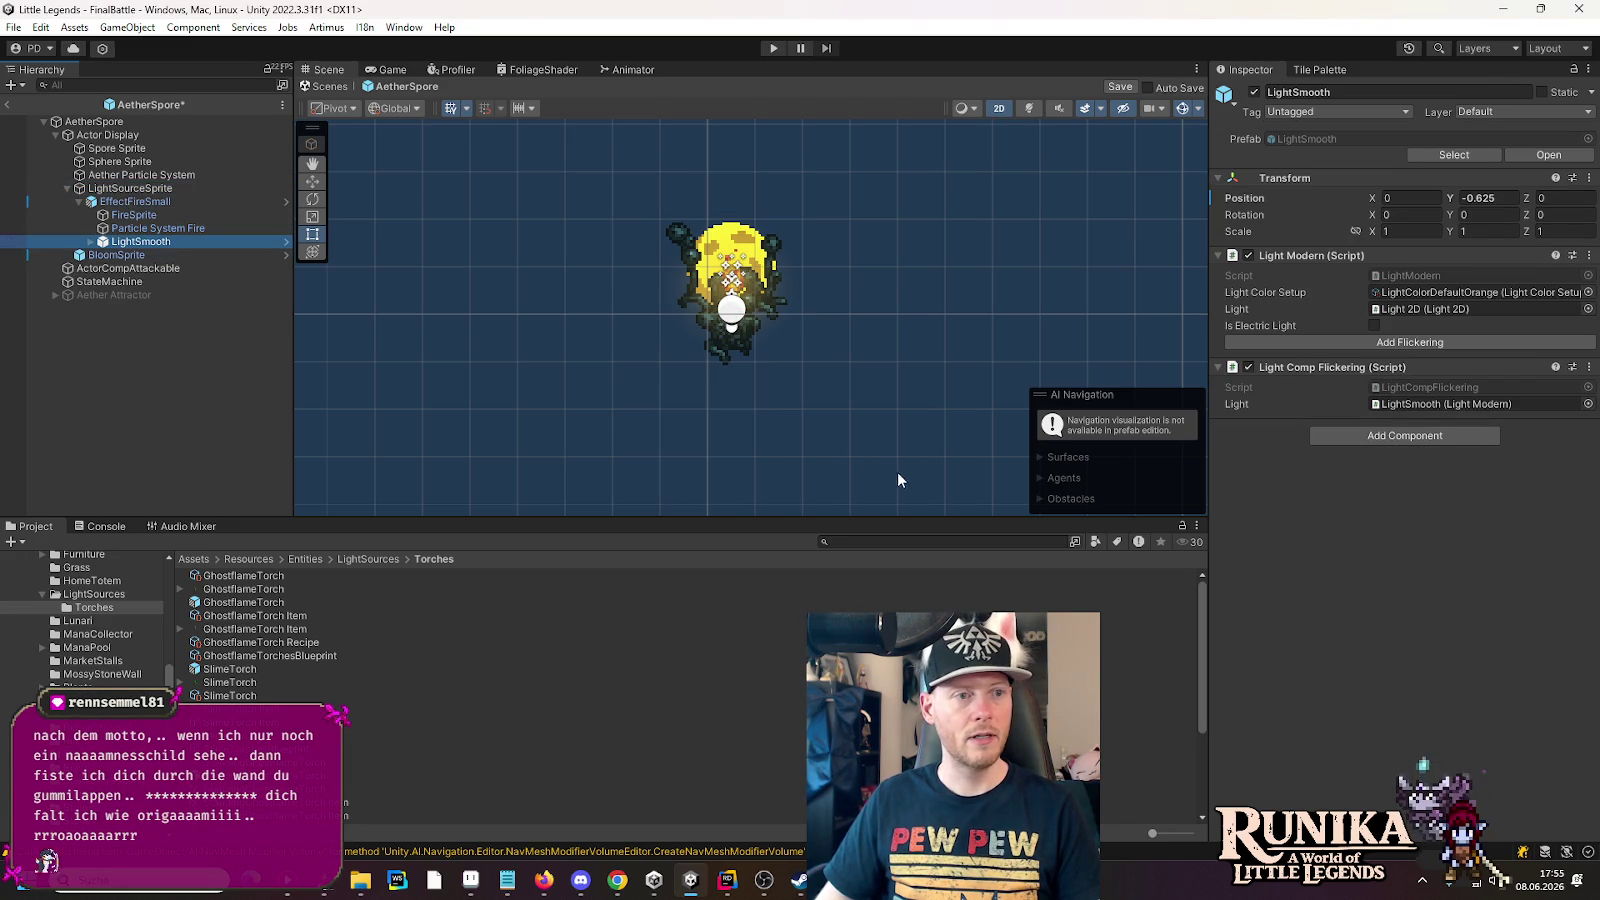
- Duplicate LightSmooth under Actor Display beside BloomSprite and delete the old LightSourceSprite
right_click(116, 244)
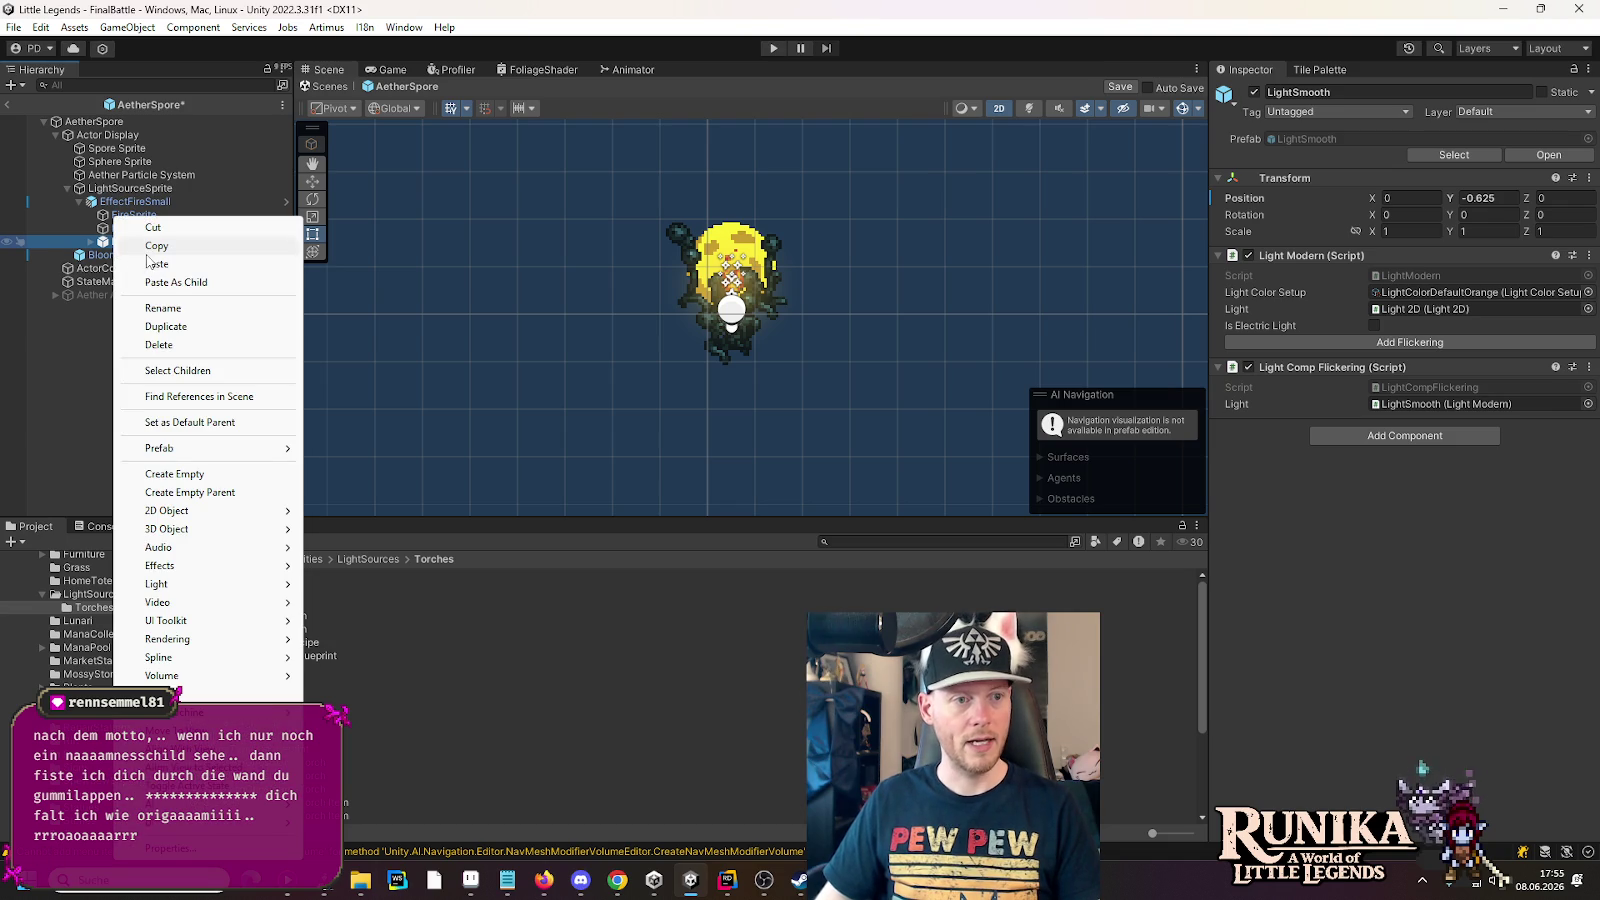
click(165, 326)
drag(125, 255, 122, 190)
drag(124, 270, 128, 199)
click(125, 214)
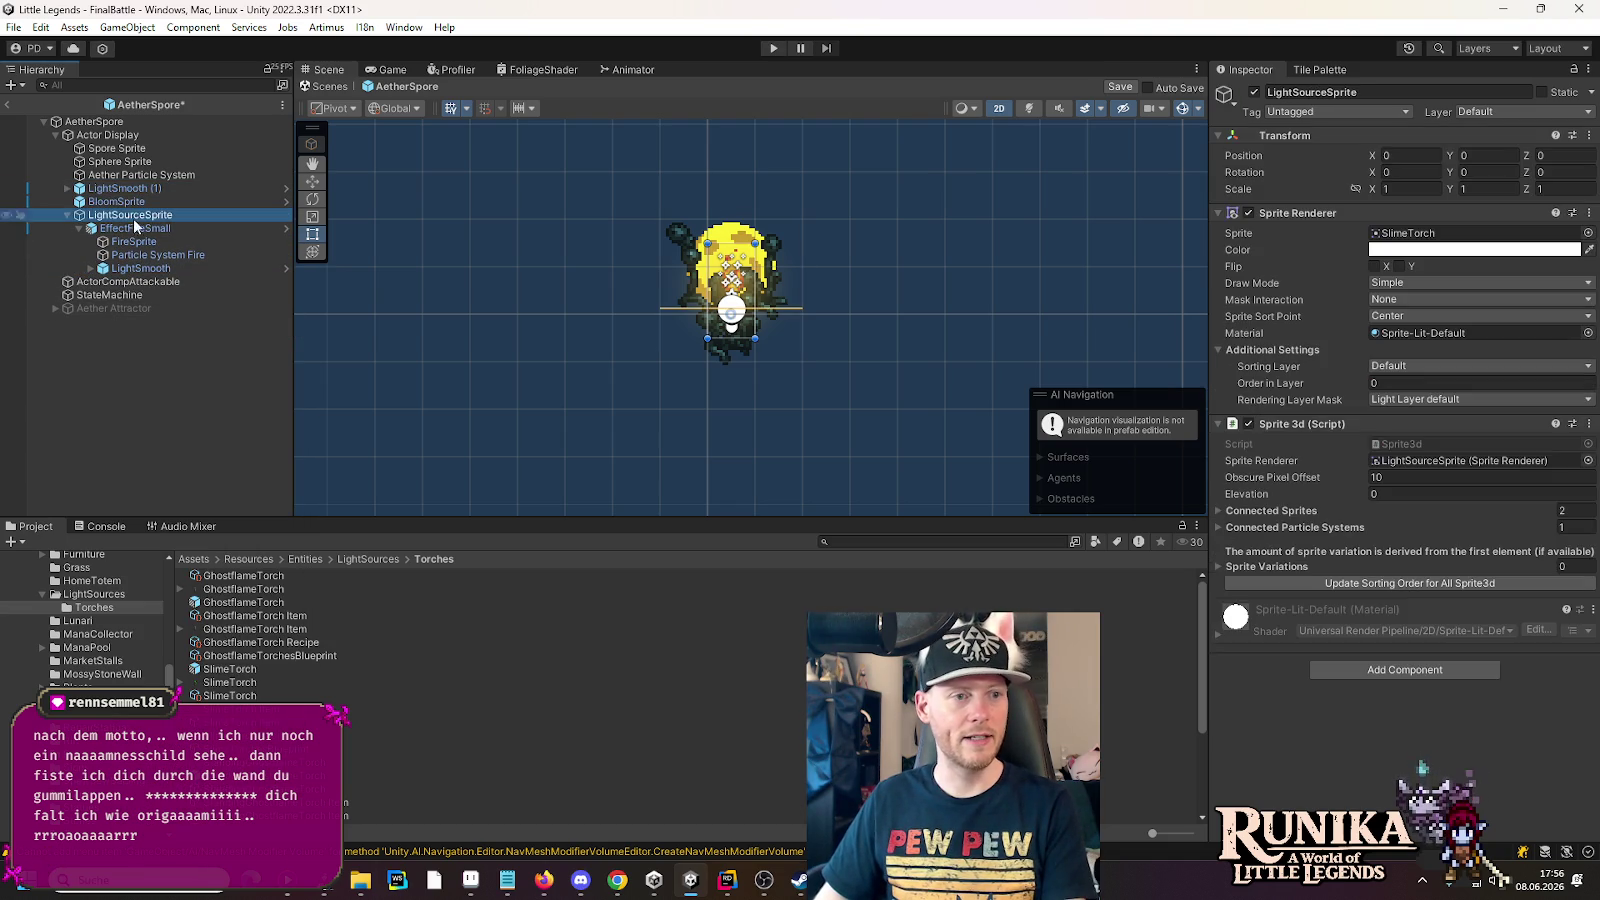
key(Delete)
- Rename the copy to LightSmooth, raise it to Y 1, and remove its flickering component
click(120, 190)
click(120, 190)
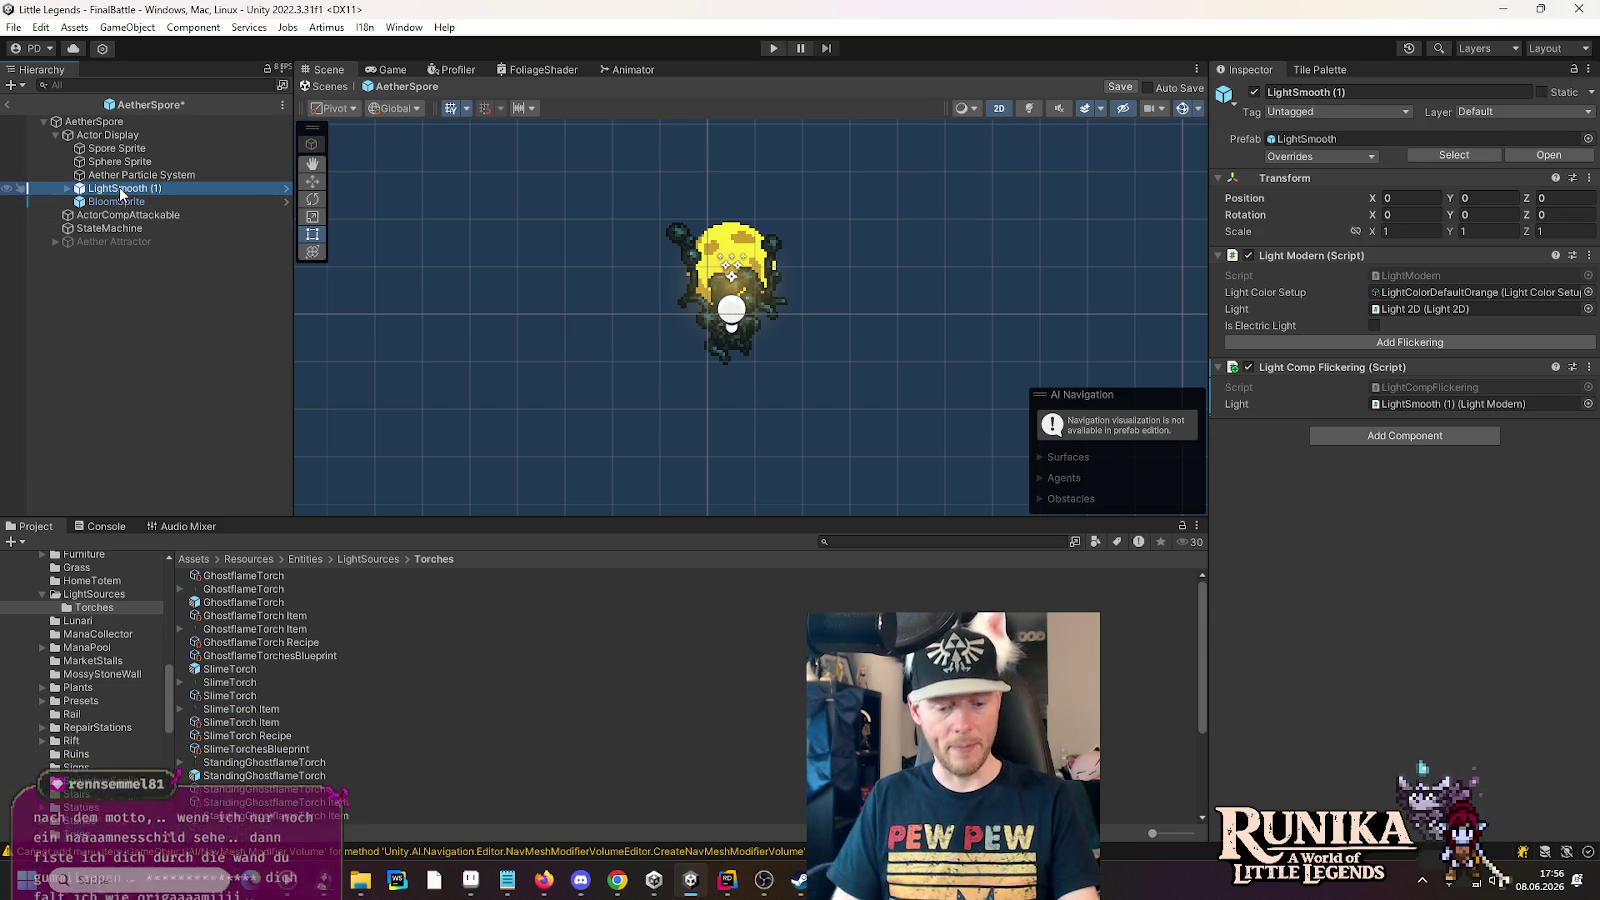
key(Return)
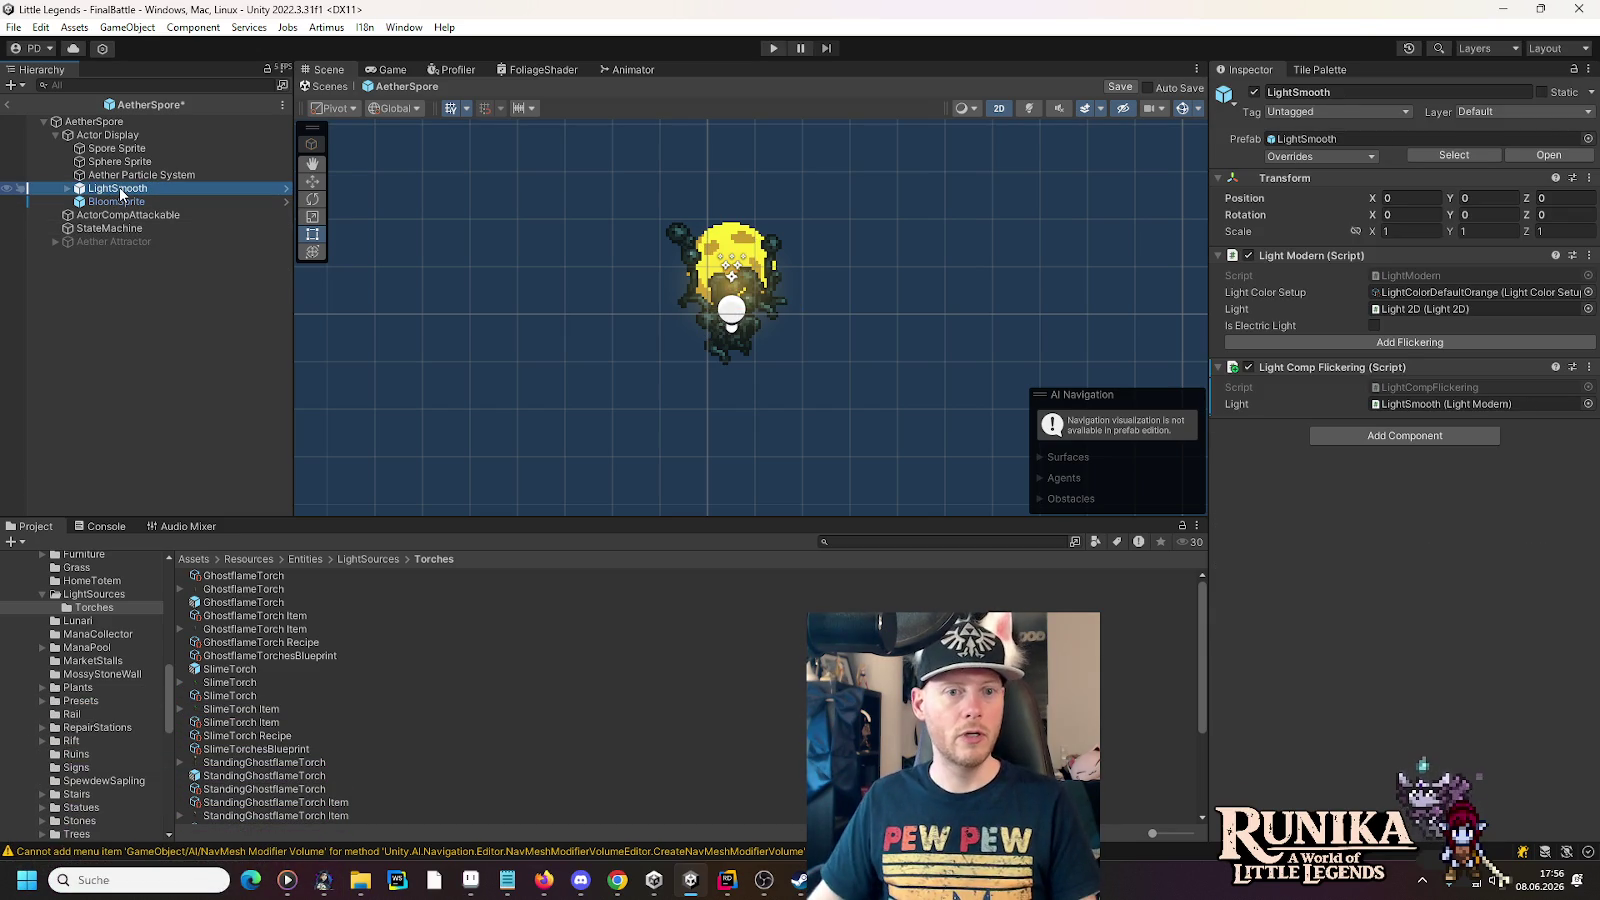
click(311, 182)
drag(731, 264, 731, 207)
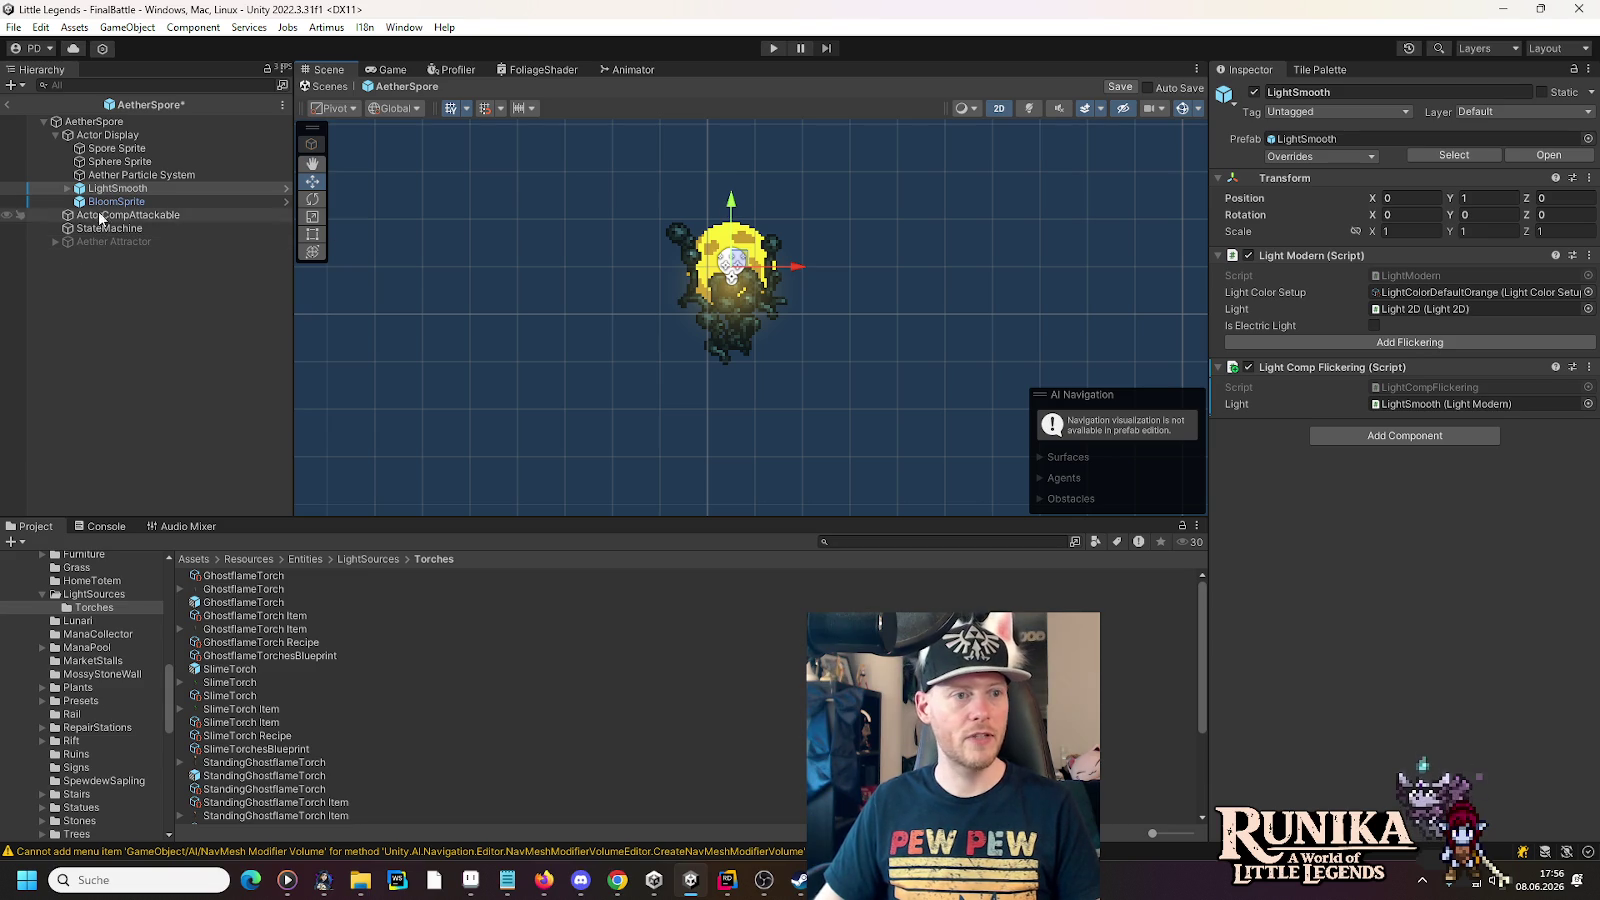
click(1589, 367)
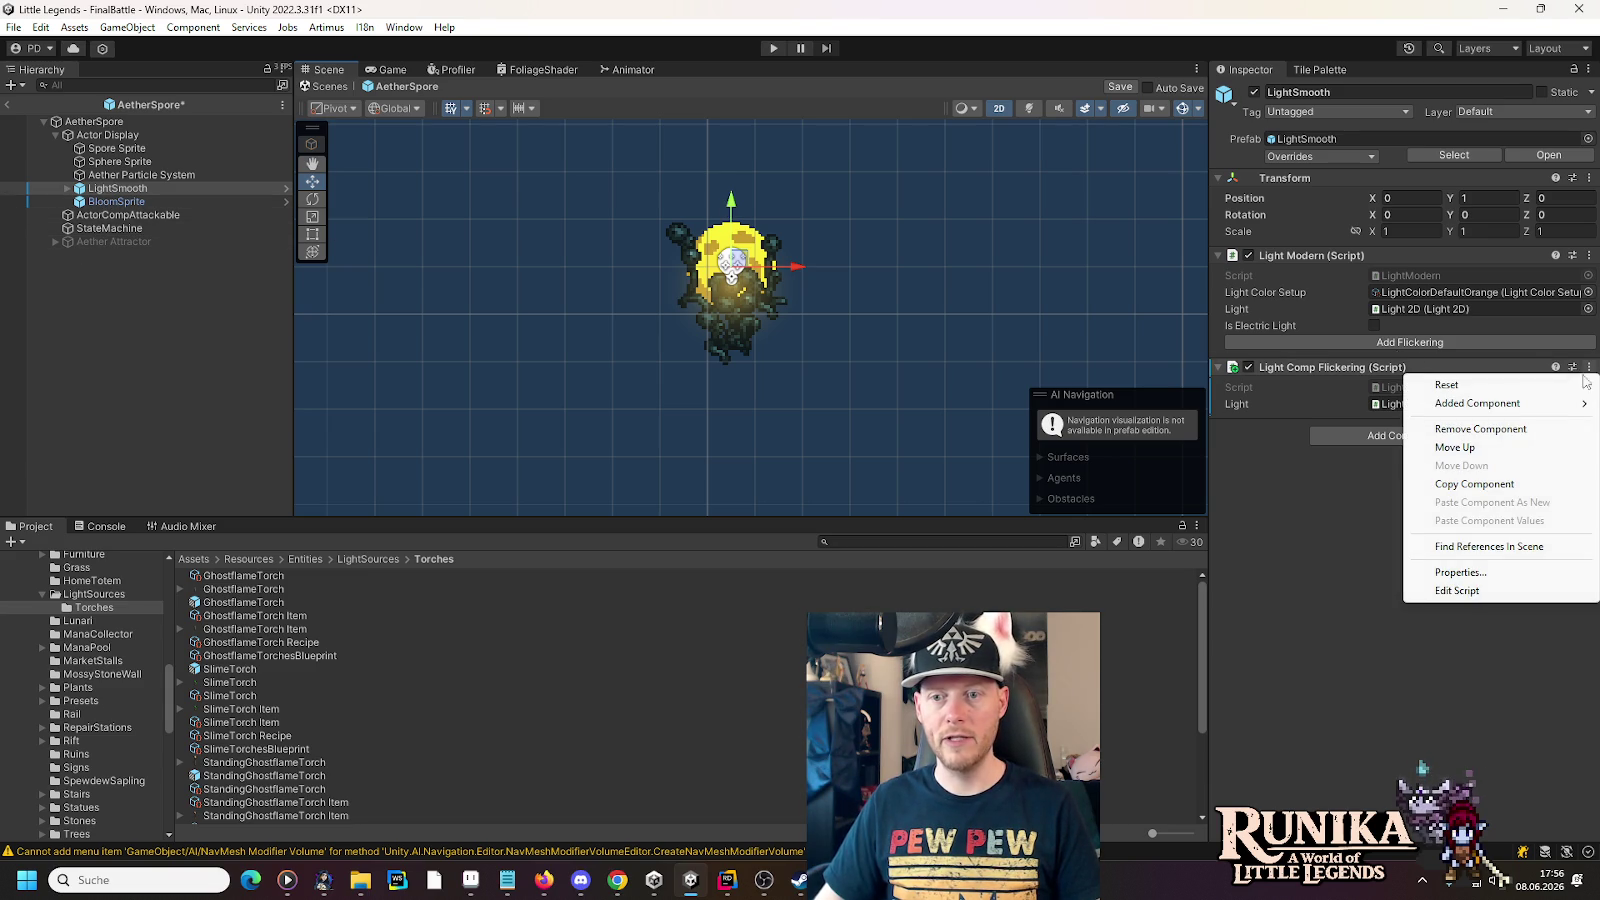
click(1530, 432)
- Raise BloomSprite to Y 1, then open the saved games list in the running game
click(157, 203)
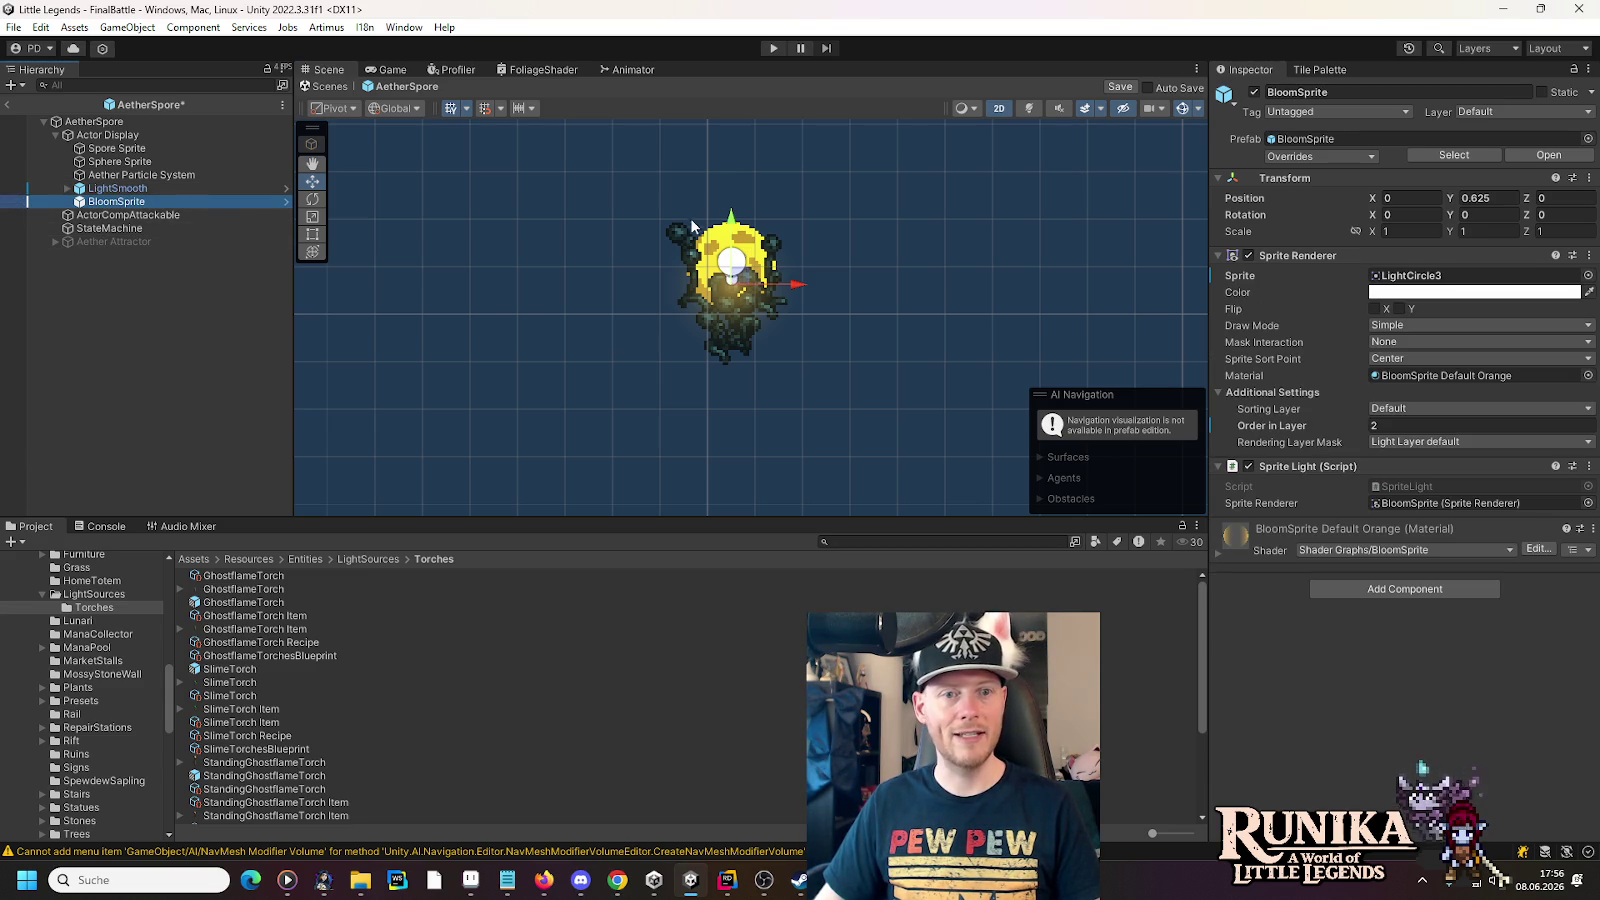
drag(731, 222, 731, 205)
text(1)
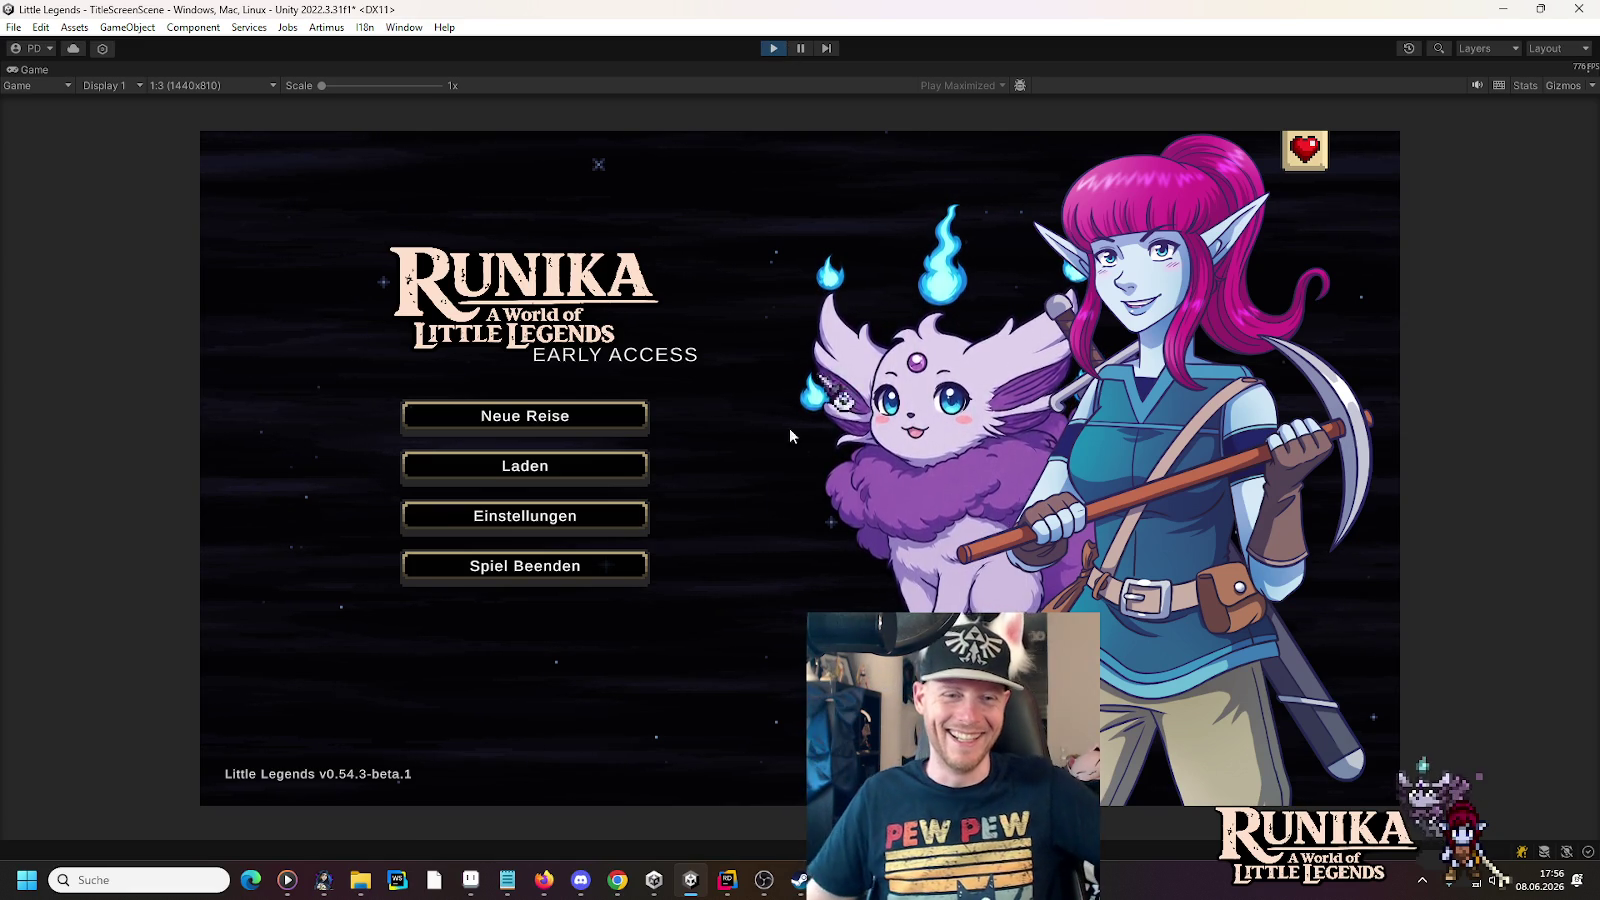
click(585, 466)
- Load the first save slot into FinalBattle to check the spore lights, then stop play mode
click(604, 393)
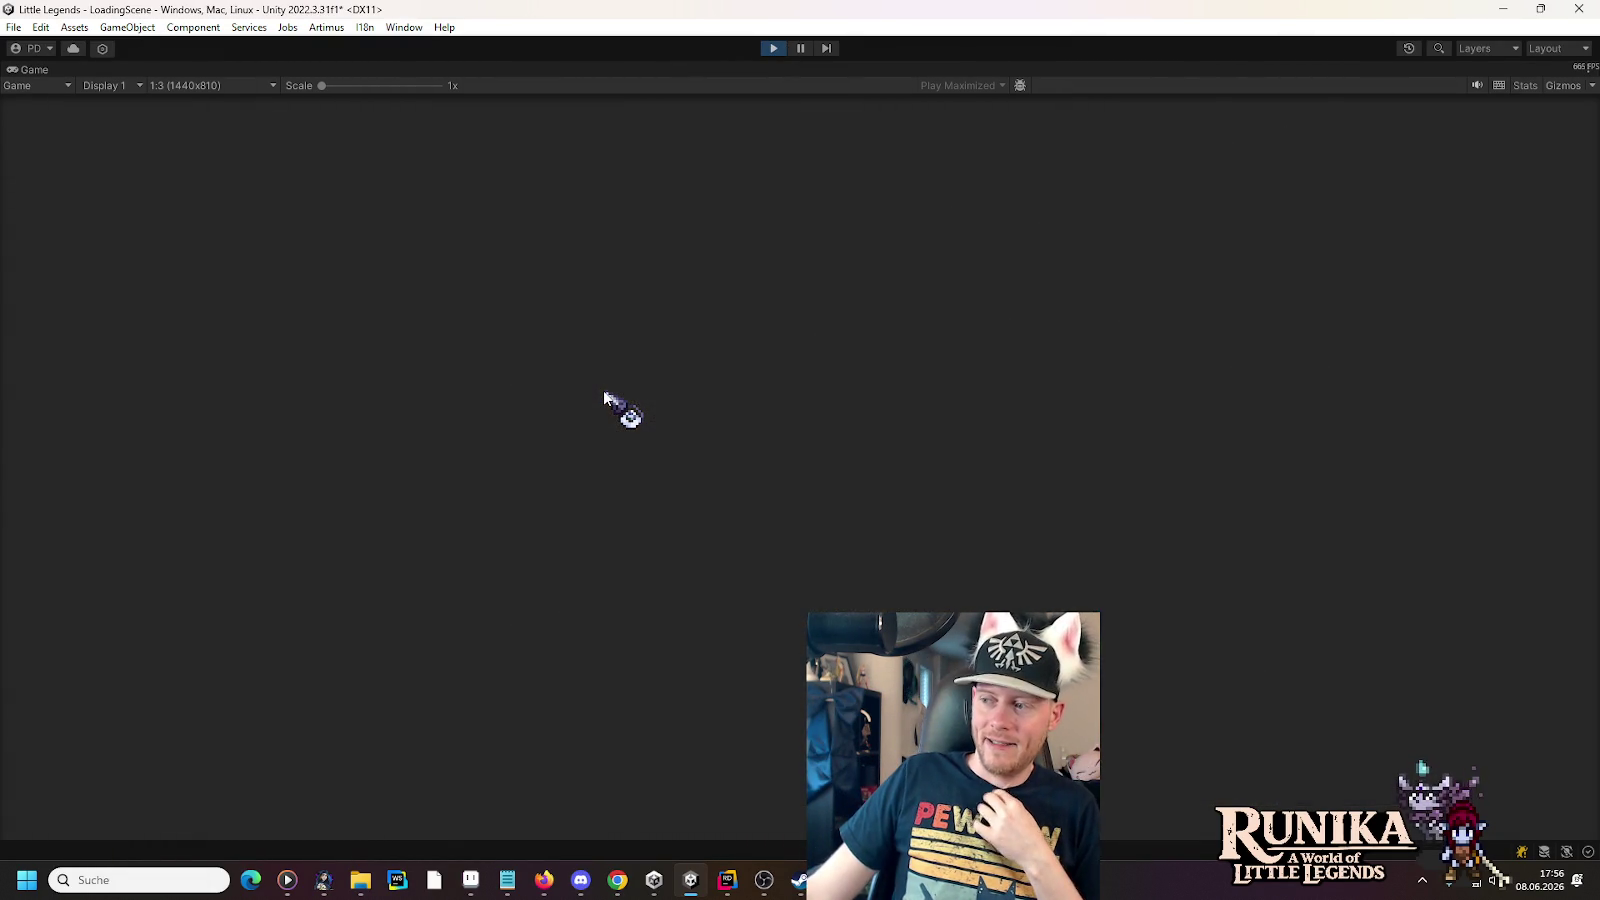
click(780, 648)
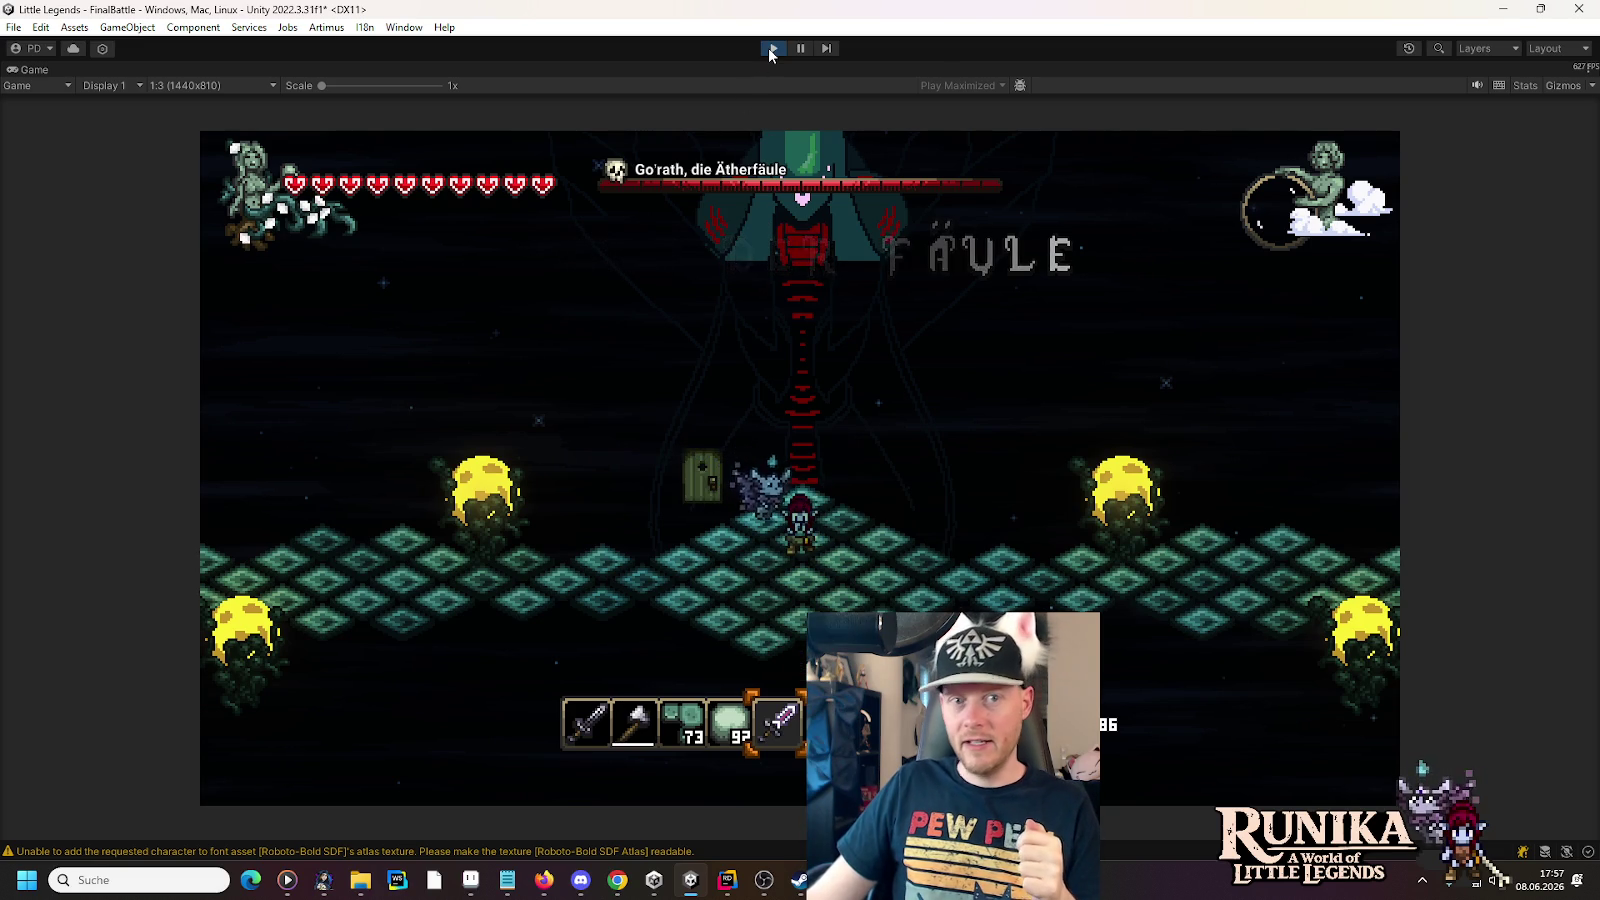
click(772, 49)
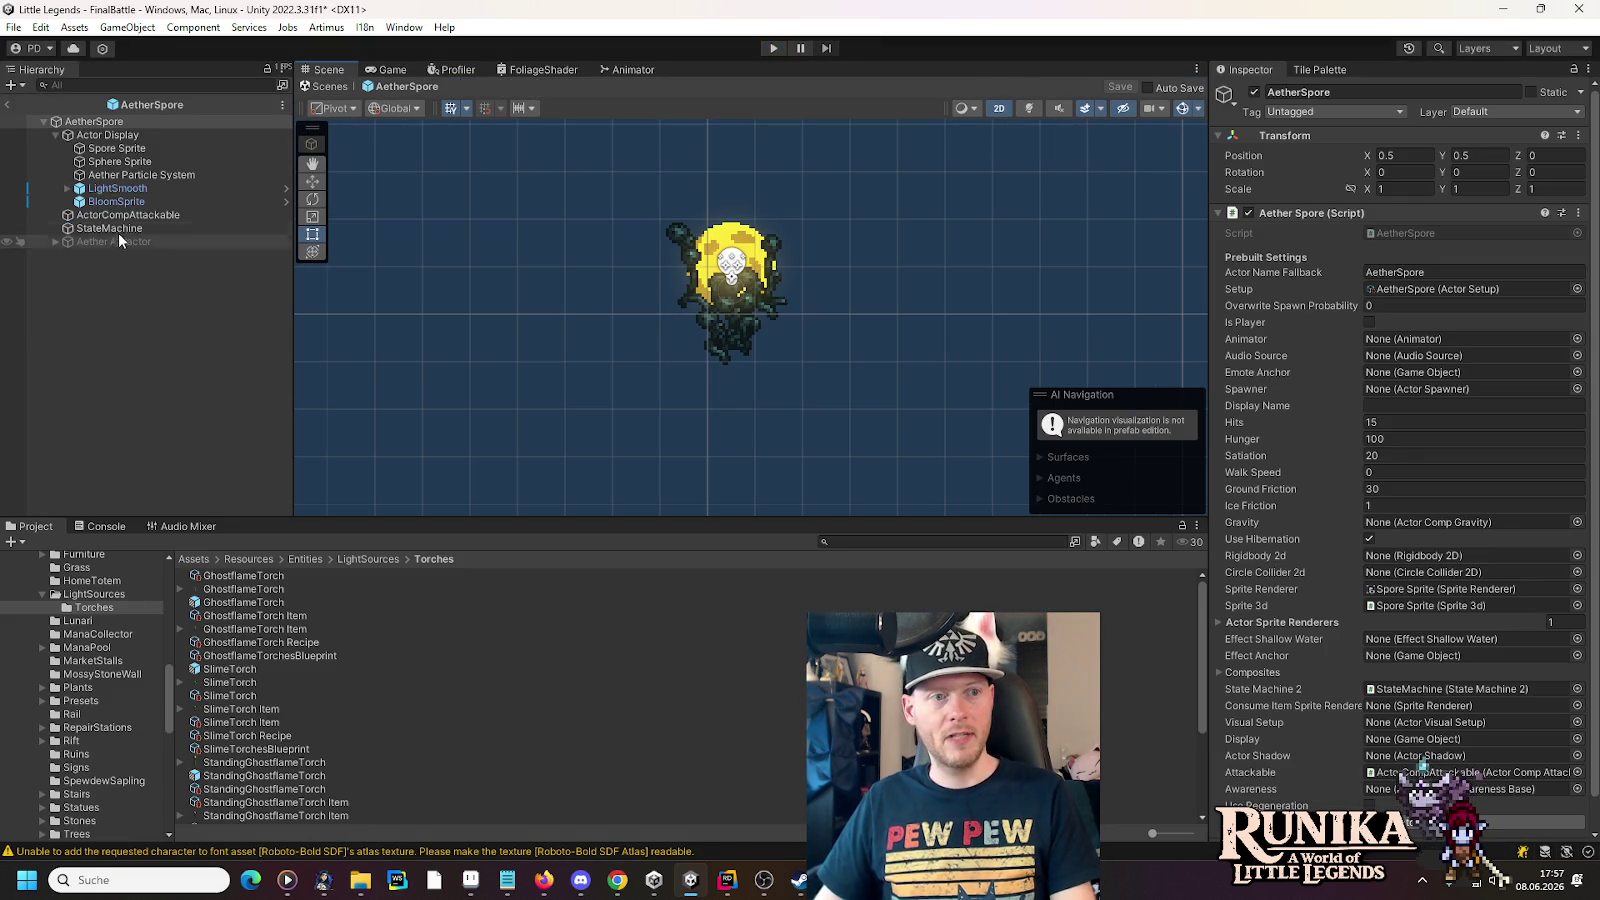
- Switch BloomSprite's sprite to LightCircle5, then start the game and open the saved games list
click(111, 198)
click(1588, 276)
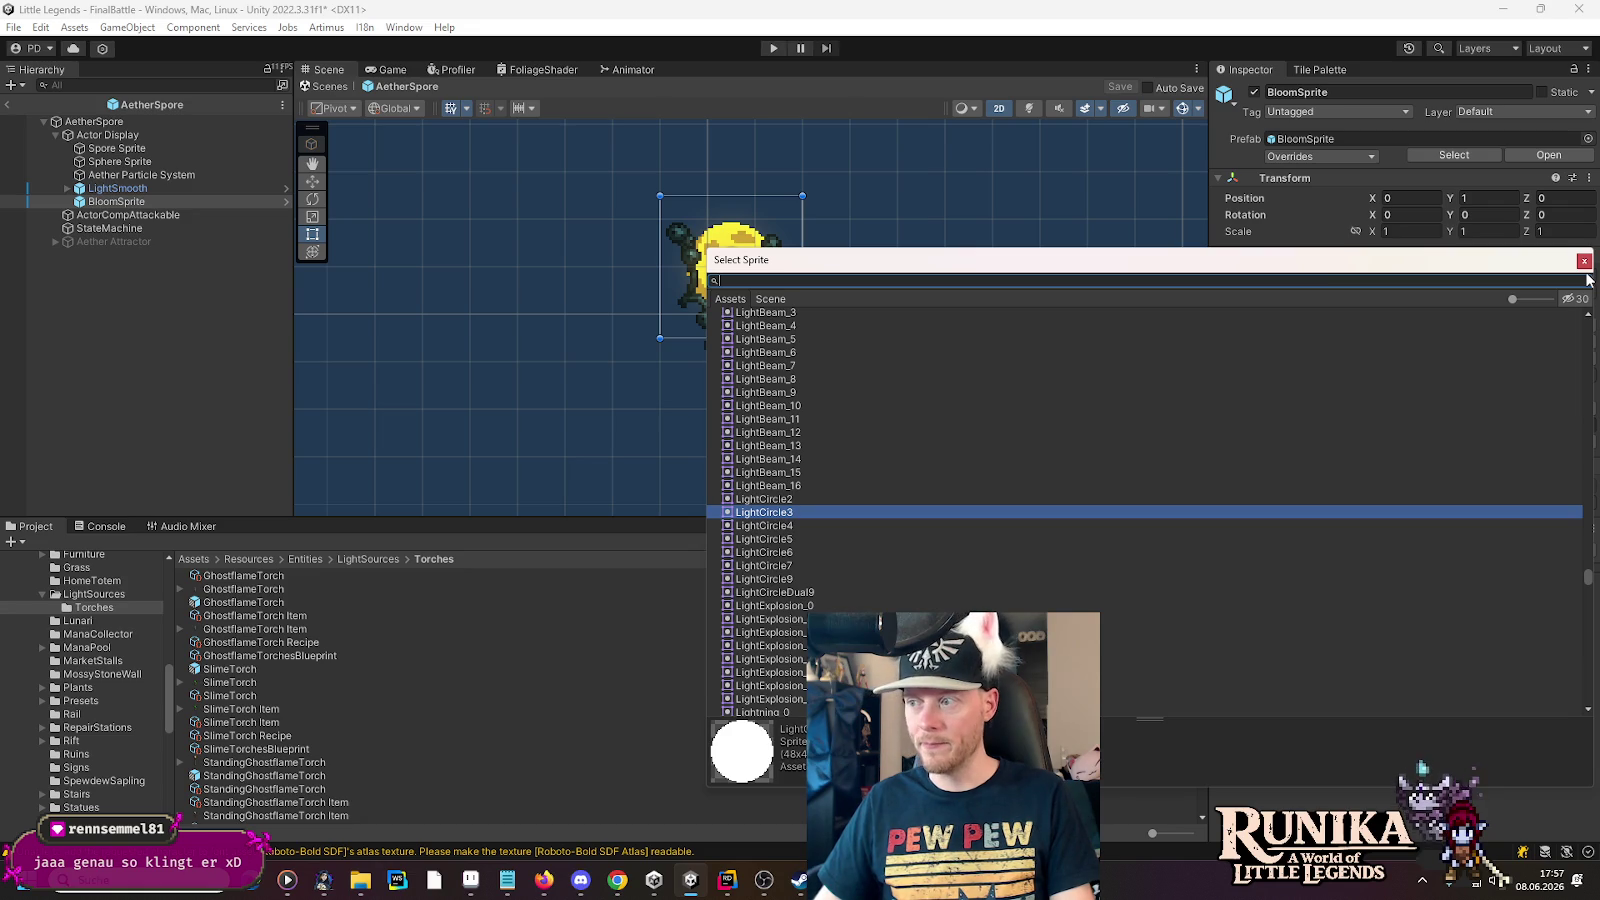
double_click(787, 541)
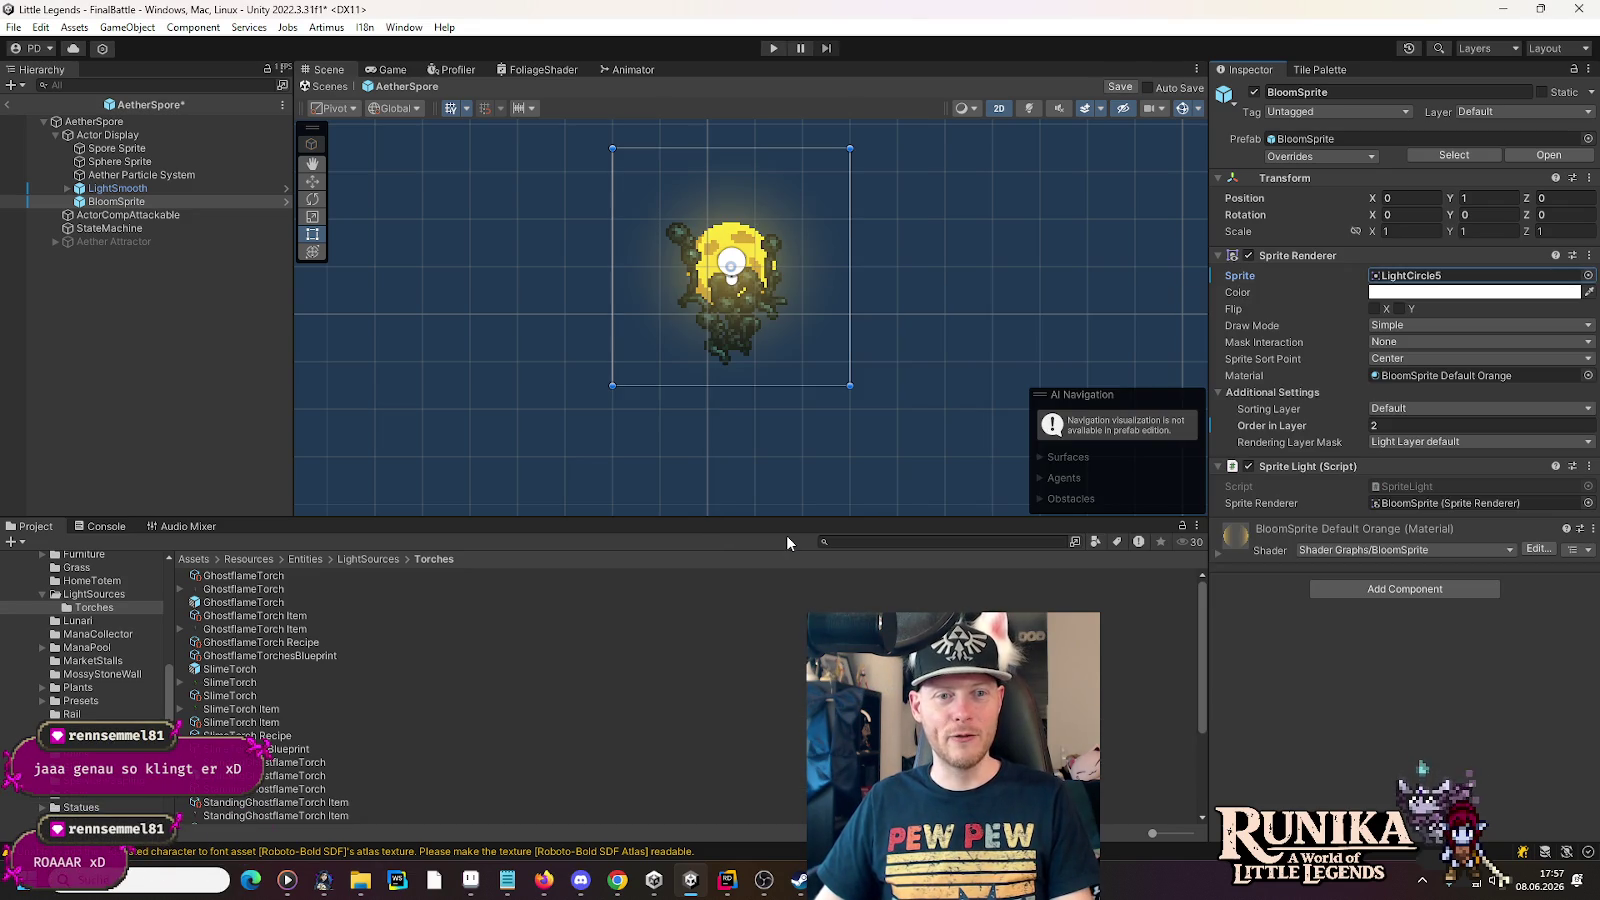
click(769, 47)
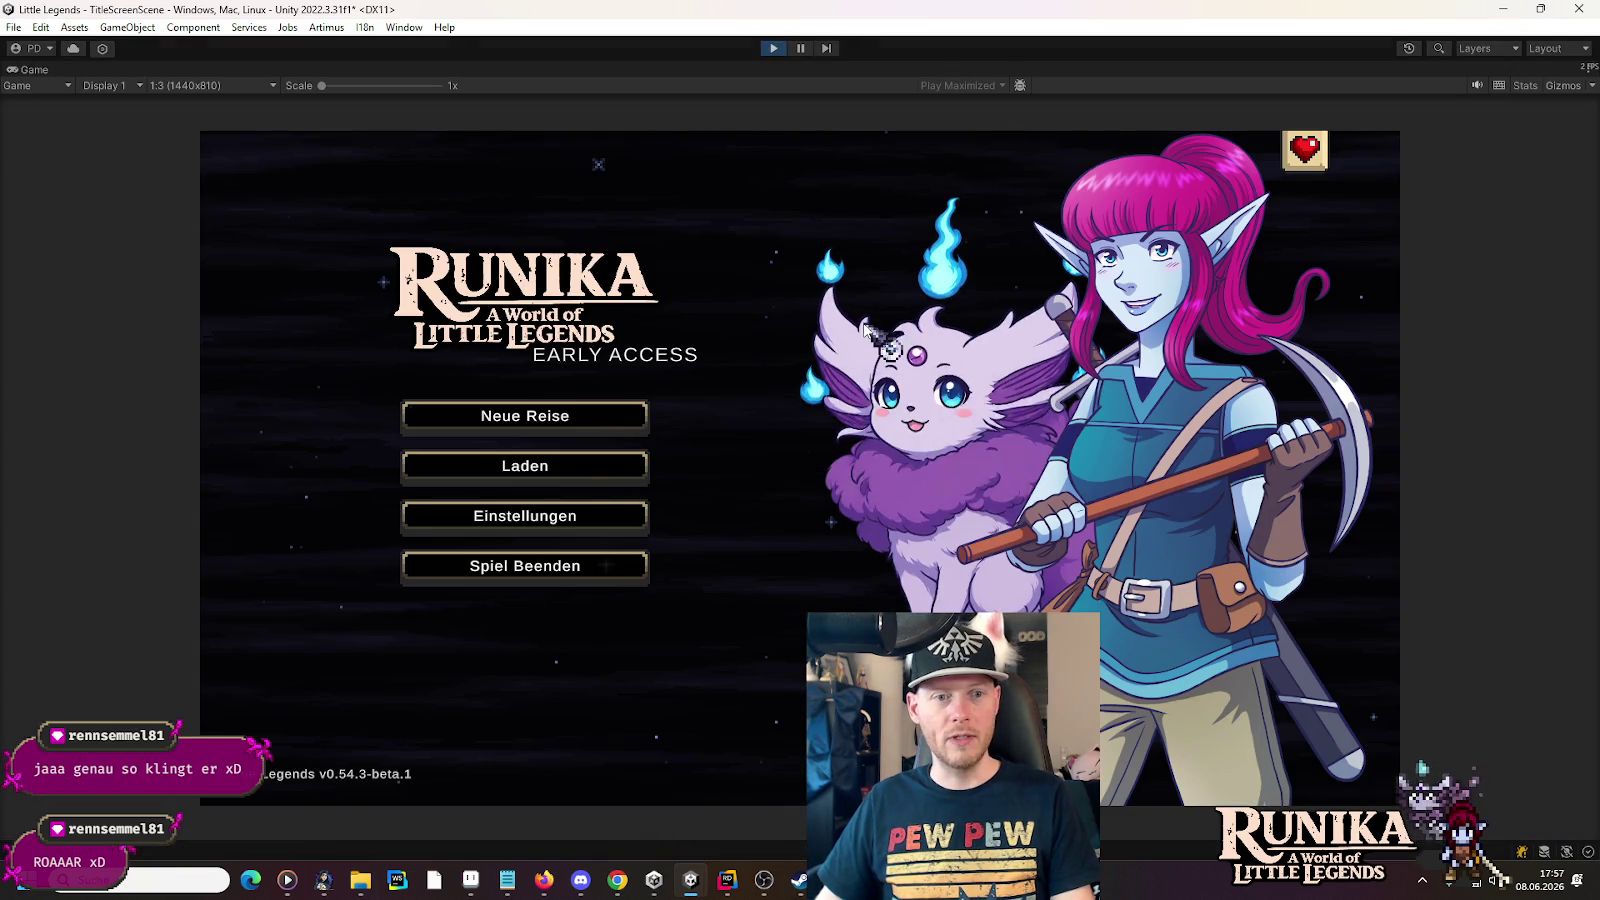
click(628, 468)
- Load the first save into the boss arena, walk the hero left and right past the spores, then stop
click(655, 410)
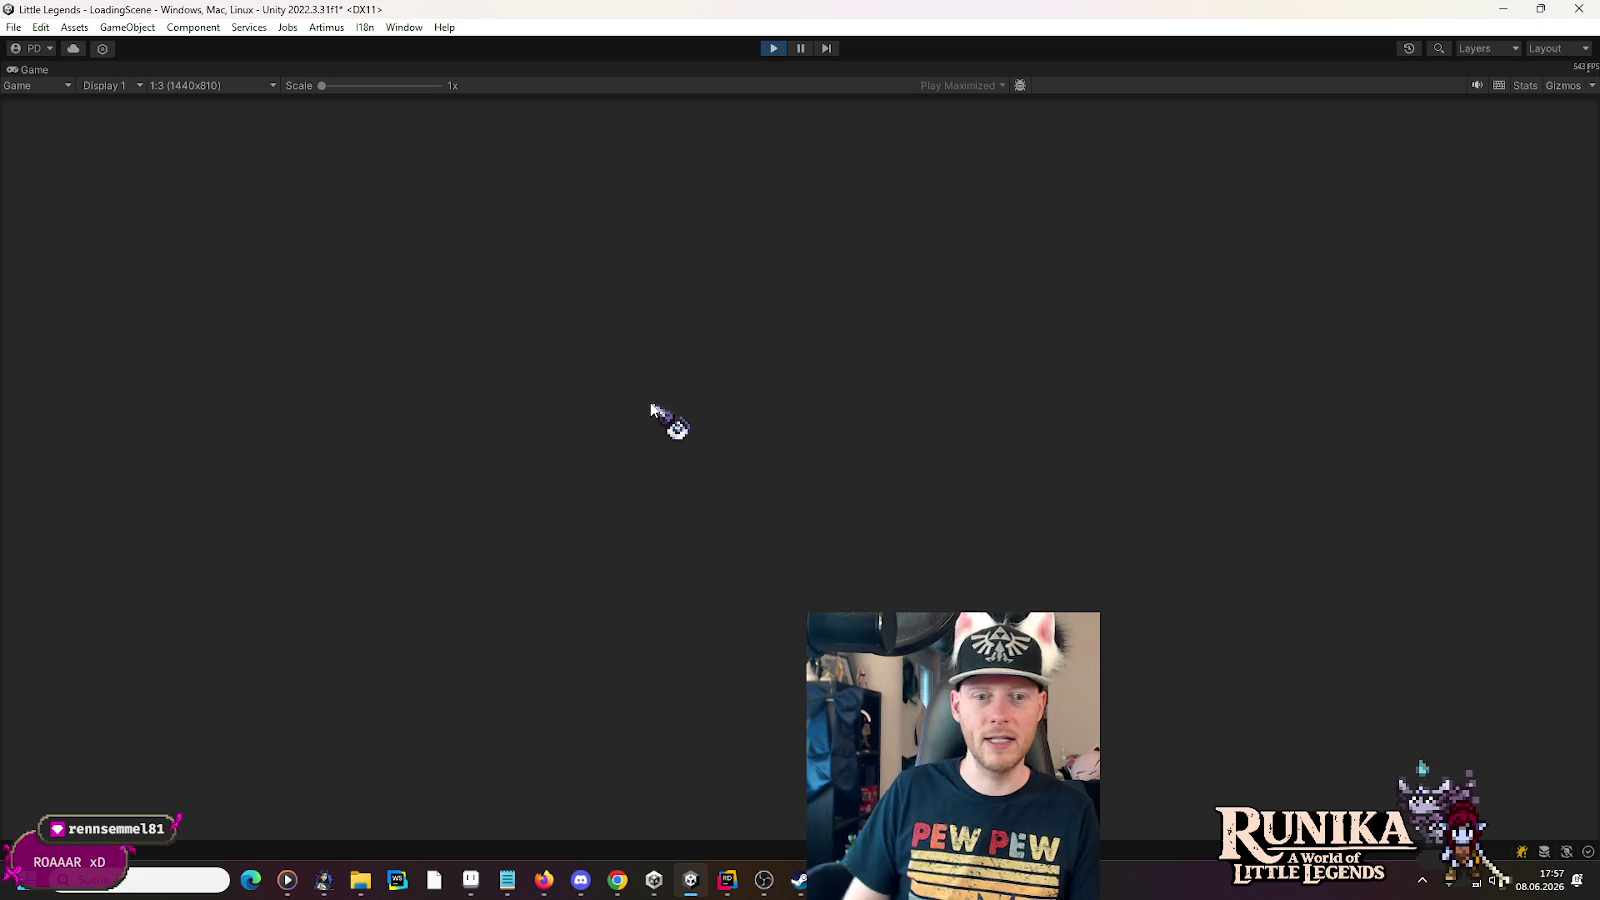
click(762, 665)
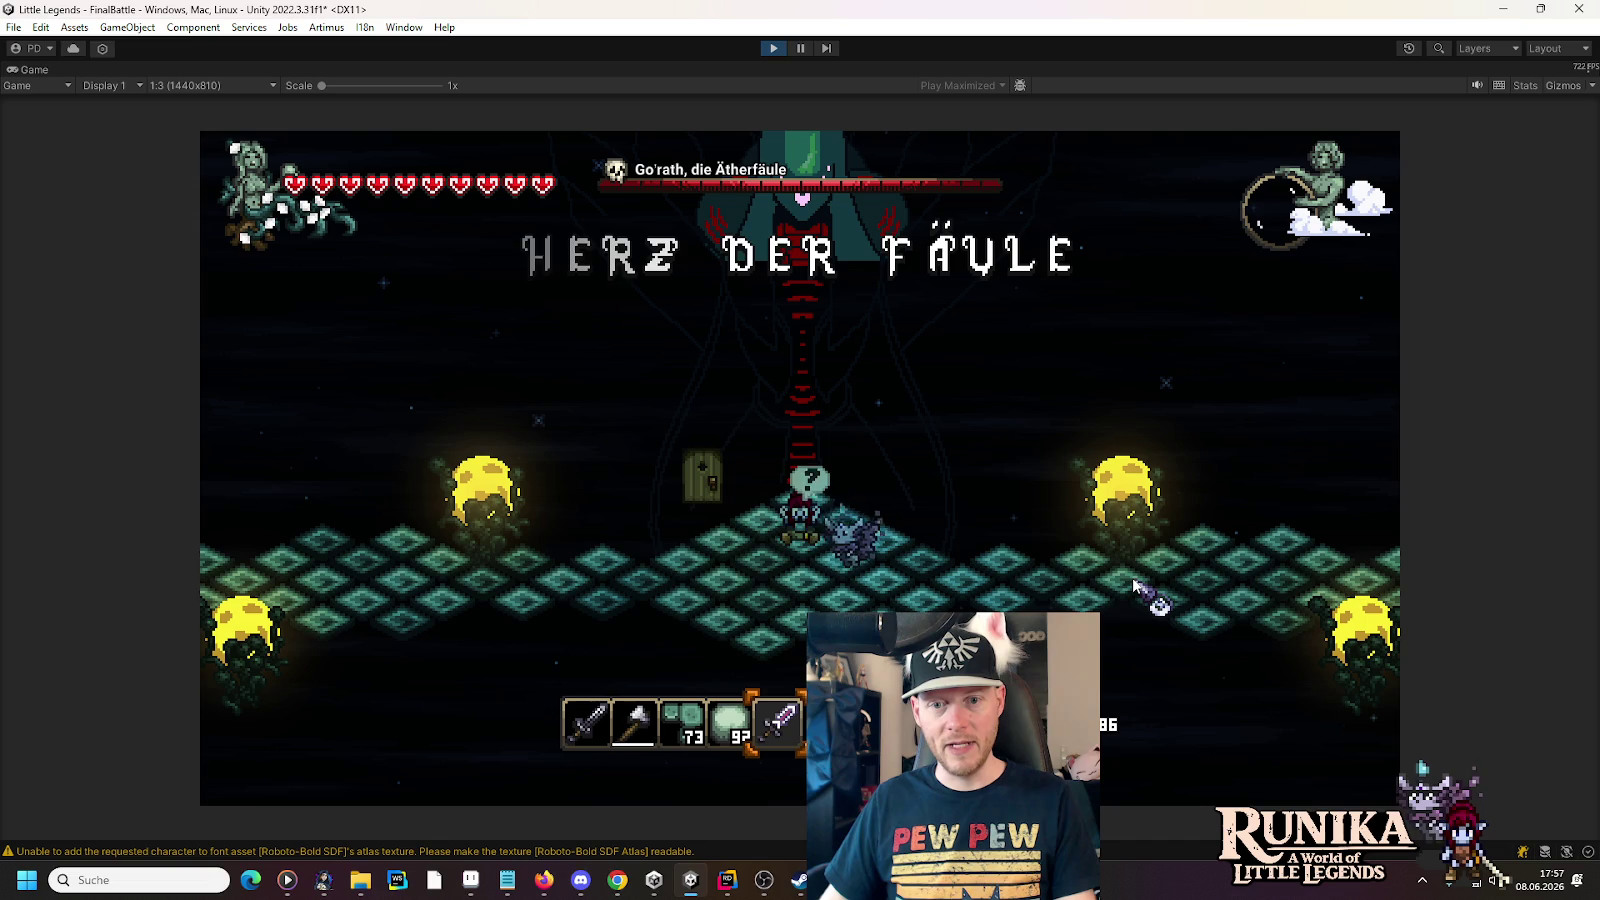
key(a)
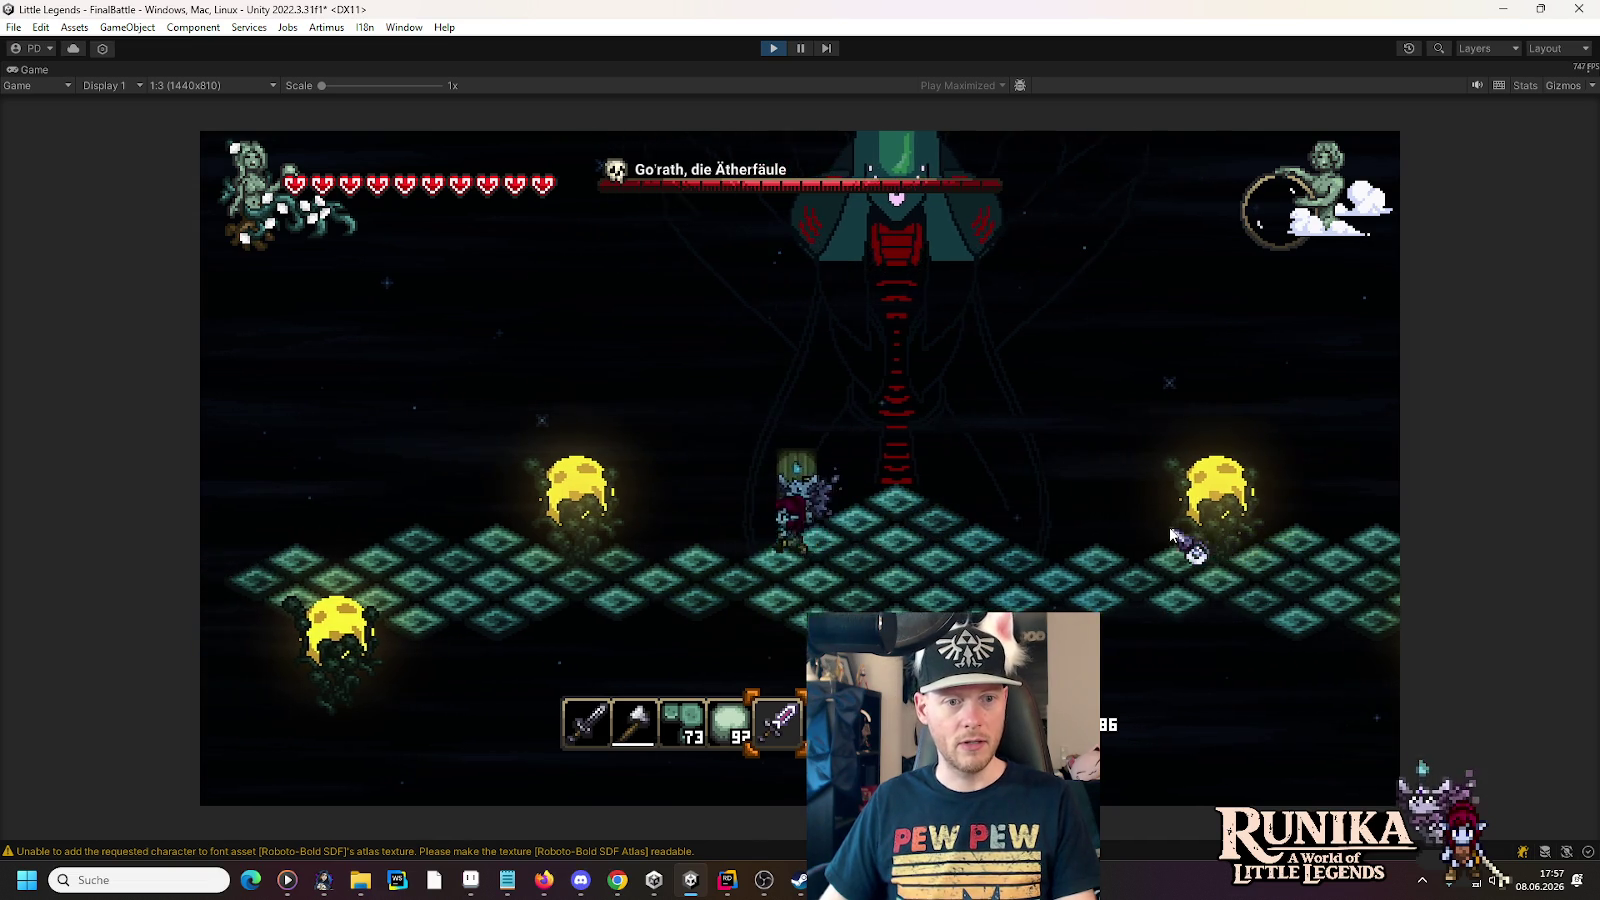
key(a)
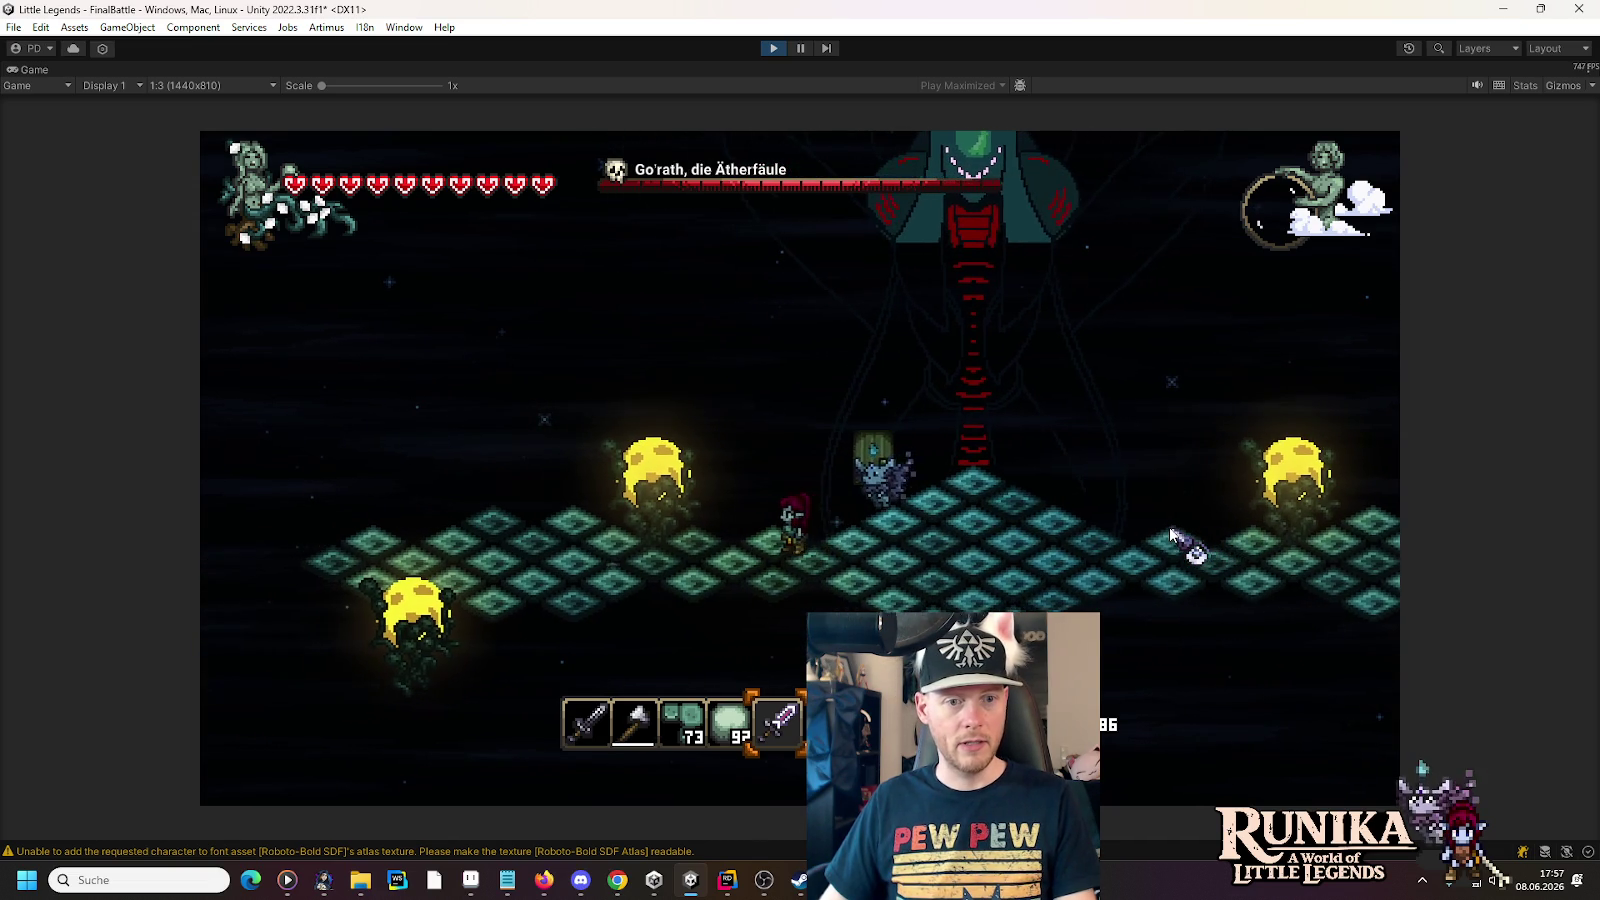
key(d)
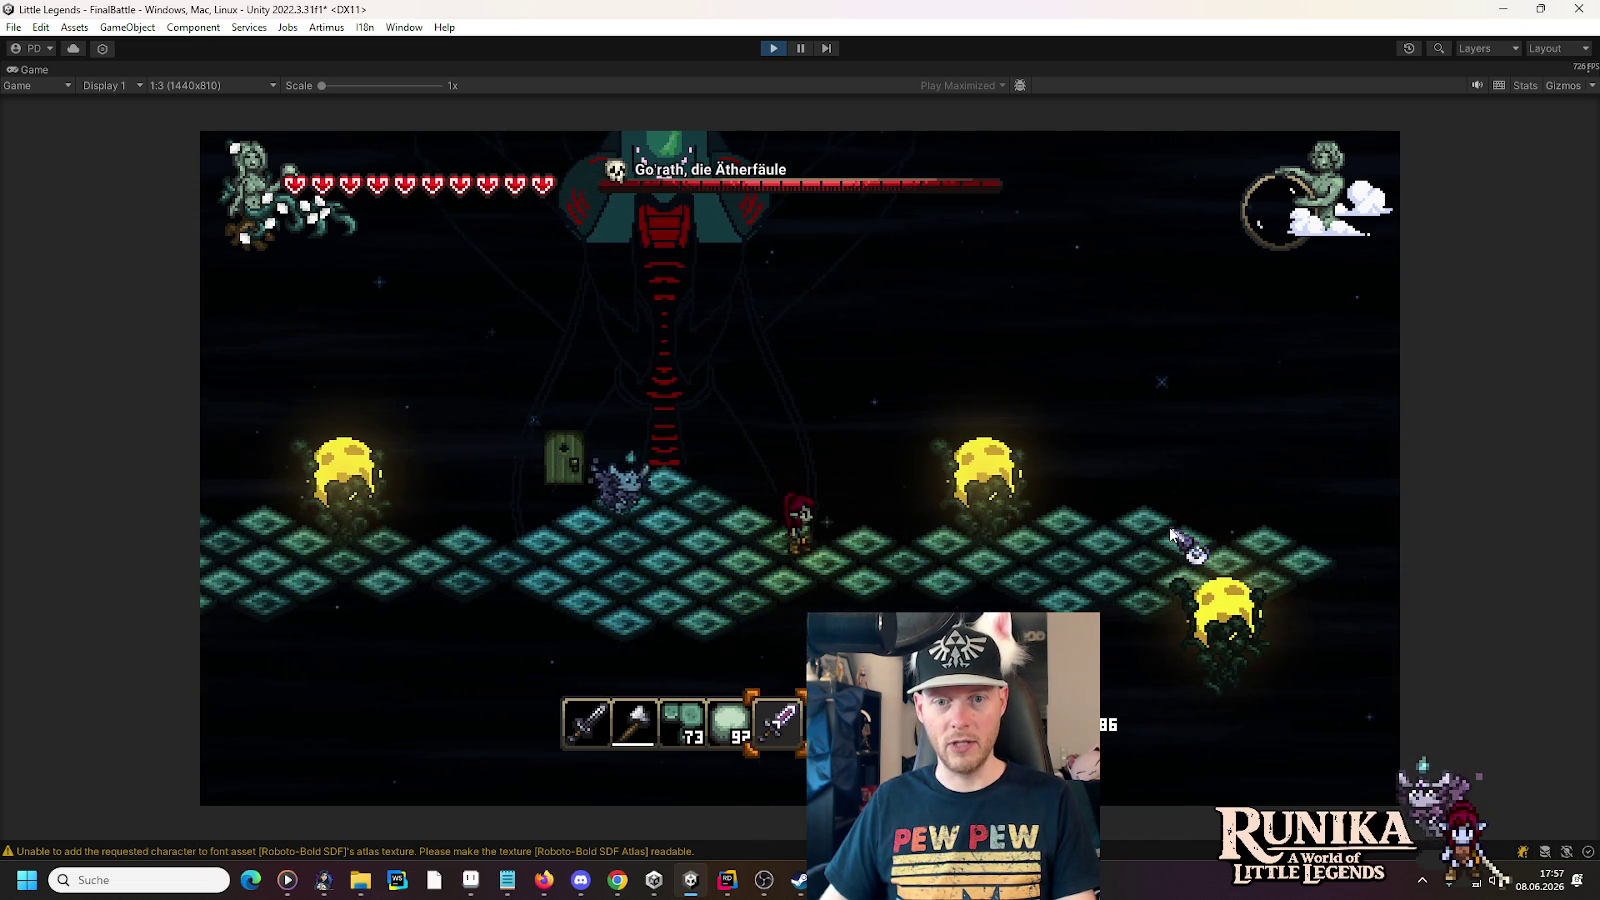
key(a)
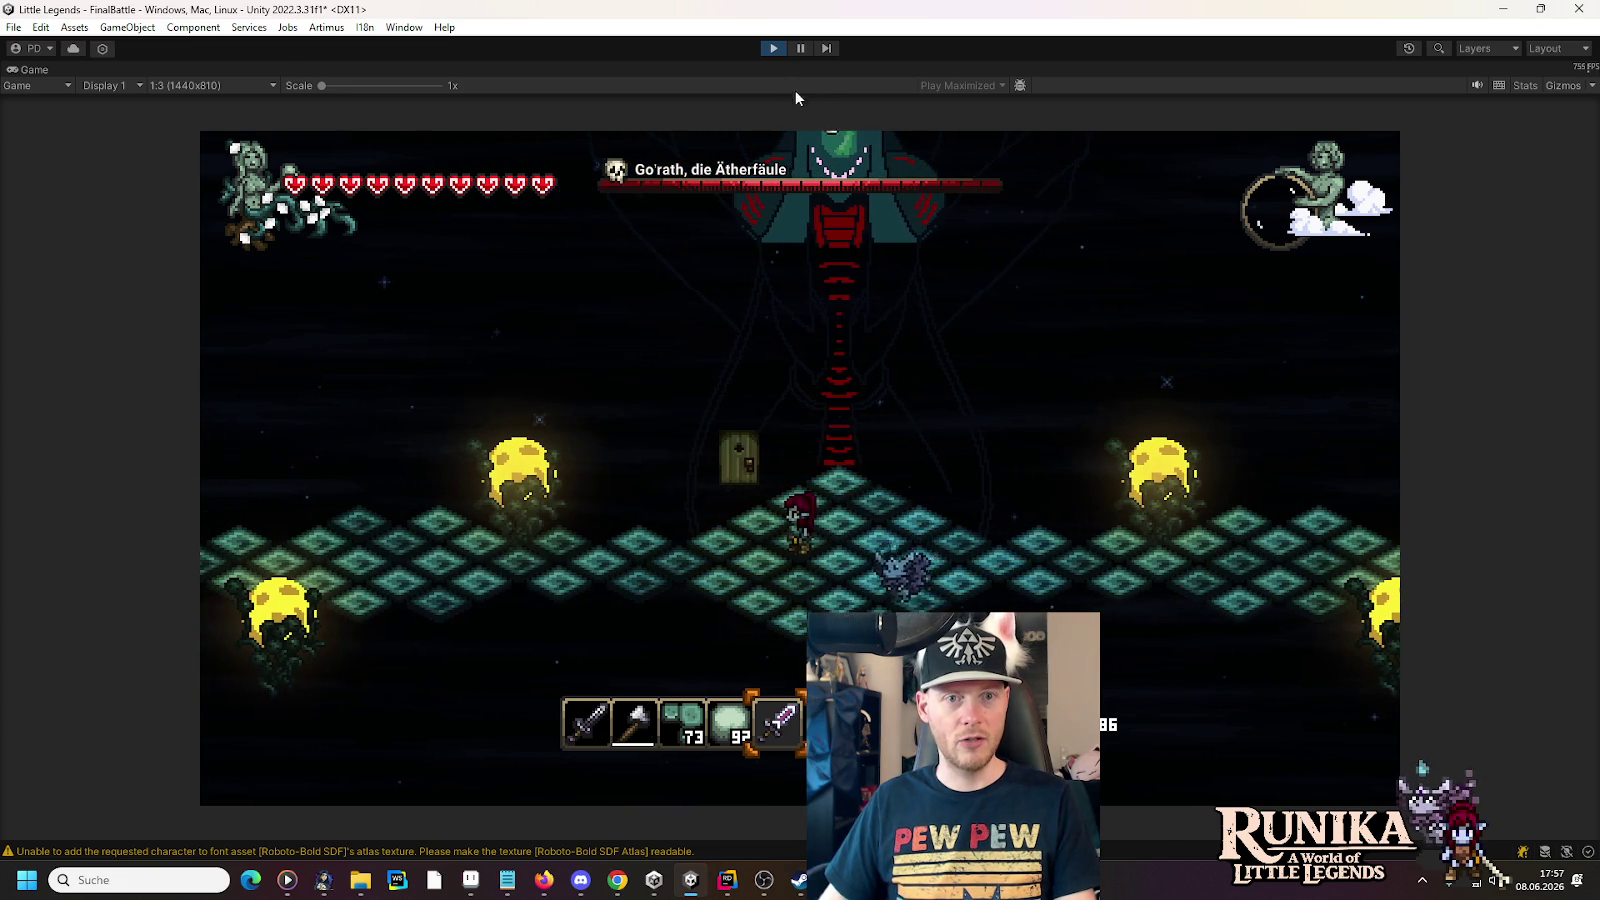
click(770, 50)
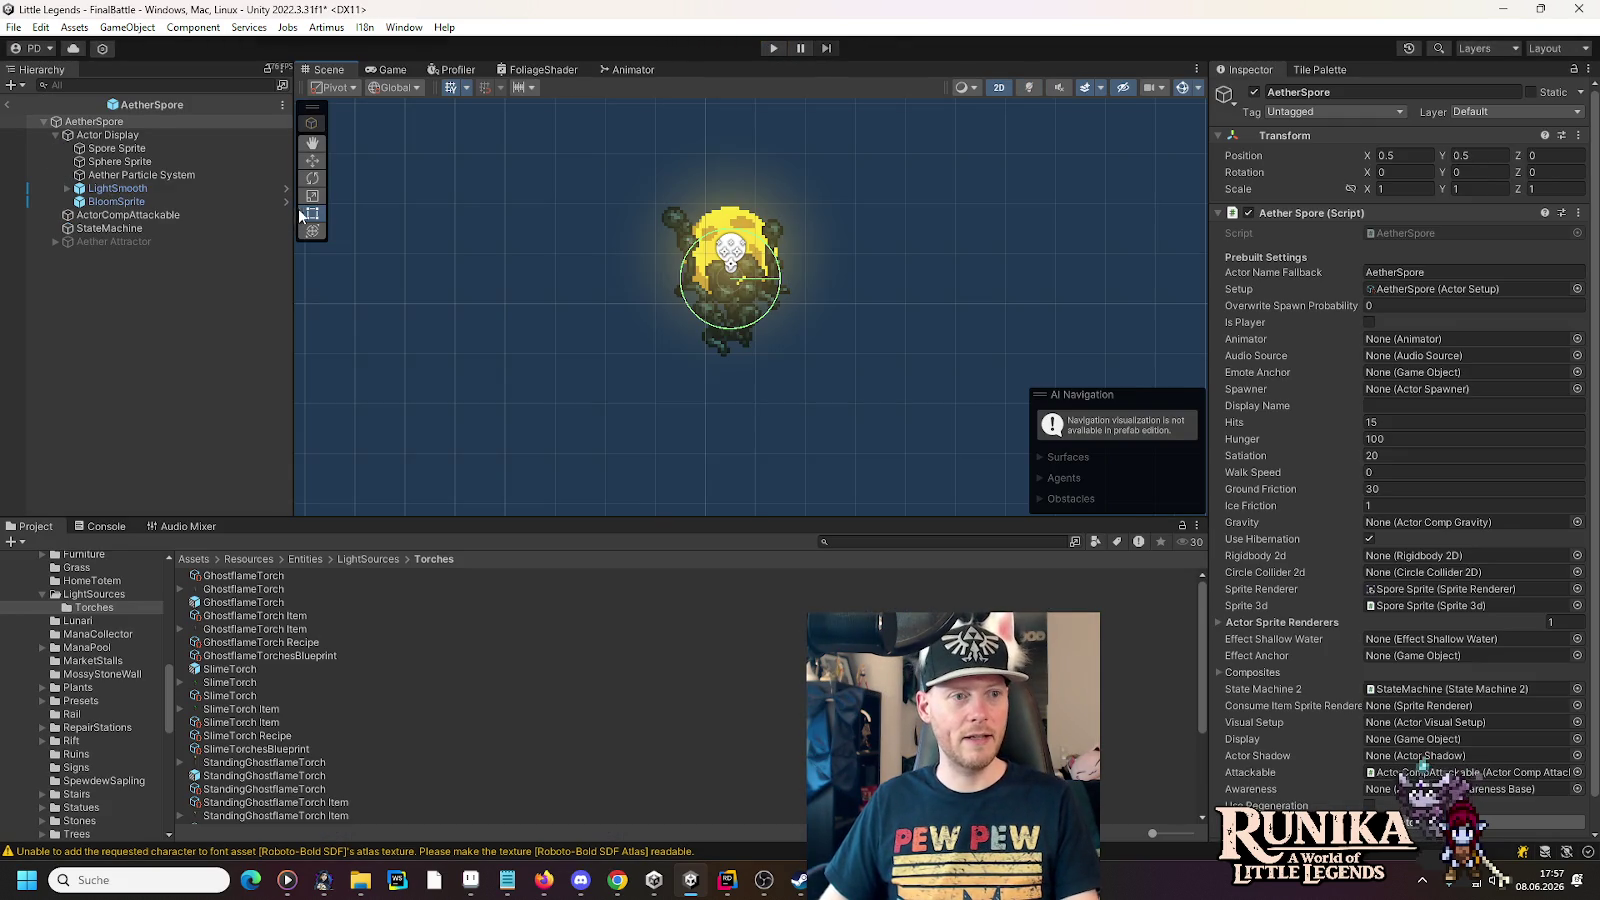
- Enable Play On Awake on the Aether Particle System, save the prefab, and start the game
click(140, 175)
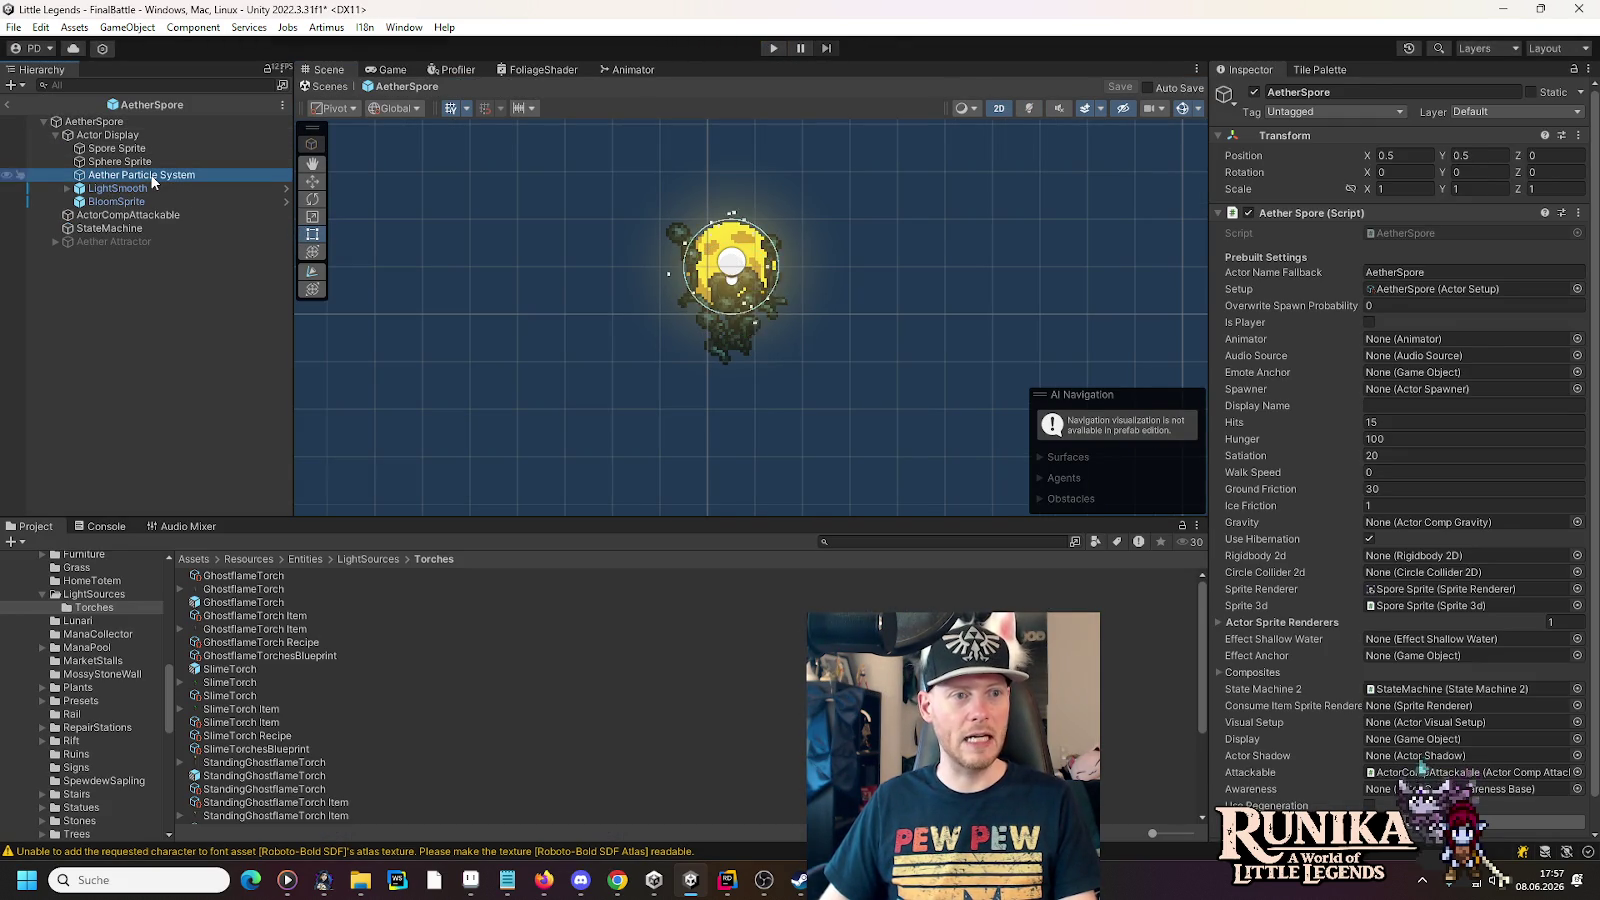
click(1357, 500)
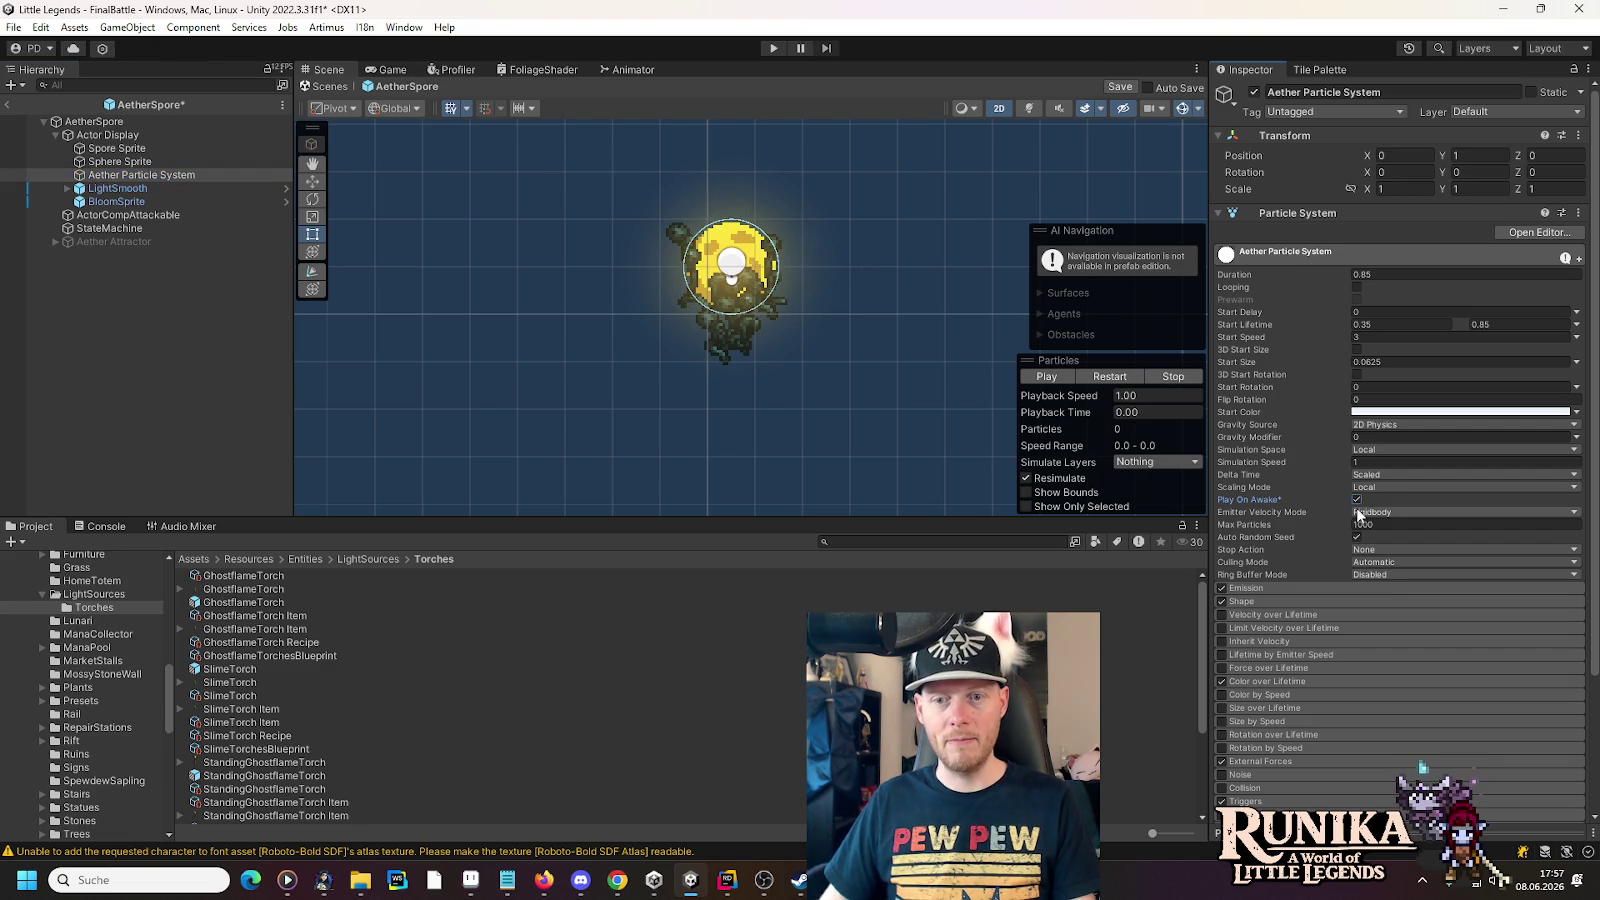
key(ctrl+s)
click(770, 48)
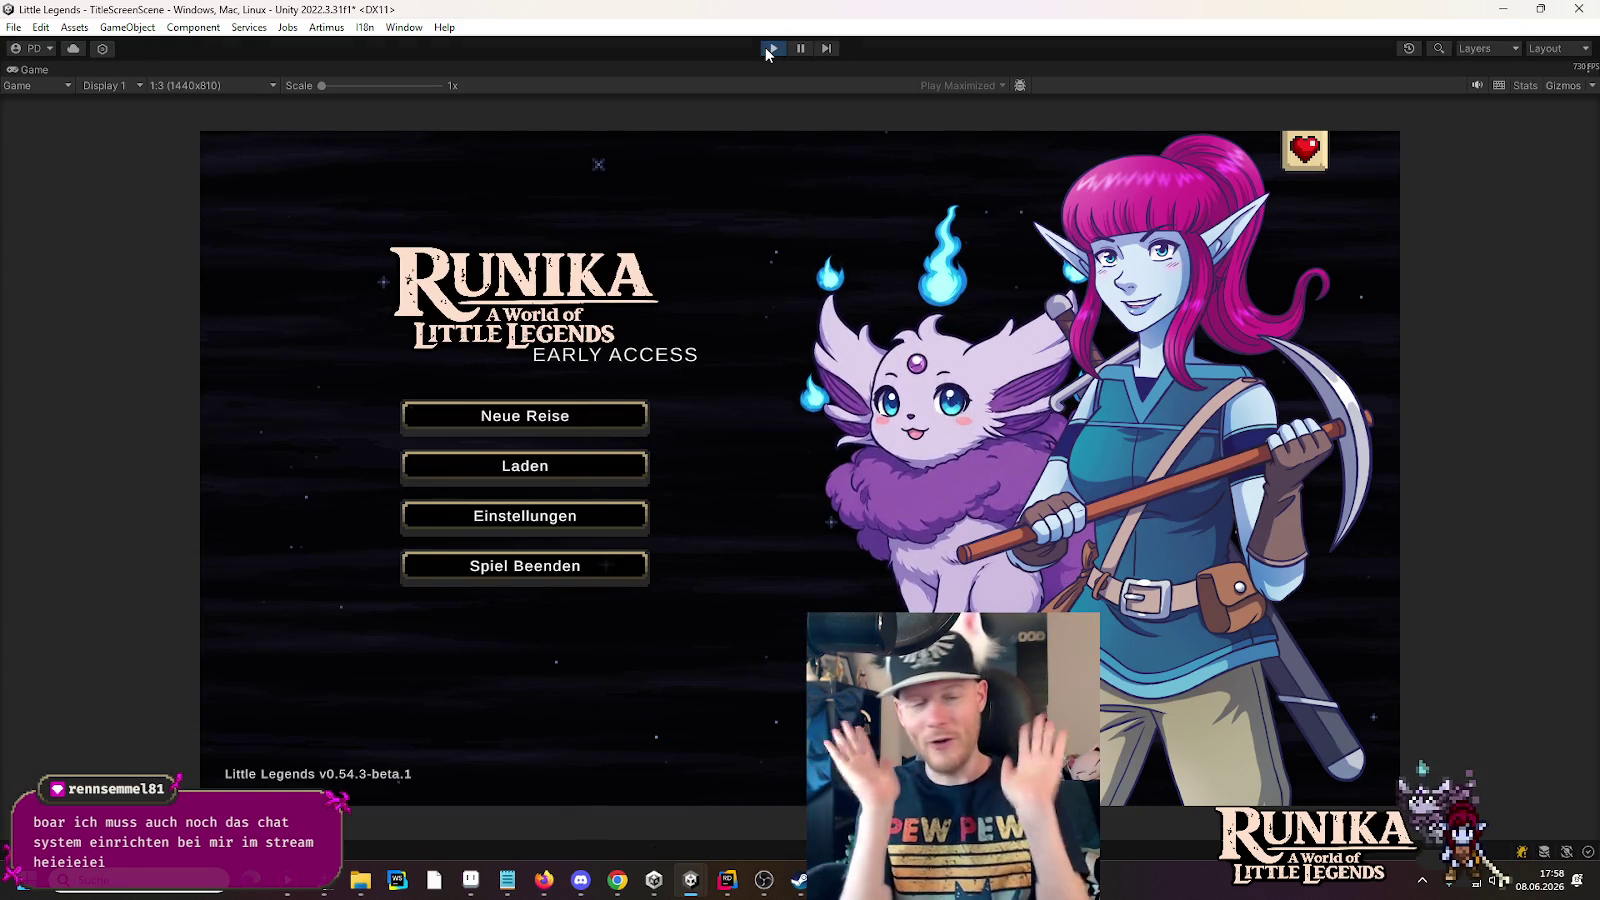
- Open the saved games list and load the v0.49.2 save into the boss fight
click(650, 466)
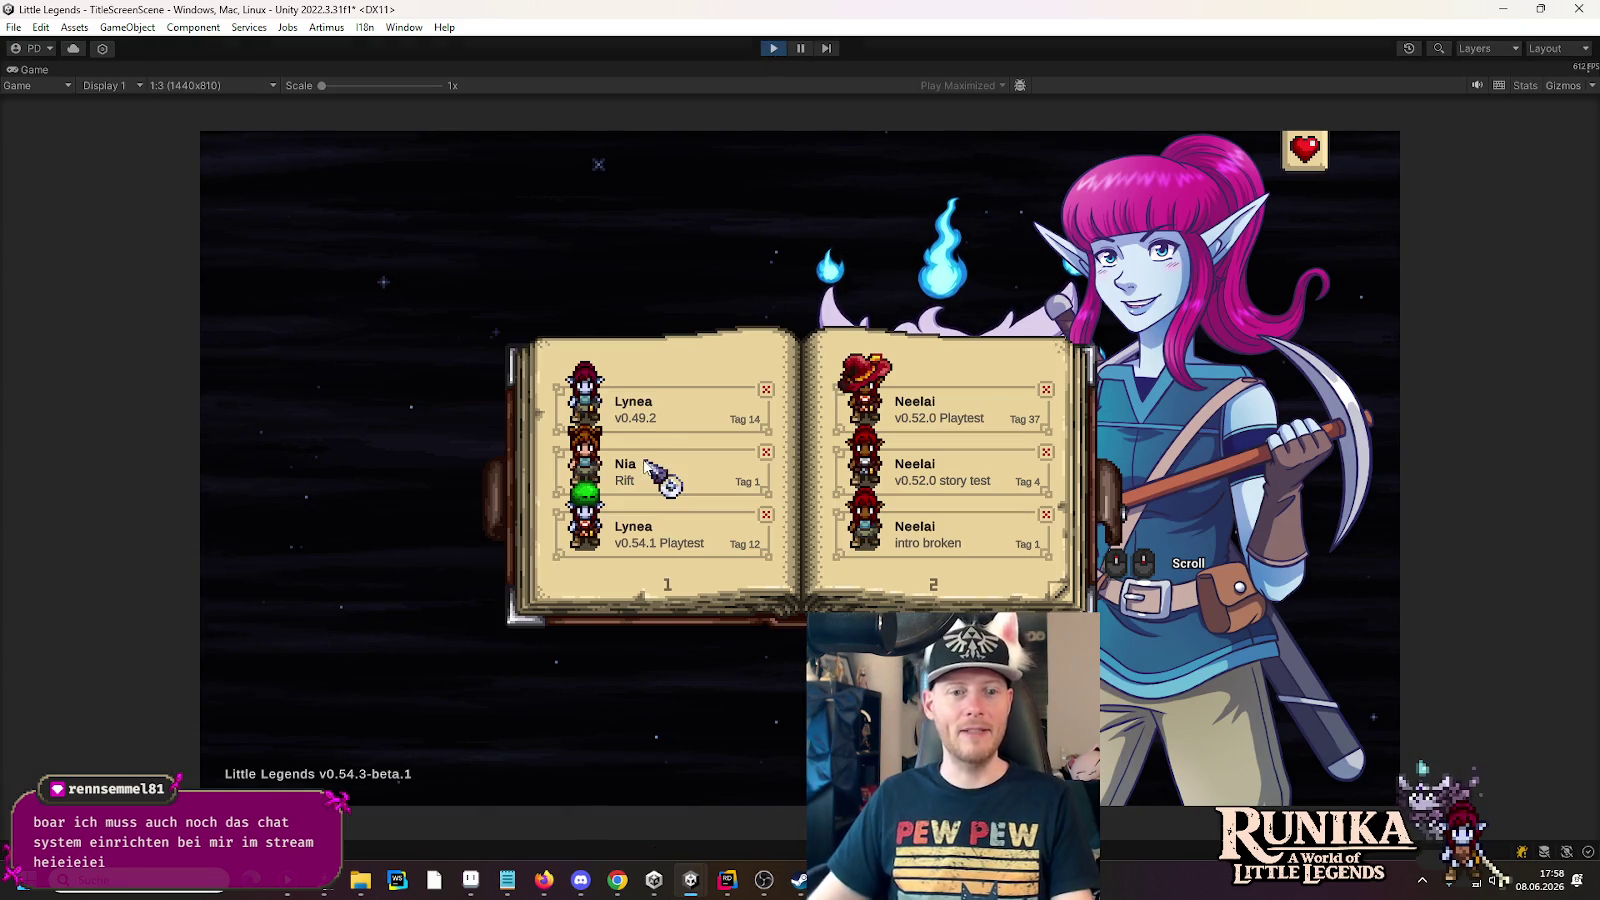
click(655, 401)
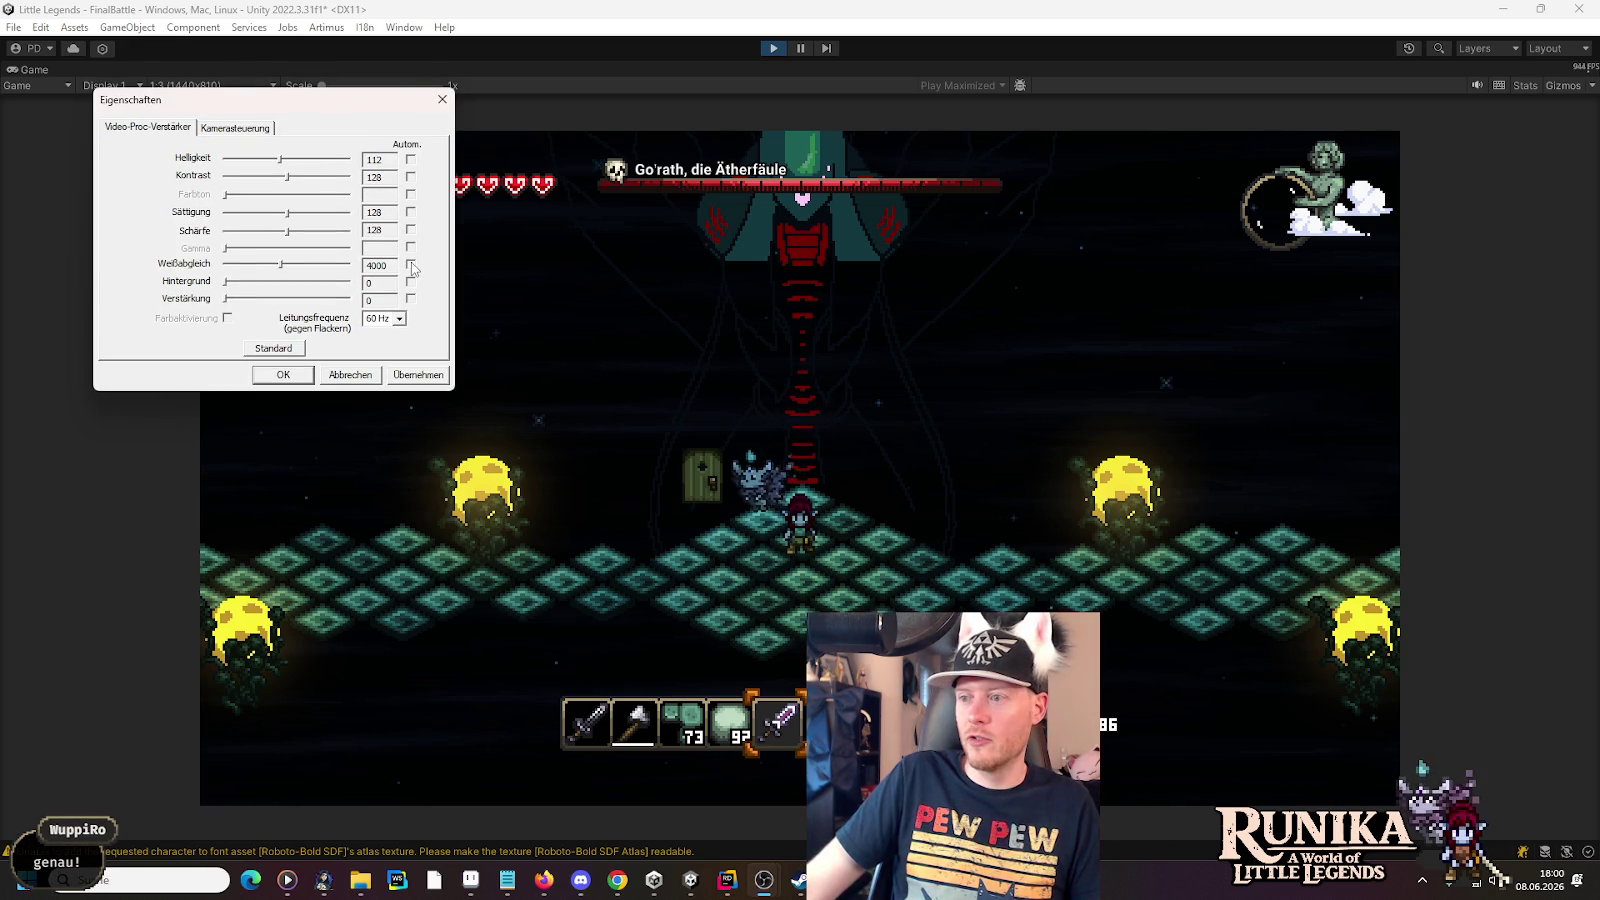
- Fight briefly, shooting the right spore and attacking the boss, then stop play and return to FinalBattle
click(281, 374)
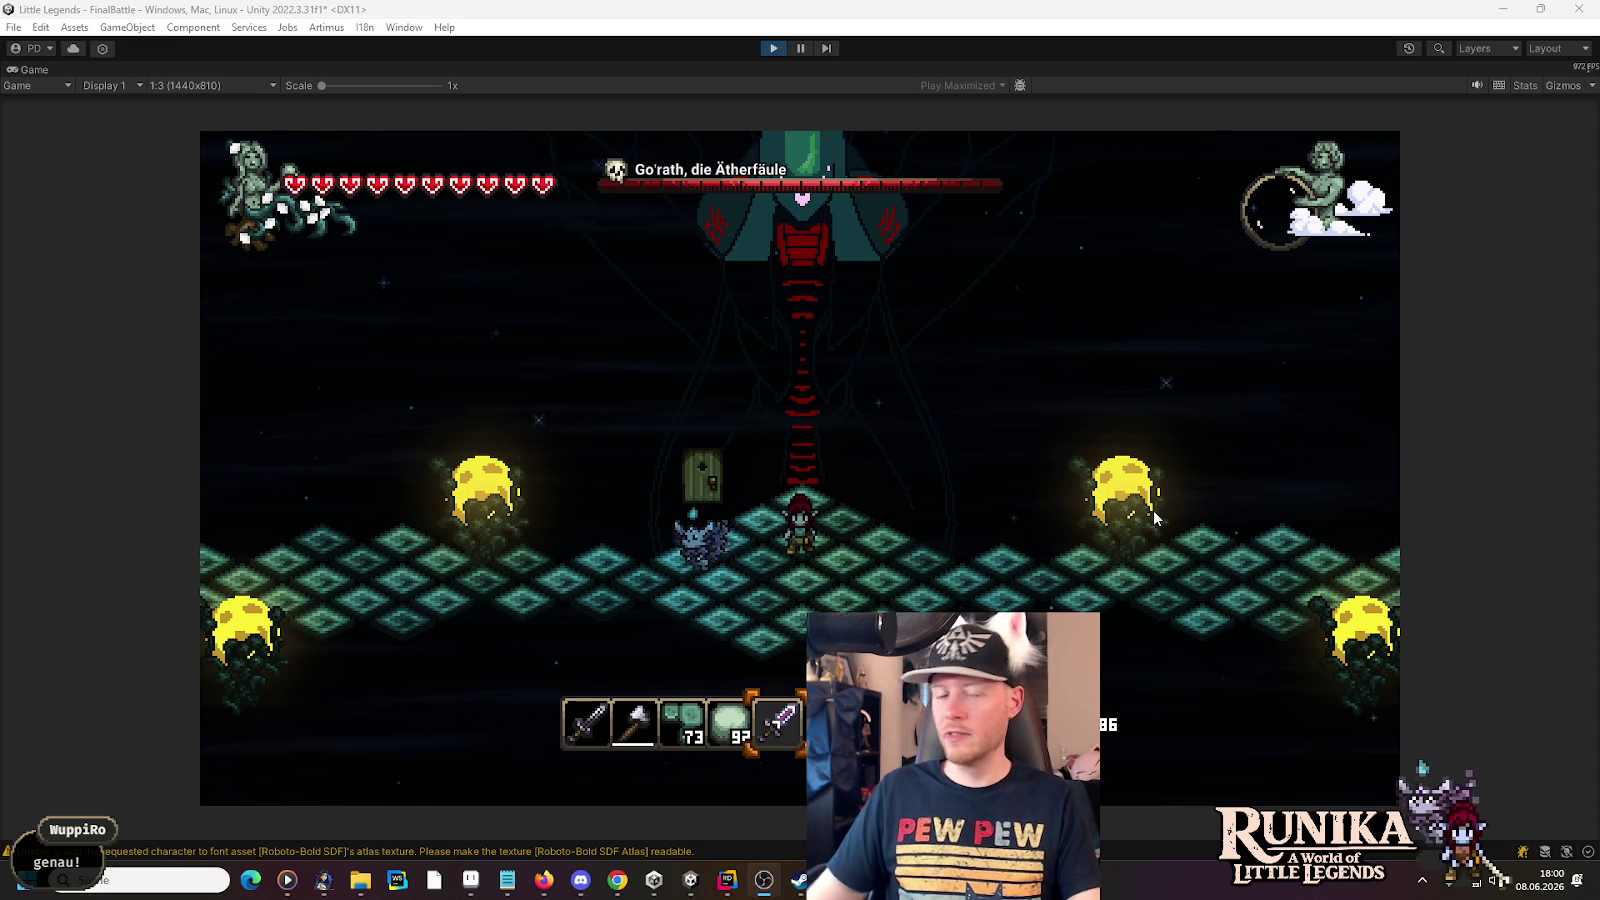
click(853, 578)
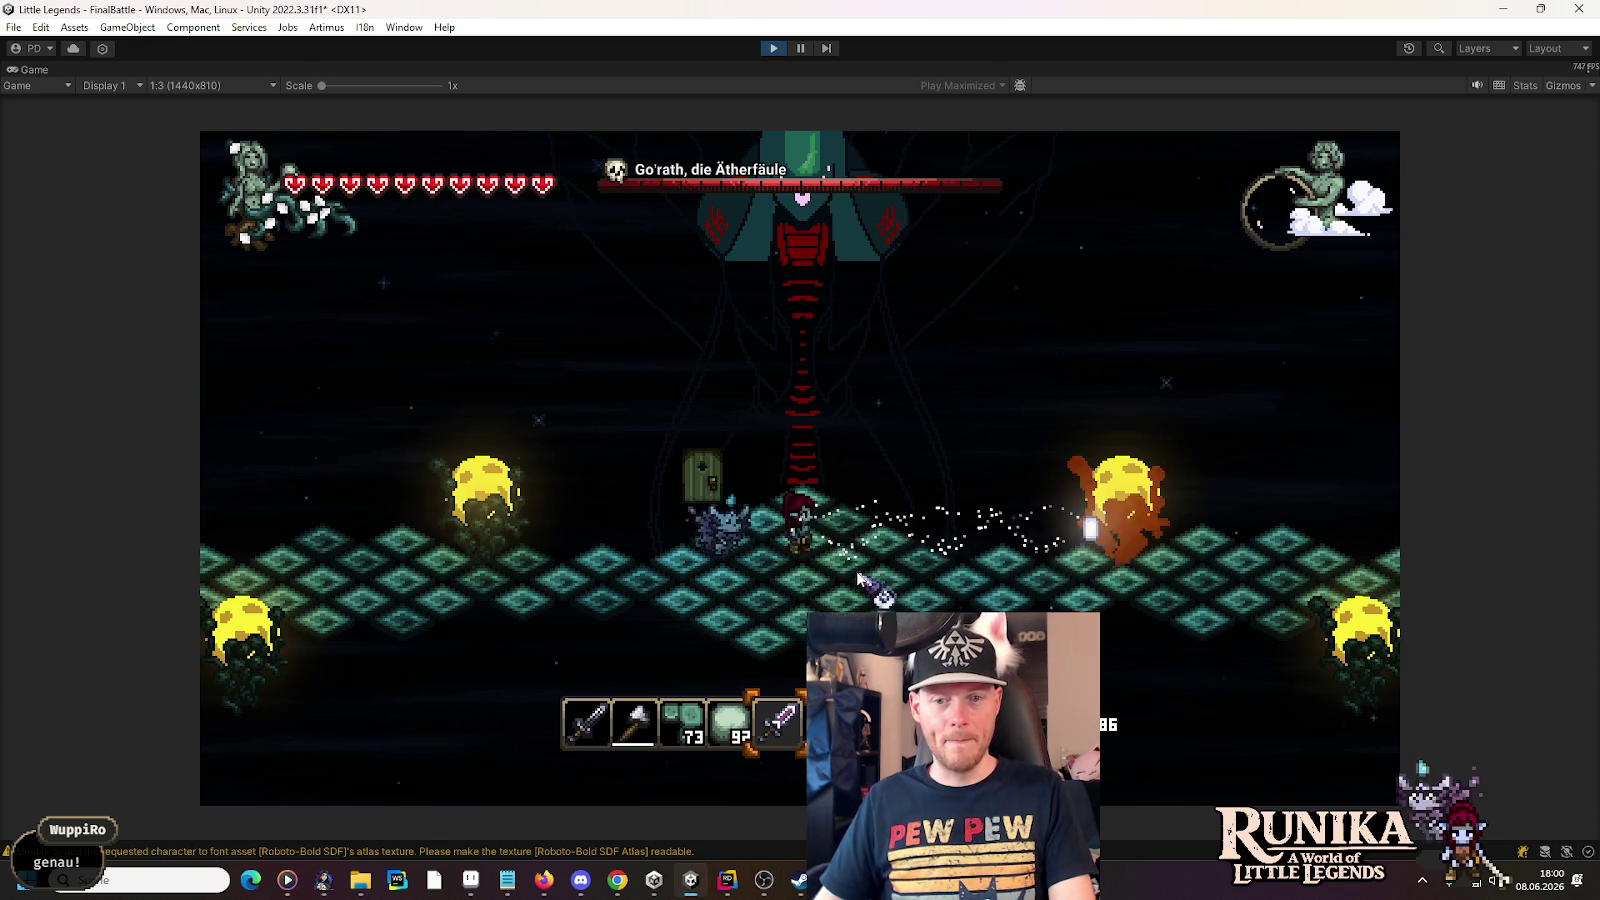
click(931, 548)
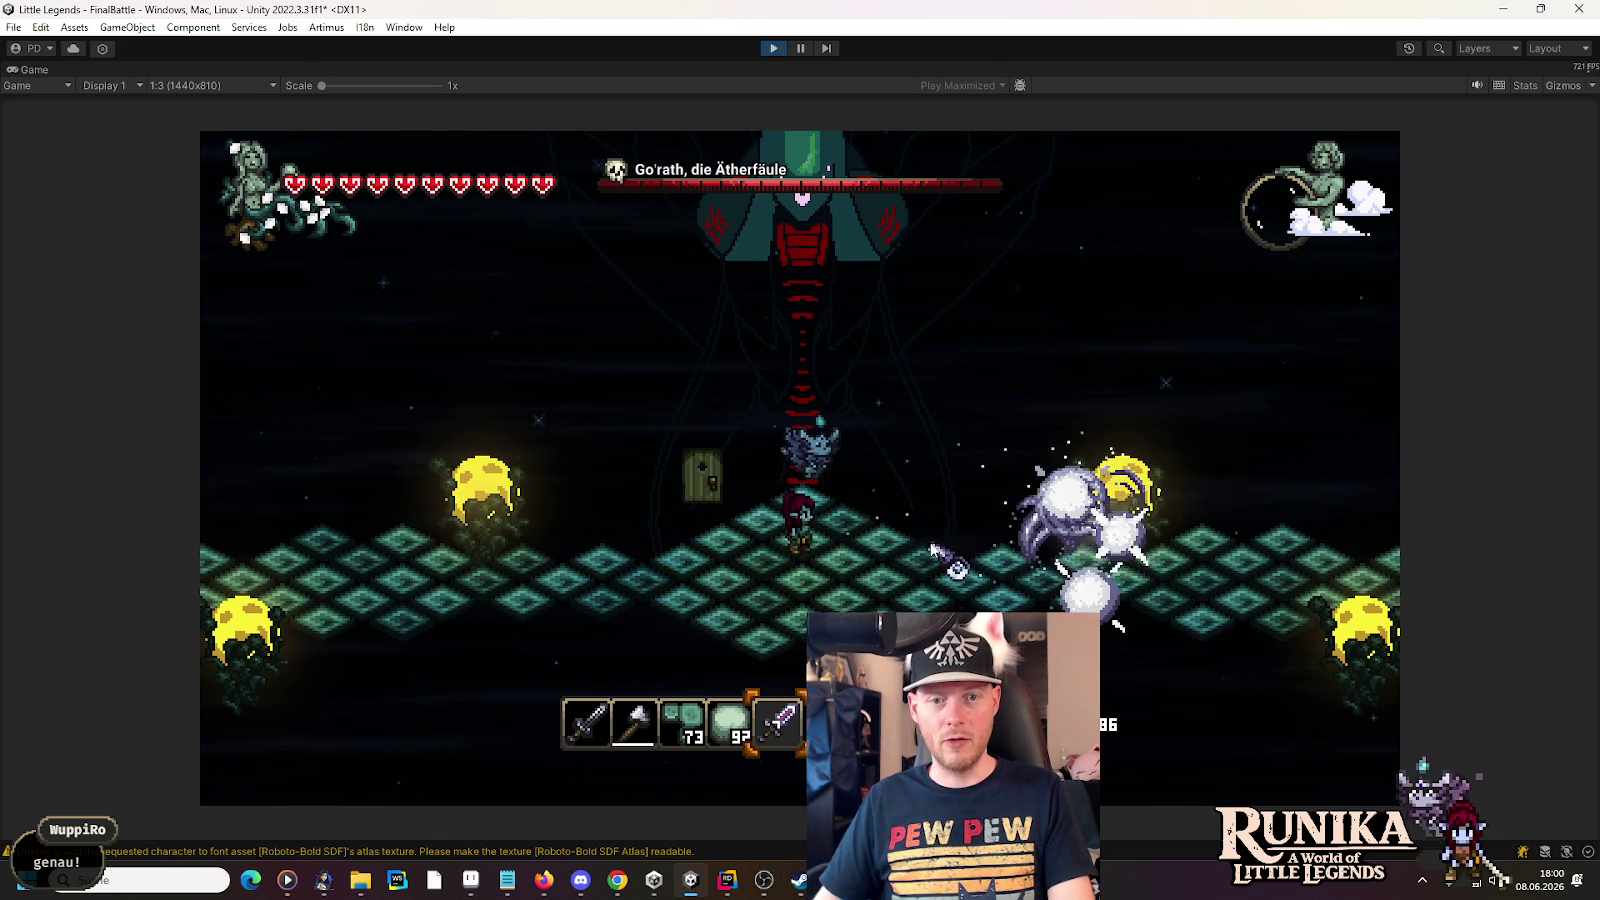
key(s)
click(955, 550)
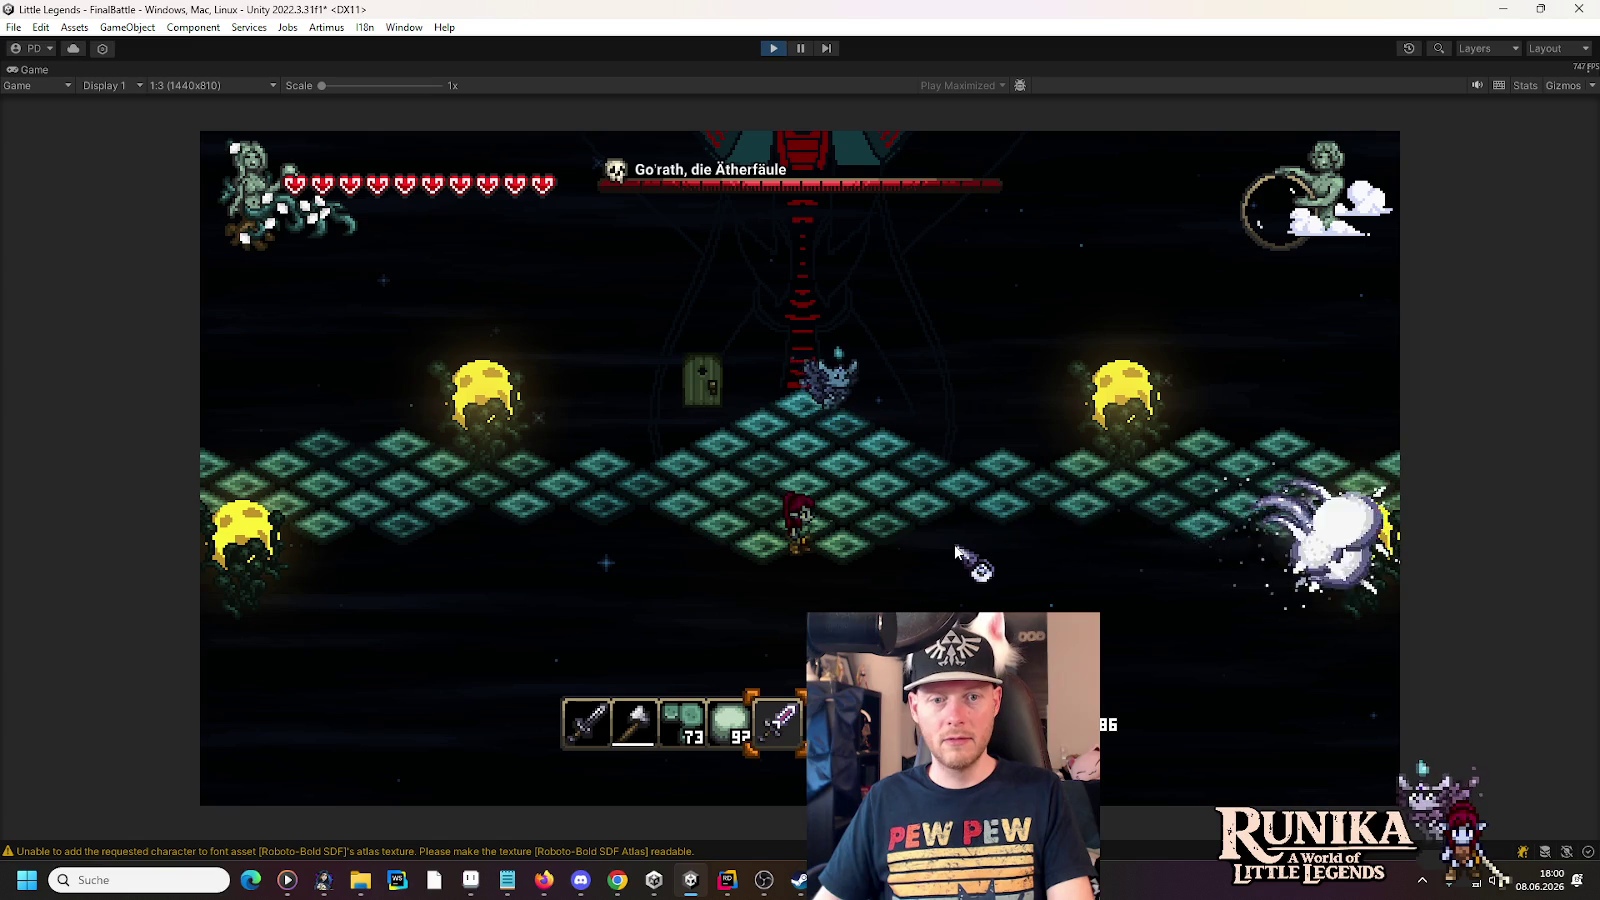
key(w)
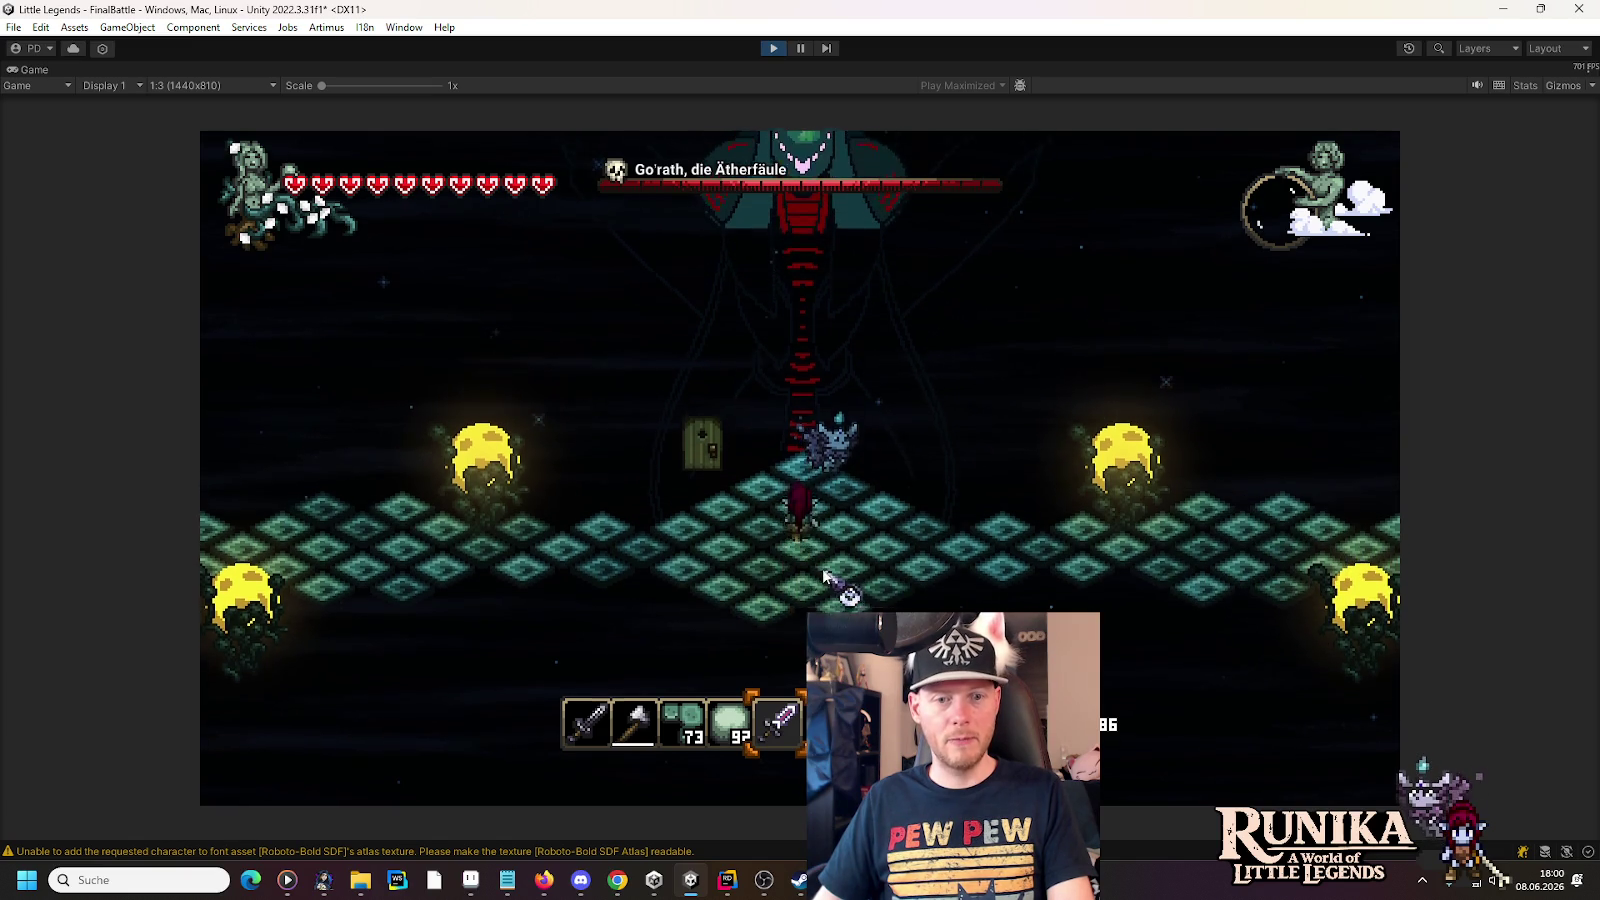
click(697, 538)
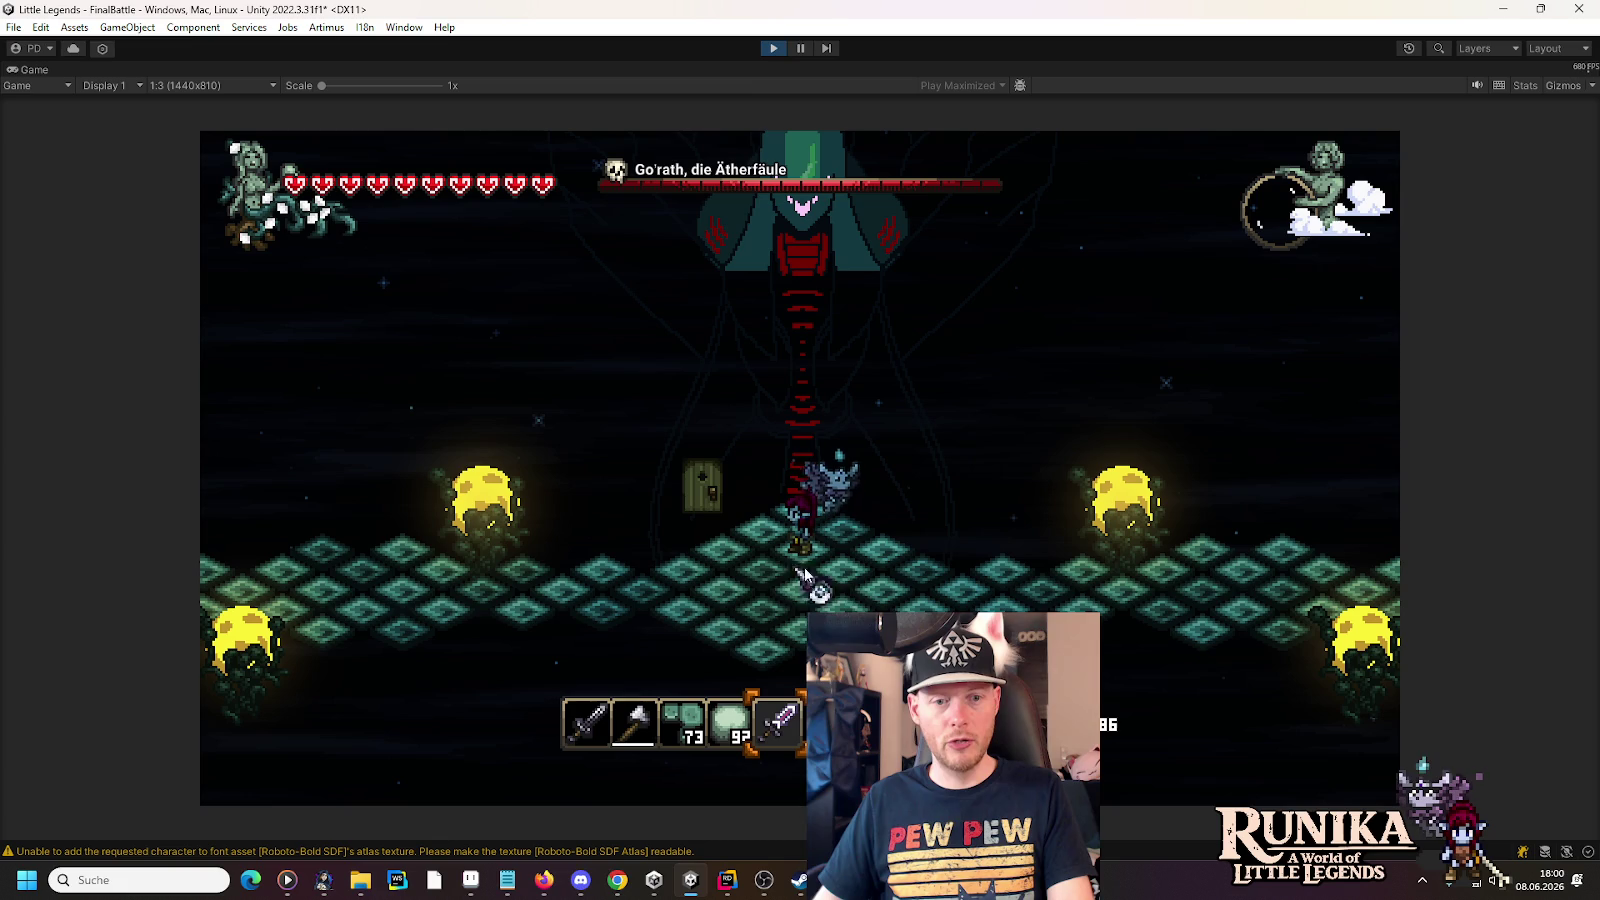
click(774, 48)
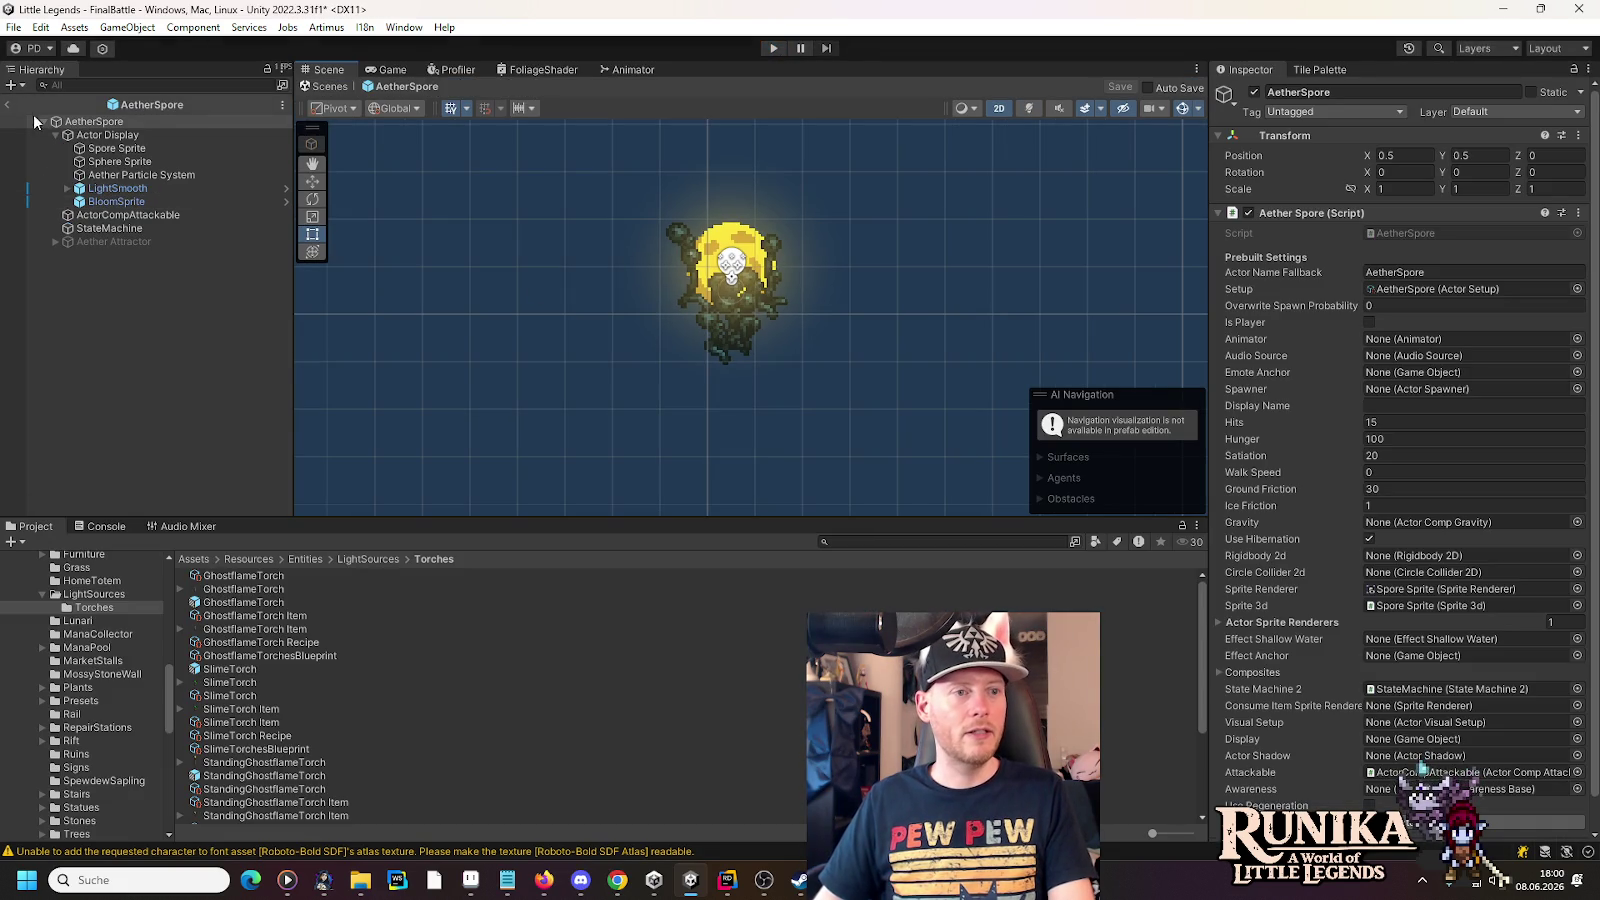
click(7, 104)
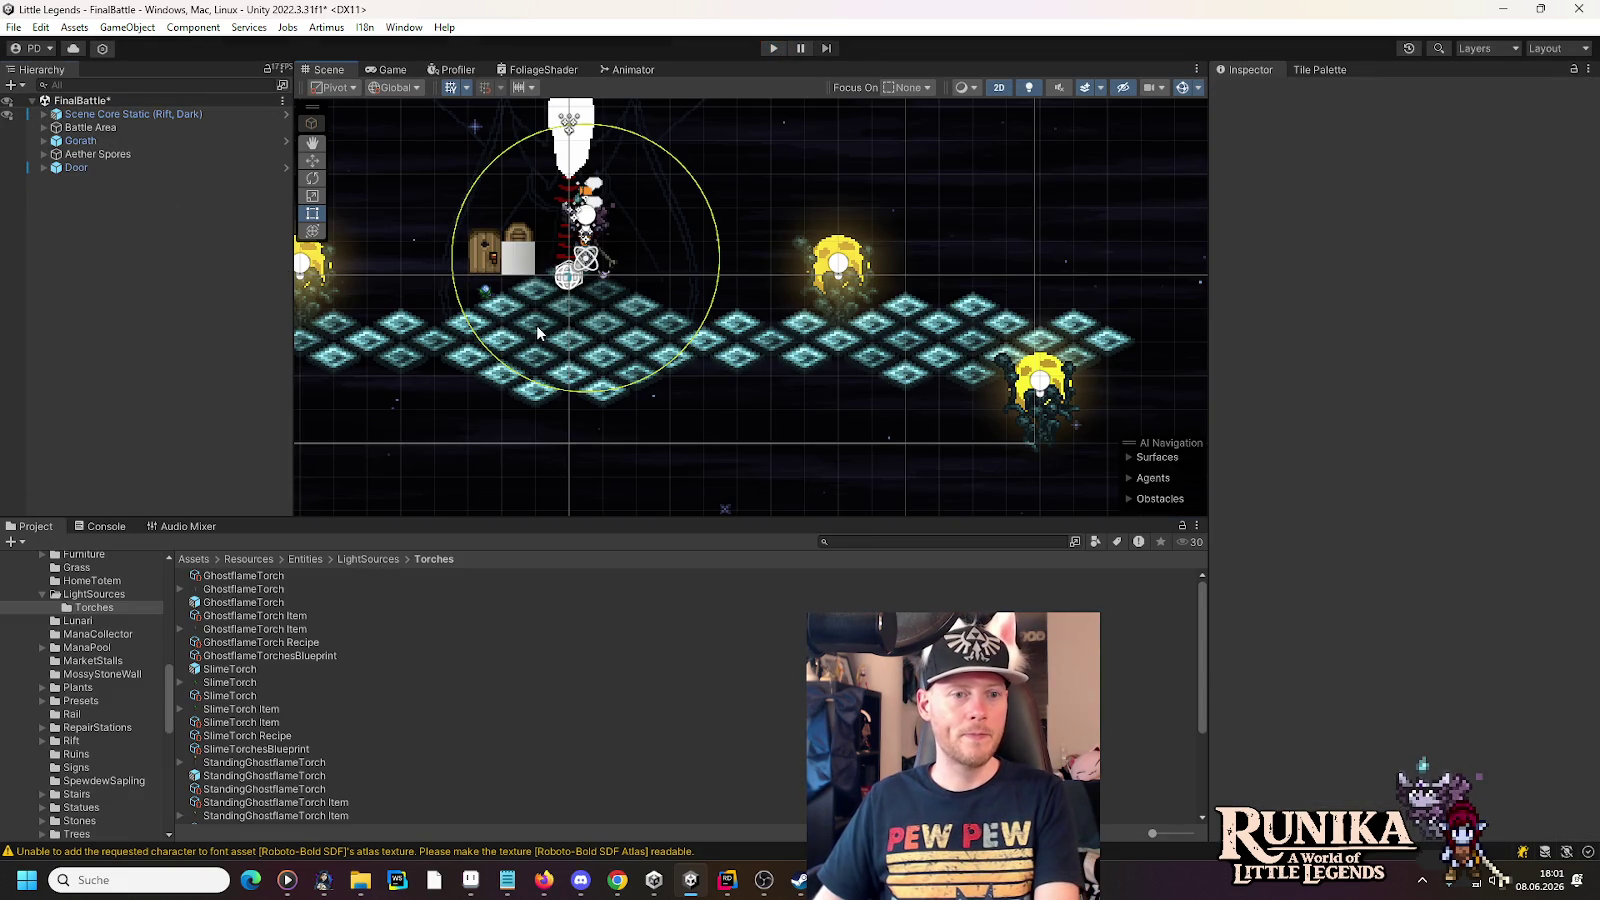
- Delete three arena floor tiles, including the RiftPlateDarker (1) tile
click(536, 326)
key(Delete)
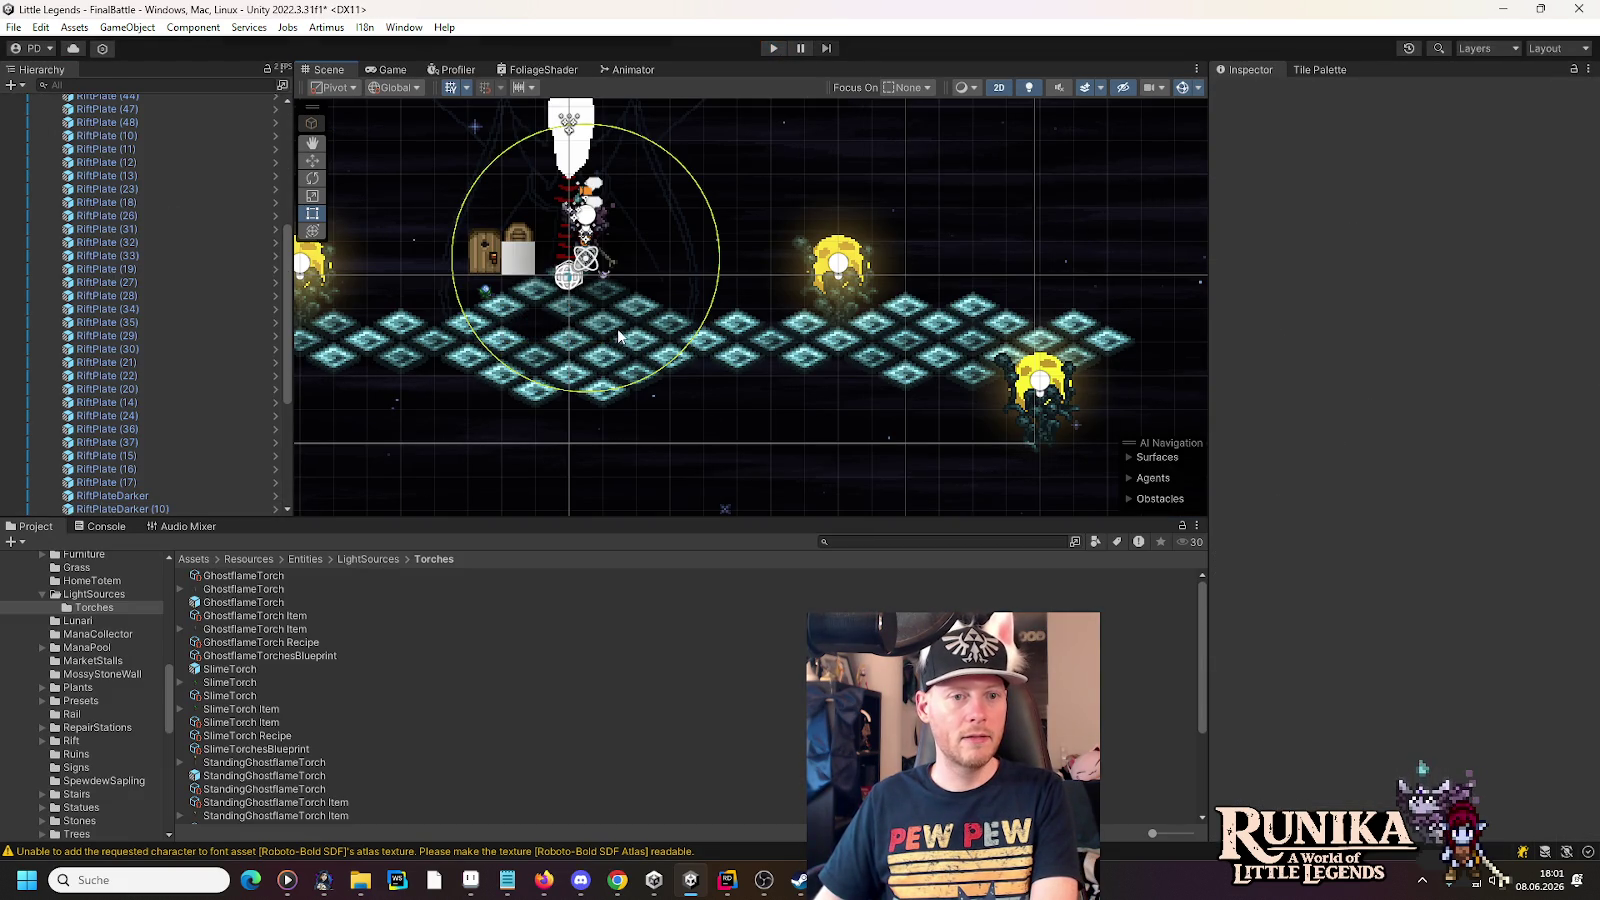
click(618, 336)
key(Delete)
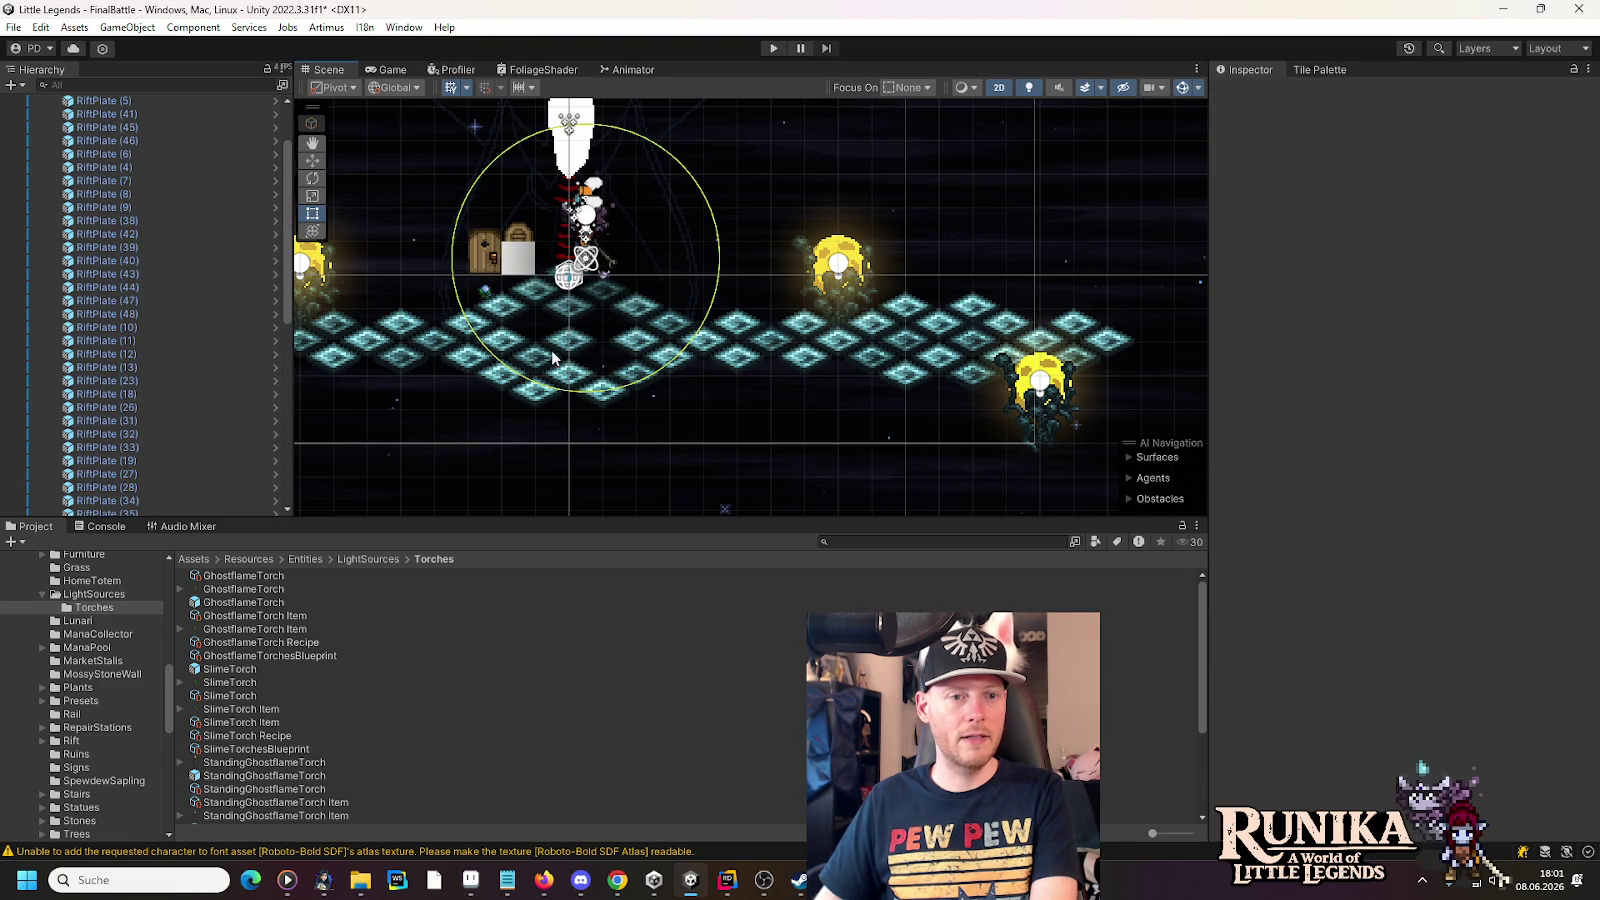
click(750, 378)
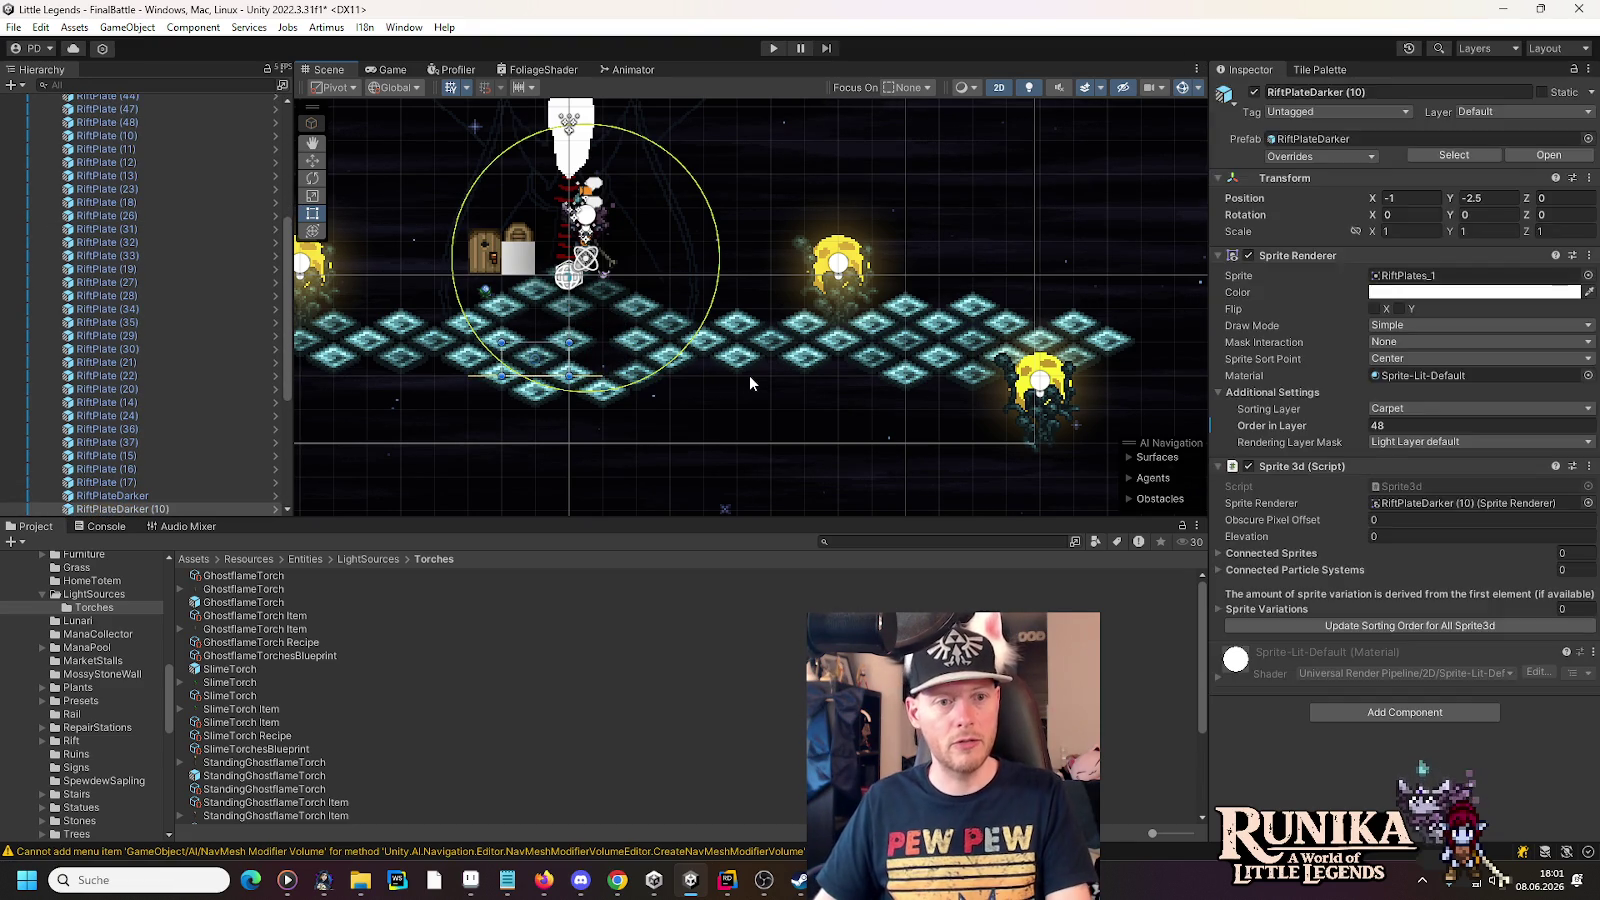
key(Delete)
key(ctrl+z)
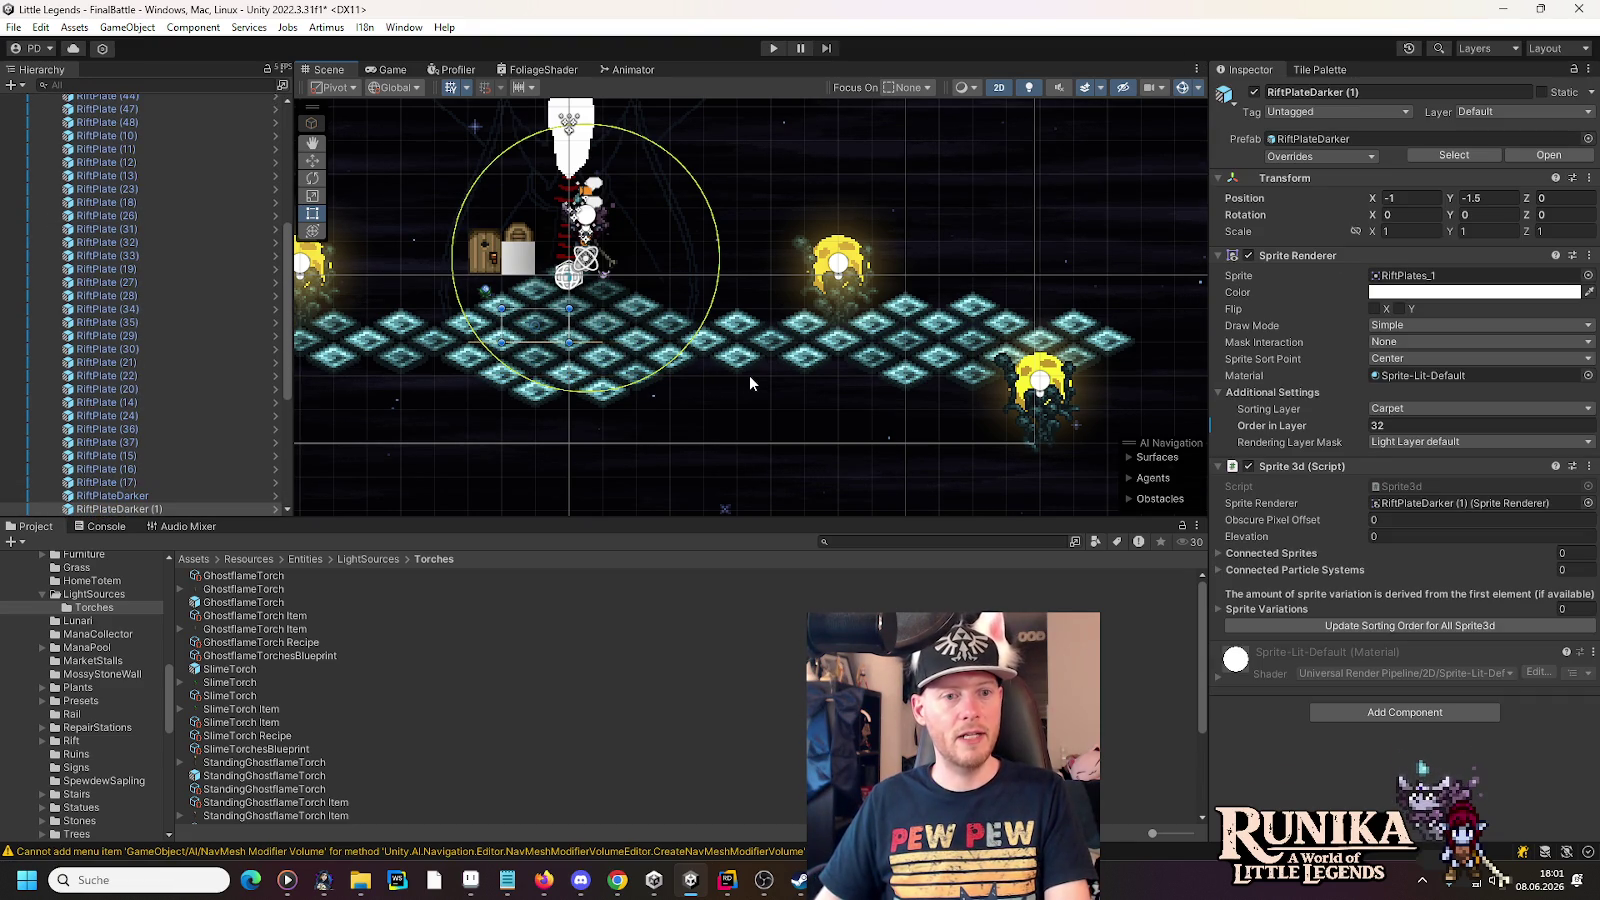
key(Delete)
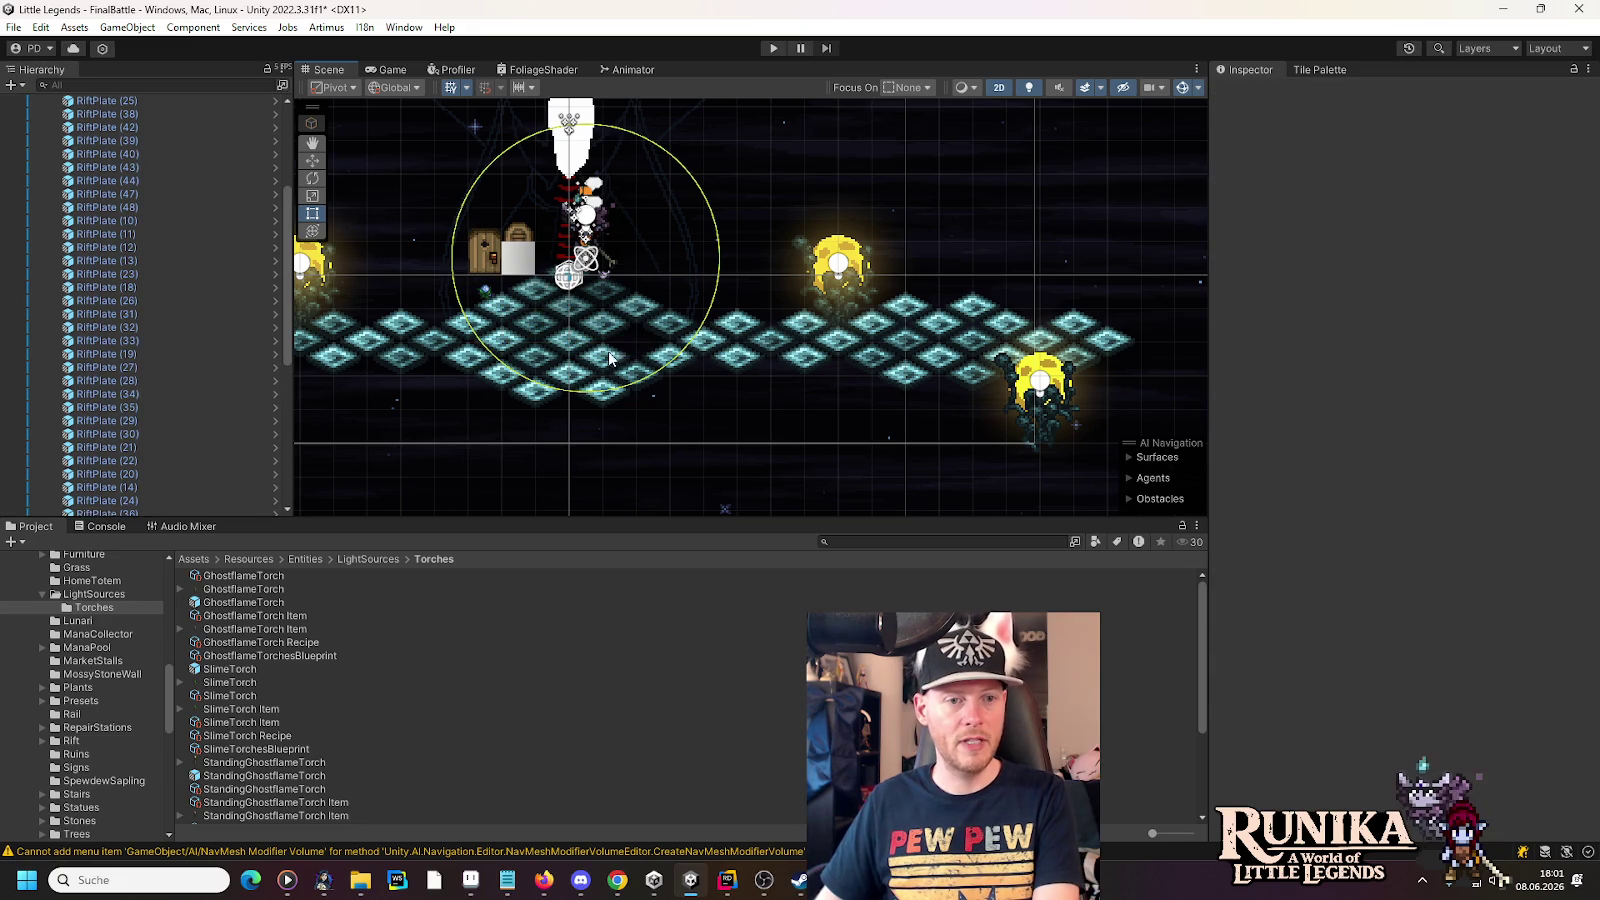
- Delete more rift floor tiles, restoring RiftPlate (9) but removing RiftPlate (10)
click(572, 378)
key(Delete)
click(582, 356)
key(Delete)
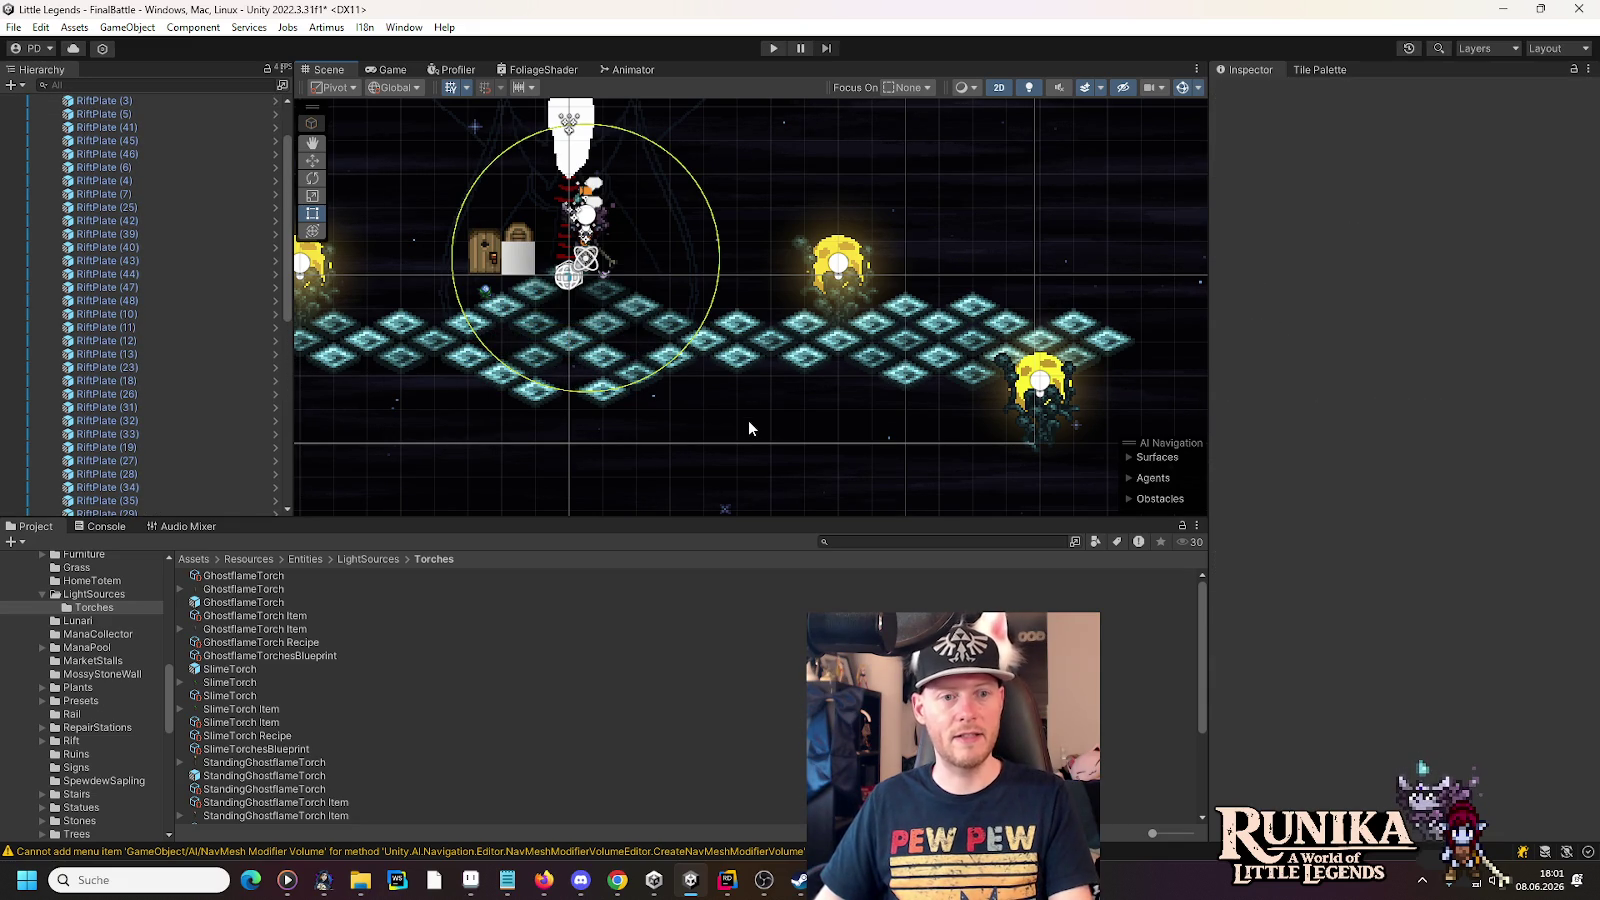
click(565, 342)
key(Delete)
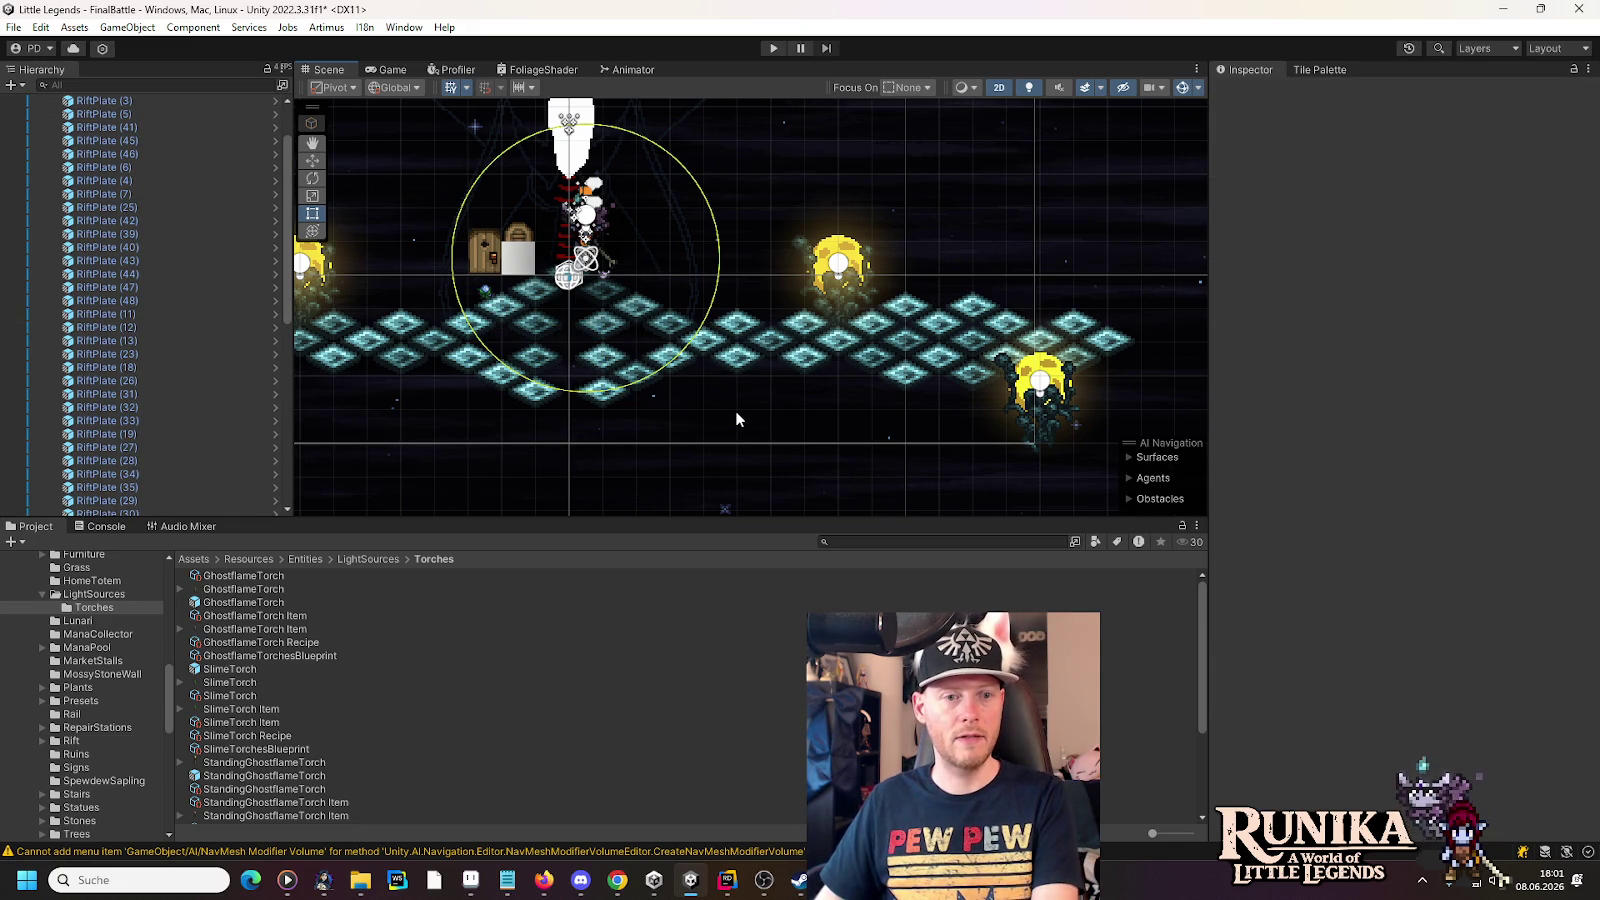
key(ctrl+z)
key(ctrl+z)
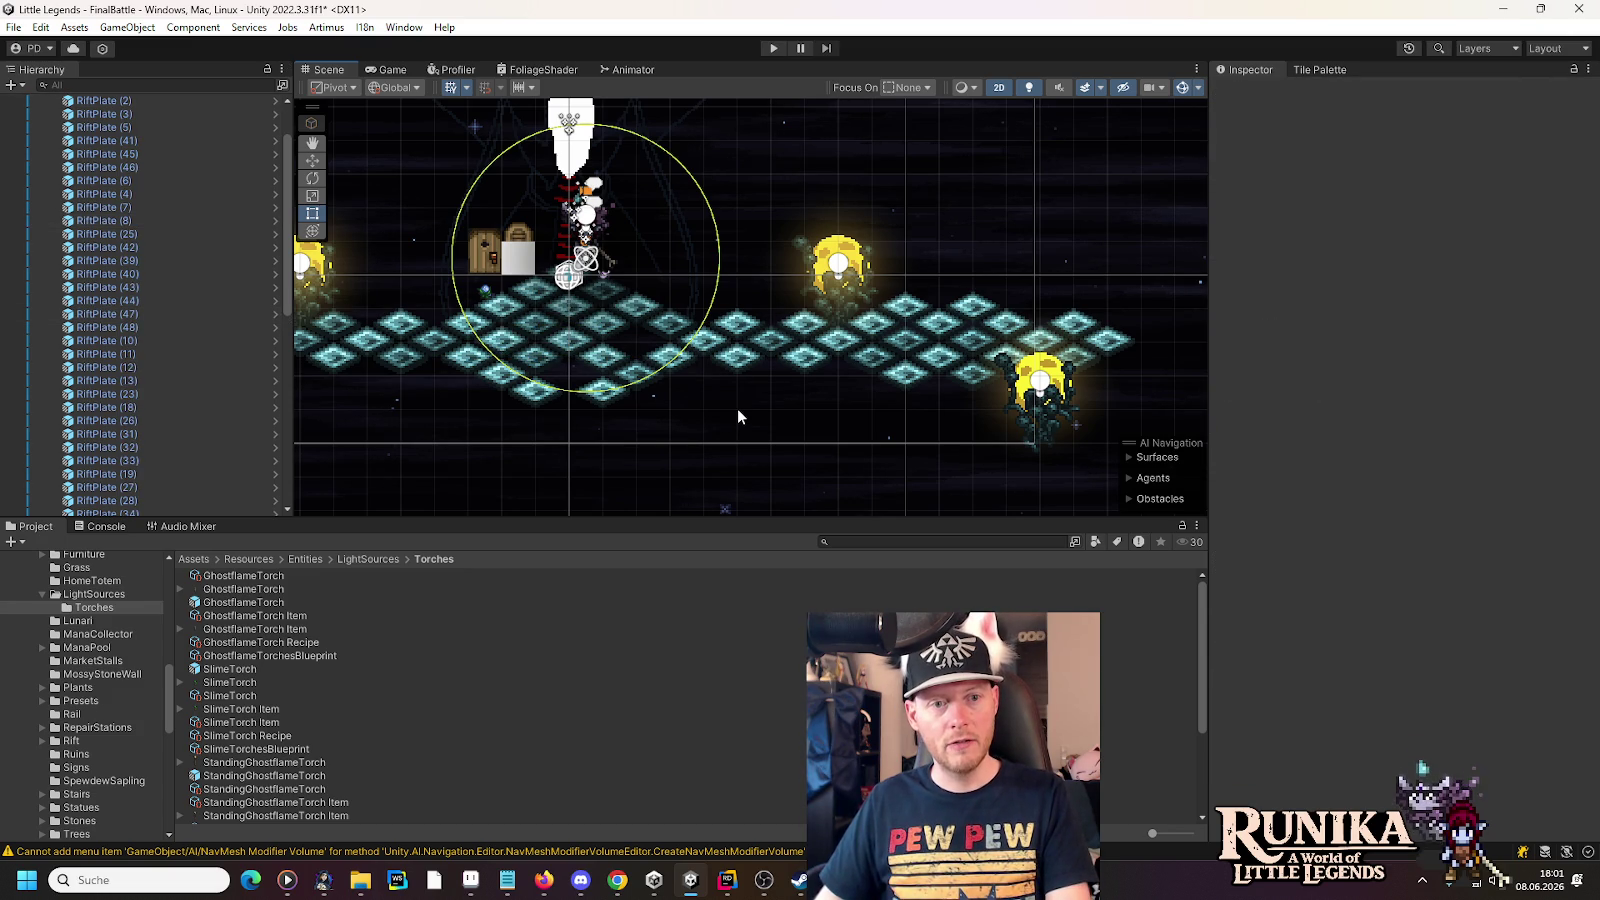
key(ctrl+z)
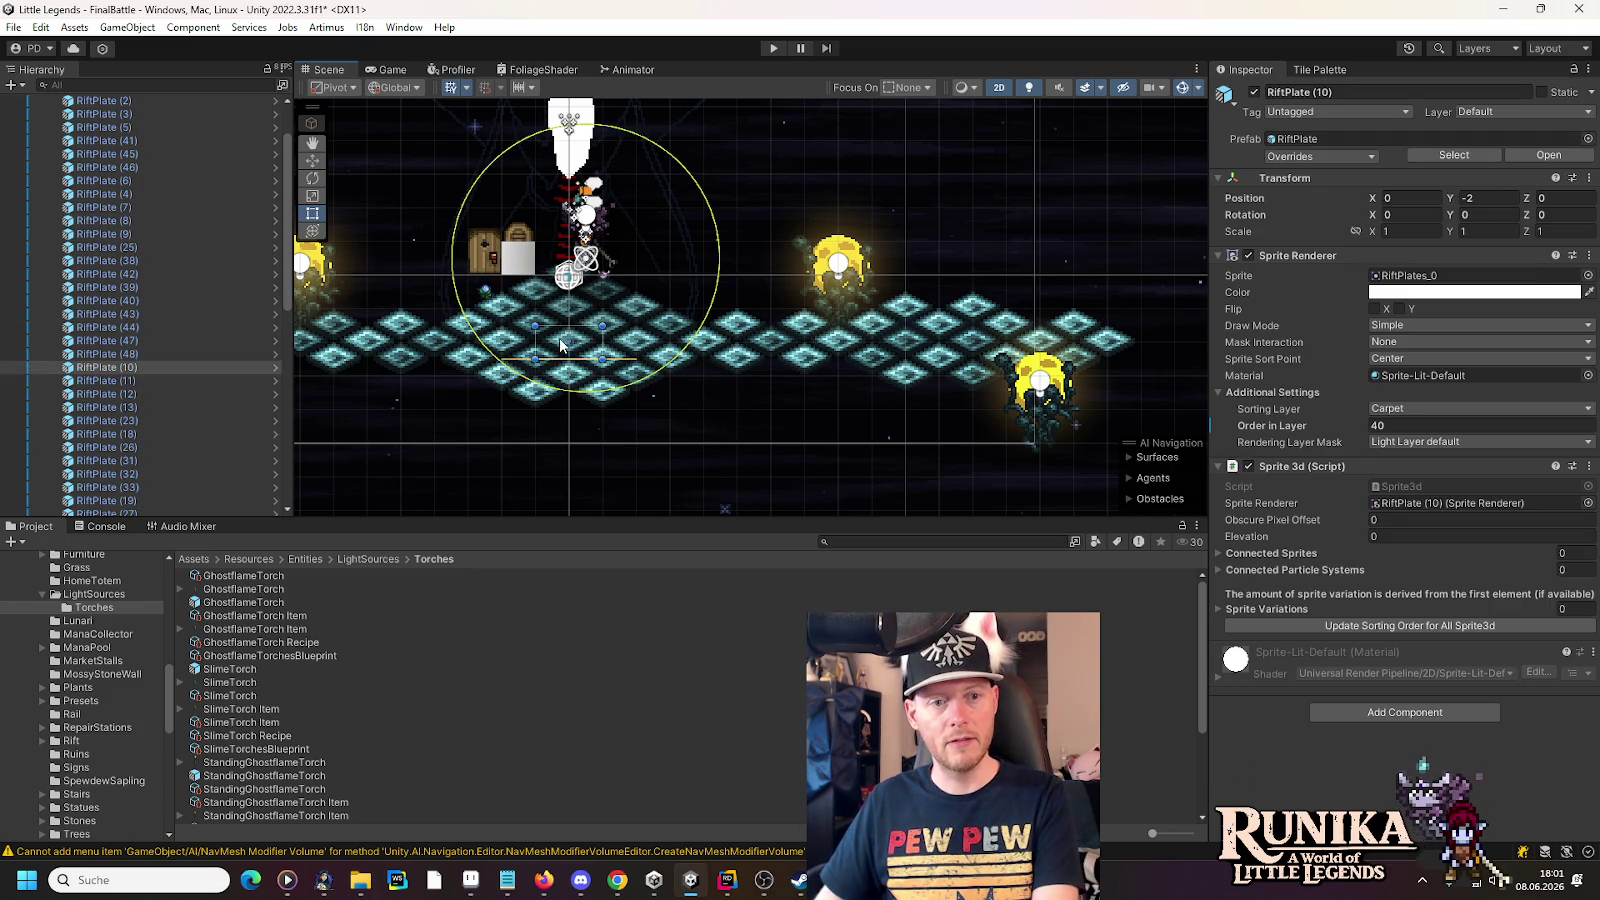
key(Delete)
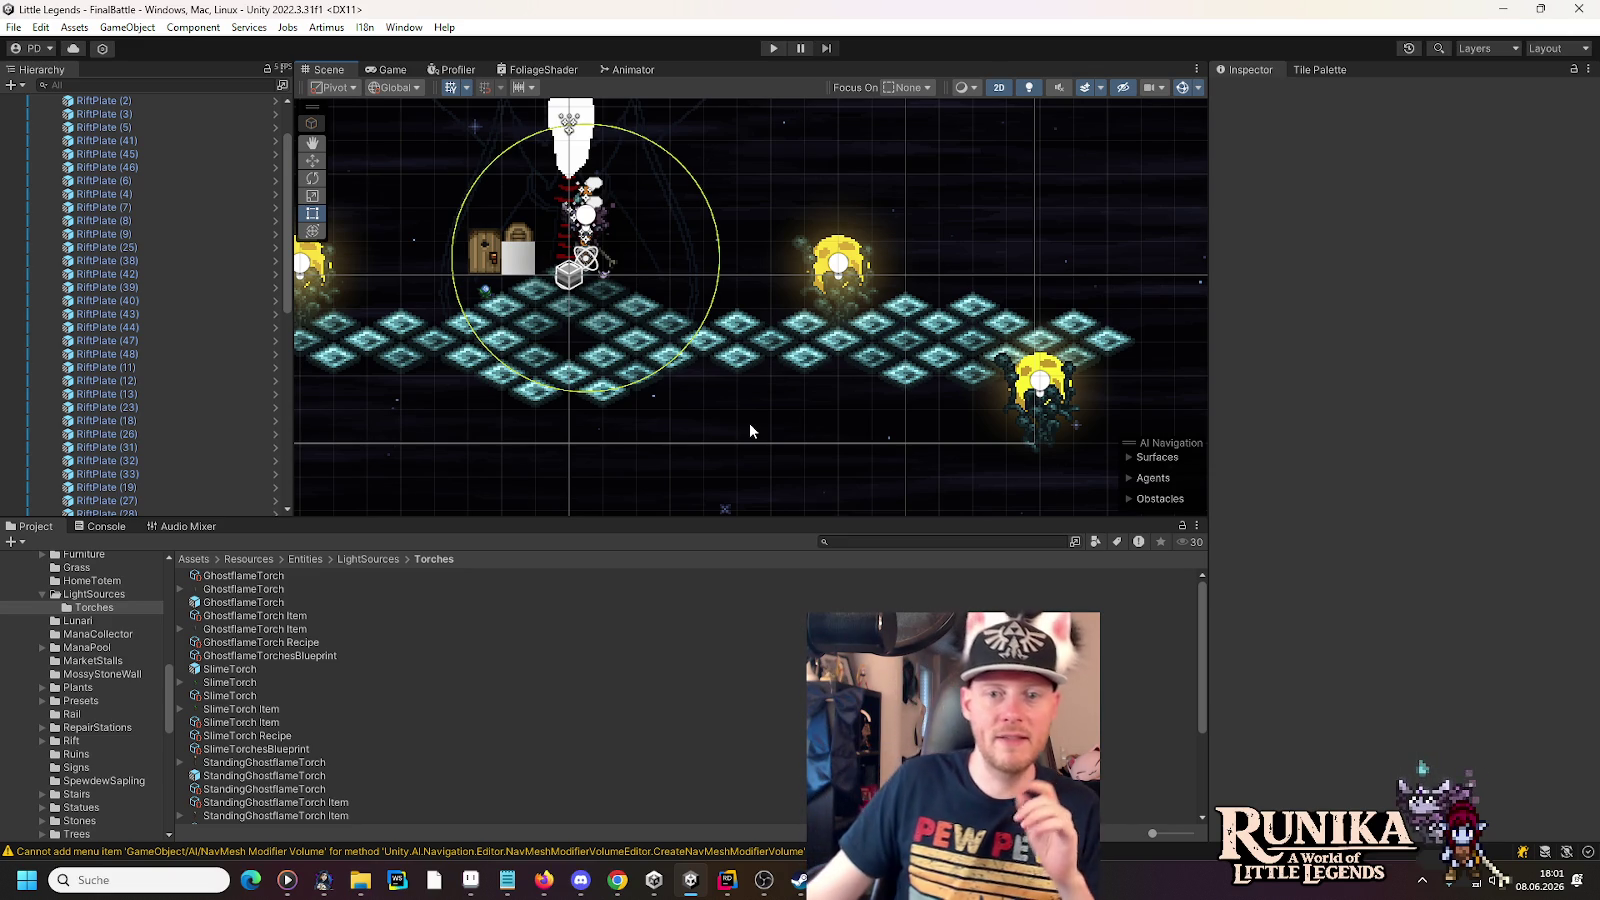
- Frame the arena around the player, then switch over to Aseprite
key(f)
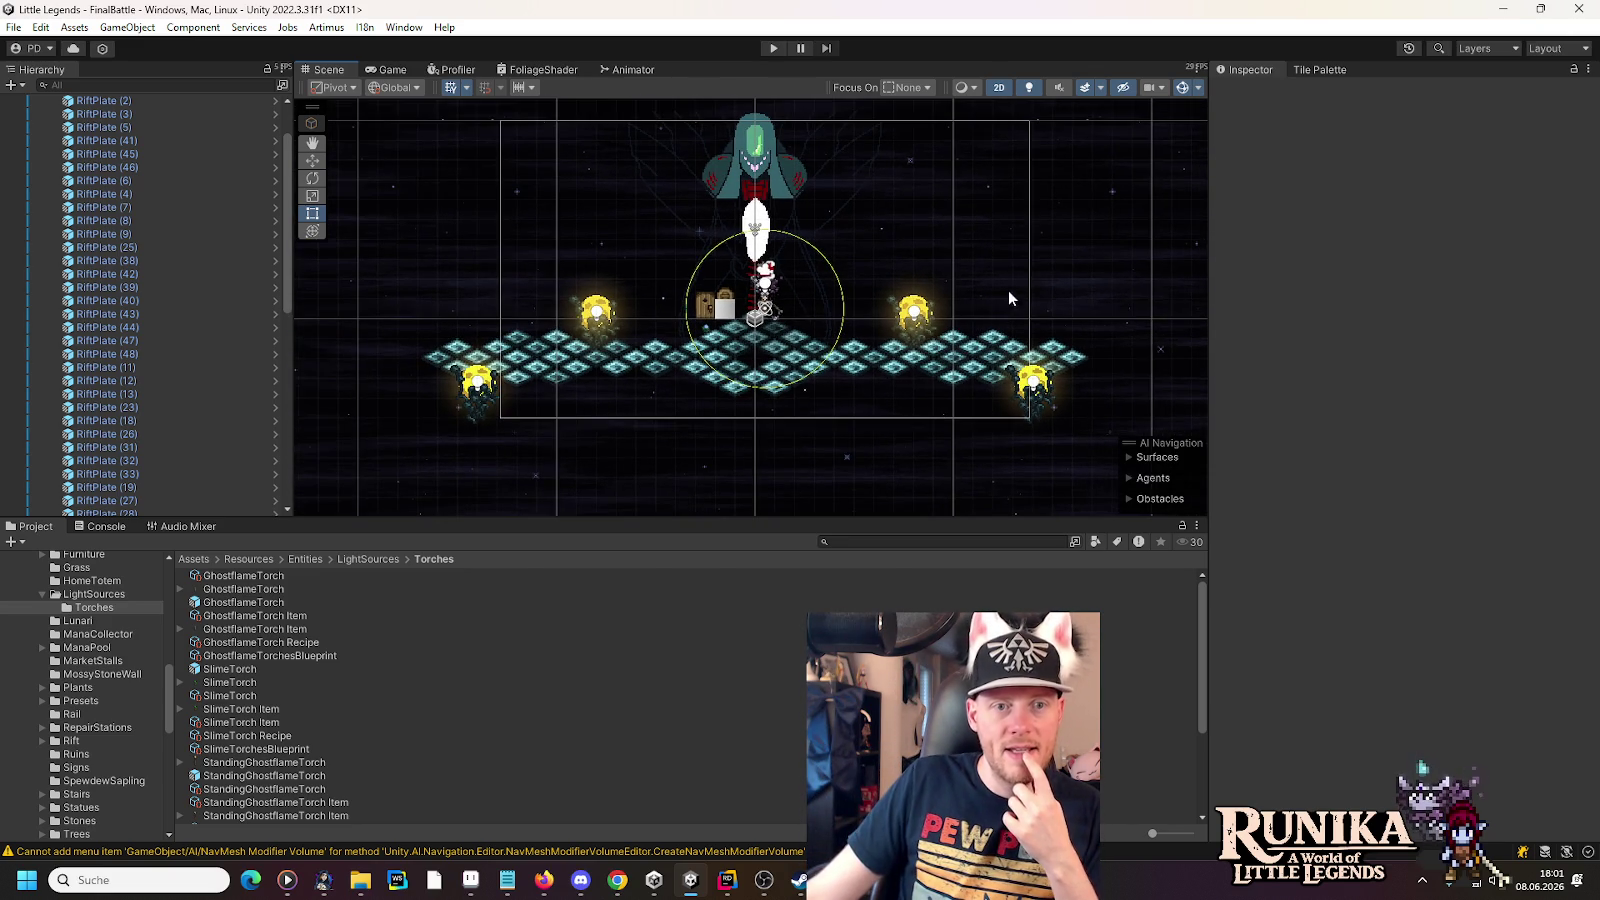
drag(1008, 289, 1008, 302)
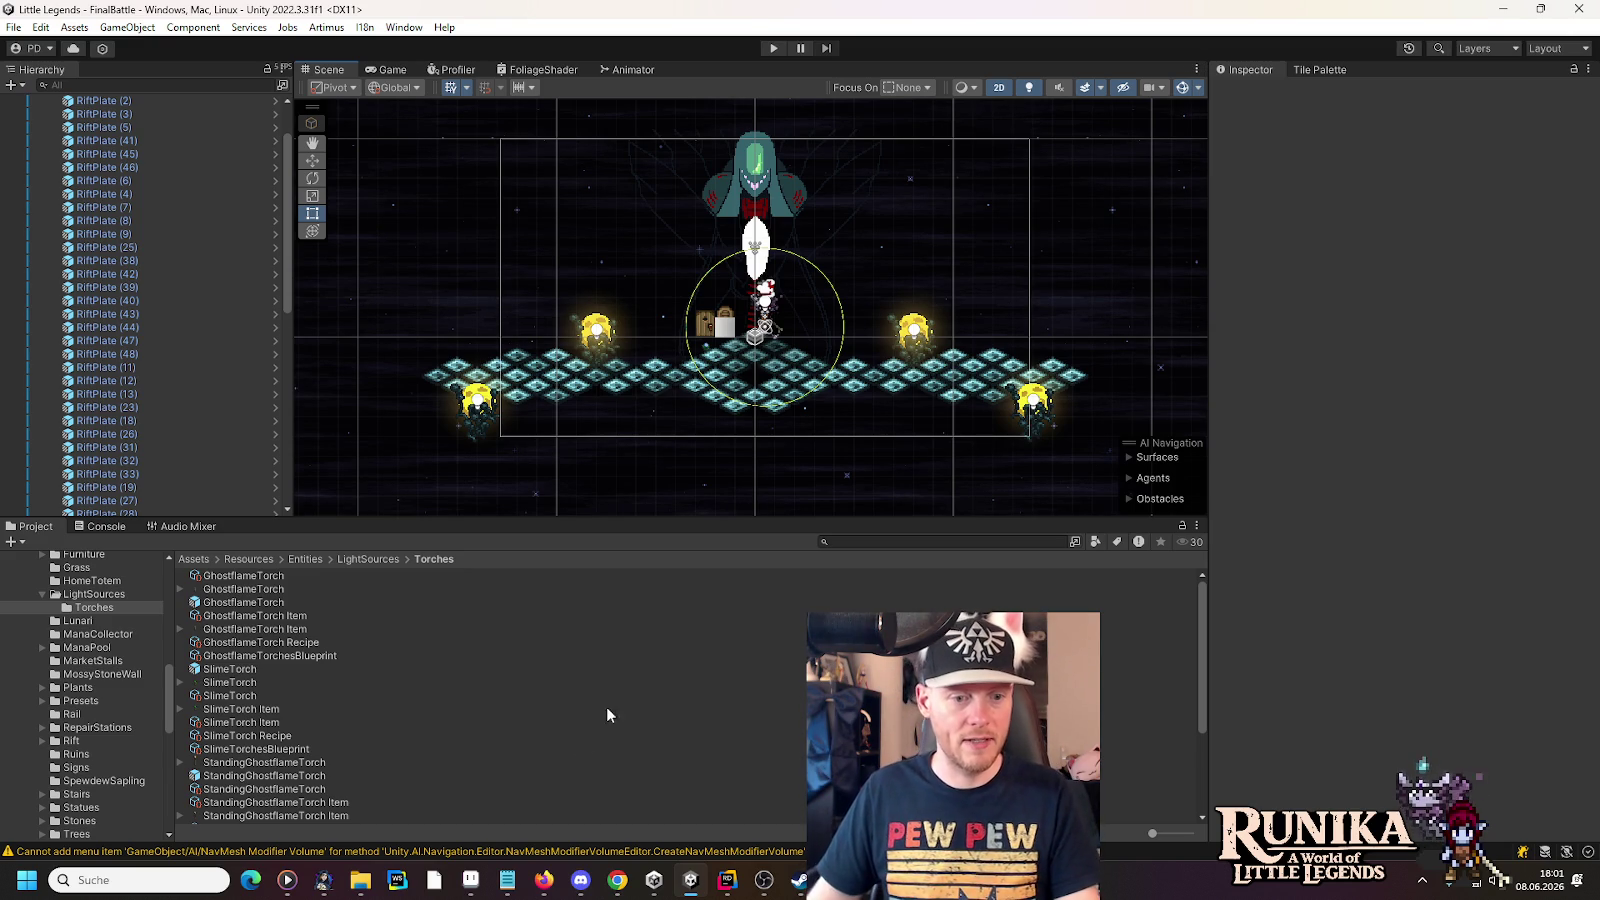
click(726, 880)
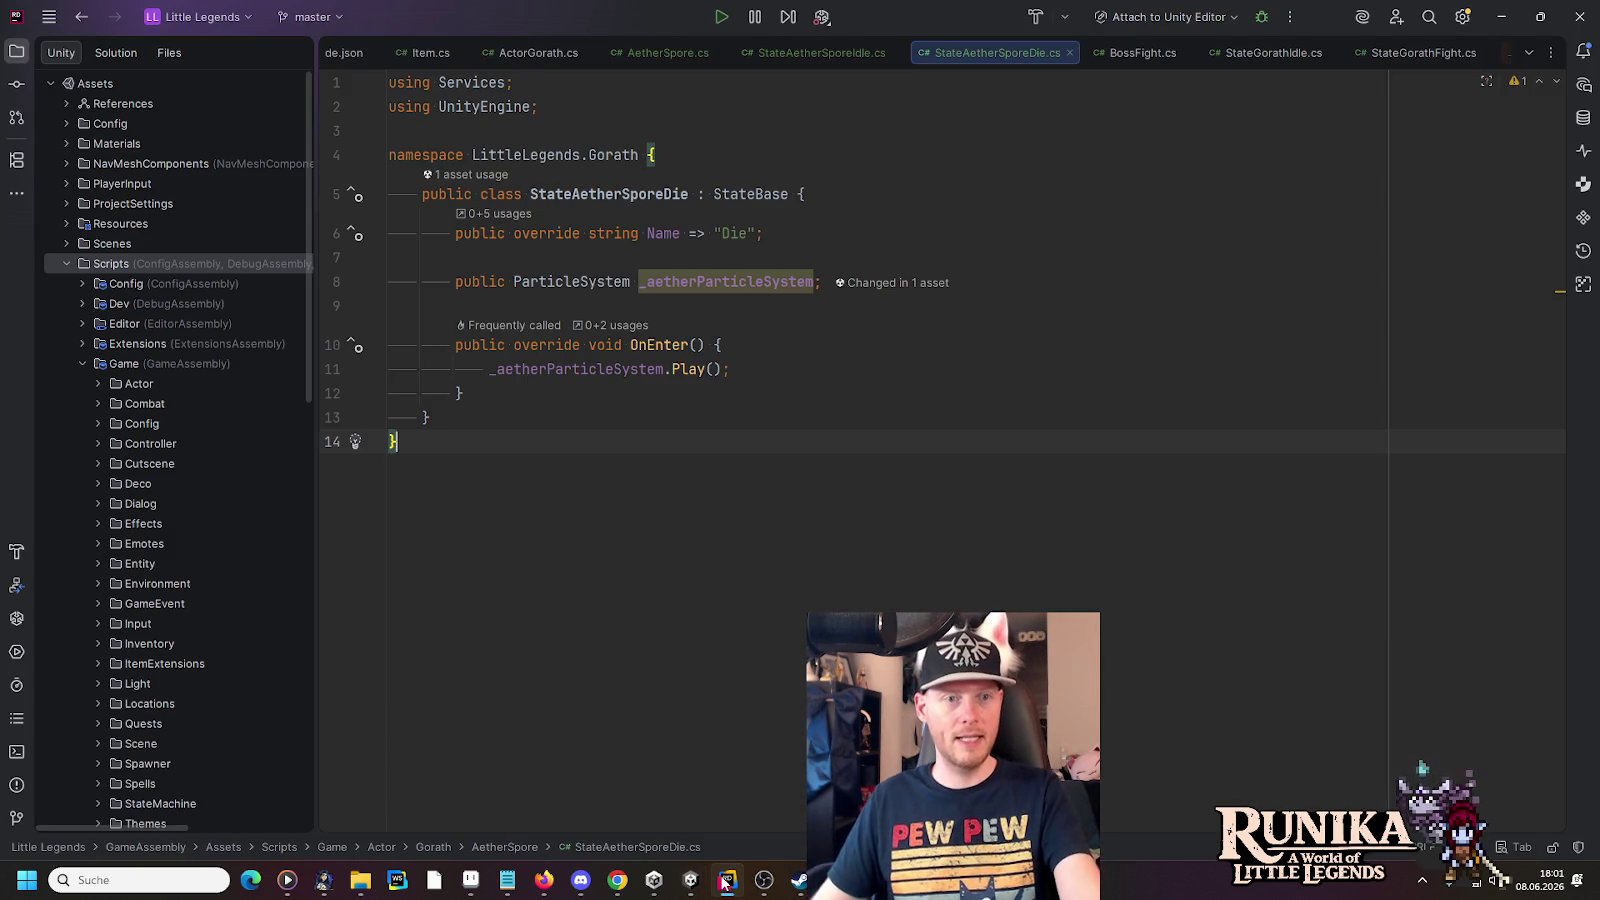
click(470, 880)
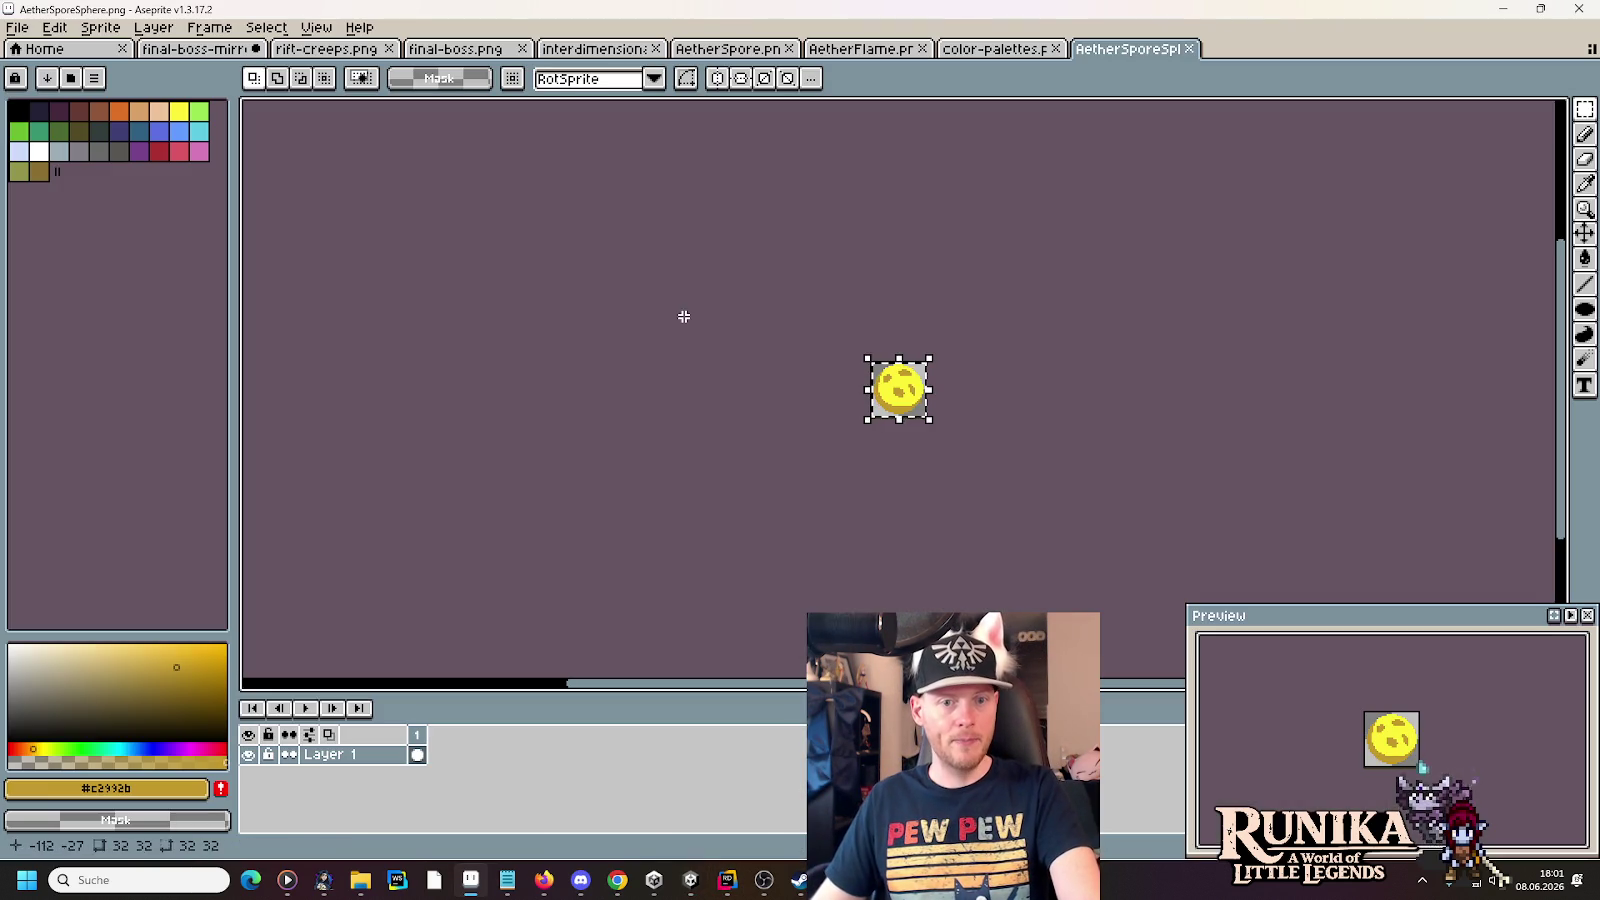
- Close AetherSporeSphere and color-palettes, zoom in on the AetherFlame strip, and clear its selection
click(1188, 49)
click(1055, 49)
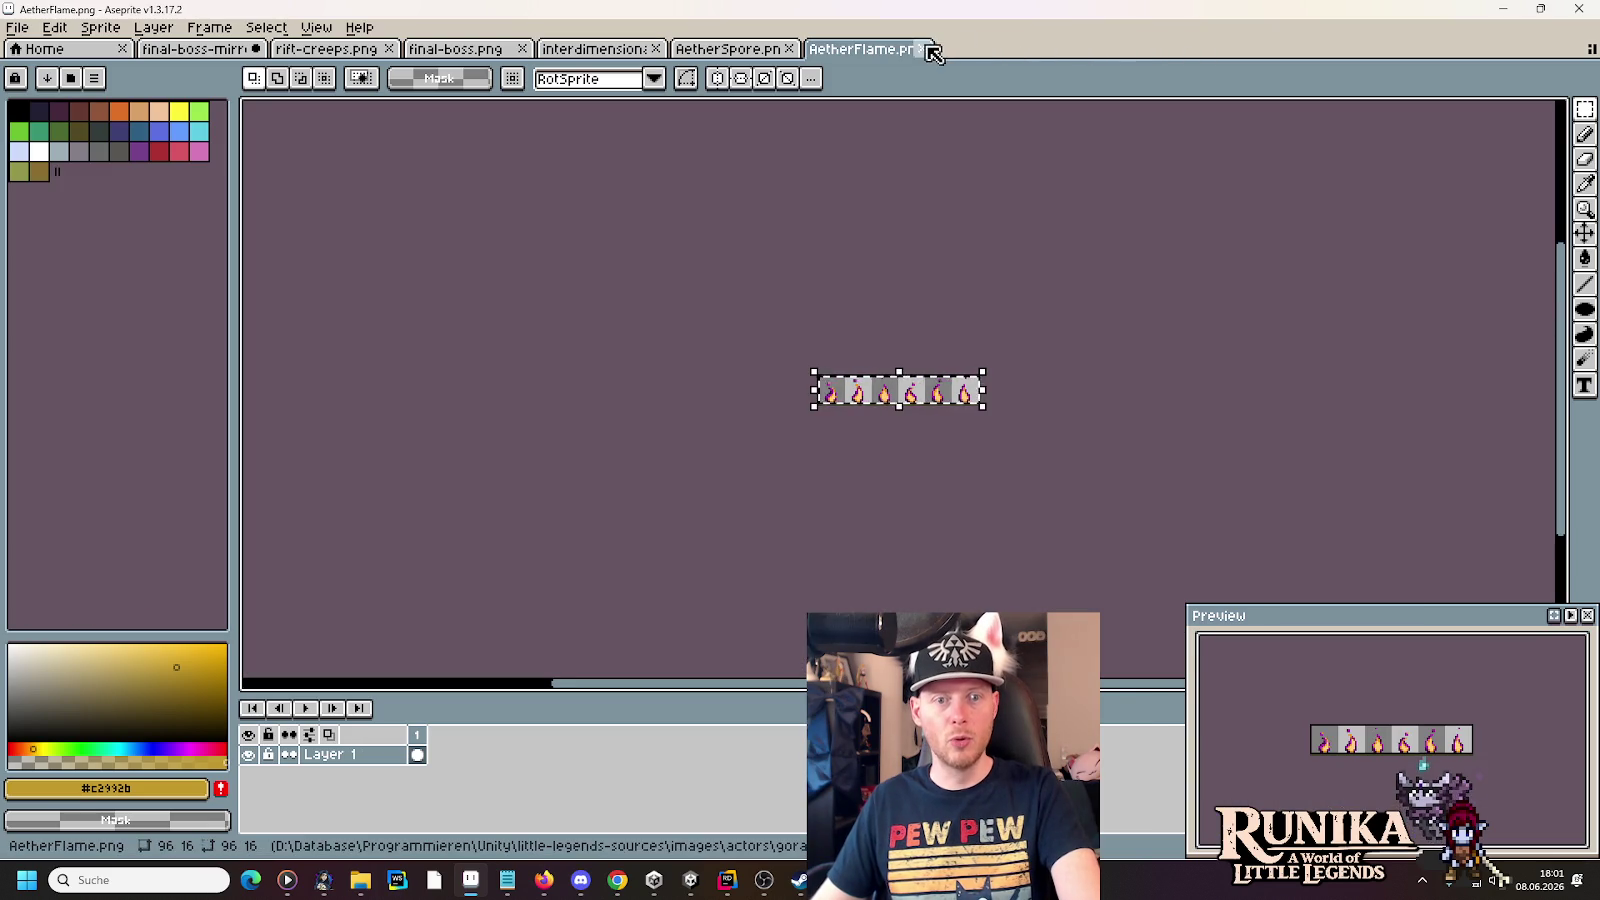
scroll(908, 330, up, 3)
key(ctrl+d)
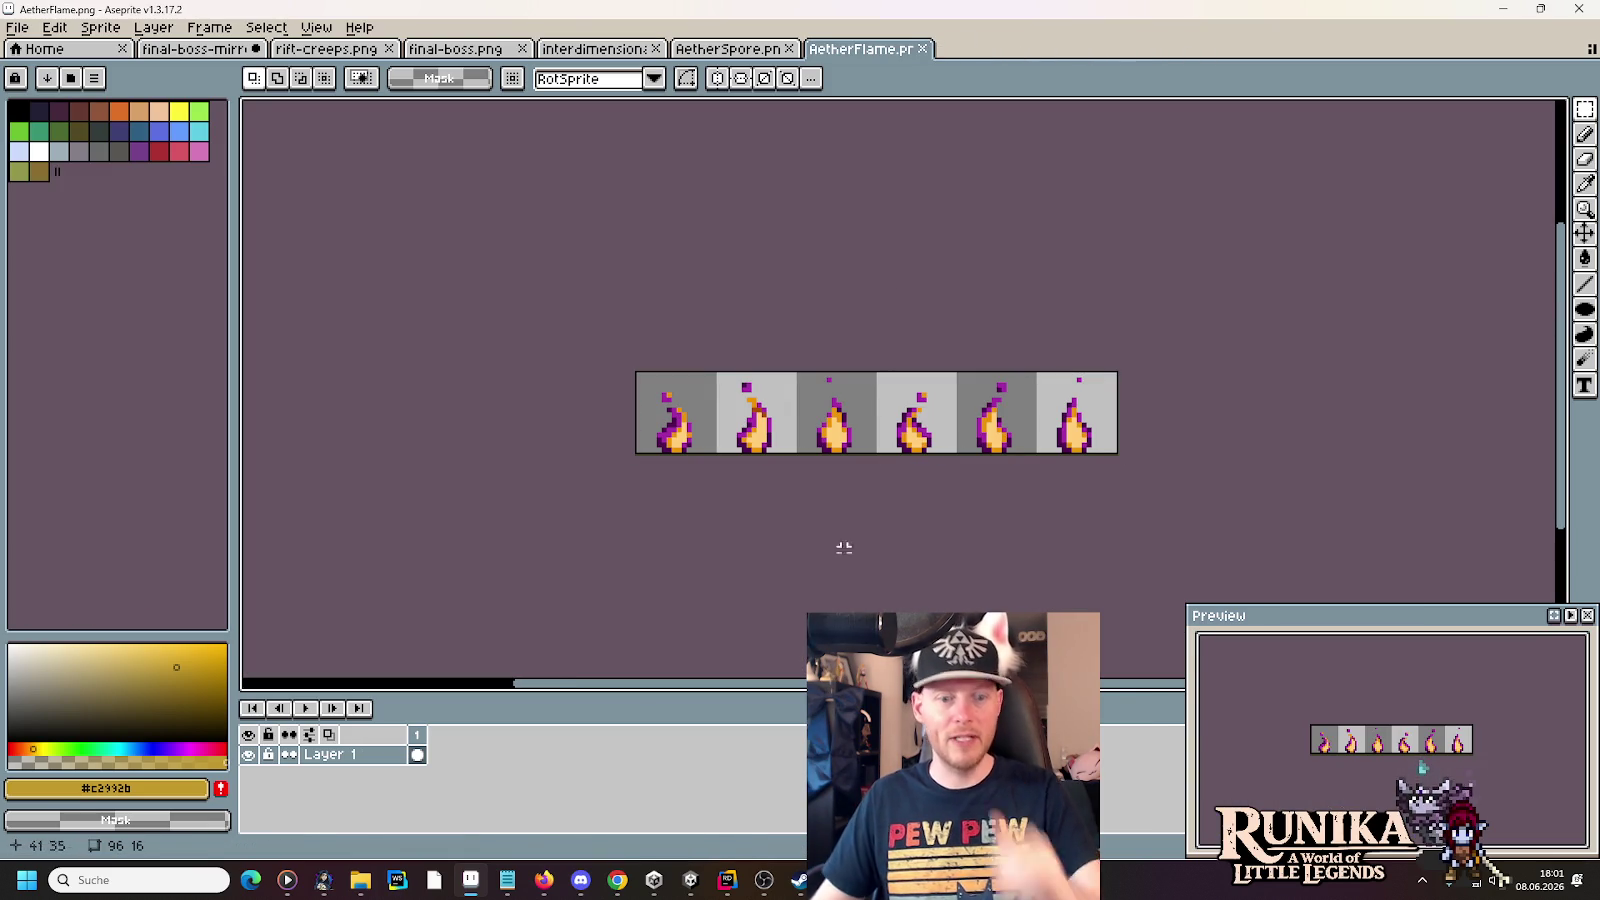
- Close the dark souls boss names search in the browser and return to Aseprite
click(617, 880)
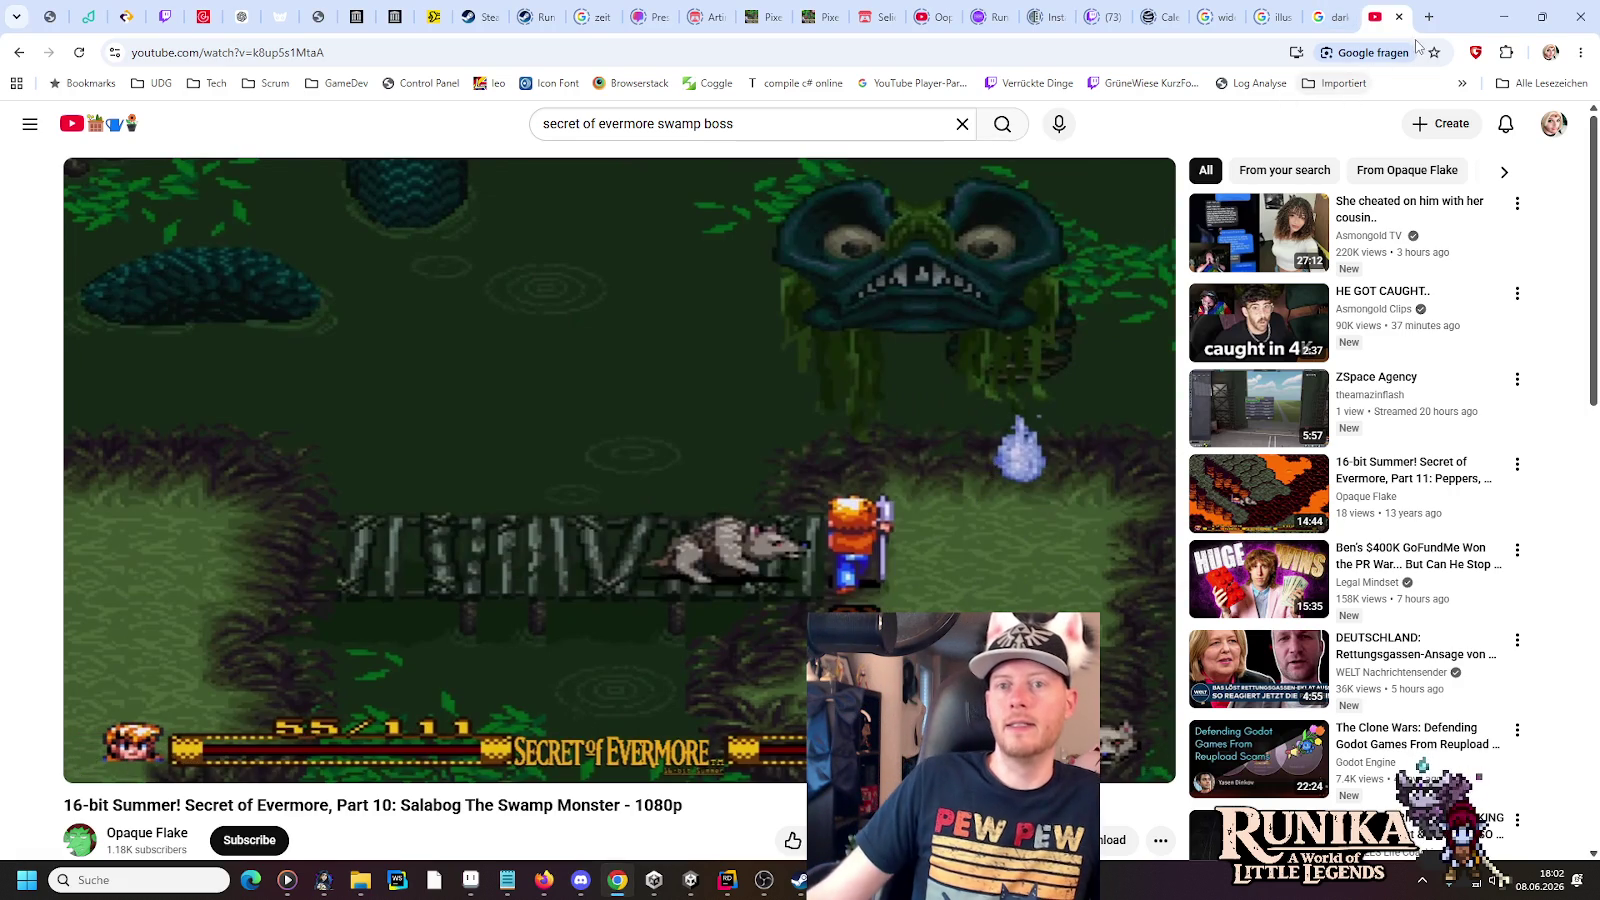
click(1330, 12)
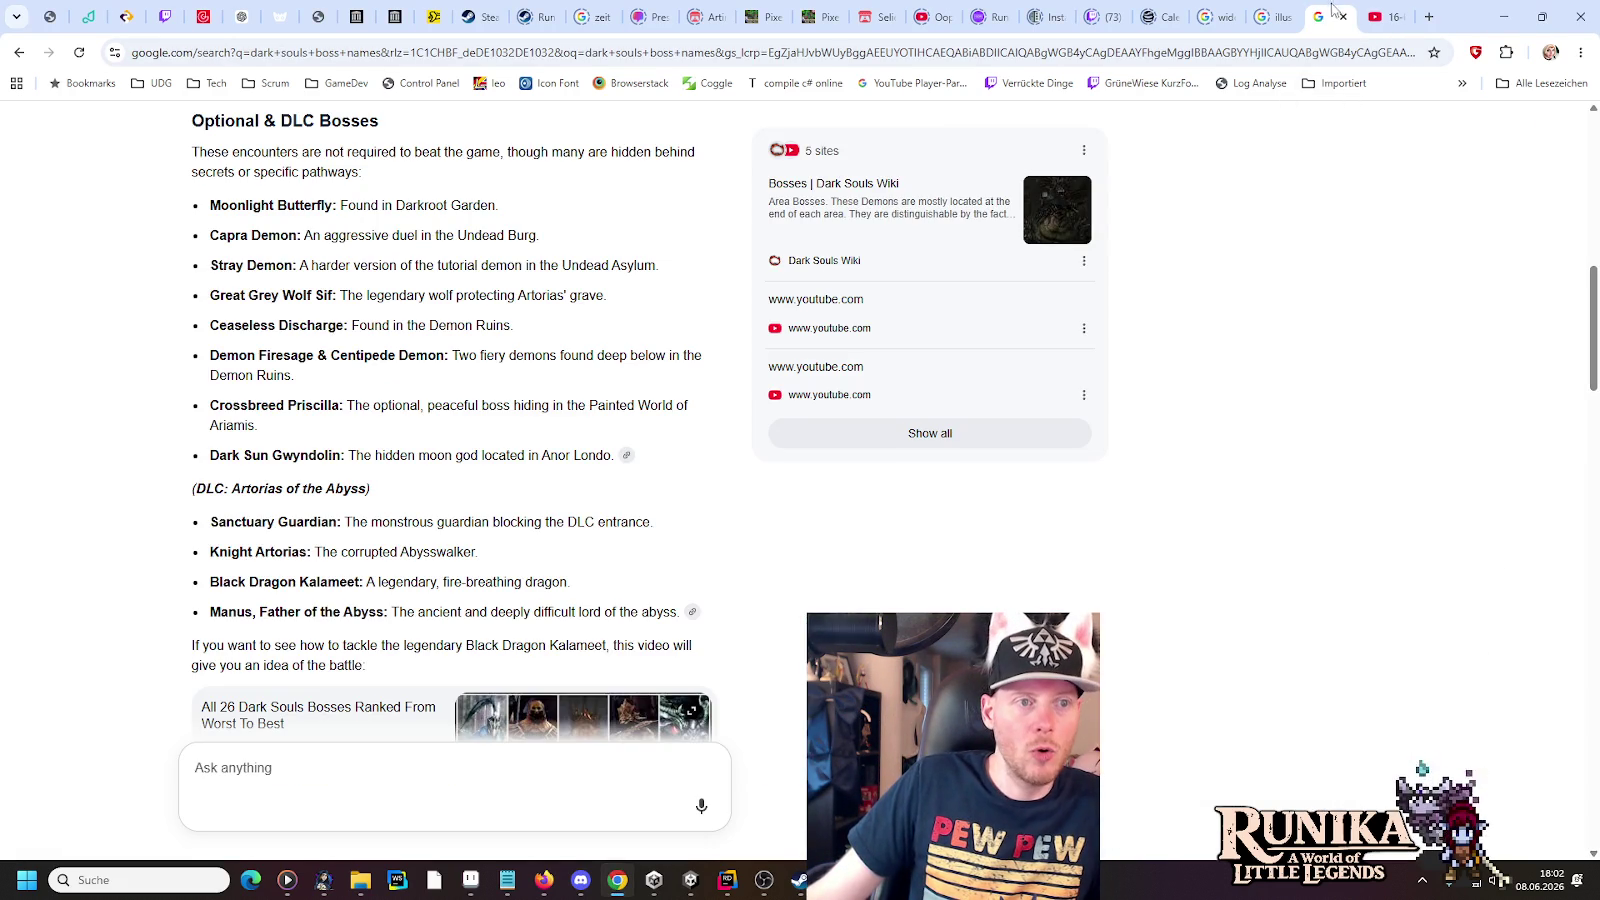
click(1344, 17)
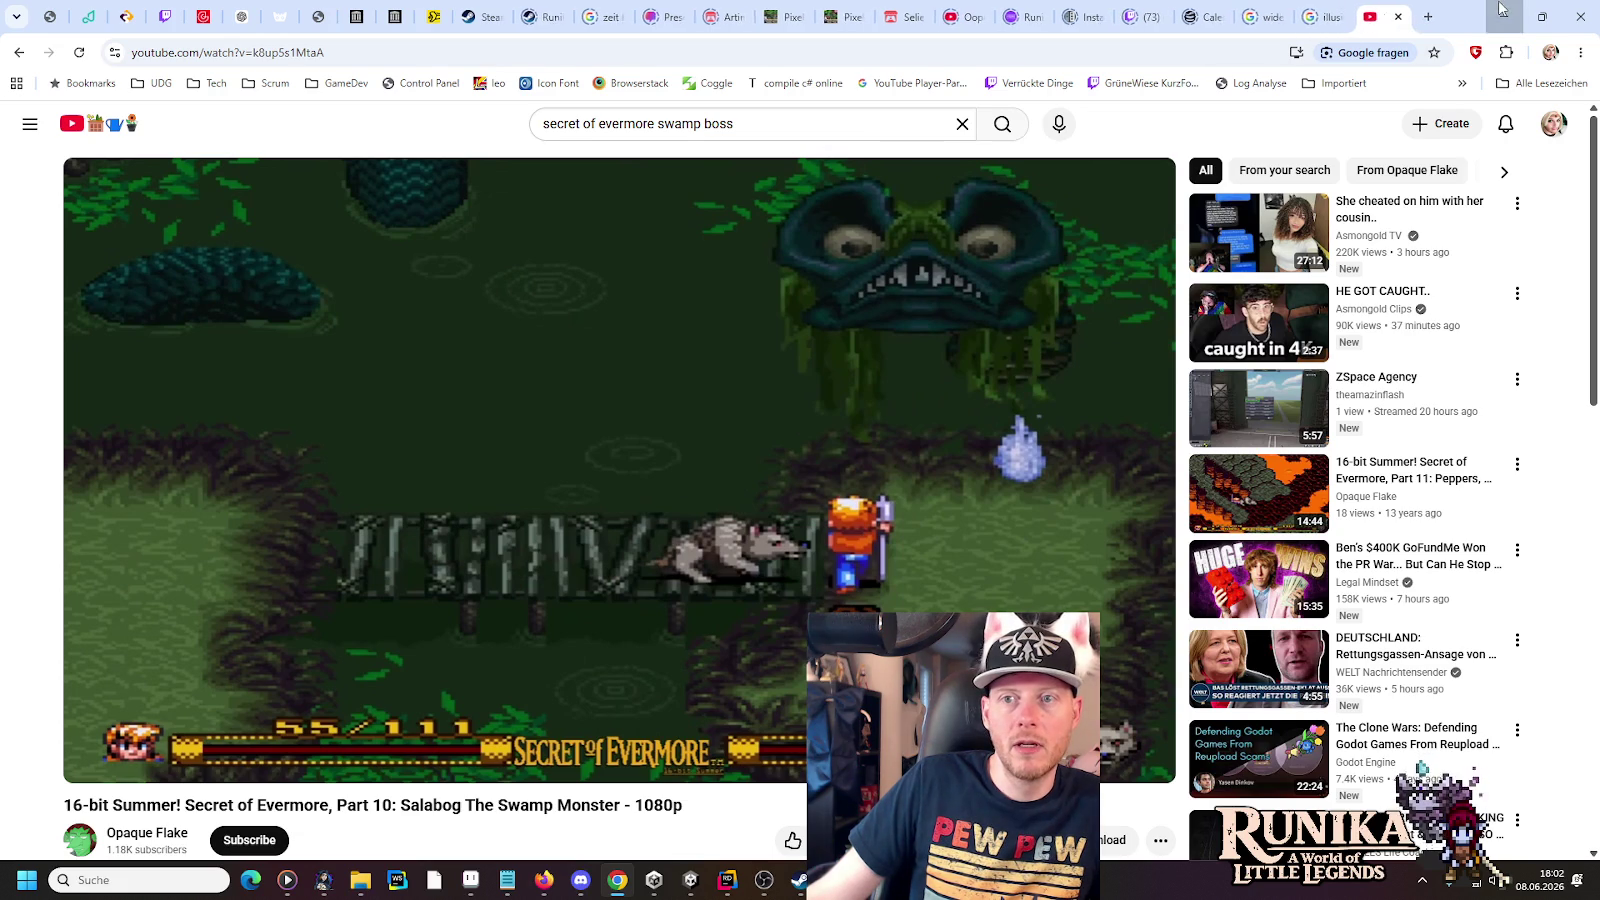
click(618, 878)
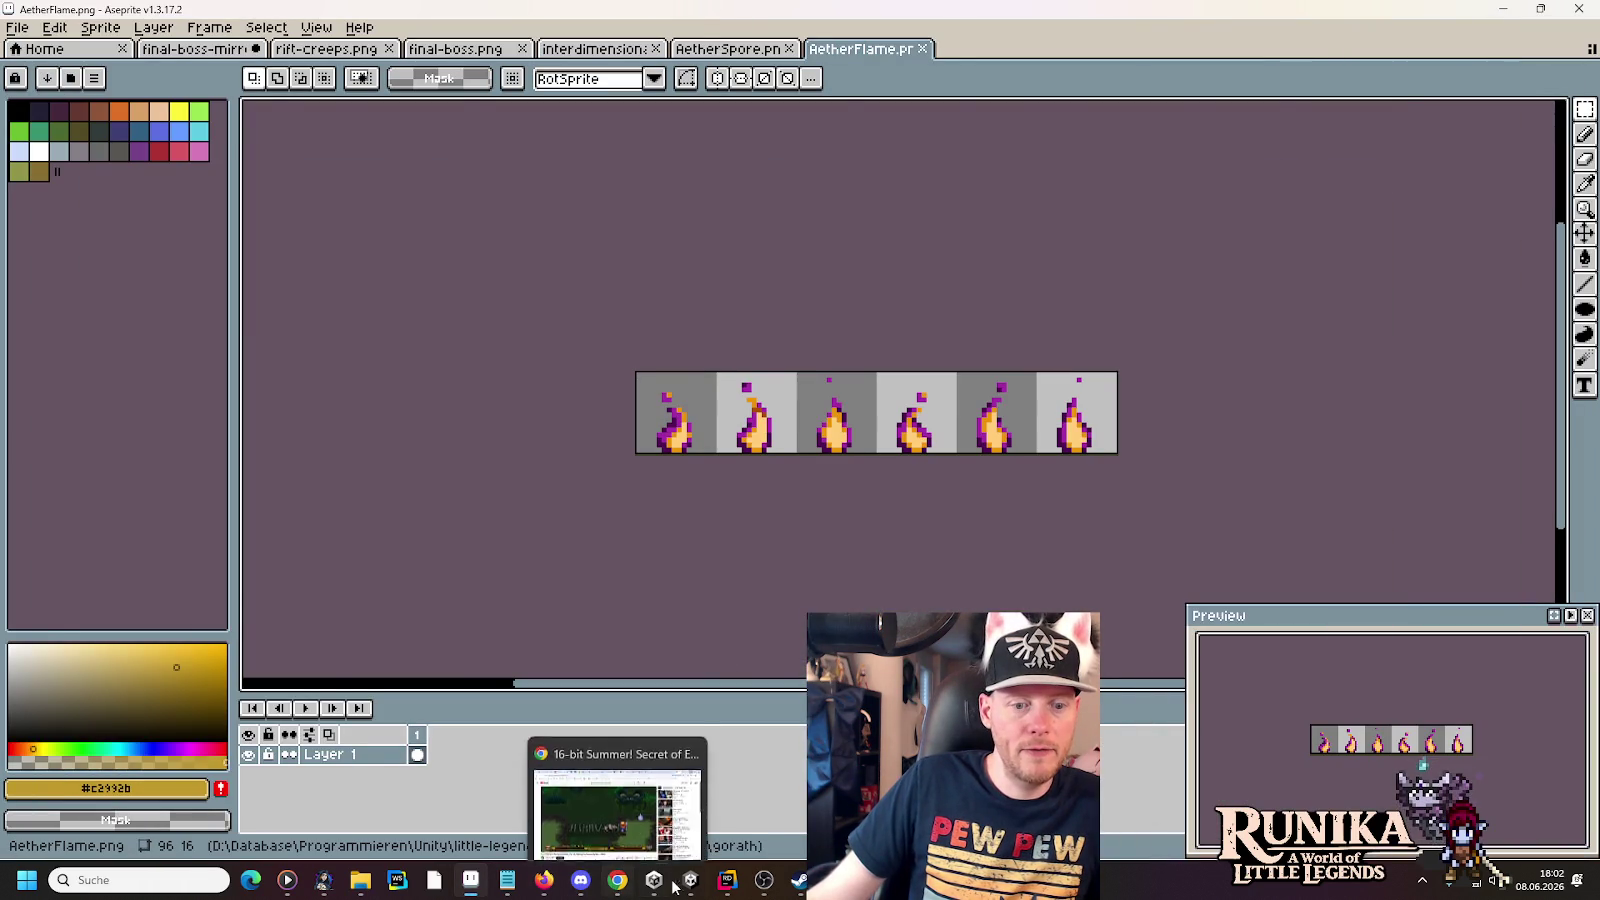
- Back in Unity, frame the boss in the Scene view and start Play mode
click(690, 879)
scroll(1015, 445, up, 2)
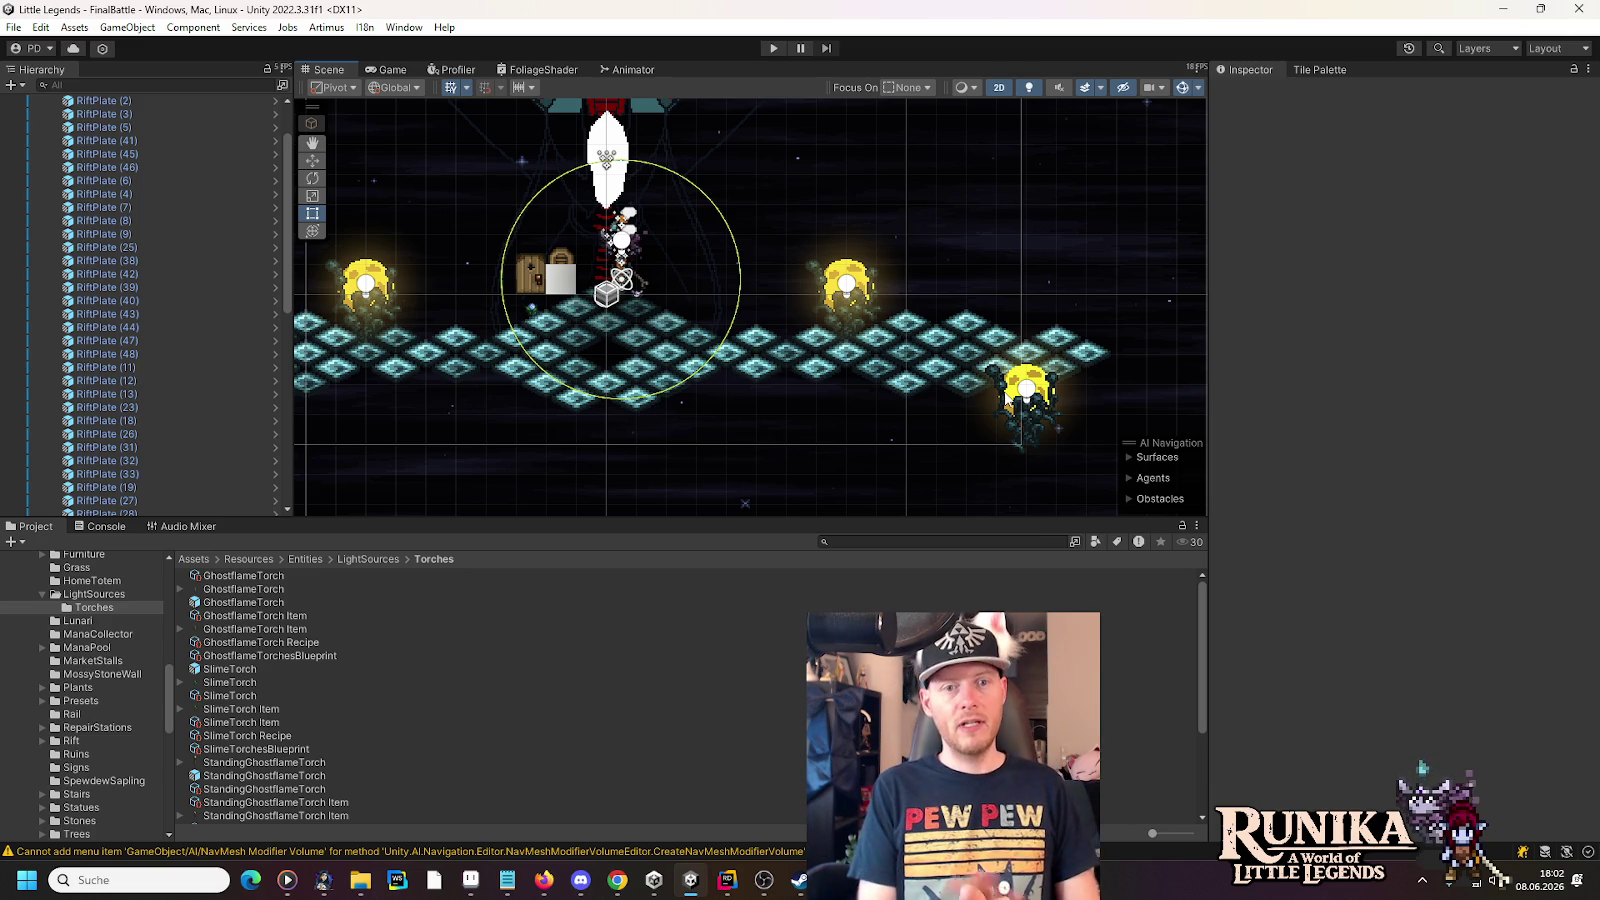
drag(822, 273, 754, 348)
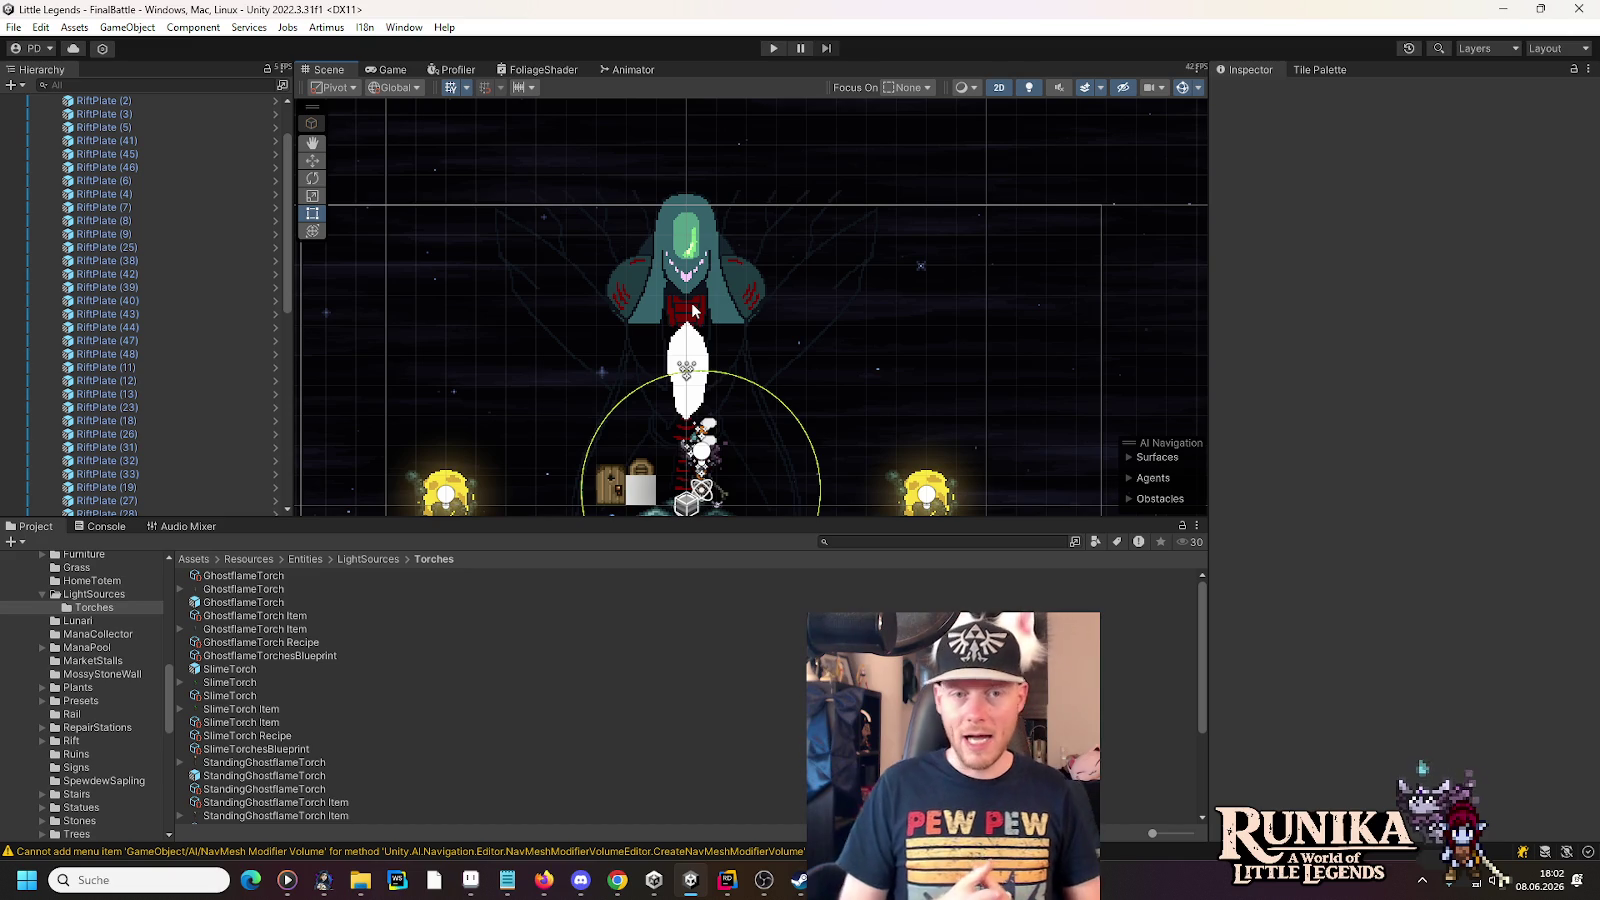
click(772, 48)
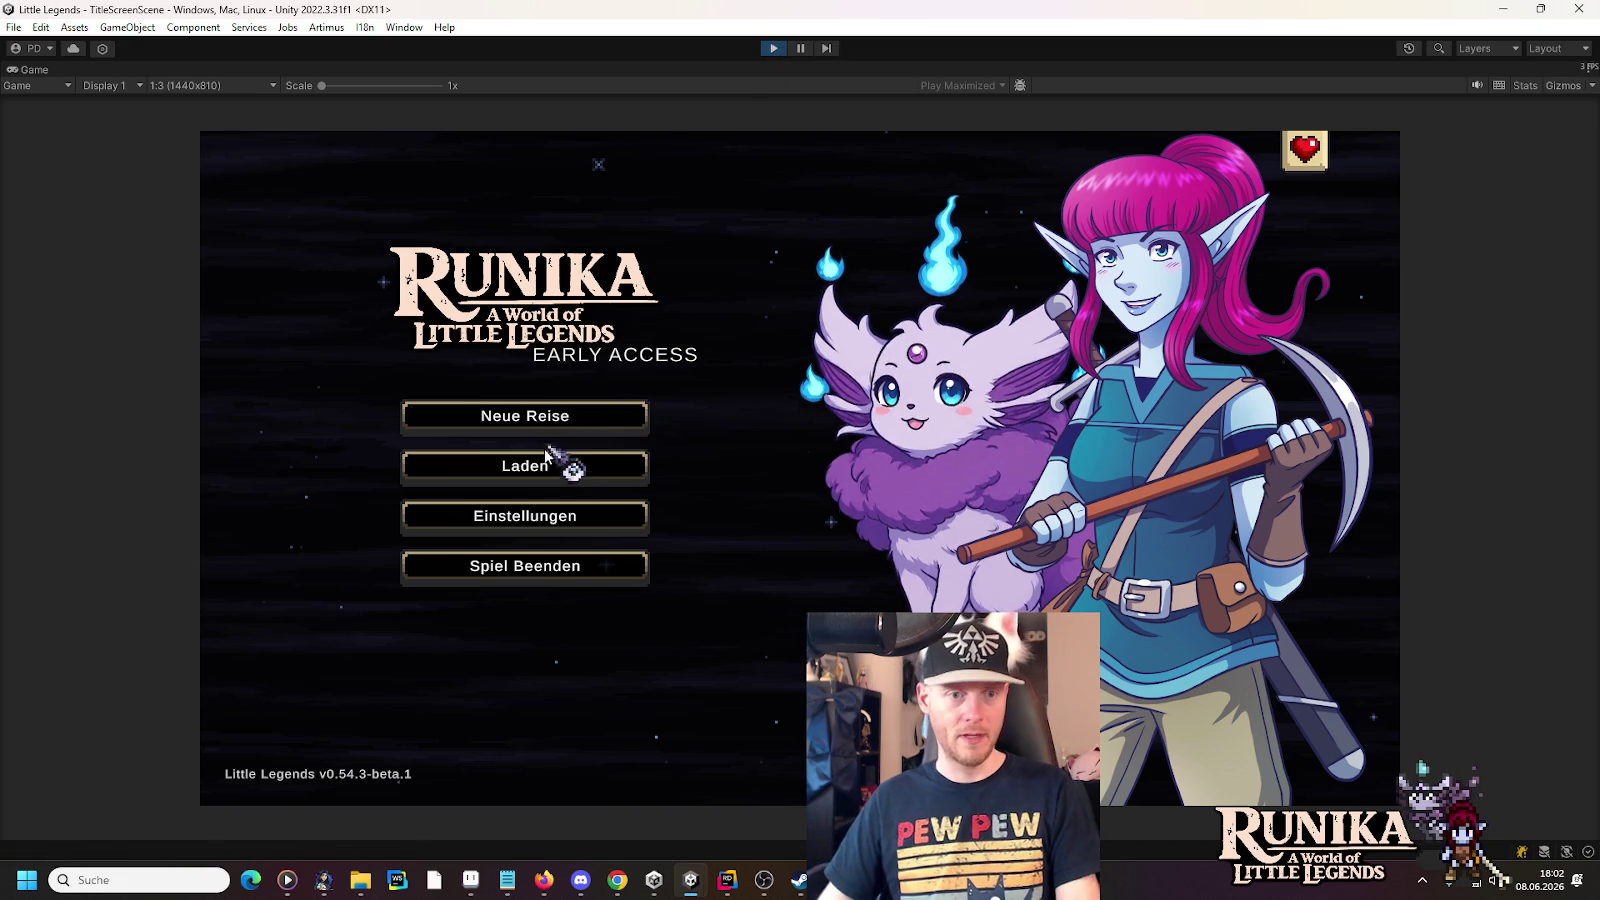
- Load the first save slot and continue past the hint into the Go'rath boss fight
click(545, 477)
click(614, 413)
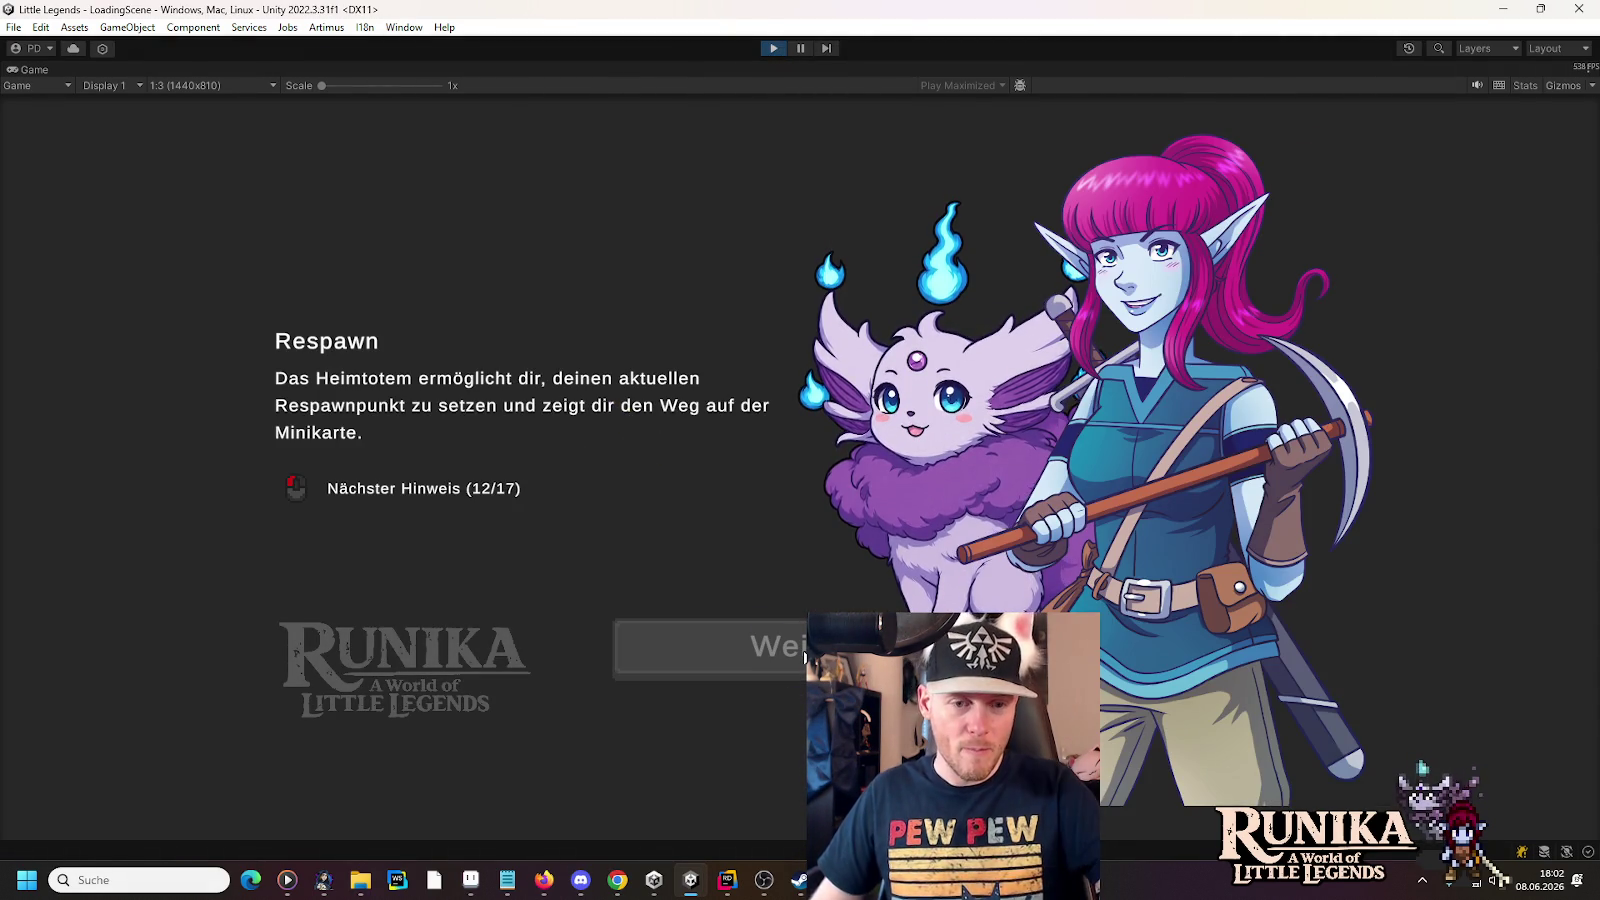
click(804, 656)
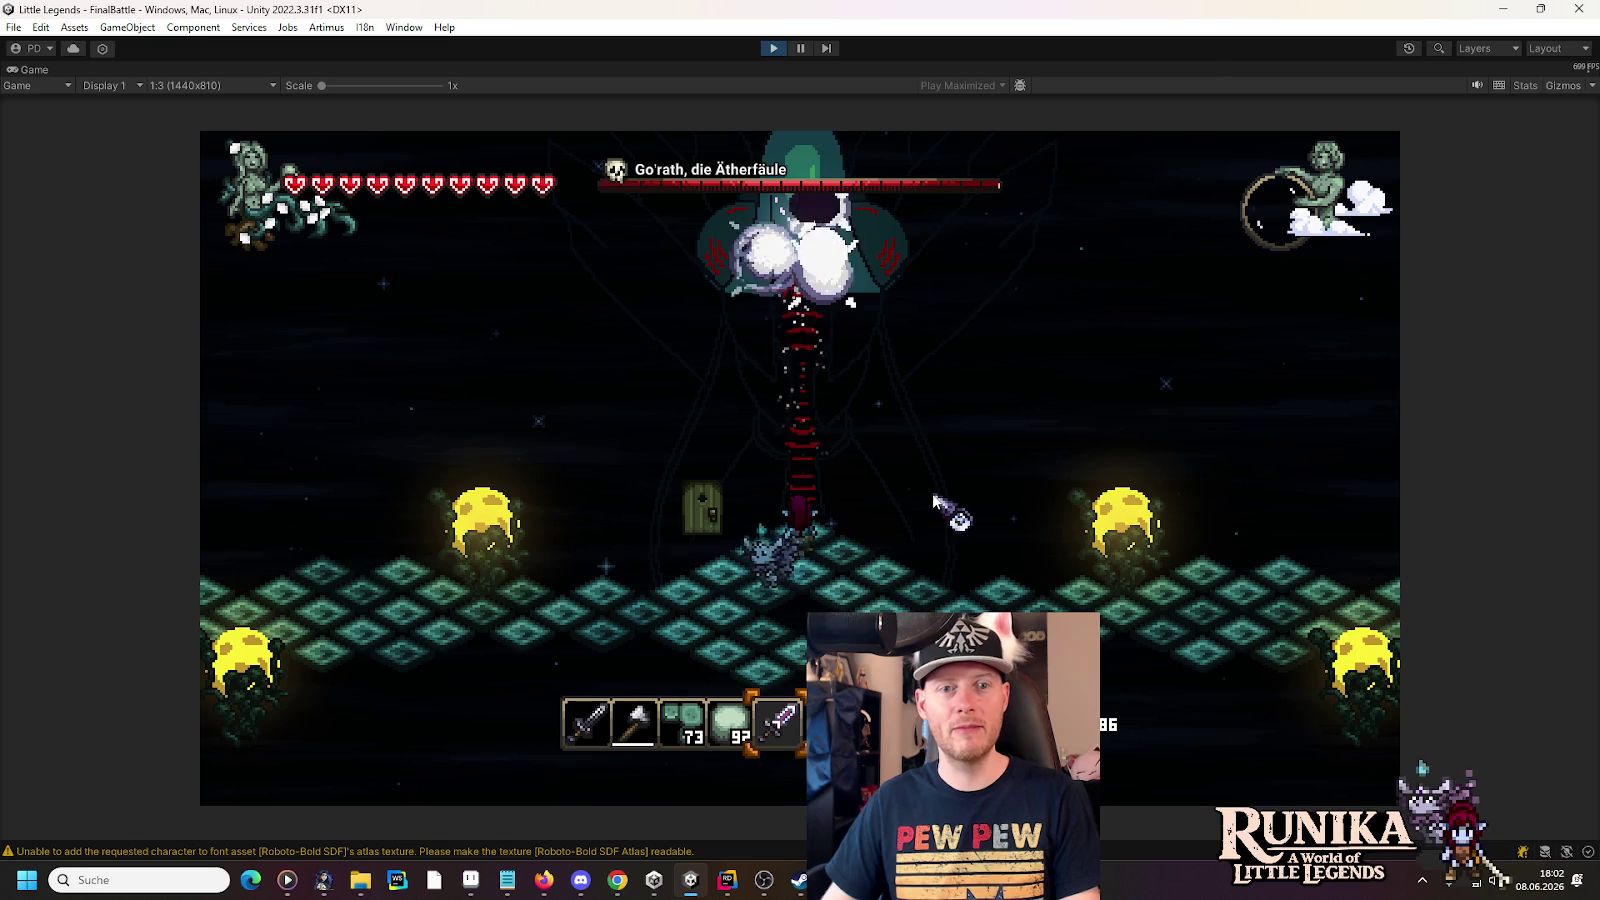
- Move across the arena, strike Go'rath with the sword, then bring up the AetherFlame strip in Aseprite
key(a)
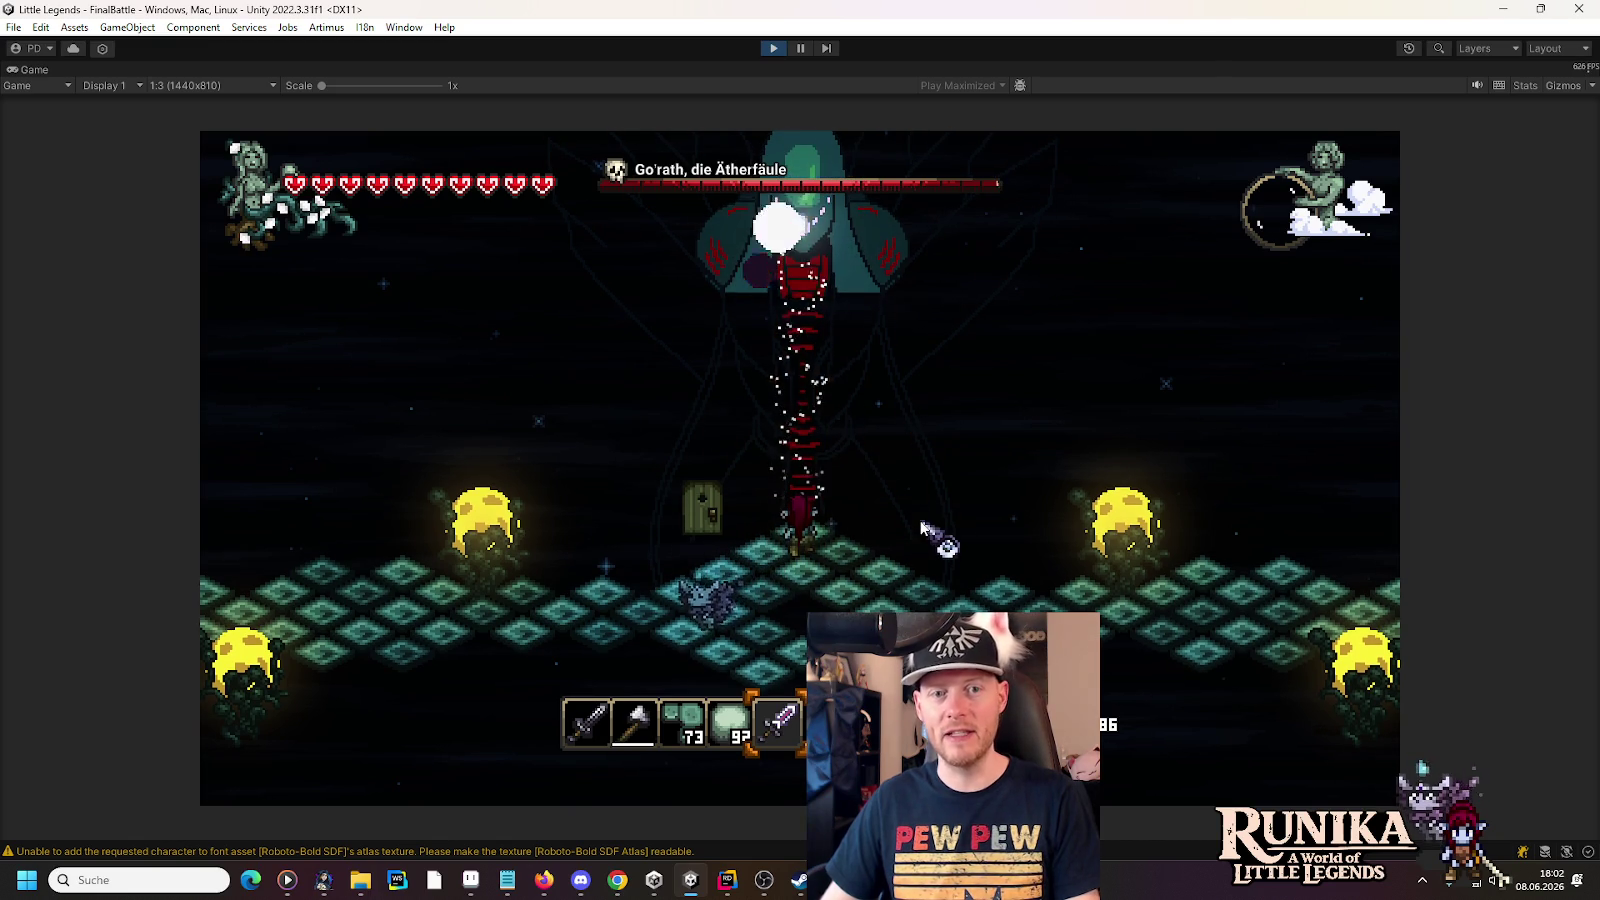
click(815, 370)
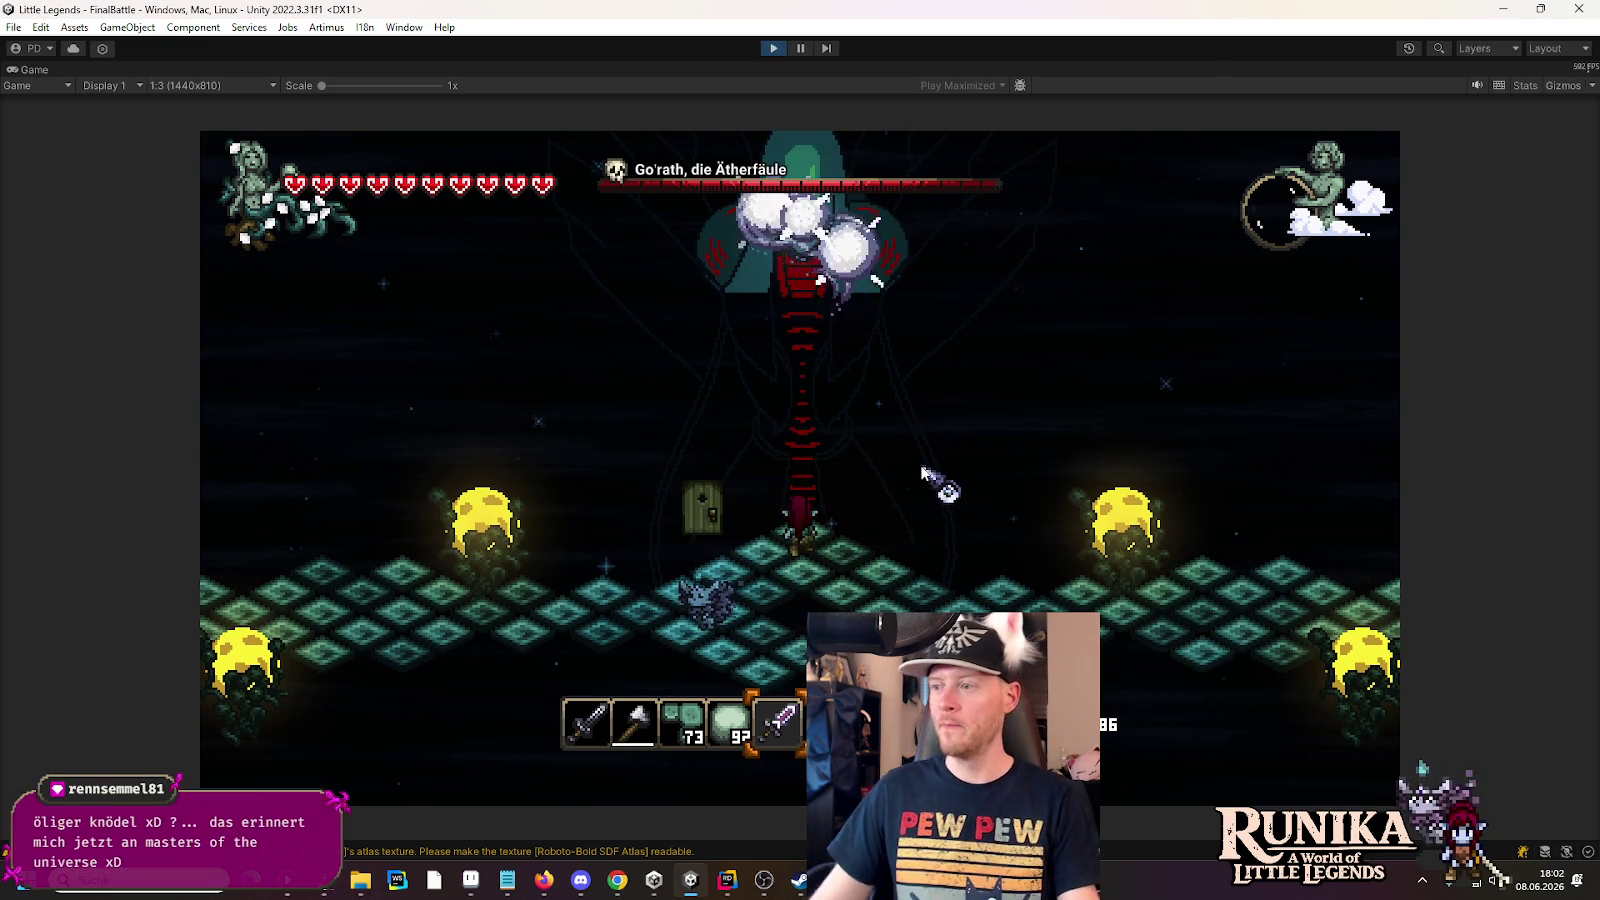
key(s)
key(d)
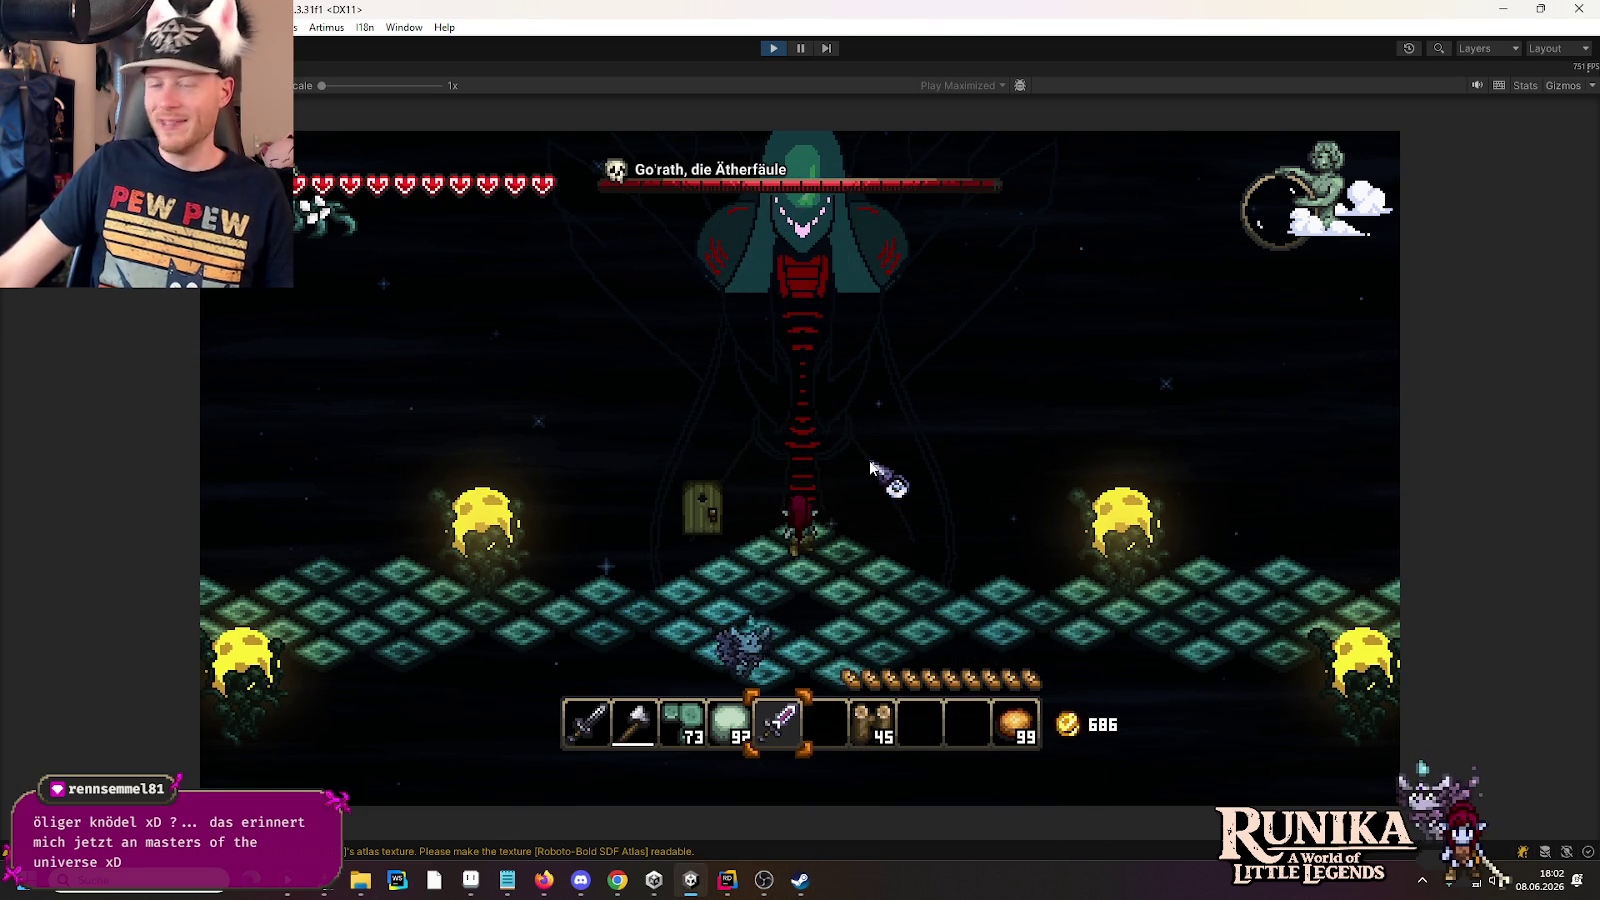
click(815, 410)
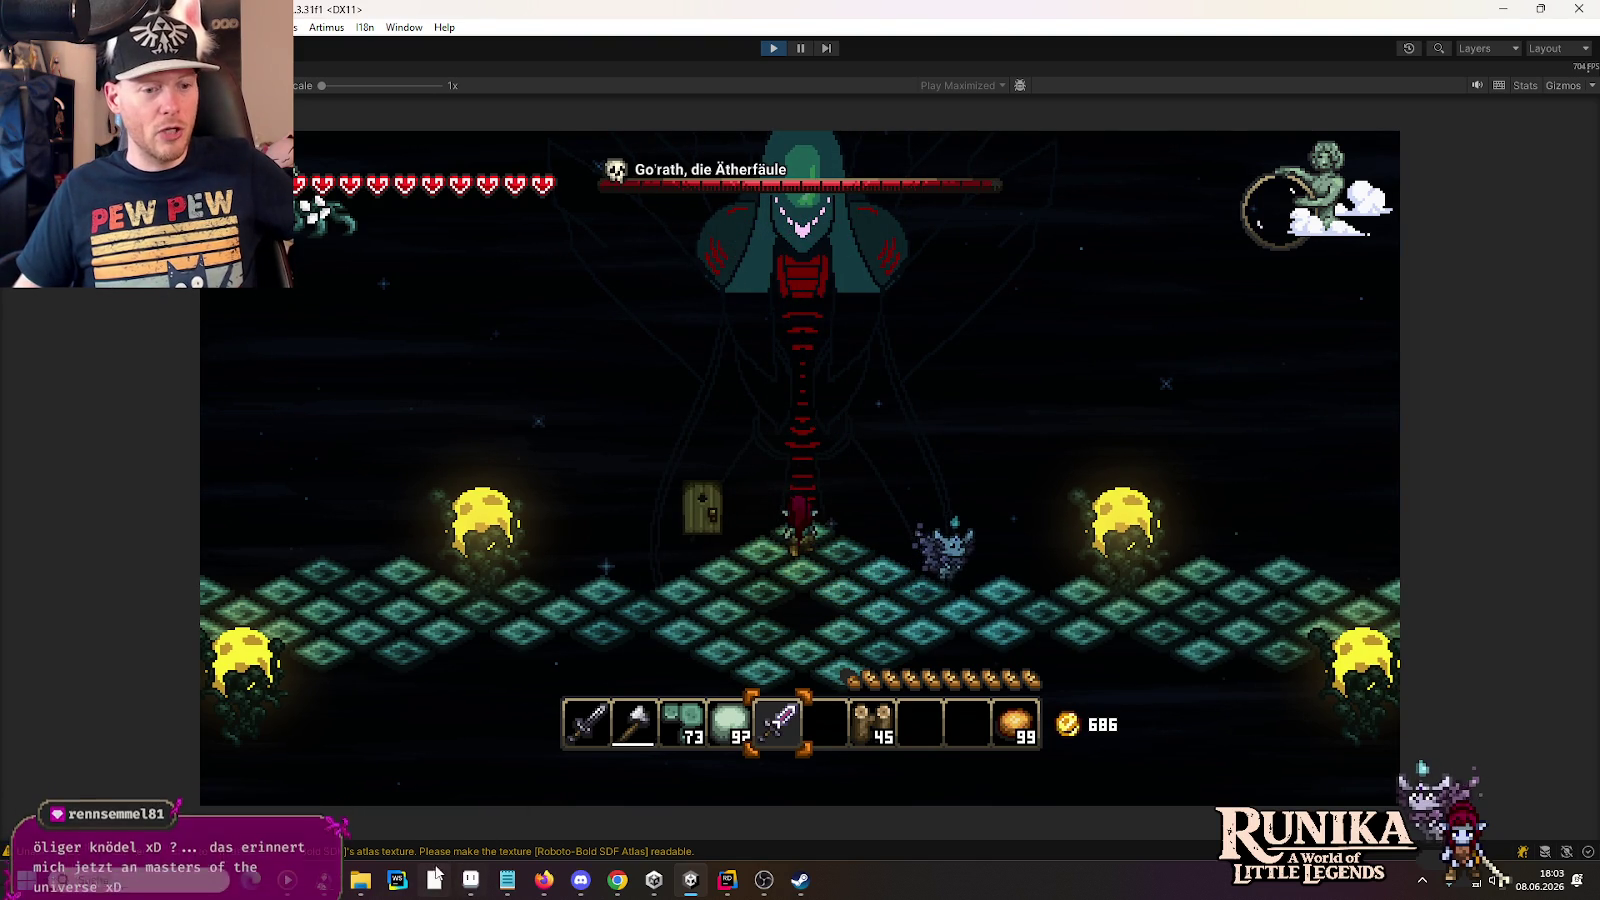
click(467, 879)
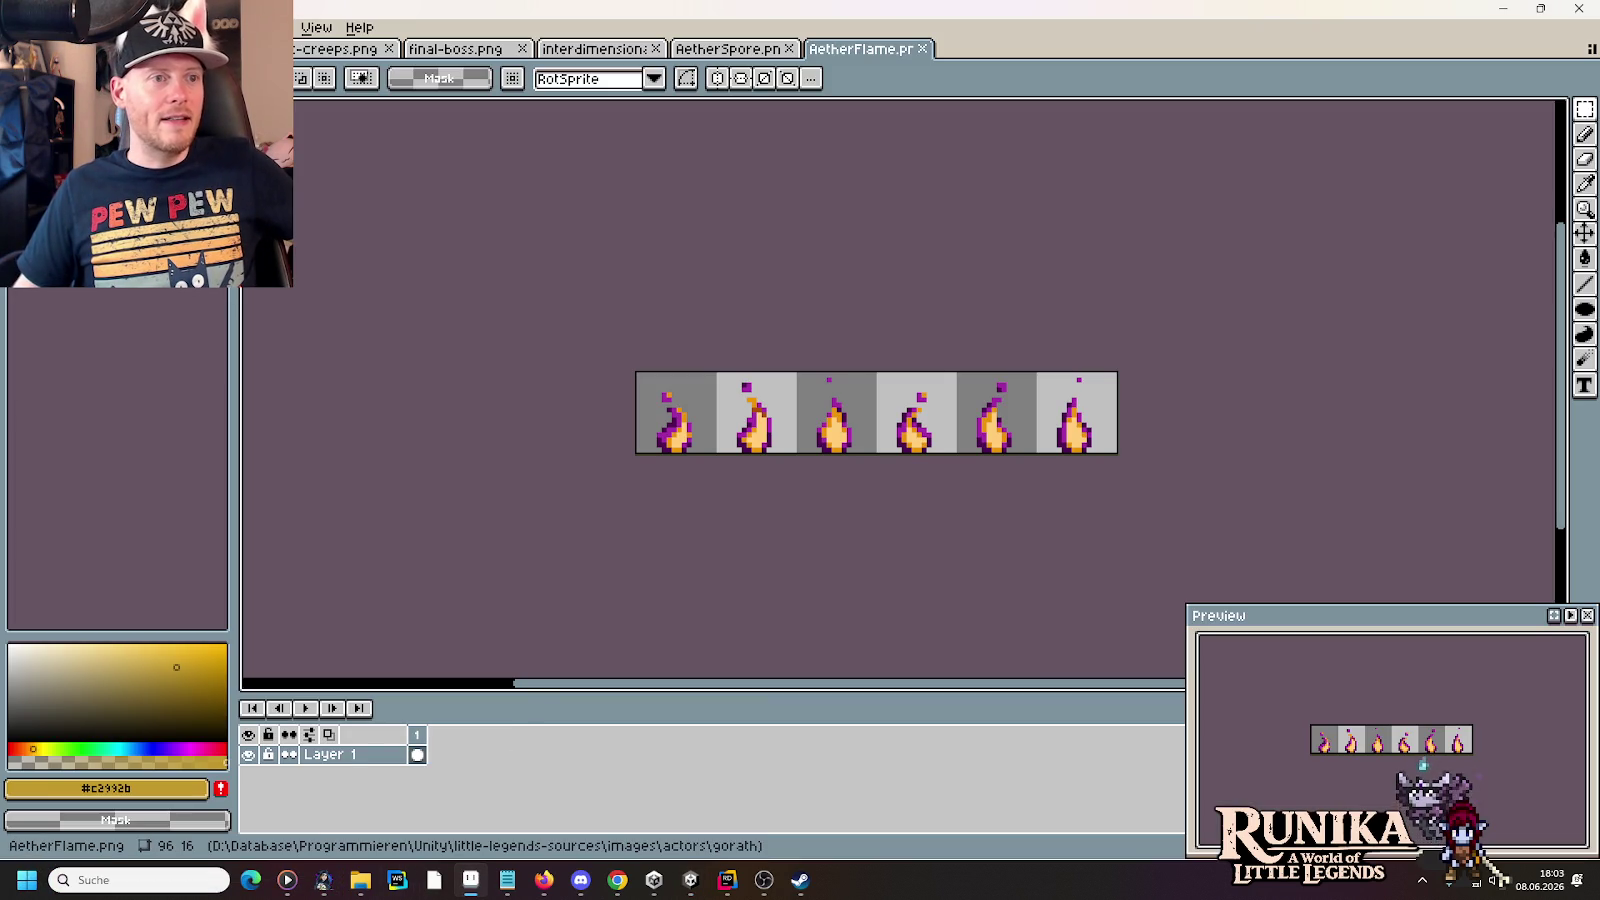
- Open rift-mobs.png from little-legends-sources/artwork/mobs with Ctrl+O
click(15, 27)
mouse_move(100, 87)
key(ctrl+o)
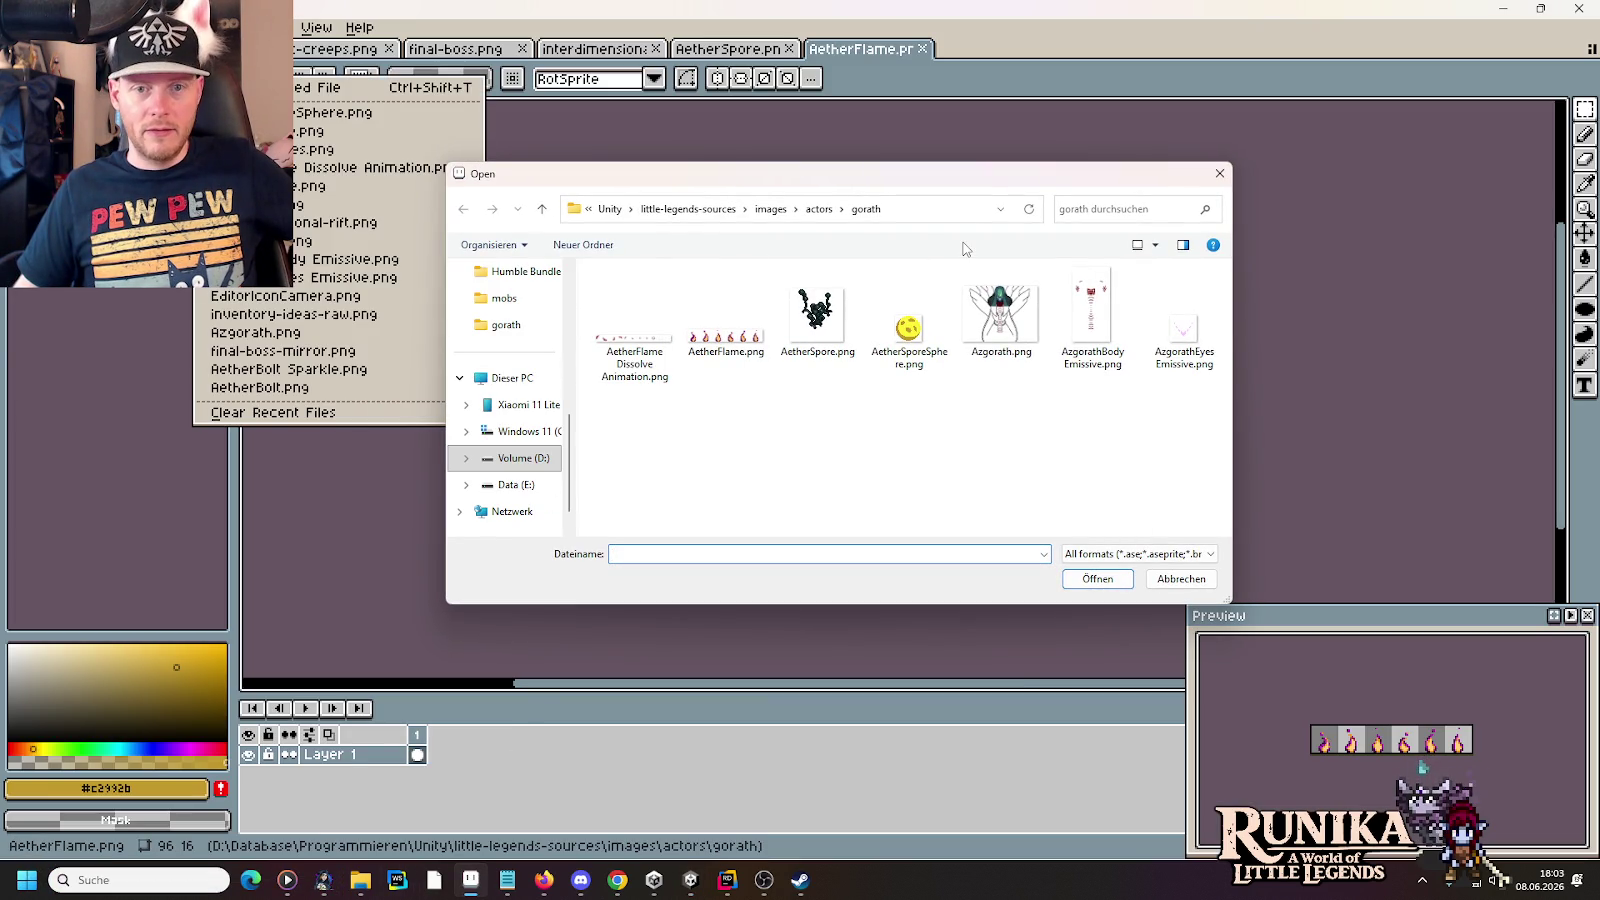
click(690, 208)
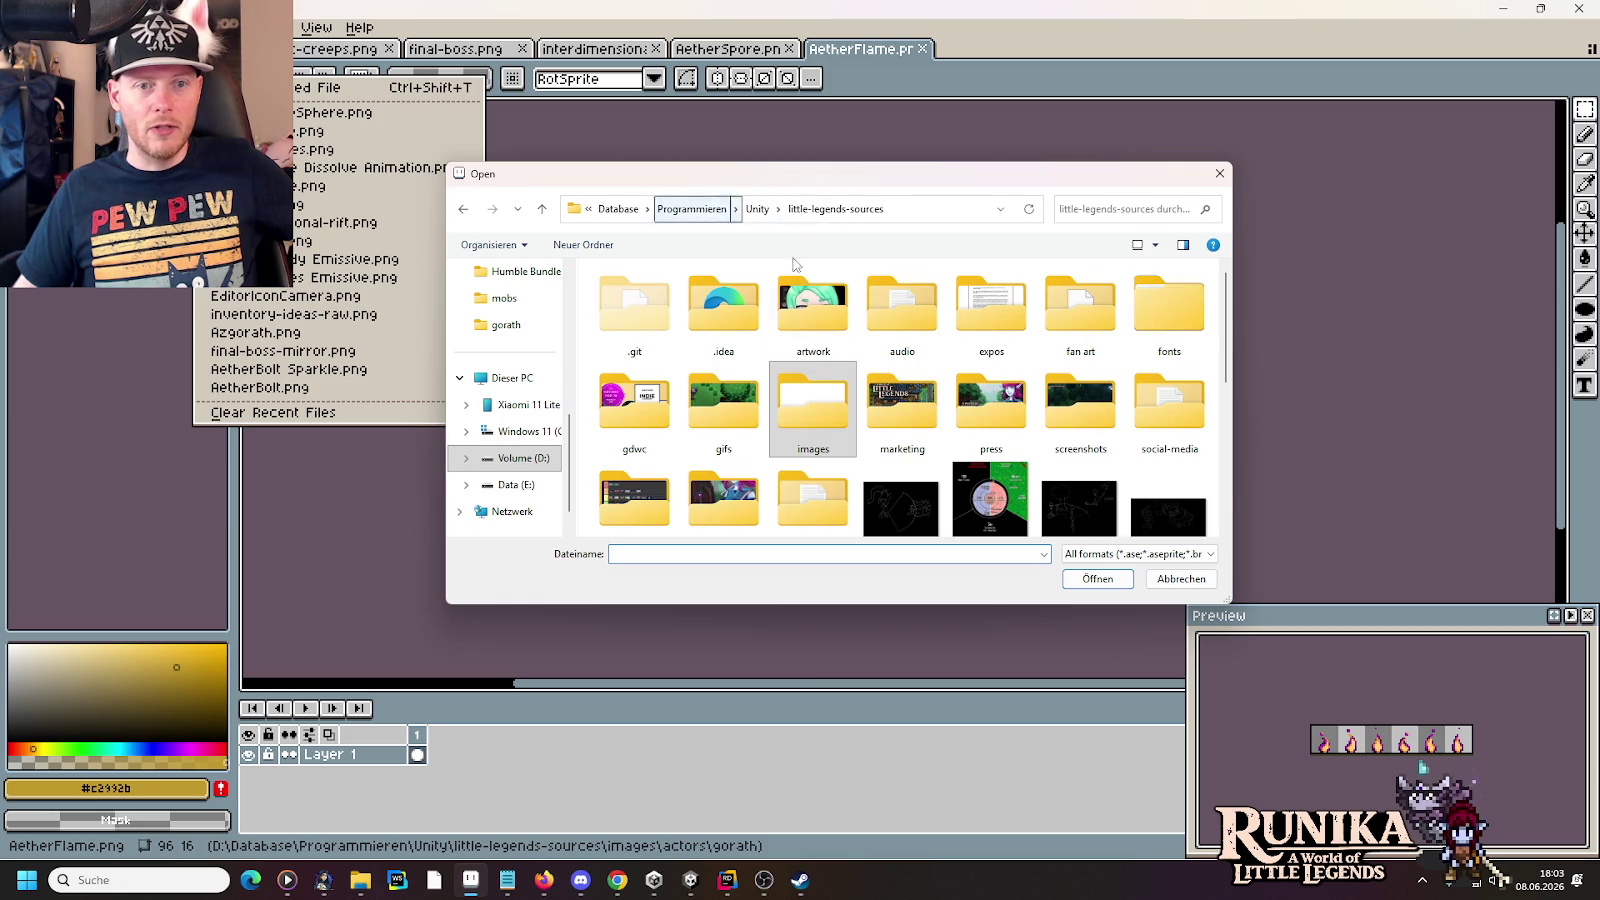
double_click(825, 305)
scroll(890, 415, down, 3)
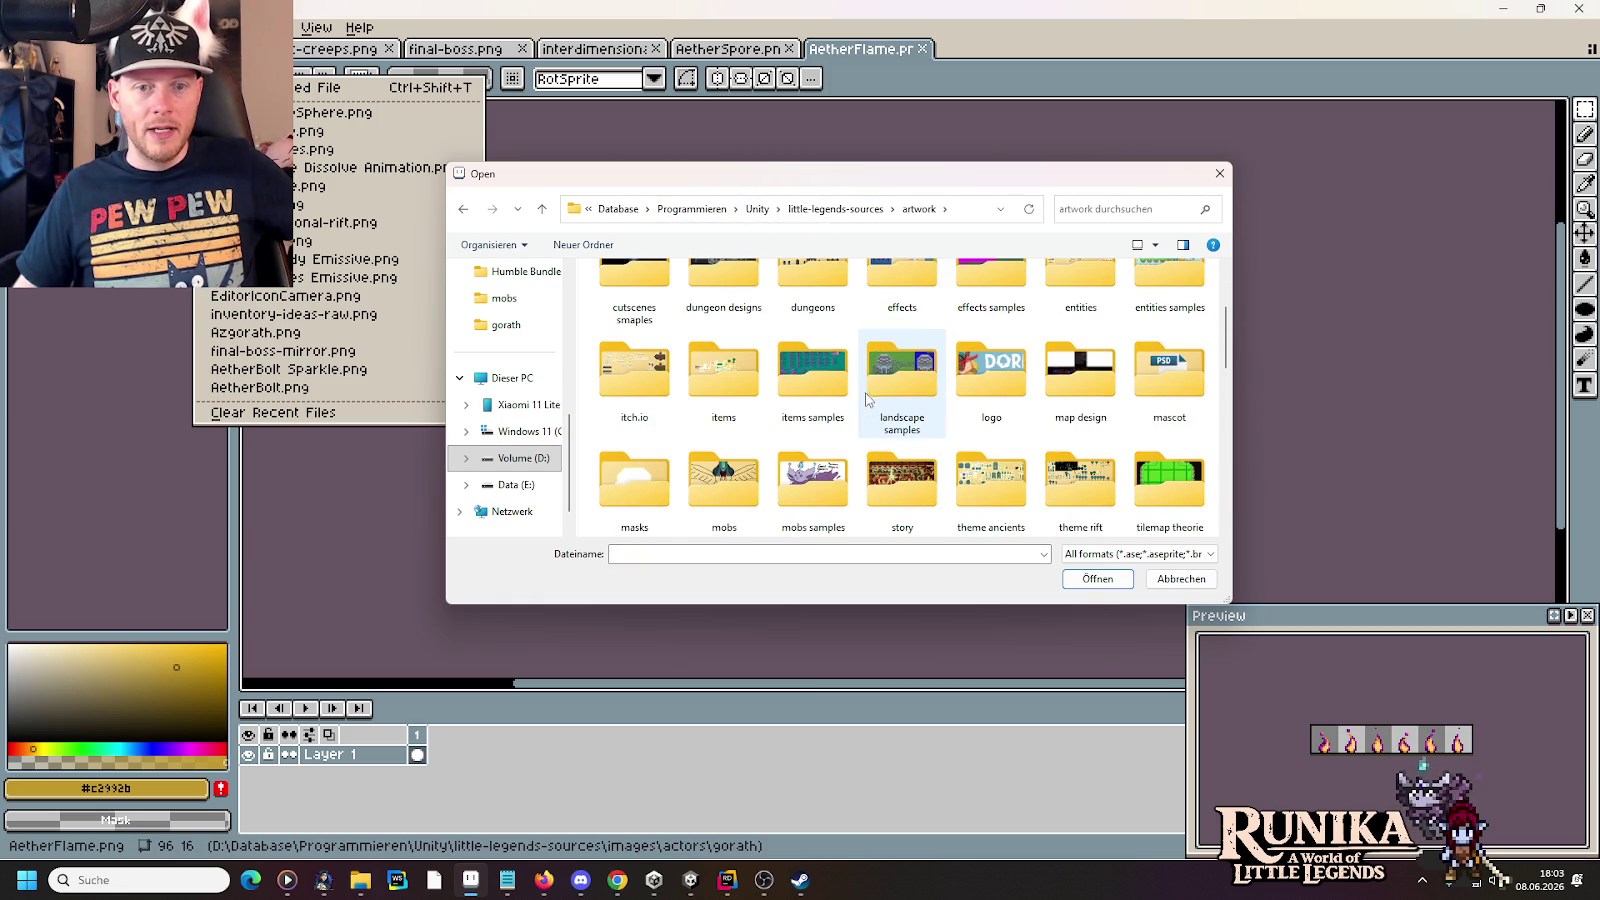
double_click(745, 482)
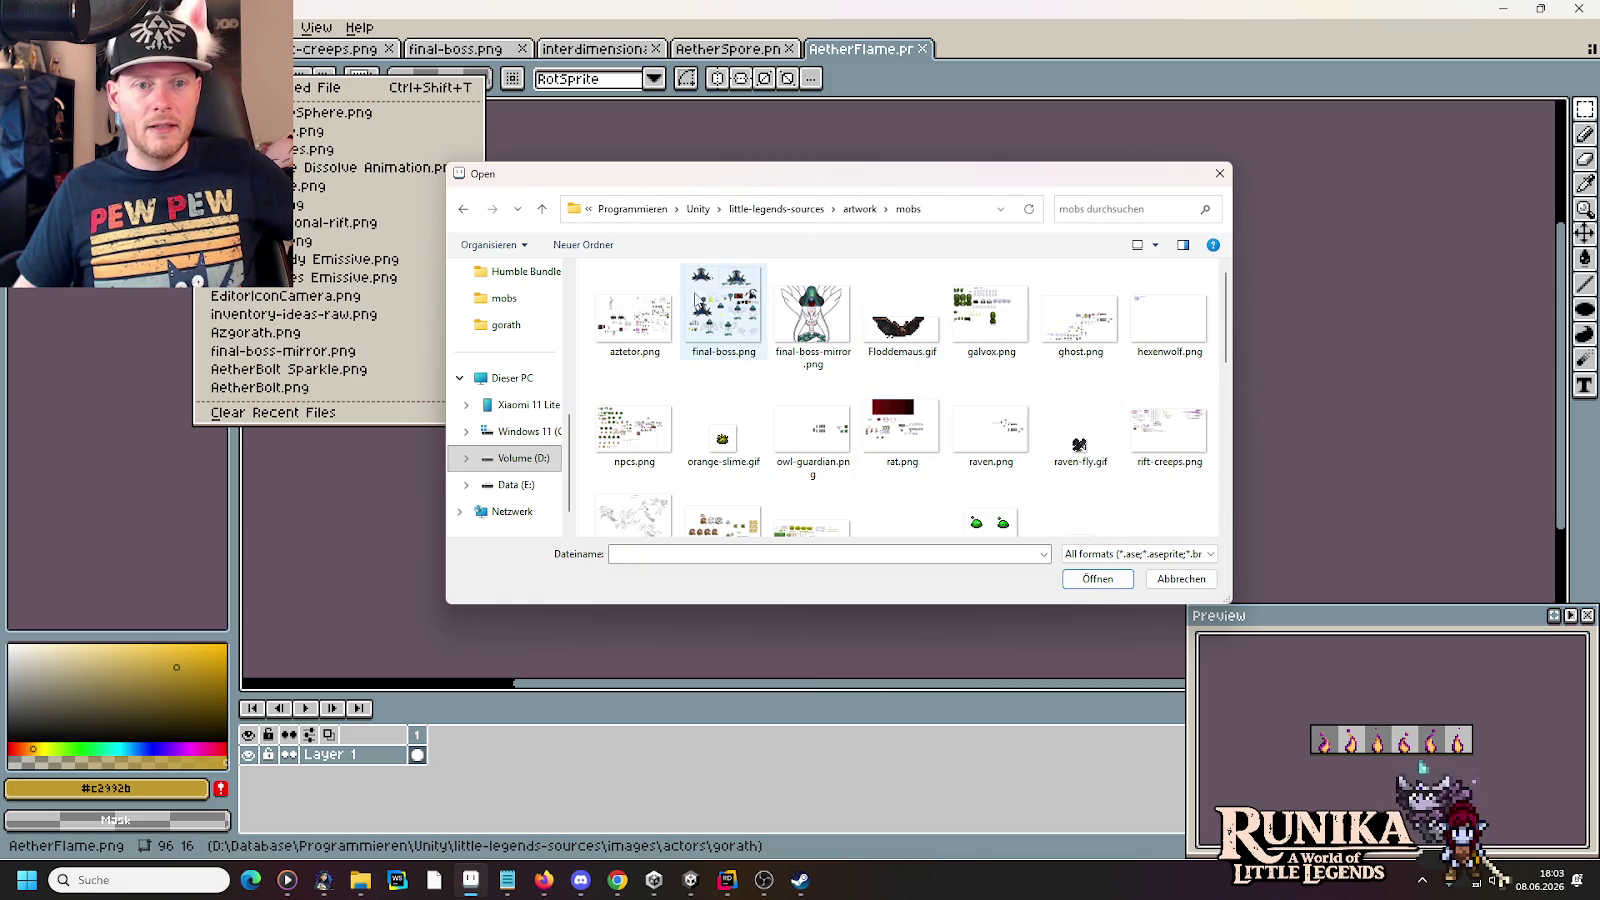
scroll(640, 318, down, 1)
click(646, 485)
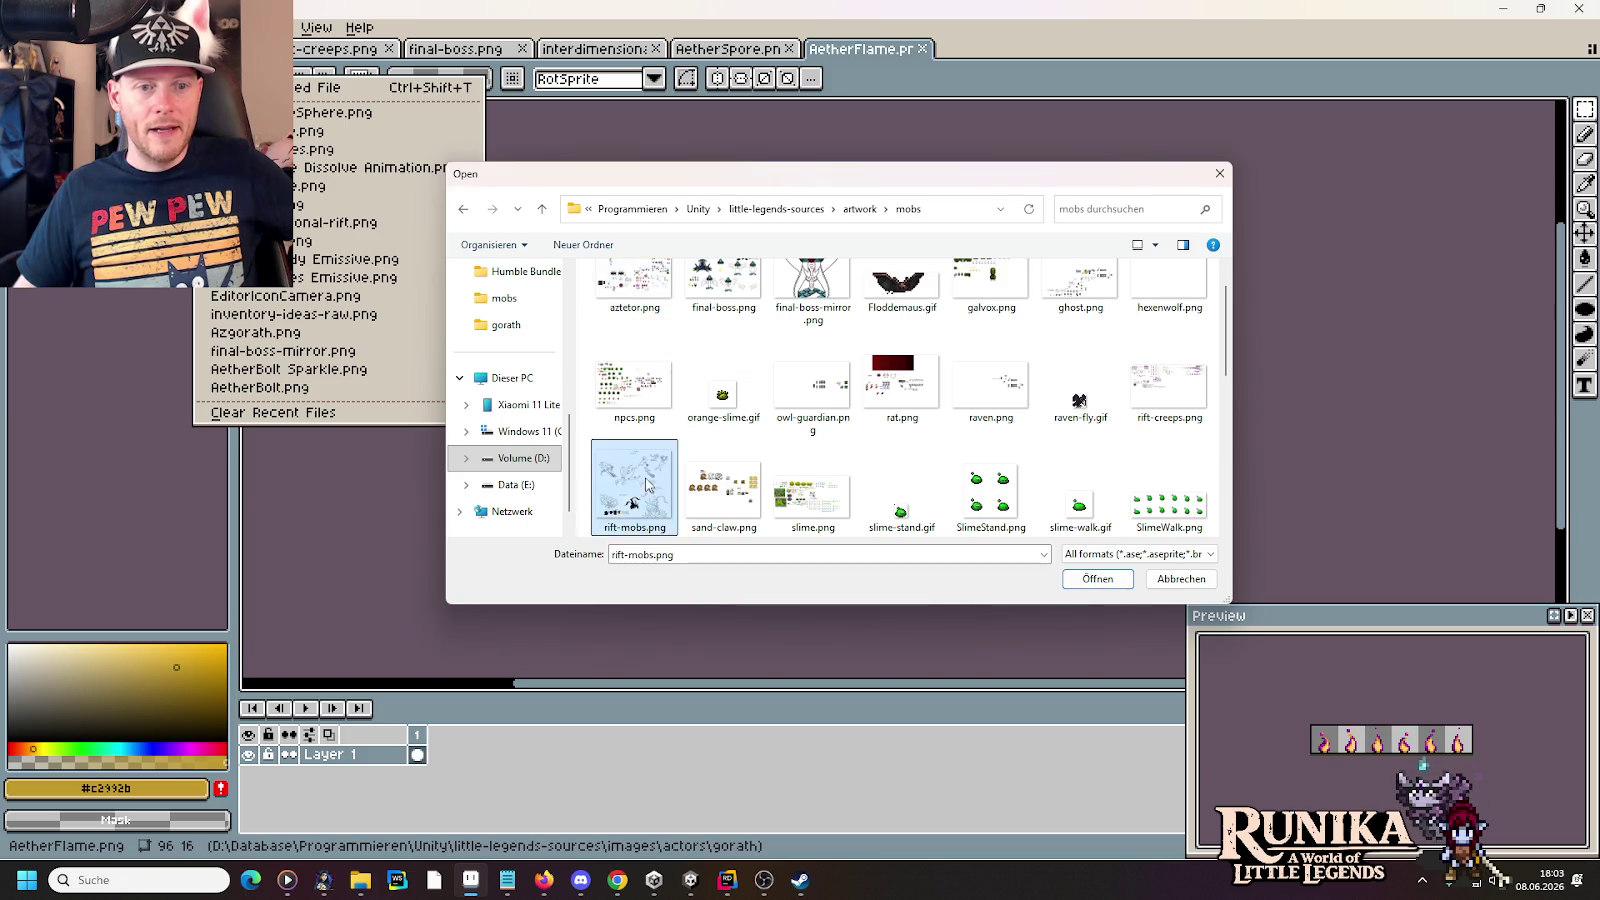
double_click(646, 485)
scroll(903, 364, up, 3)
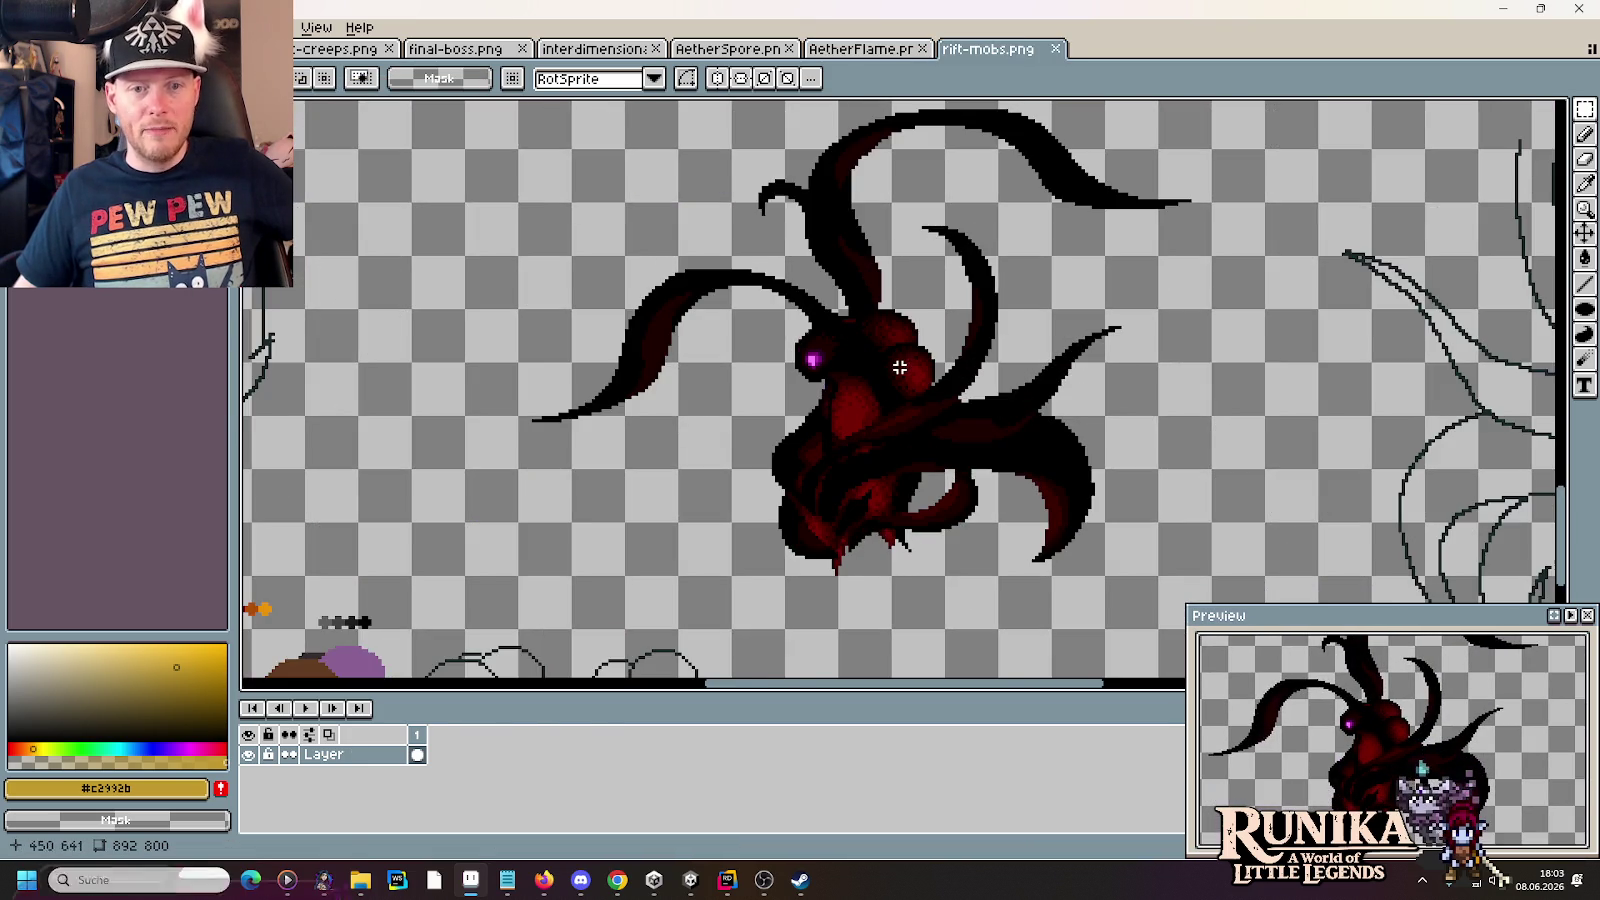
- Zoom in on the red tentacled creature, then switch to final-boss.png and pan to the boss sprites
scroll(903, 364, up, 1)
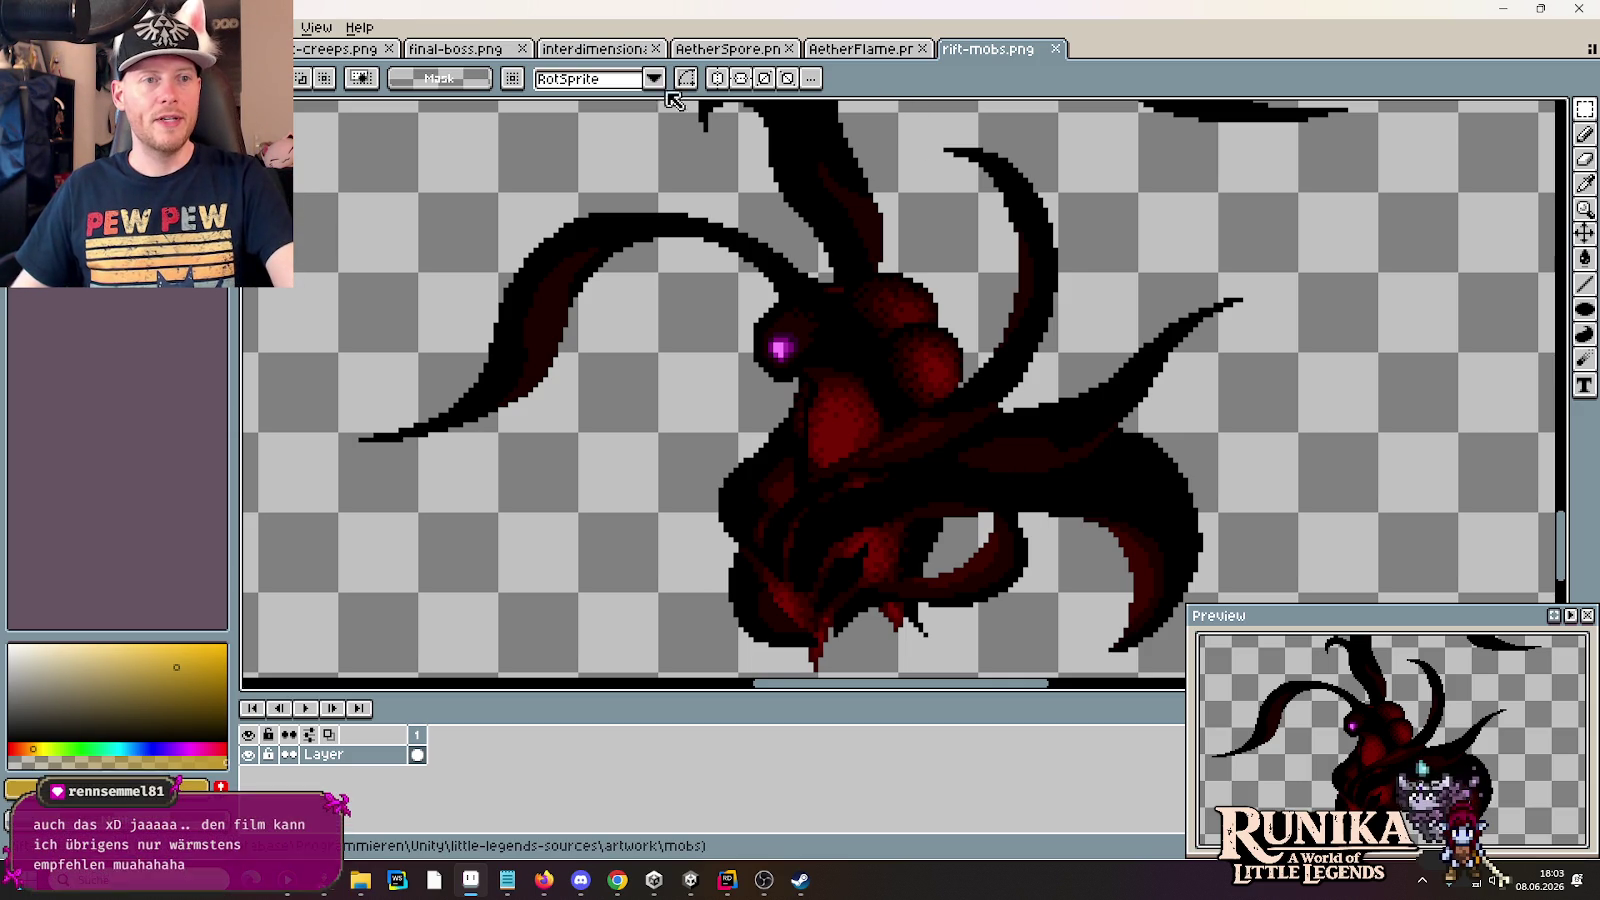
click(455, 48)
scroll(956, 300, down, 2)
scroll(956, 300, up, 2)
mouse_move(1310, 240)
mouse_down()
mouse_move(676, 226)
mouse_move(750, 118)
mouse_move(1196, 143)
mouse_up()
- Pan and zoom around final-boss.png to view the green boss and the sprites below it
scroll(884, 404, up, 2)
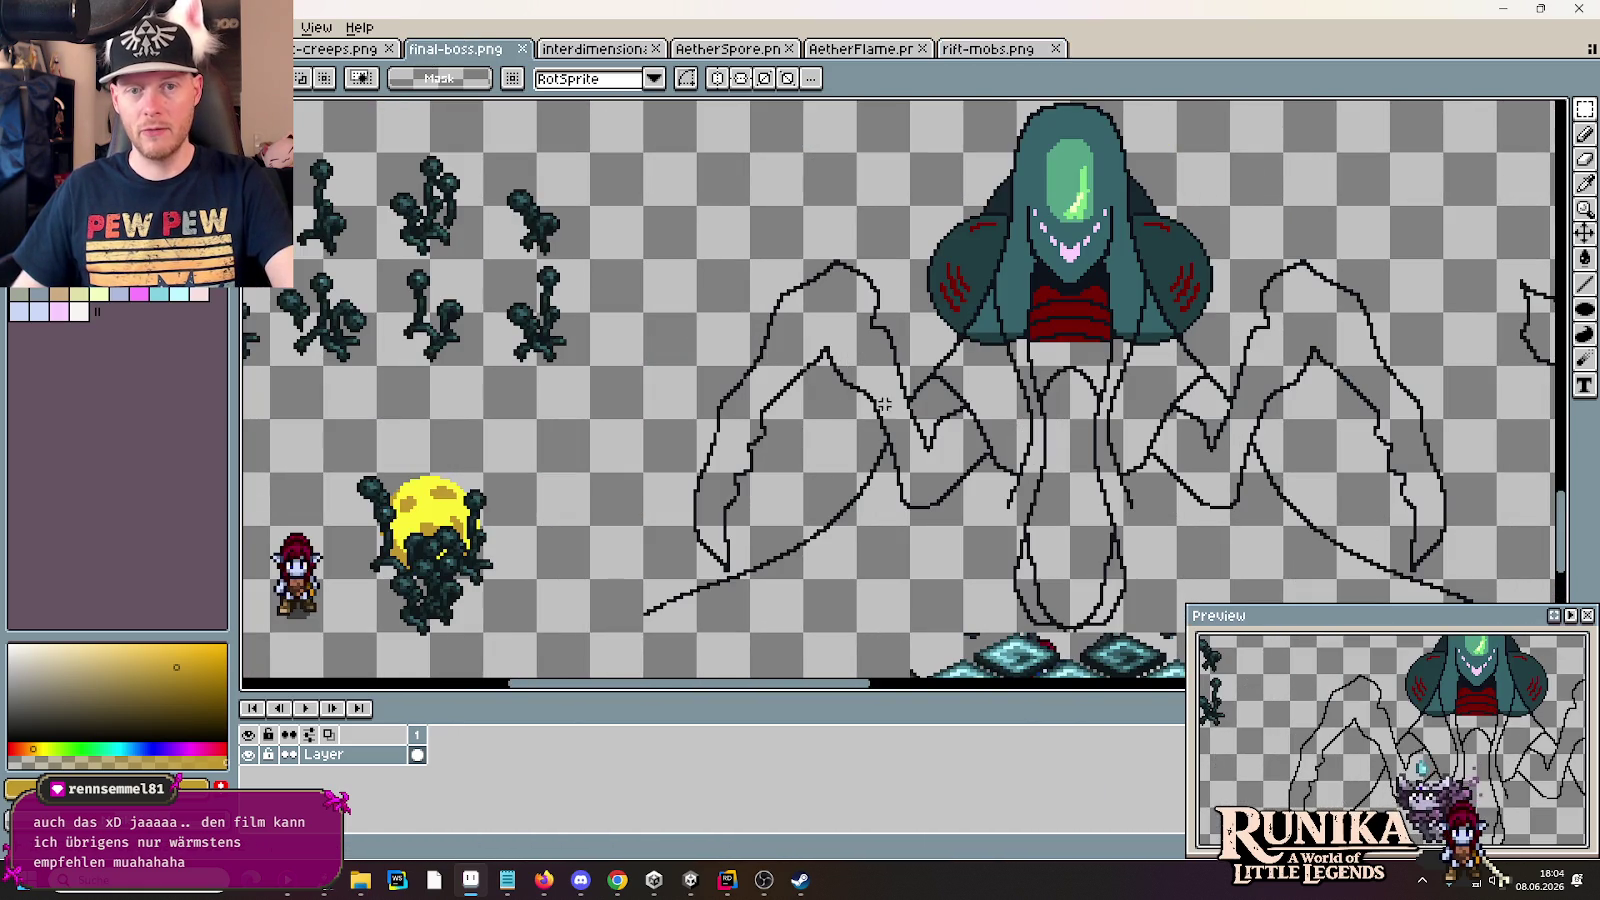
scroll(884, 404, down, 2)
scroll(555, 500, up, 2)
mouse_move(1167, 212)
mouse_down()
mouse_move(1140, 307)
mouse_move(824, 296)
mouse_move(978, 283)
mouse_move(921, 372)
mouse_up()
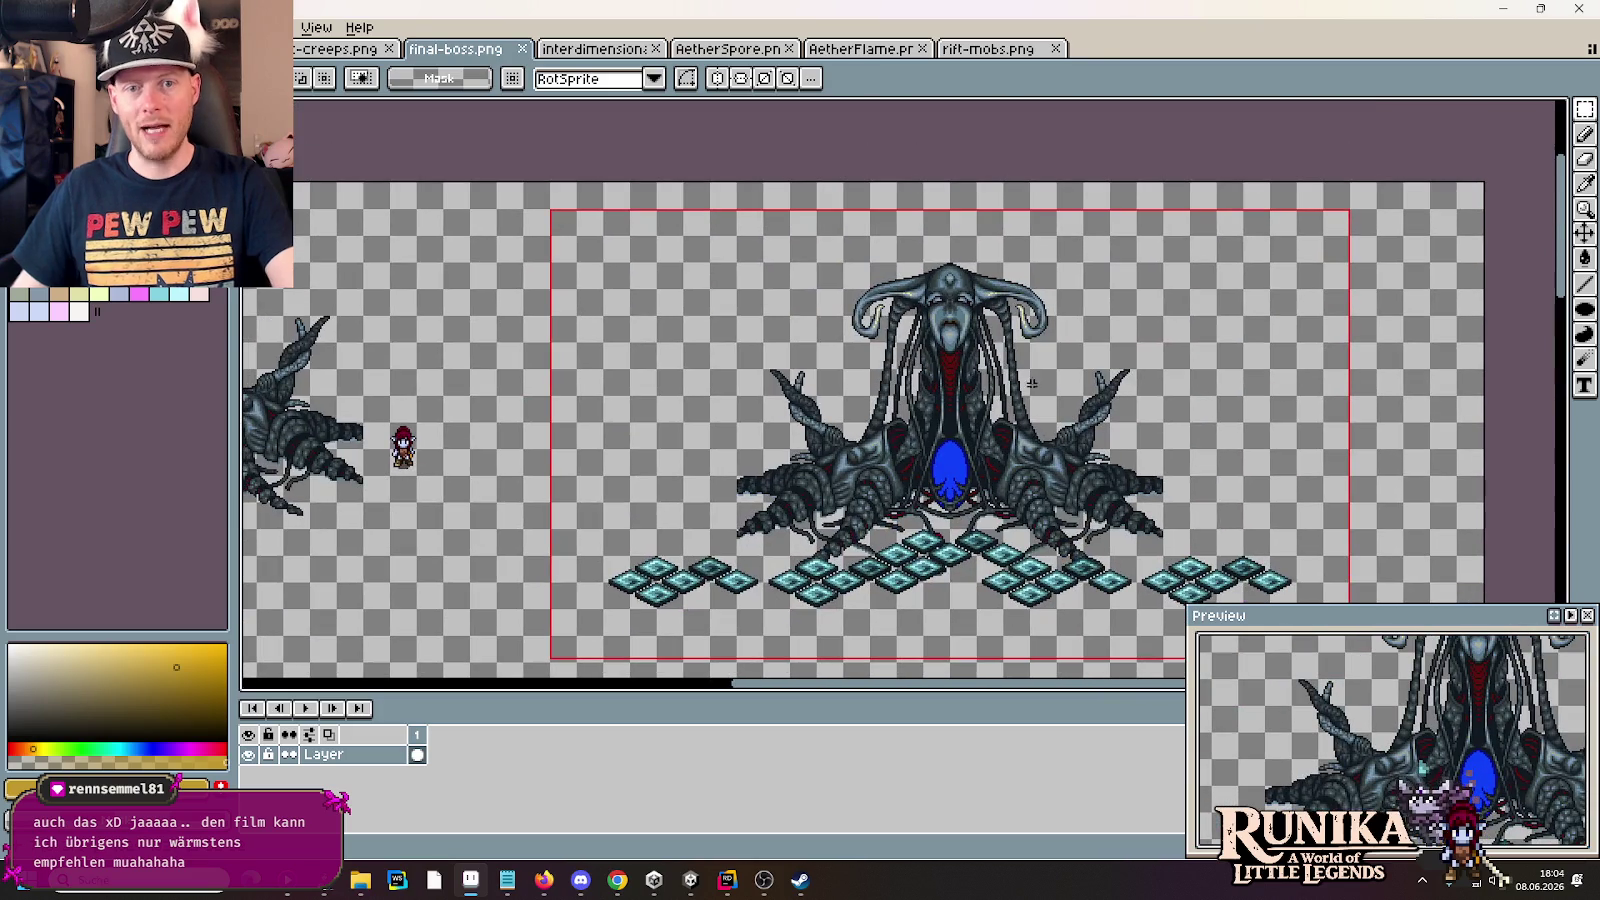
drag(992, 555, 945, 160)
drag(858, 447, 924, 287)
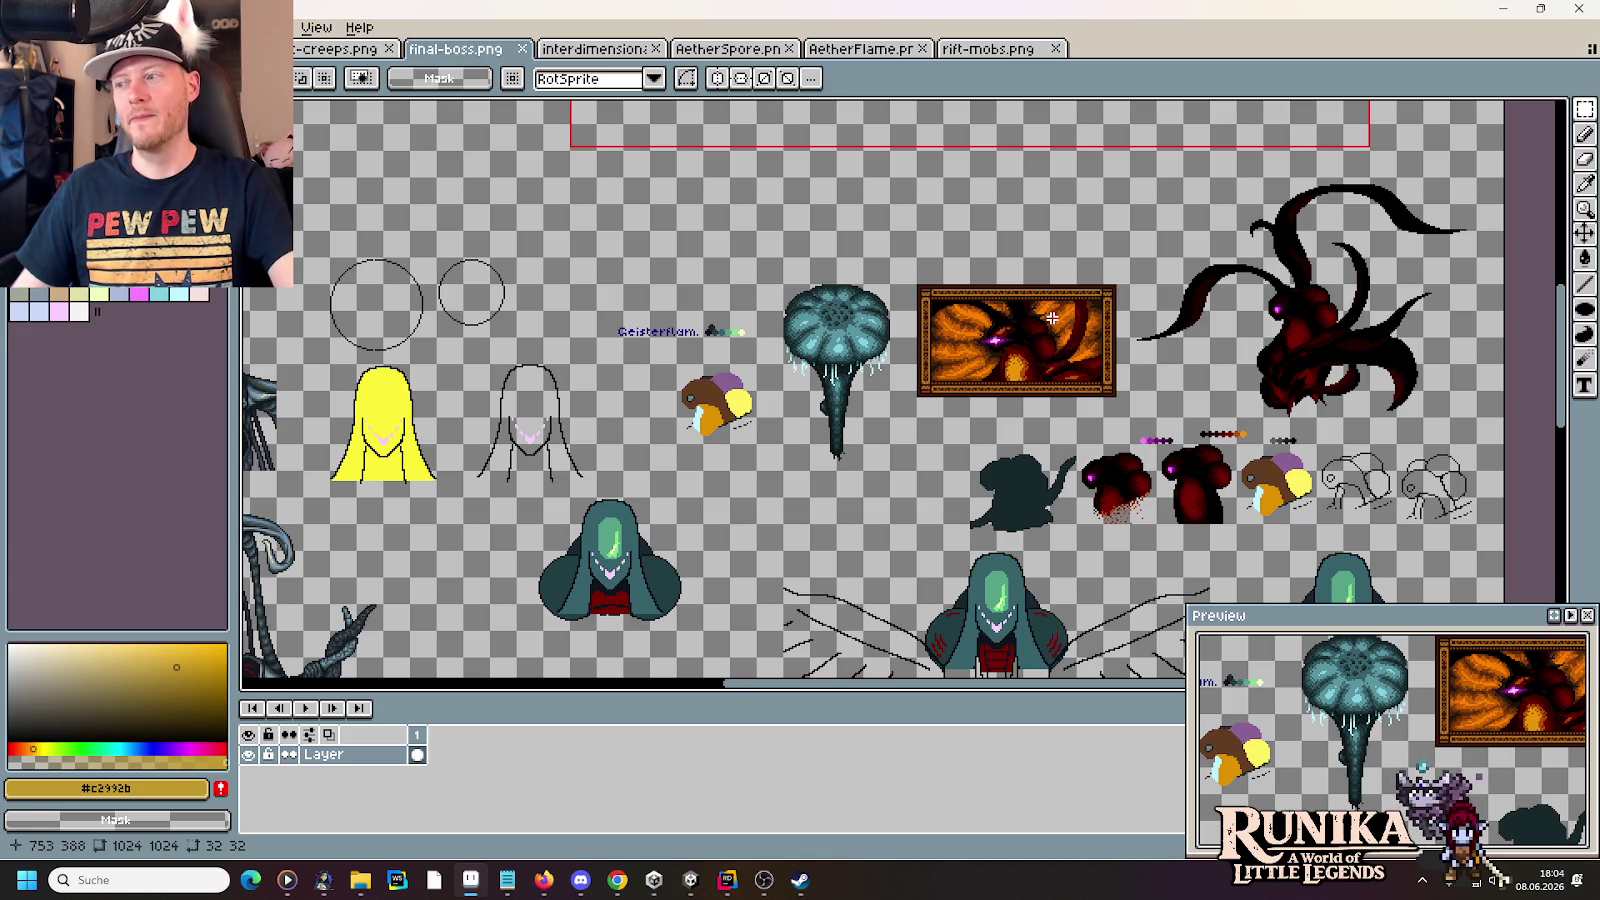
scroll(1052, 318, up, 2)
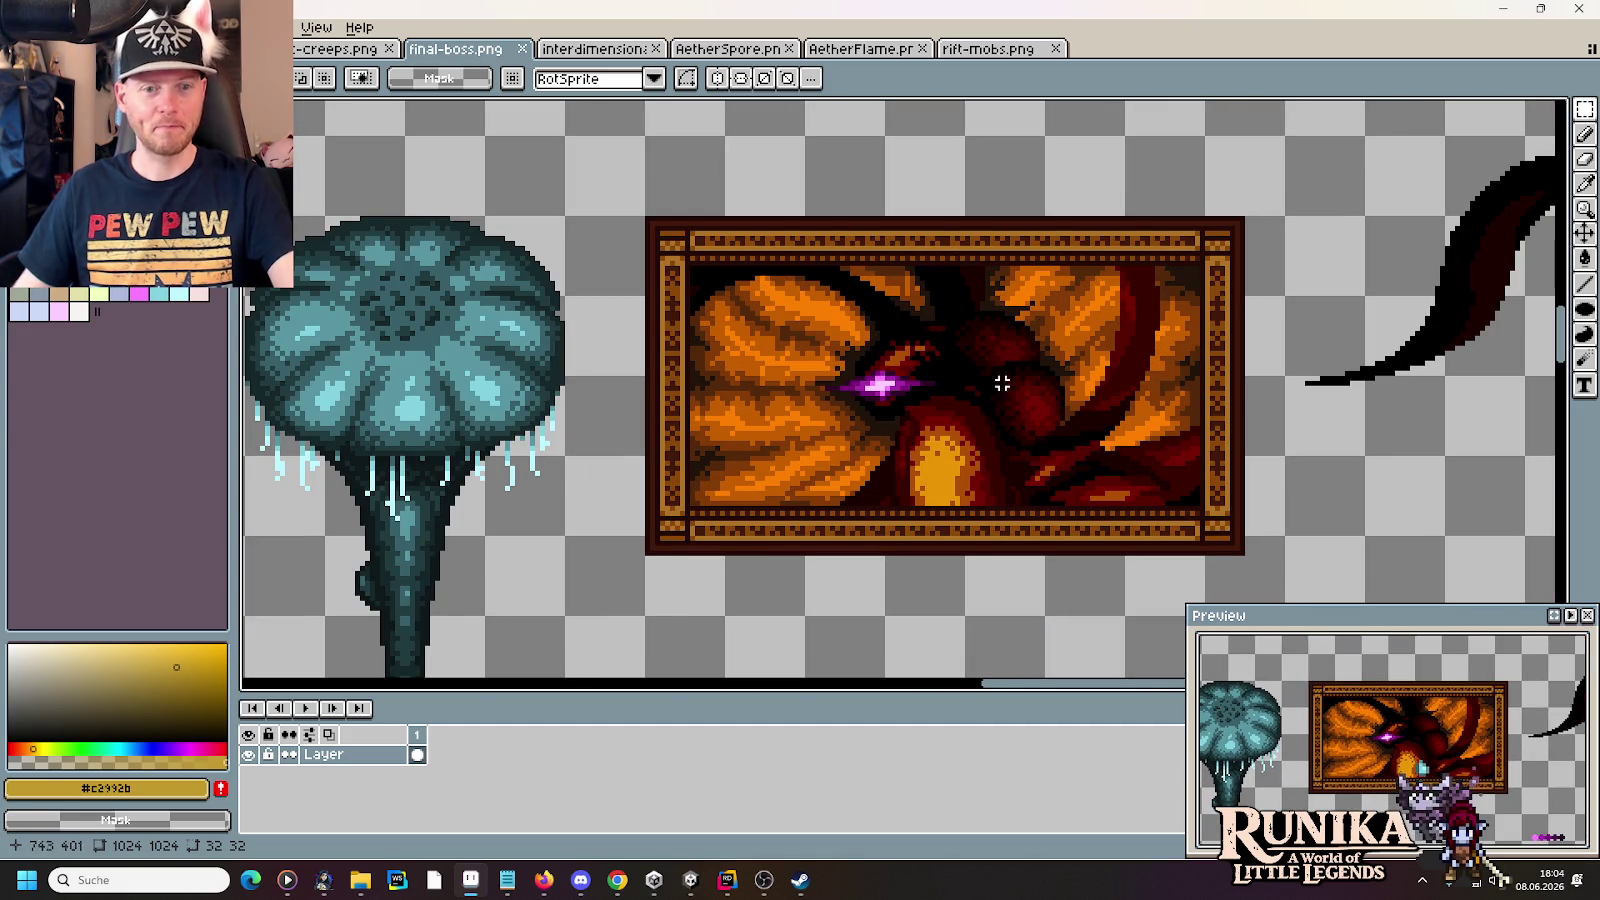
- Marquee-select the framed fire painting, deselect it, then switch to the final-boss-mirror.png sprite
drag(733, 233, 1130, 548)
click(922, 378)
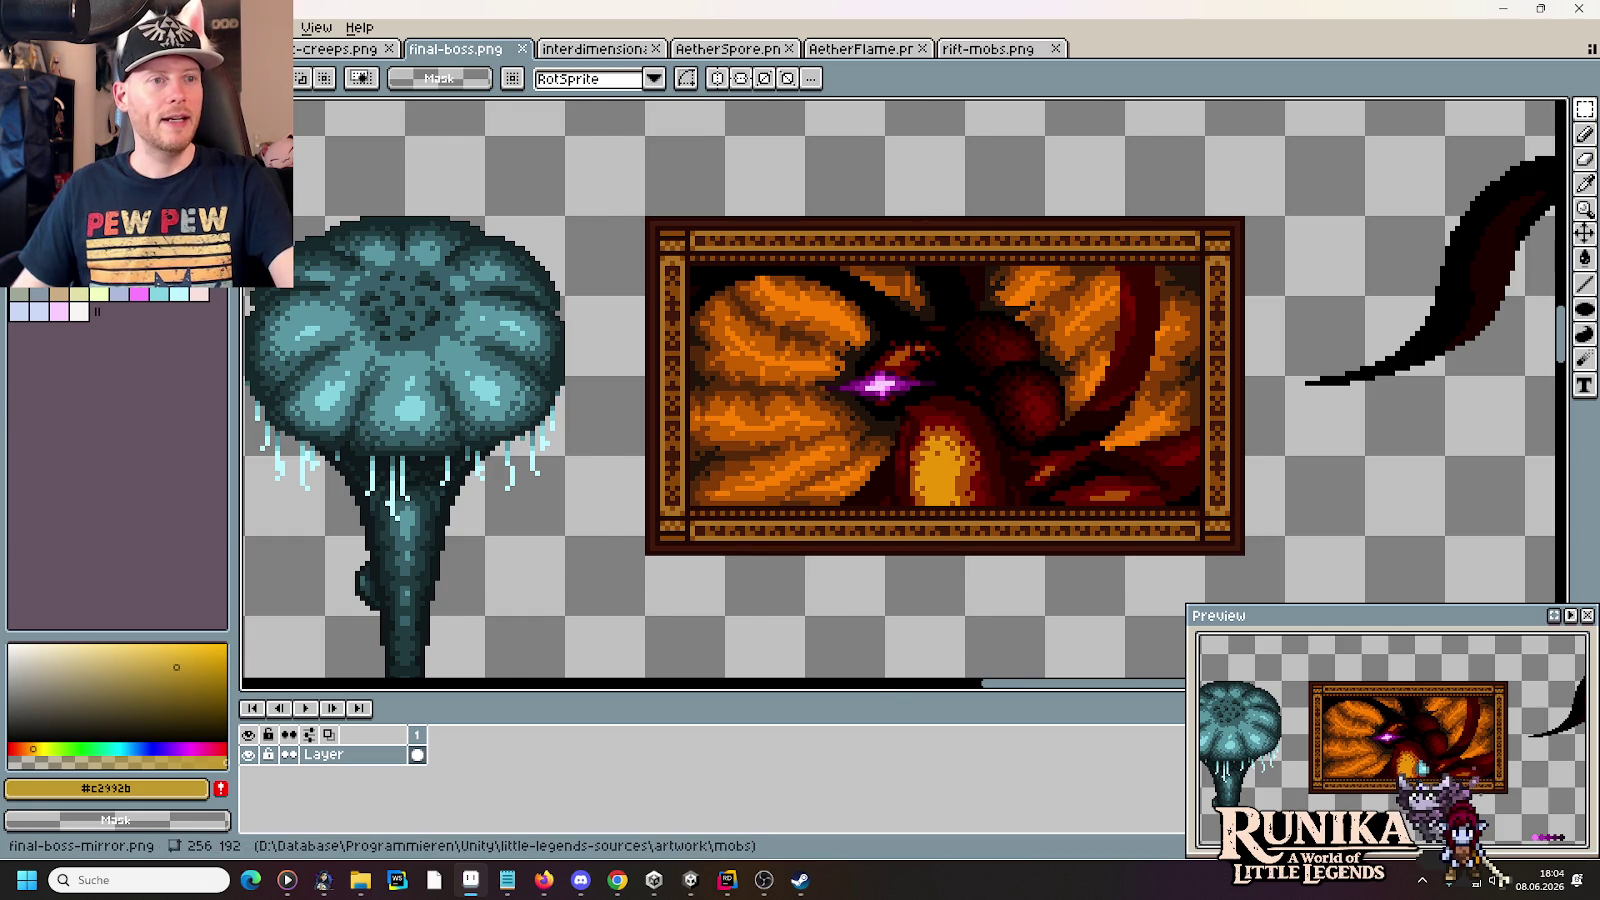
key(ctrl+z)
scroll(900, 300, down, 2)
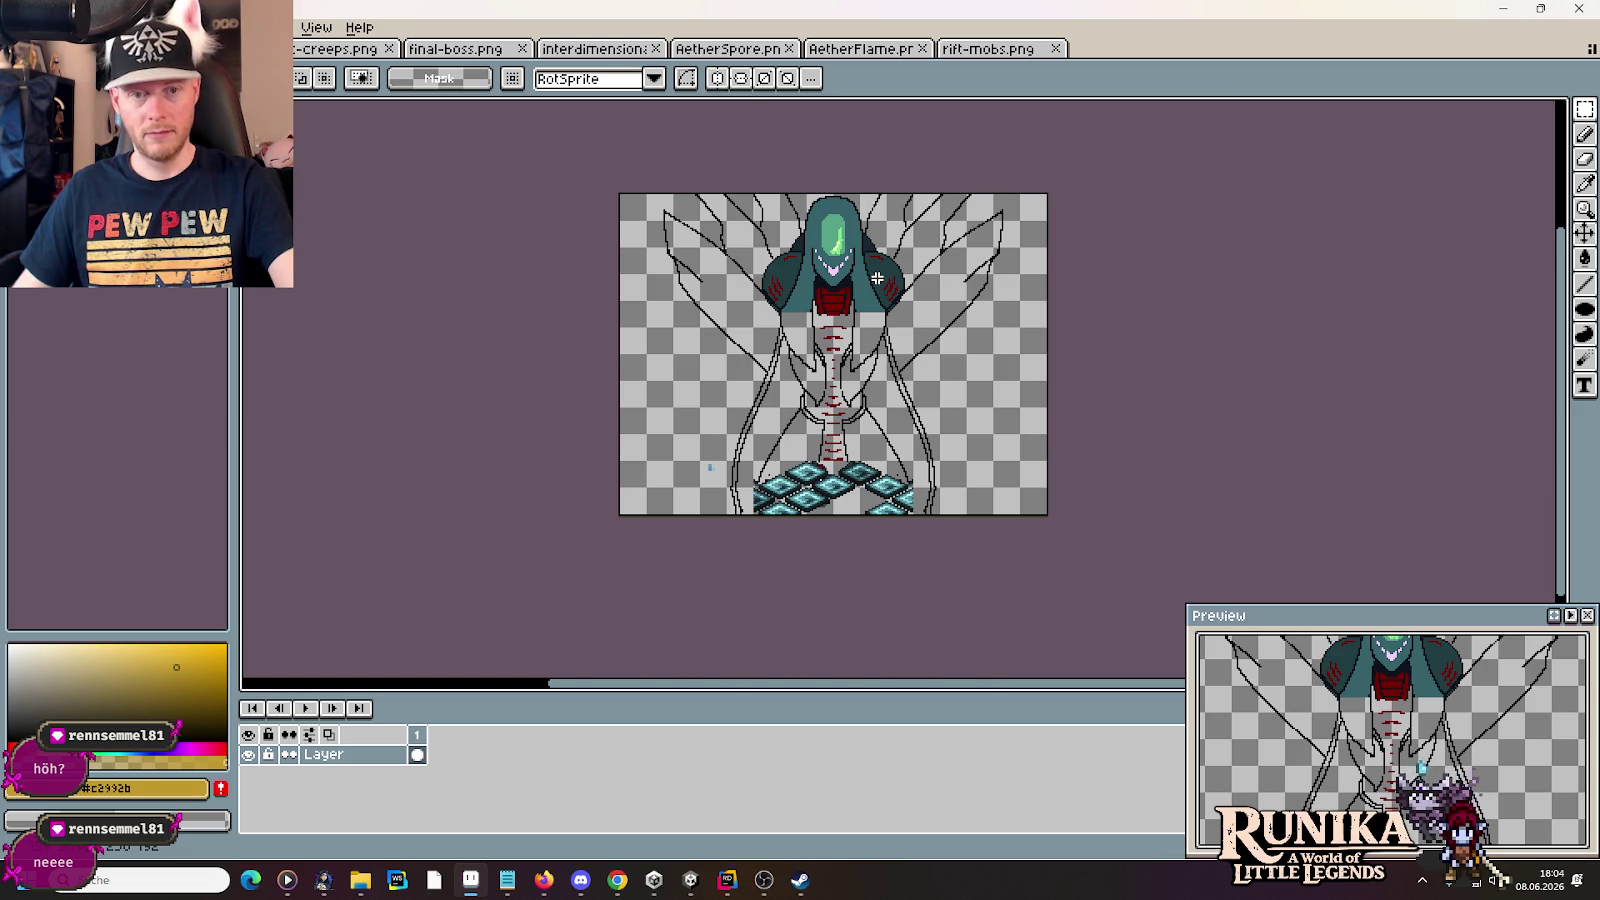
scroll(877, 278, up, 2)
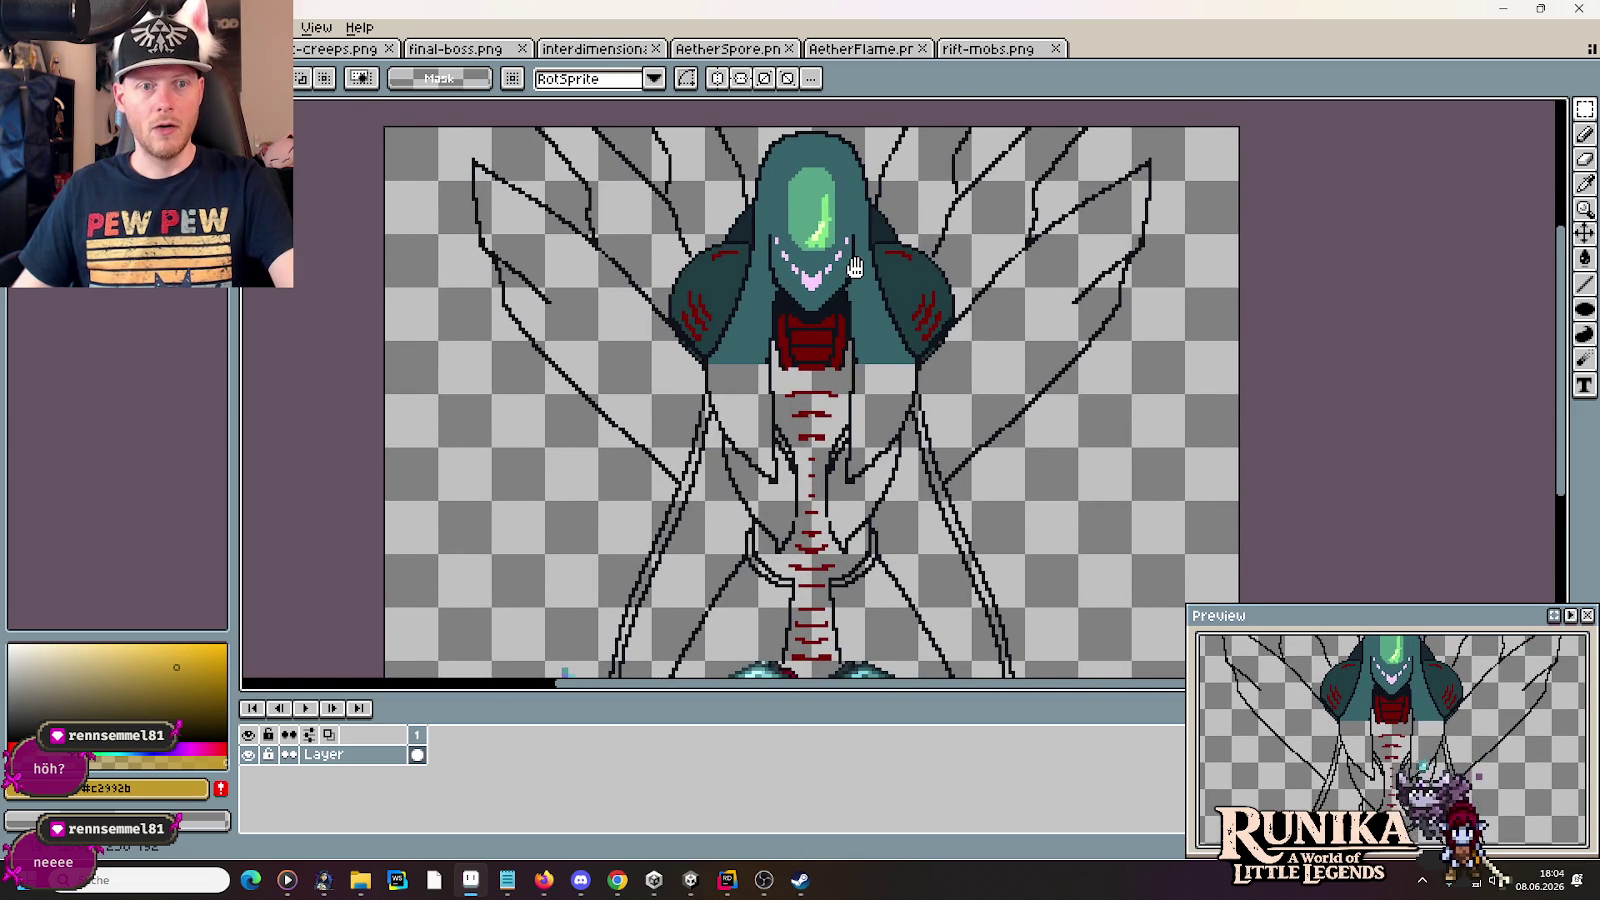
scroll(925, 545, down, 3)
scroll(921, 541, up, 3)
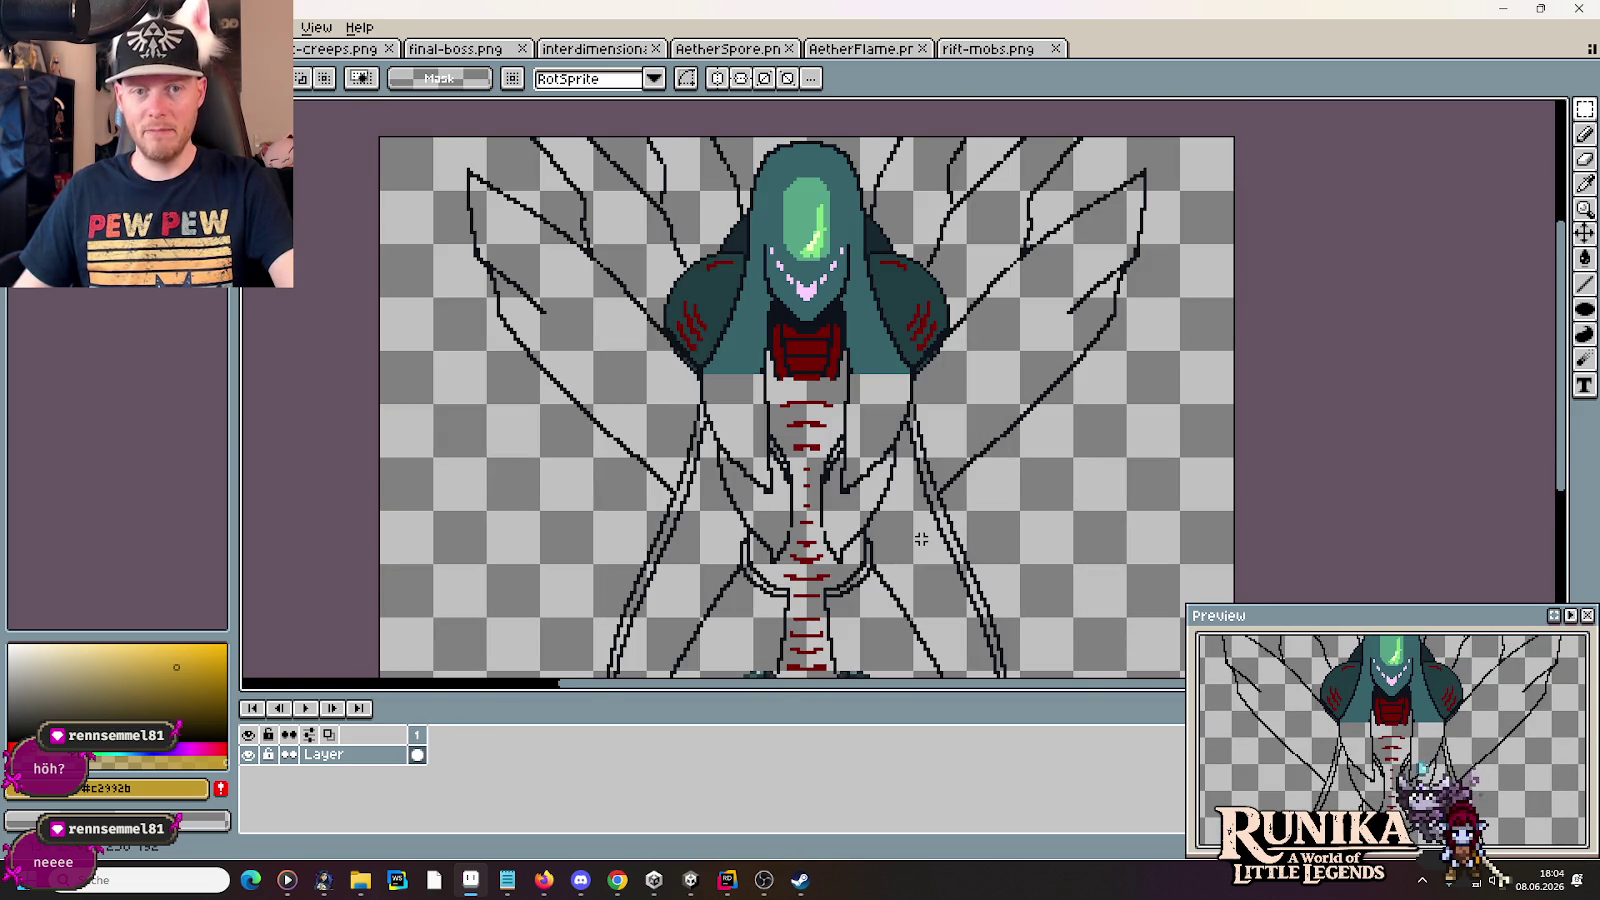
scroll(921, 539, down, 3)
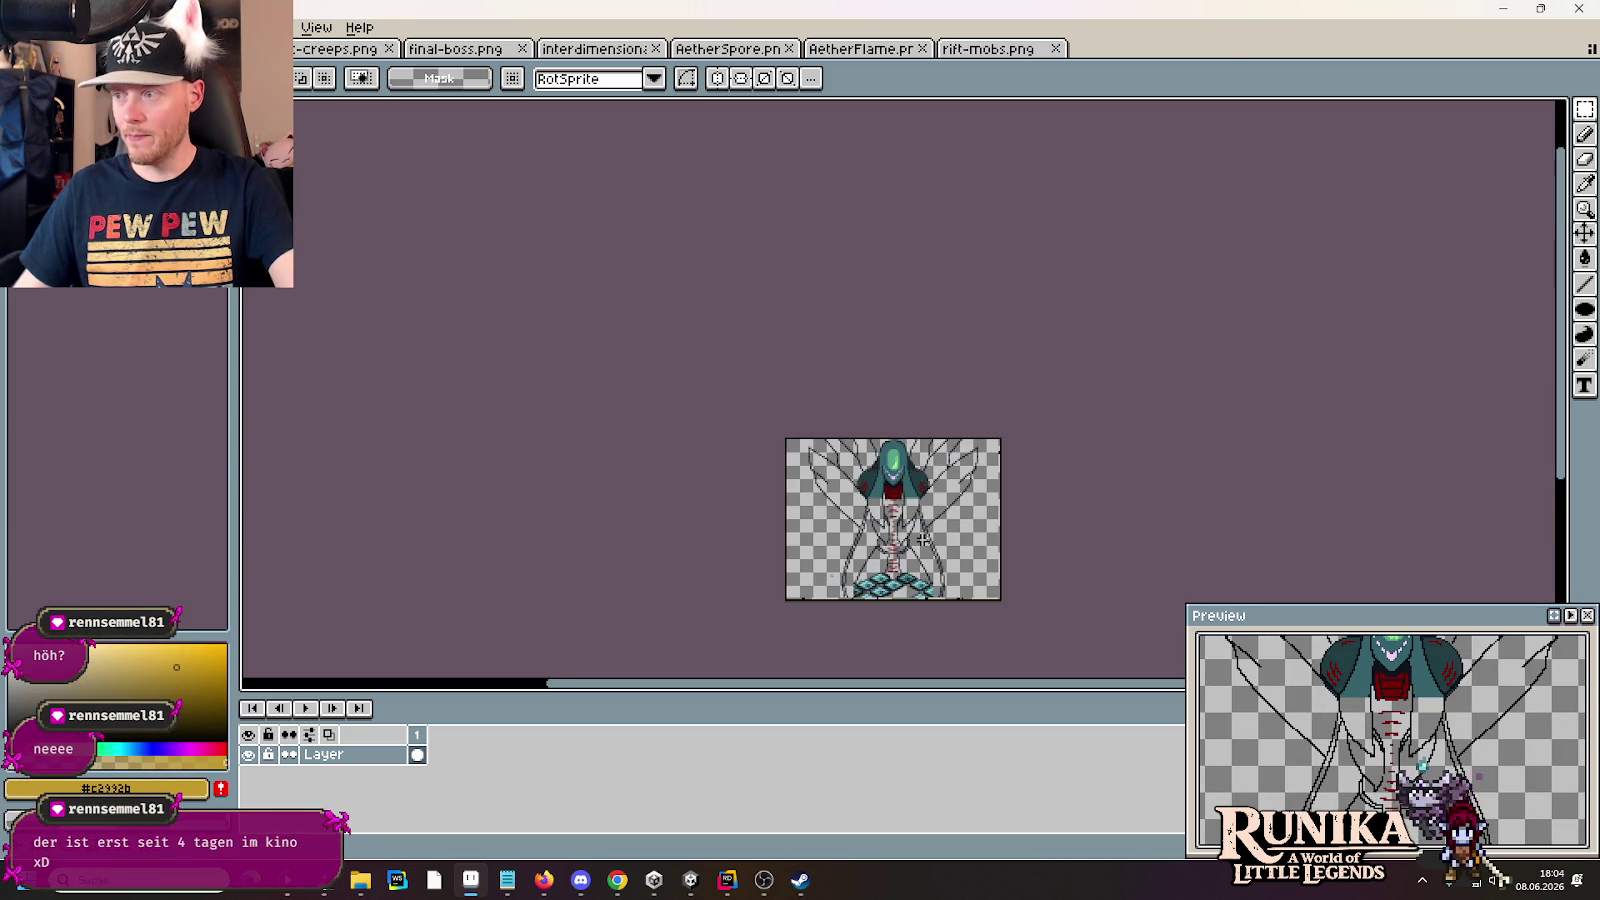
scroll(921, 539, up, 1)
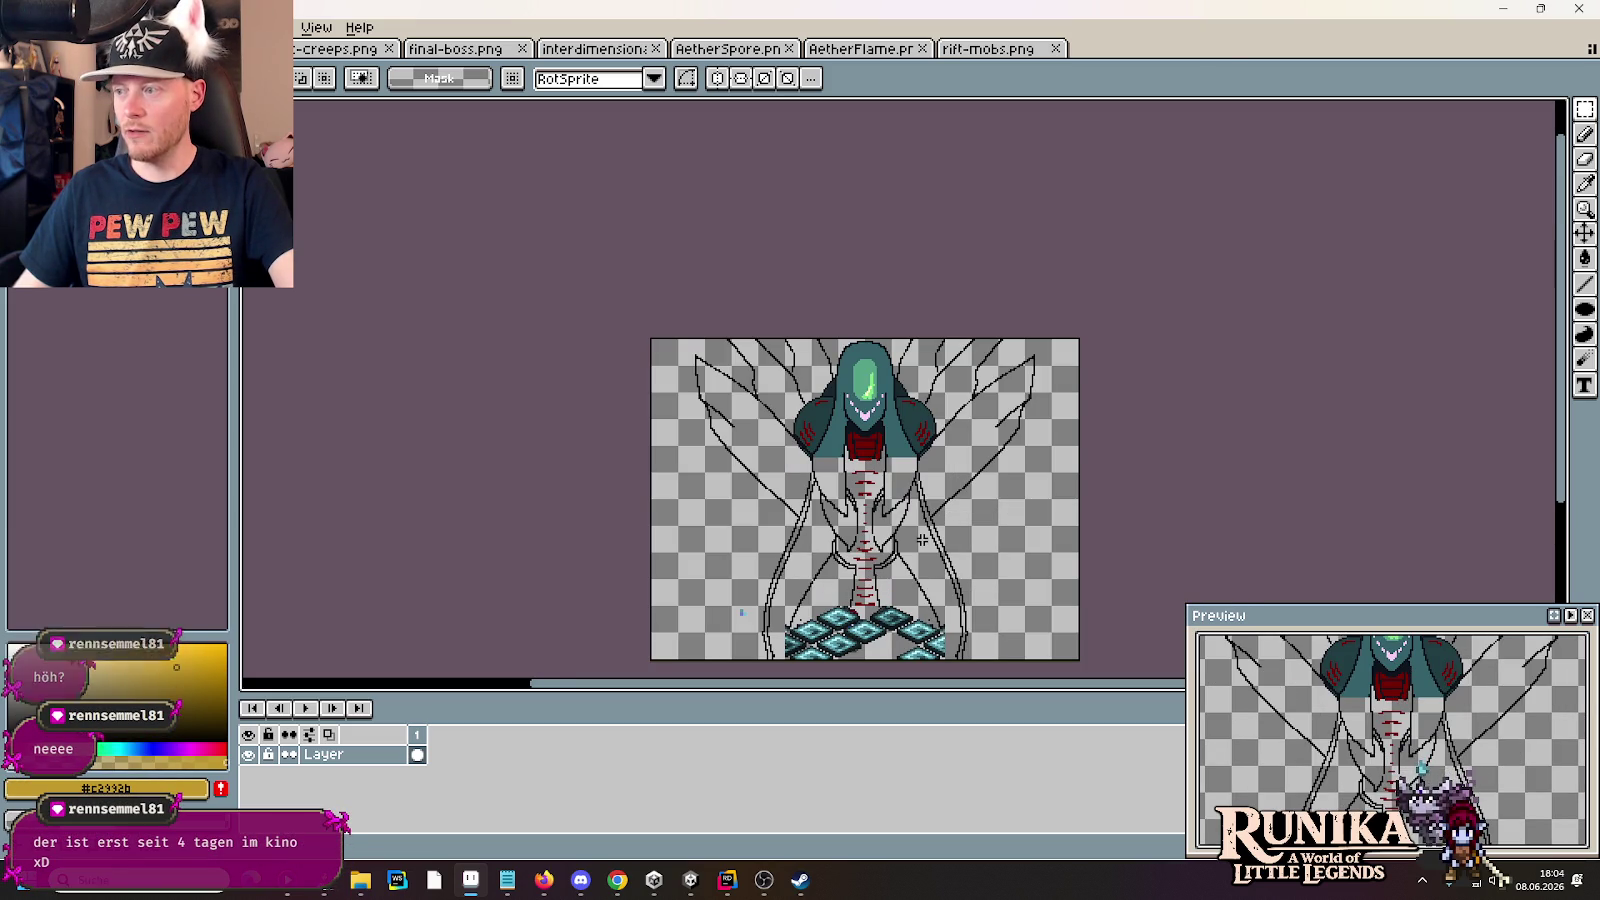
scroll(921, 539, up, 1)
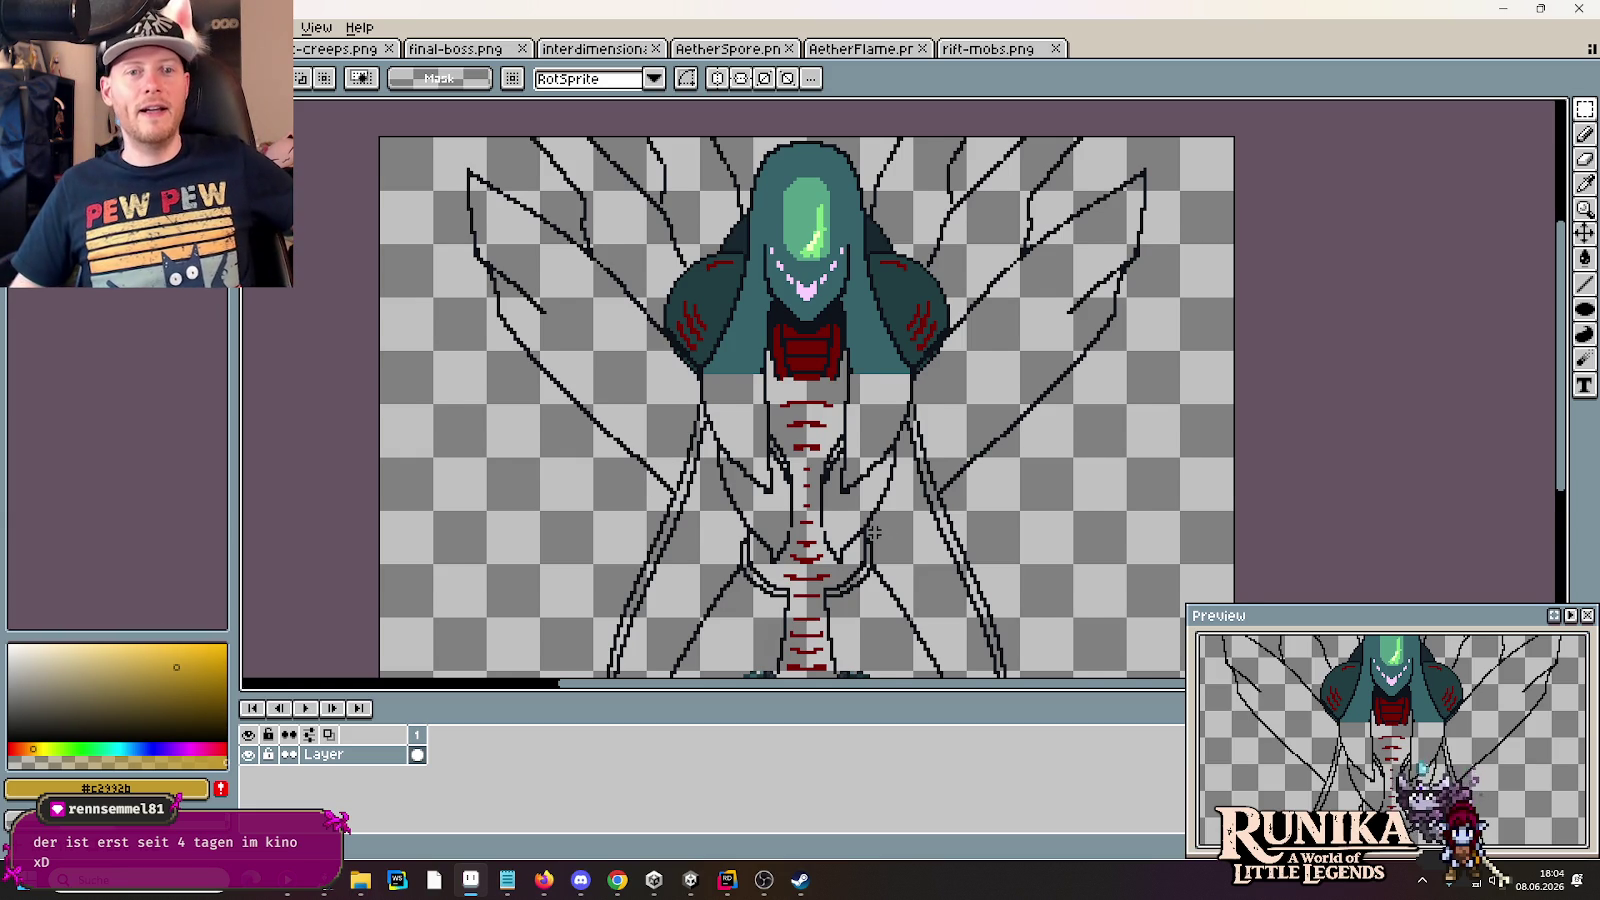
drag(874, 532, 871, 520)
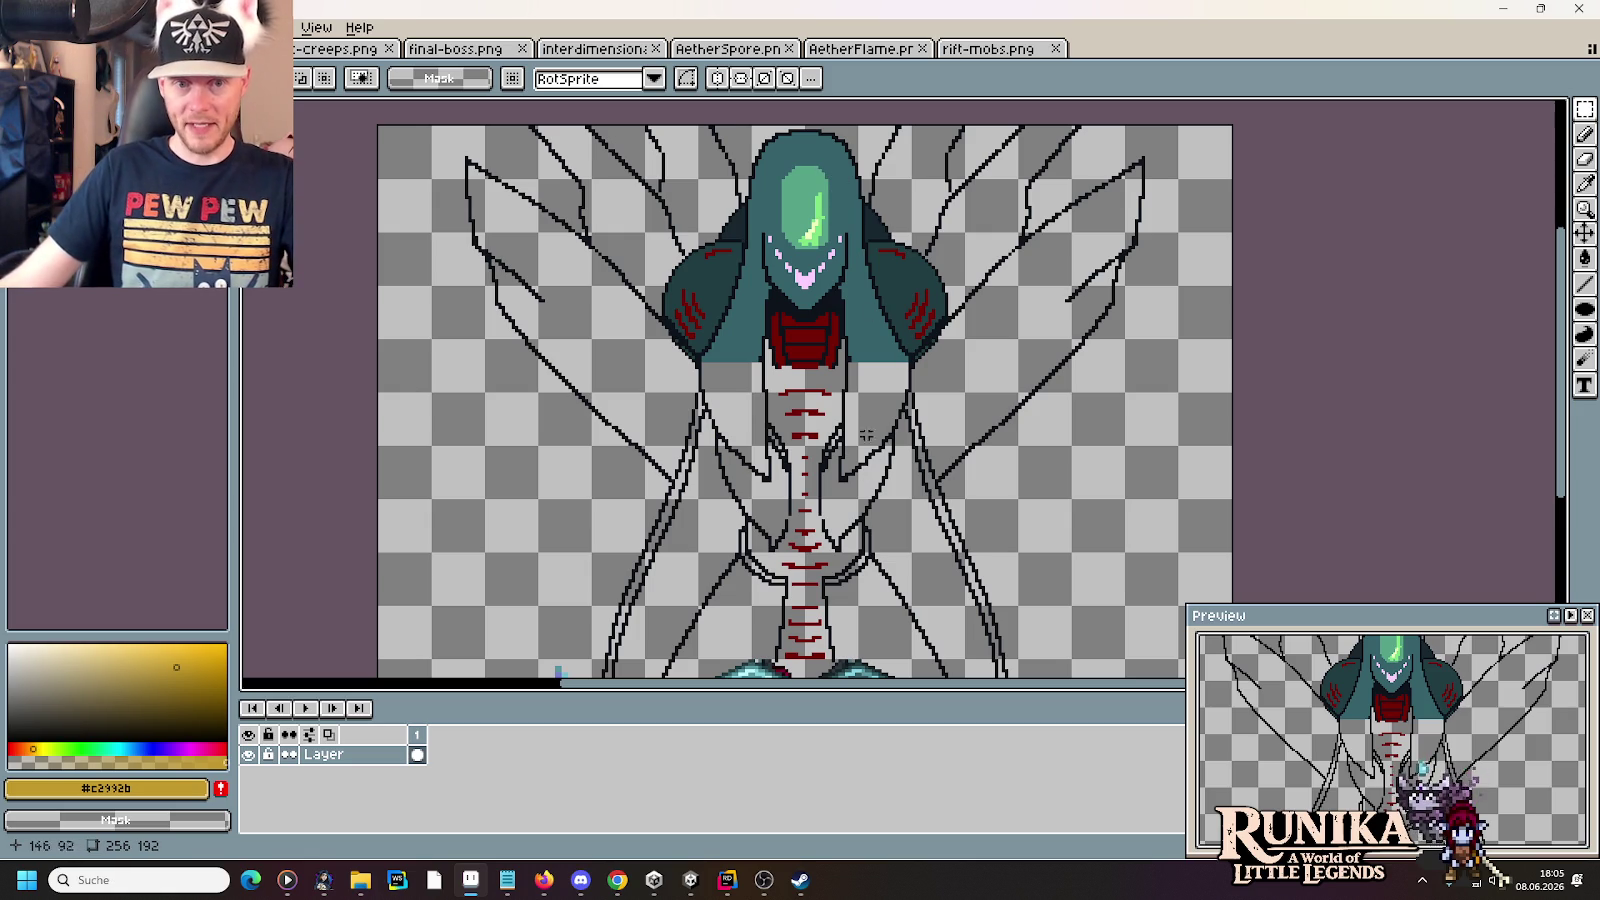
scroll(930, 495, down, 3)
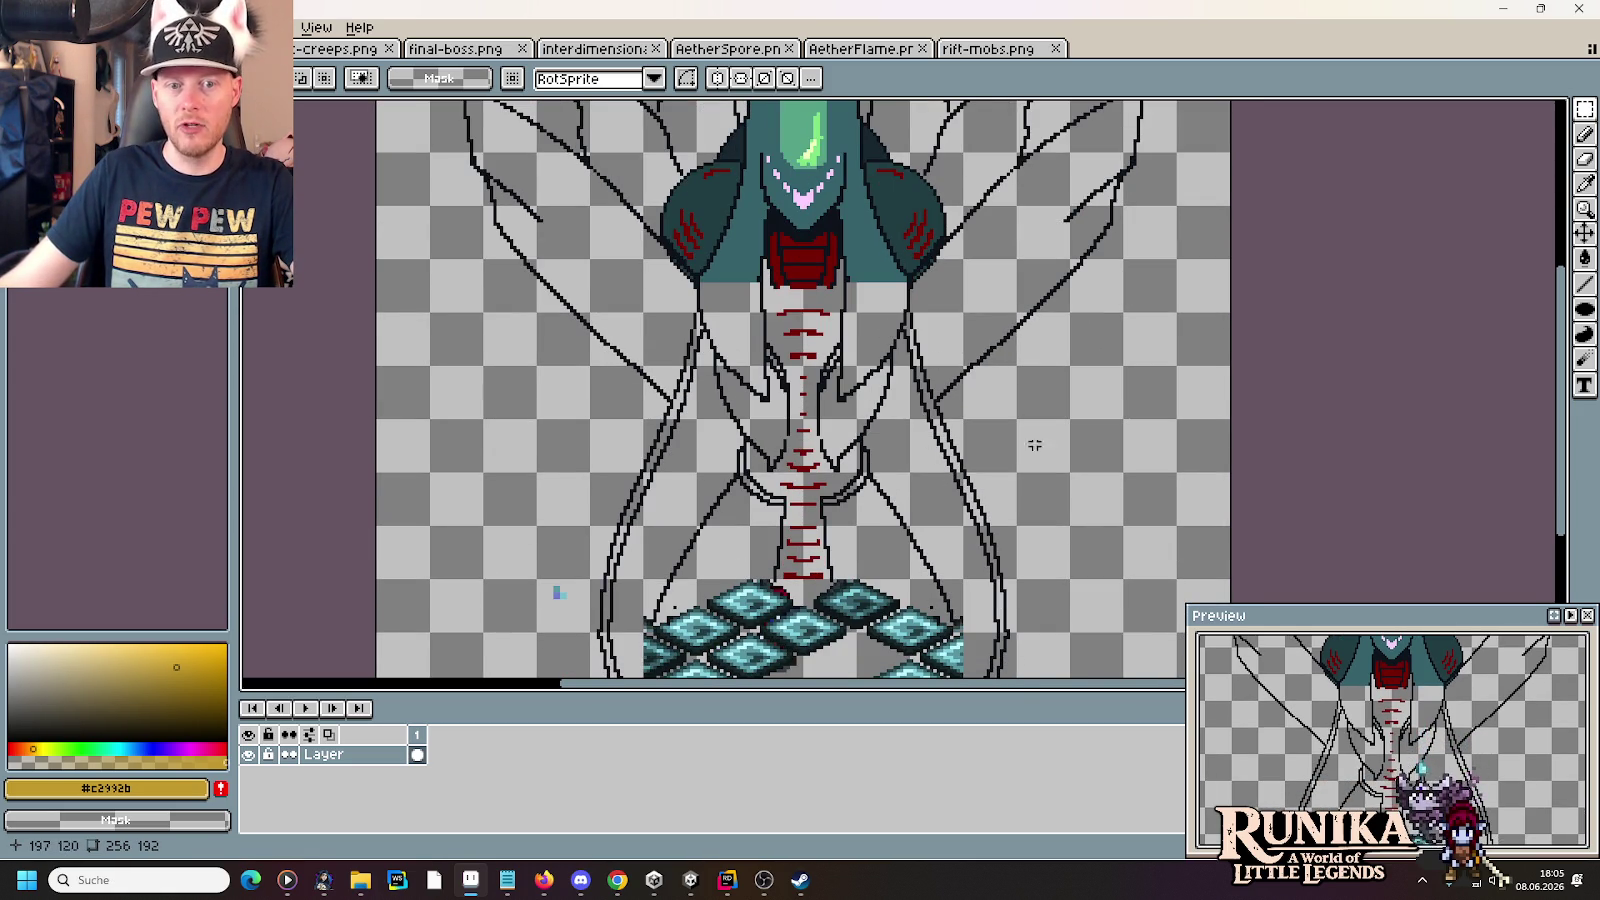
scroll(1036, 418, up, 3)
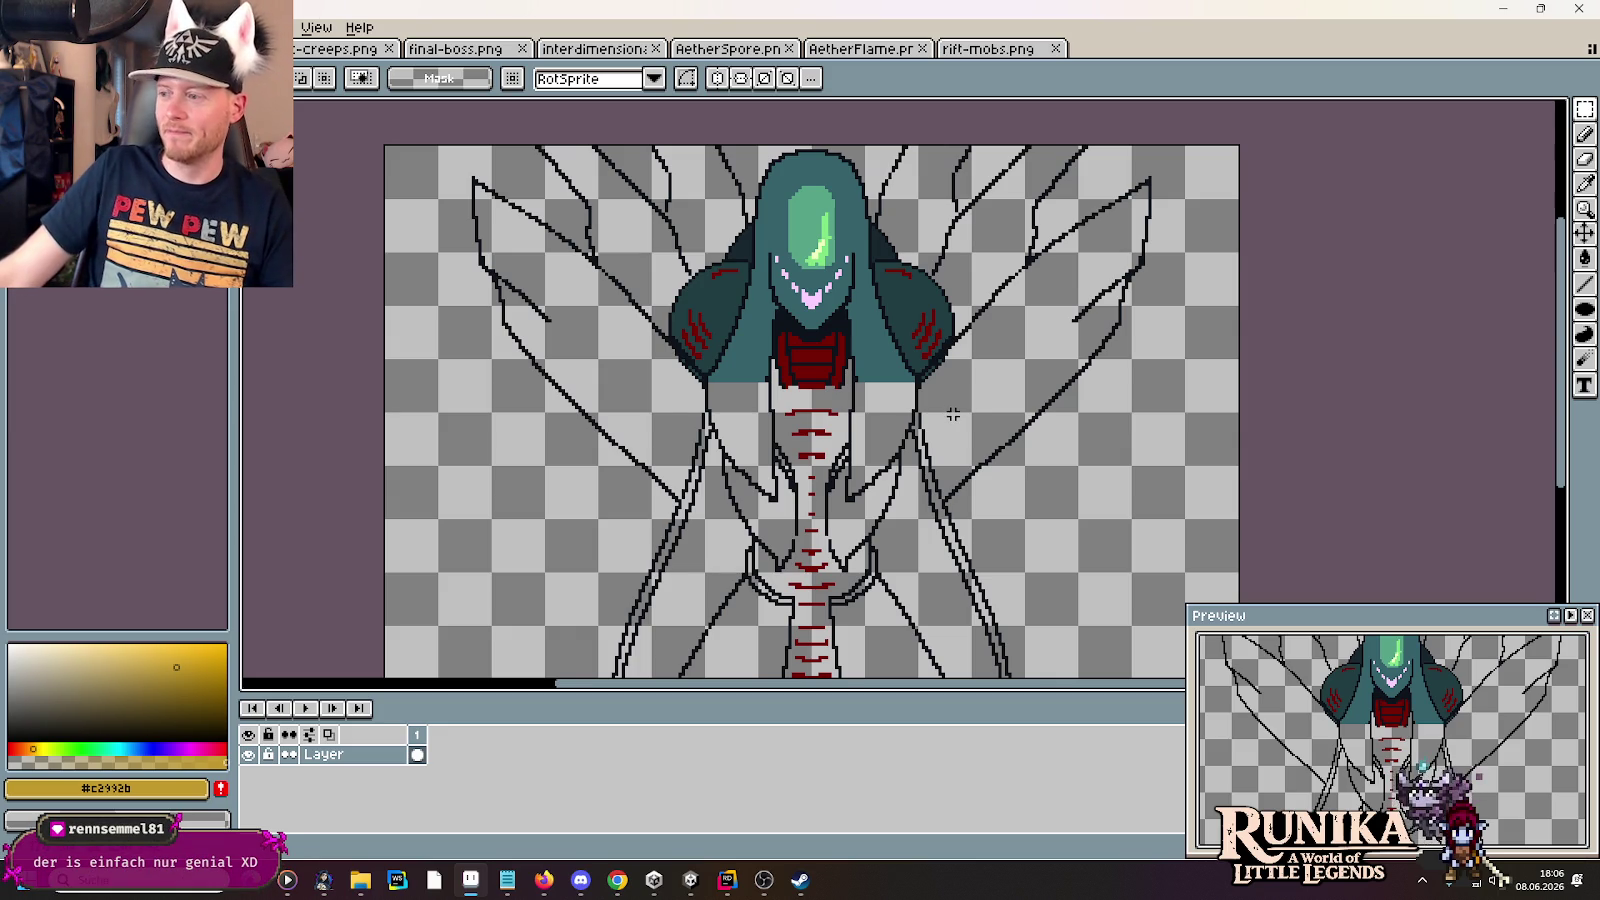
scroll(802, 417, down, 2)
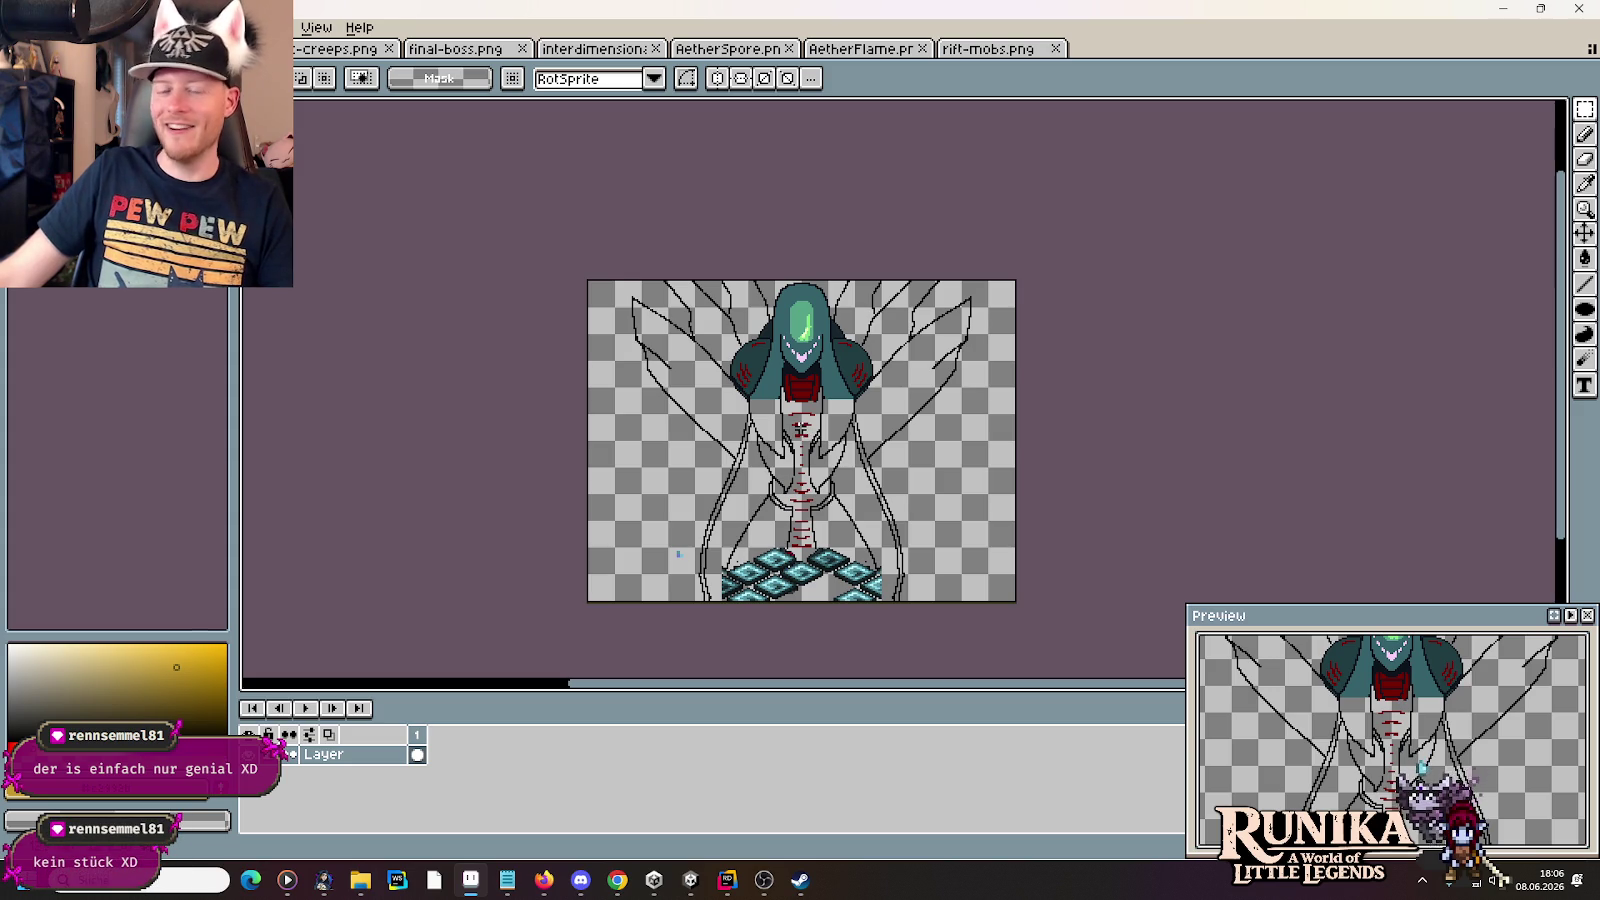
scroll(800, 430, up, 2)
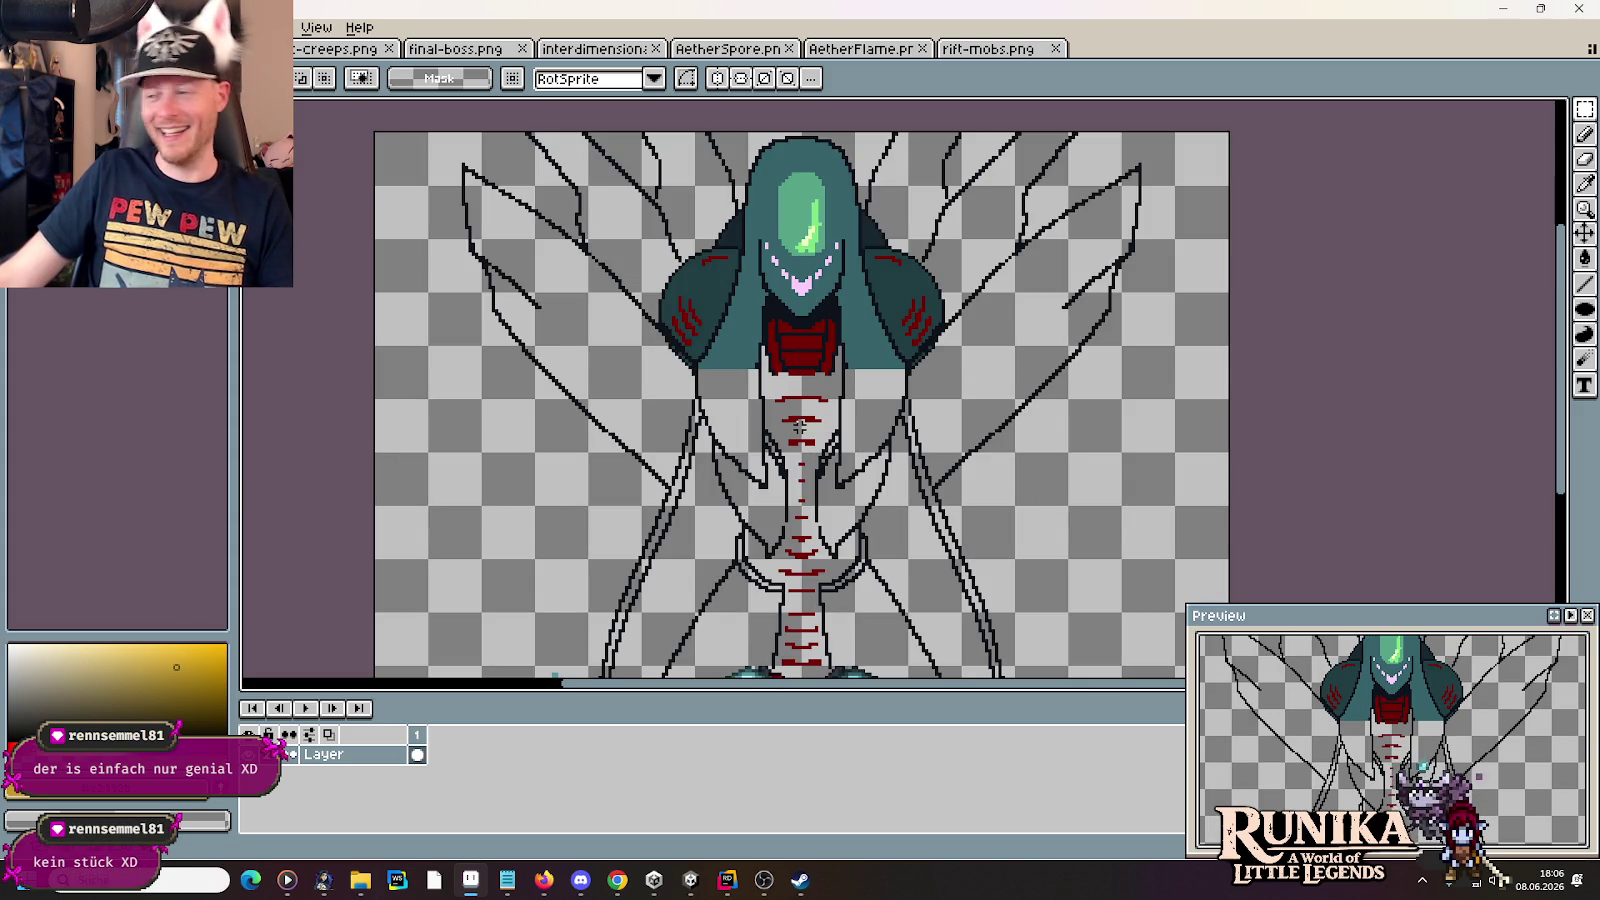